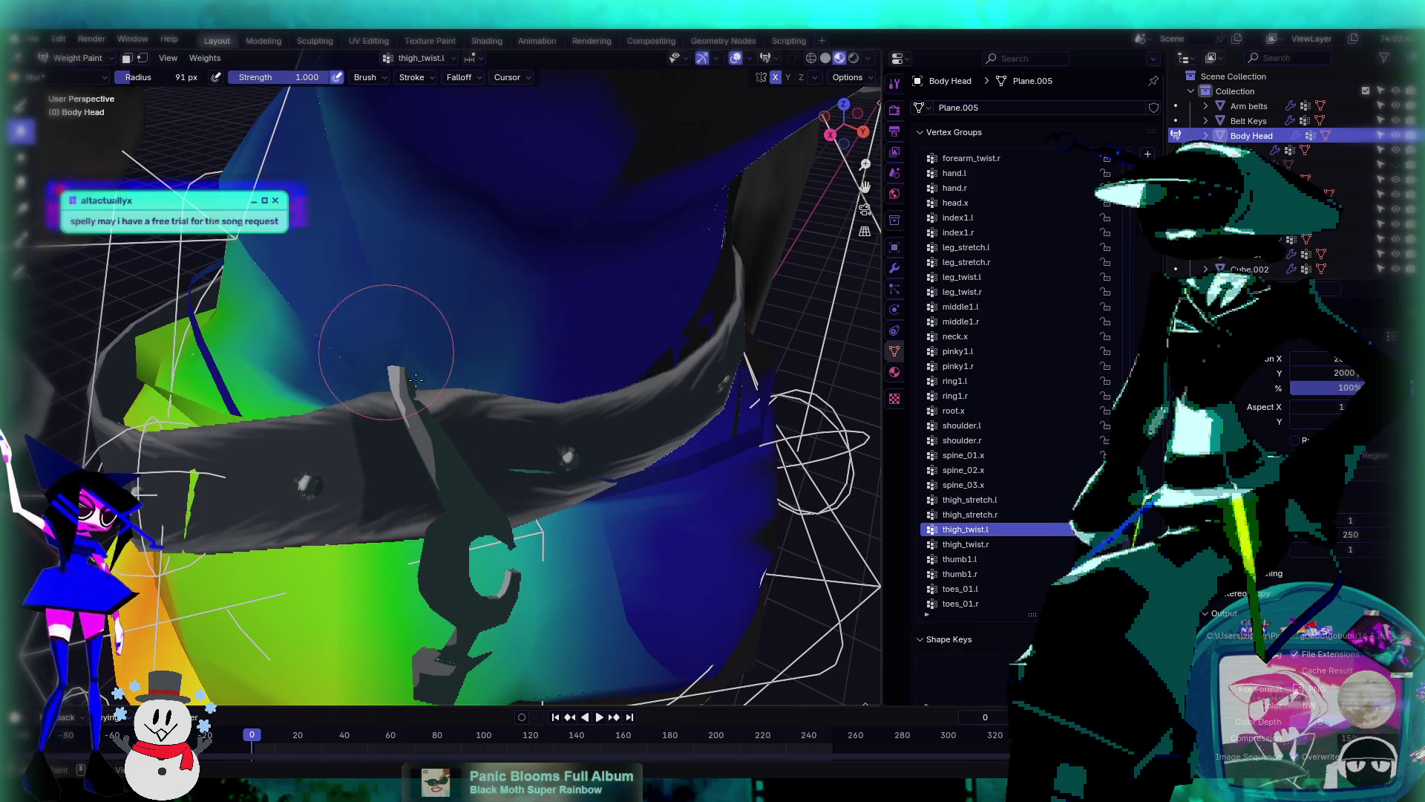
- Scroll through the Body Head vertex groups and switch the weight brush to Average
{"action": "scroll", "coordinate": [986, 470], "scroll_direction": "down", "scroll_amount": 4, "text": "ctrl"}
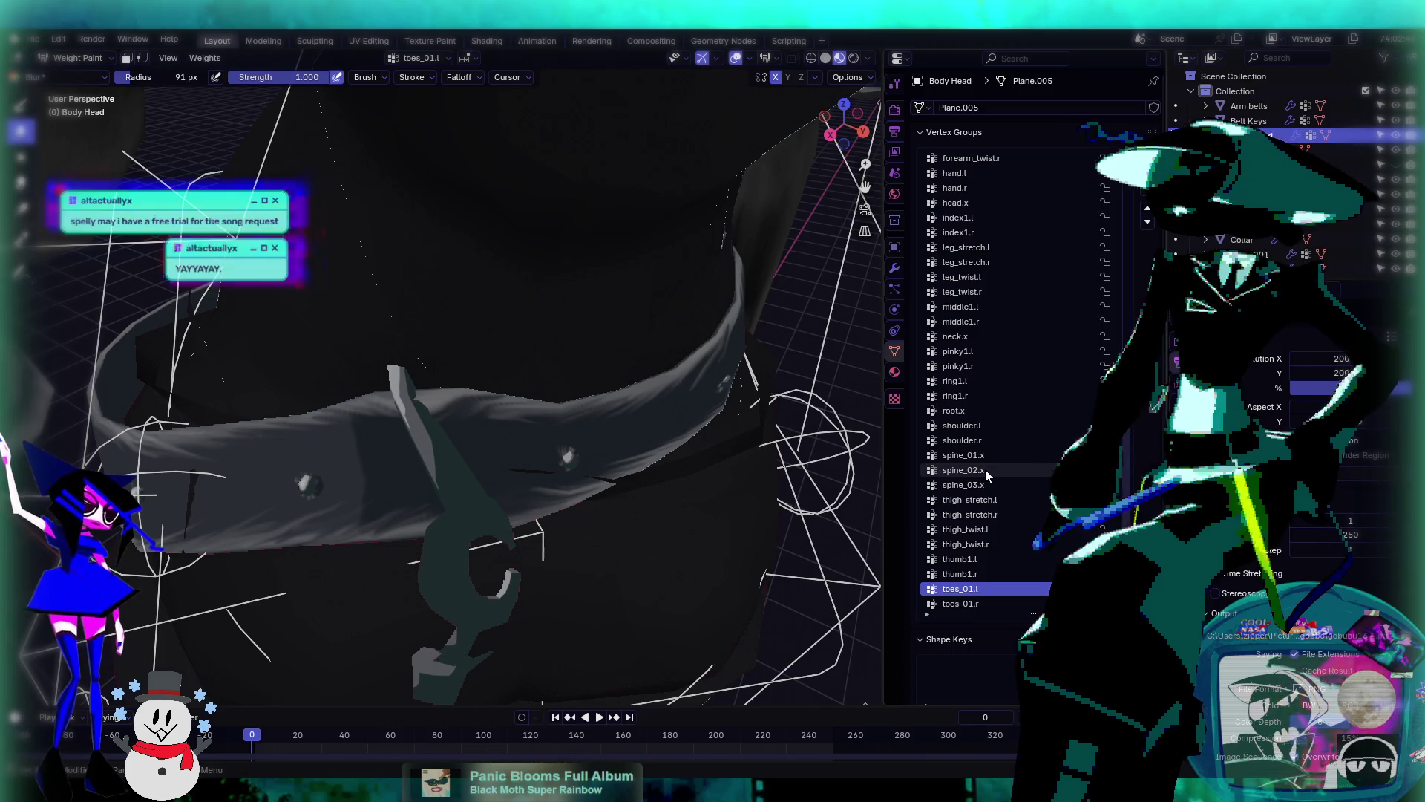
{"action": "scroll", "coordinate": [986, 470], "scroll_direction": "up", "scroll_amount": 4, "text": "ctrl"}
{"action": "scroll", "coordinate": [986, 469], "scroll_direction": "up", "scroll_amount": 8, "text": "ctrl"}
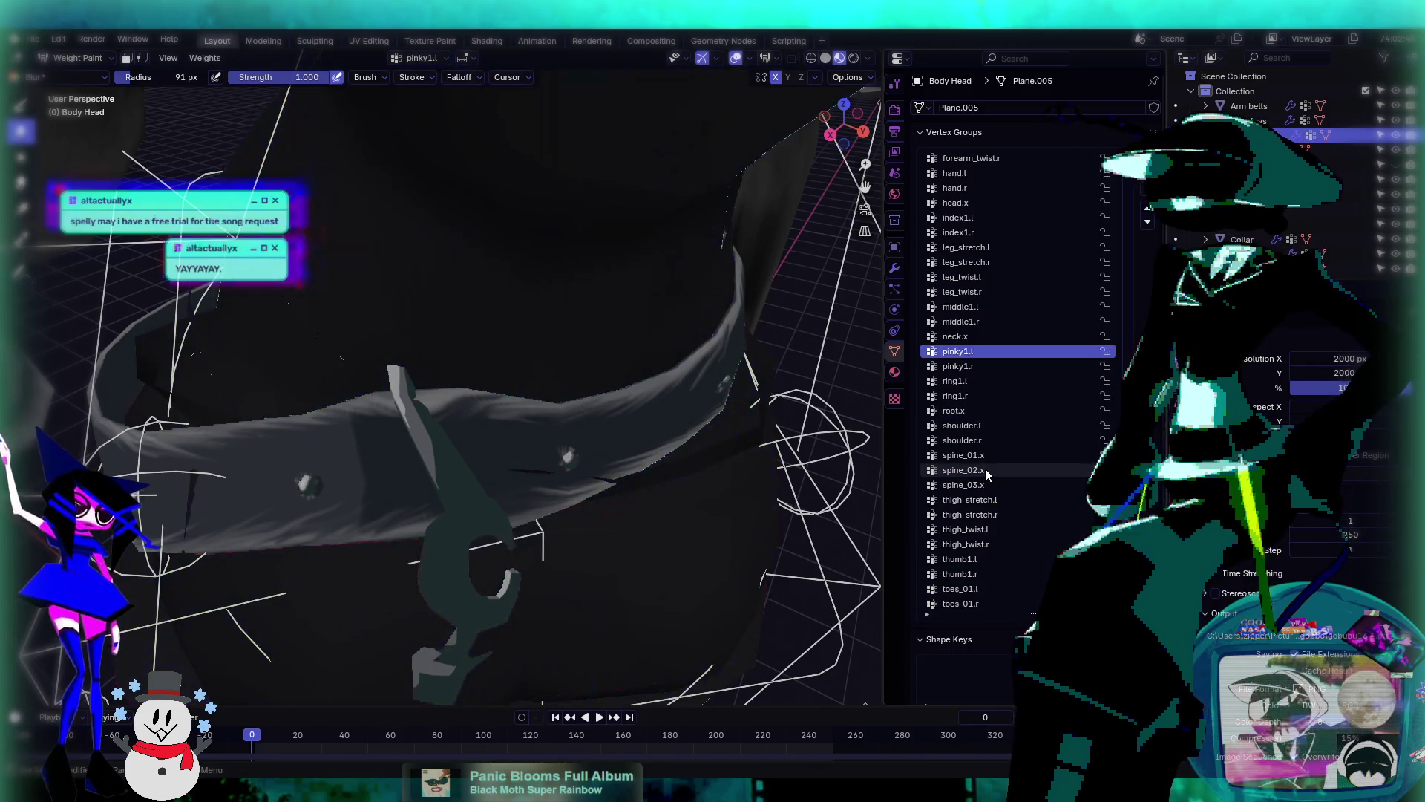
{"action": "scroll", "coordinate": [985, 469], "scroll_direction": "down", "scroll_amount": 1, "text": "ctrl"}
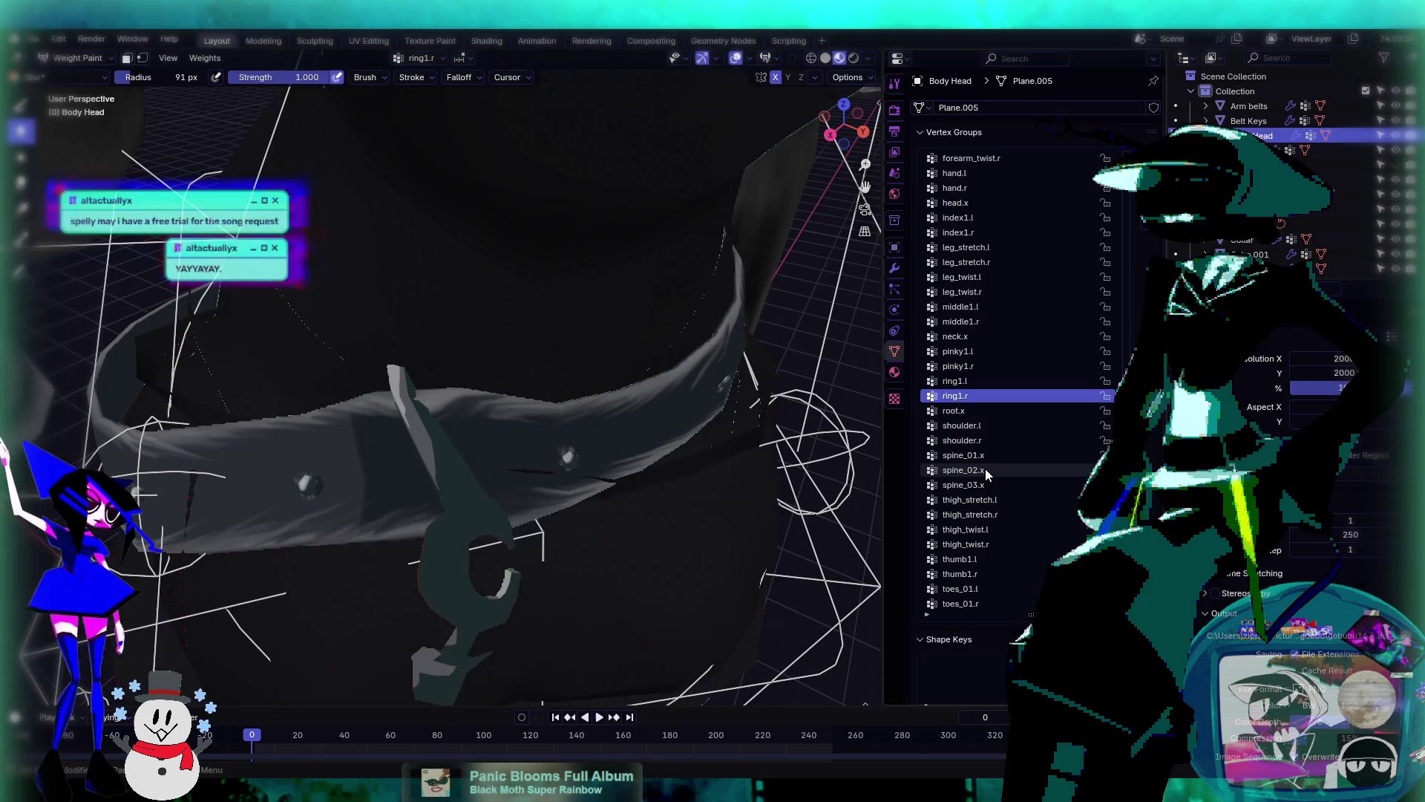
{"action": "scroll", "coordinate": [985, 469], "scroll_direction": "up", "scroll_amount": 1, "text": "ctrl"}
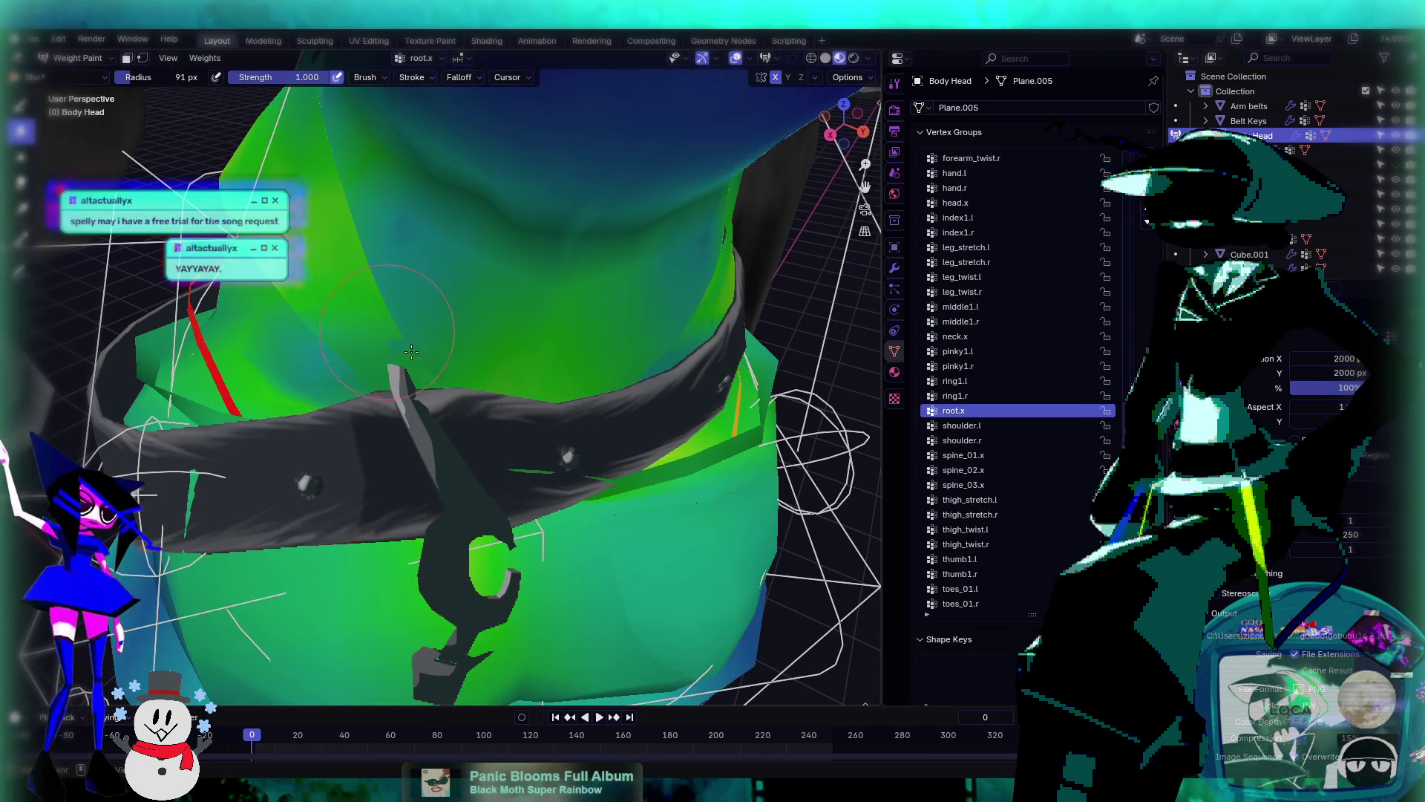
{"action": "key", "text": "shift+space"}
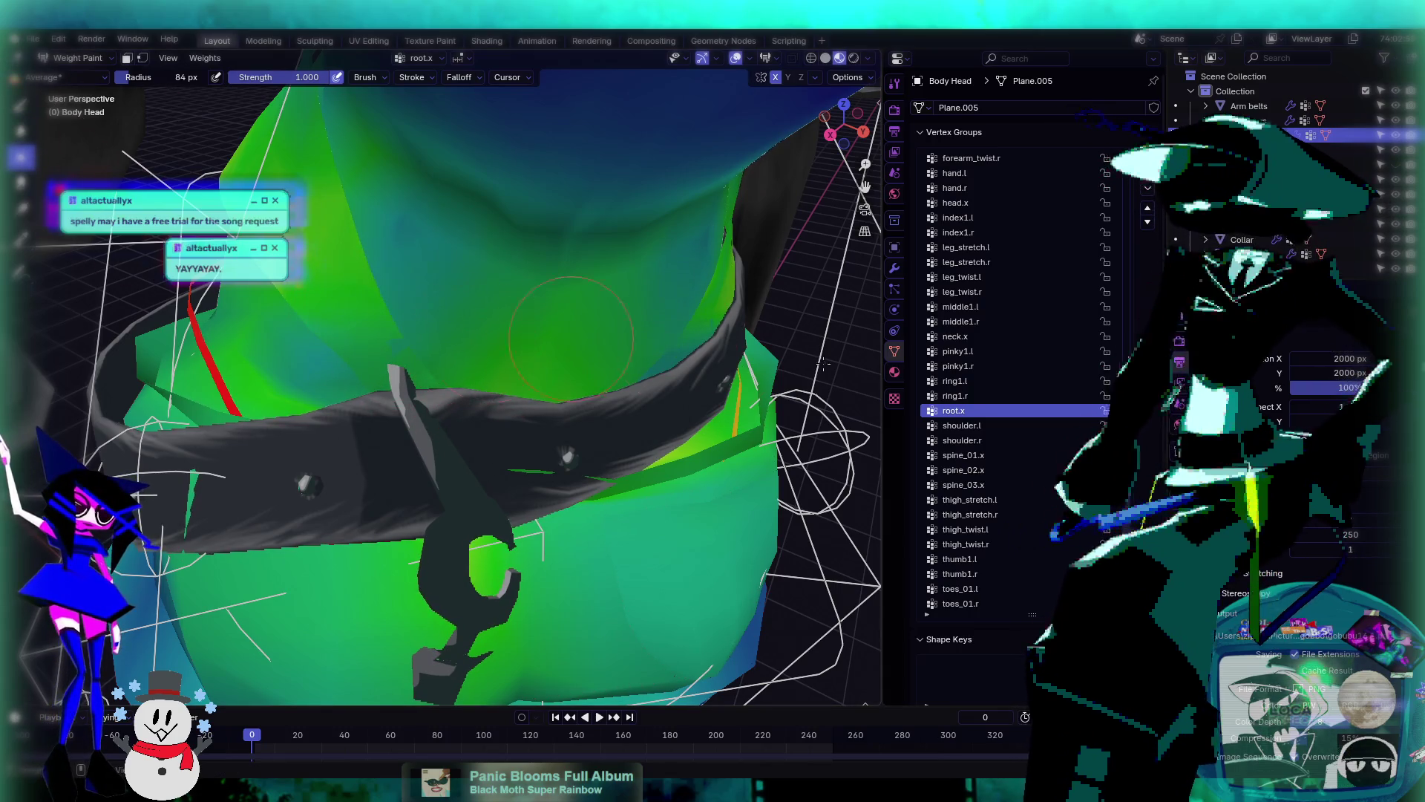
- Show the spine_01.x weight map and inspect it around the neck and collar
{"action": "left_click", "coordinate": [973, 441]}
{"action": "scroll", "coordinate": [955, 409], "scroll_direction": "down", "scroll_amount": 1, "text": "ctrl"}
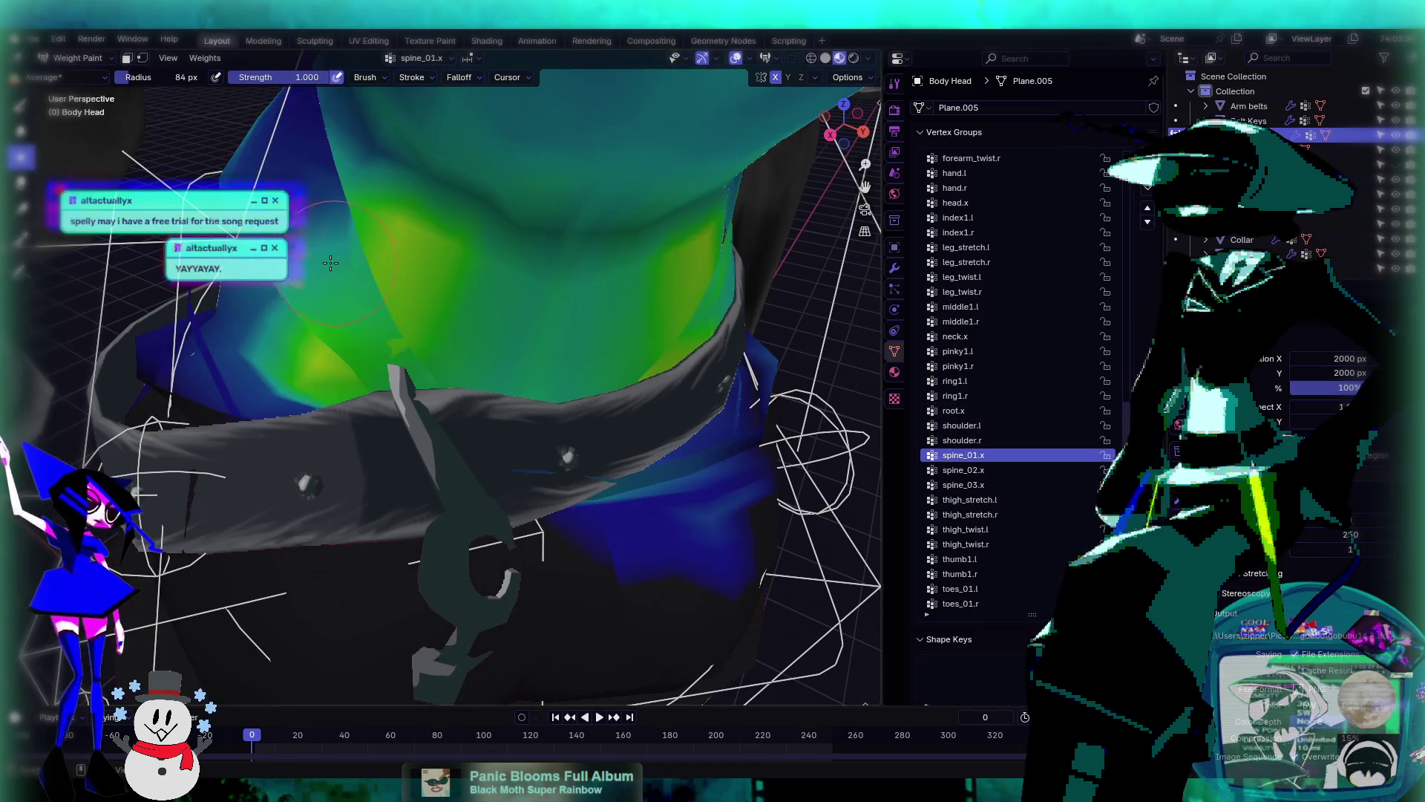
{"action": "mouse_move", "coordinate": [526, 358]}
{"action": "middle_mouse_down"}
{"action": "mouse_move", "coordinate": [594, 301]}
{"action": "mouse_move", "coordinate": [623, 320]}
{"action": "middle_mouse_up"}
- Switch the Body Head mesh from Weight Paint back to Object Mode
{"action": "scroll", "coordinate": [599, 303], "scroll_direction": "down", "scroll_amount": 3}
{"action": "left_click", "coordinate": [74, 58]}
{"action": "left_click", "coordinate": [82, 75]}
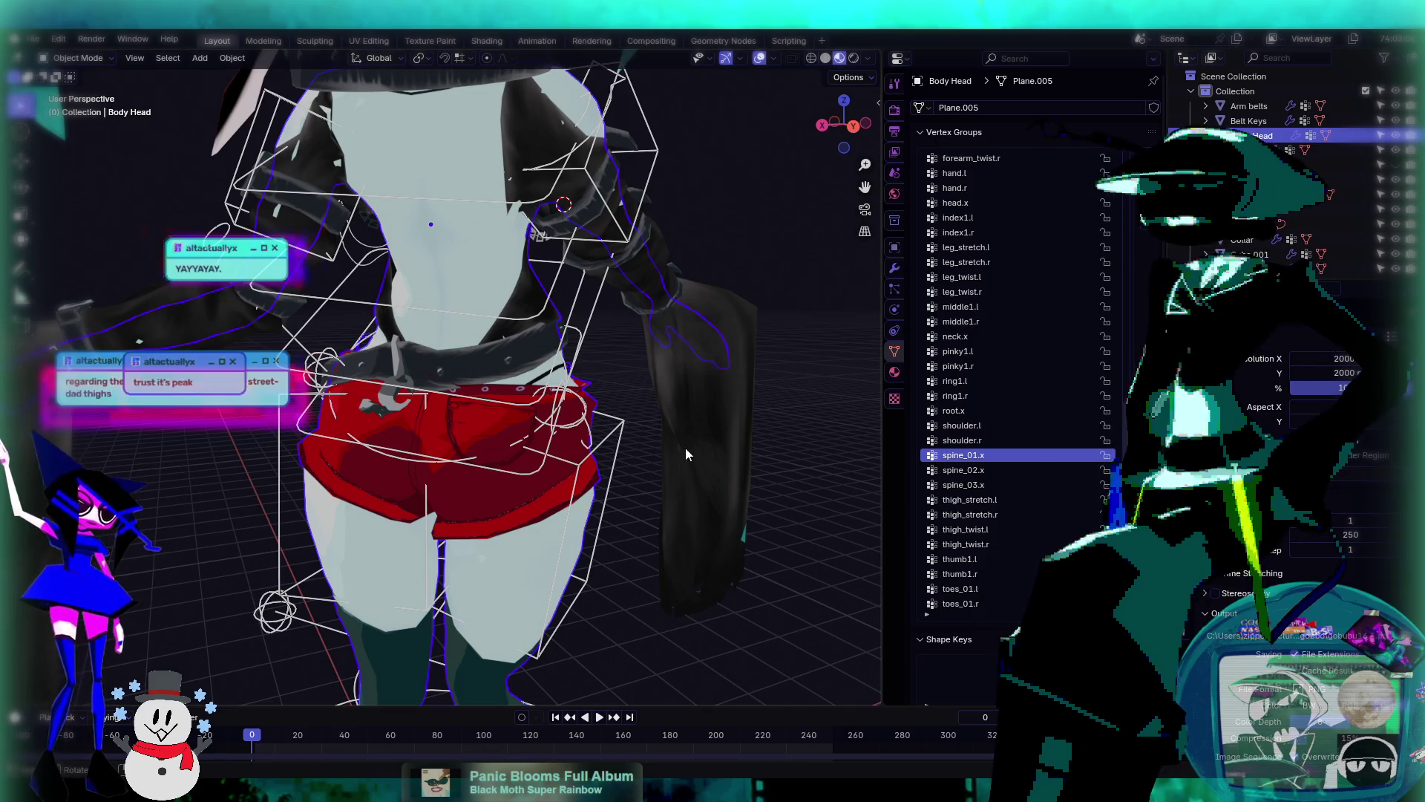
- Orbit and zoom around the shorts, belt and torso to a front view of the rig
{"action": "middle_click_drag", "start_coordinate": [685, 448], "coordinate": [697, 402]}
{"action": "scroll", "coordinate": [441, 394], "scroll_direction": "up", "scroll_amount": 3}
{"action": "mouse_move", "coordinate": [441, 394]}
{"action": "middle_mouse_down"}
{"action": "mouse_move", "coordinate": [570, 457]}
{"action": "mouse_move", "coordinate": [346, 456]}
{"action": "mouse_move", "coordinate": [595, 363]}
{"action": "mouse_move", "coordinate": [487, 356]}
{"action": "mouse_move", "coordinate": [637, 357]}
{"action": "mouse_move", "coordinate": [564, 361]}
{"action": "middle_mouse_up"}
{"action": "scroll", "coordinate": [429, 363], "scroll_direction": "up", "scroll_amount": 2}
{"action": "mouse_move", "coordinate": [429, 362]}
{"action": "middle_mouse_down"}
{"action": "mouse_move", "coordinate": [545, 350]}
{"action": "mouse_move", "coordinate": [514, 368]}
{"action": "middle_mouse_up"}
{"action": "scroll", "coordinate": [519, 365], "scroll_direction": "up", "scroll_amount": 2}
- Select the rig armature and switch it into Pose Mode
{"action": "left_click", "coordinate": [624, 340]}
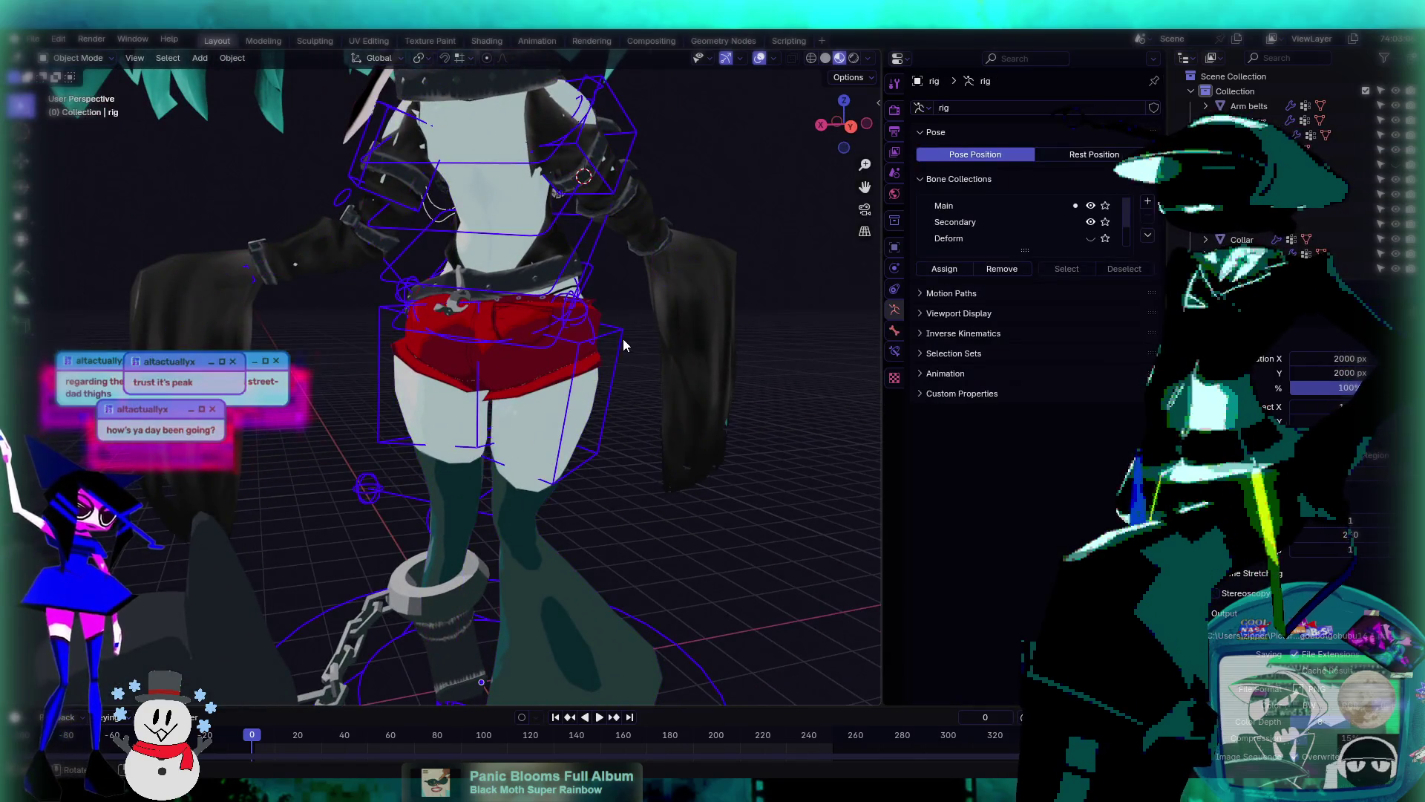
{"action": "left_click", "coordinate": [80, 107]}
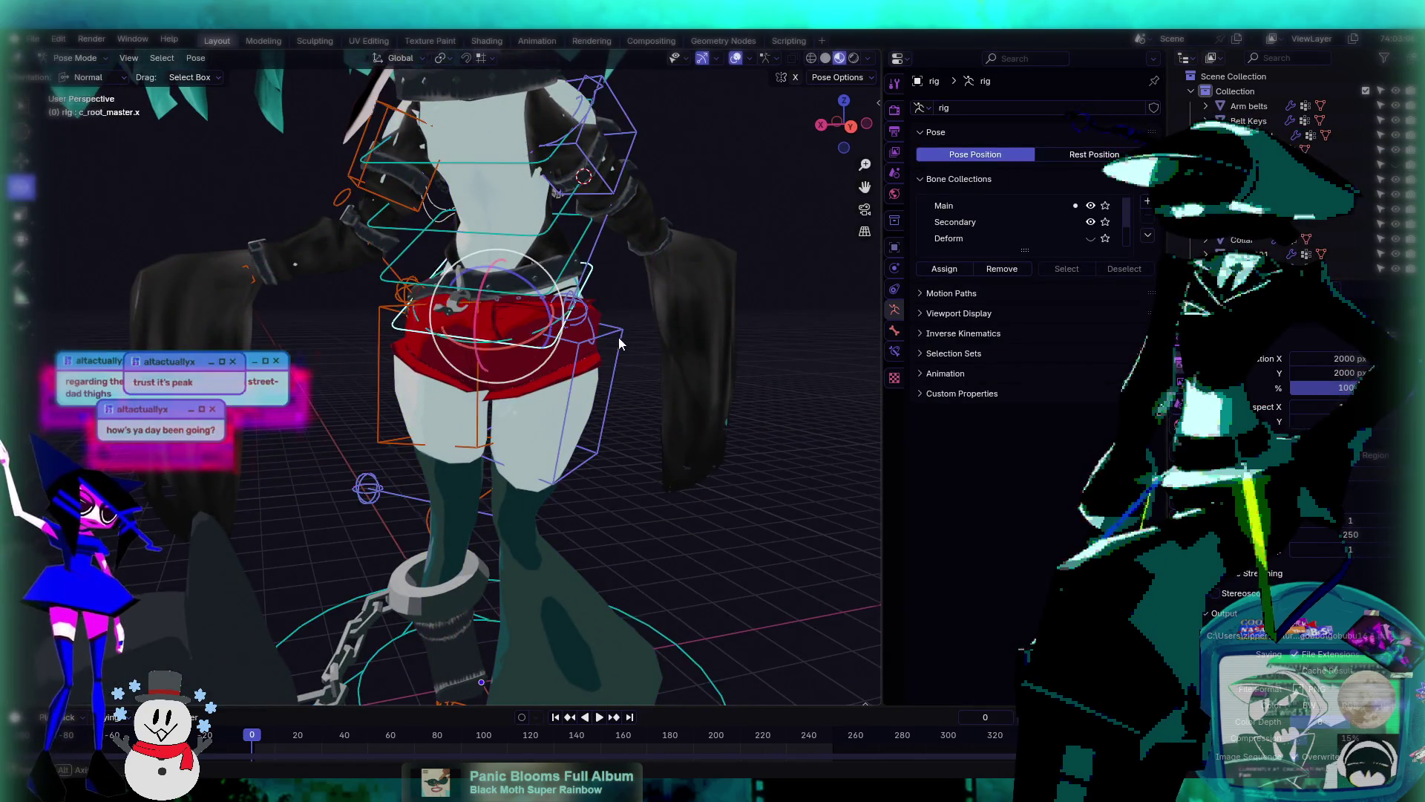
{"action": "middle_click_drag", "start_coordinate": [617, 337], "coordinate": [498, 319]}
- Select the c_root_master.x root control and trackball-rotate it twice to tilt the rig
{"action": "left_click", "coordinate": [500, 328]}
{"action": "key", "text": "r"}
{"action": "key", "text": "r"}
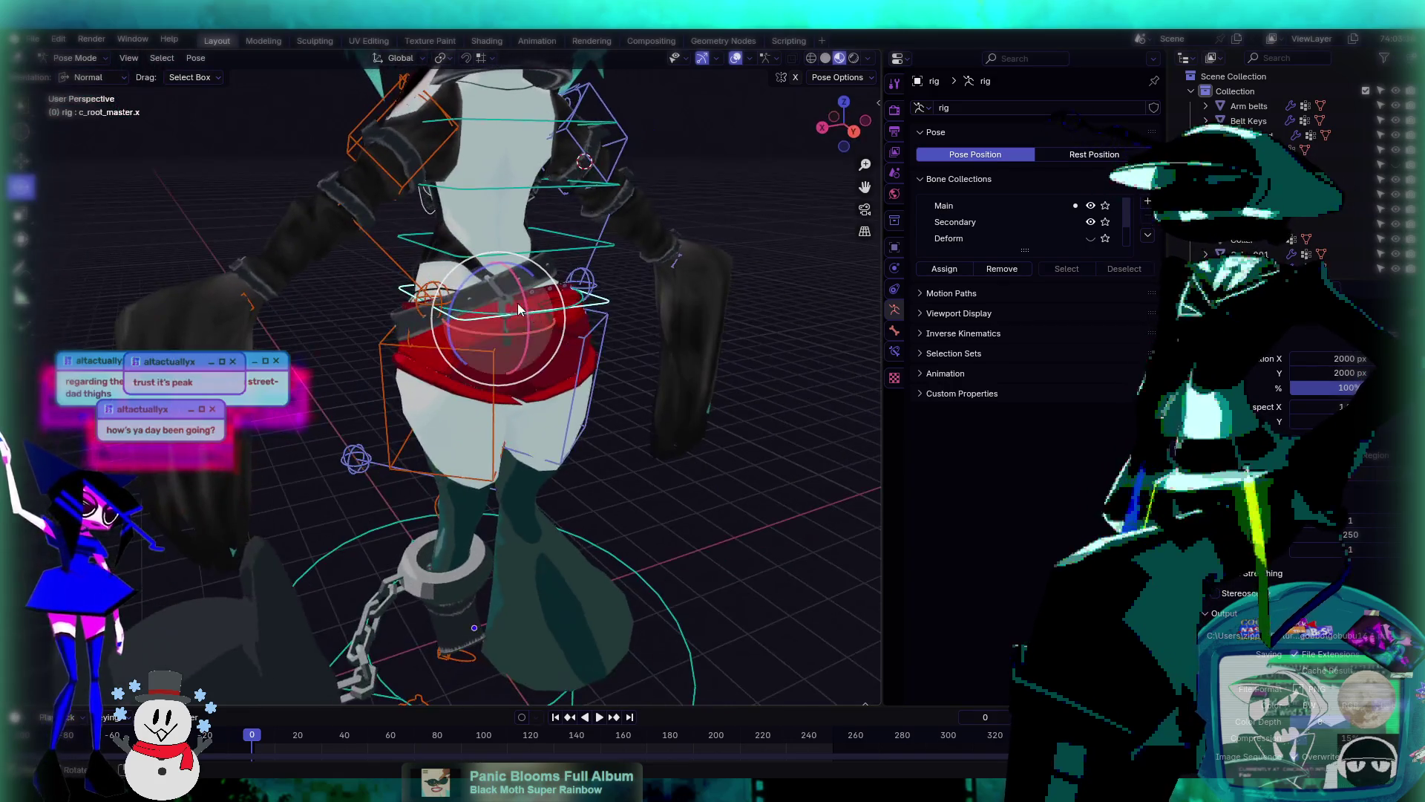
{"action": "left_click", "coordinate": [483, 288]}
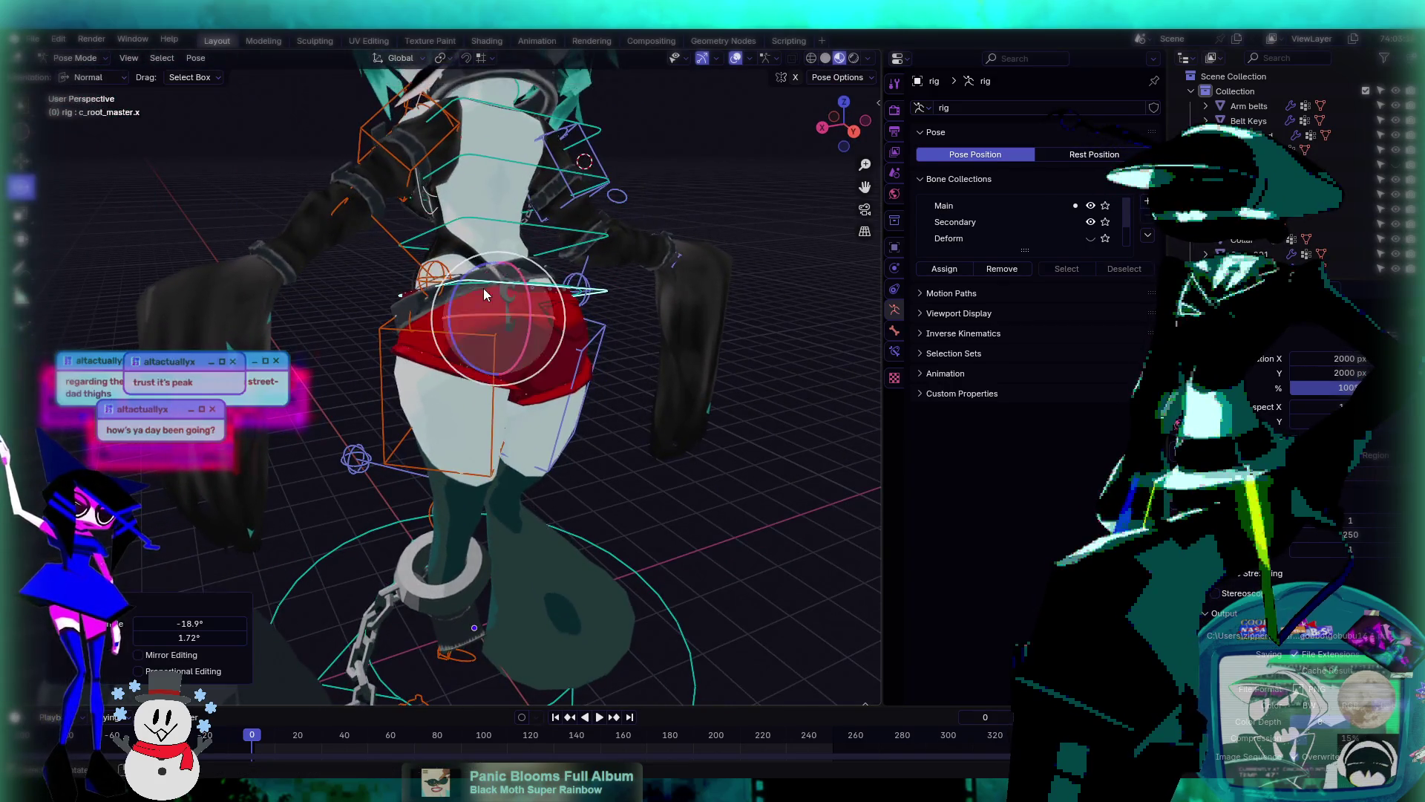
{"action": "mouse_move", "coordinate": [483, 288]}
{"action": "middle_mouse_down"}
{"action": "mouse_move", "coordinate": [658, 272]}
{"action": "mouse_move", "coordinate": [511, 388]}
{"action": "middle_mouse_up"}
{"action": "key", "text": "r"}
{"action": "key", "text": "r"}
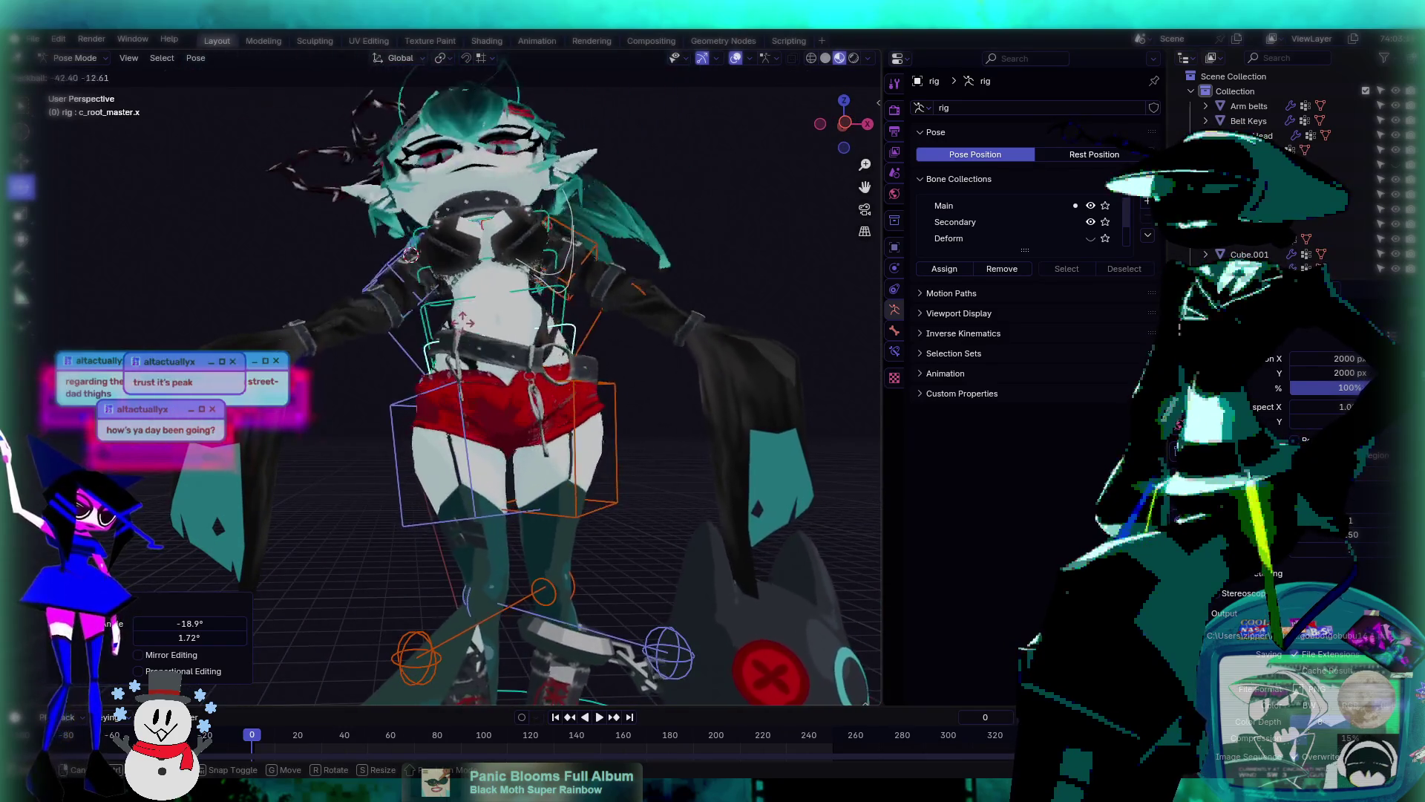
{"action": "left_click", "coordinate": [513, 327]}
{"action": "mouse_move", "coordinate": [514, 326]}
{"action": "middle_mouse_down"}
{"action": "mouse_move", "coordinate": [713, 342]}
{"action": "mouse_move", "coordinate": [429, 366]}
{"action": "middle_mouse_up"}
{"action": "key", "text": "r"}
{"action": "key", "text": "r"}
{"action": "key", "text": "Escape"}
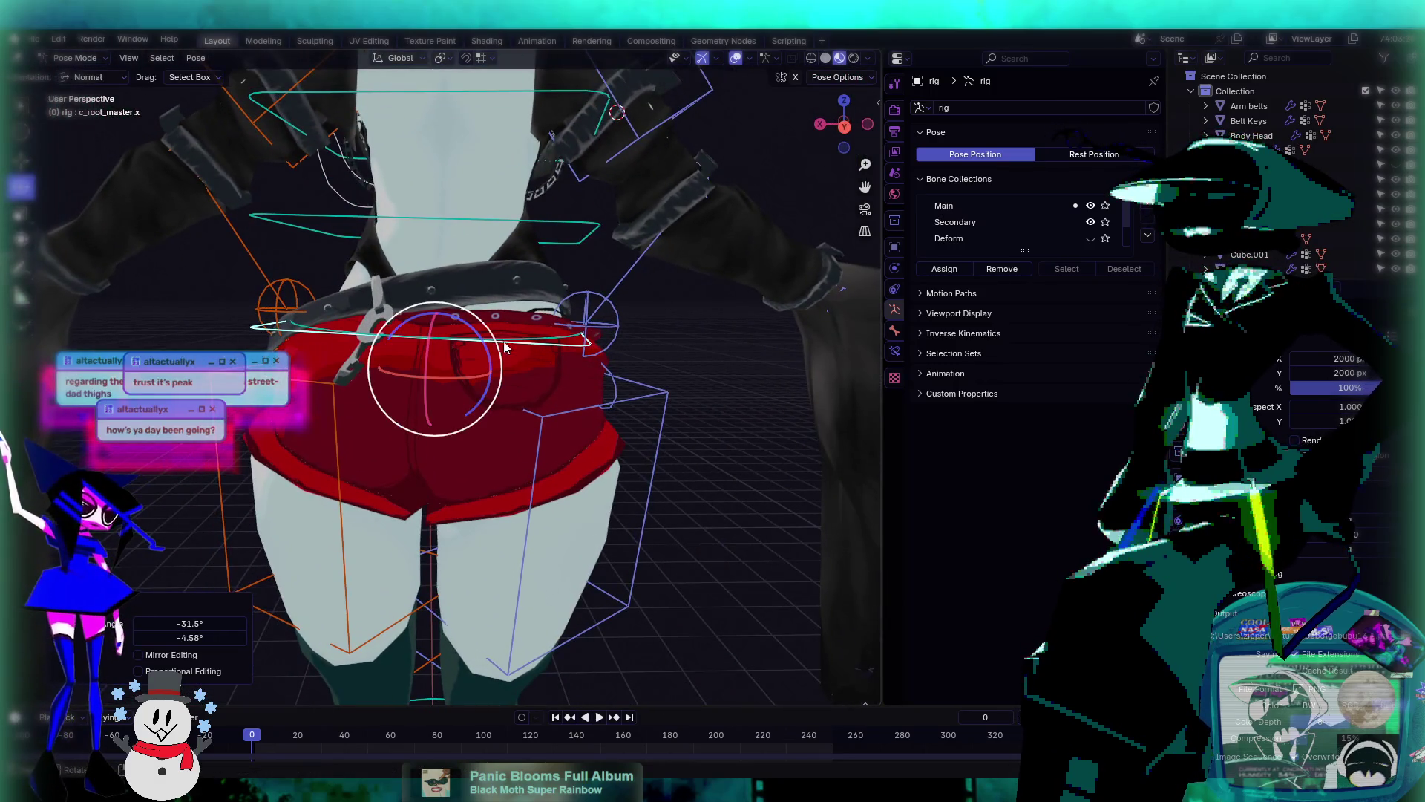
- Select the c_root.x hip control and trackball-rotate it several times to tilt the hips
{"action": "left_click", "coordinate": [511, 344]}
{"action": "key", "text": "r"}
{"action": "key", "text": "r"}
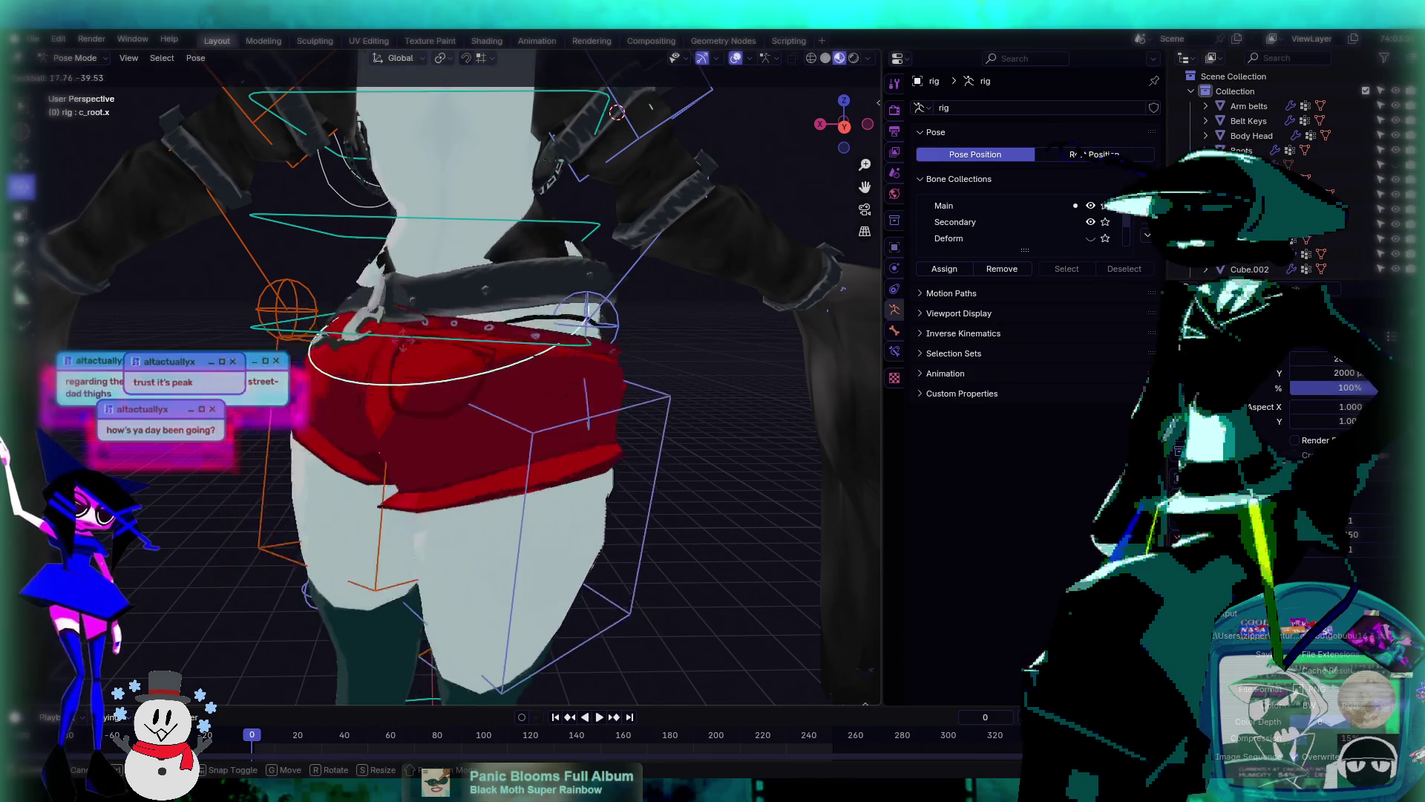
{"action": "left_click", "coordinate": [405, 394]}
{"action": "middle_click_drag", "start_coordinate": [406, 394], "coordinate": [531, 200]}
{"action": "key", "text": "r"}
{"action": "key", "text": "r"}
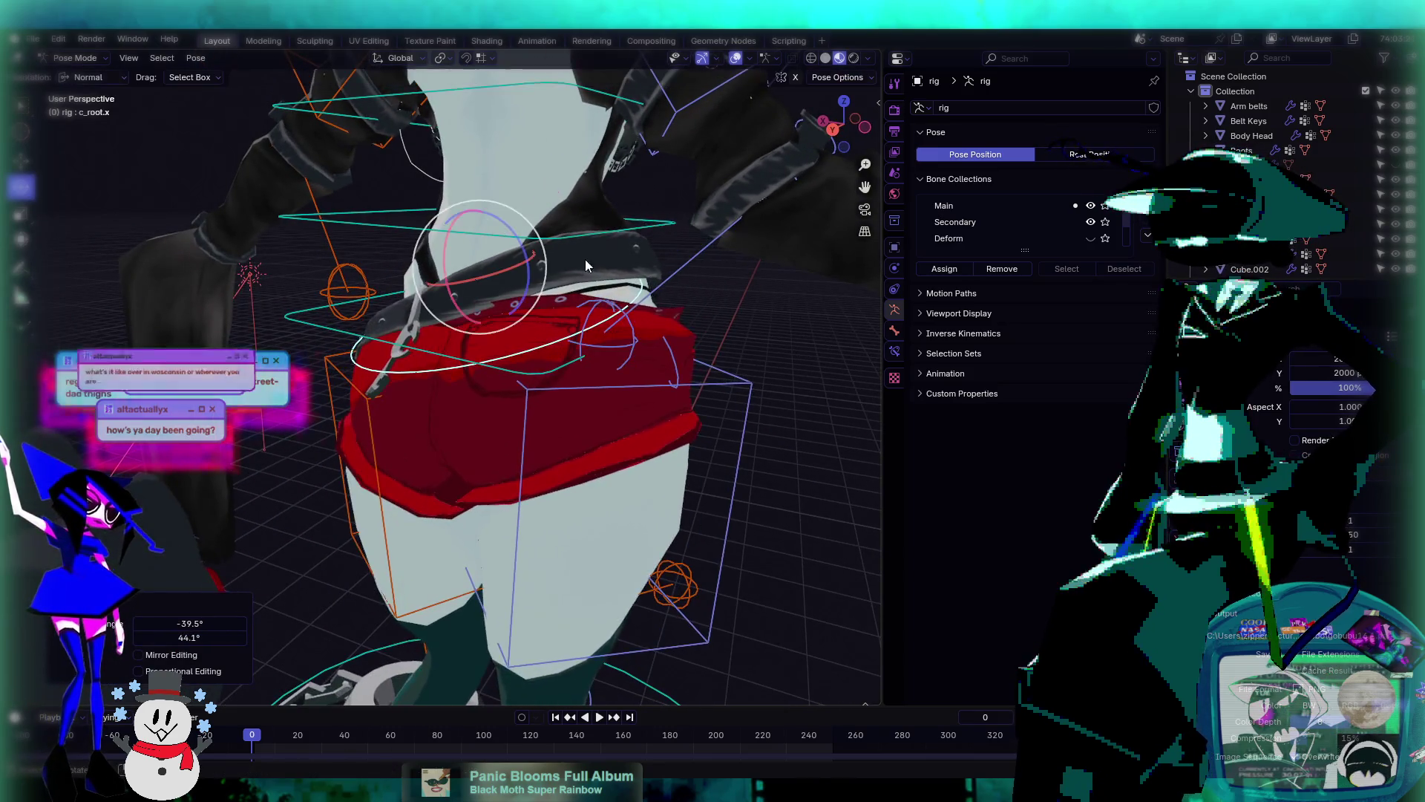
{"action": "left_click", "coordinate": [585, 259]}
{"action": "mouse_move", "coordinate": [585, 259]}
{"action": "middle_mouse_down"}
{"action": "mouse_move", "coordinate": [411, 309]}
{"action": "mouse_move", "coordinate": [503, 316]}
{"action": "middle_mouse_up"}
{"action": "key", "text": "r"}
{"action": "key", "text": "r"}
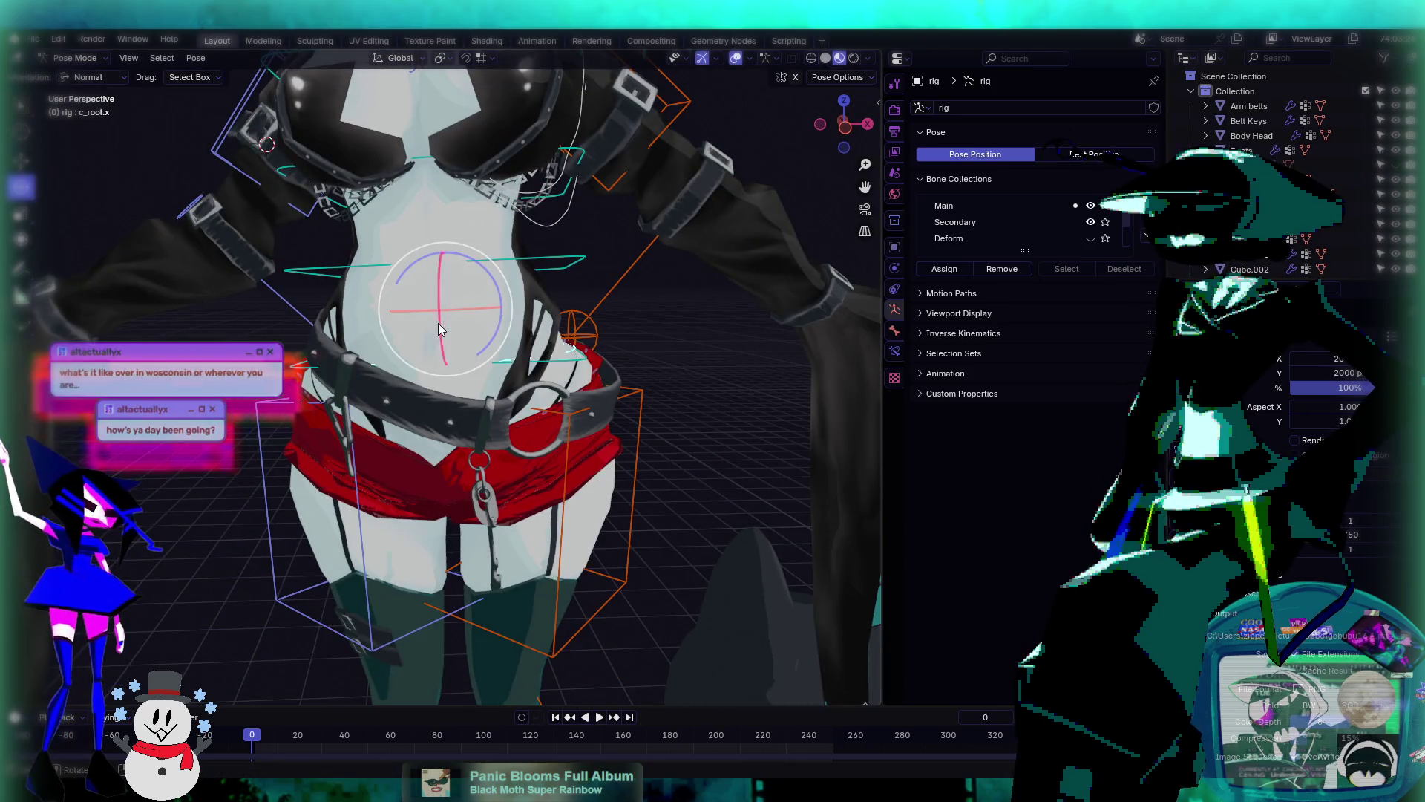
{"action": "key", "text": "r"}
{"action": "key", "text": "r"}
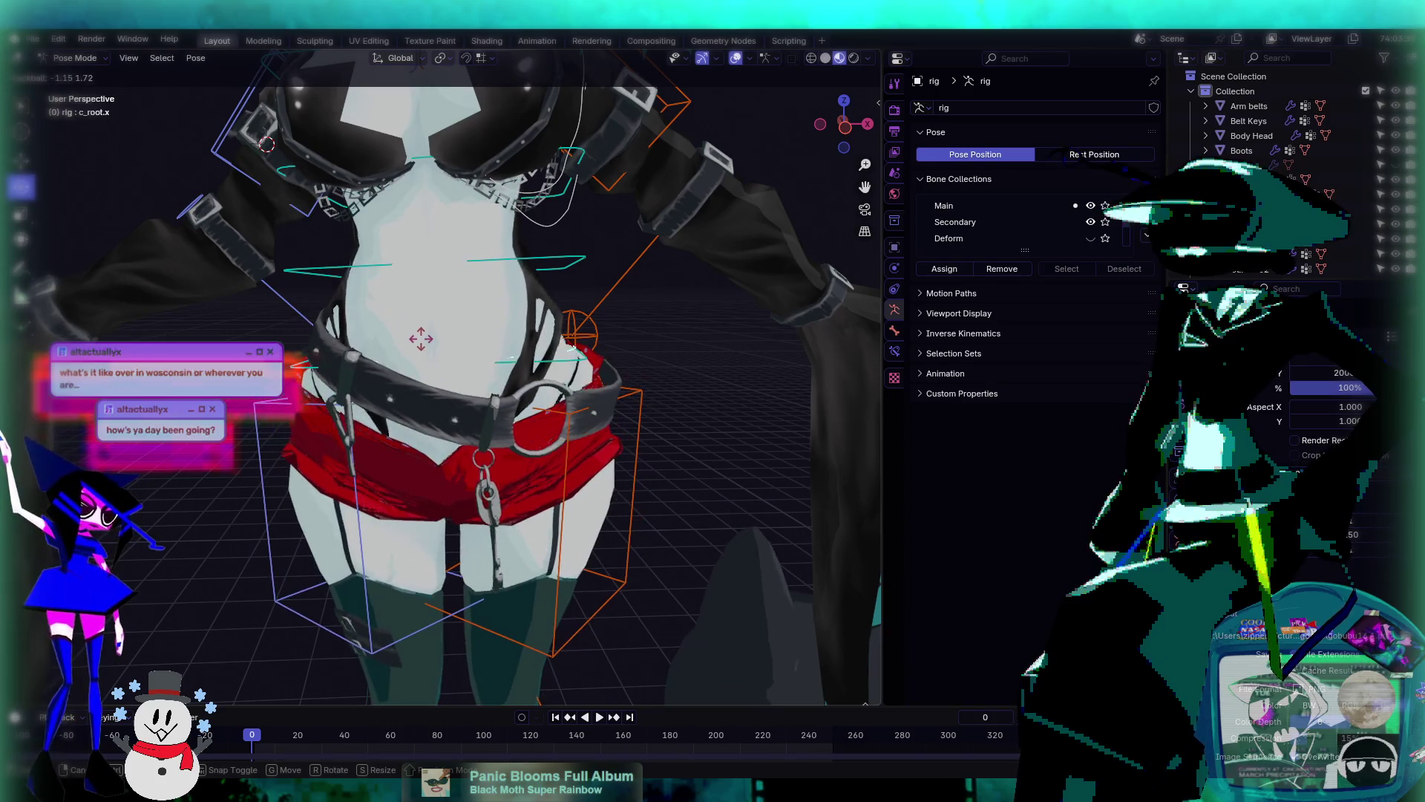
{"action": "left_click", "coordinate": [490, 380]}
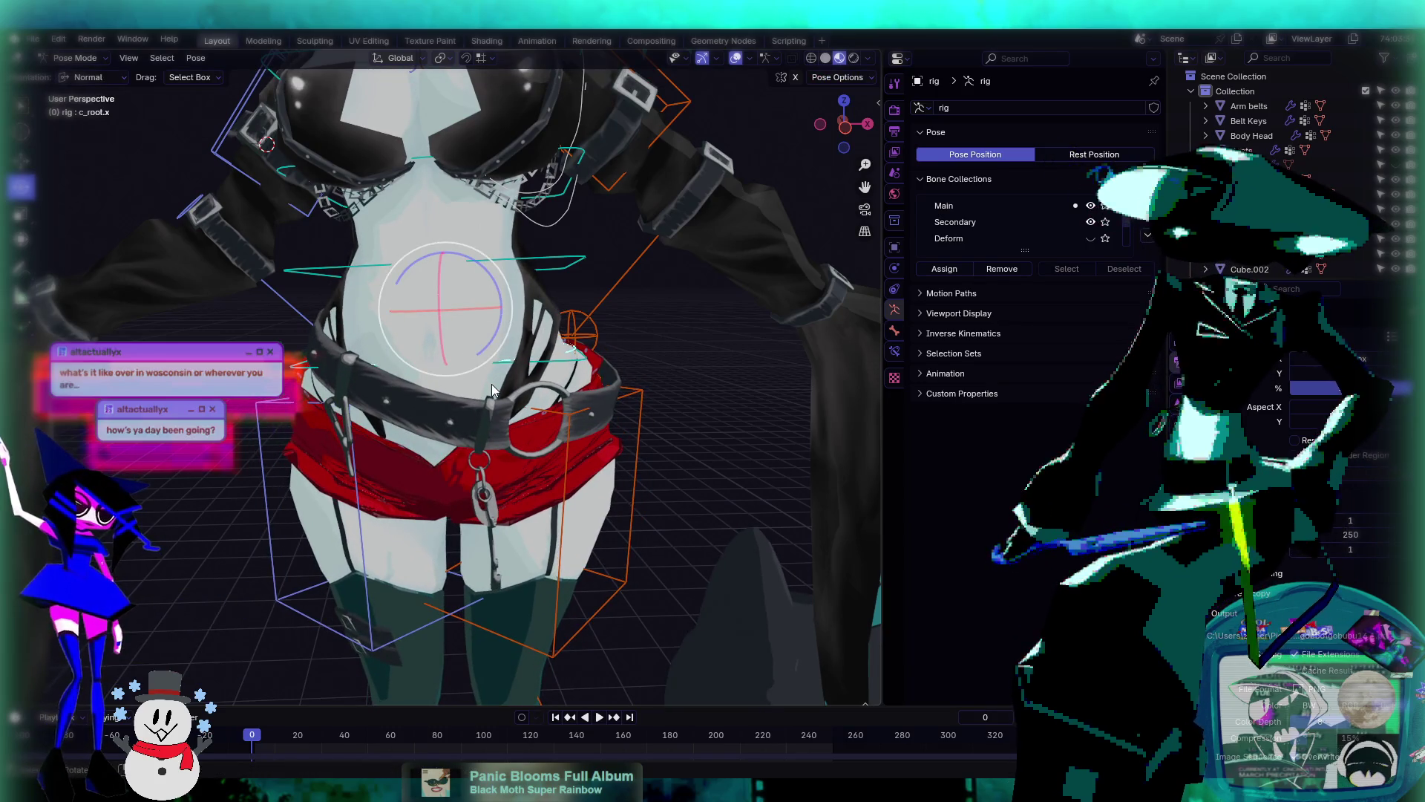
- Select the c_spine_01.x spine control and trackball-rotate it twice to bend the torso
{"action": "mouse_move", "coordinate": [491, 384]}
{"action": "middle_mouse_down"}
{"action": "mouse_move", "coordinate": [514, 365]}
{"action": "mouse_move", "coordinate": [541, 404]}
{"action": "mouse_move", "coordinate": [508, 388]}
{"action": "mouse_move", "coordinate": [604, 380]}
{"action": "mouse_move", "coordinate": [641, 300]}
{"action": "middle_mouse_up"}
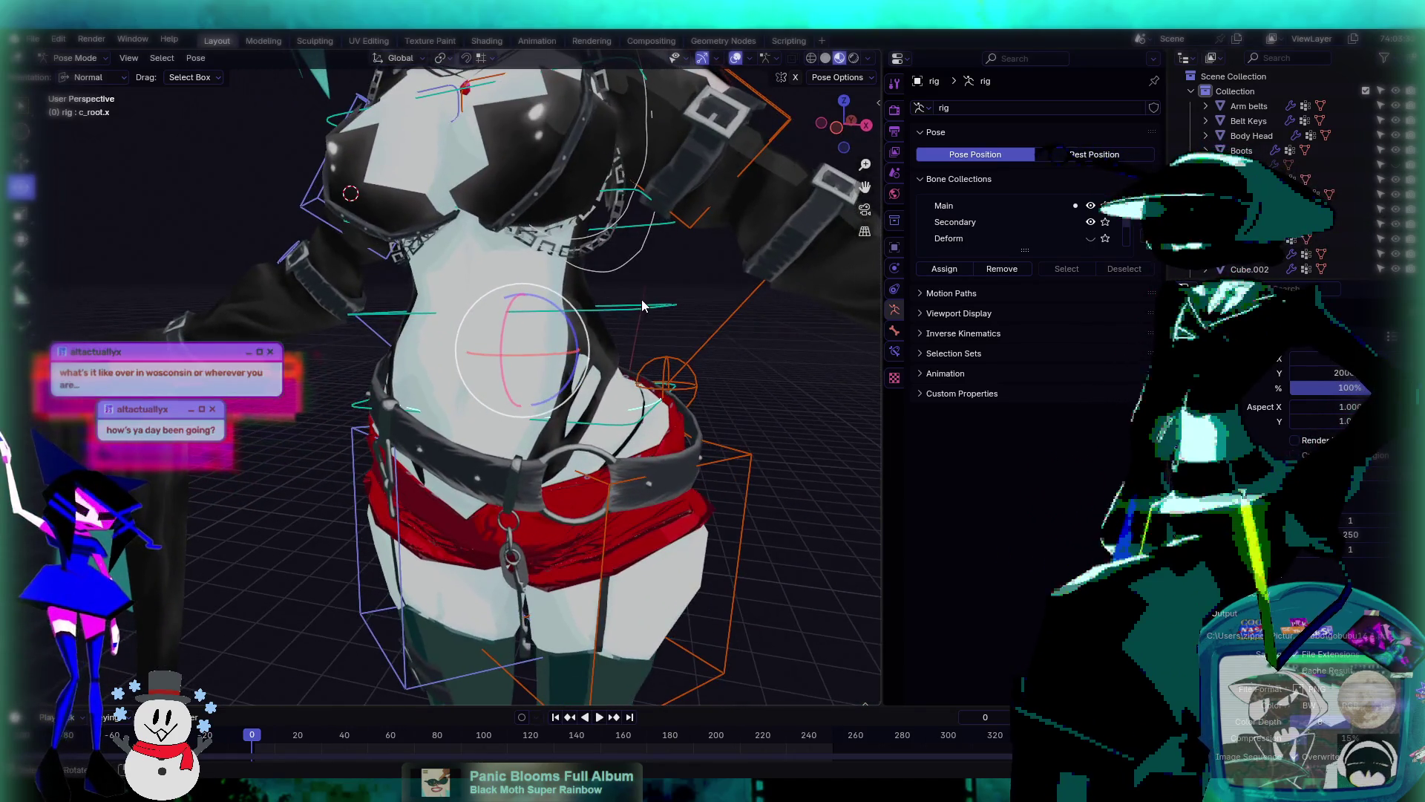
{"action": "left_click", "coordinate": [642, 304]}
{"action": "key", "text": "r"}
{"action": "key", "text": "r"}
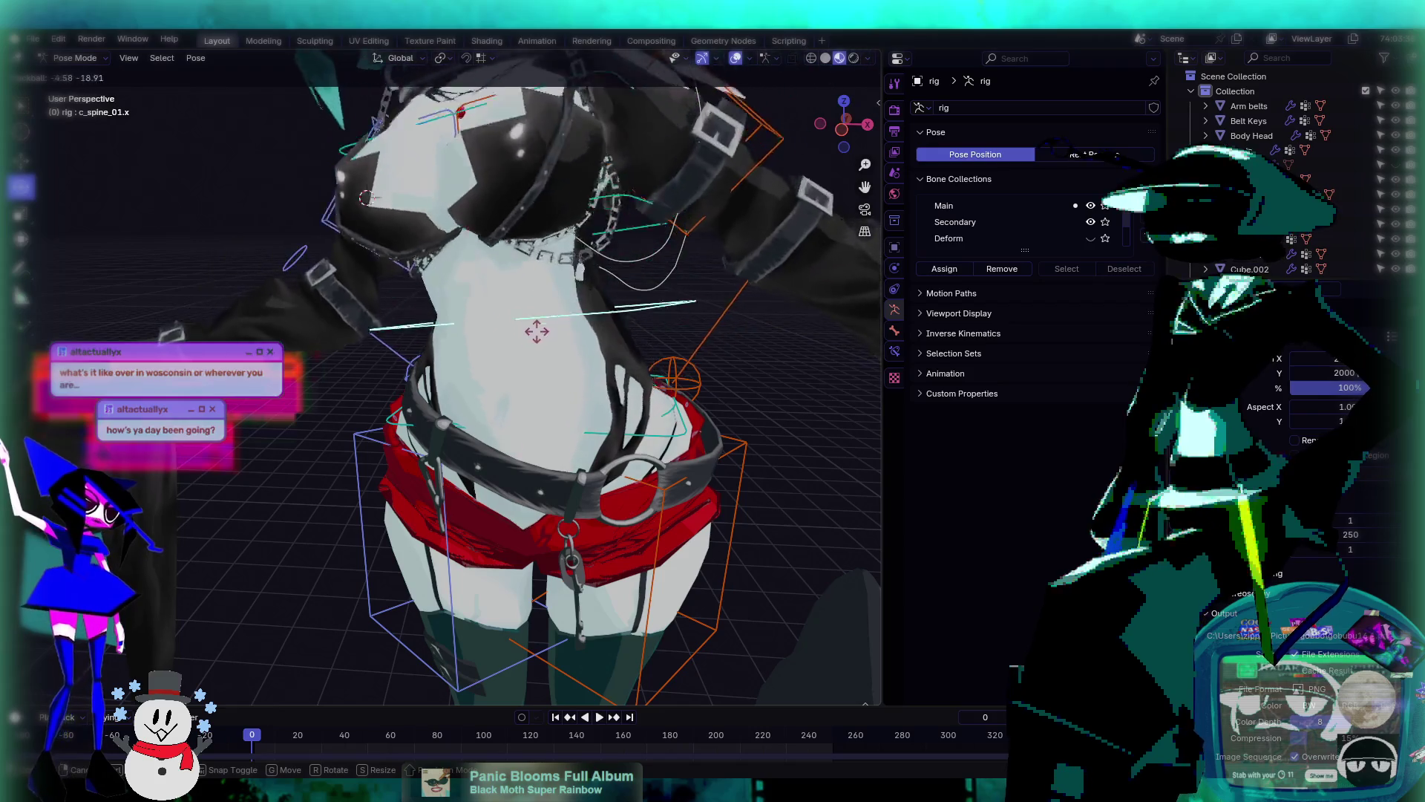
{"action": "left_click", "coordinate": [588, 350]}
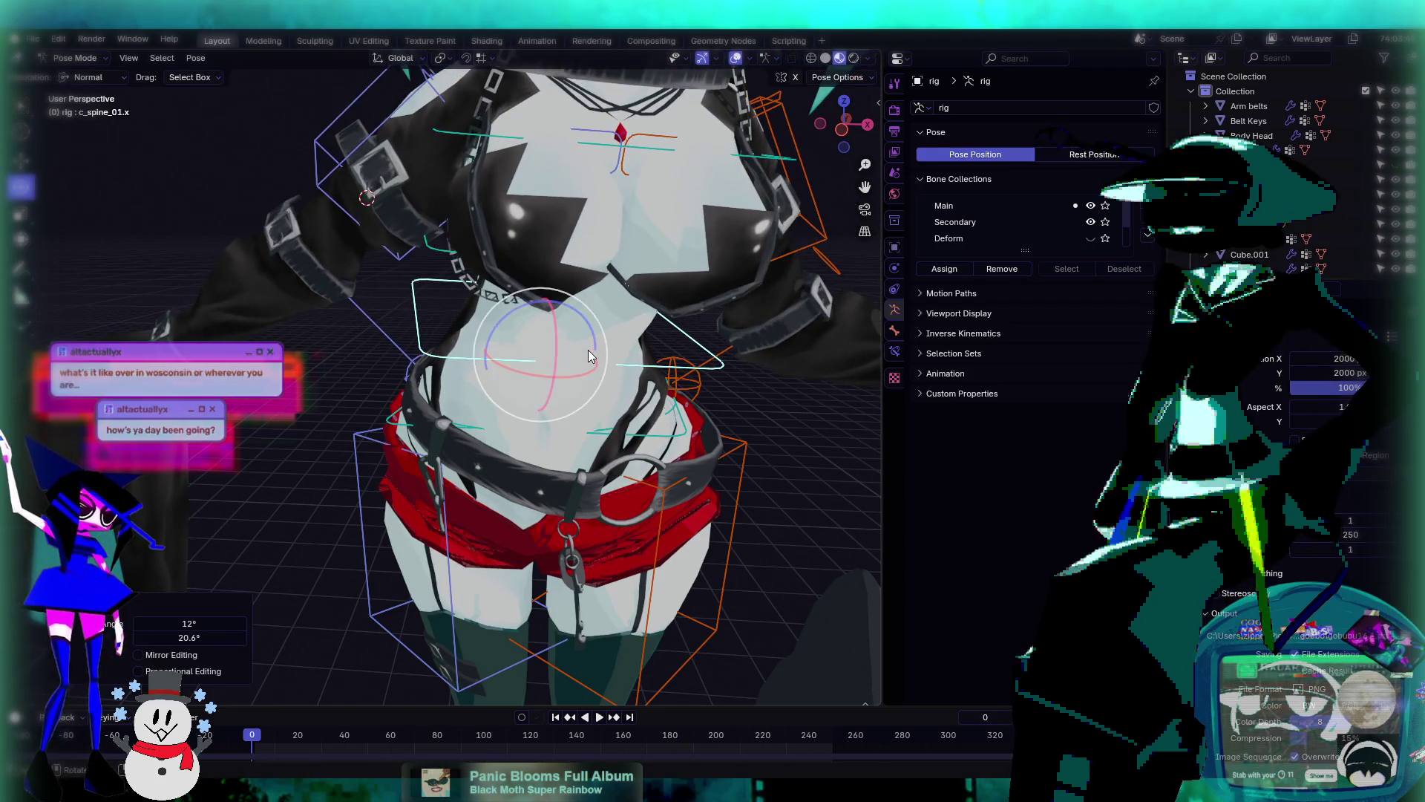
{"action": "scroll", "coordinate": [588, 350], "scroll_direction": "down", "scroll_amount": 5}
{"action": "key", "text": "r"}
{"action": "key", "text": "r"}
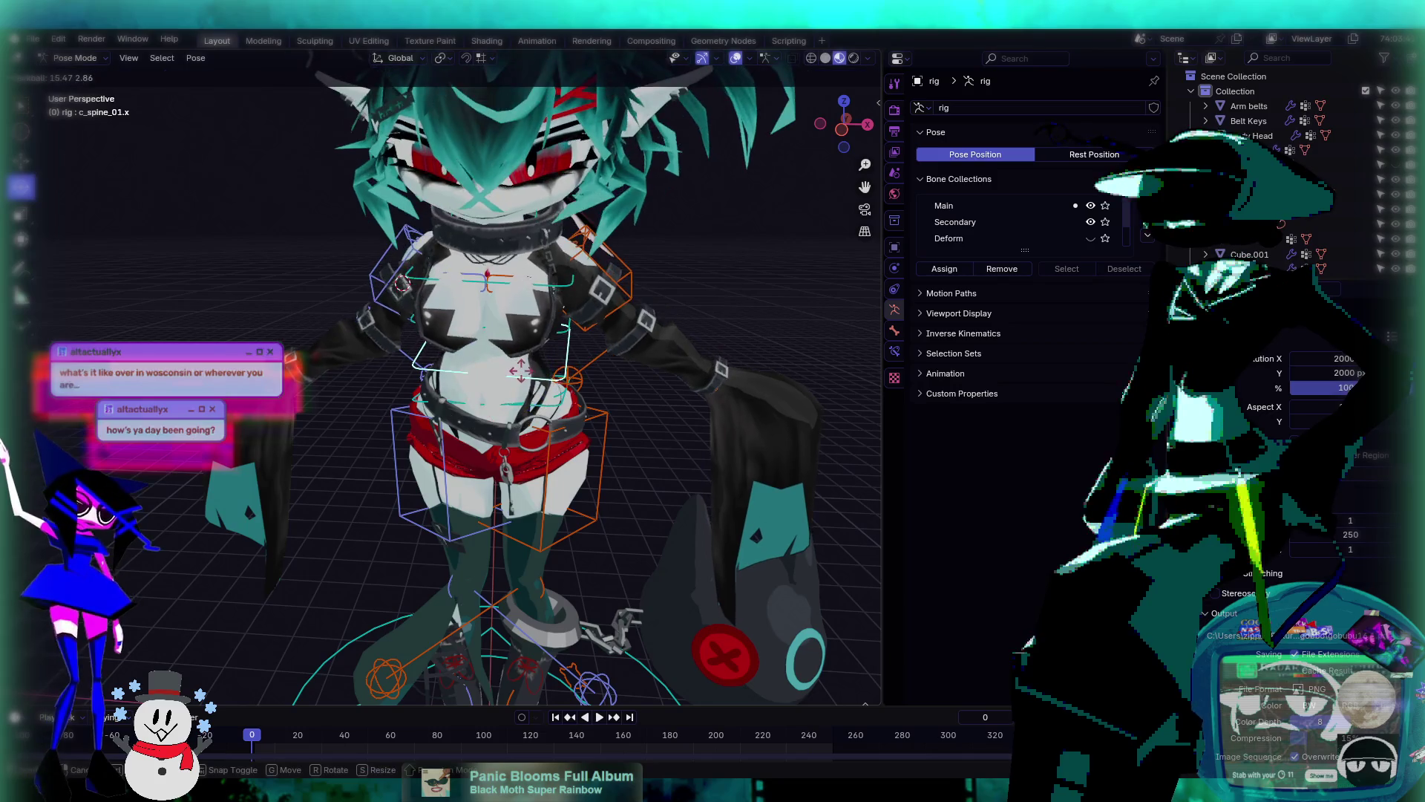
{"action": "left_click", "coordinate": [554, 335]}
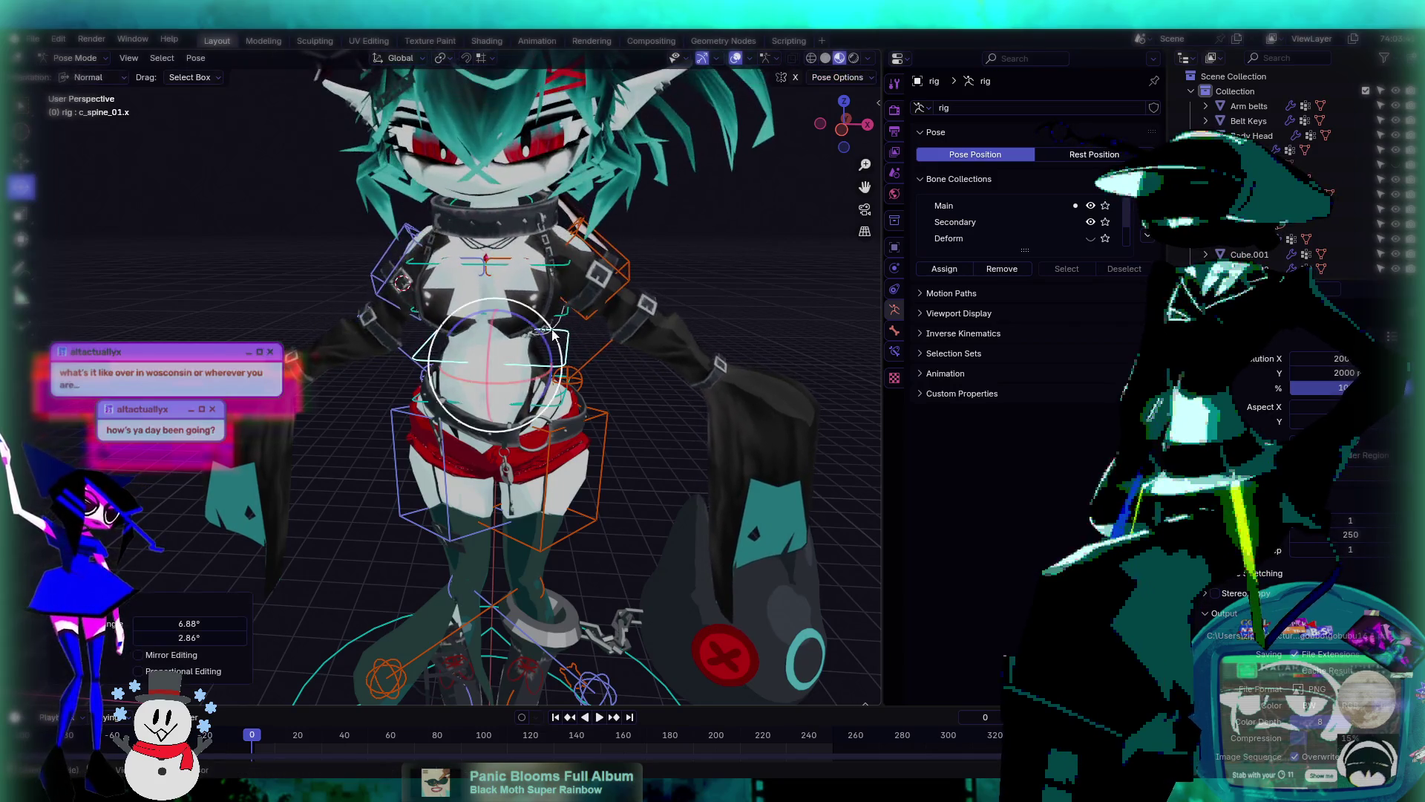
{"action": "middle_click_drag", "start_coordinate": [553, 334], "coordinate": [579, 388]}
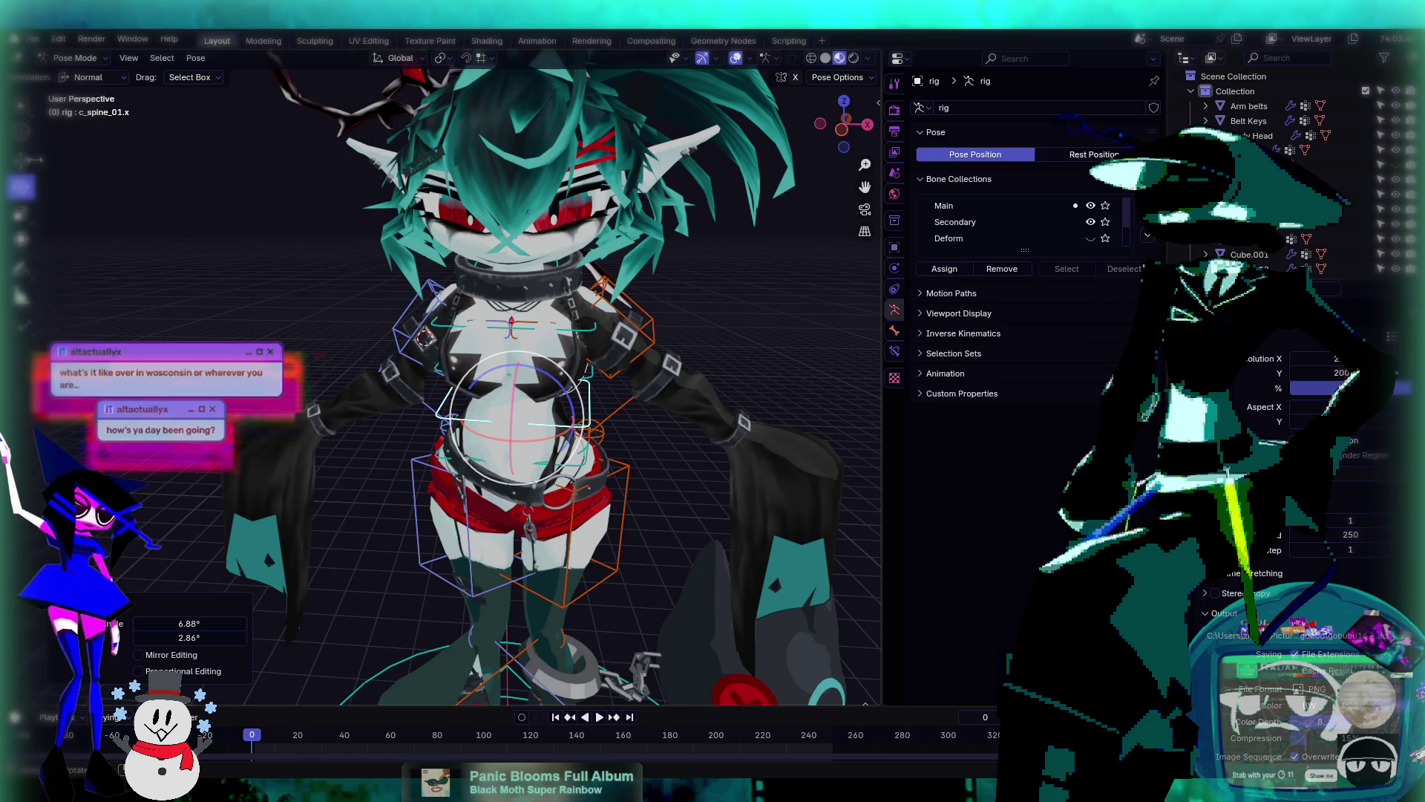
{"action": "key", "text": "shift+space"}
{"action": "key", "text": "g"}
{"action": "left_click_drag", "start_coordinate": [551, 390], "coordinate": [562, 246]}
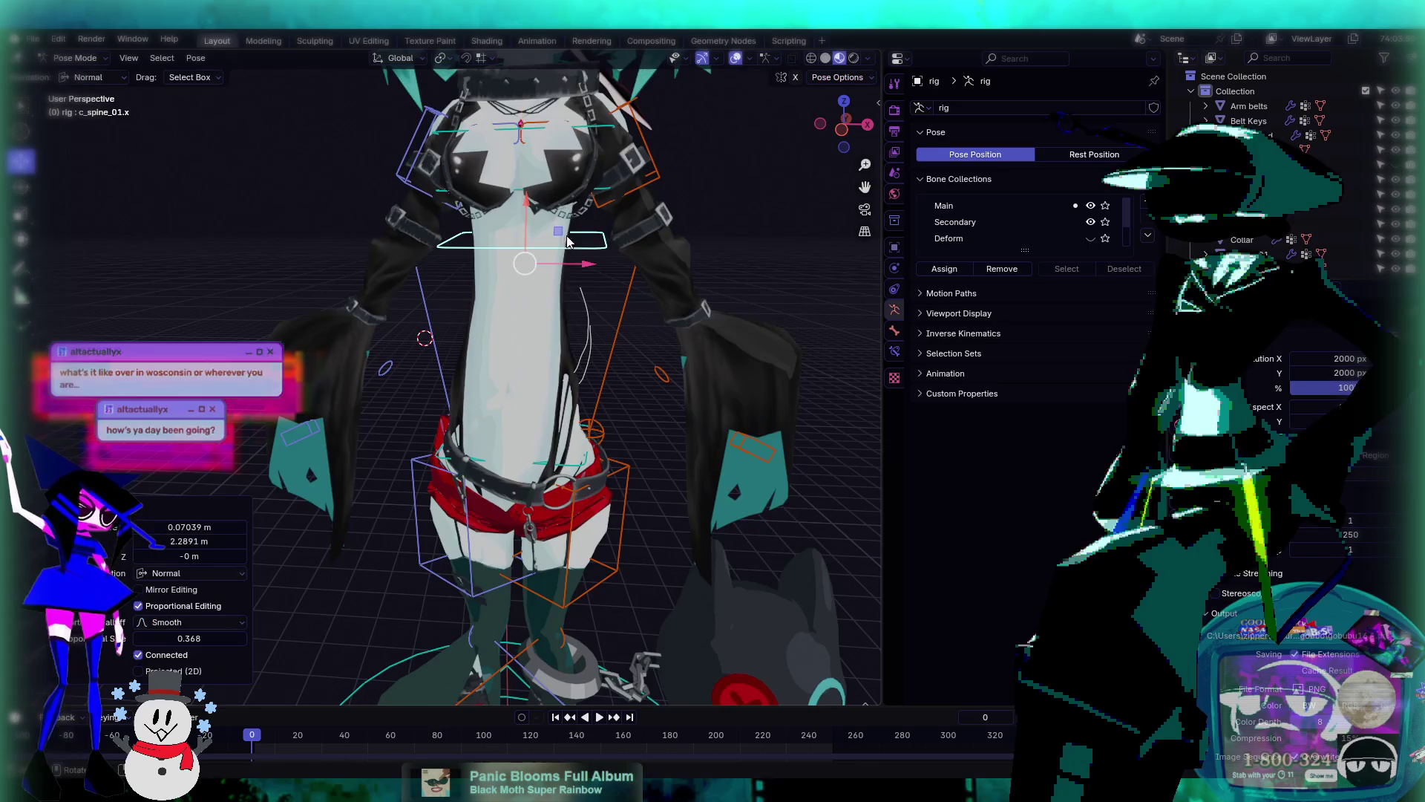
{"action": "scroll", "coordinate": [547, 347], "scroll_direction": "down", "scroll_amount": 3}
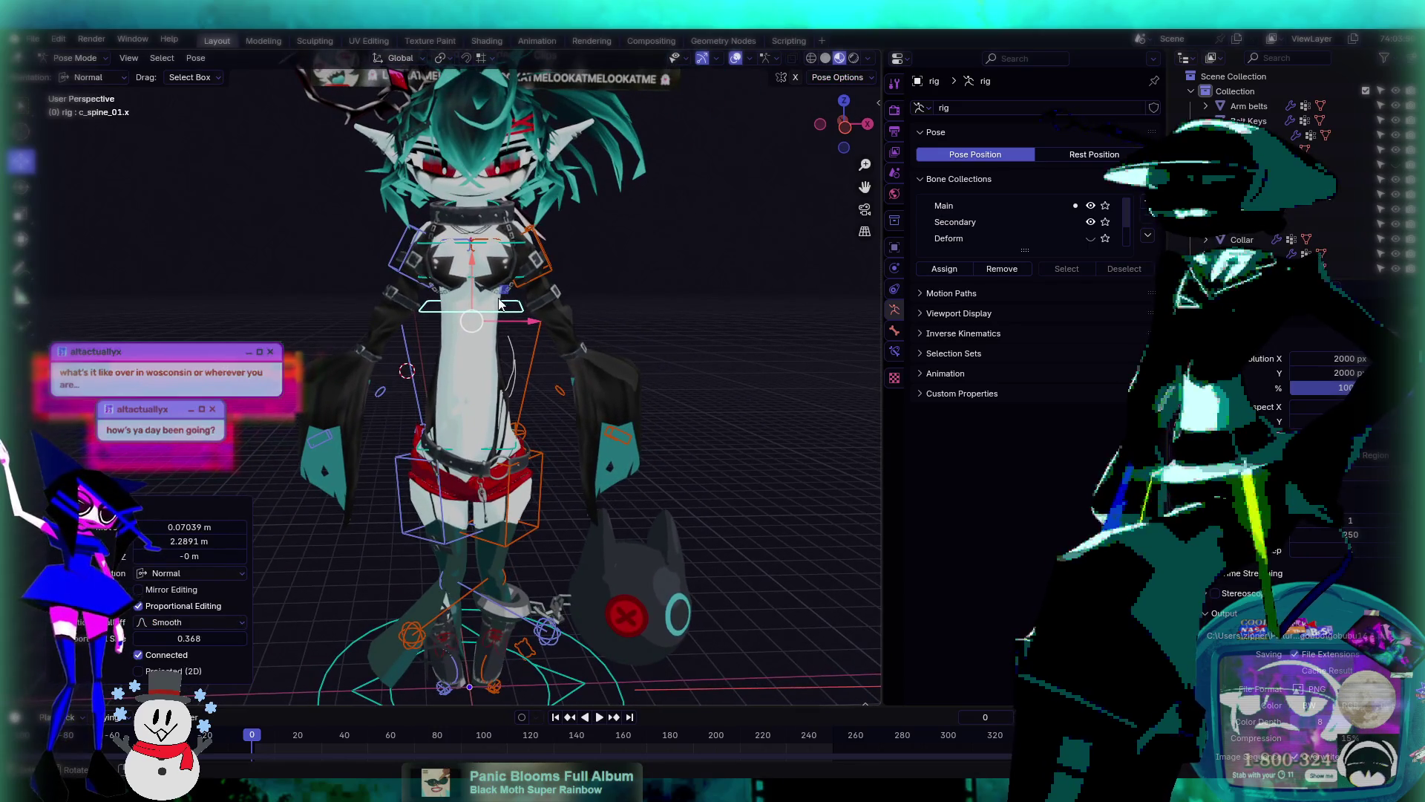
{"action": "mouse_move", "coordinate": [496, 278]}
{"action": "left_mouse_down"}
{"action": "mouse_move", "coordinate": [505, 245]}
{"action": "mouse_move", "coordinate": [514, 329]}
{"action": "left_mouse_up"}
{"action": "scroll", "coordinate": [515, 328], "scroll_direction": "down", "scroll_amount": 1}
{"action": "scroll", "coordinate": [520, 335], "scroll_direction": "down", "scroll_amount": 1}
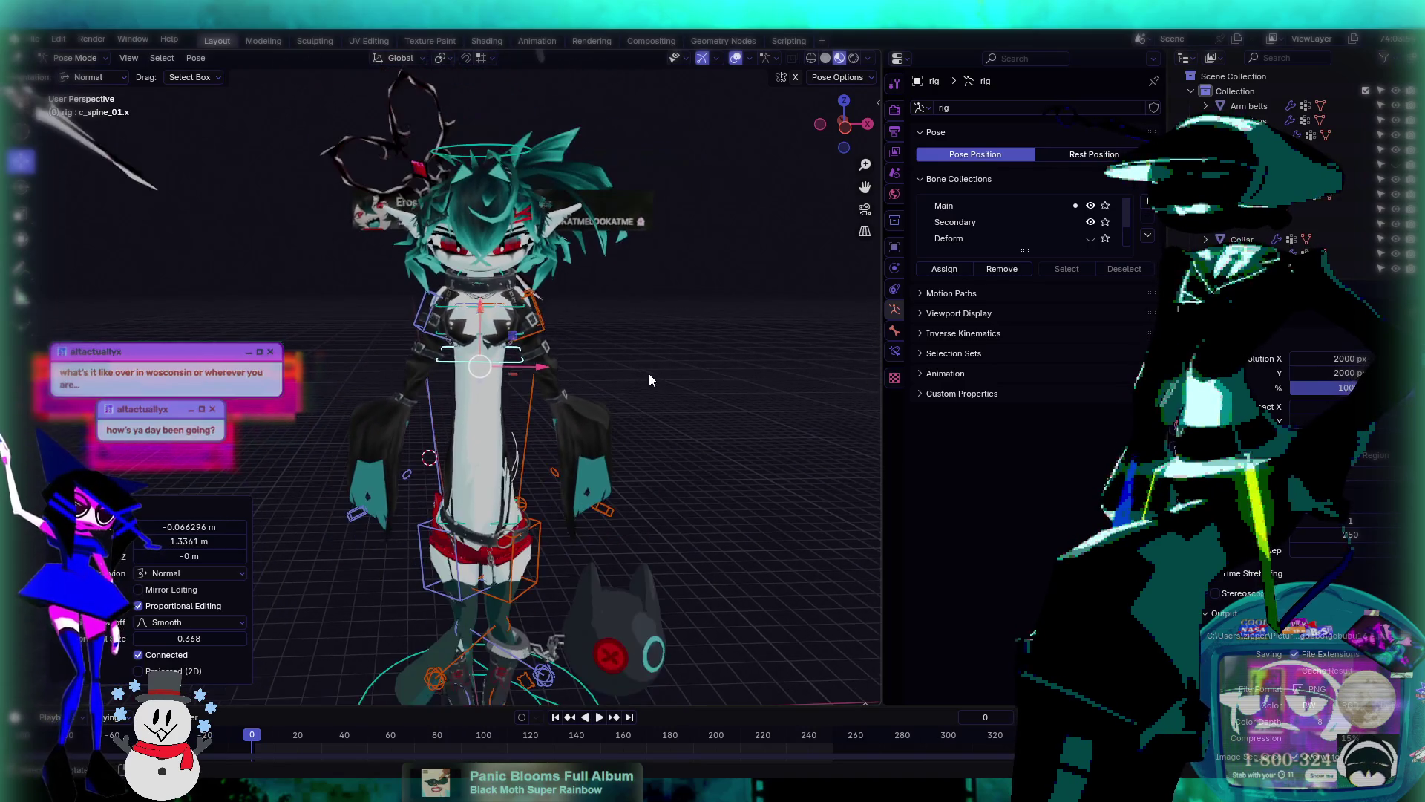
{"action": "left_click_drag", "start_coordinate": [508, 328], "coordinate": [533, 263]}
{"action": "middle_click_drag", "start_coordinate": [533, 263], "coordinate": [557, 345], "text": "shift"}
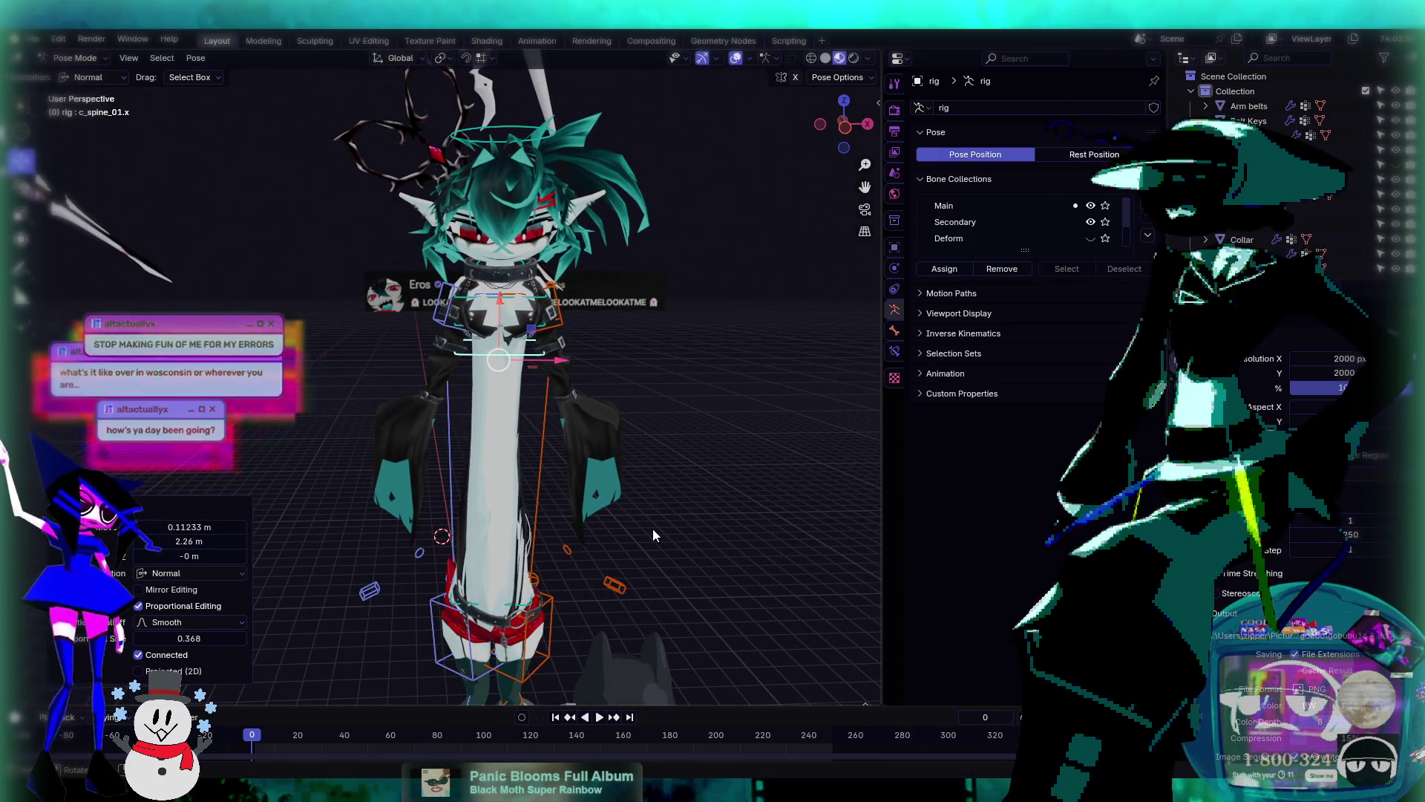
{"action": "scroll", "coordinate": [657, 532], "scroll_direction": "down", "scroll_amount": 3}
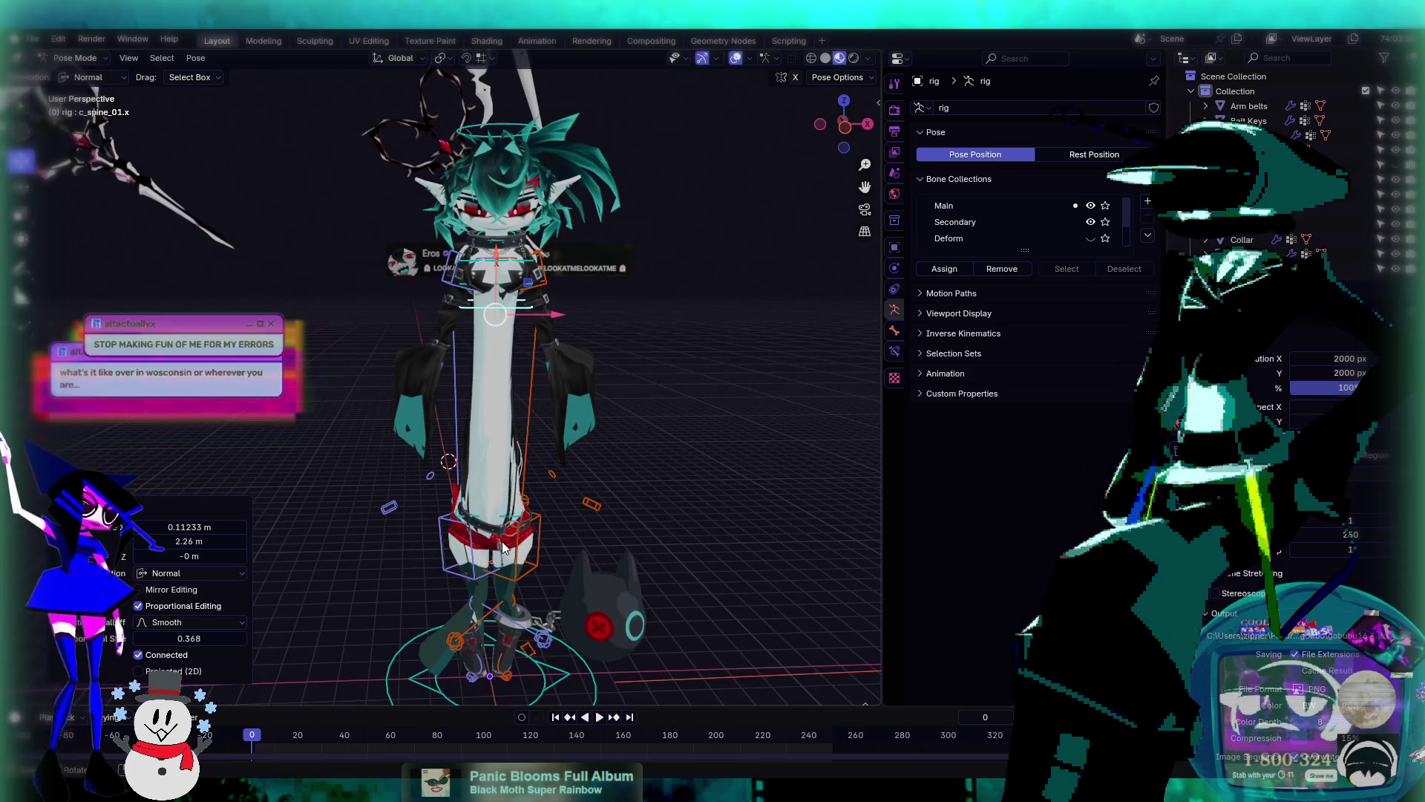
{"action": "scroll", "coordinate": [594, 519], "scroll_direction": "down", "scroll_amount": 4}
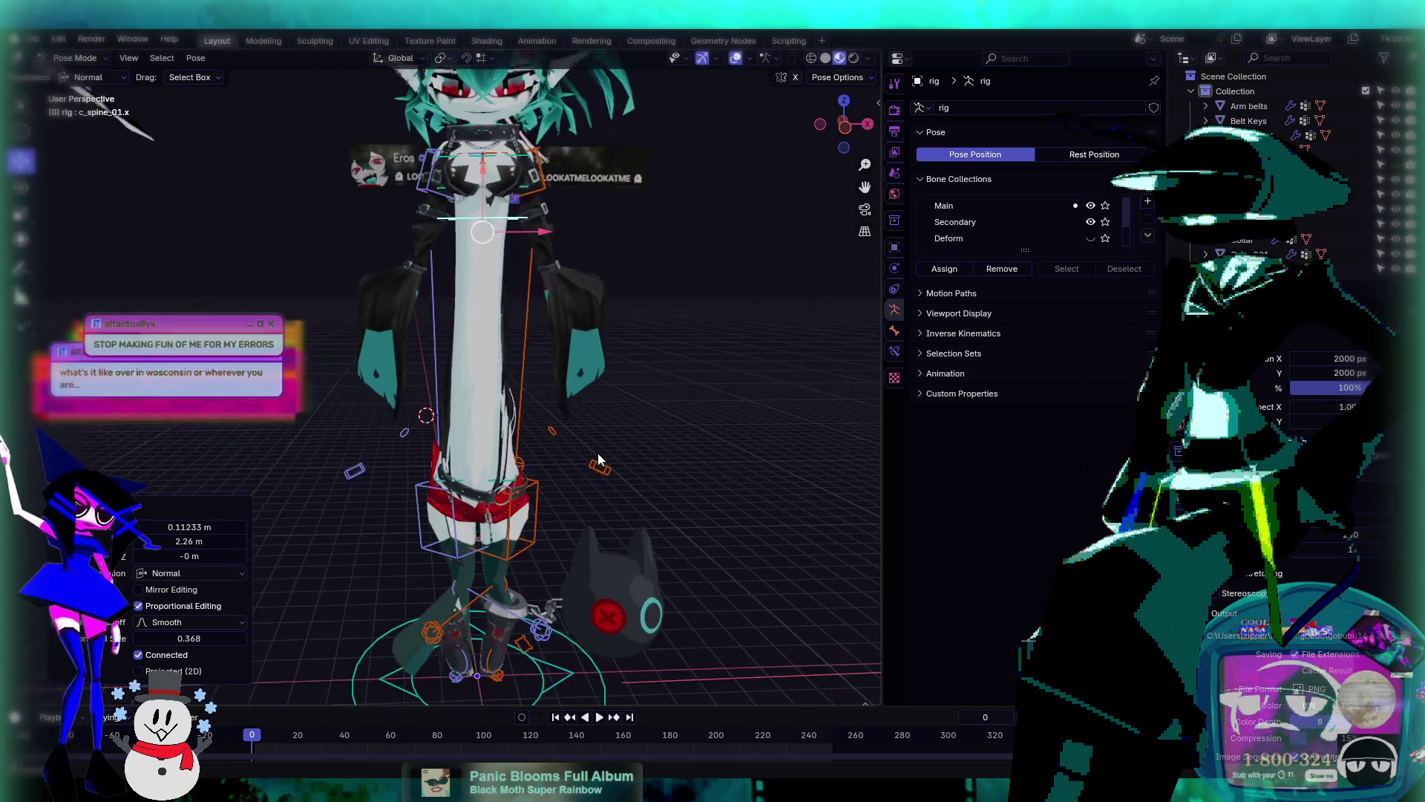
{"action": "scroll", "coordinate": [560, 452], "scroll_direction": "up", "scroll_amount": 3}
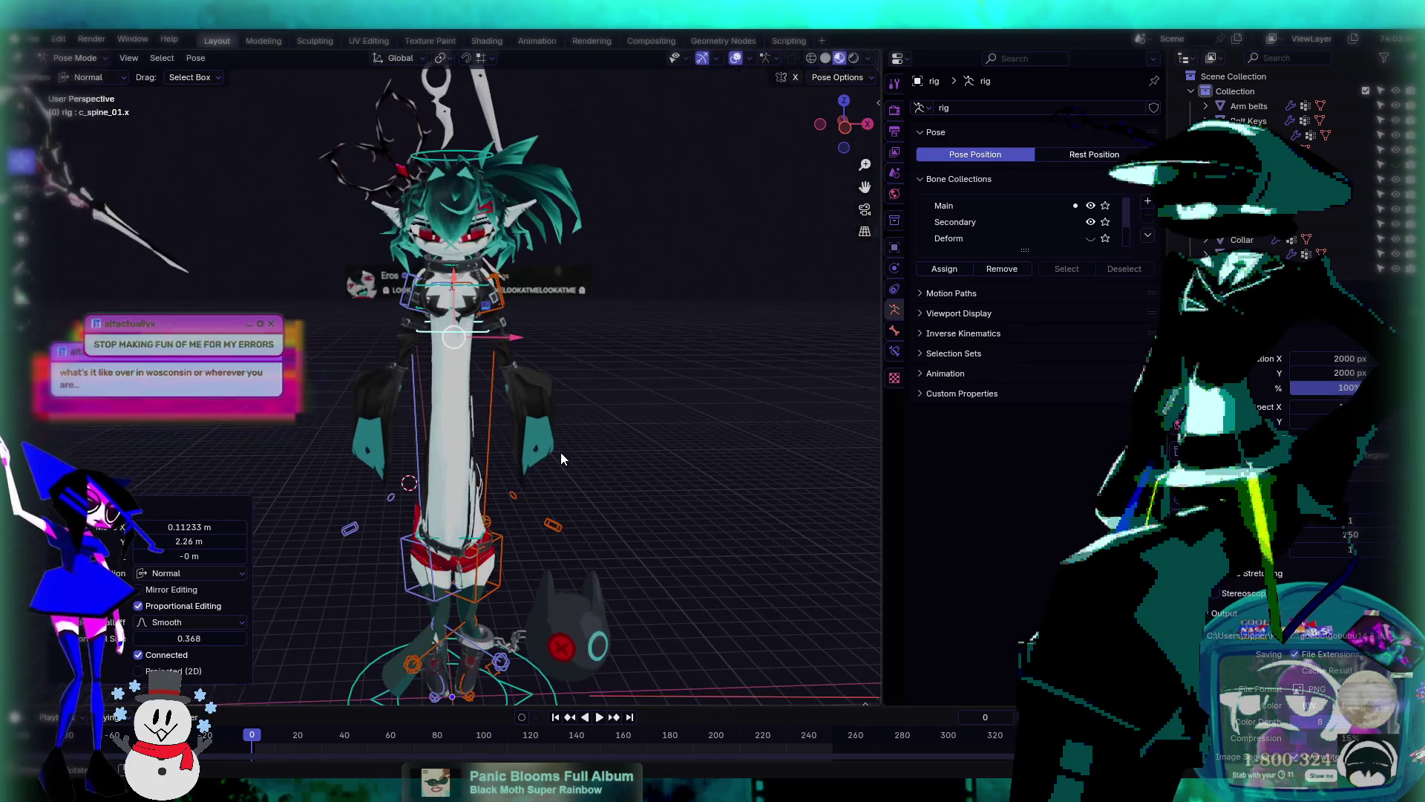
{"action": "left_click", "coordinate": [560, 453]}
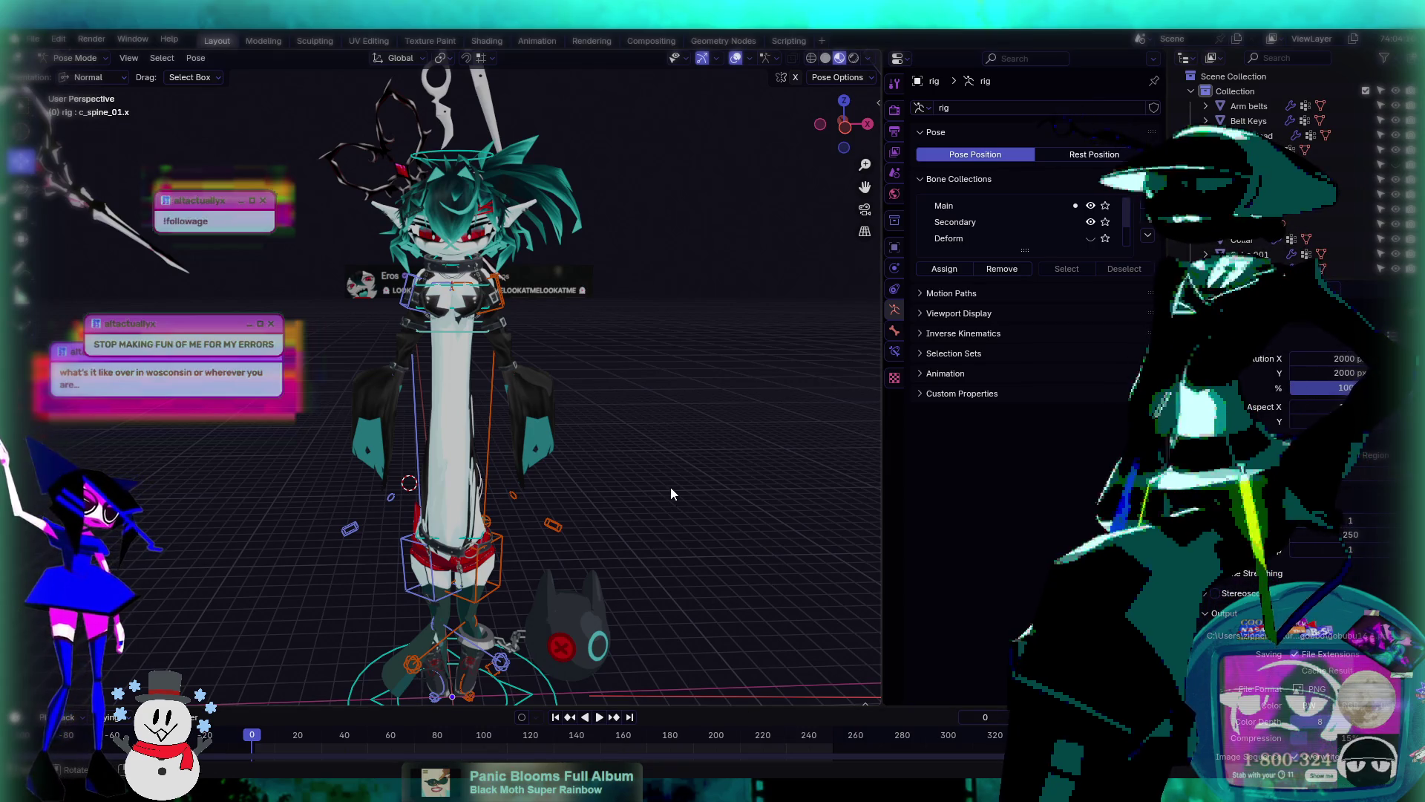
{"action": "mouse_move", "coordinate": [602, 487]}
{"action": "middle_mouse_down"}
{"action": "mouse_move", "coordinate": [815, 483]}
{"action": "mouse_move", "coordinate": [580, 478]}
{"action": "mouse_move", "coordinate": [435, 541]}
{"action": "mouse_move", "coordinate": [527, 534]}
{"action": "middle_mouse_up"}
{"action": "scroll", "coordinate": [527, 528], "scroll_direction": "up", "scroll_amount": 5}
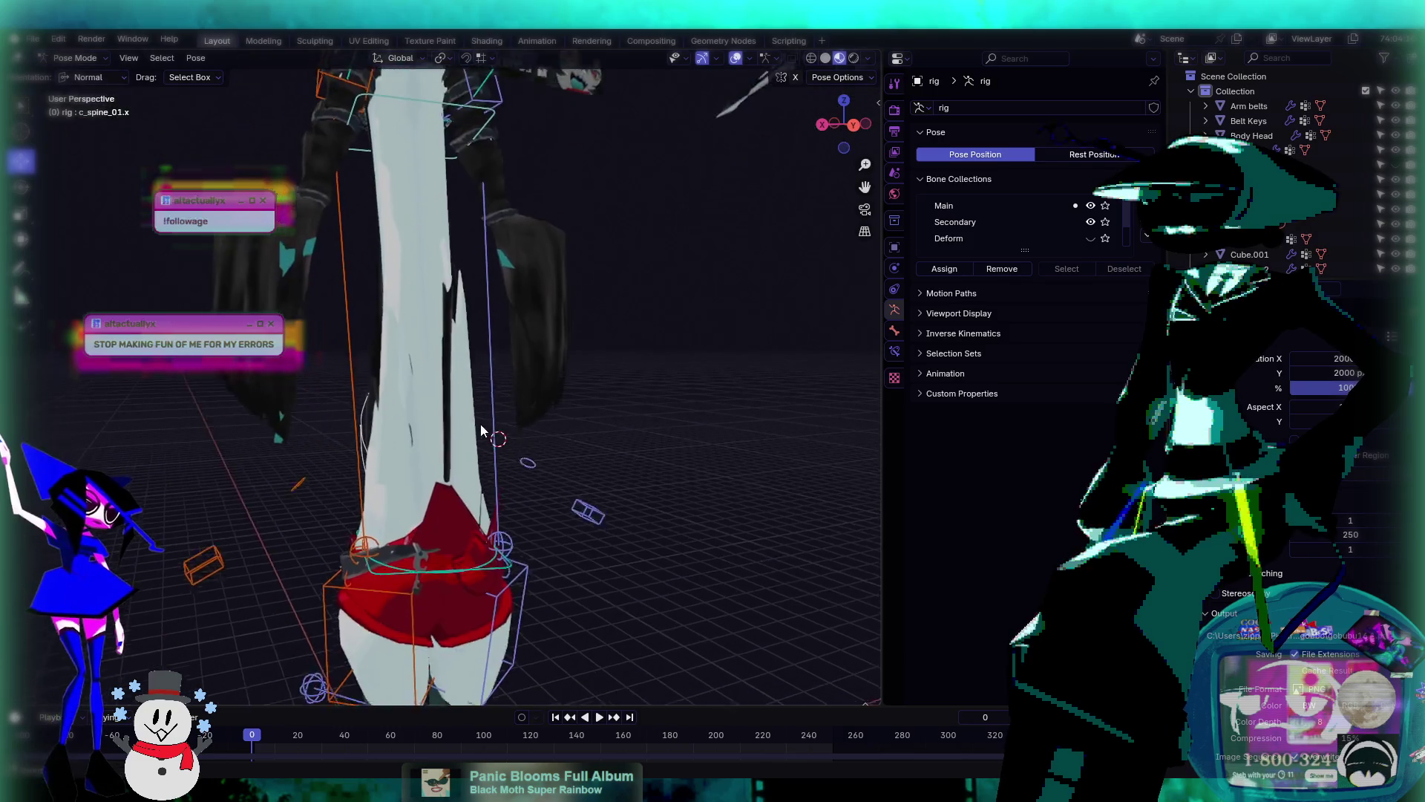
{"action": "mouse_move", "coordinate": [472, 461]}
{"action": "middle_mouse_down"}
{"action": "mouse_move", "coordinate": [475, 413]}
{"action": "mouse_move", "coordinate": [475, 456]}
{"action": "mouse_move", "coordinate": [597, 421]}
{"action": "mouse_move", "coordinate": [294, 377]}
{"action": "mouse_move", "coordinate": [537, 350]}
{"action": "mouse_move", "coordinate": [518, 334]}
{"action": "mouse_move", "coordinate": [504, 429]}
{"action": "middle_mouse_up"}
{"action": "scroll", "coordinate": [439, 434], "scroll_direction": "down", "scroll_amount": 5}
{"action": "scroll", "coordinate": [475, 378], "scroll_direction": "up", "scroll_amount": 3}
{"action": "mouse_move", "coordinate": [483, 368]}
{"action": "middle_mouse_down"}
{"action": "mouse_move", "coordinate": [515, 426]}
{"action": "mouse_move", "coordinate": [493, 435]}
{"action": "middle_mouse_up"}
{"action": "scroll", "coordinate": [523, 429], "scroll_direction": "up", "scroll_amount": 2}
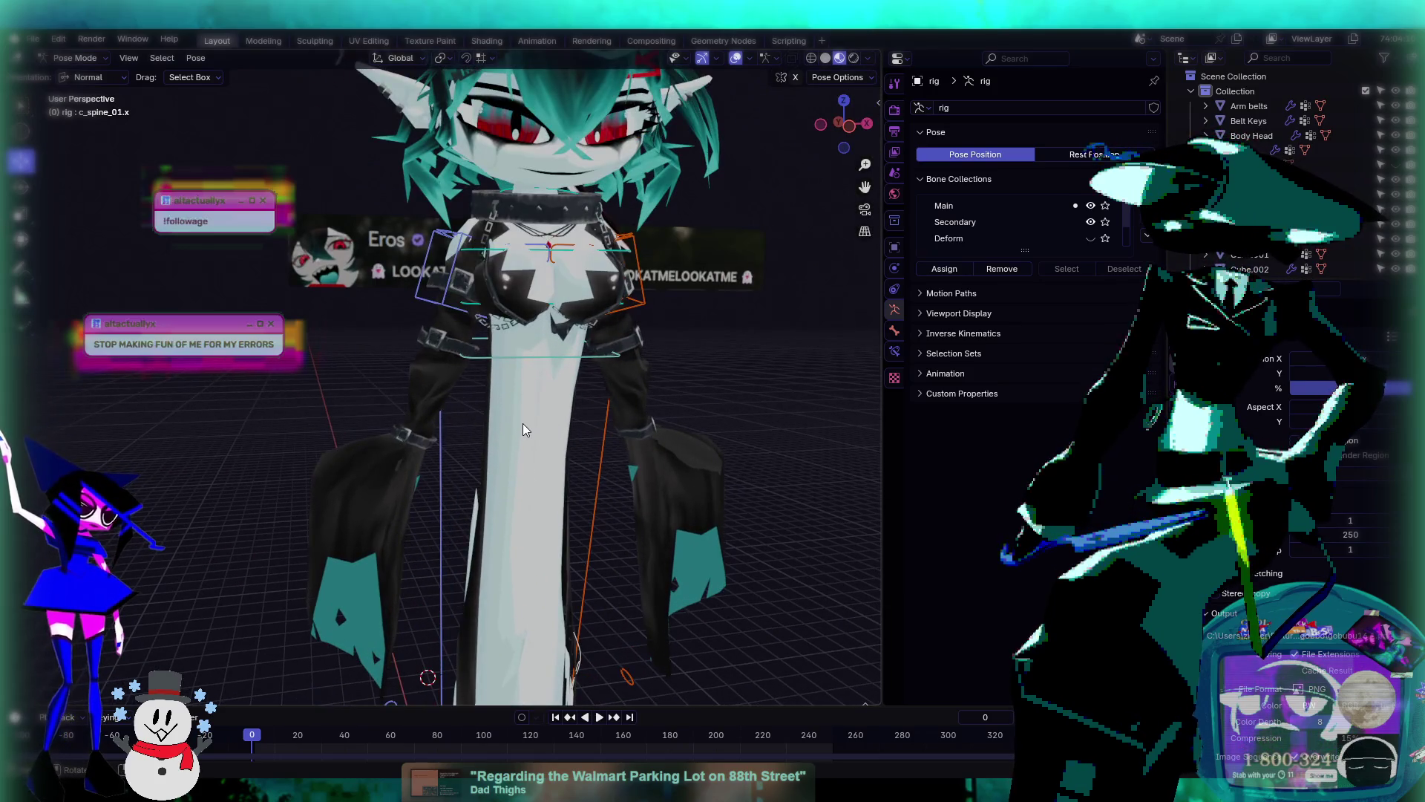
{"action": "left_click", "coordinate": [556, 359]}
- Orbit around the character and select the c_root.x hip control
{"action": "mouse_move", "coordinate": [555, 357]}
{"action": "middle_mouse_down"}
{"action": "mouse_move", "coordinate": [549, 510]}
{"action": "mouse_move", "coordinate": [535, 218]}
{"action": "middle_mouse_up"}
{"action": "scroll", "coordinate": [534, 218], "scroll_direction": "down", "scroll_amount": 3}
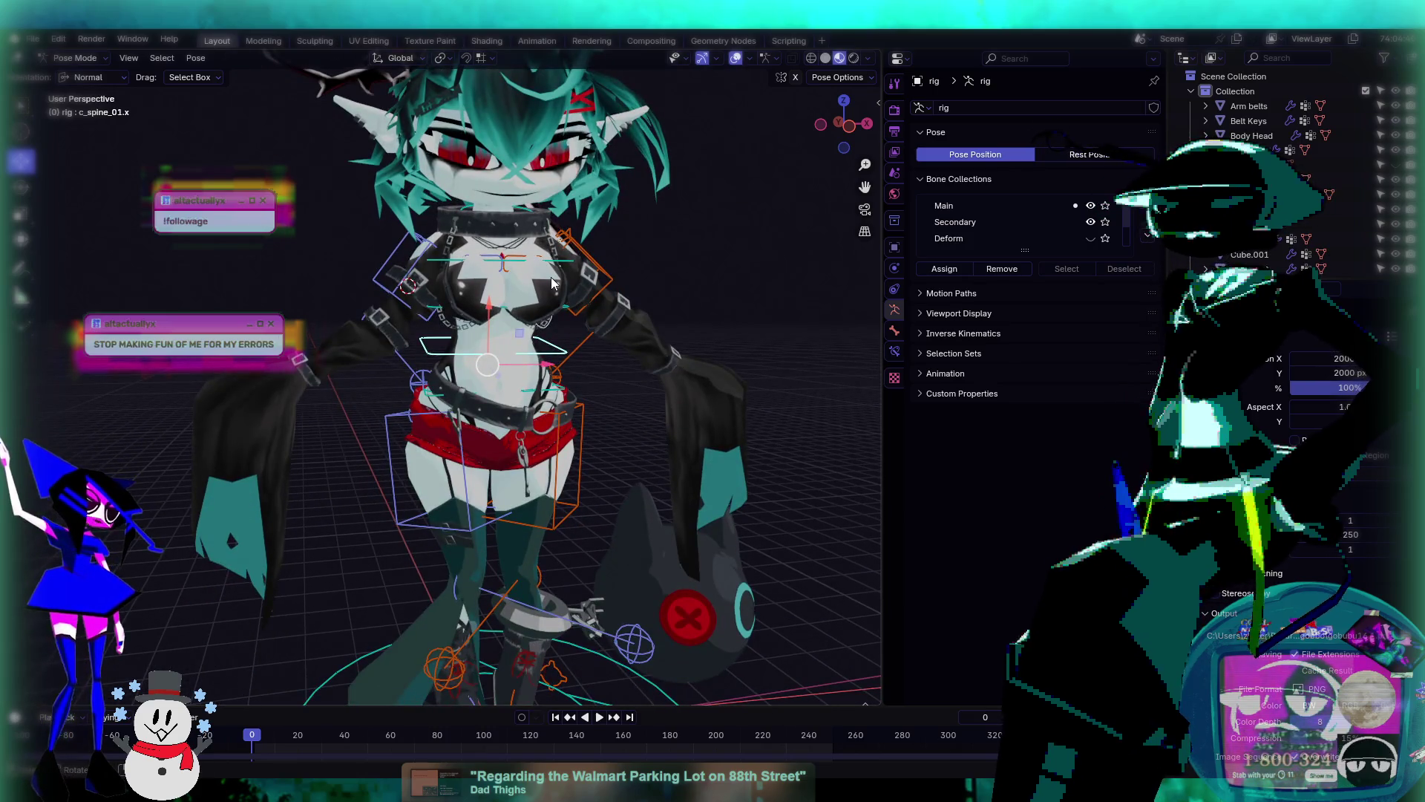
{"action": "scroll", "coordinate": [551, 279], "scroll_direction": "up", "scroll_amount": 5}
{"action": "scroll", "coordinate": [550, 278], "scroll_direction": "down", "scroll_amount": 5}
{"action": "mouse_move", "coordinate": [554, 296]}
{"action": "middle_mouse_down"}
{"action": "mouse_move", "coordinate": [454, 323]}
{"action": "mouse_move", "coordinate": [599, 264]}
{"action": "mouse_move", "coordinate": [541, 346]}
{"action": "middle_mouse_up"}
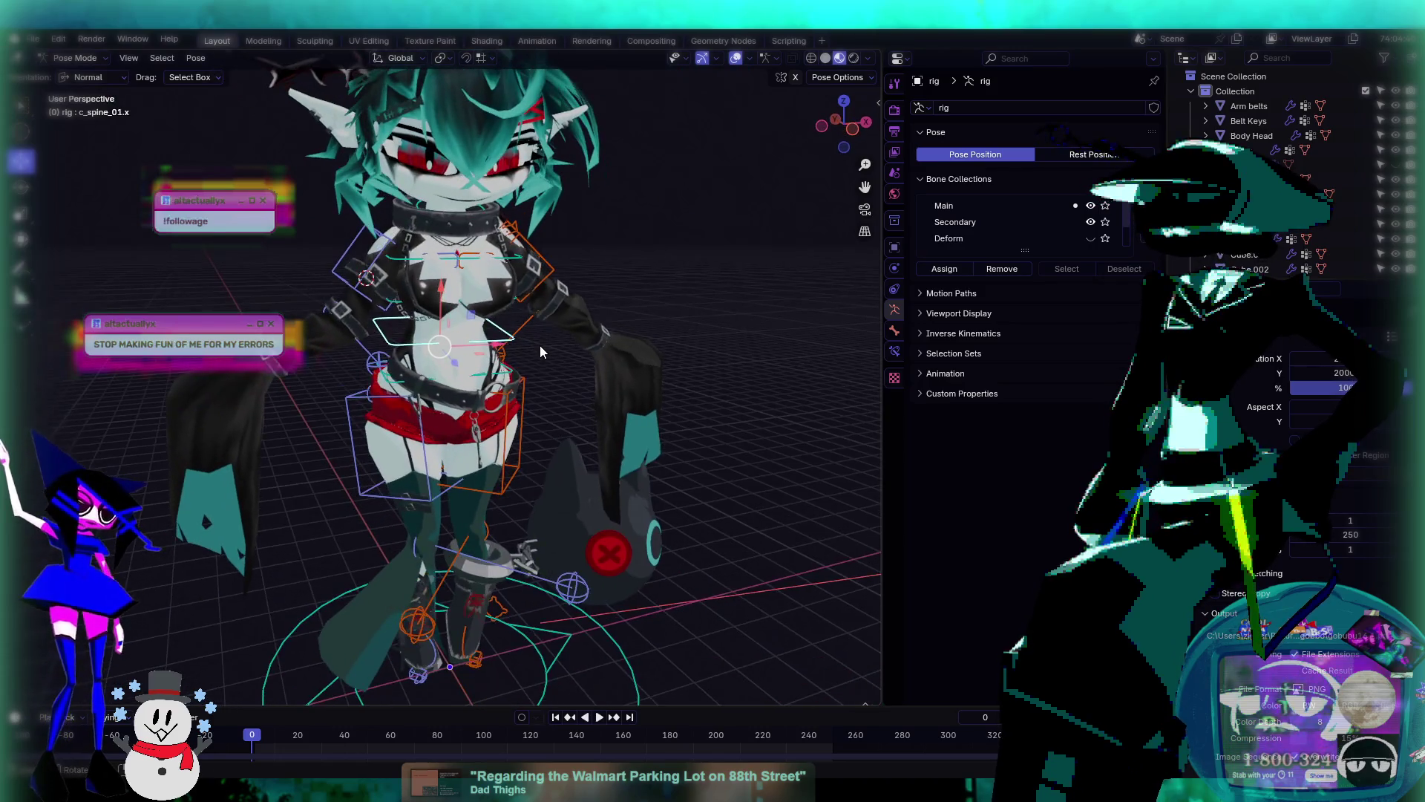
{"action": "key", "text": "a"}
{"action": "left_click", "coordinate": [540, 345]}
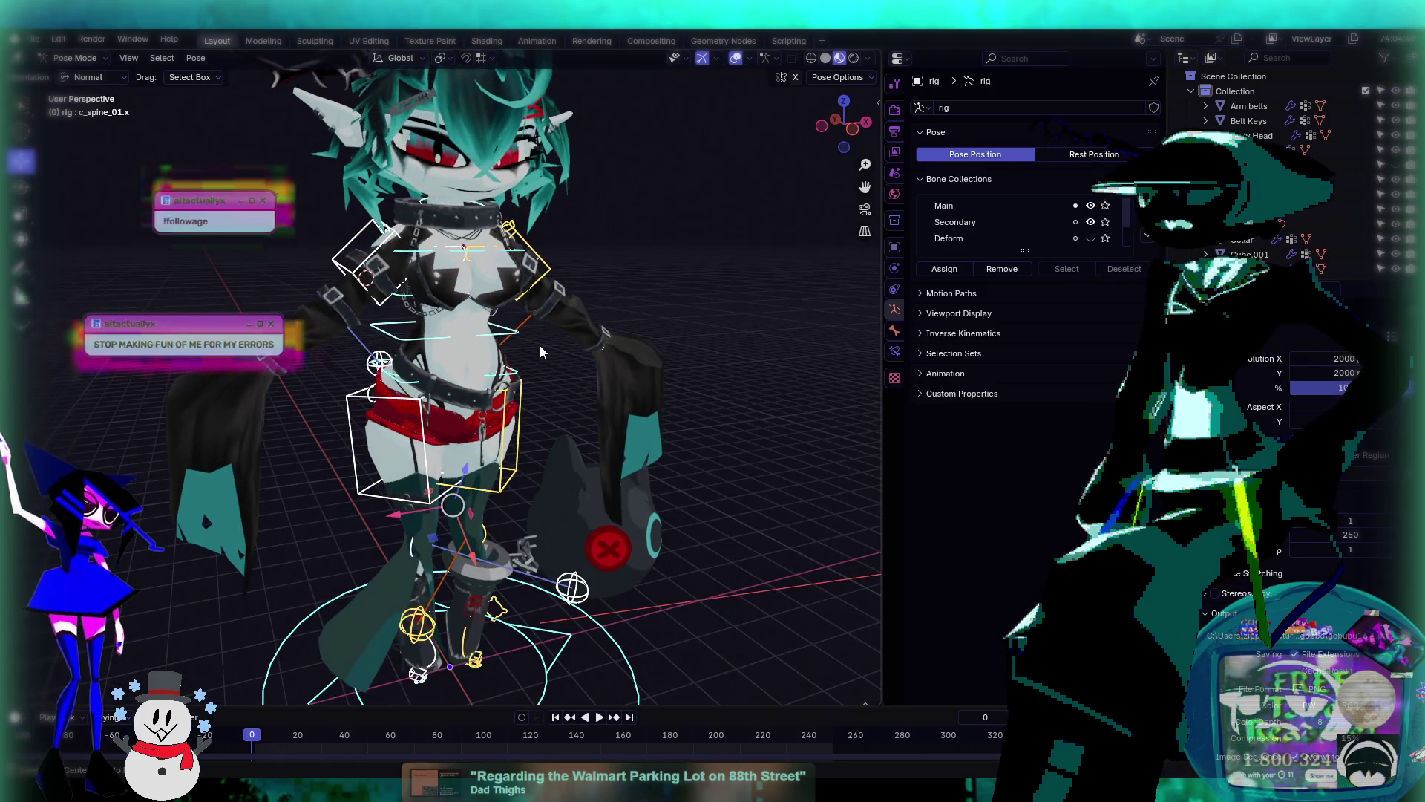
{"action": "mouse_move", "coordinate": [626, 262]}
{"action": "middle_mouse_down"}
{"action": "mouse_move", "coordinate": [407, 304]}
{"action": "mouse_move", "coordinate": [319, 283]}
{"action": "mouse_move", "coordinate": [657, 263]}
{"action": "mouse_move", "coordinate": [554, 333]}
{"action": "mouse_move", "coordinate": [583, 349]}
{"action": "mouse_move", "coordinate": [750, 338]}
{"action": "middle_mouse_up"}
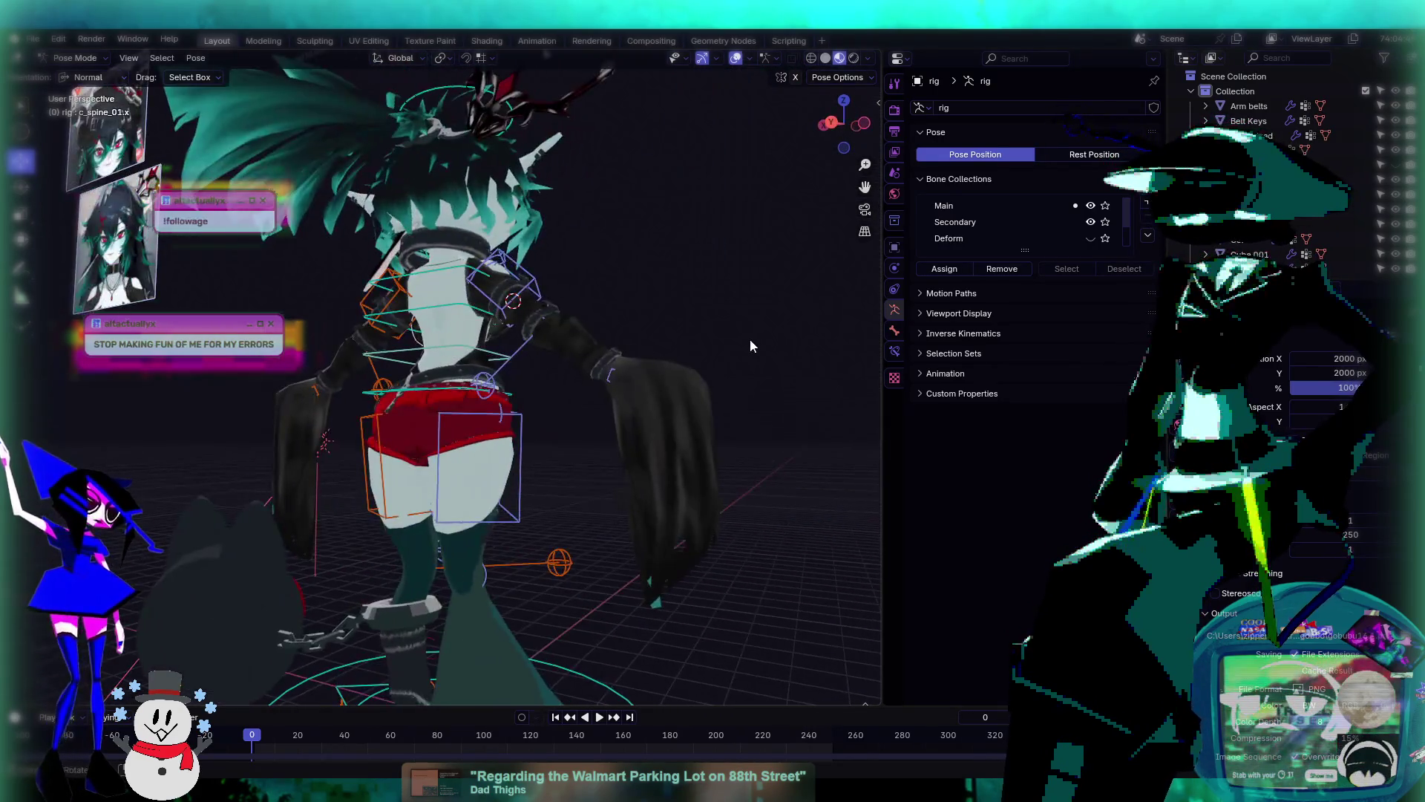
{"action": "mouse_move", "coordinate": [466, 337]}
{"action": "middle_mouse_down"}
{"action": "mouse_move", "coordinate": [275, 365]}
{"action": "mouse_move", "coordinate": [566, 364]}
{"action": "mouse_move", "coordinate": [499, 376]}
{"action": "middle_mouse_up"}
{"action": "scroll", "coordinate": [566, 364], "scroll_direction": "up", "scroll_amount": 5}
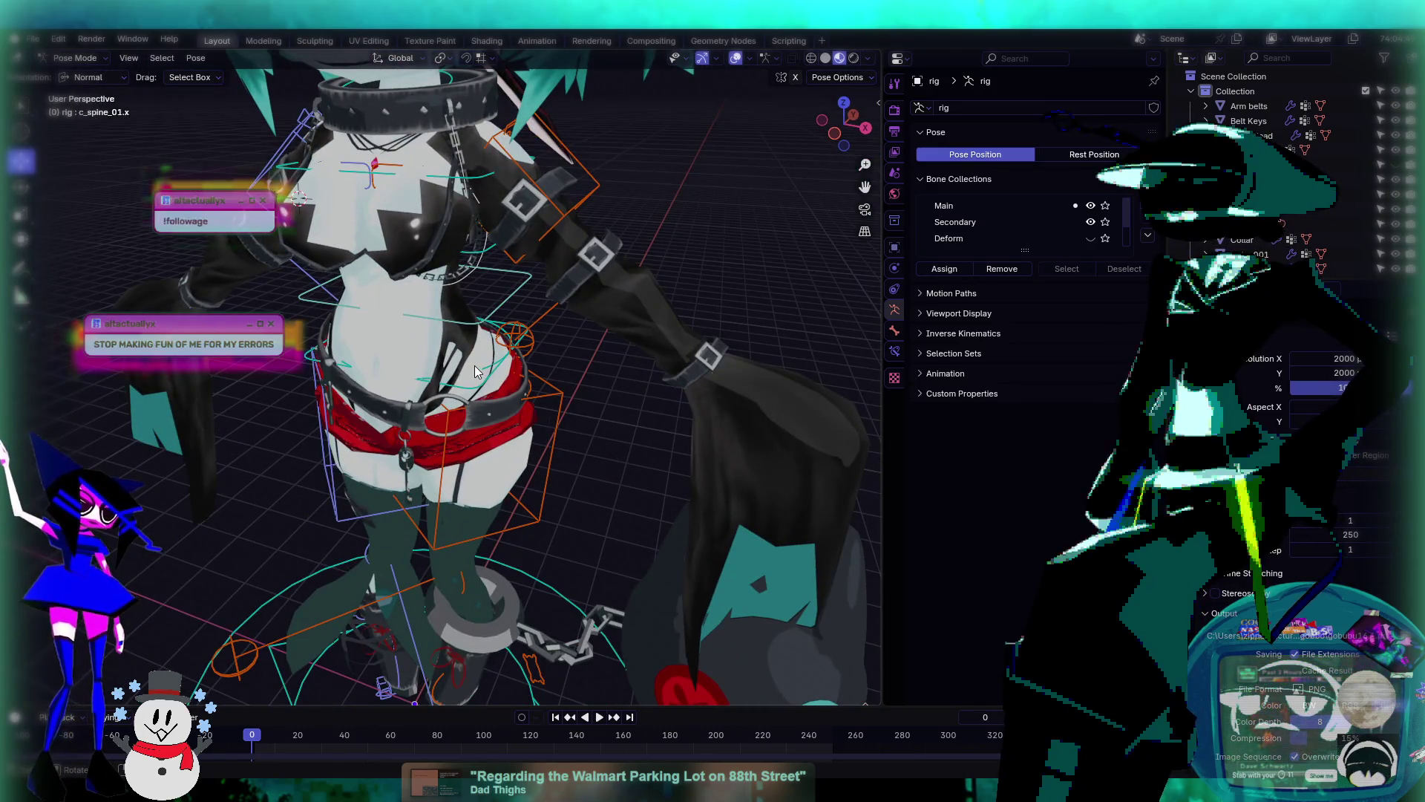
- Trackball-rotate c_root.x, undo it, then apply a smaller root rotation
{"action": "key", "text": "r"}
{"action": "key", "text": "r"}
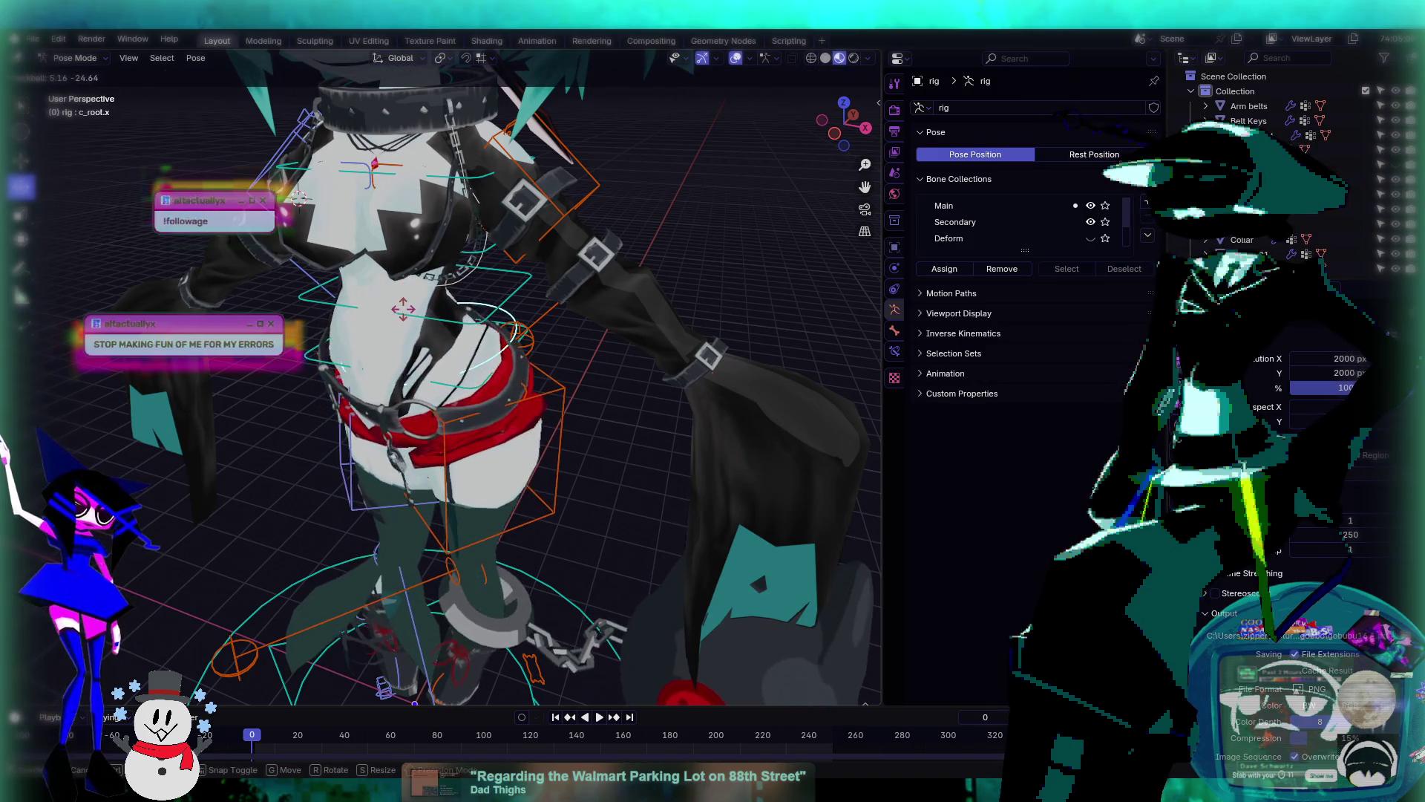
{"action": "left_click", "coordinate": [550, 413]}
{"action": "key", "text": "ctrl+z"}
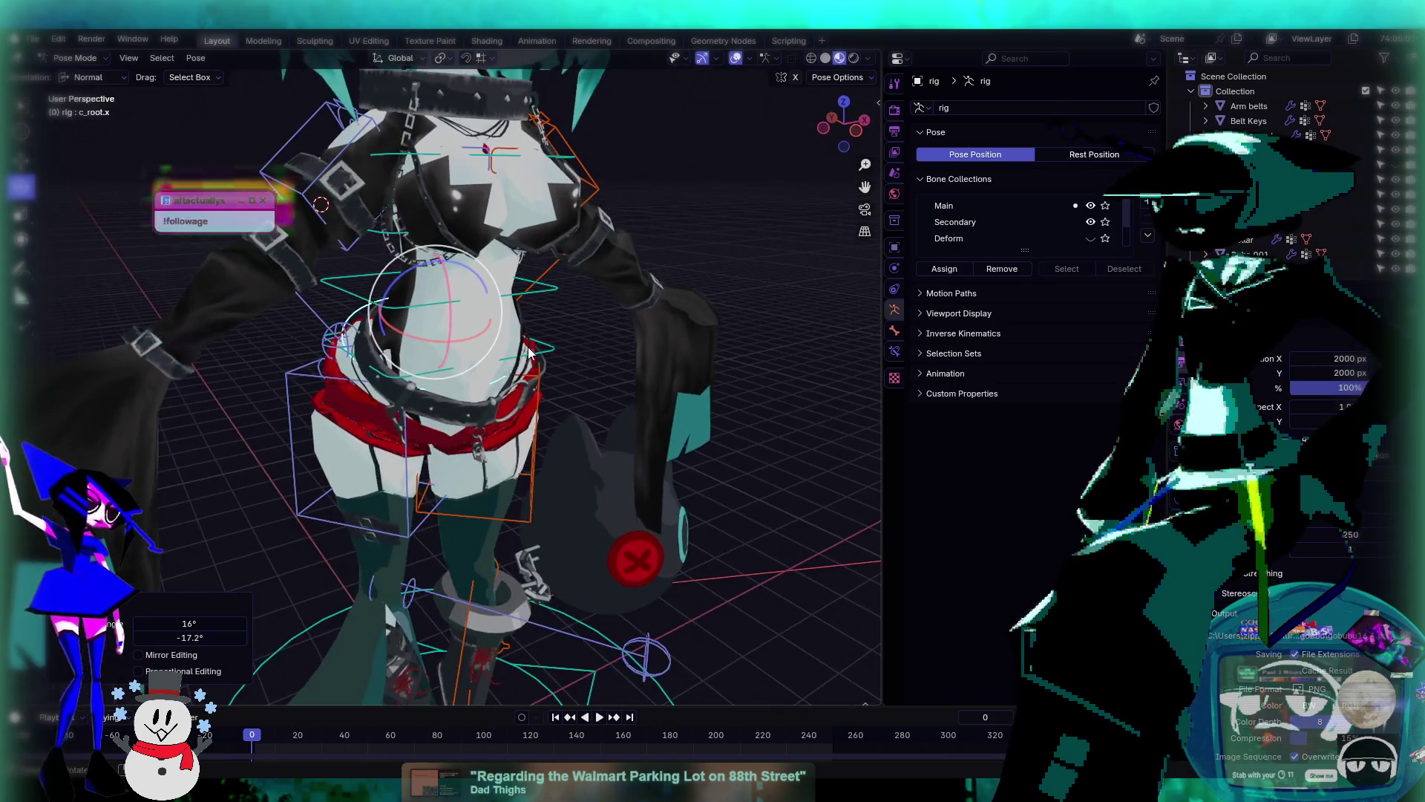
{"action": "key", "text": "r"}
{"action": "key", "text": "r"}
{"action": "left_click", "coordinate": [473, 320]}
{"action": "scroll", "coordinate": [583, 266], "scroll_direction": "down", "scroll_amount": 6, "text": "shift"}
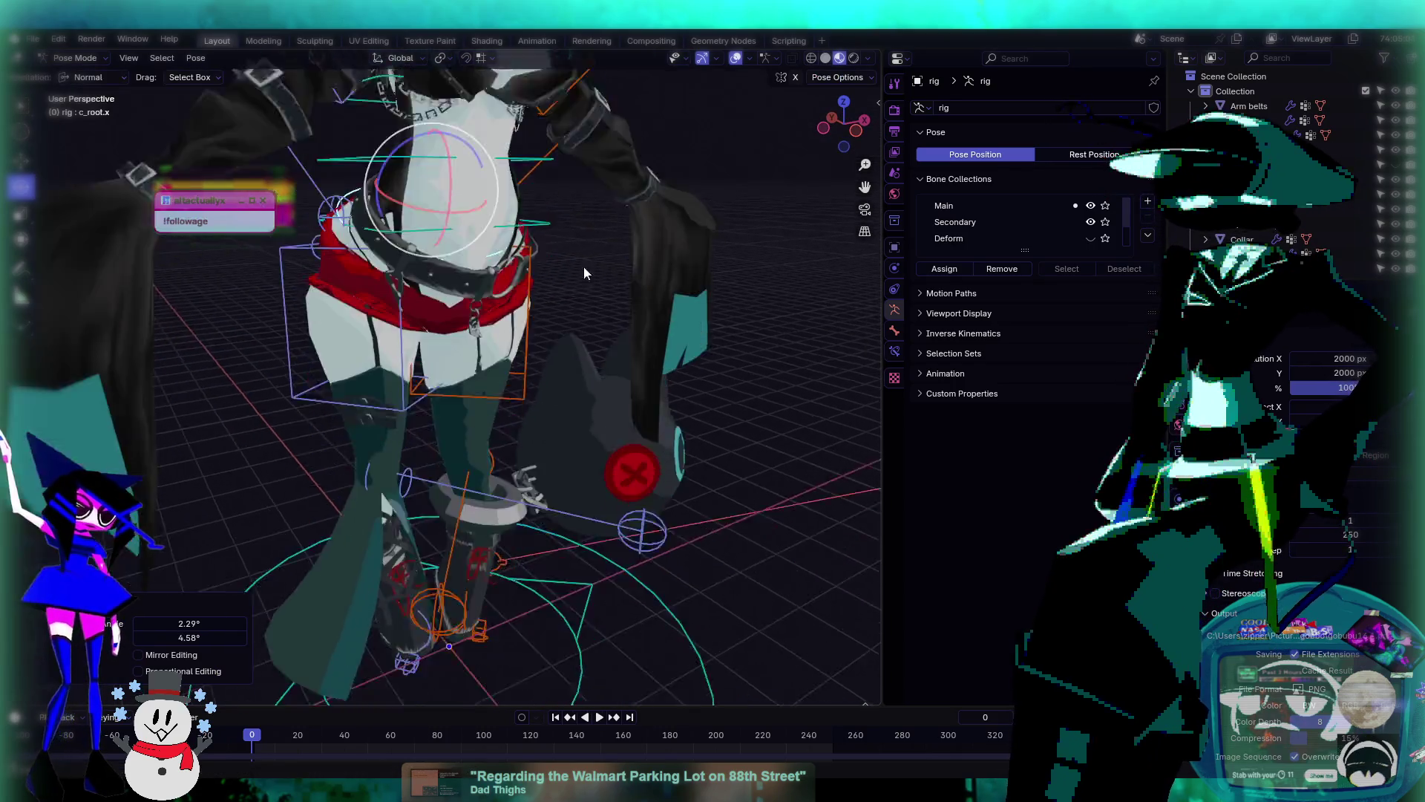
{"action": "middle_click_drag", "start_coordinate": [598, 308], "coordinate": [535, 329]}
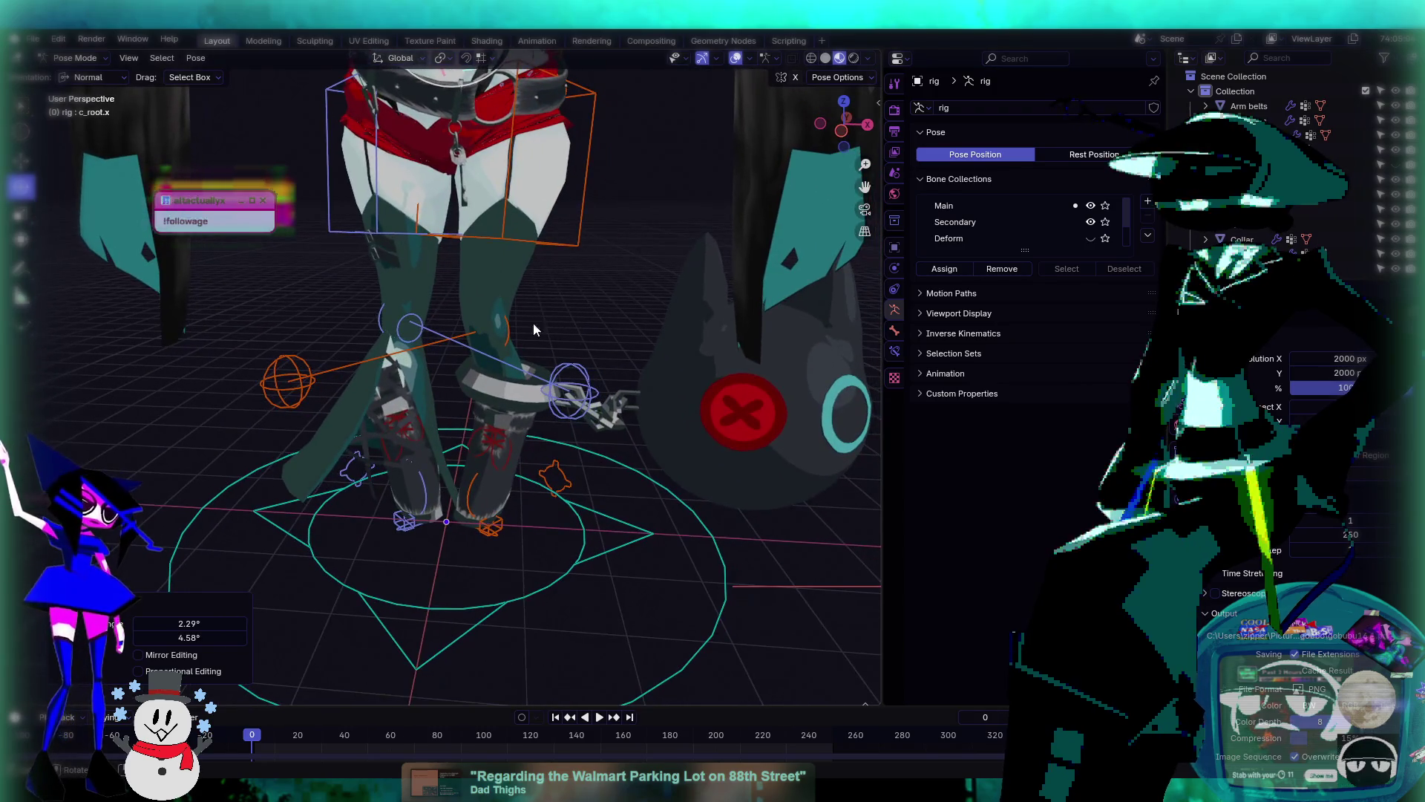
{"action": "middle_click_drag", "start_coordinate": [376, 362], "coordinate": [429, 481], "text": "shift"}
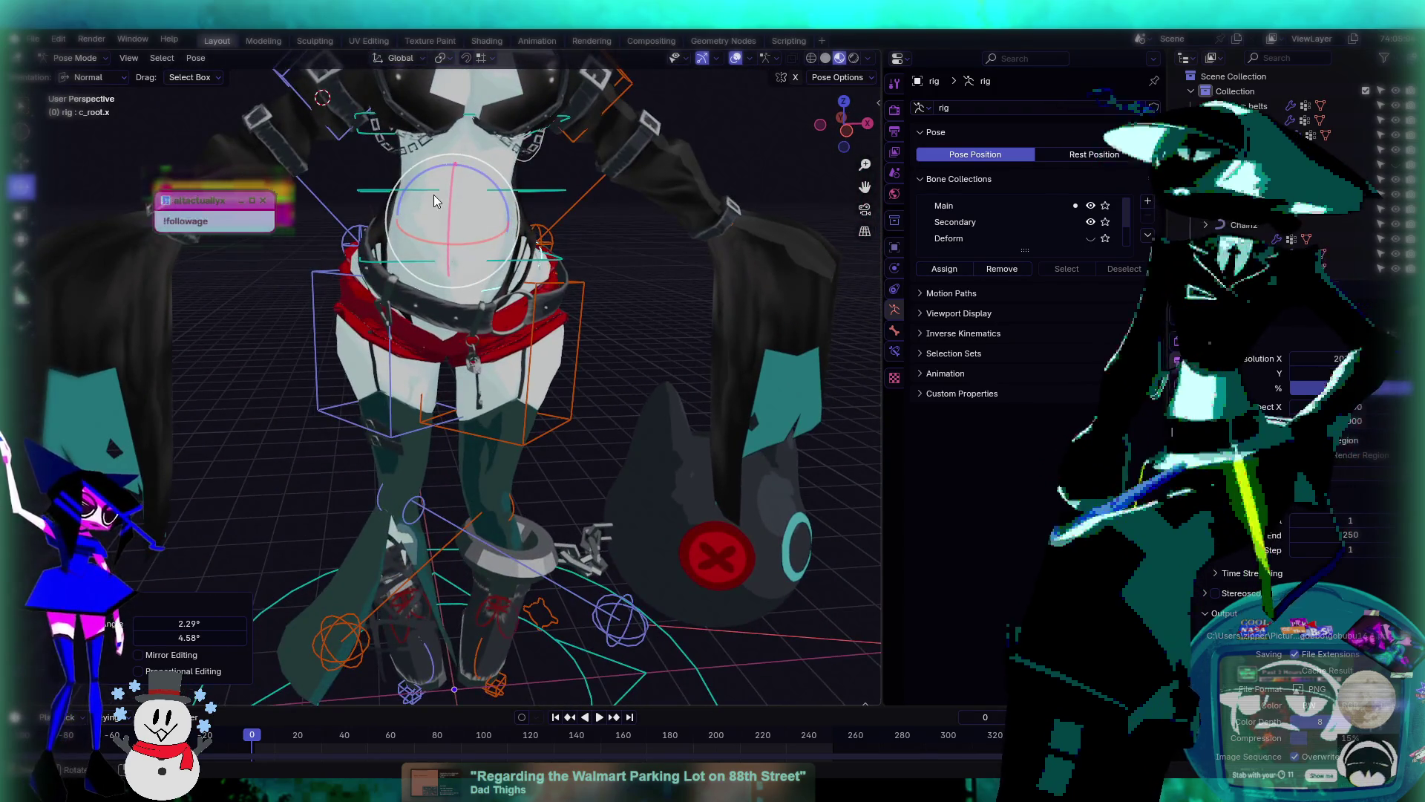
- Tilt the root control to about 22.3° and then about 35°, checking the belt
{"action": "left_click_drag", "start_coordinate": [413, 187], "coordinate": [496, 254]}
{"action": "mouse_move", "coordinate": [496, 254]}
{"action": "middle_mouse_down"}
{"action": "mouse_move", "coordinate": [292, 266]}
{"action": "mouse_move", "coordinate": [432, 301]}
{"action": "mouse_move", "coordinate": [363, 289]}
{"action": "middle_mouse_up"}
{"action": "key", "text": "r"}
{"action": "key", "text": "r"}
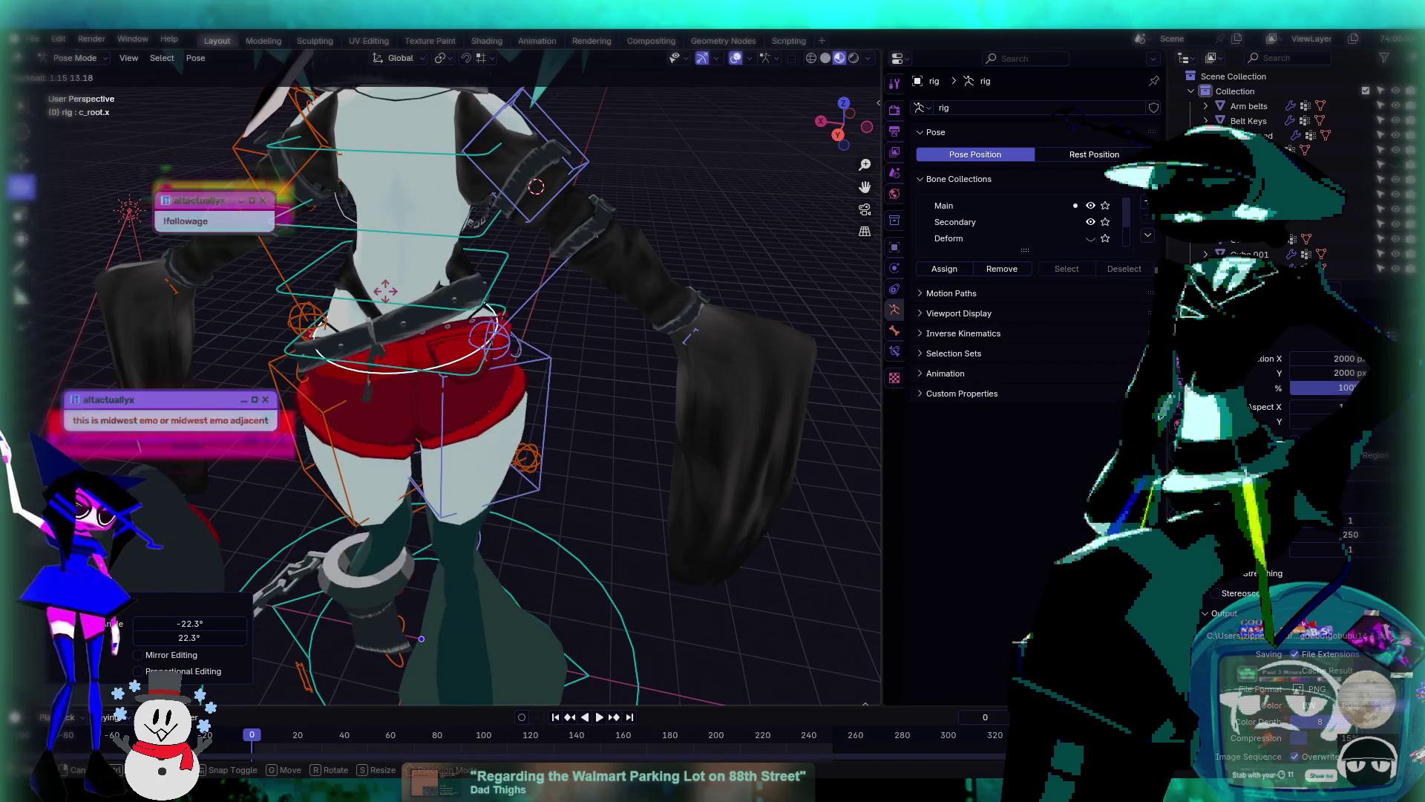
{"action": "left_click", "coordinate": [509, 292]}
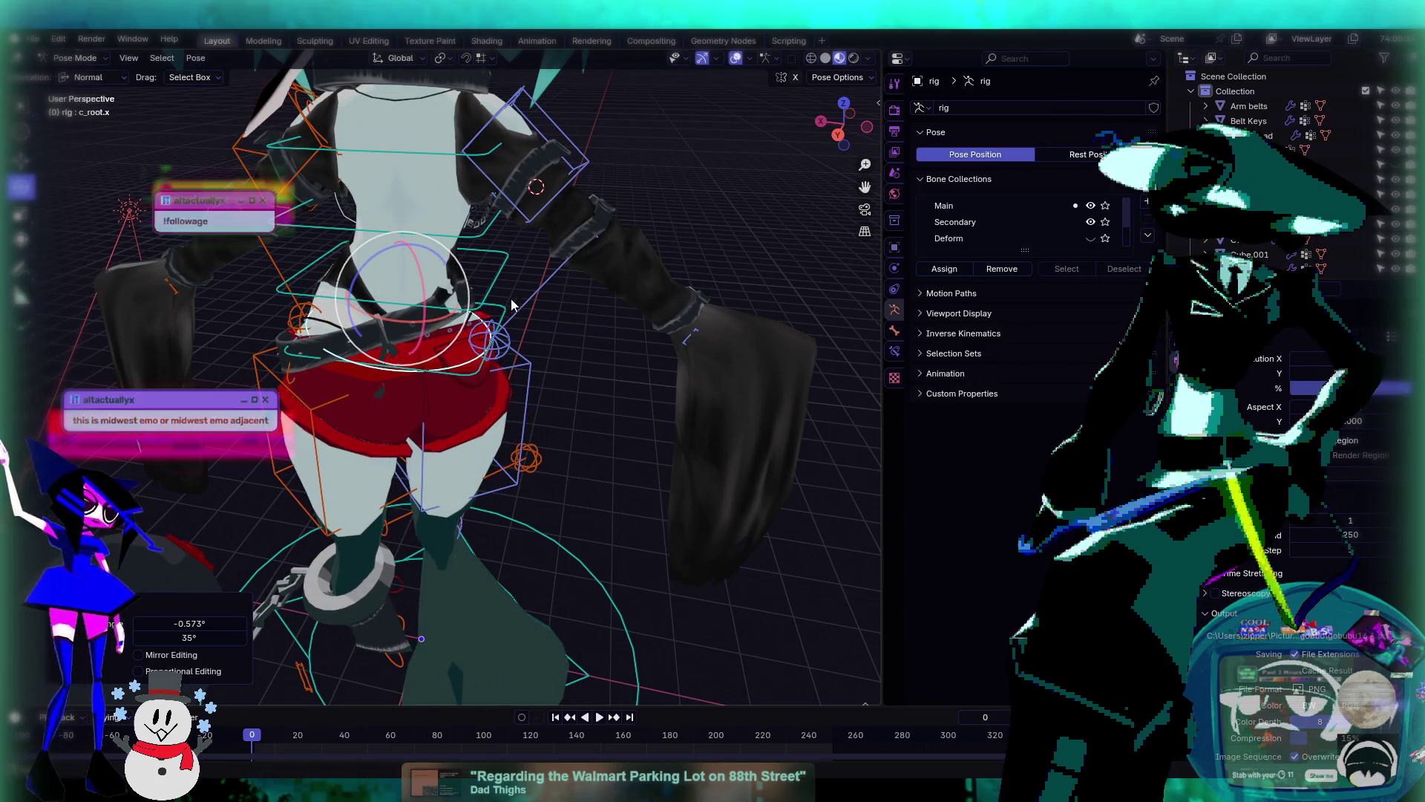
{"action": "scroll", "coordinate": [586, 315], "scroll_direction": "up", "scroll_amount": 4}
{"action": "left_click_drag", "start_coordinate": [581, 328], "coordinate": [167, 190]}
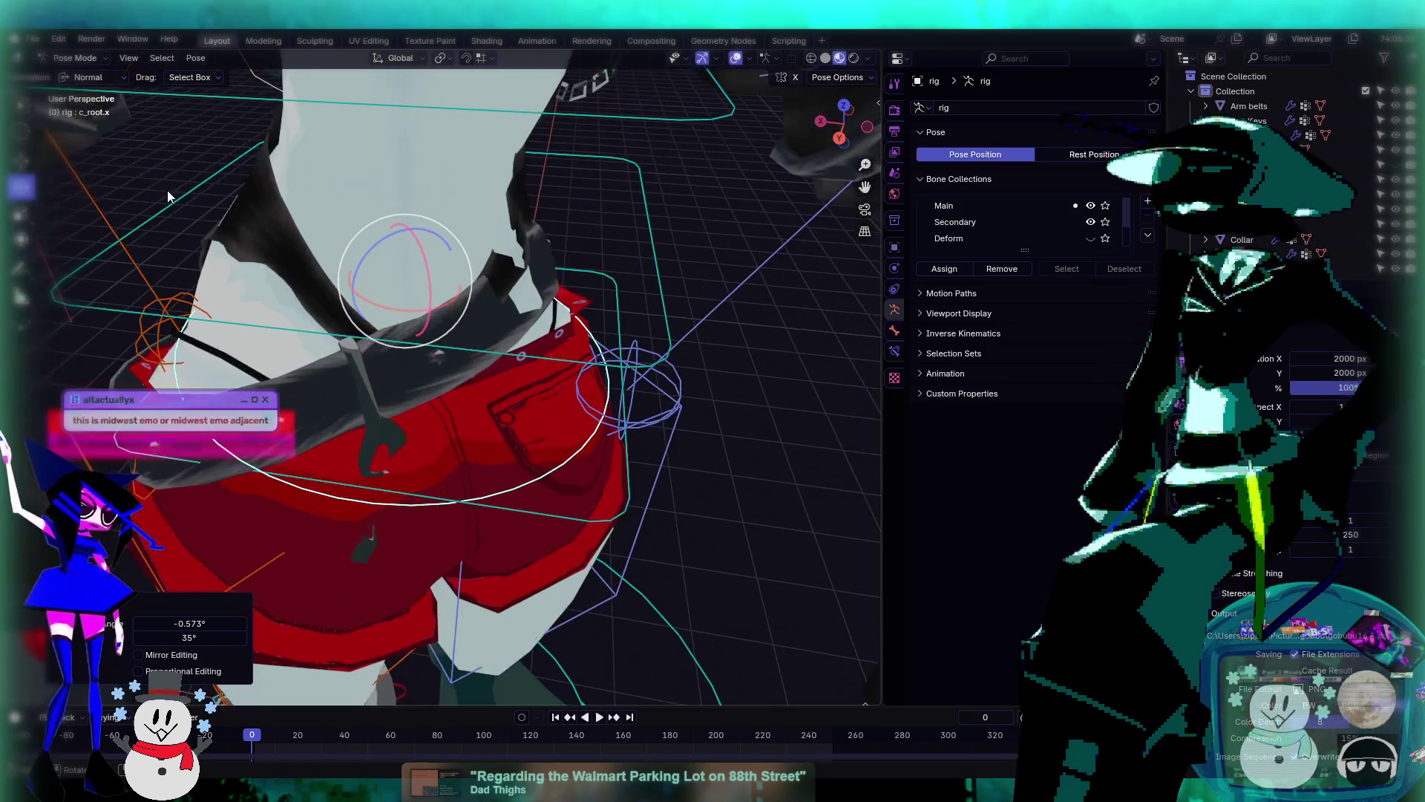
{"action": "left_click", "coordinate": [78, 58]}
- Return to Object Mode, select the Belt Keys mesh and switch it to Weight Paint
{"action": "left_click", "coordinate": [81, 75]}
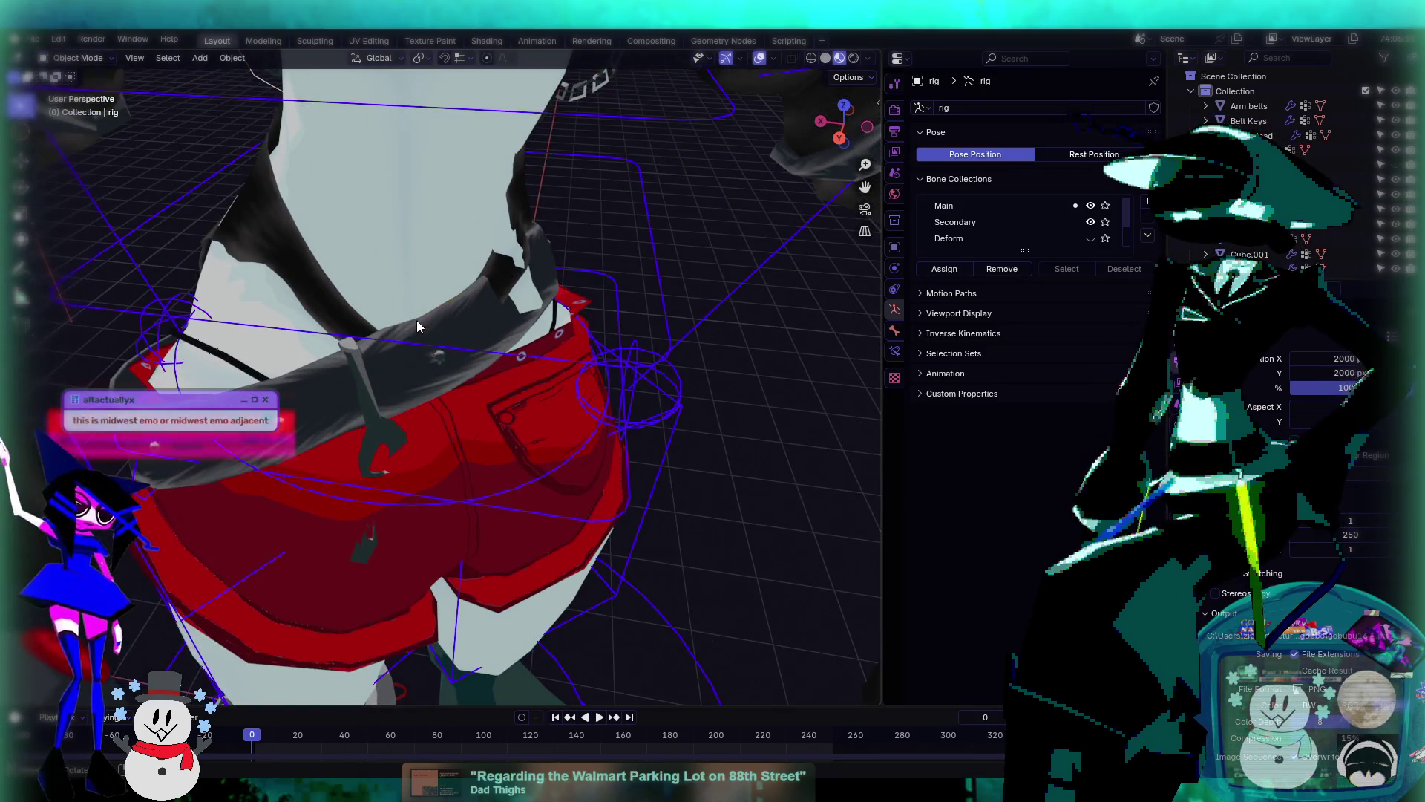
{"action": "left_click", "coordinate": [447, 332]}
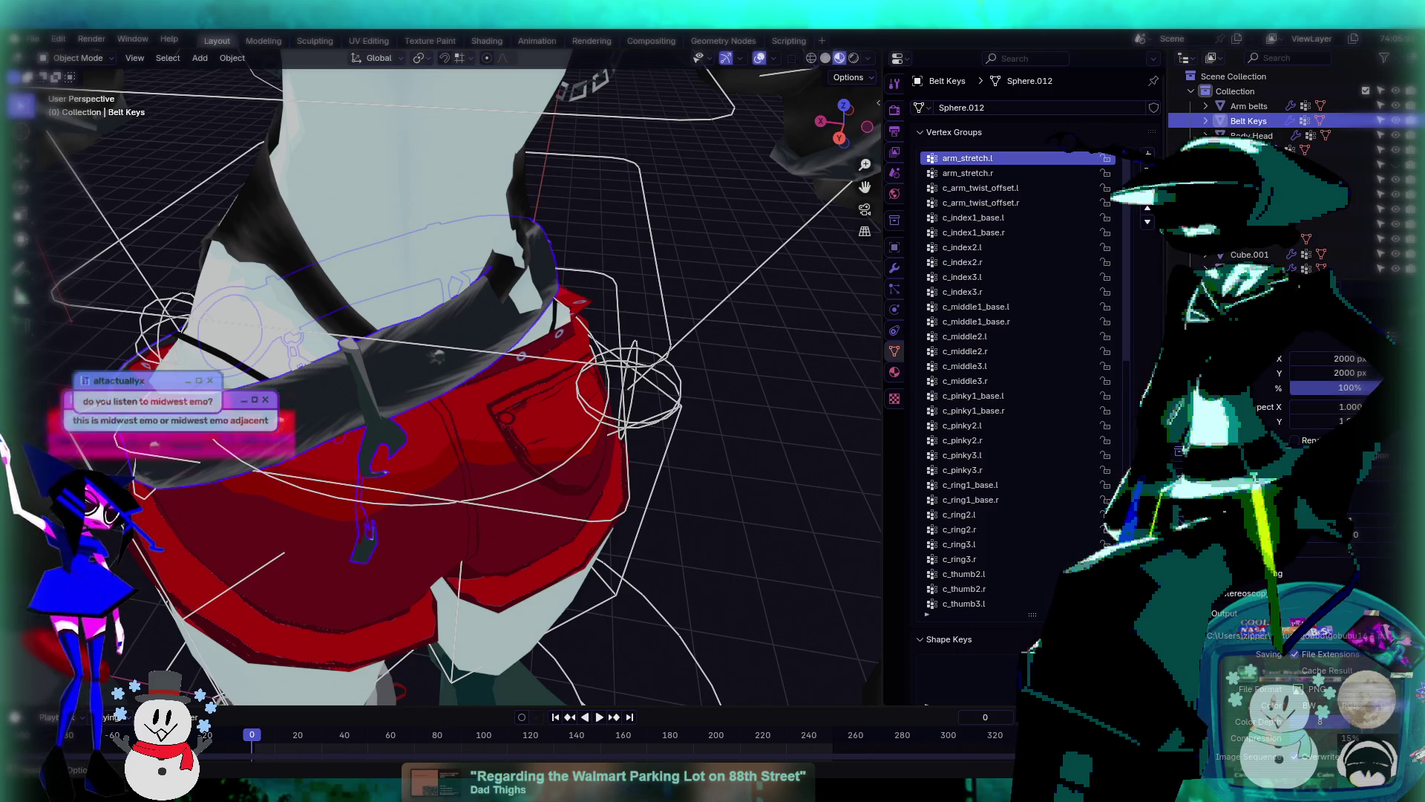
{"action": "mouse_move", "coordinate": [558, 381]}
{"action": "middle_mouse_down"}
{"action": "mouse_move", "coordinate": [583, 416]}
{"action": "mouse_move", "coordinate": [593, 401]}
{"action": "middle_mouse_up"}
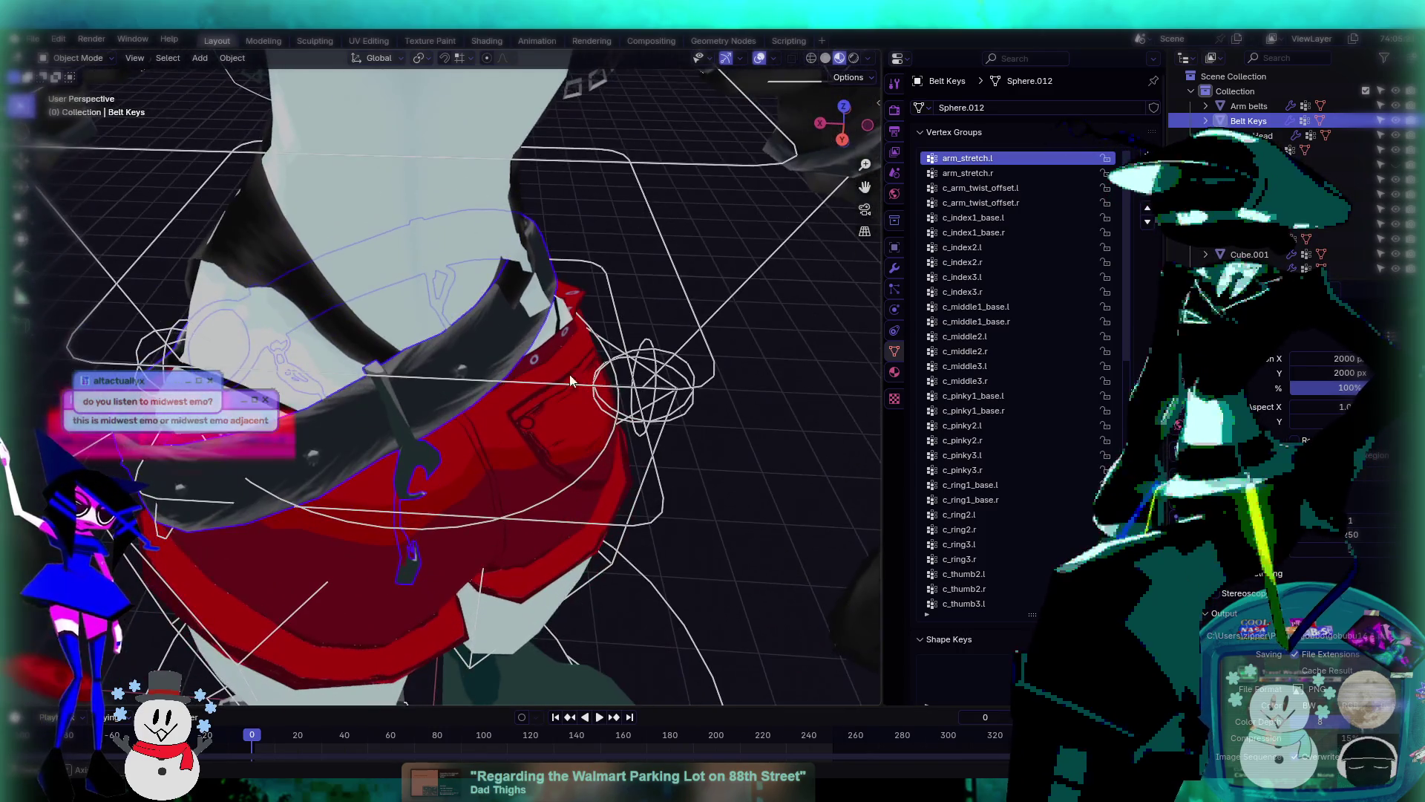
{"action": "left_click", "coordinate": [78, 58]}
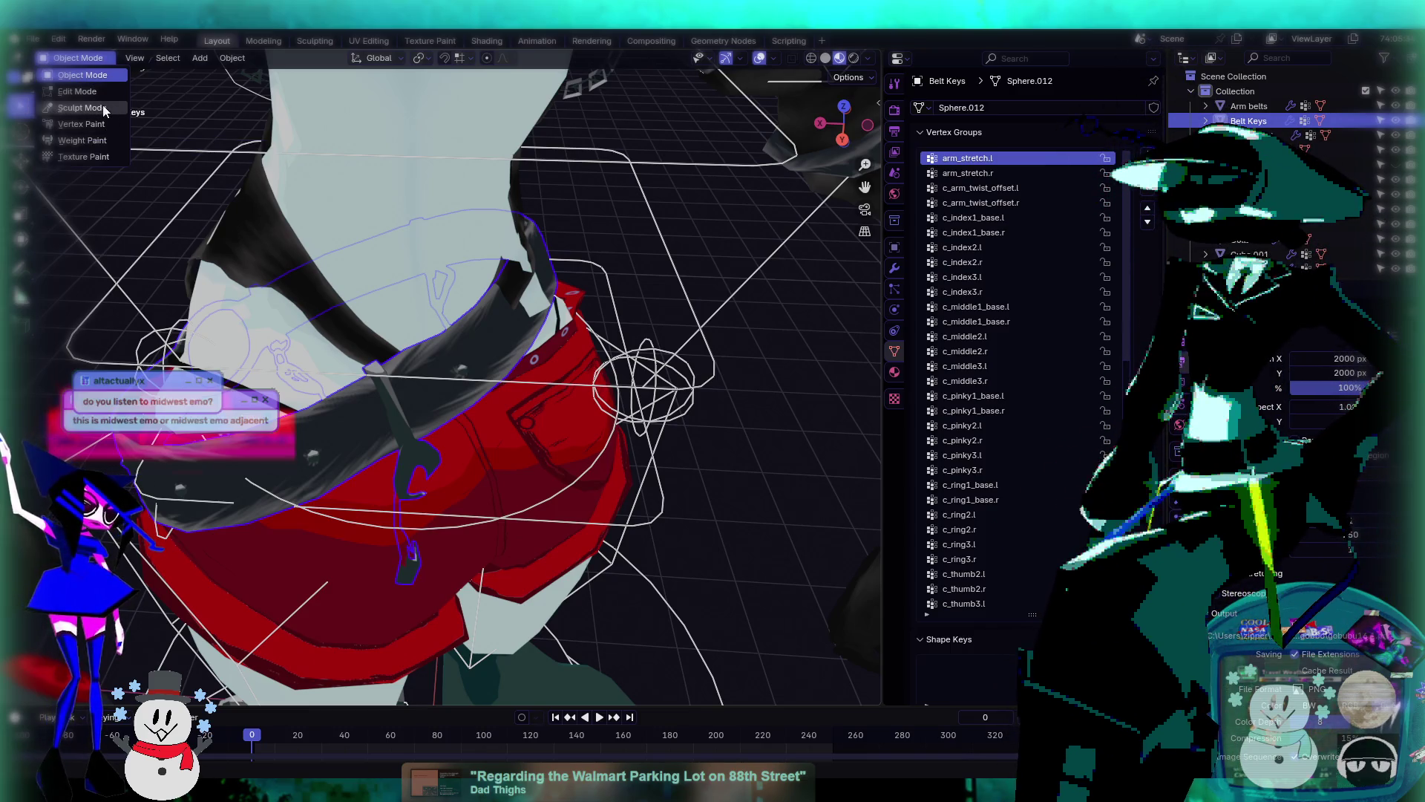
{"action": "left_click", "coordinate": [81, 140]}
{"action": "middle_click_drag", "start_coordinate": [415, 356], "coordinate": [520, 342]}
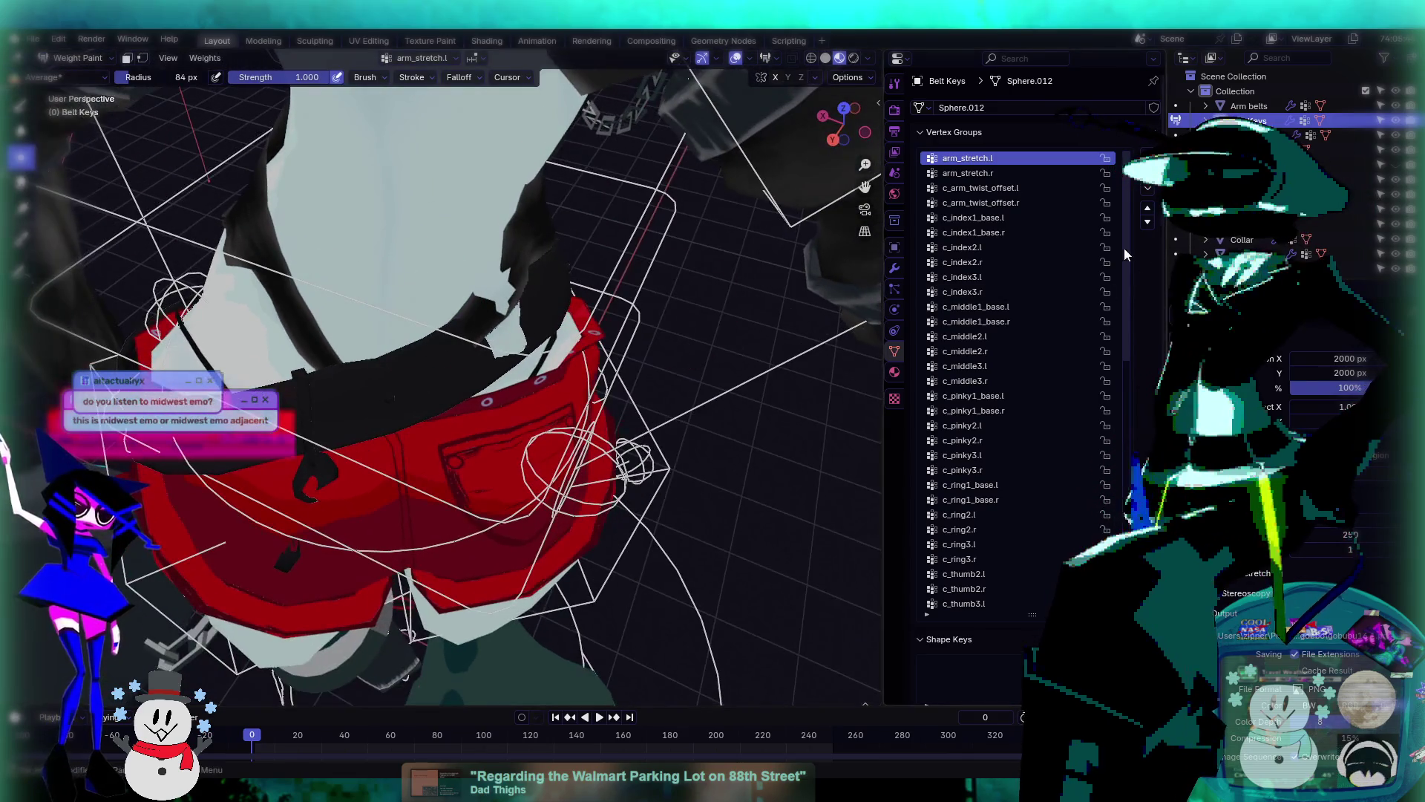
- Switch to the Draw weight brush and paint zero weight onto the upper belt
{"action": "scroll", "coordinate": [1004, 253], "scroll_direction": "down", "scroll_amount": 1, "text": "ctrl"}
{"action": "scroll", "coordinate": [1004, 246], "scroll_direction": "down", "scroll_amount": 20, "text": "ctrl"}
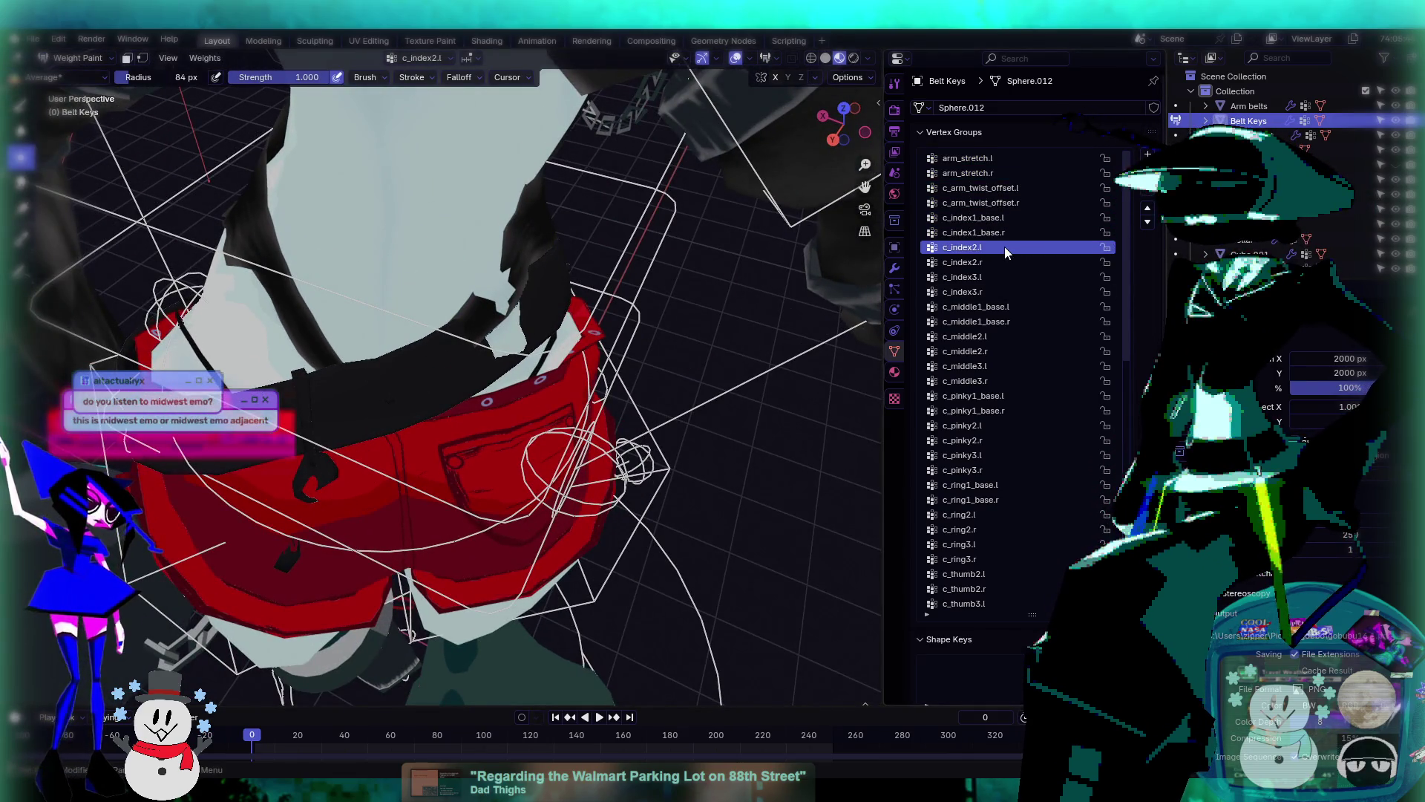
{"action": "scroll", "coordinate": [1004, 246], "scroll_direction": "down", "scroll_amount": 20, "text": "ctrl"}
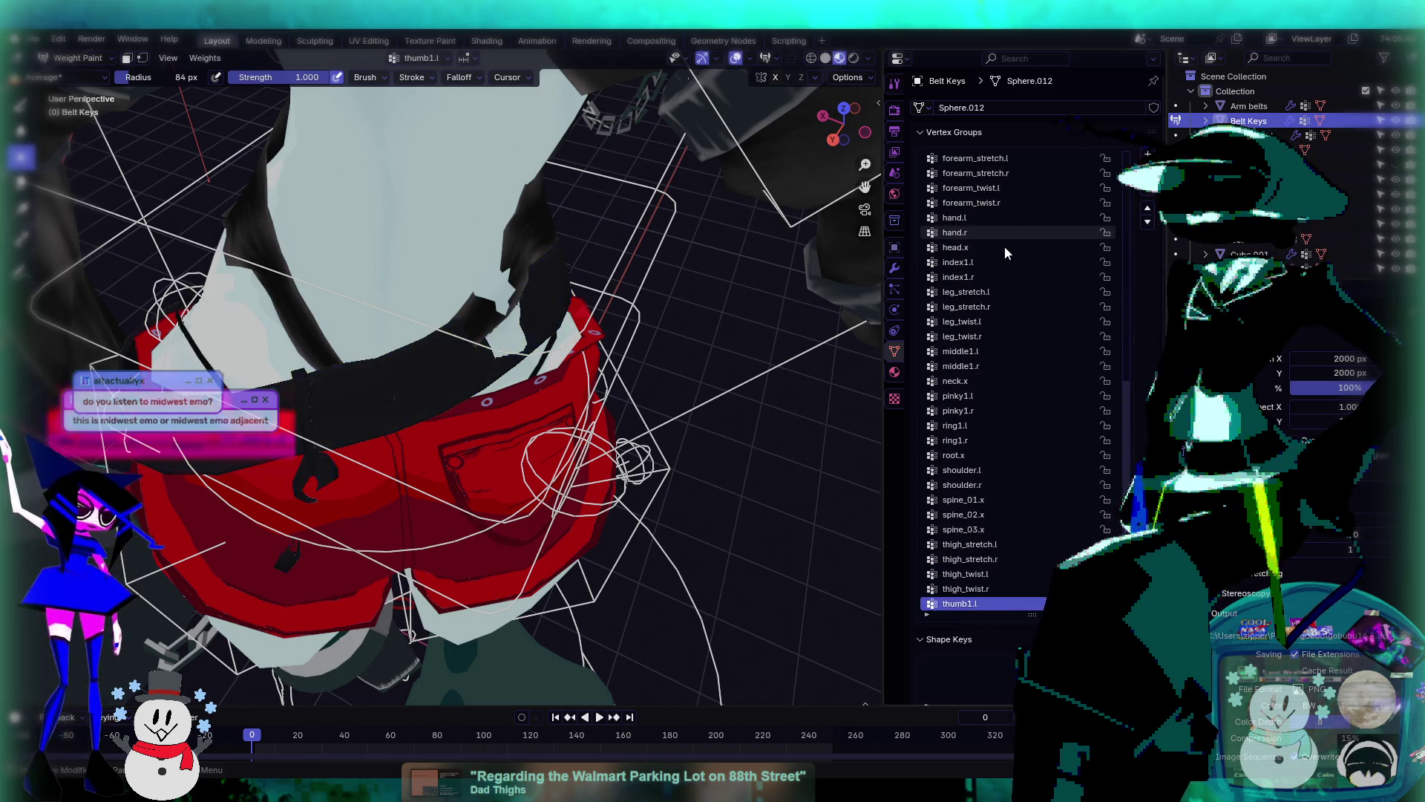
{"action": "scroll", "coordinate": [1004, 247], "scroll_direction": "up", "scroll_amount": 1, "text": "ctrl"}
{"action": "middle_click_drag", "start_coordinate": [445, 319], "coordinate": [420, 281]}
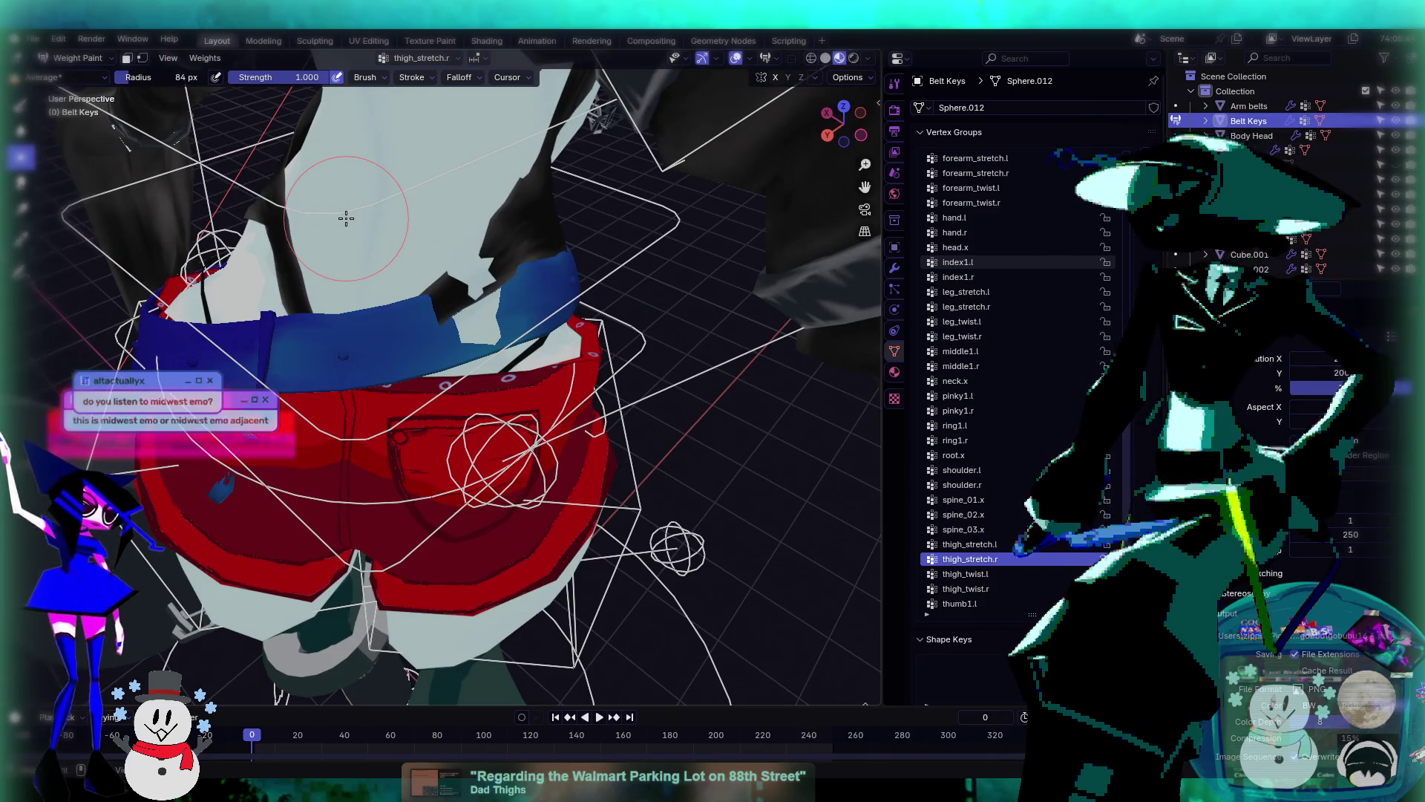
{"action": "key", "text": "shift+space"}
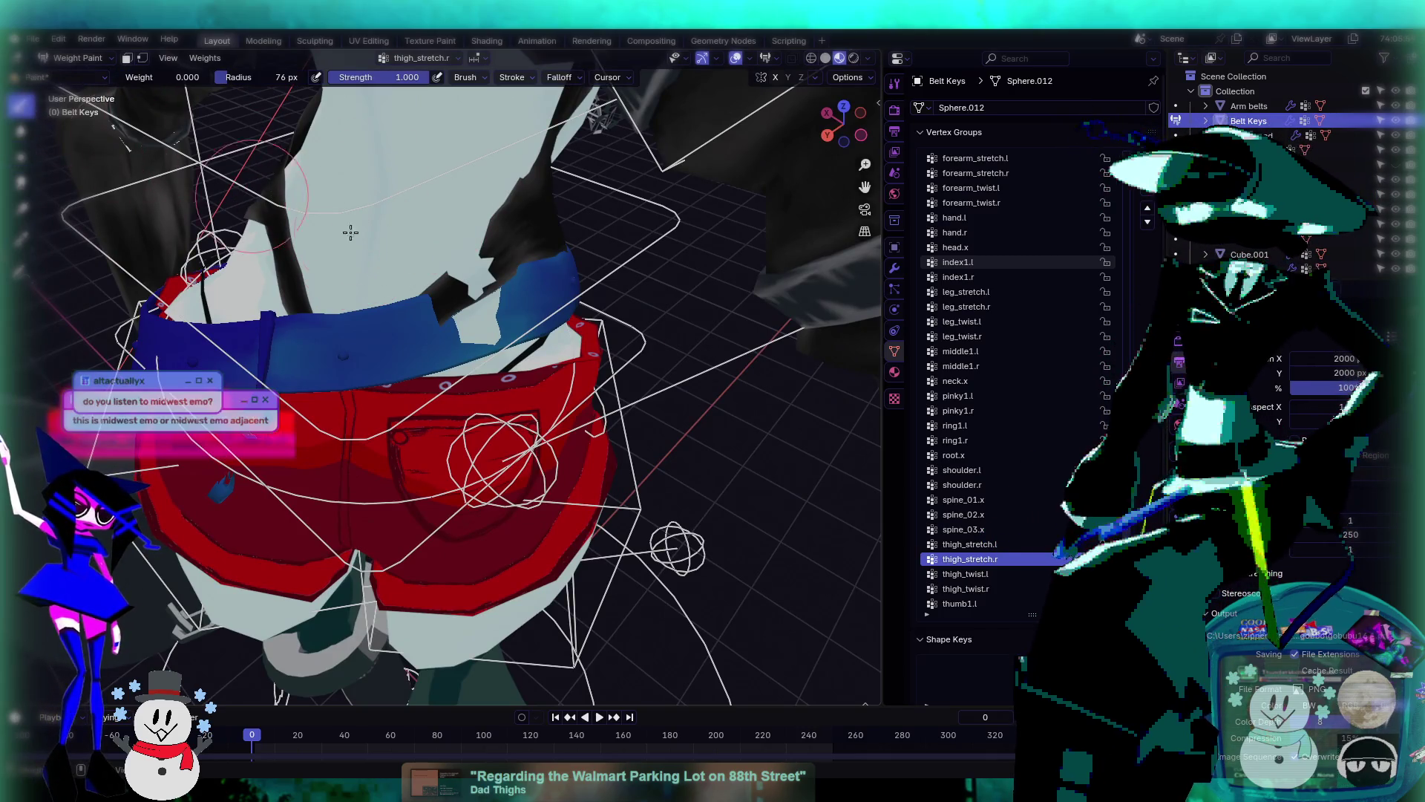
{"action": "mouse_move", "coordinate": [415, 320]}
{"action": "left_mouse_down"}
{"action": "mouse_move", "coordinate": [395, 342]}
{"action": "mouse_move", "coordinate": [334, 353]}
{"action": "mouse_move", "coordinate": [445, 327]}
{"action": "mouse_move", "coordinate": [549, 267]}
{"action": "mouse_move", "coordinate": [550, 253]}
{"action": "left_mouse_up"}
- Set brush weight to 1.000 and strength to about 0.2, then soften root.x across the belt top
{"action": "middle_click_drag", "start_coordinate": [550, 253], "coordinate": [743, 334]}
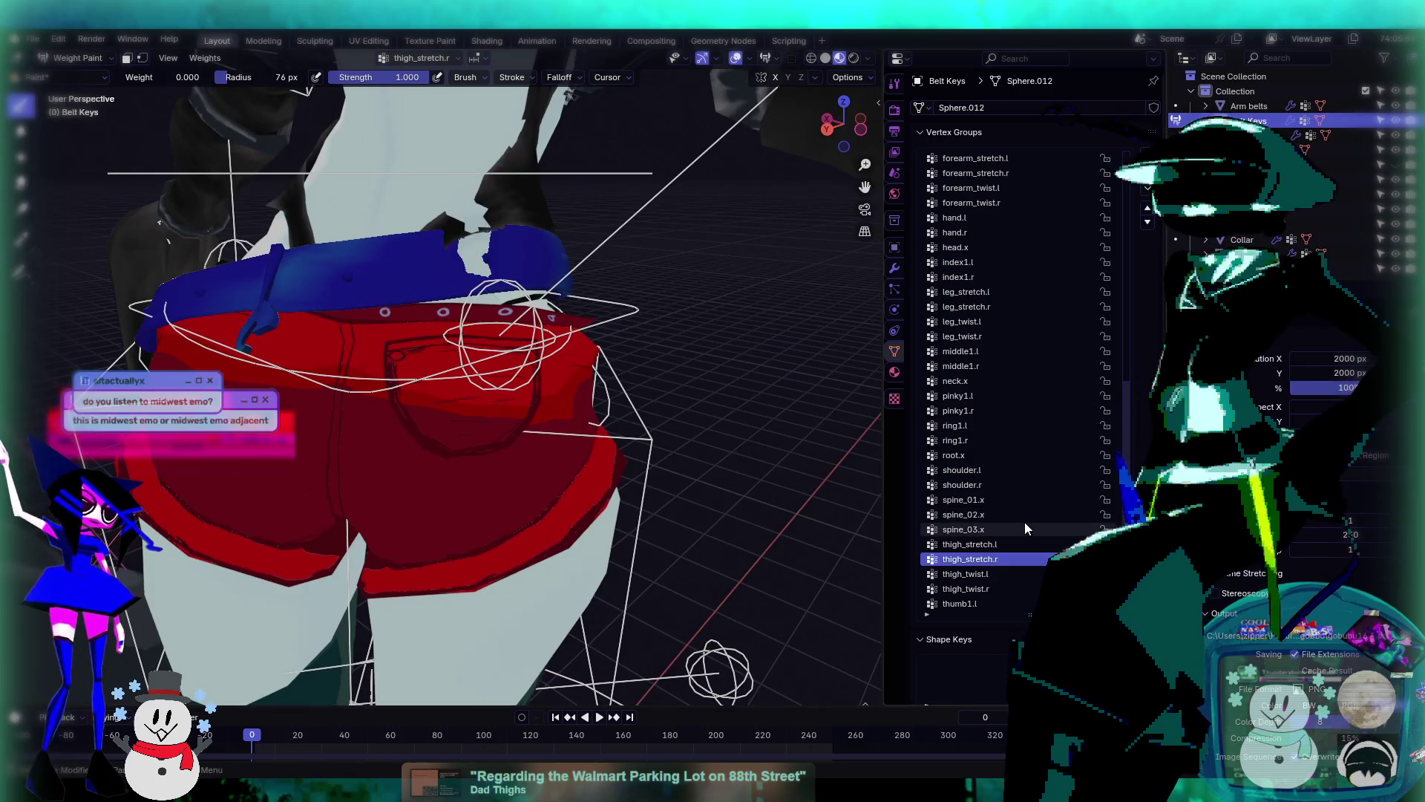
{"action": "scroll", "coordinate": [1024, 523], "scroll_direction": "down", "scroll_amount": 2, "text": "ctrl"}
{"action": "scroll", "coordinate": [1025, 525], "scroll_direction": "down", "scroll_amount": 4, "text": "ctrl"}
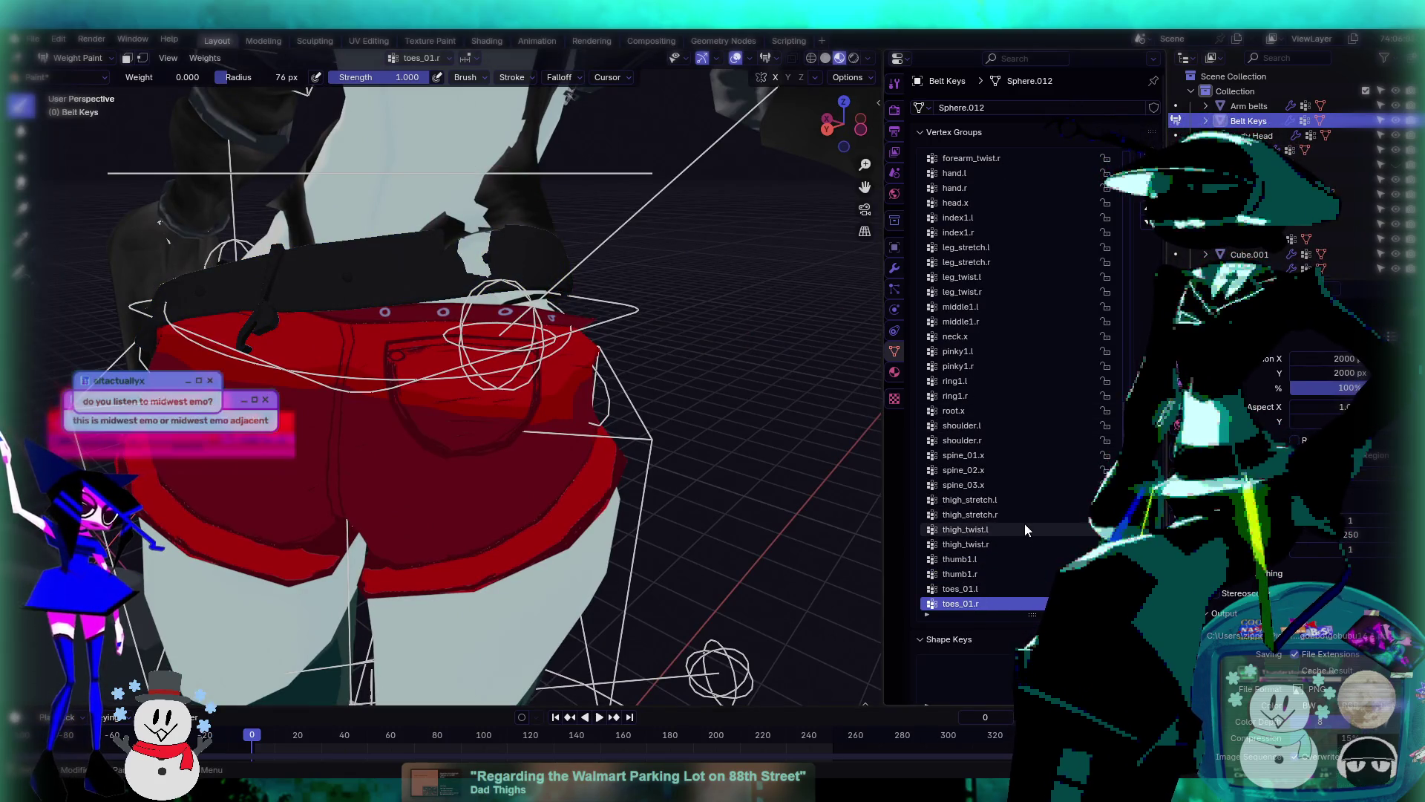
{"action": "scroll", "coordinate": [1025, 523], "scroll_direction": "up", "scroll_amount": 14, "text": "ctrl"}
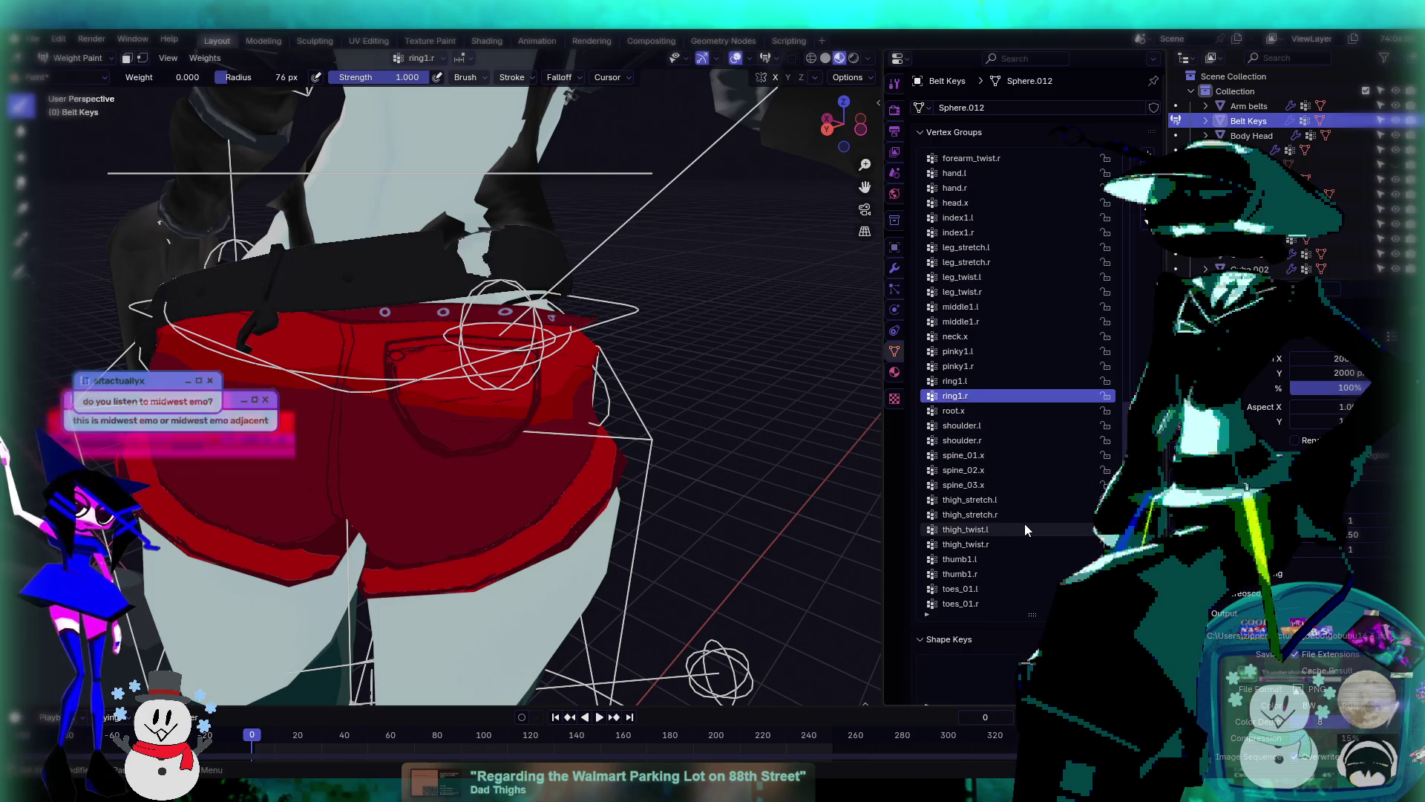
{"action": "scroll", "coordinate": [1025, 524], "scroll_direction": "down", "scroll_amount": 1, "text": "ctrl"}
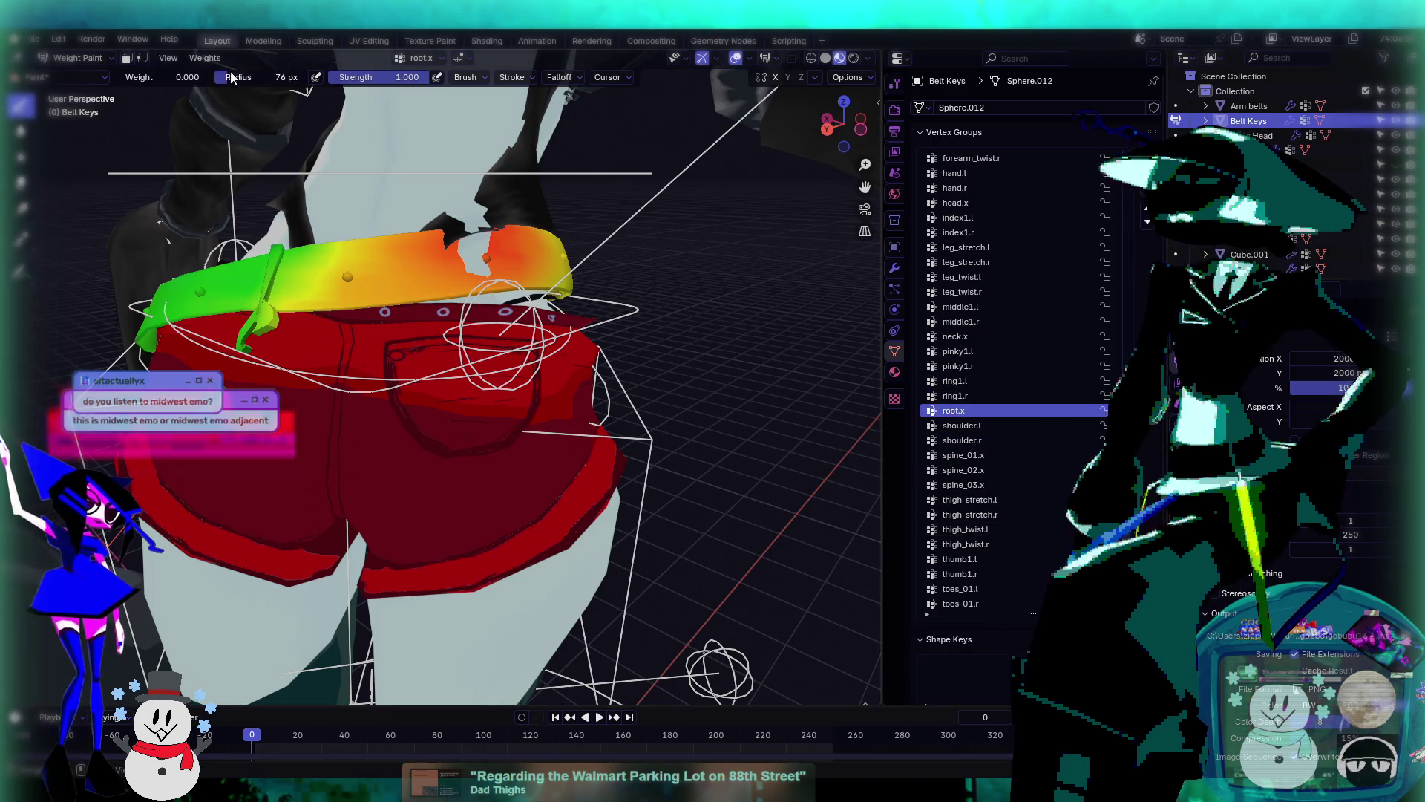
{"action": "left_click_drag", "start_coordinate": [160, 78], "coordinate": [210, 78]}
{"action": "left_click_drag", "start_coordinate": [420, 77], "coordinate": [349, 78]}
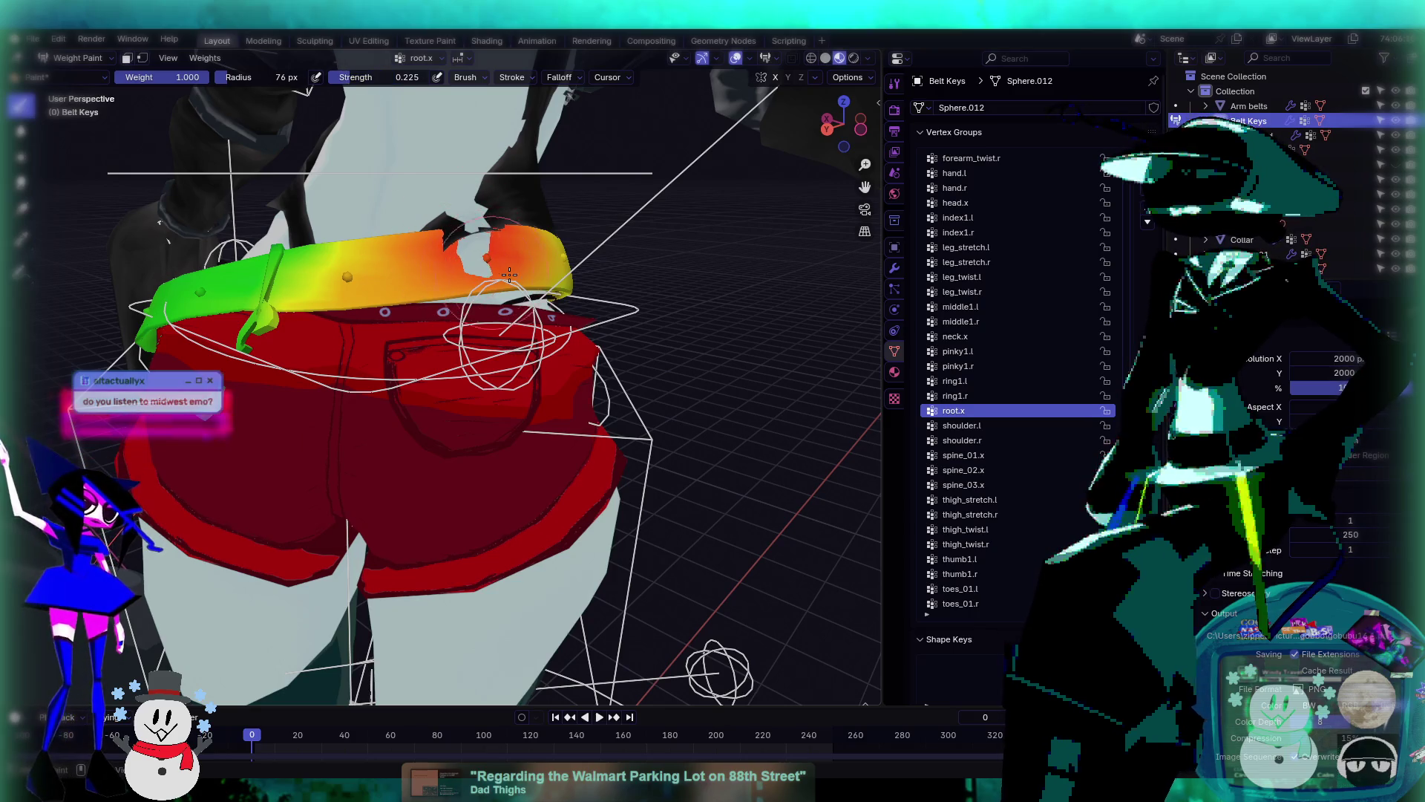
{"action": "left_click_drag", "start_coordinate": [185, 77], "coordinate": [123, 78]}
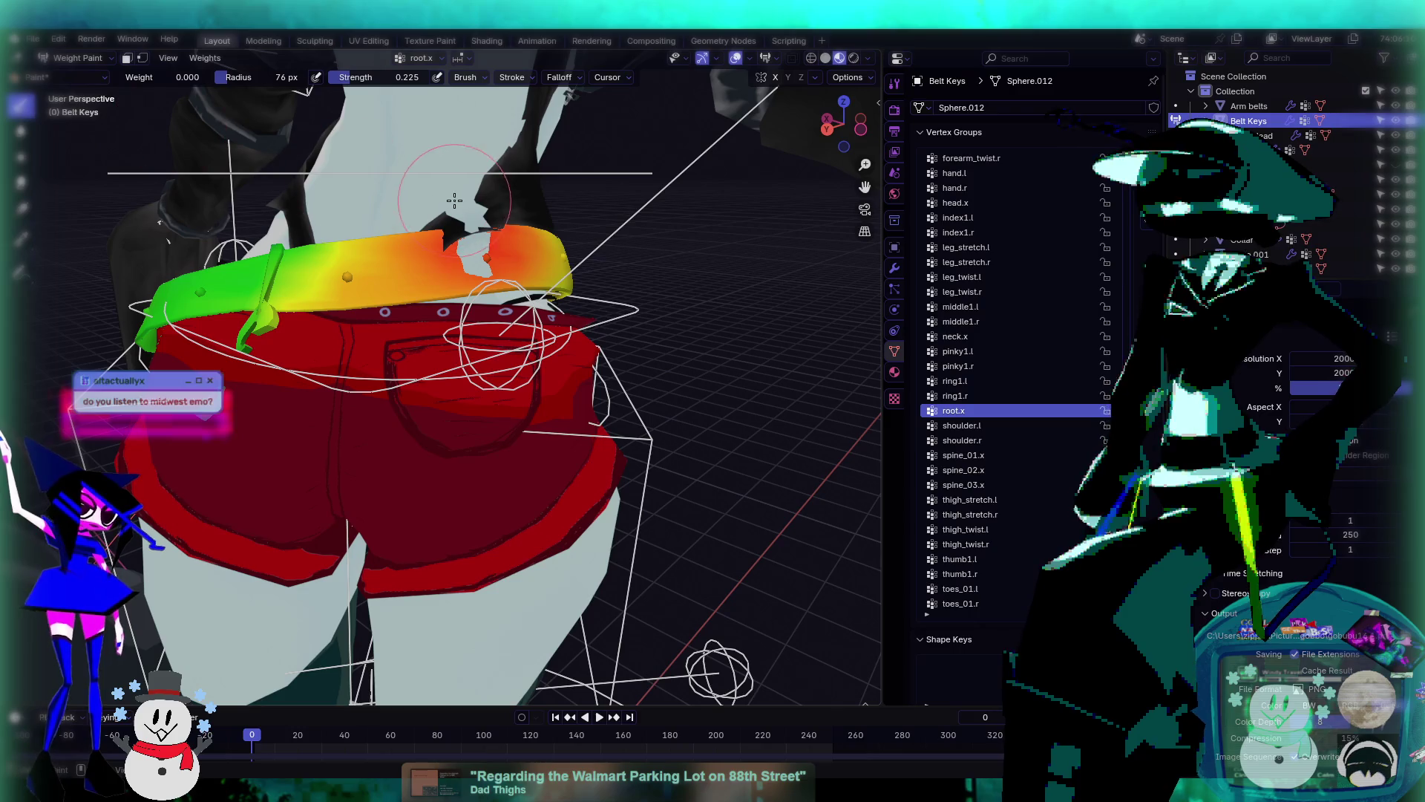
{"action": "mouse_move", "coordinate": [464, 237]}
{"action": "left_mouse_down"}
{"action": "mouse_move", "coordinate": [495, 262]}
{"action": "mouse_move", "coordinate": [513, 252]}
{"action": "left_mouse_up"}
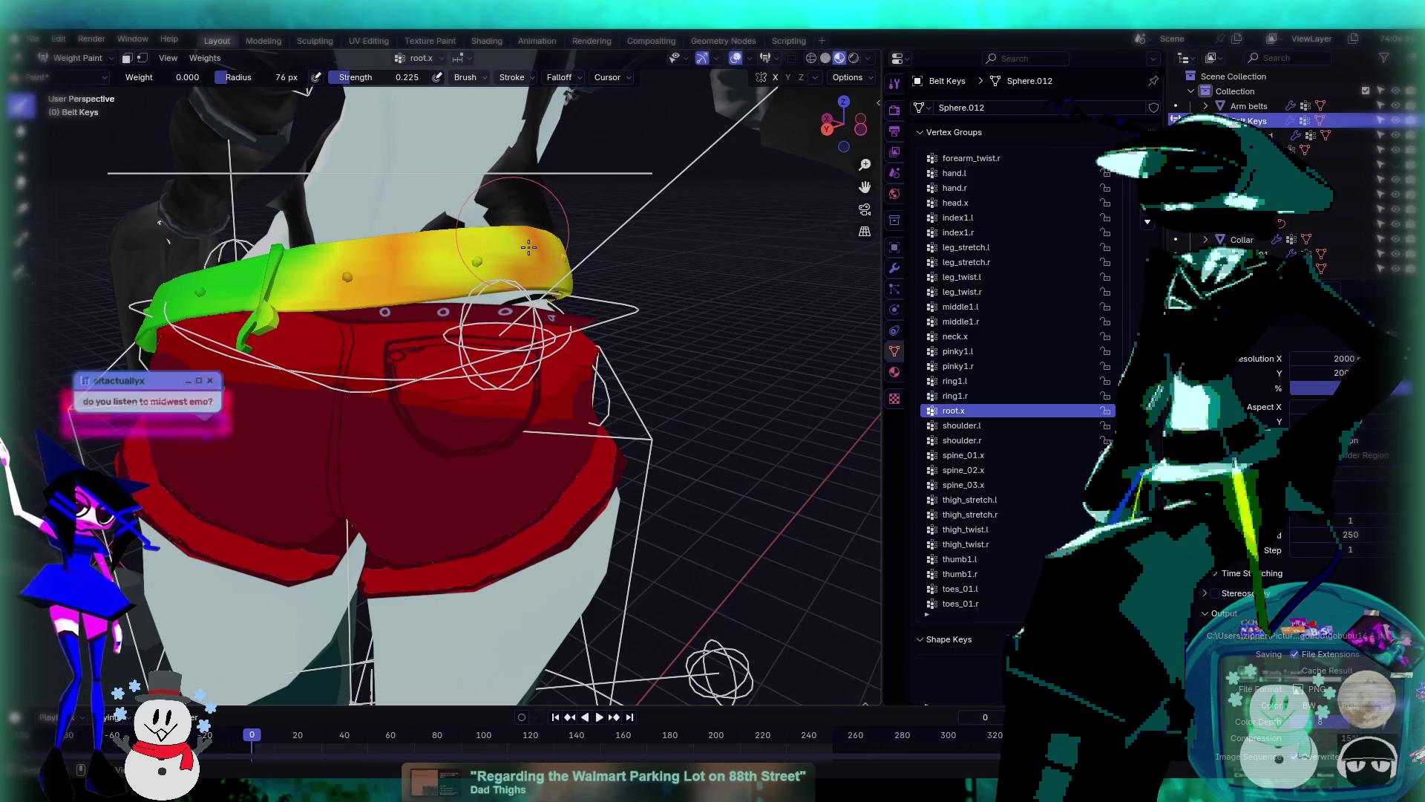
{"action": "mouse_move", "coordinate": [512, 252]}
{"action": "middle_mouse_down"}
{"action": "mouse_move", "coordinate": [509, 266]}
{"action": "mouse_move", "coordinate": [528, 268]}
{"action": "middle_mouse_up"}
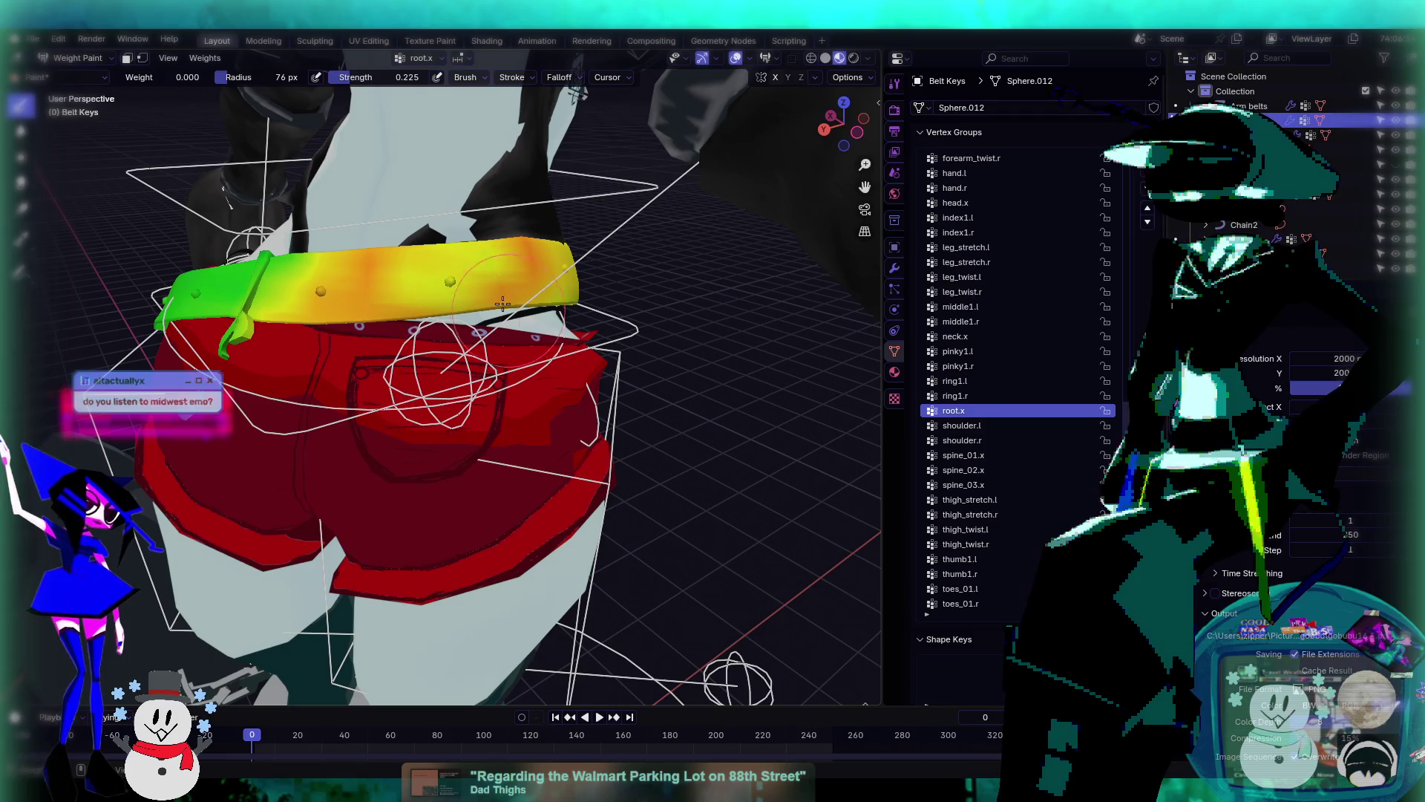
- Use the Average tool to blend the belt's orange patches into yellow, checking the sides
{"action": "left_click", "coordinate": [20, 156]}
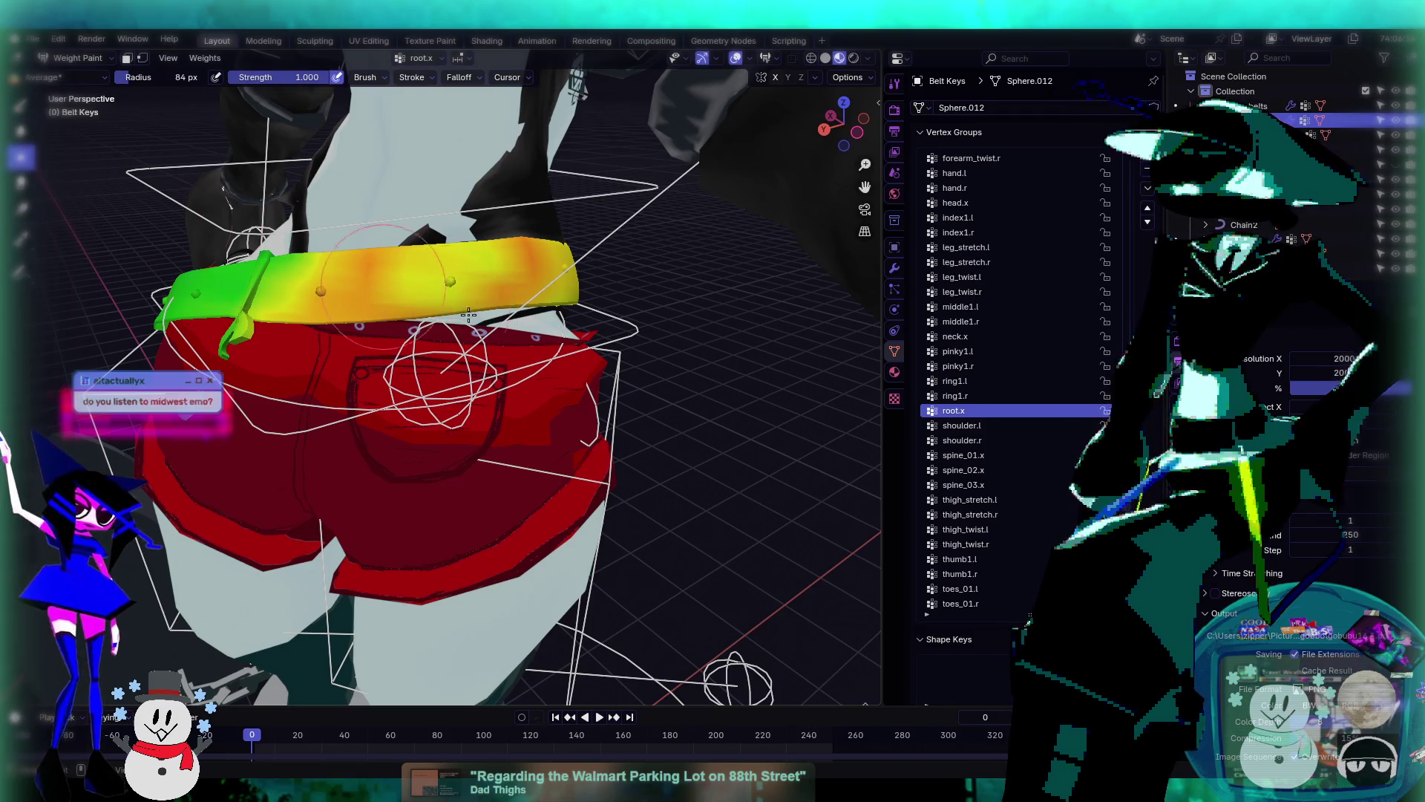
{"action": "left_click_drag", "start_coordinate": [476, 274], "coordinate": [367, 282]}
{"action": "middle_click_drag", "start_coordinate": [520, 252], "coordinate": [351, 253]}
{"action": "middle_click_drag", "start_coordinate": [464, 265], "coordinate": [566, 327]}
- Go to Object Mode, select the Body Head mesh and put it in Weight Paint
{"action": "left_click", "coordinate": [94, 59]}
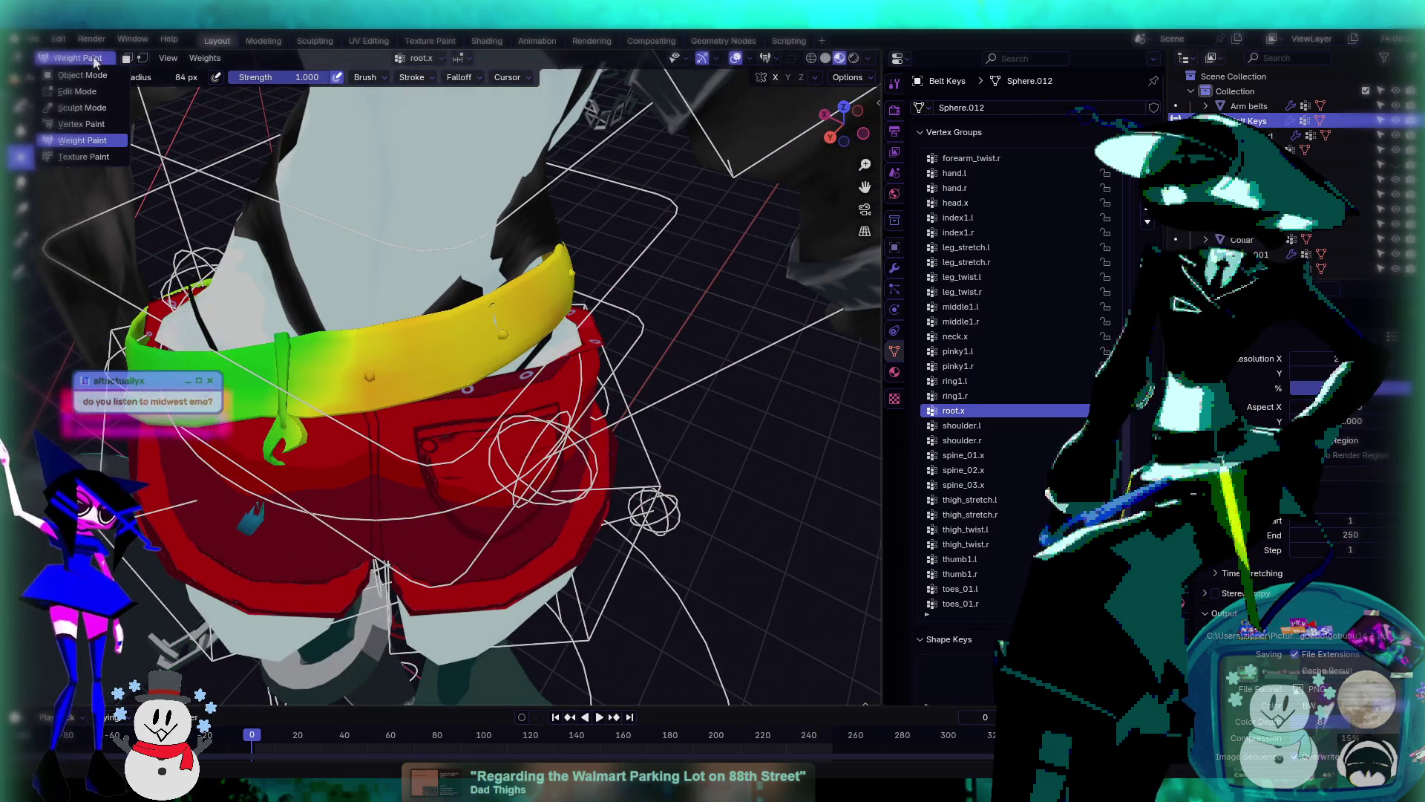
{"action": "left_click", "coordinate": [82, 75]}
{"action": "left_click", "coordinate": [534, 219]}
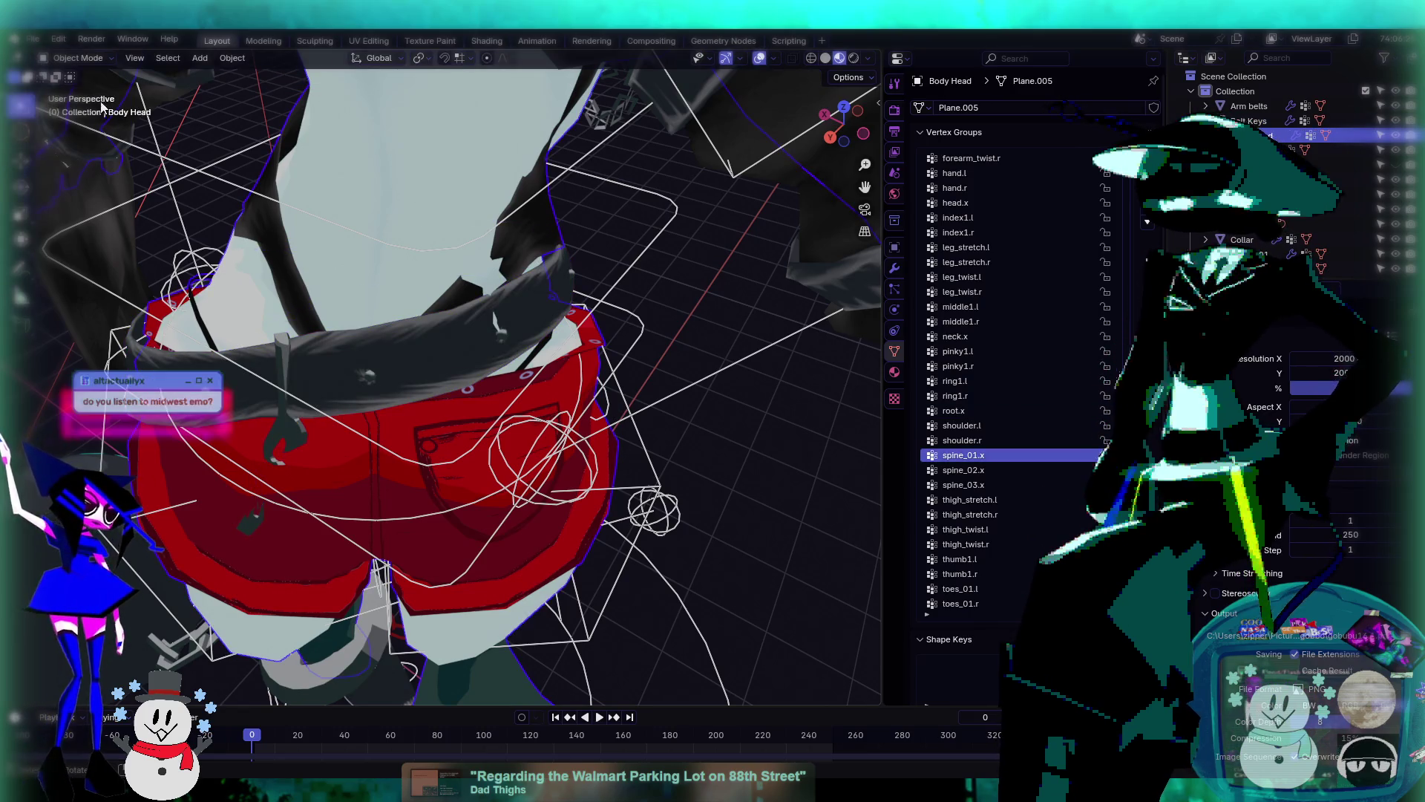
{"action": "left_click", "coordinate": [80, 60]}
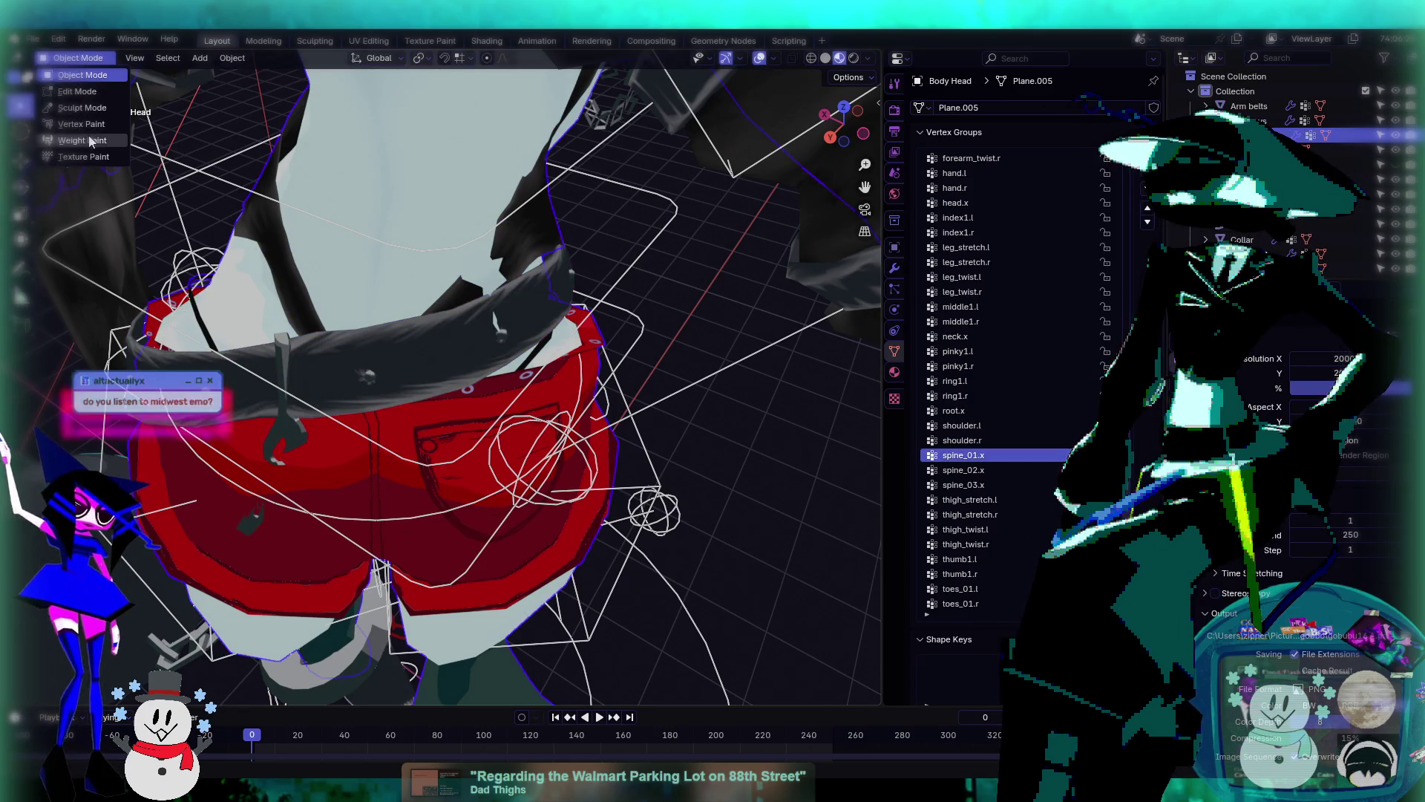
{"action": "left_click", "coordinate": [82, 140]}
- Paint spine_01.x onto the torso and lower its weight on the upper torso
{"action": "middle_click_drag", "start_coordinate": [475, 312], "coordinate": [467, 261]}
{"action": "left_click_drag", "start_coordinate": [456, 286], "coordinate": [488, 248]}
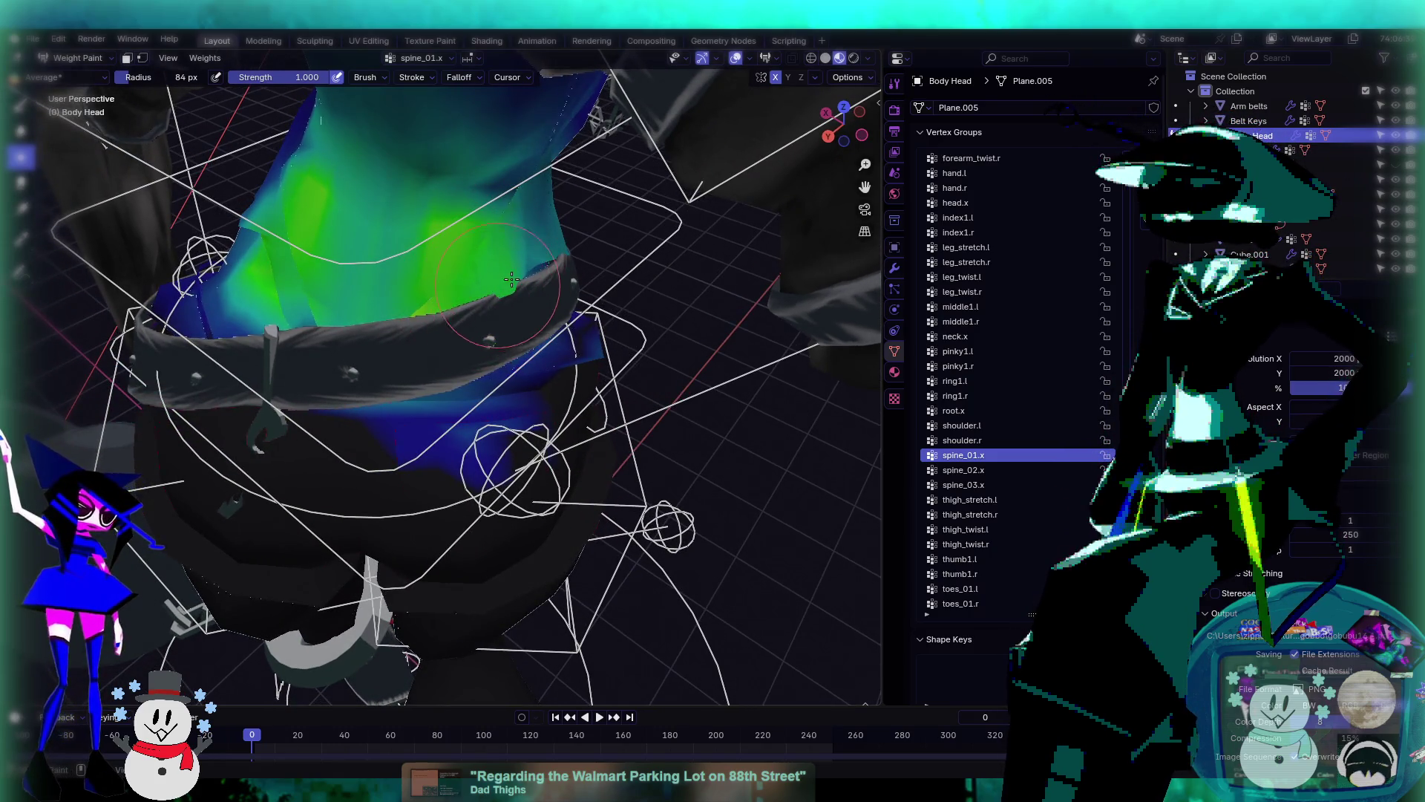
{"action": "middle_click_drag", "start_coordinate": [519, 256], "coordinate": [384, 222]}
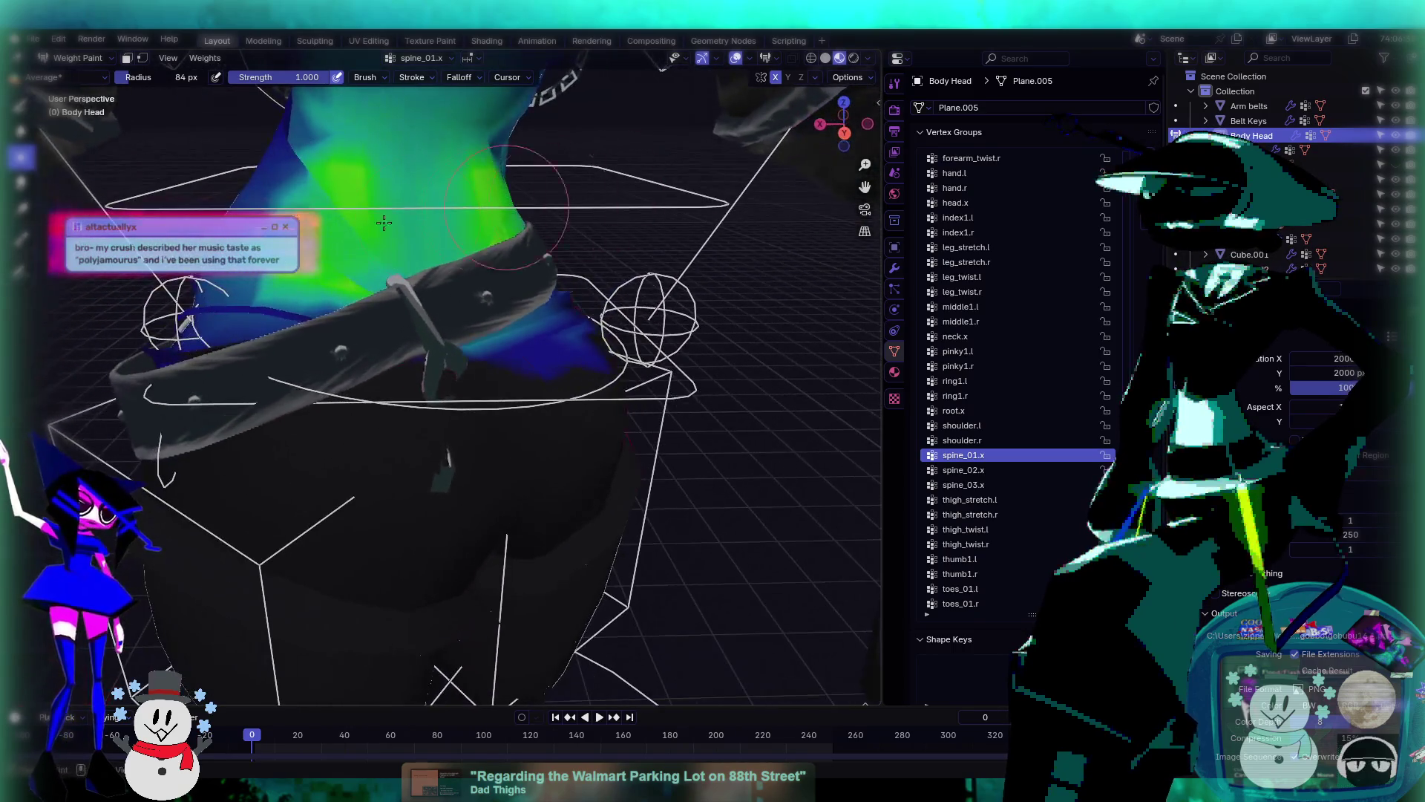
{"action": "mouse_move", "coordinate": [471, 238]}
{"action": "middle_mouse_down"}
{"action": "mouse_move", "coordinate": [450, 257]}
{"action": "mouse_move", "coordinate": [495, 255]}
{"action": "middle_mouse_up"}
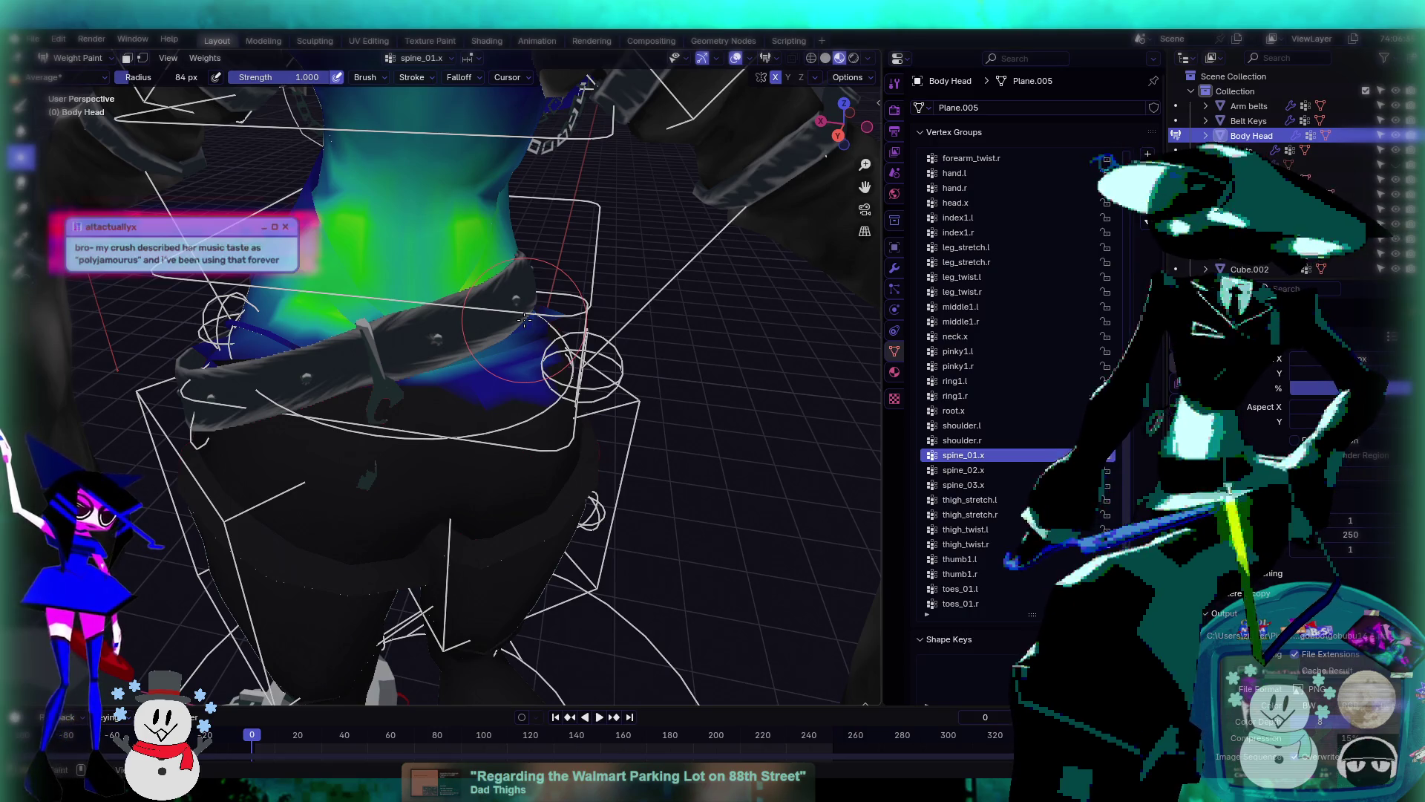
{"action": "mouse_move", "coordinate": [499, 322]}
{"action": "middle_mouse_down"}
{"action": "mouse_move", "coordinate": [574, 319]}
{"action": "mouse_move", "coordinate": [517, 304]}
{"action": "mouse_move", "coordinate": [441, 313]}
{"action": "mouse_move", "coordinate": [446, 325]}
{"action": "middle_mouse_up"}
{"action": "left_click_drag", "start_coordinate": [513, 257], "coordinate": [554, 281]}
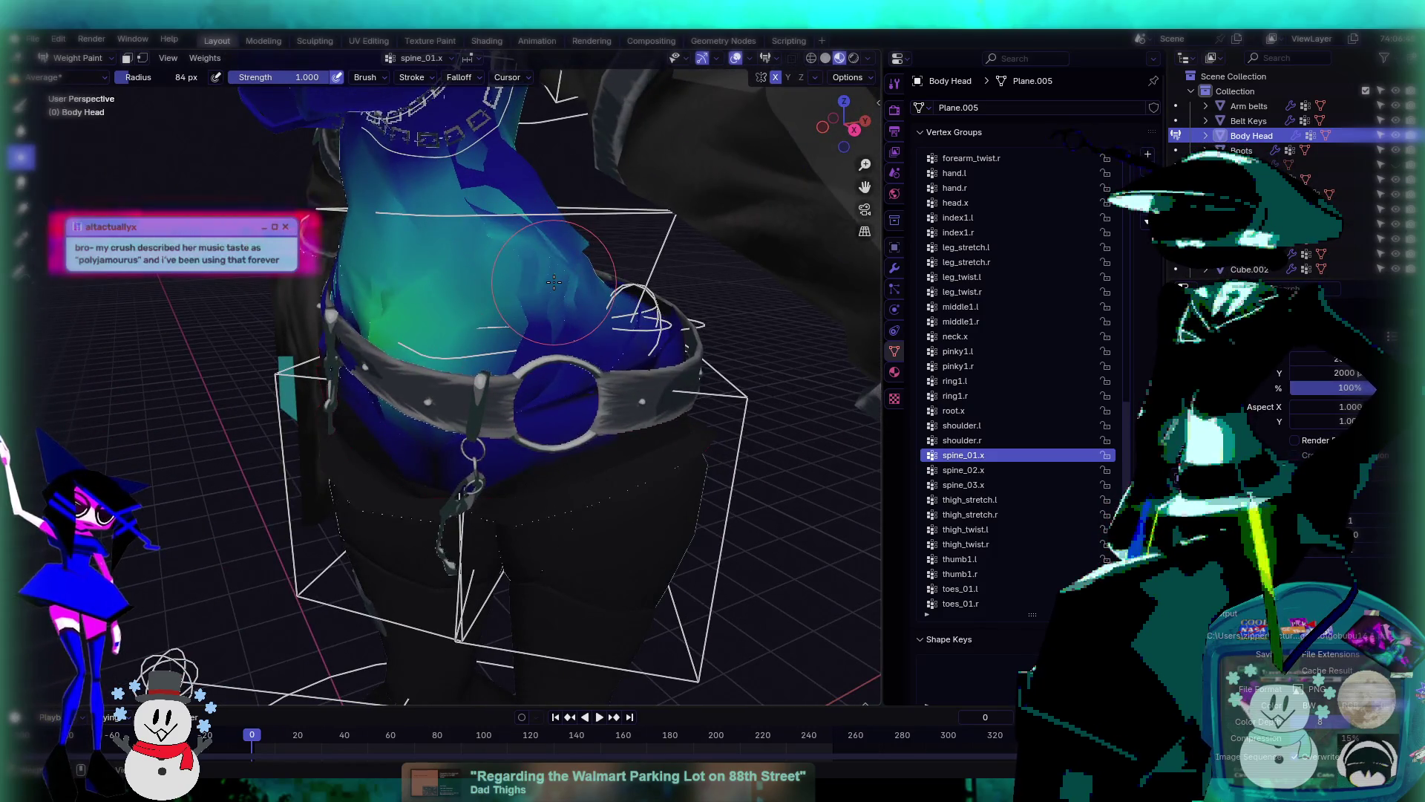
{"action": "left_click_drag", "start_coordinate": [509, 225], "coordinate": [483, 205]}
{"action": "mouse_move", "coordinate": [549, 254]}
{"action": "middle_mouse_down"}
{"action": "mouse_move", "coordinate": [519, 267]}
{"action": "mouse_move", "coordinate": [548, 260]}
{"action": "middle_mouse_up"}
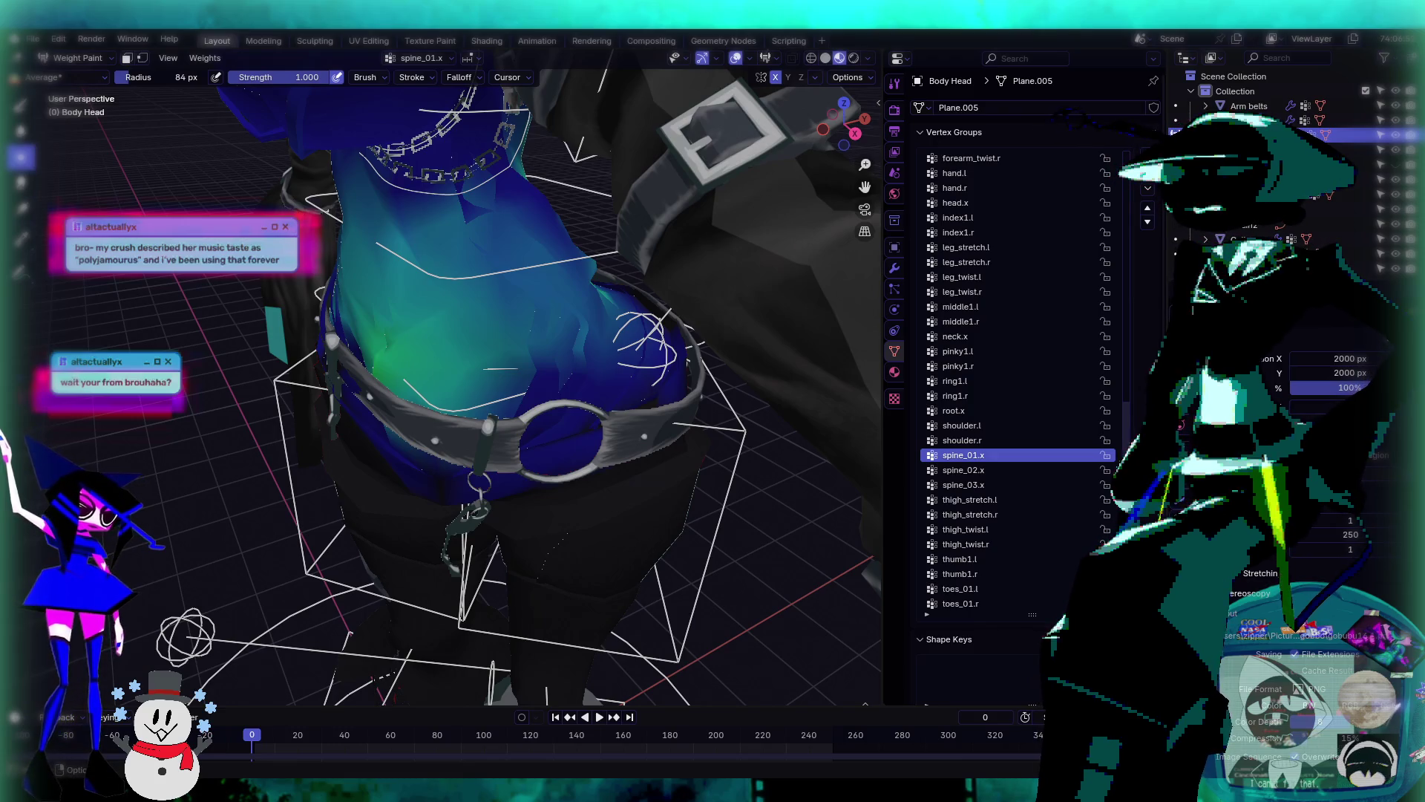
- Select the Draw tool and paint a light spine_01.x weight on the torso above the belt
{"action": "middle_click_drag", "start_coordinate": [576, 448], "coordinate": [639, 400]}
{"action": "scroll", "coordinate": [639, 399], "scroll_direction": "up", "scroll_amount": 3}
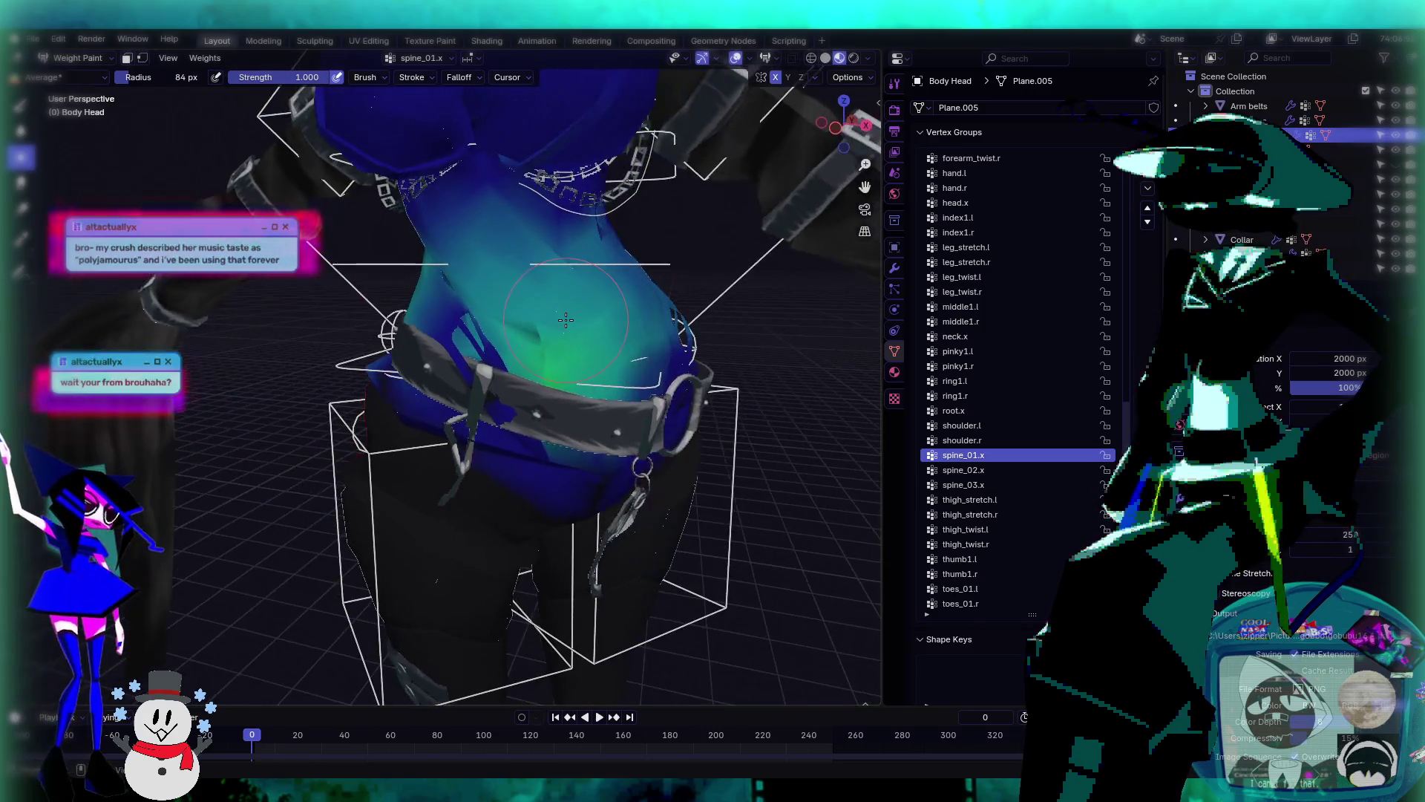
{"action": "mouse_move", "coordinate": [545, 338]}
{"action": "middle_mouse_down"}
{"action": "mouse_move", "coordinate": [541, 371]}
{"action": "mouse_move", "coordinate": [493, 363]}
{"action": "mouse_move", "coordinate": [534, 353]}
{"action": "middle_mouse_up"}
{"action": "left_click", "coordinate": [99, 59]}
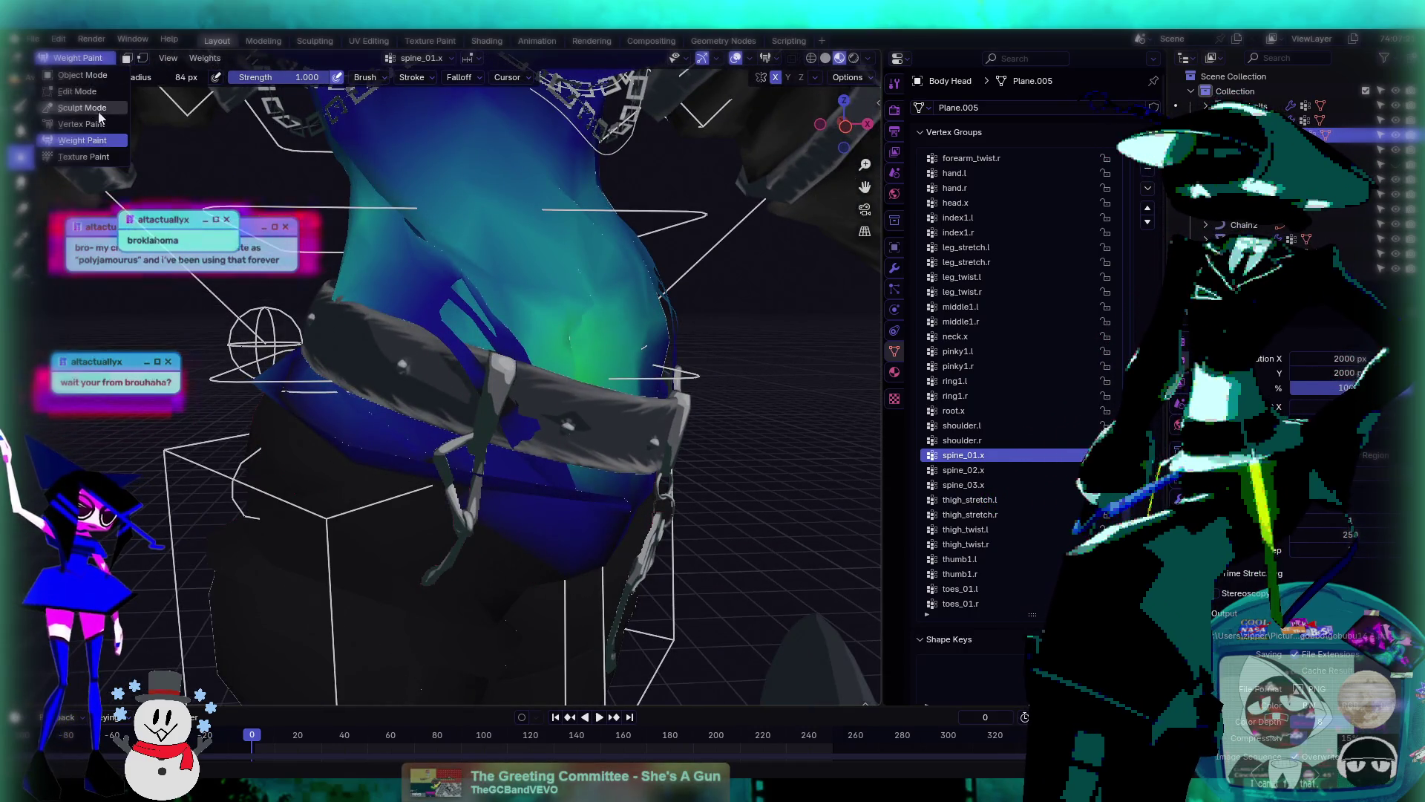
{"action": "mouse_move", "coordinate": [297, 356]}
{"action": "middle_mouse_down"}
{"action": "mouse_move", "coordinate": [322, 397]}
{"action": "mouse_move", "coordinate": [475, 338]}
{"action": "mouse_move", "coordinate": [627, 324]}
{"action": "middle_mouse_up"}
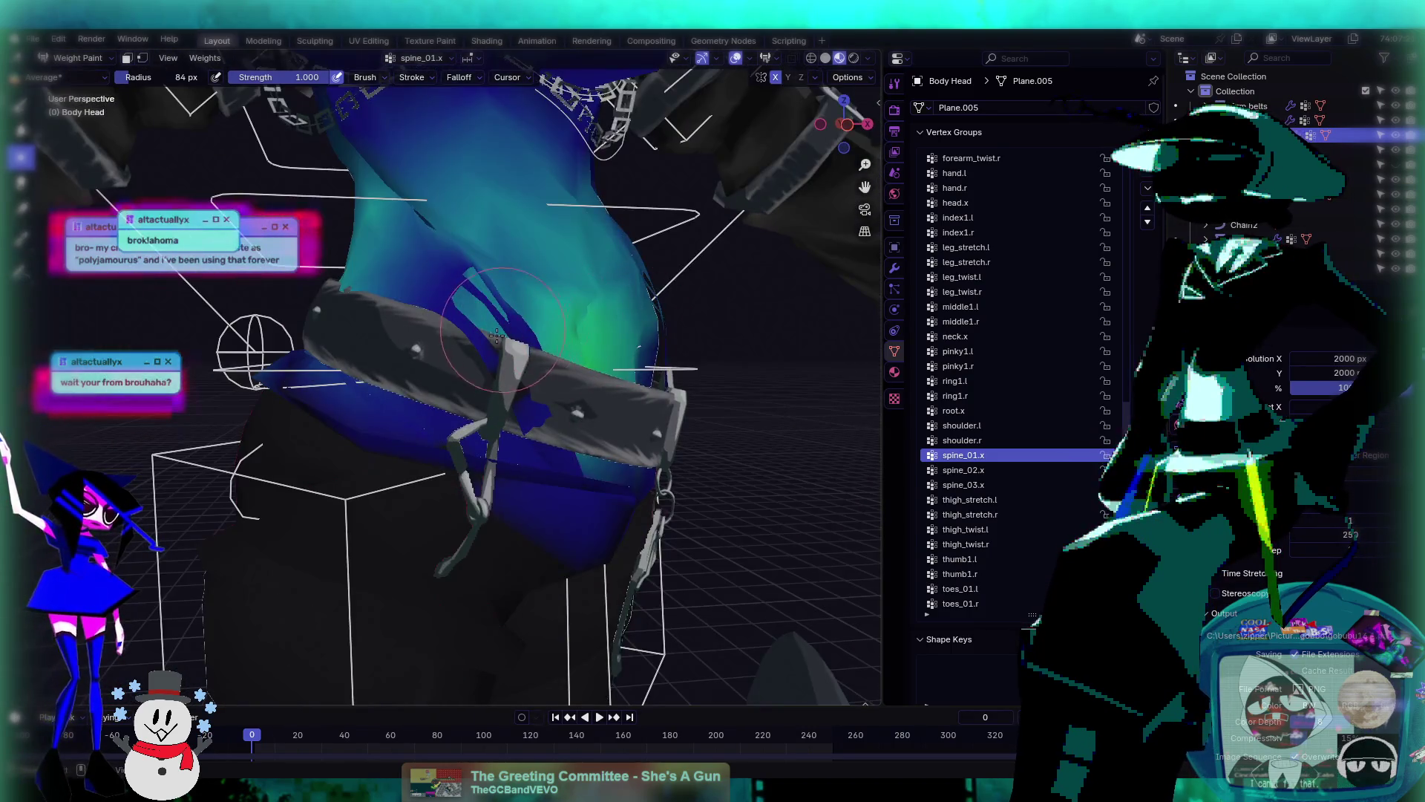
{"action": "mouse_move", "coordinate": [426, 232]}
{"action": "middle_mouse_down"}
{"action": "mouse_move", "coordinate": [518, 375]}
{"action": "mouse_move", "coordinate": [480, 381]}
{"action": "middle_mouse_up"}
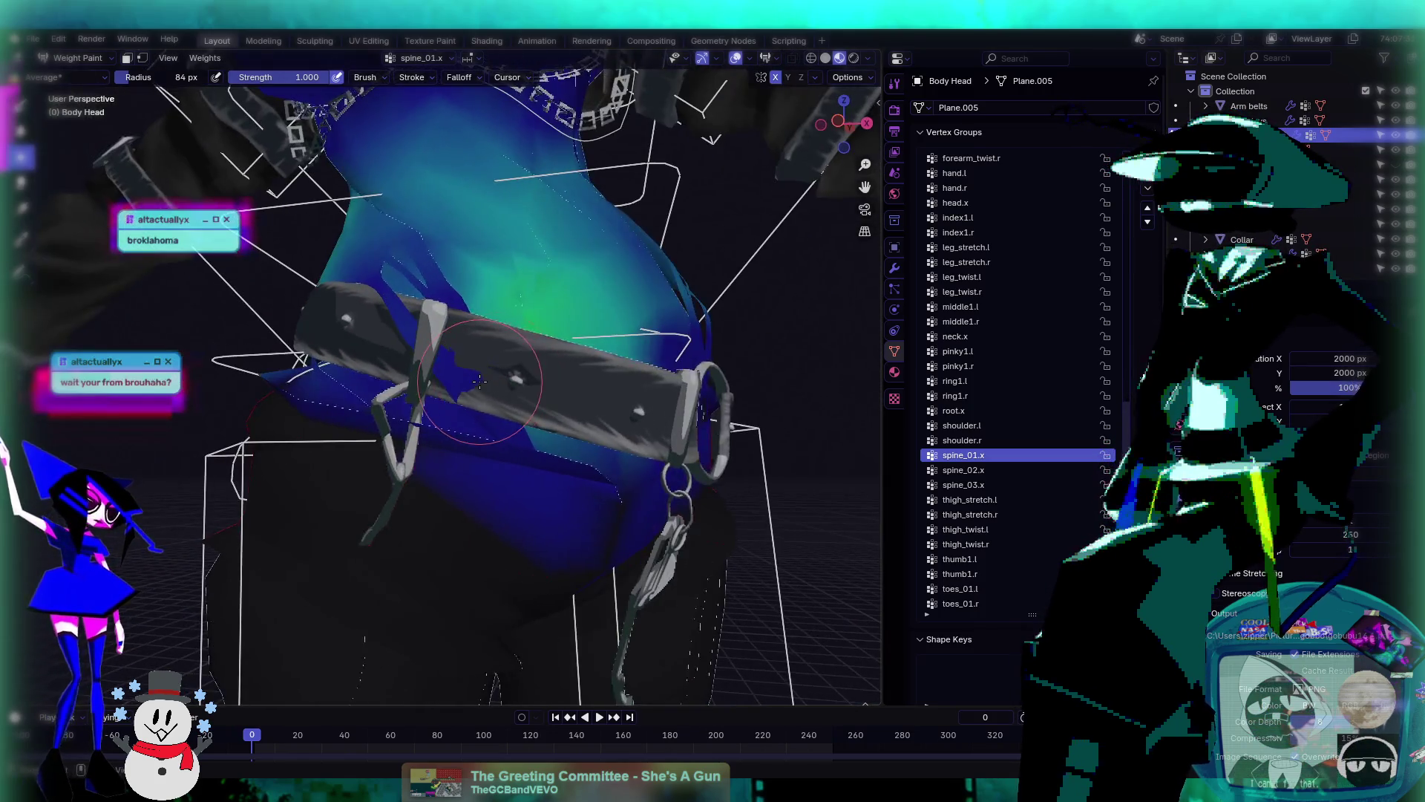
{"action": "left_click", "coordinate": [22, 106]}
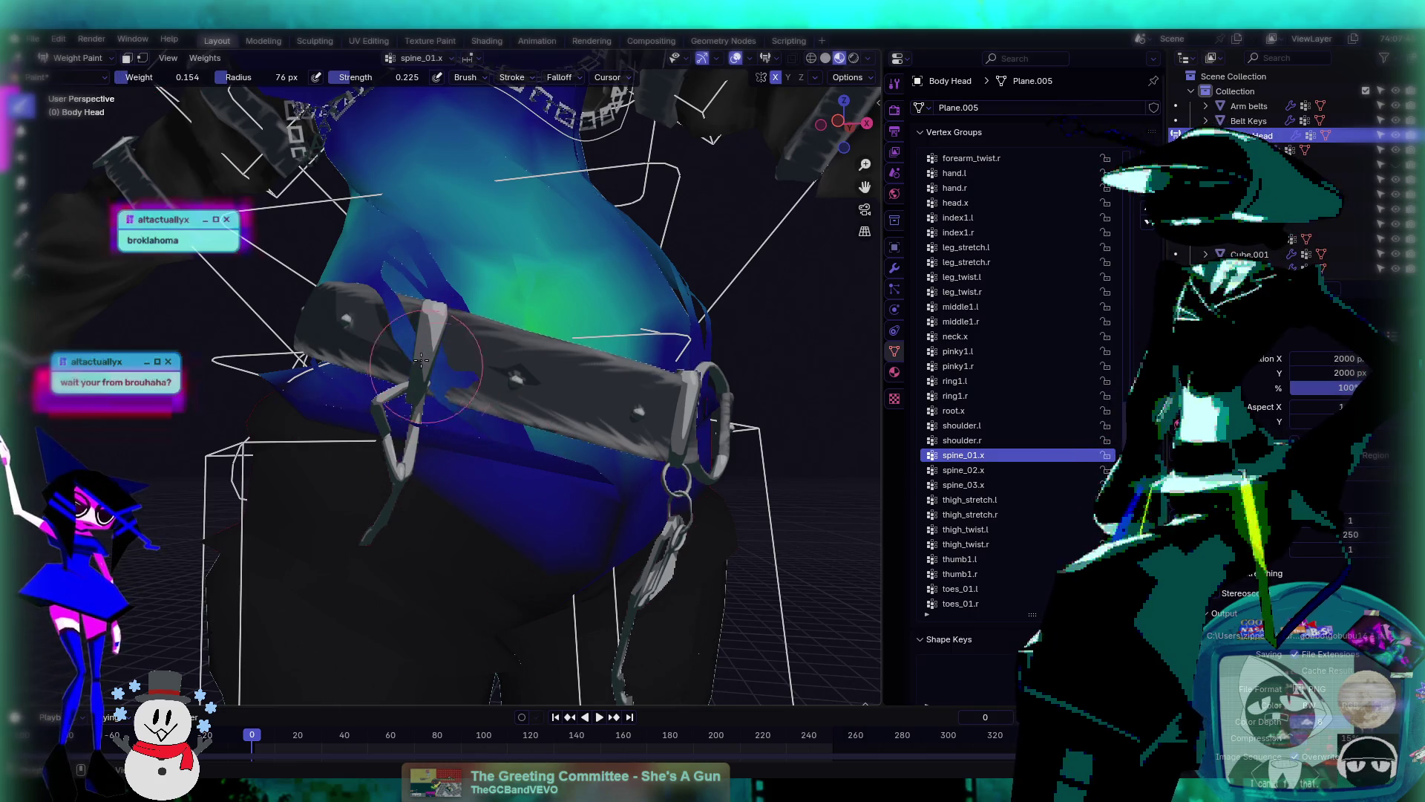
{"action": "middle_click_drag", "start_coordinate": [421, 360], "coordinate": [392, 385]}
{"action": "left_click_drag", "start_coordinate": [401, 369], "coordinate": [419, 298]}
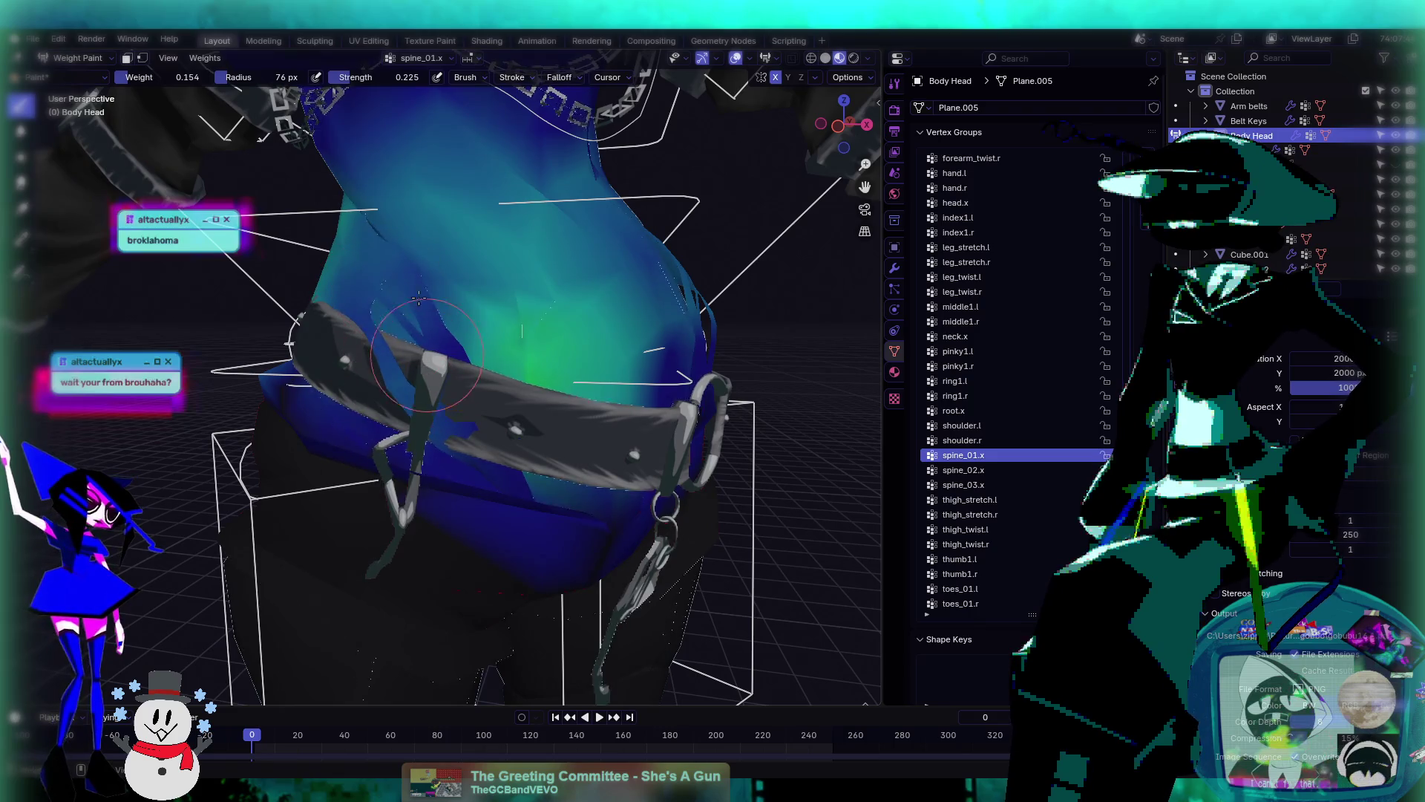
- Set the paint weight to 1.000 and turn on X-axis mirroring for strokes
{"action": "middle_click_drag", "start_coordinate": [457, 392], "coordinate": [421, 326]}
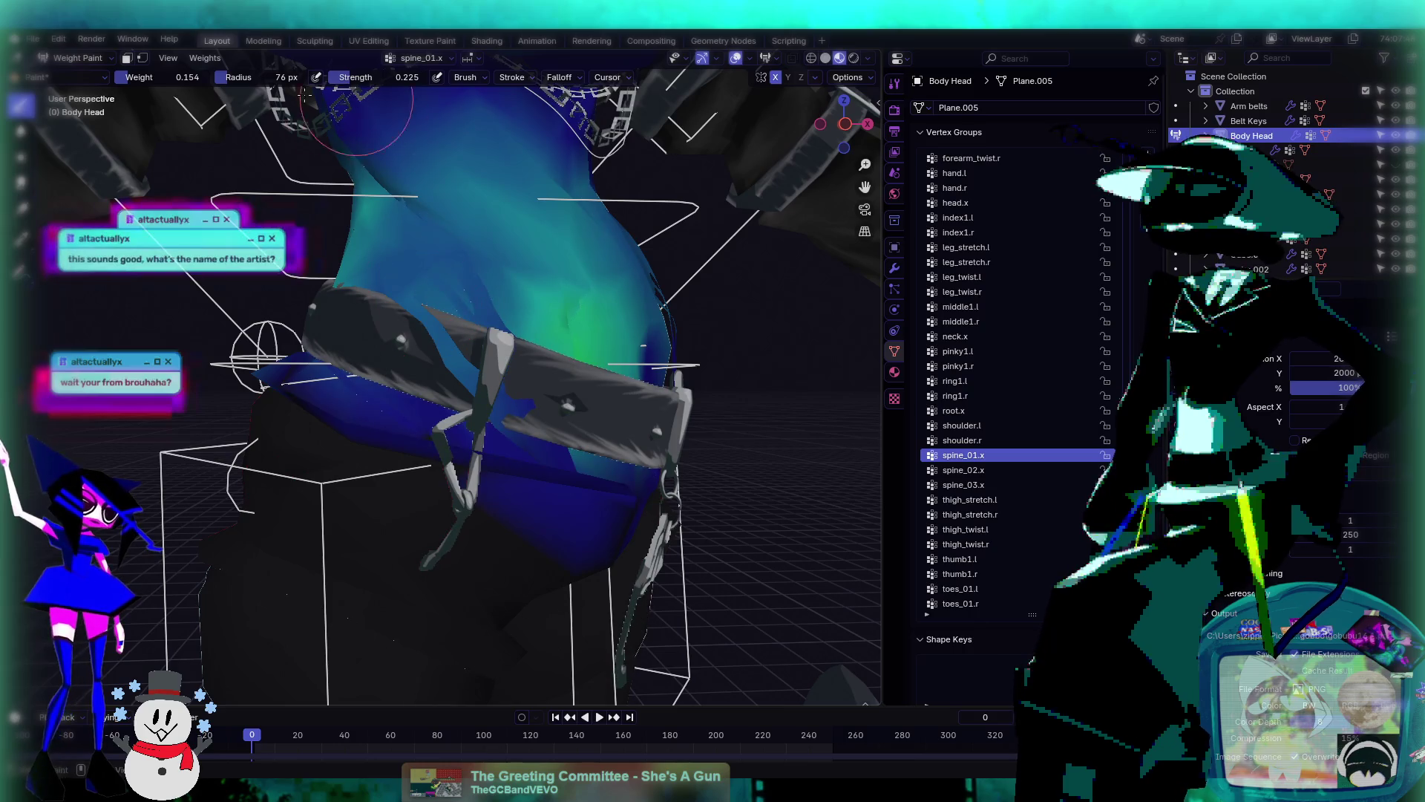
{"action": "left_click_drag", "start_coordinate": [167, 77], "coordinate": [223, 77]}
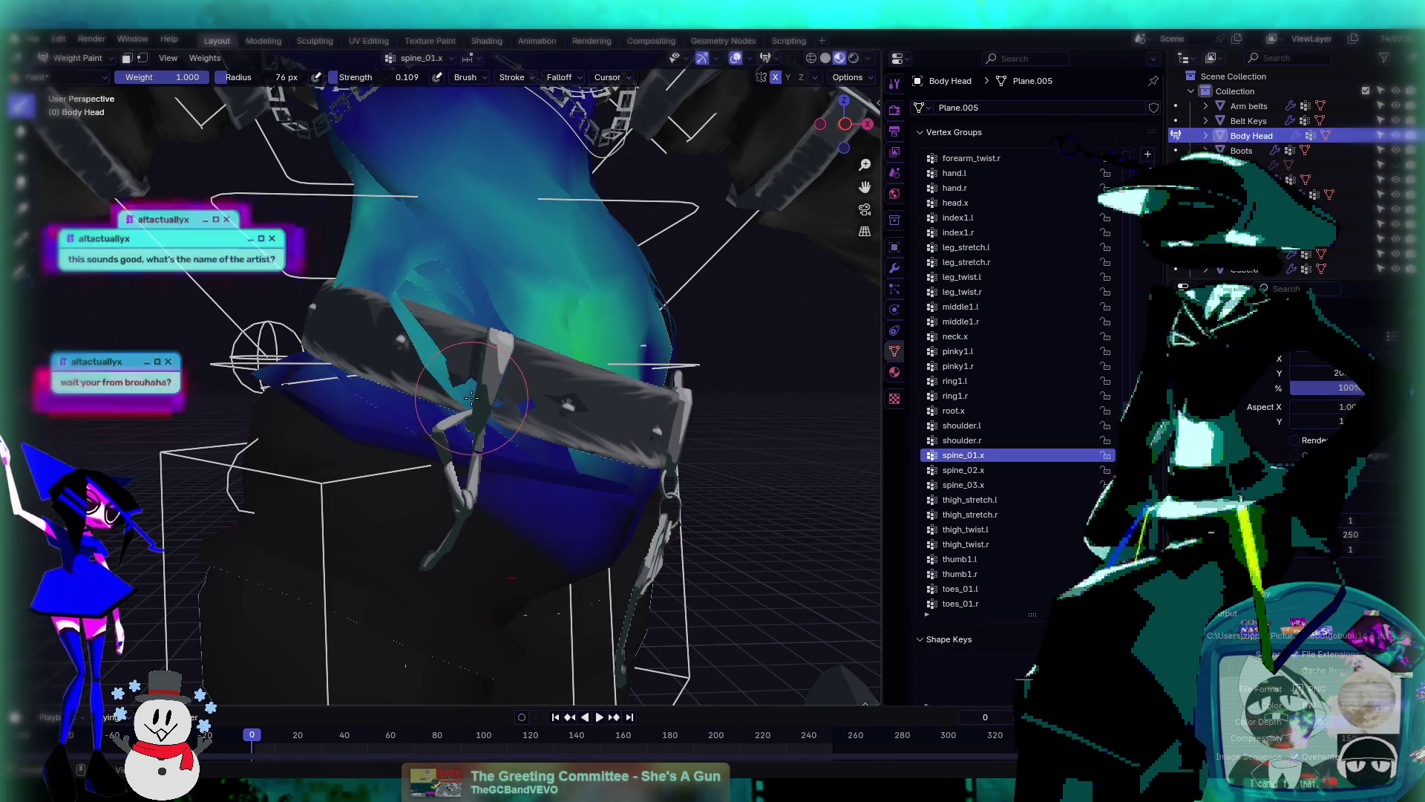
{"action": "mouse_move", "coordinate": [386, 282]}
{"action": "middle_mouse_down"}
{"action": "mouse_move", "coordinate": [434, 420]}
{"action": "mouse_move", "coordinate": [761, 96]}
{"action": "middle_mouse_up"}
{"action": "left_click", "coordinate": [775, 77]}
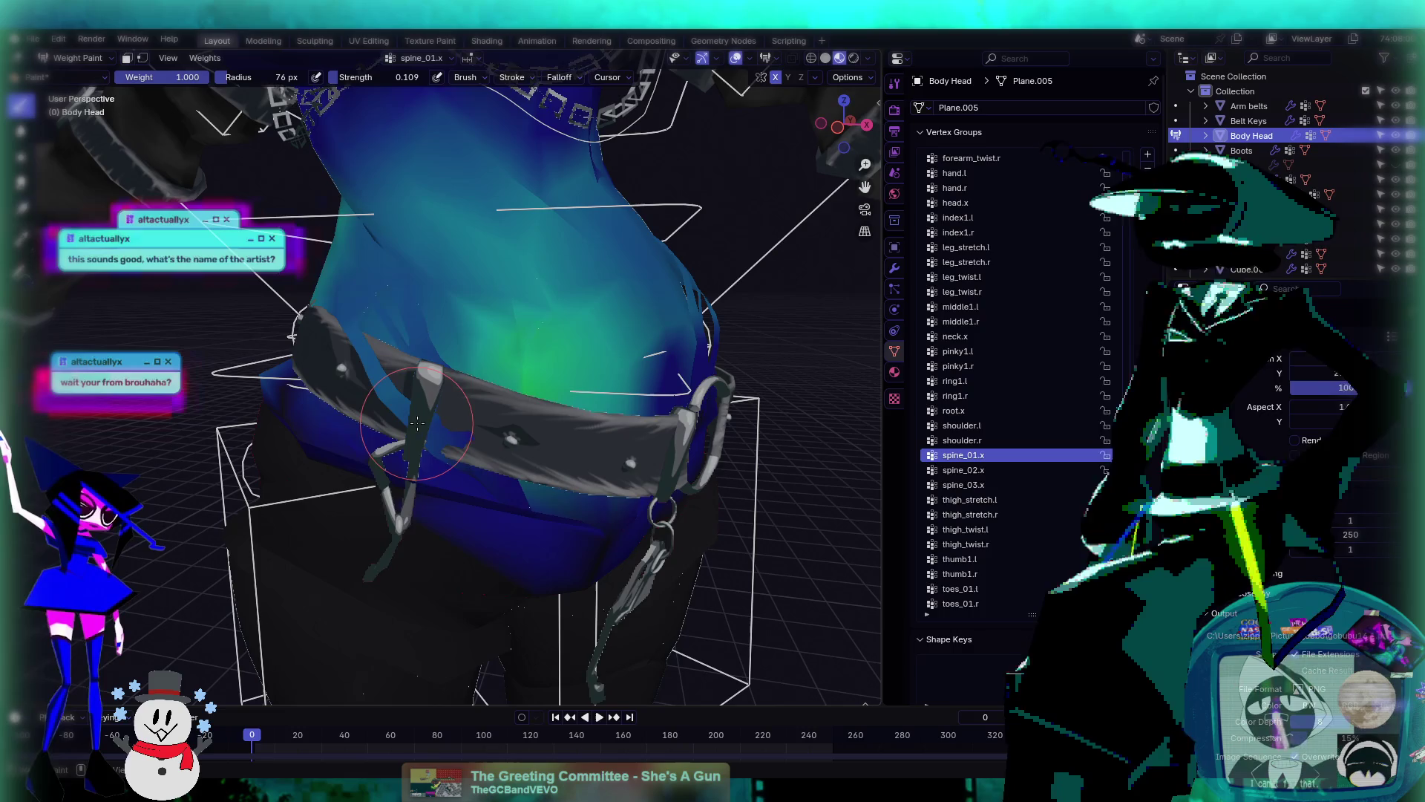
{"action": "mouse_move", "coordinate": [414, 421]}
{"action": "middle_mouse_down"}
{"action": "mouse_move", "coordinate": [422, 334]}
{"action": "mouse_move", "coordinate": [441, 438]}
{"action": "middle_mouse_up"}
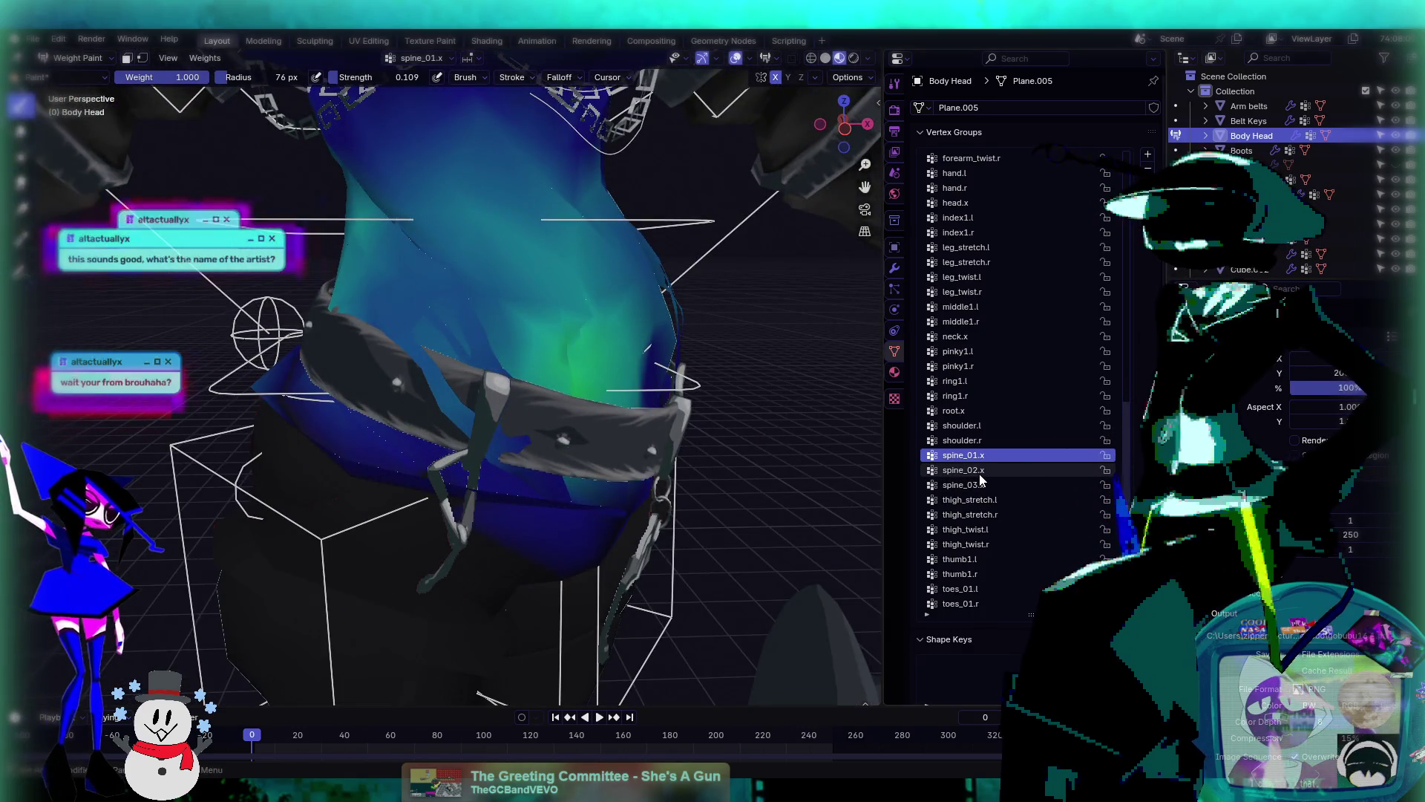
- Repaint spine_01.x weights on the torso just above the belt
{"action": "scroll", "coordinate": [978, 474], "scroll_direction": "down", "scroll_amount": 6, "text": "ctrl"}
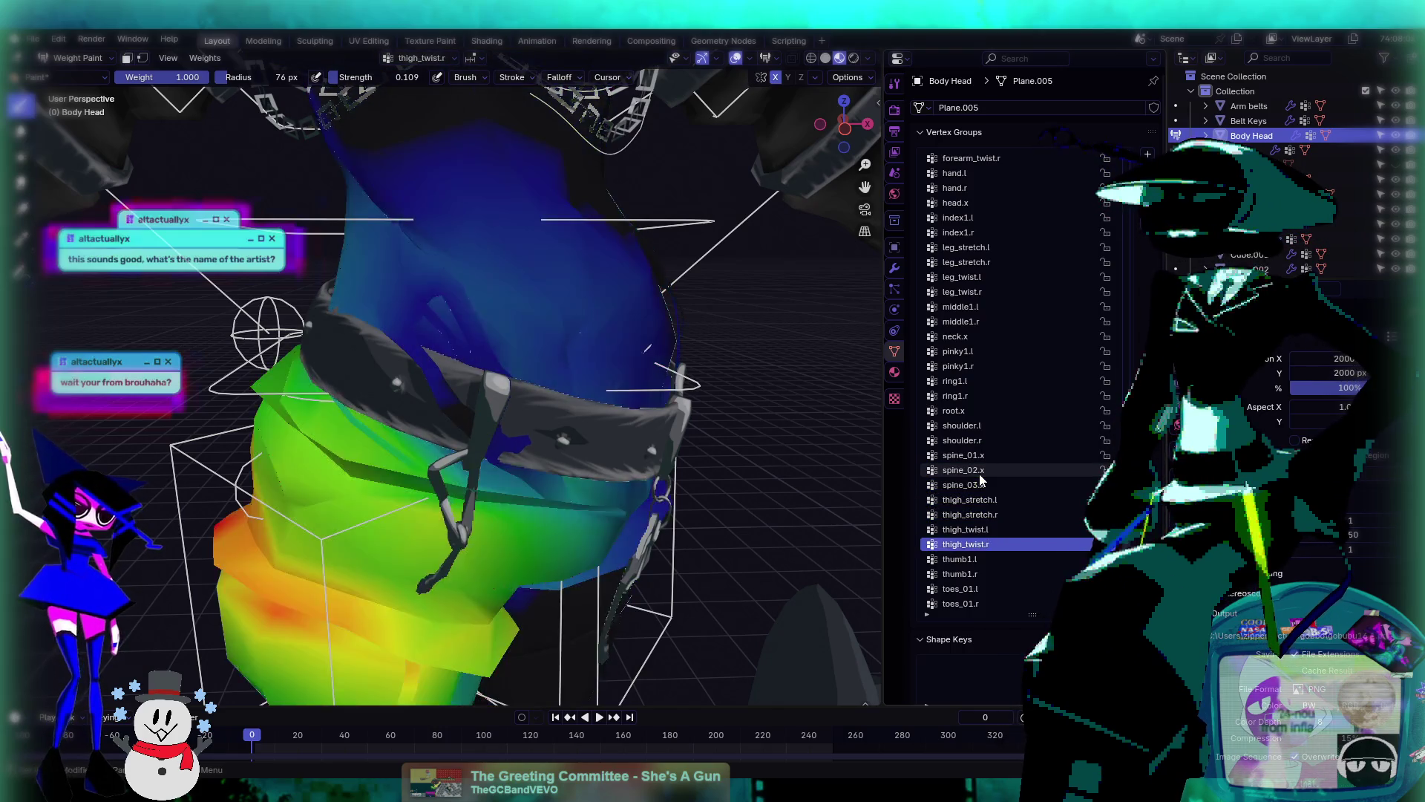
{"action": "scroll", "coordinate": [979, 474], "scroll_direction": "down", "scroll_amount": 4, "text": "ctrl"}
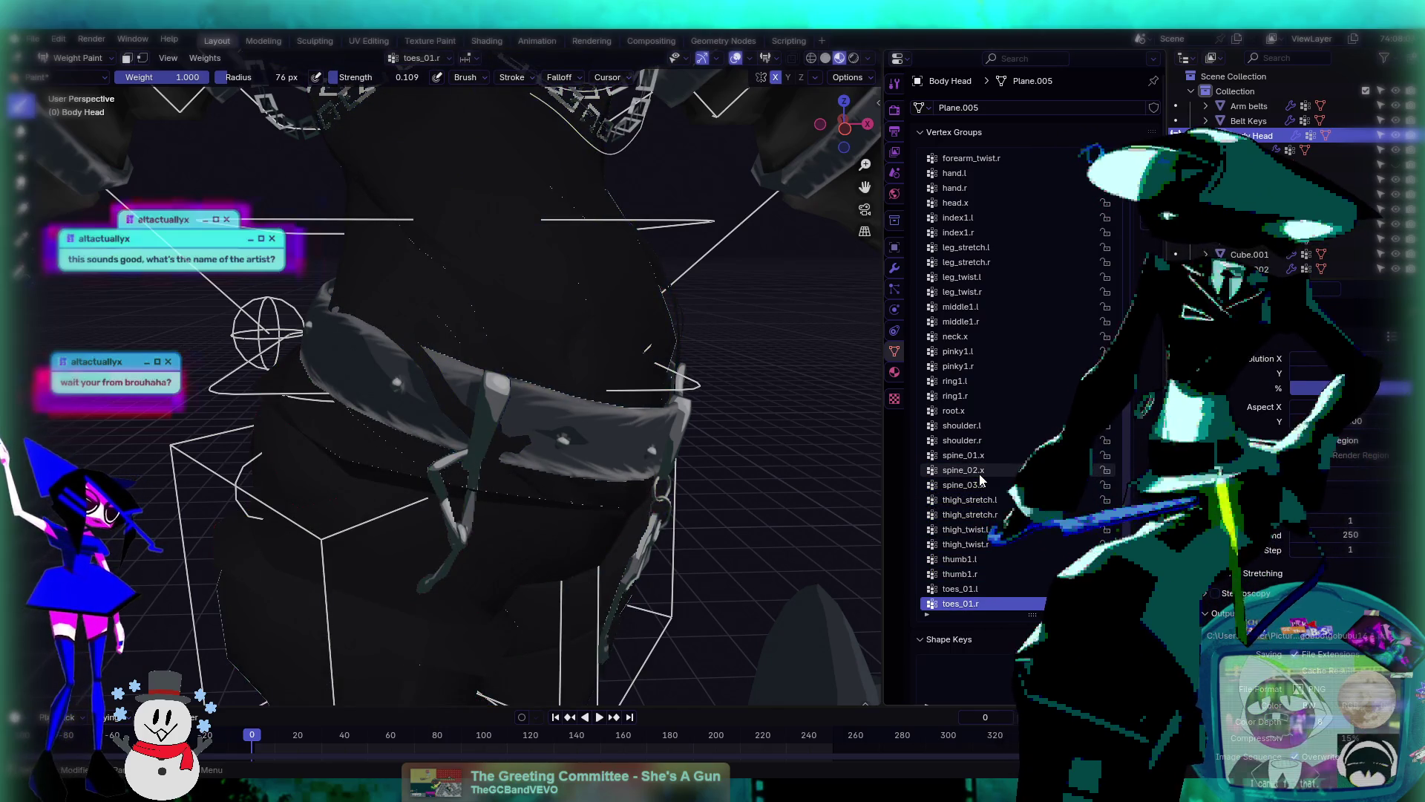
{"action": "scroll", "coordinate": [980, 479], "scroll_direction": "up", "scroll_amount": 10, "text": "ctrl"}
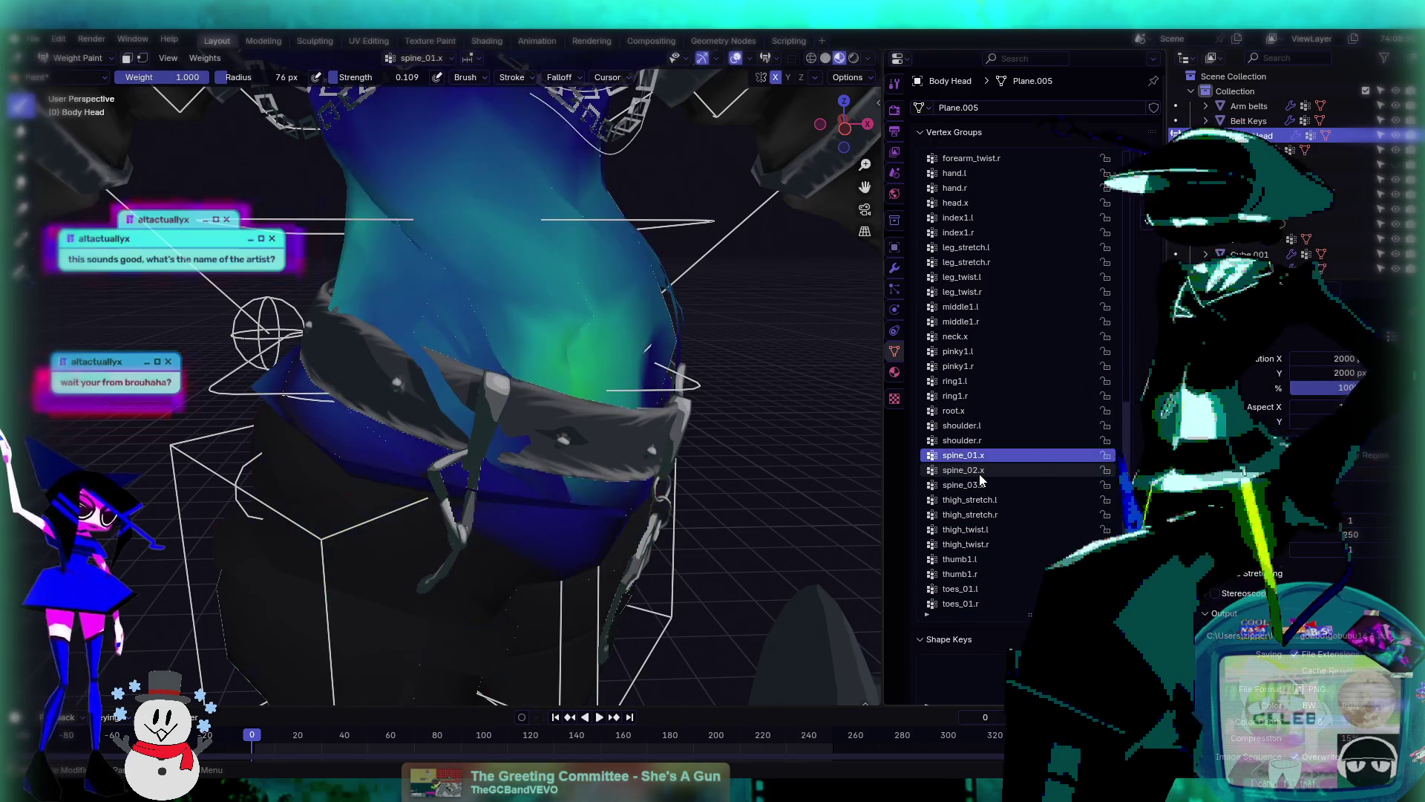
{"action": "scroll", "coordinate": [978, 479], "scroll_direction": "down", "scroll_amount": 1, "text": "ctrl"}
{"action": "scroll", "coordinate": [979, 479], "scroll_direction": "up", "scroll_amount": 1, "text": "ctrl"}
{"action": "middle_click_drag", "start_coordinate": [446, 356], "coordinate": [471, 347]}
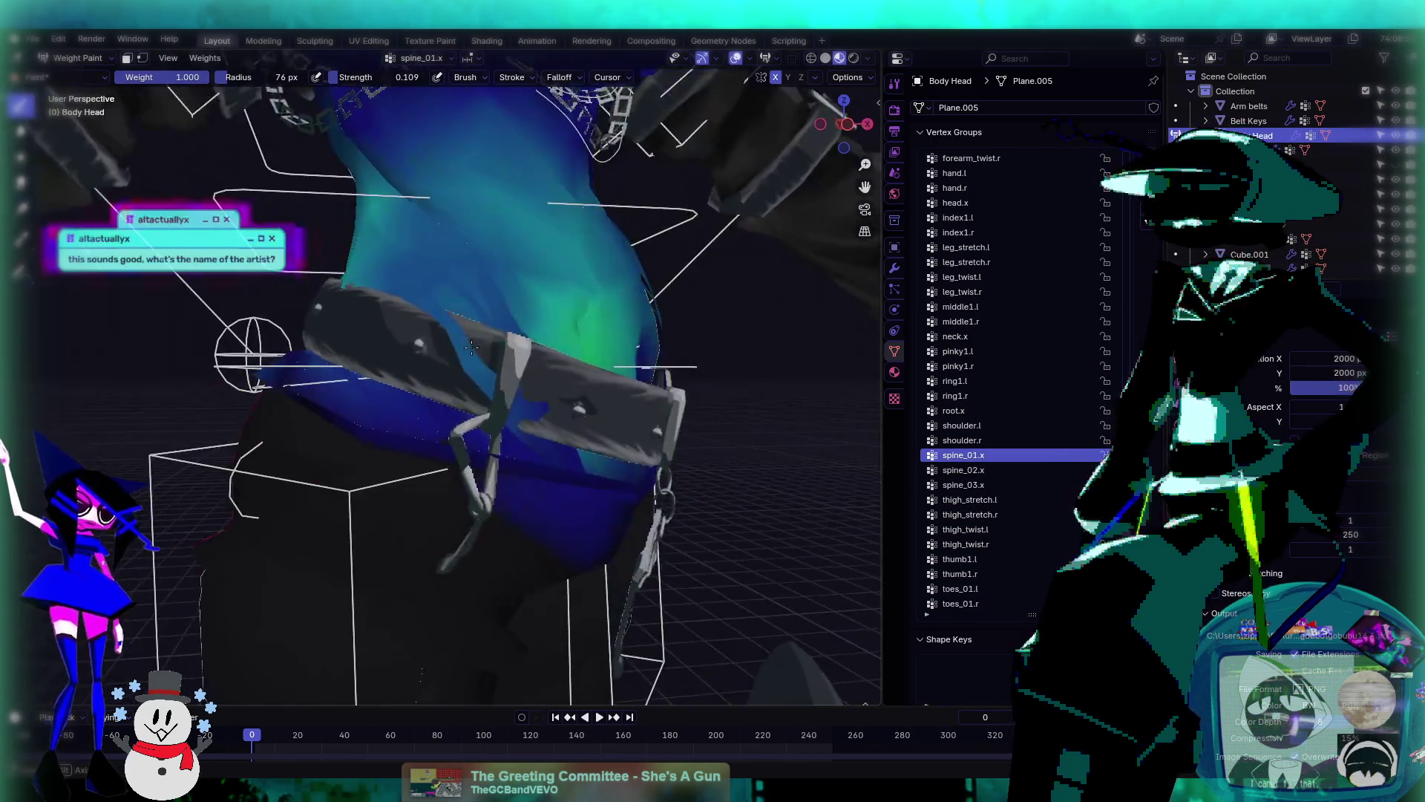
{"action": "left_click_drag", "start_coordinate": [471, 346], "coordinate": [535, 411]}
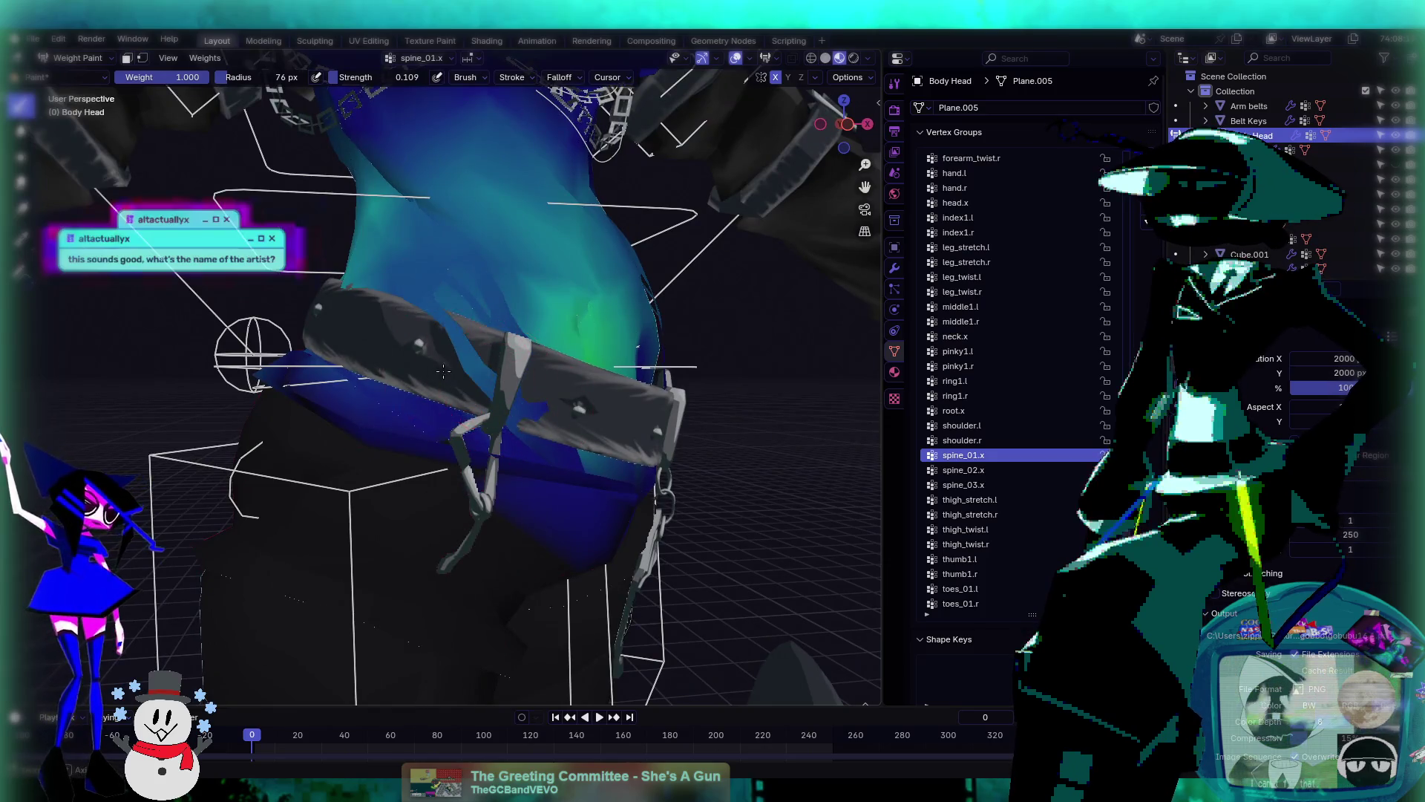
{"action": "middle_click_drag", "start_coordinate": [496, 379], "coordinate": [381, 352]}
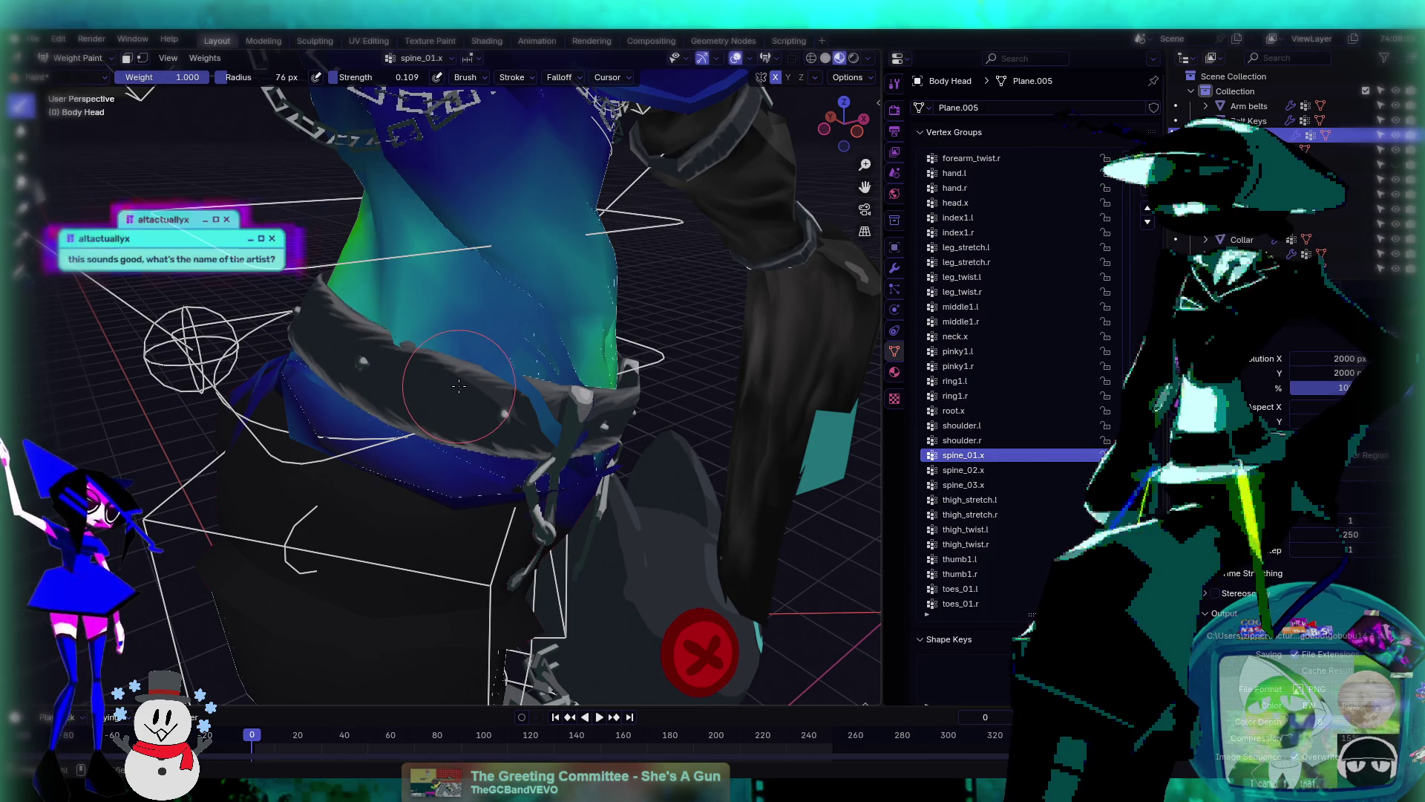
{"action": "middle_click_drag", "start_coordinate": [460, 385], "coordinate": [405, 368]}
- Inspect thigh_stretch.r, thigh_twist.r and toes_01.l weights, switching back to the Average brush
{"action": "left_click", "coordinate": [970, 514]}
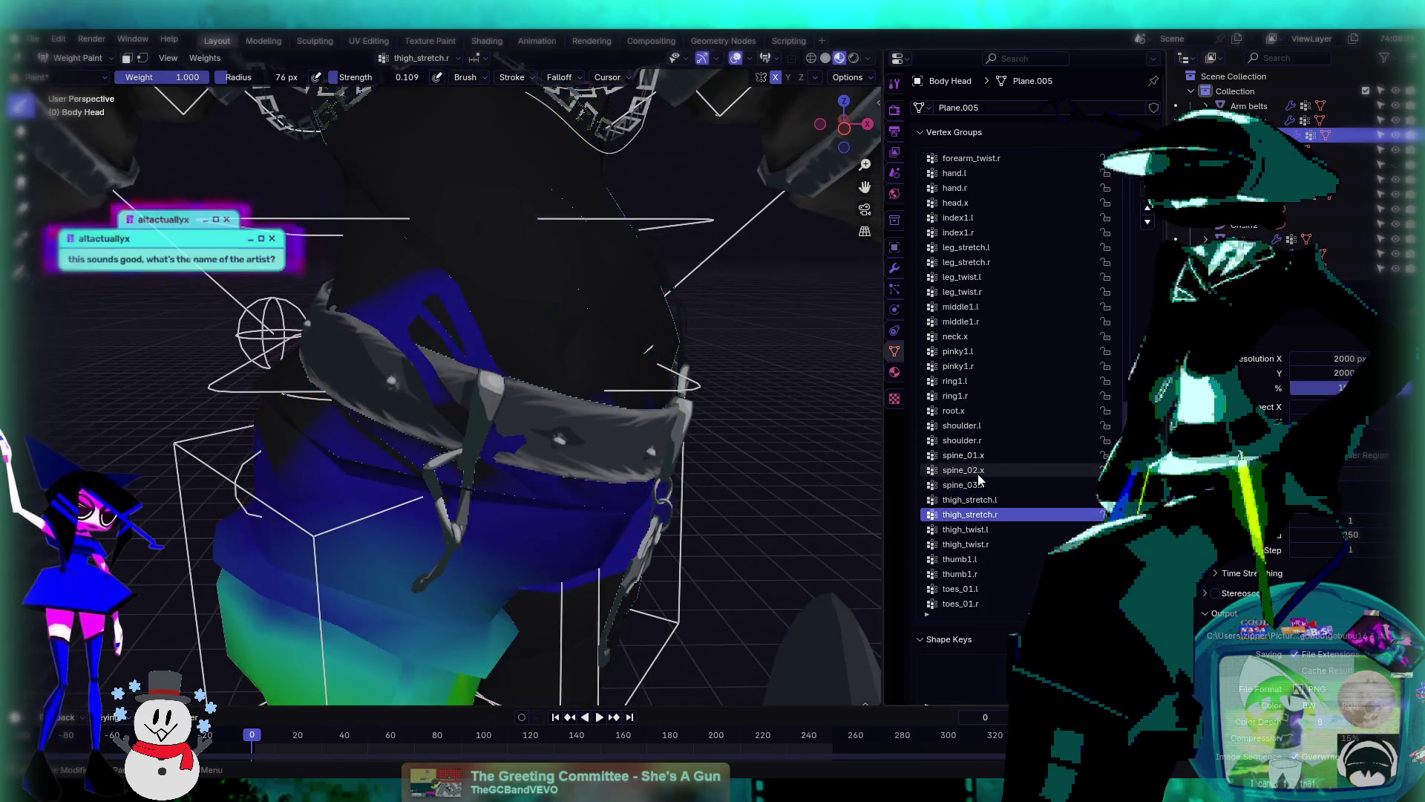
{"action": "left_click", "coordinate": [965, 544]}
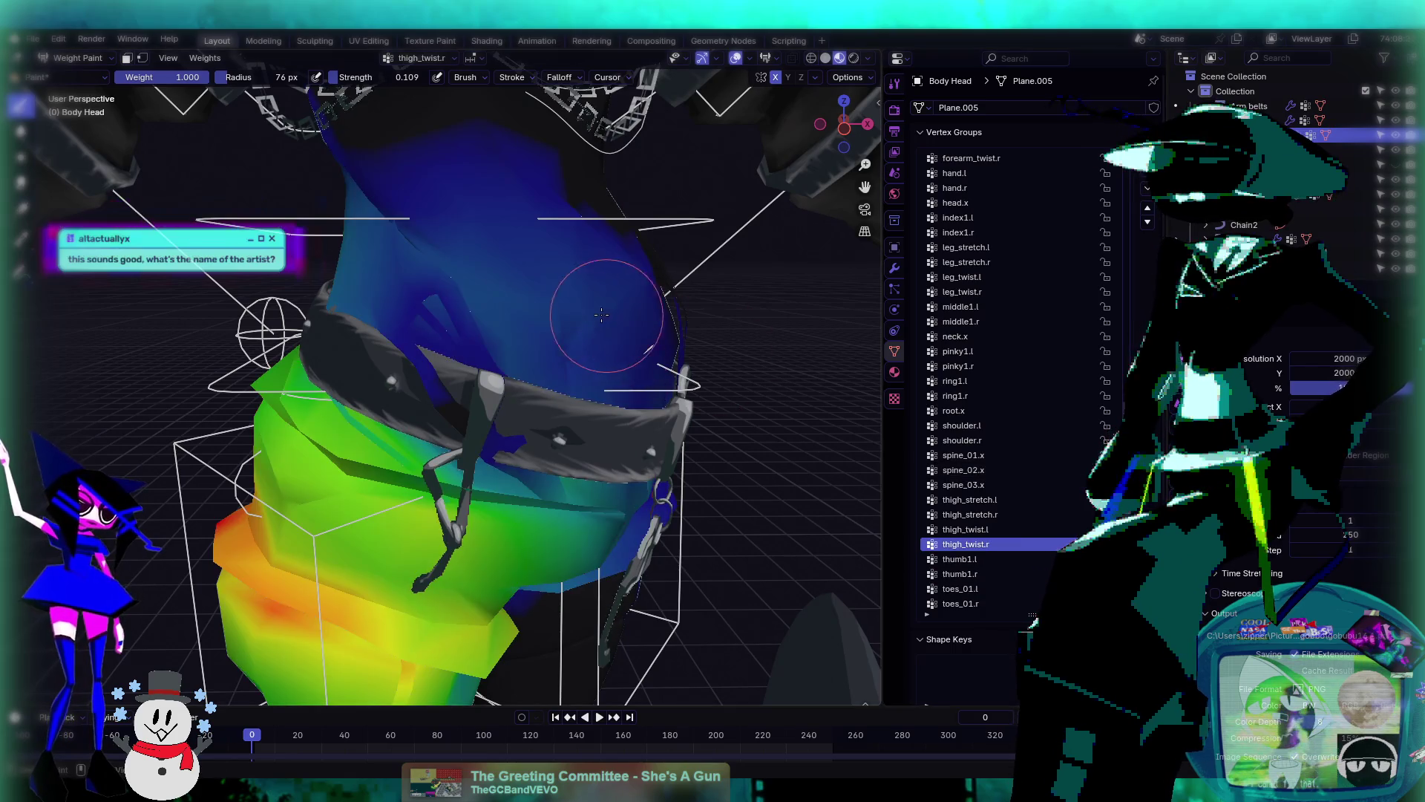
{"action": "middle_click_drag", "start_coordinate": [601, 314], "coordinate": [564, 304]}
{"action": "left_click", "coordinate": [21, 157]}
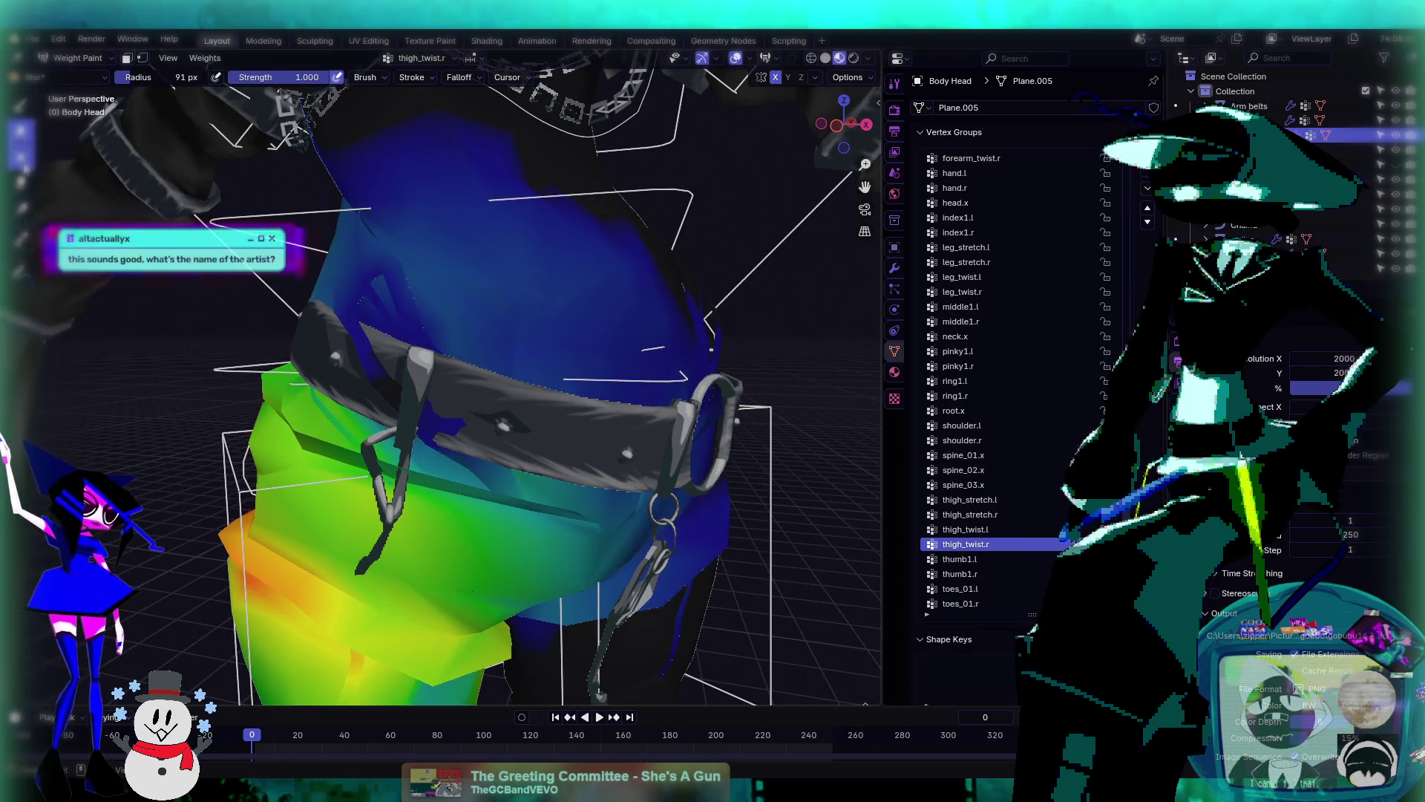
{"action": "middle_click_drag", "start_coordinate": [401, 252], "coordinate": [726, 453]}
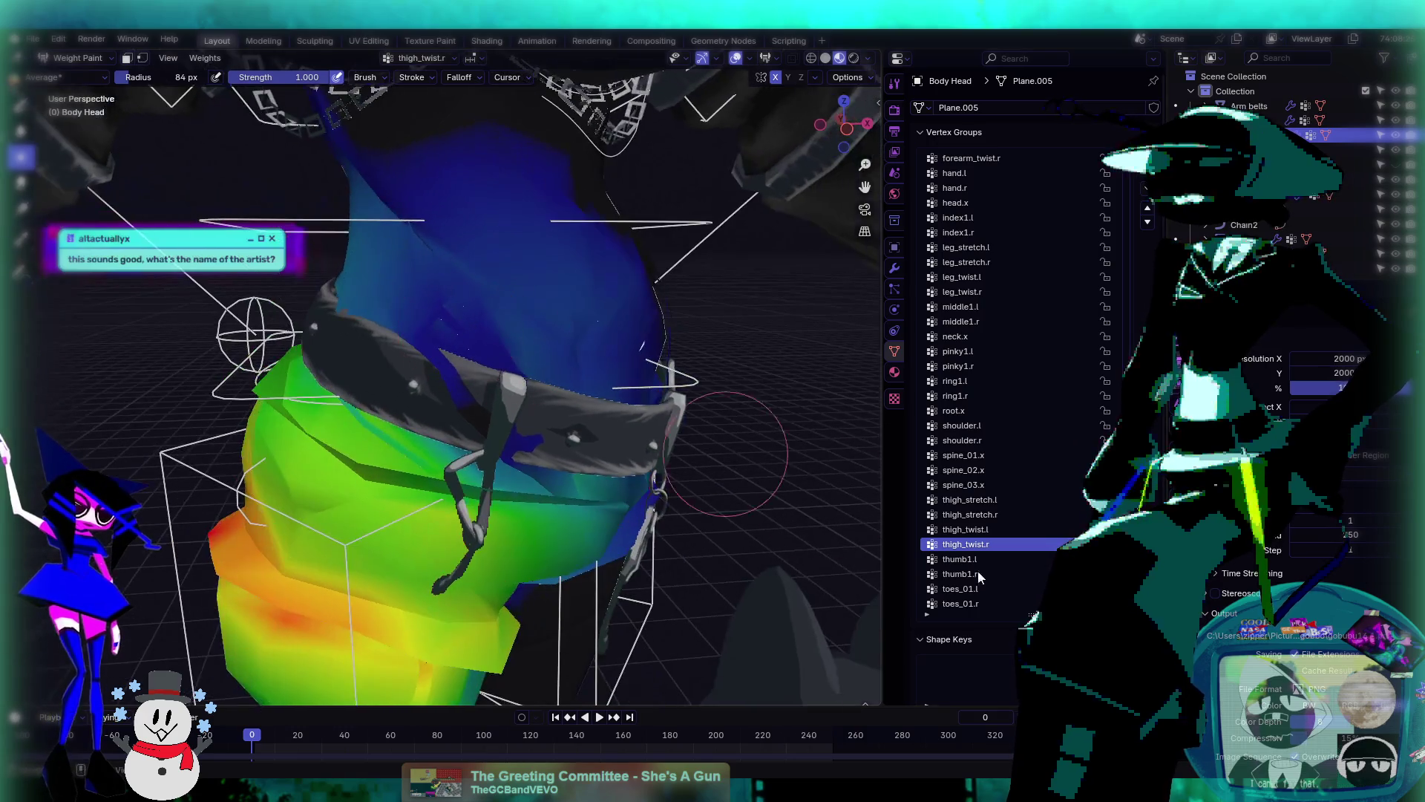
{"action": "left_click", "coordinate": [995, 589]}
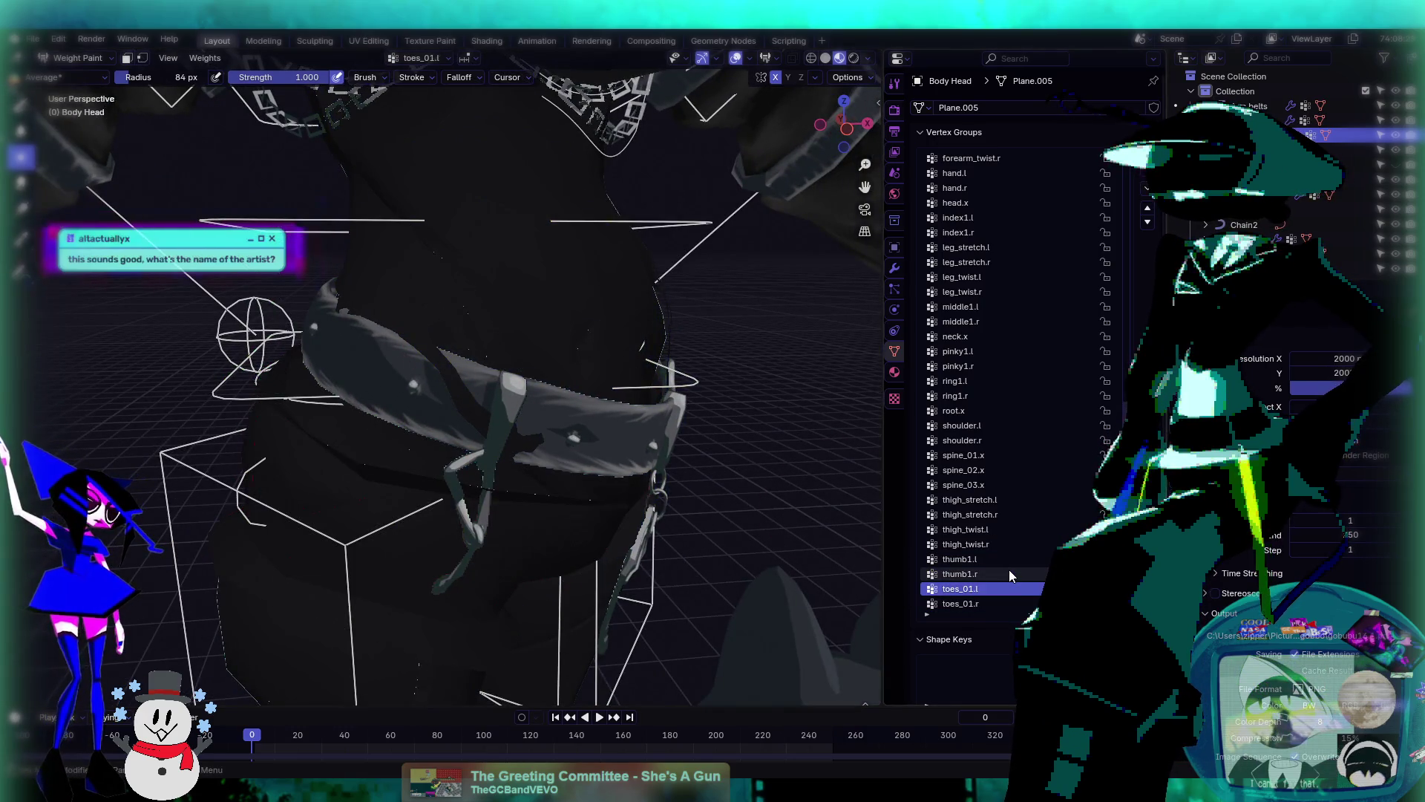
{"action": "scroll", "coordinate": [1009, 569], "scroll_direction": "up", "scroll_amount": 15, "text": "ctrl"}
{"action": "scroll", "coordinate": [1009, 569], "scroll_direction": "down", "scroll_amount": 4, "text": "ctrl"}
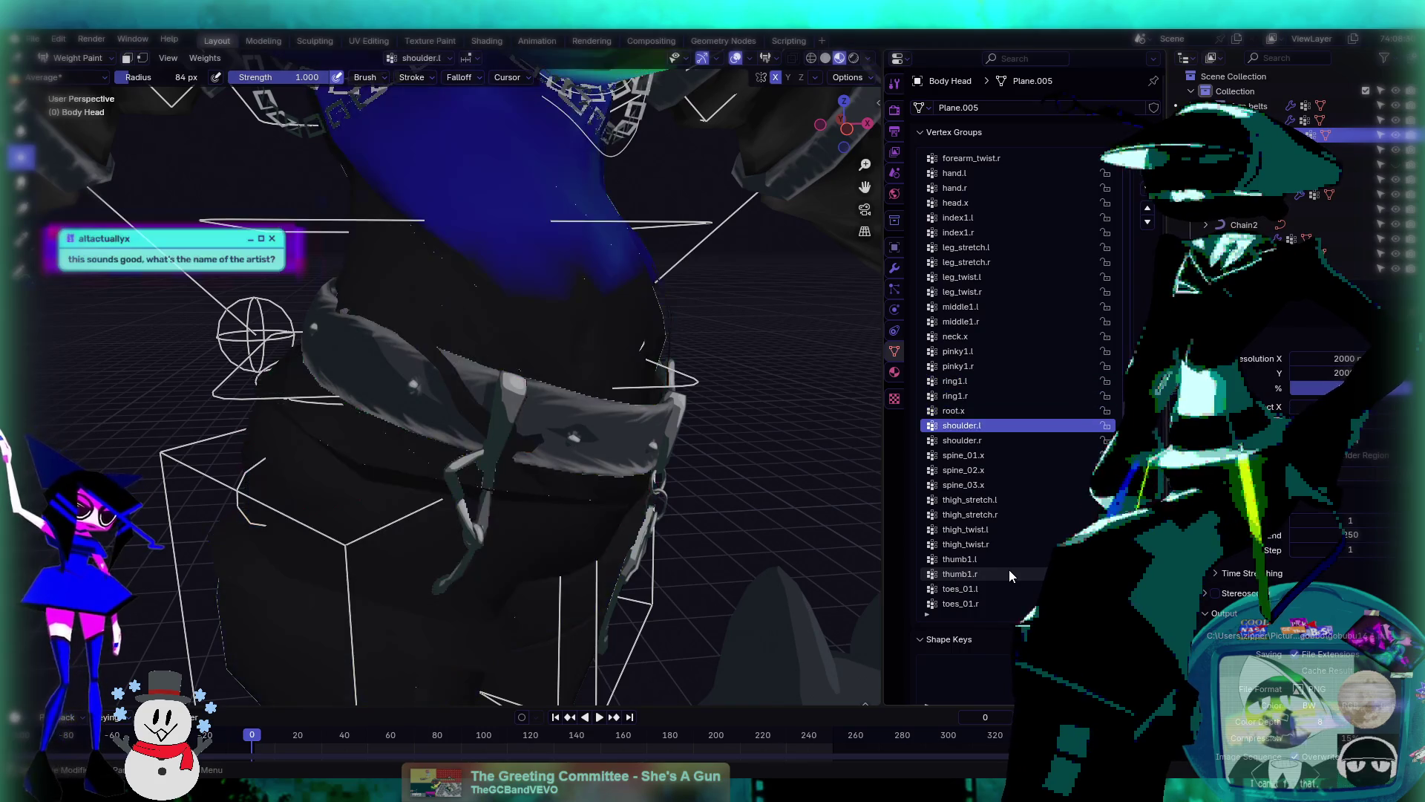
{"action": "scroll", "coordinate": [1010, 570], "scroll_direction": "up", "scroll_amount": 1, "text": "ctrl"}
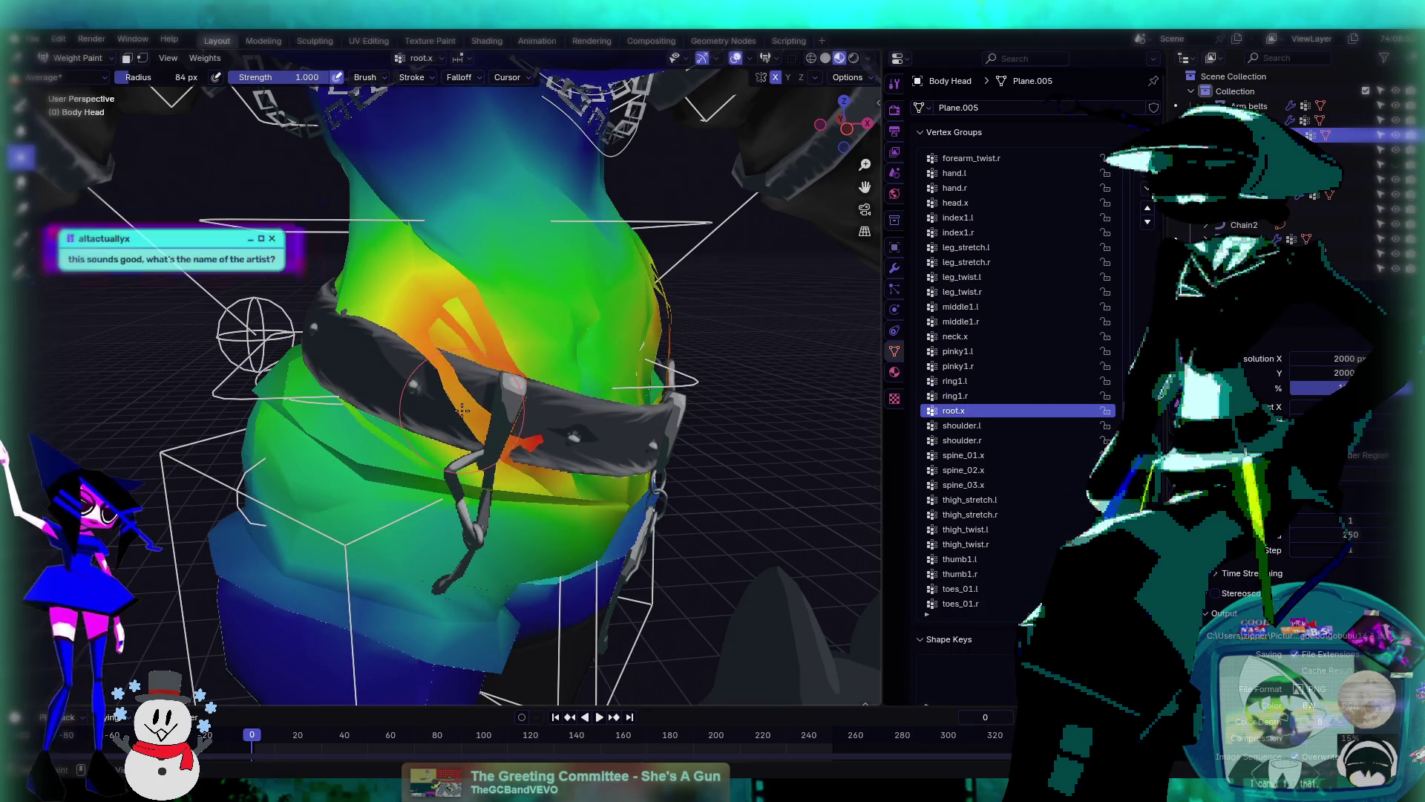
{"action": "left_click_drag", "start_coordinate": [491, 434], "coordinate": [526, 446]}
{"action": "middle_click_drag", "start_coordinate": [529, 443], "coordinate": [473, 438]}
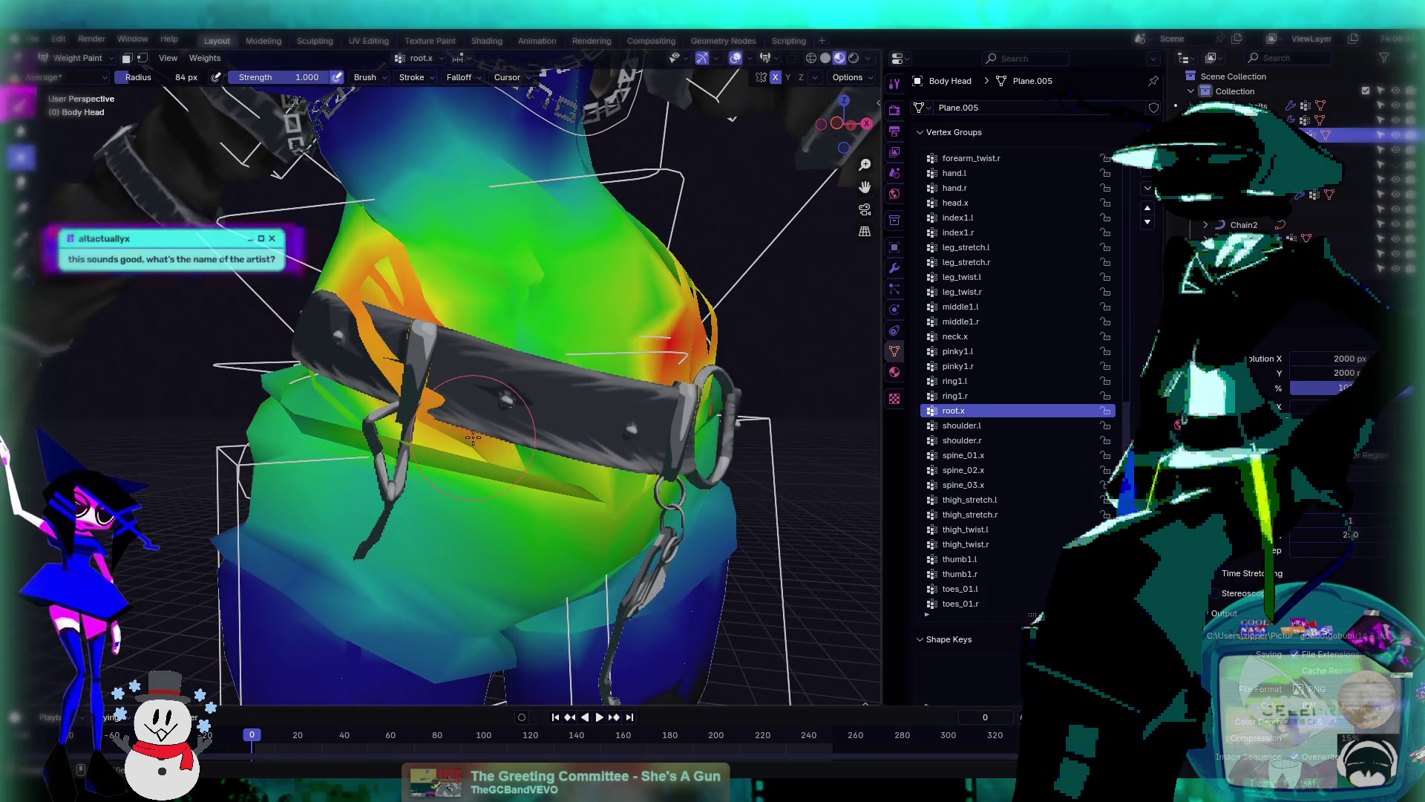
{"action": "key", "text": "ctrl+z"}
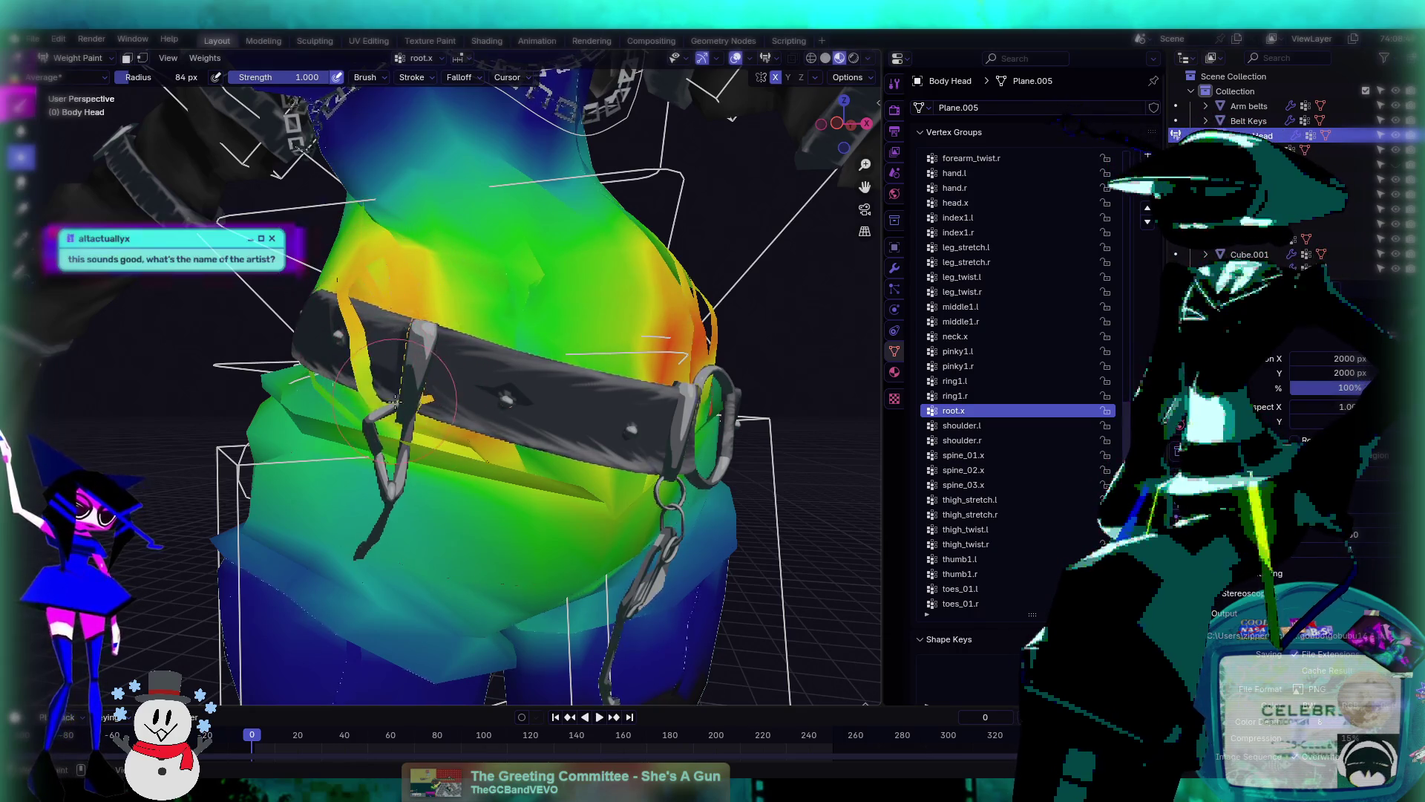
{"action": "mouse_move", "coordinate": [400, 382]}
{"action": "middle_mouse_down"}
{"action": "mouse_move", "coordinate": [527, 403]}
{"action": "mouse_move", "coordinate": [462, 426]}
{"action": "mouse_move", "coordinate": [483, 405]}
{"action": "mouse_move", "coordinate": [498, 430]}
{"action": "mouse_move", "coordinate": [509, 415]}
{"action": "mouse_move", "coordinate": [489, 434]}
{"action": "mouse_move", "coordinate": [455, 363]}
{"action": "mouse_move", "coordinate": [347, 307]}
{"action": "middle_mouse_up"}
{"action": "scroll", "coordinate": [461, 425], "scroll_direction": "down", "scroll_amount": 5}
{"action": "scroll", "coordinate": [509, 416], "scroll_direction": "up", "scroll_amount": 5}
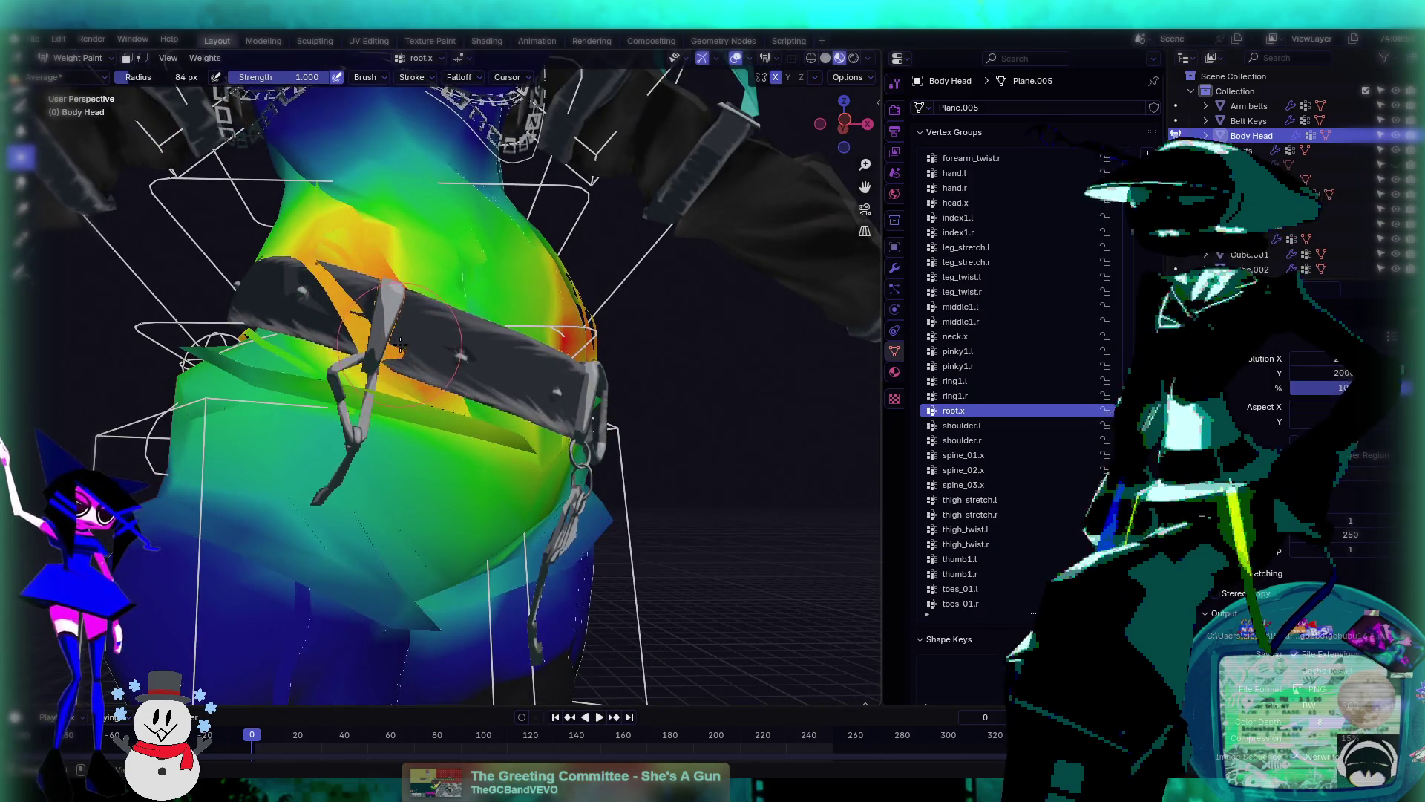
{"action": "mouse_move", "coordinate": [401, 356]}
{"action": "middle_mouse_down"}
{"action": "mouse_move", "coordinate": [351, 335]}
{"action": "mouse_move", "coordinate": [387, 361]}
{"action": "mouse_move", "coordinate": [580, 350]}
{"action": "mouse_move", "coordinate": [546, 298]}
{"action": "mouse_move", "coordinate": [555, 275]}
{"action": "mouse_move", "coordinate": [602, 315]}
{"action": "middle_mouse_up"}
{"action": "middle_click_drag", "start_coordinate": [556, 268], "coordinate": [463, 320]}
{"action": "middle_click_drag", "start_coordinate": [386, 279], "coordinate": [466, 227]}
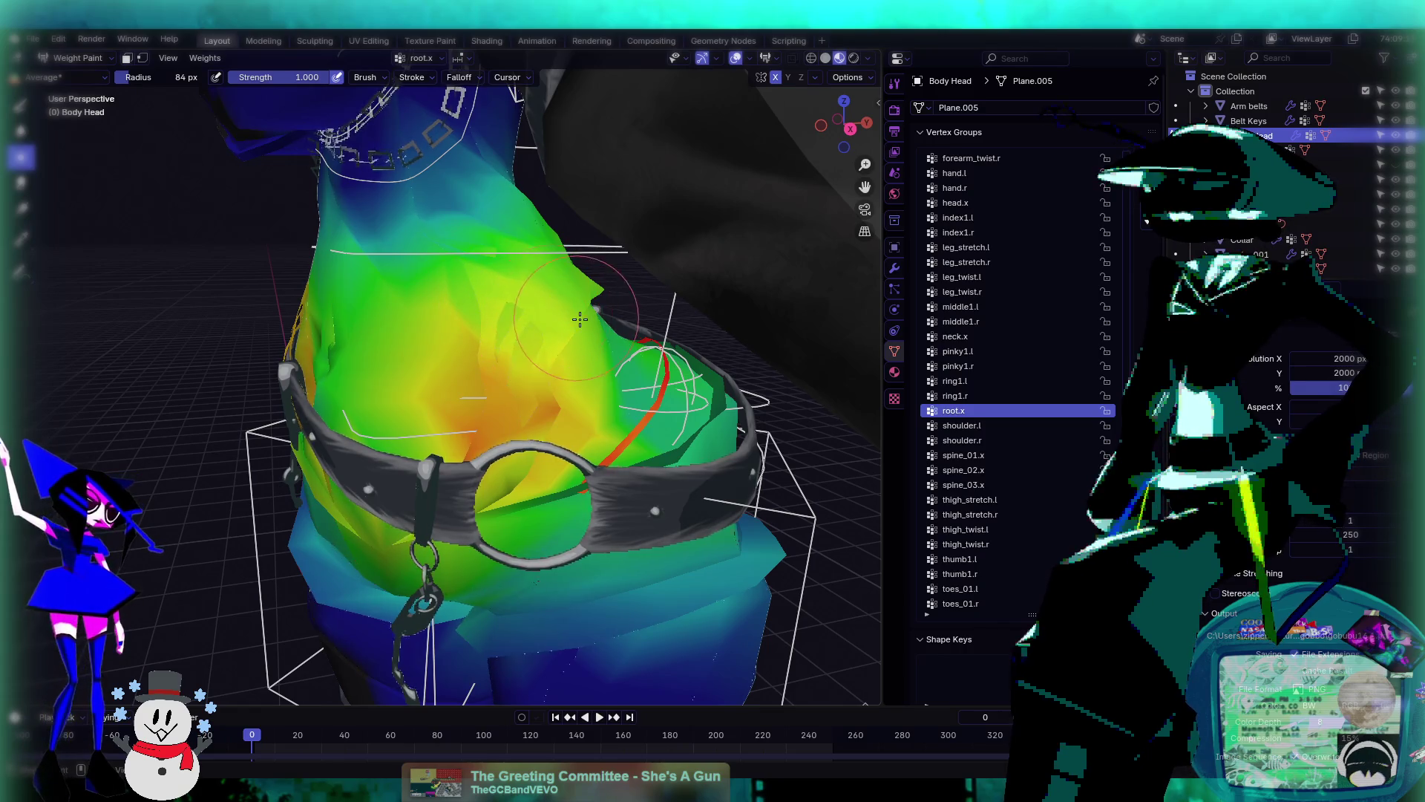
{"action": "mouse_move", "coordinate": [580, 320]}
{"action": "middle_mouse_down"}
{"action": "mouse_move", "coordinate": [453, 320]}
{"action": "mouse_move", "coordinate": [594, 315]}
{"action": "middle_mouse_up"}
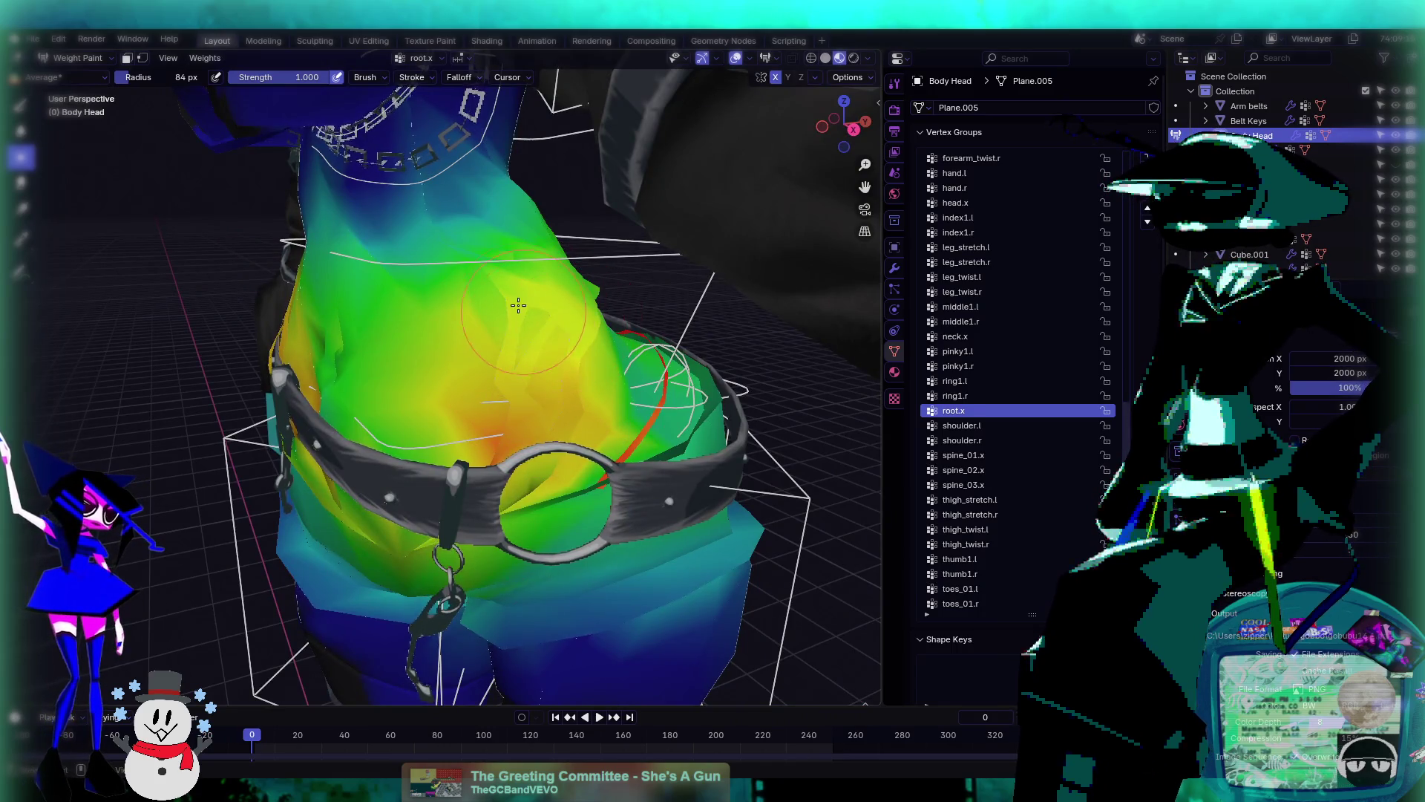
{"action": "mouse_move", "coordinate": [503, 276]}
{"action": "middle_mouse_down"}
{"action": "mouse_move", "coordinate": [547, 309]}
{"action": "mouse_move", "coordinate": [477, 319]}
{"action": "mouse_move", "coordinate": [442, 360]}
{"action": "mouse_move", "coordinate": [477, 375]}
{"action": "mouse_move", "coordinate": [491, 357]}
{"action": "middle_mouse_up"}
- Paint 0 weight with the Draw brush over the orange root.x streak along the belt
{"action": "left_click", "coordinate": [22, 106]}
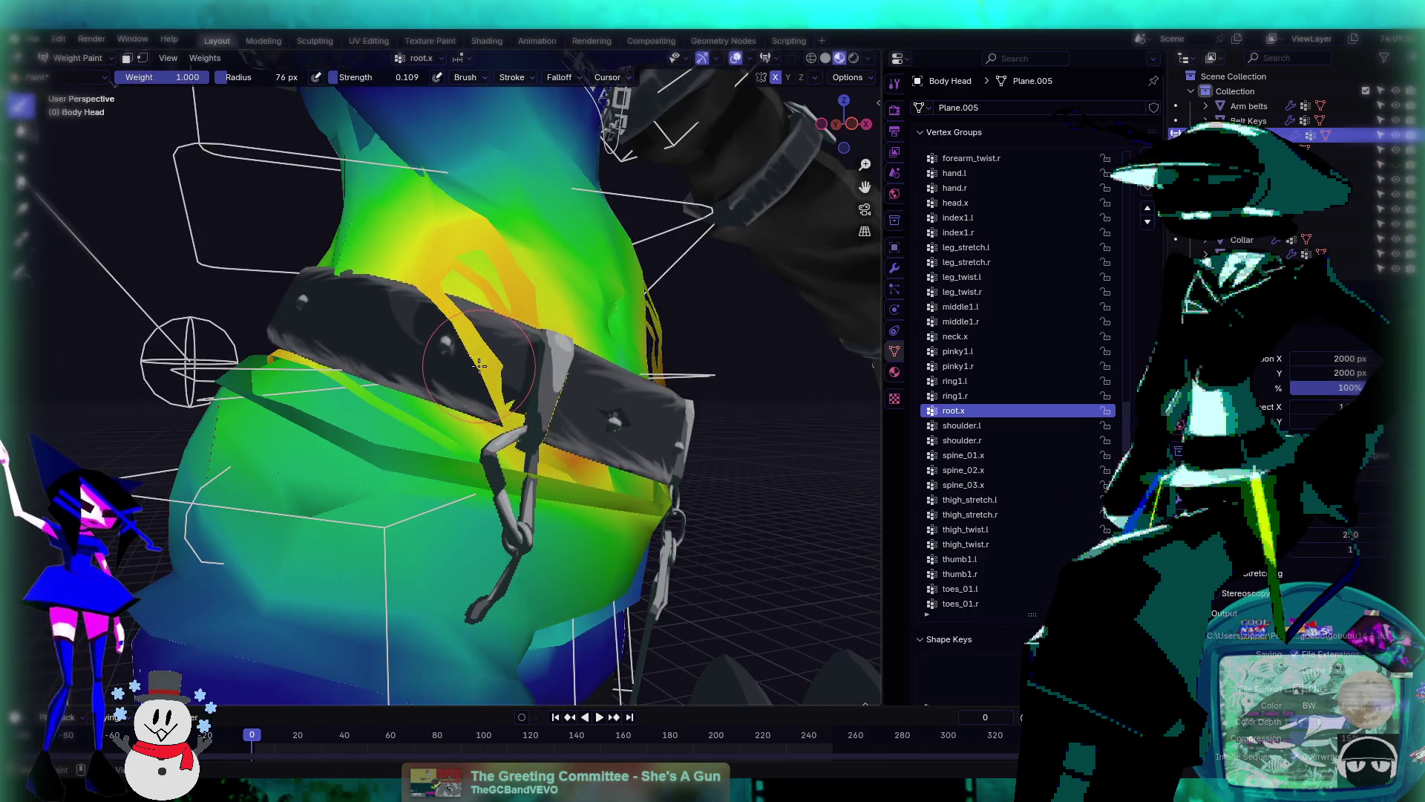
{"action": "key", "text": "BackSpace"}
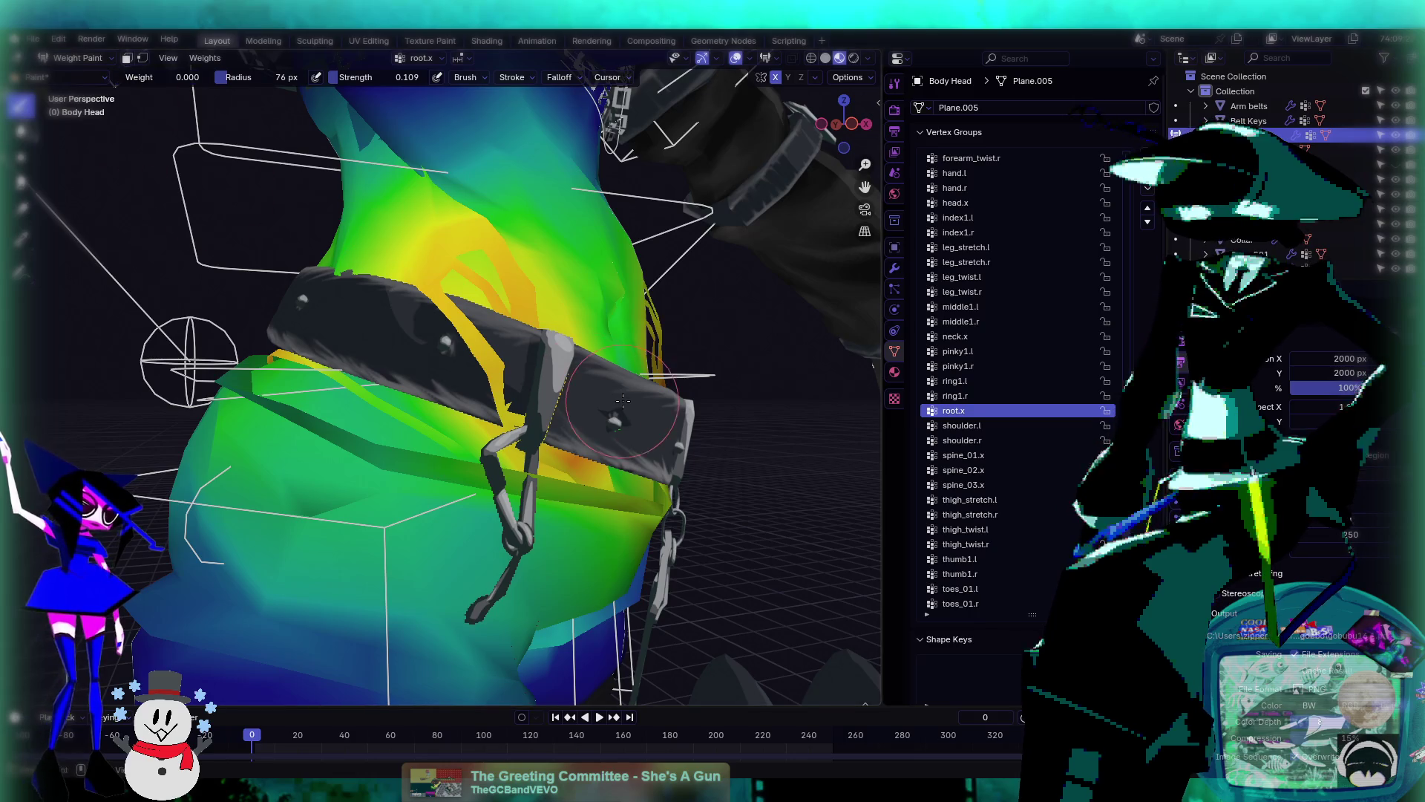
{"action": "mouse_move", "coordinate": [498, 363]}
{"action": "left_mouse_down"}
{"action": "mouse_move", "coordinate": [453, 334]}
{"action": "mouse_move", "coordinate": [424, 287]}
{"action": "left_mouse_up"}
{"action": "middle_click_drag", "start_coordinate": [424, 287], "coordinate": [623, 349]}
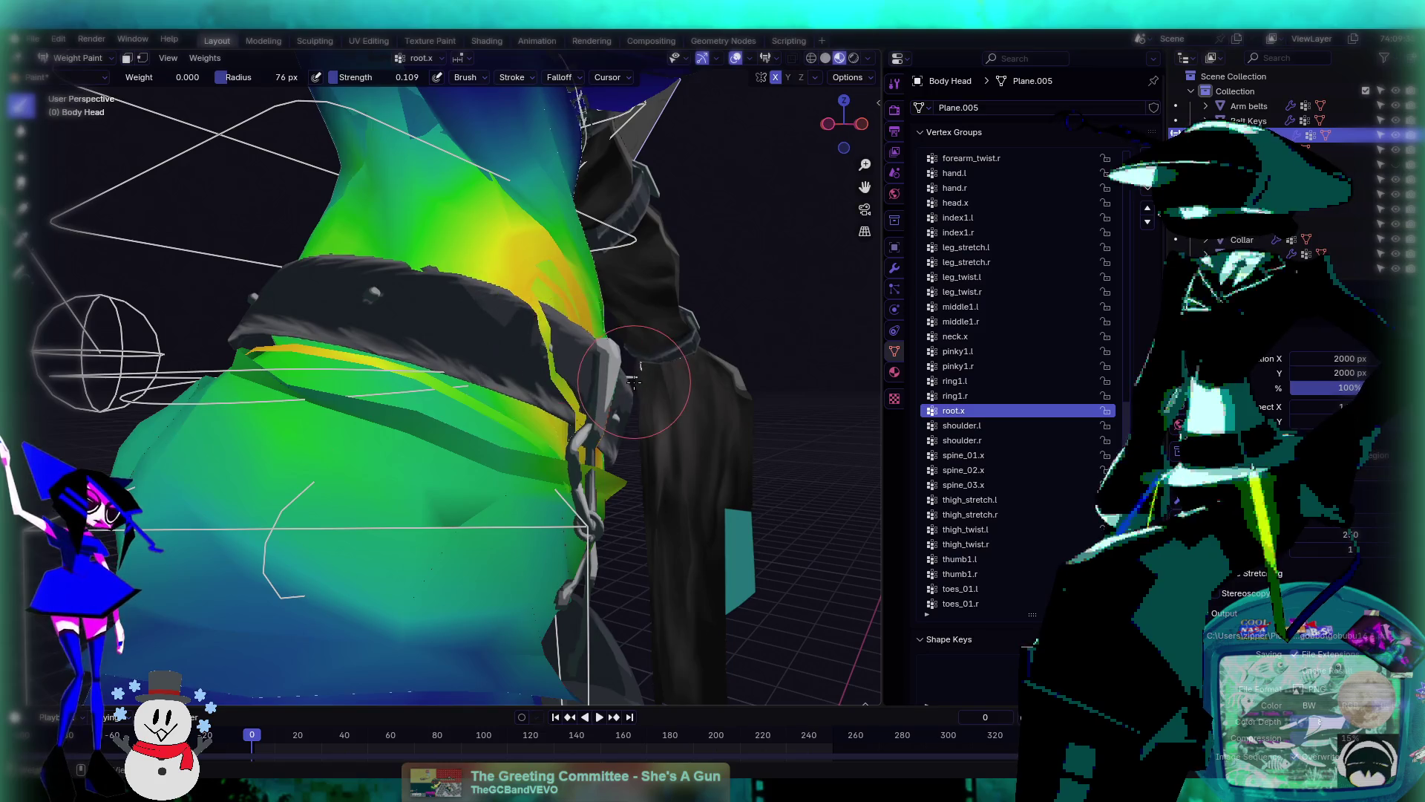
{"action": "mouse_move", "coordinate": [676, 408]}
{"action": "middle_mouse_down"}
{"action": "mouse_move", "coordinate": [534, 394]}
{"action": "mouse_move", "coordinate": [420, 409]}
{"action": "mouse_move", "coordinate": [565, 386]}
{"action": "mouse_move", "coordinate": [534, 416]}
{"action": "mouse_move", "coordinate": [546, 412]}
{"action": "mouse_move", "coordinate": [442, 344]}
{"action": "middle_mouse_up"}
{"action": "left_click", "coordinate": [78, 60]}
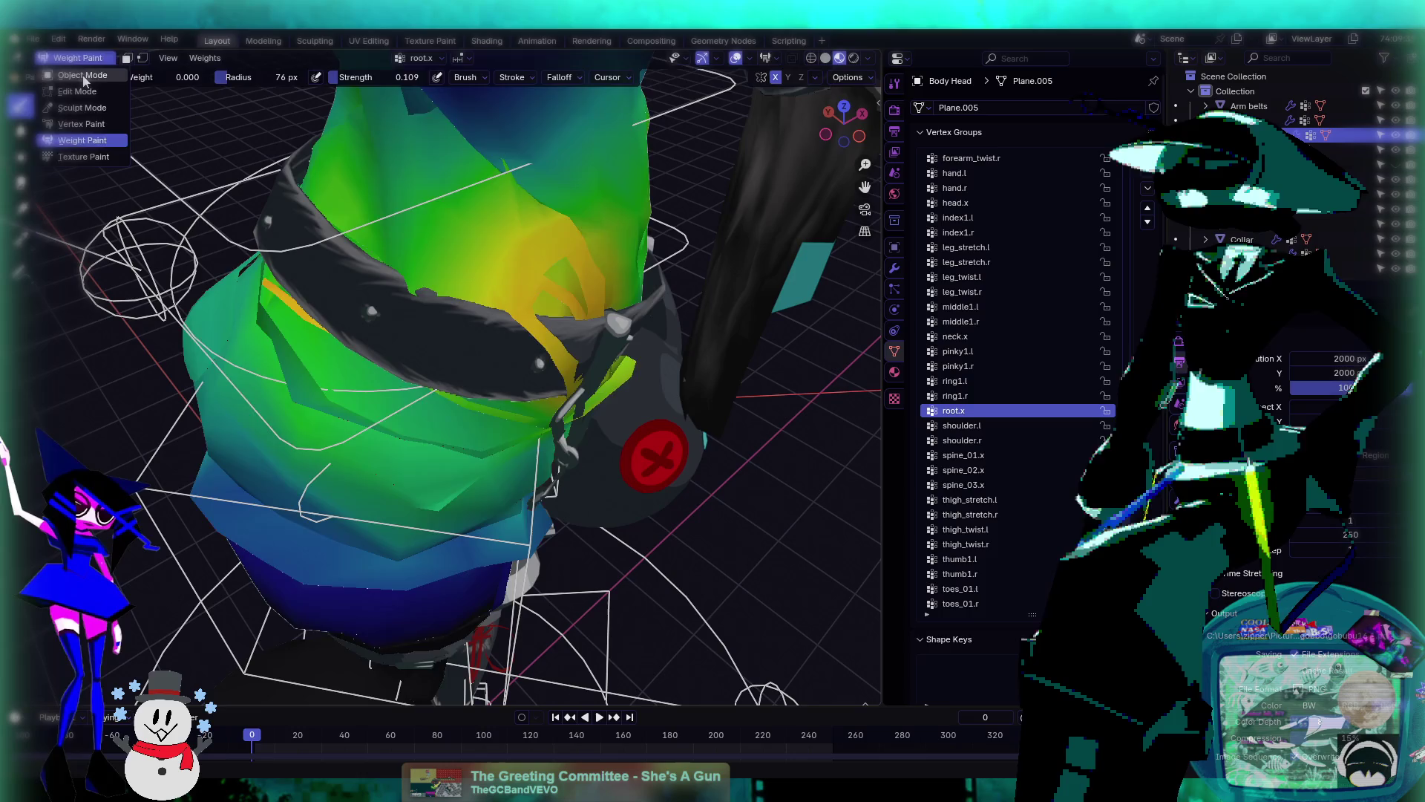
- Return to Object Mode, select Belt Keys and enter its Edit Mode
{"action": "left_click", "coordinate": [82, 75]}
{"action": "mouse_move", "coordinate": [416, 297]}
{"action": "middle_mouse_down"}
{"action": "mouse_move", "coordinate": [457, 315]}
{"action": "mouse_move", "coordinate": [417, 327]}
{"action": "mouse_move", "coordinate": [446, 324]}
{"action": "mouse_move", "coordinate": [435, 311]}
{"action": "middle_mouse_up"}
{"action": "left_click", "coordinate": [417, 328]}
{"action": "key", "text": "Tab"}
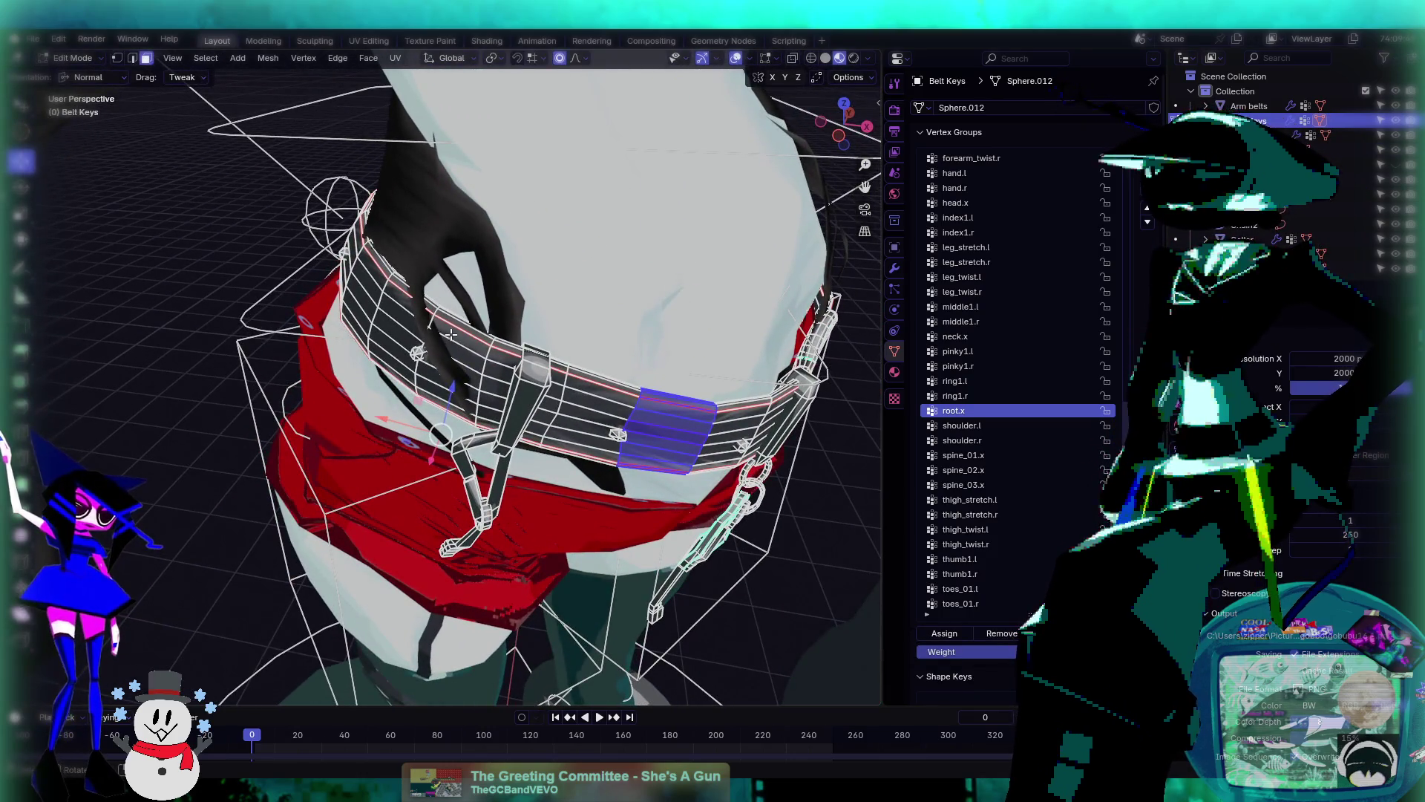
- Move the belt's left face strip by 0.054, 0.010, −0.056 m with smooth proportional falloff
{"action": "left_click", "coordinate": [414, 307]}
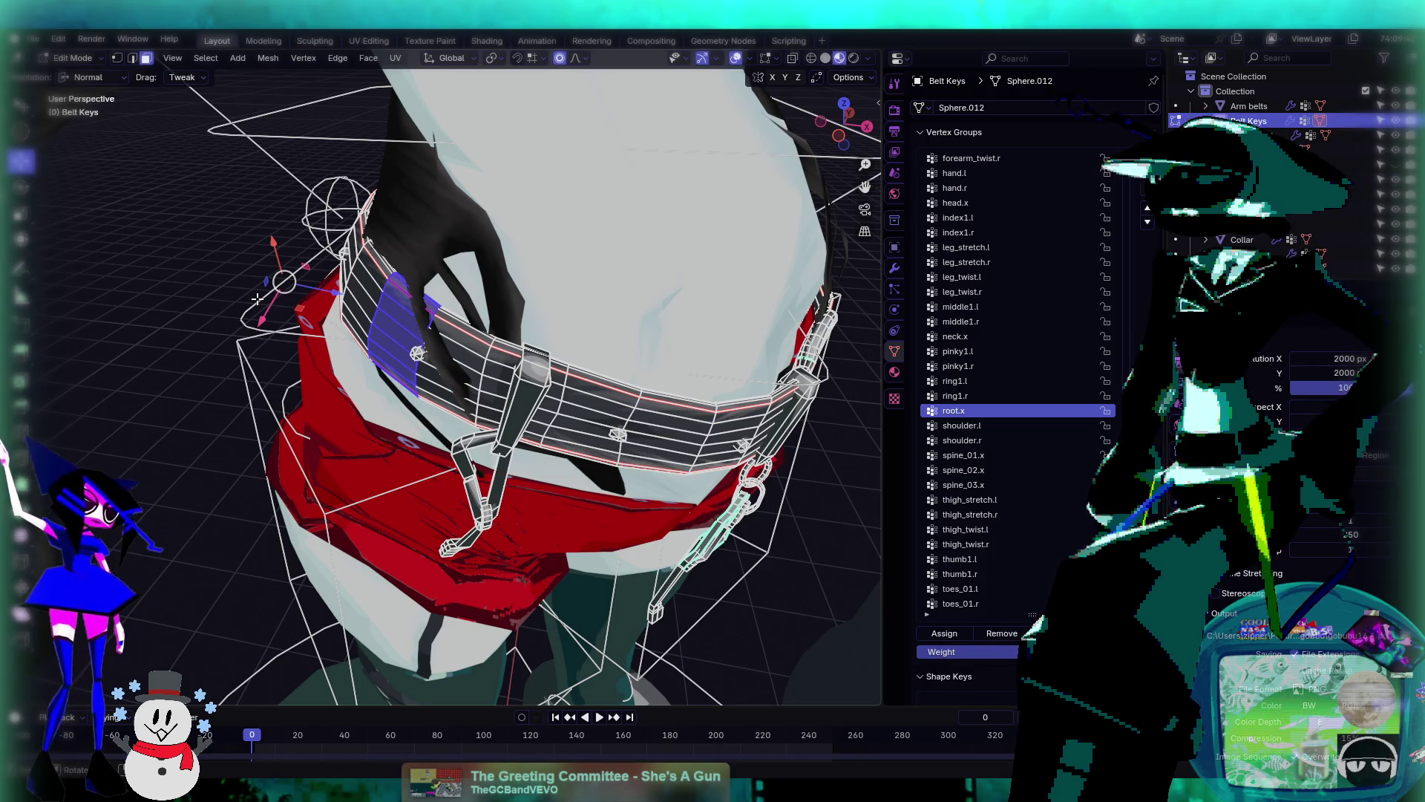
{"action": "key", "text": "g"}
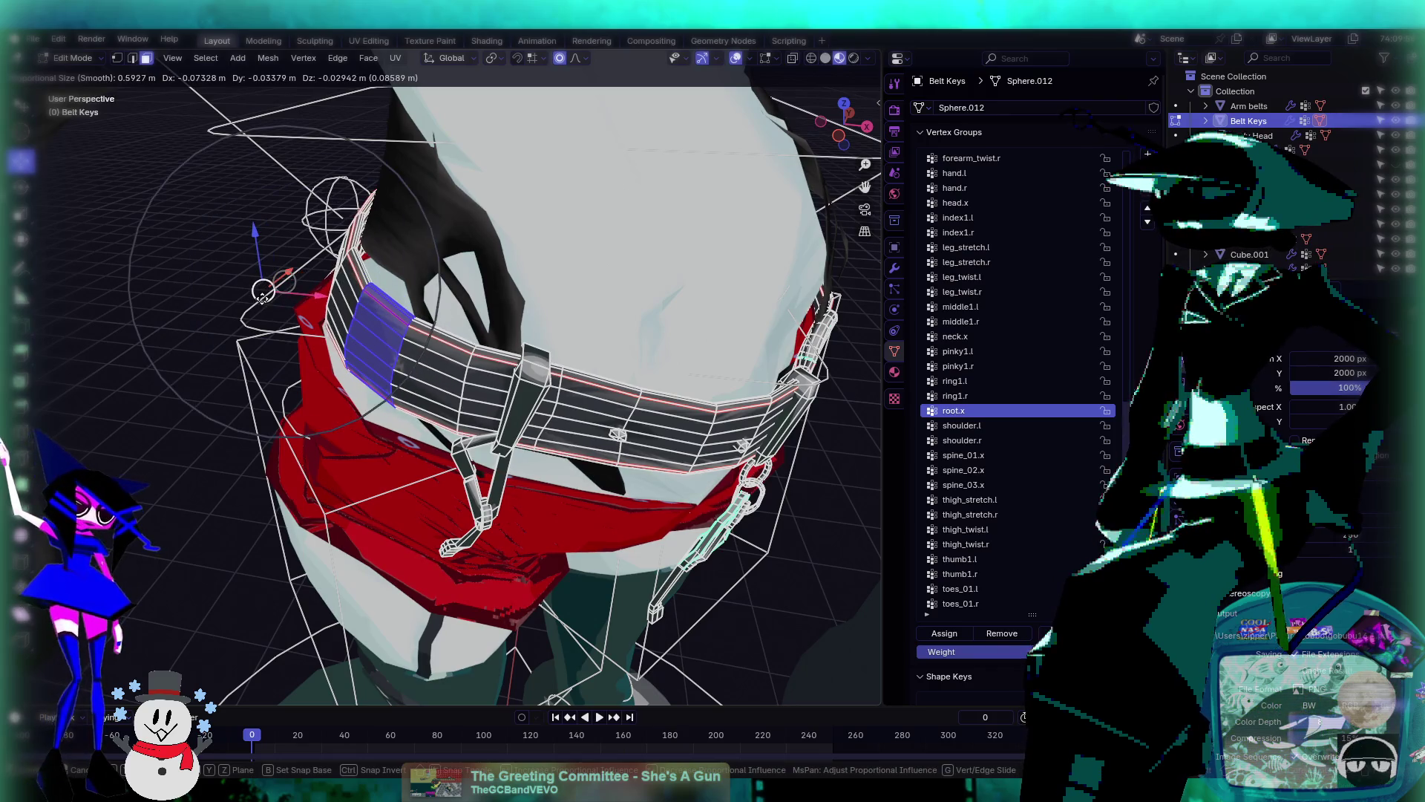
{"action": "scroll", "coordinate": [263, 290], "scroll_direction": "down", "scroll_amount": 7}
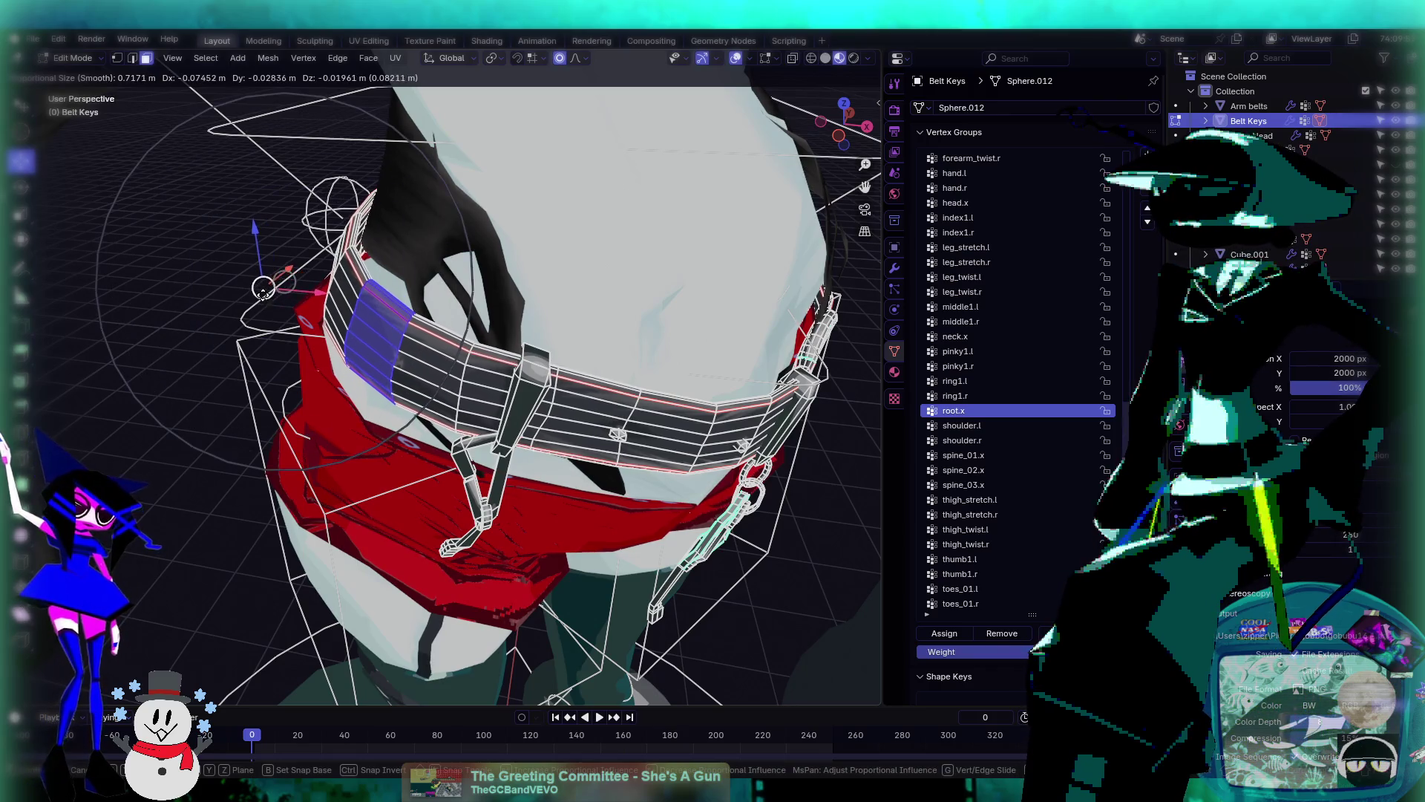
{"action": "left_click", "coordinate": [262, 289]}
{"action": "mouse_move", "coordinate": [263, 290]}
{"action": "middle_mouse_down"}
{"action": "mouse_move", "coordinate": [450, 274]}
{"action": "mouse_move", "coordinate": [380, 277]}
{"action": "middle_mouse_up"}
{"action": "scroll", "coordinate": [478, 281], "scroll_direction": "down", "scroll_amount": 5}
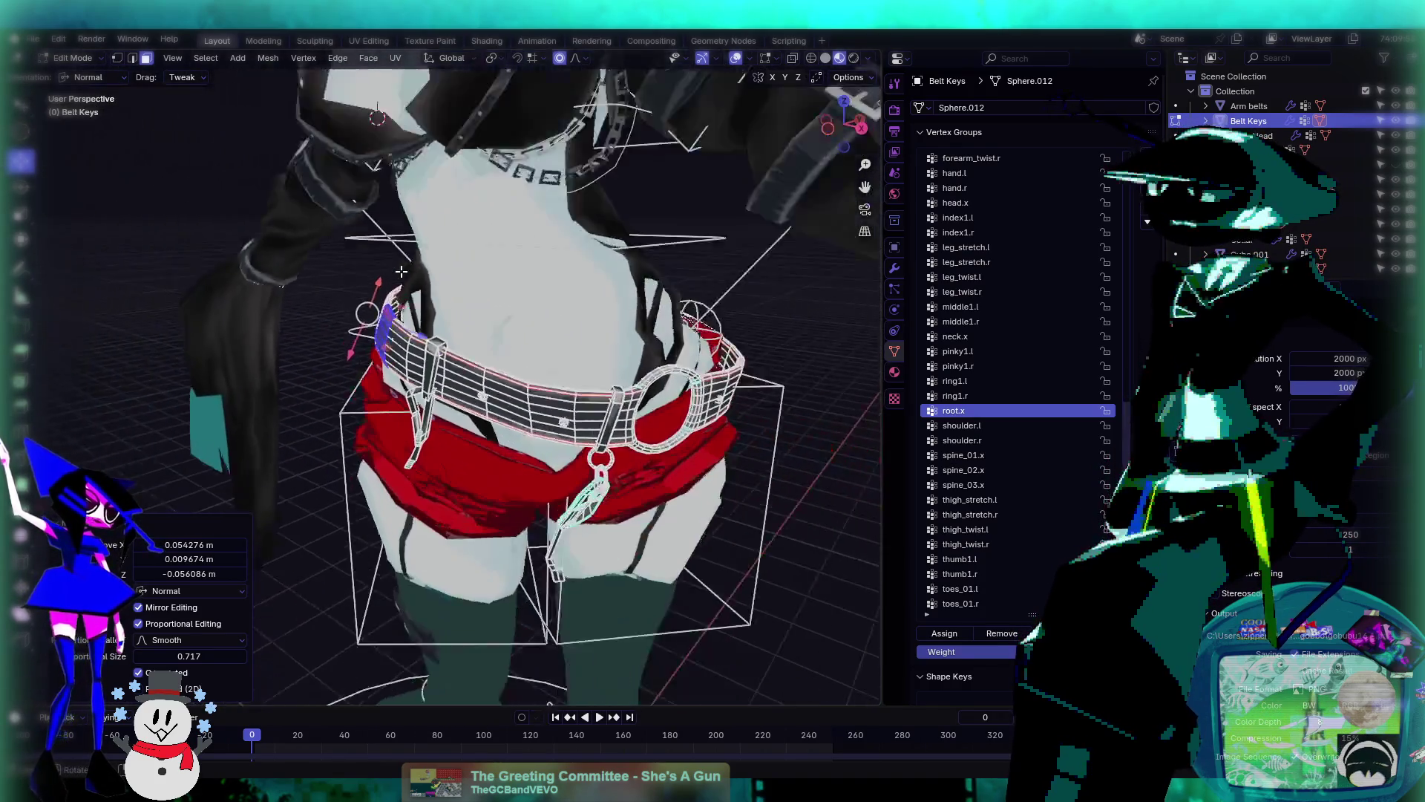
{"action": "mouse_move", "coordinate": [479, 281]}
{"action": "middle_mouse_down"}
{"action": "mouse_move", "coordinate": [582, 354]}
{"action": "mouse_move", "coordinate": [457, 366]}
{"action": "mouse_move", "coordinate": [458, 338]}
{"action": "mouse_move", "coordinate": [591, 461]}
{"action": "middle_mouse_up"}
{"action": "key", "text": "Tab"}
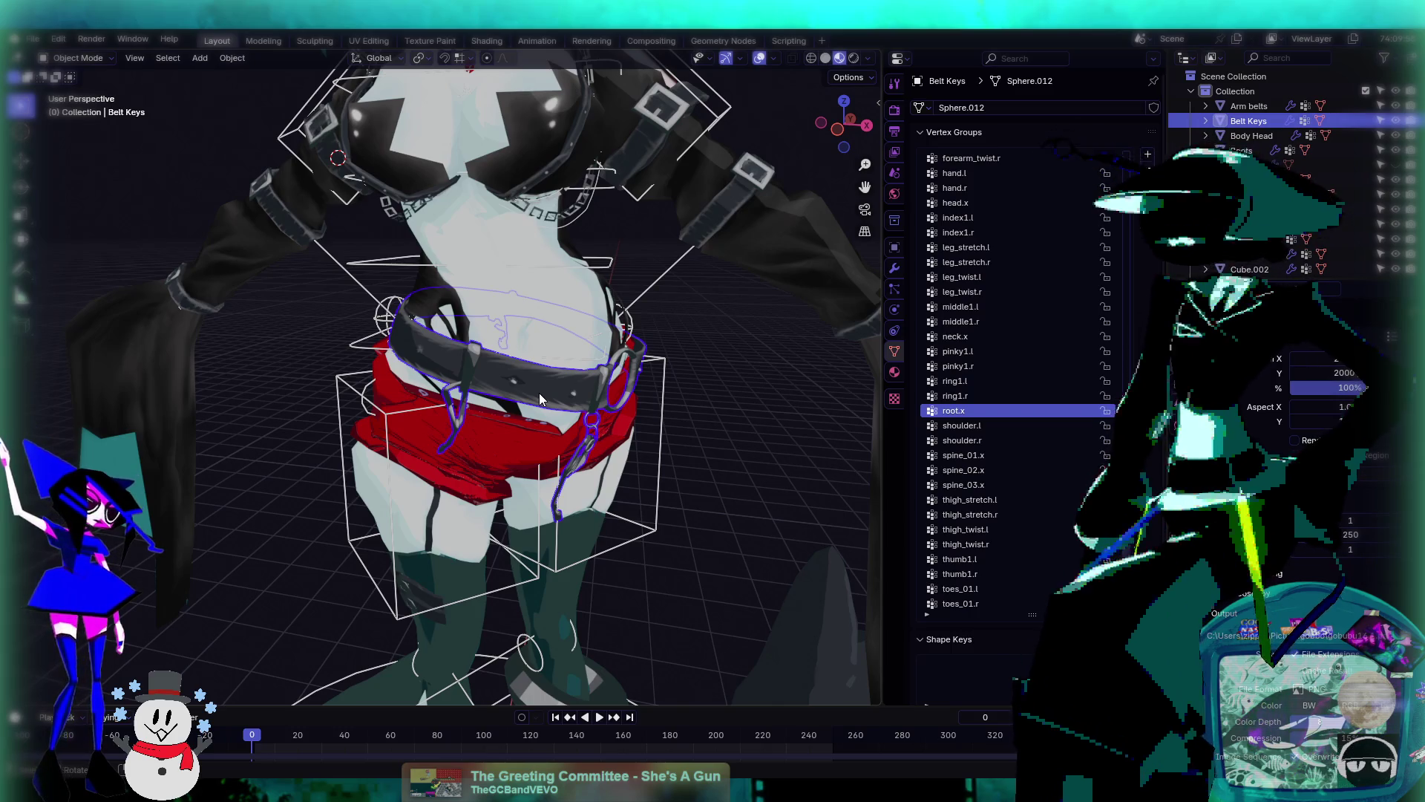
{"action": "scroll", "coordinate": [539, 393], "scroll_direction": "up", "scroll_amount": 5}
{"action": "mouse_move", "coordinate": [539, 393]}
{"action": "middle_mouse_down"}
{"action": "mouse_move", "coordinate": [441, 361]}
{"action": "mouse_move", "coordinate": [506, 417]}
{"action": "mouse_move", "coordinate": [465, 368]}
{"action": "middle_mouse_up"}
{"action": "scroll", "coordinate": [495, 385], "scroll_direction": "down", "scroll_amount": 6}
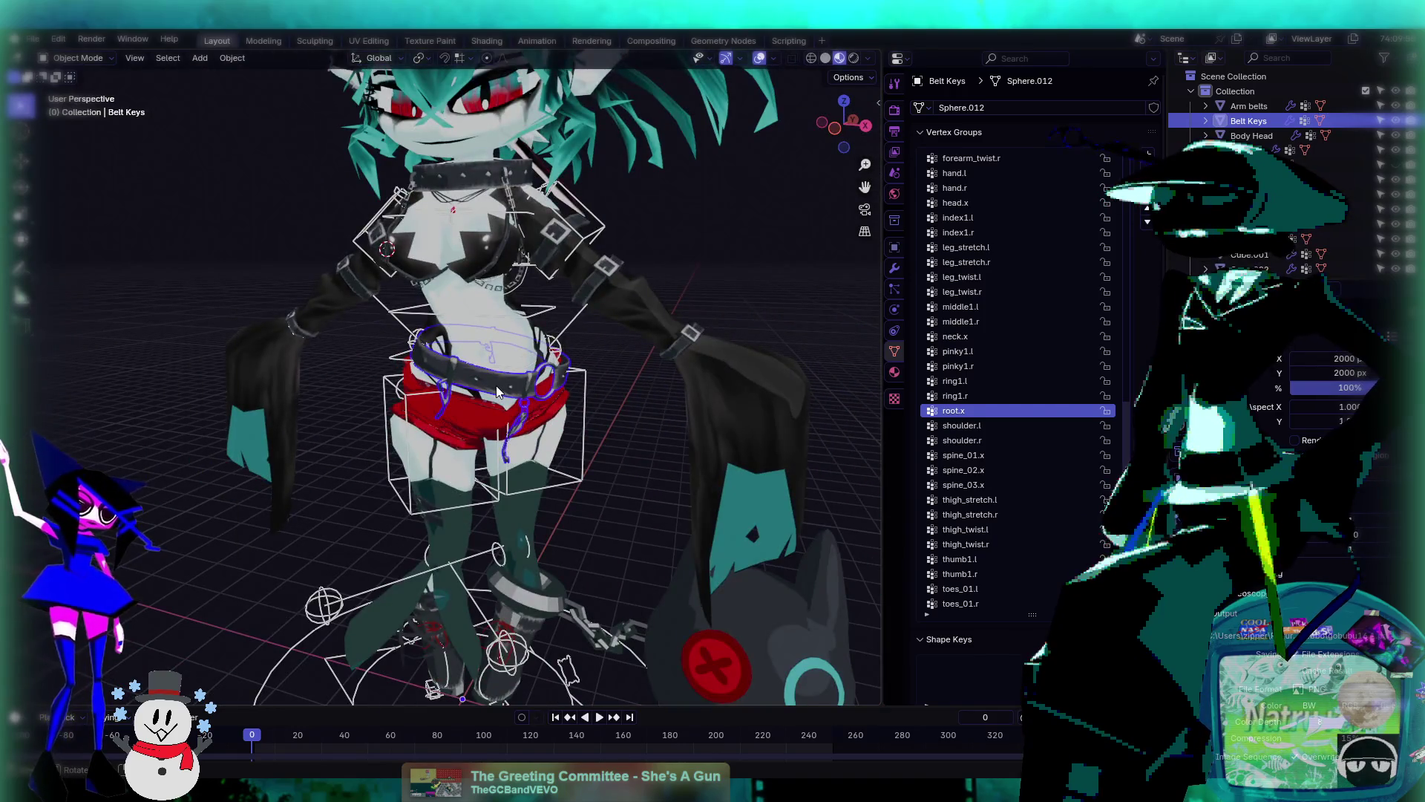
{"action": "scroll", "coordinate": [496, 392], "scroll_direction": "up", "scroll_amount": 6}
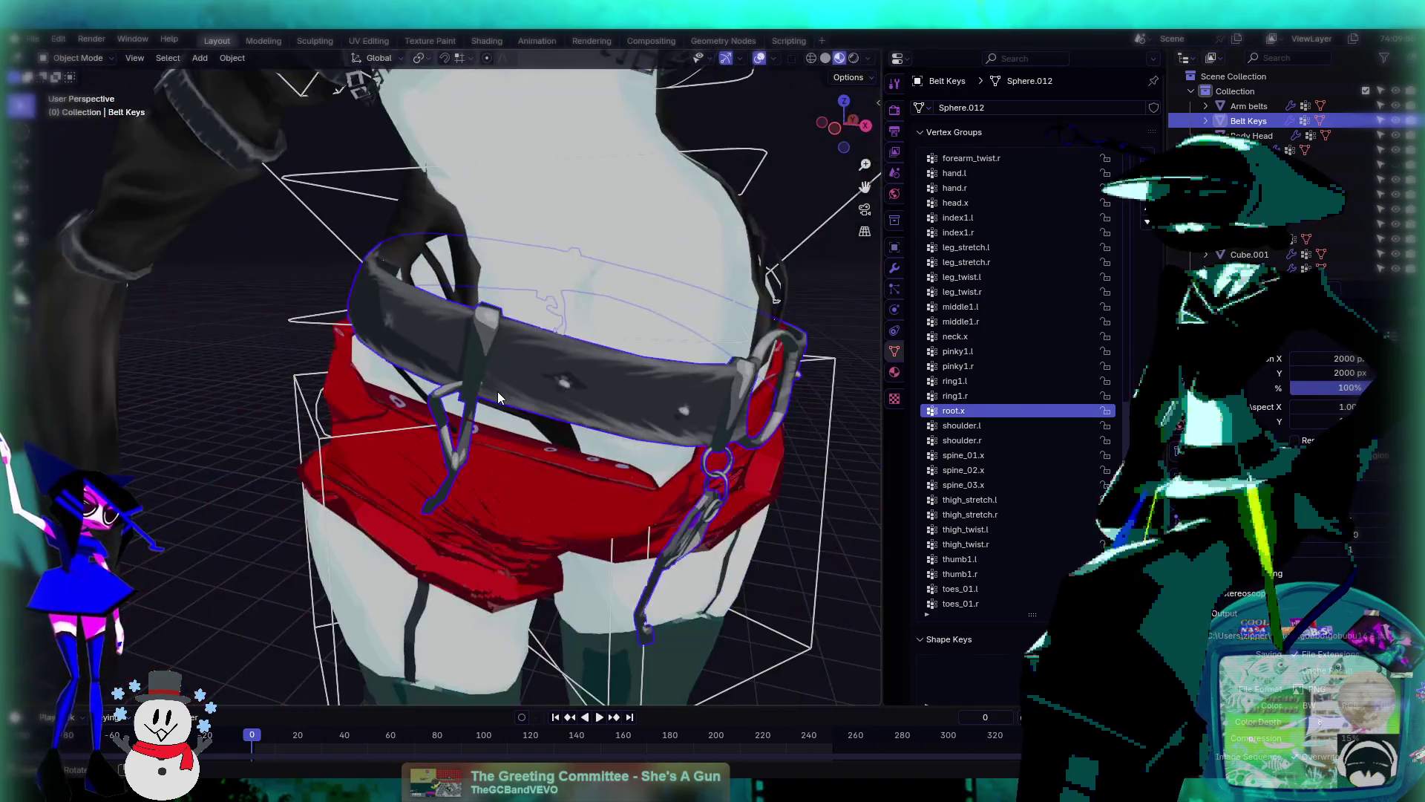
{"action": "mouse_move", "coordinate": [497, 391]}
{"action": "middle_mouse_down"}
{"action": "mouse_move", "coordinate": [536, 404]}
{"action": "mouse_move", "coordinate": [442, 386]}
{"action": "middle_mouse_up"}
{"action": "scroll", "coordinate": [506, 390], "scroll_direction": "down", "scroll_amount": 3}
{"action": "left_click", "coordinate": [467, 398]}
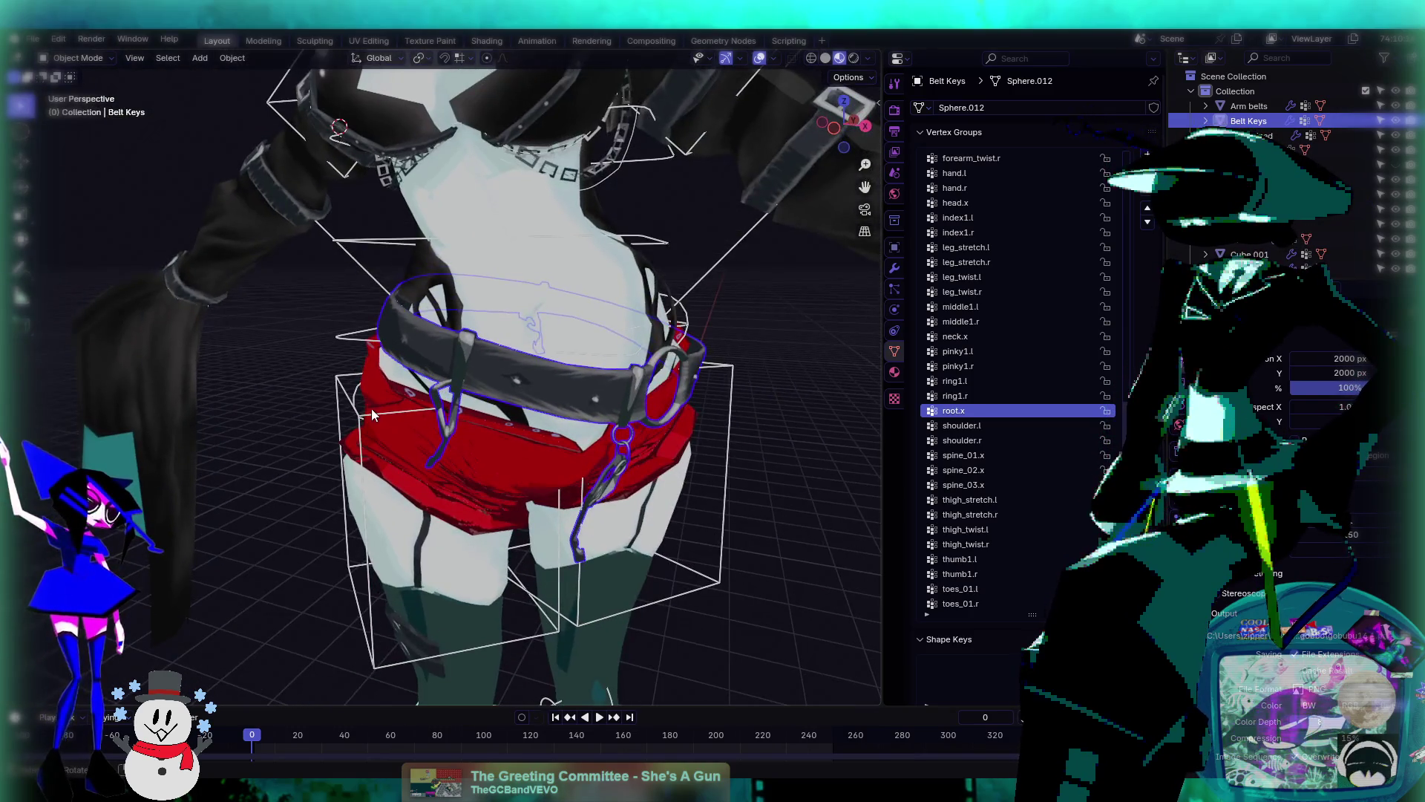
{"action": "mouse_move", "coordinate": [417, 439]}
{"action": "middle_mouse_down"}
{"action": "mouse_move", "coordinate": [523, 421]}
{"action": "mouse_move", "coordinate": [531, 390]}
{"action": "mouse_move", "coordinate": [444, 389]}
{"action": "middle_mouse_up"}
{"action": "scroll", "coordinate": [444, 390], "scroll_direction": "down", "scroll_amount": 2}
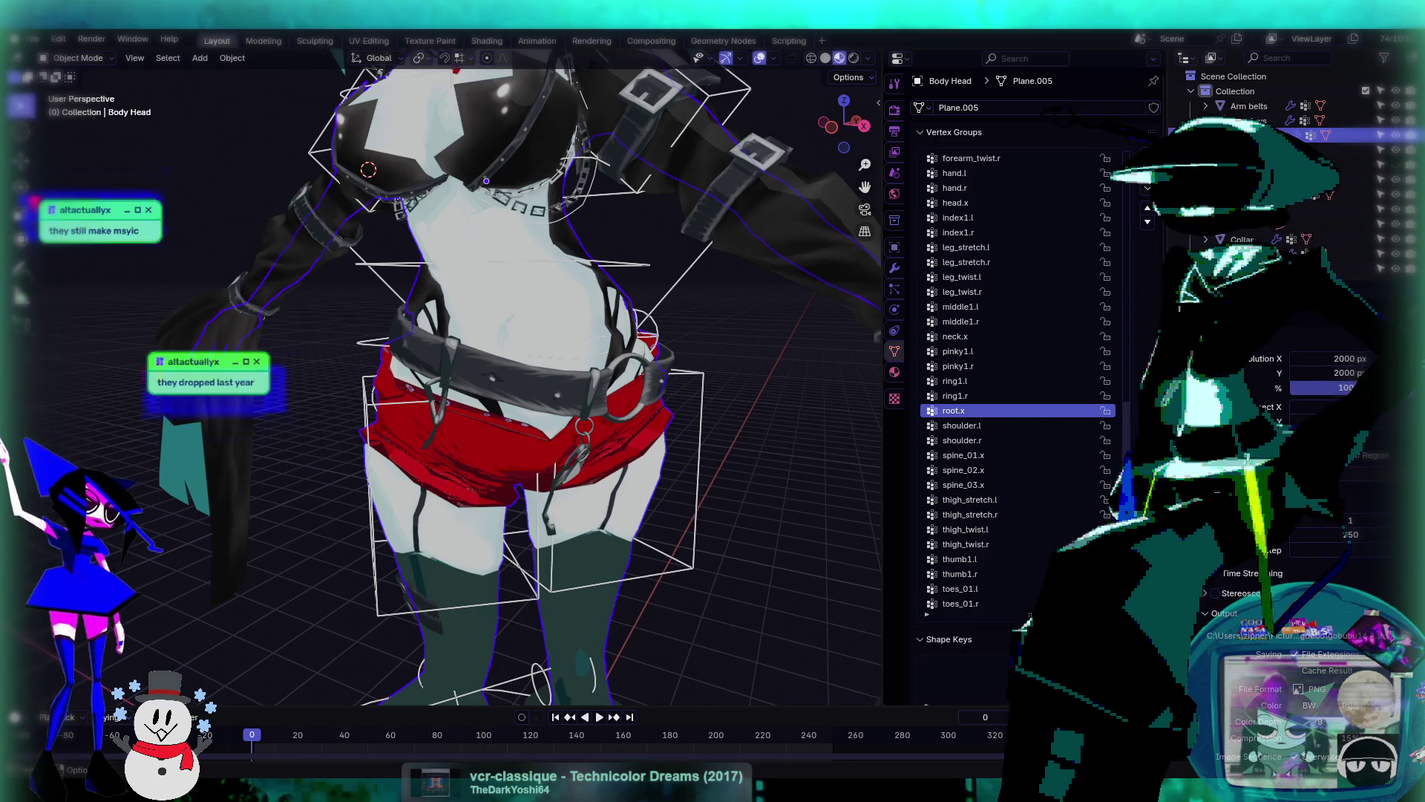
- Clear the rig's root control rotation in Pose Mode with Alt+R, then return to Object Mode
{"action": "mouse_move", "coordinate": [586, 419]}
{"action": "middle_mouse_down"}
{"action": "mouse_move", "coordinate": [643, 435]}
{"action": "mouse_move", "coordinate": [687, 412]}
{"action": "mouse_move", "coordinate": [612, 375]}
{"action": "mouse_move", "coordinate": [638, 366]}
{"action": "mouse_move", "coordinate": [555, 260]}
{"action": "mouse_move", "coordinate": [573, 335]}
{"action": "mouse_move", "coordinate": [416, 245]}
{"action": "middle_mouse_up"}
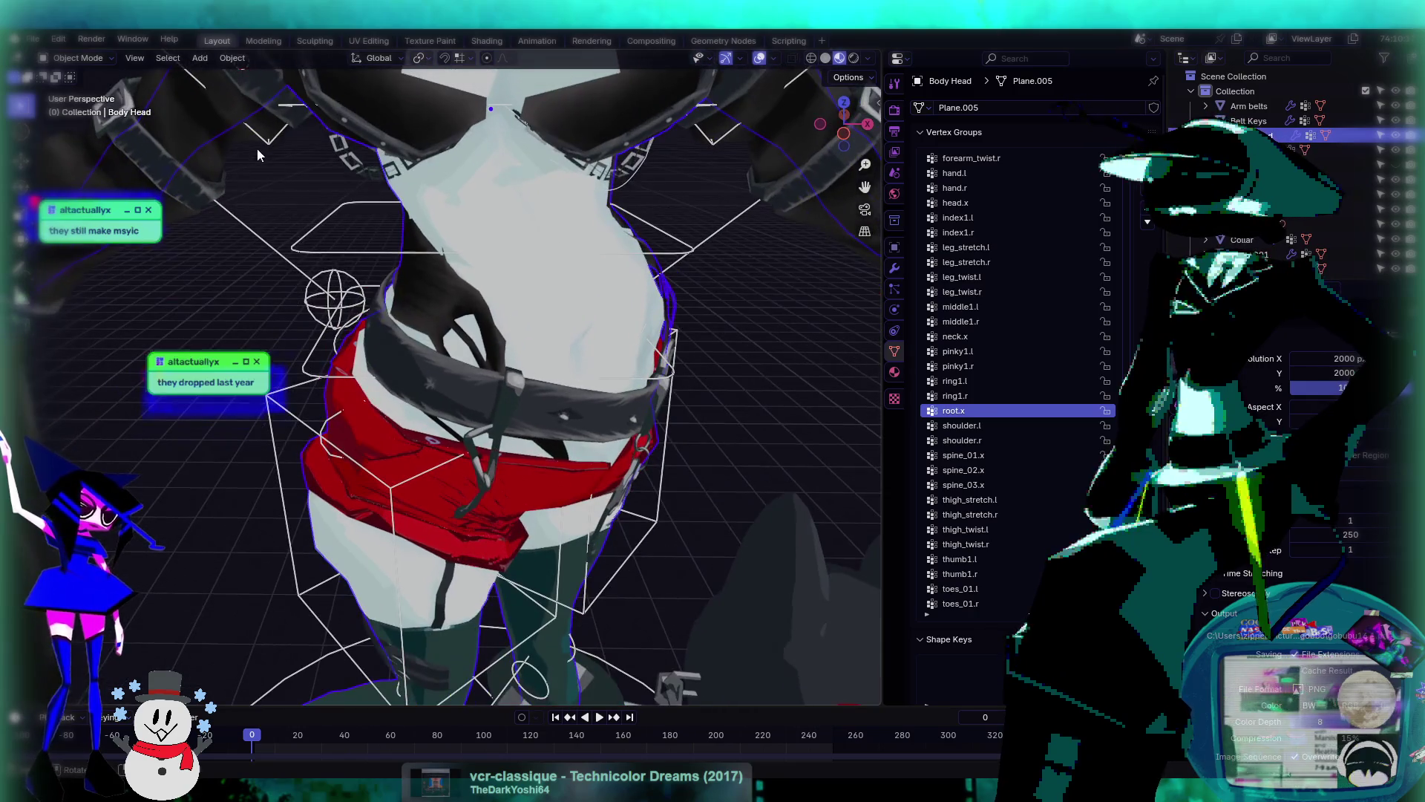
{"action": "left_click", "coordinate": [78, 58]}
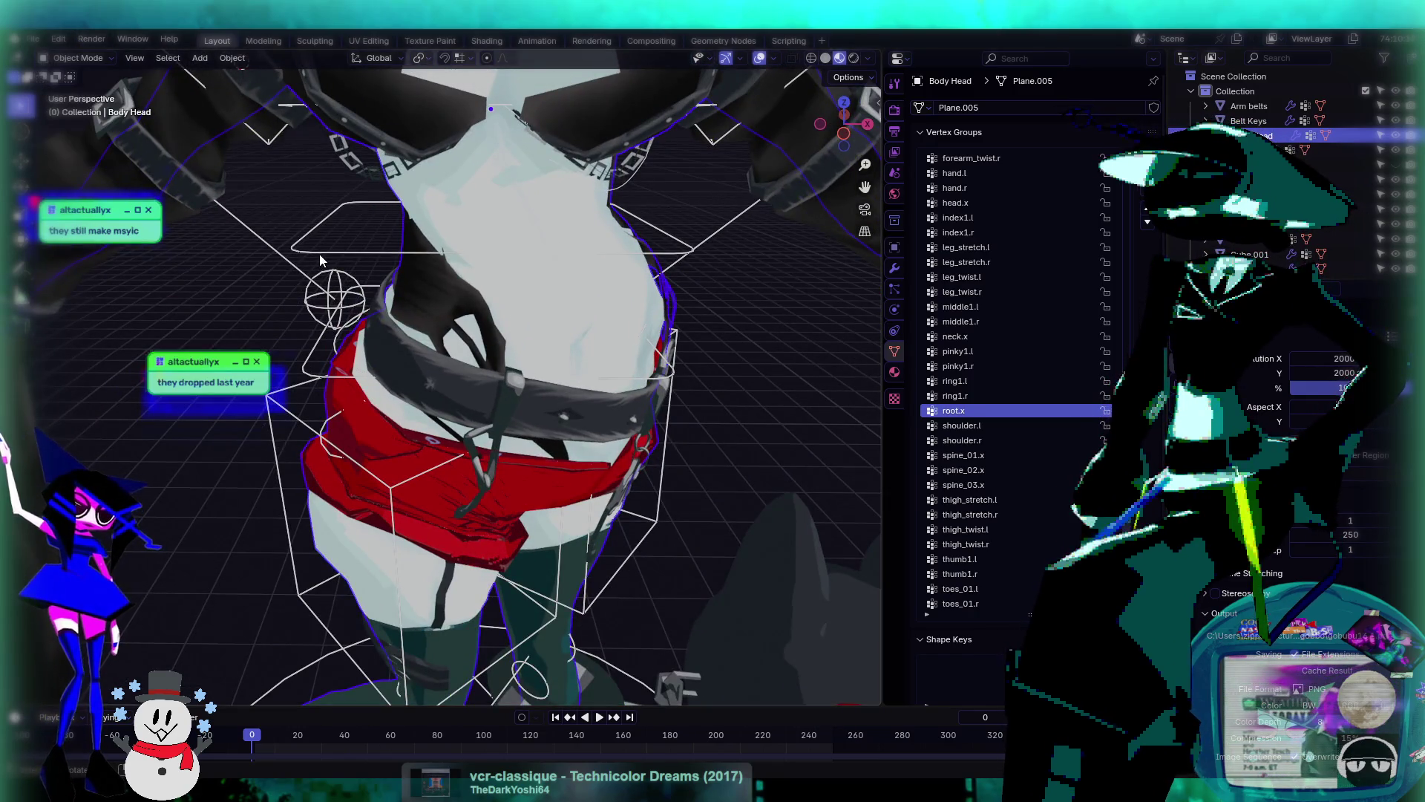
{"action": "left_click", "coordinate": [320, 254]}
{"action": "left_click", "coordinate": [83, 58]}
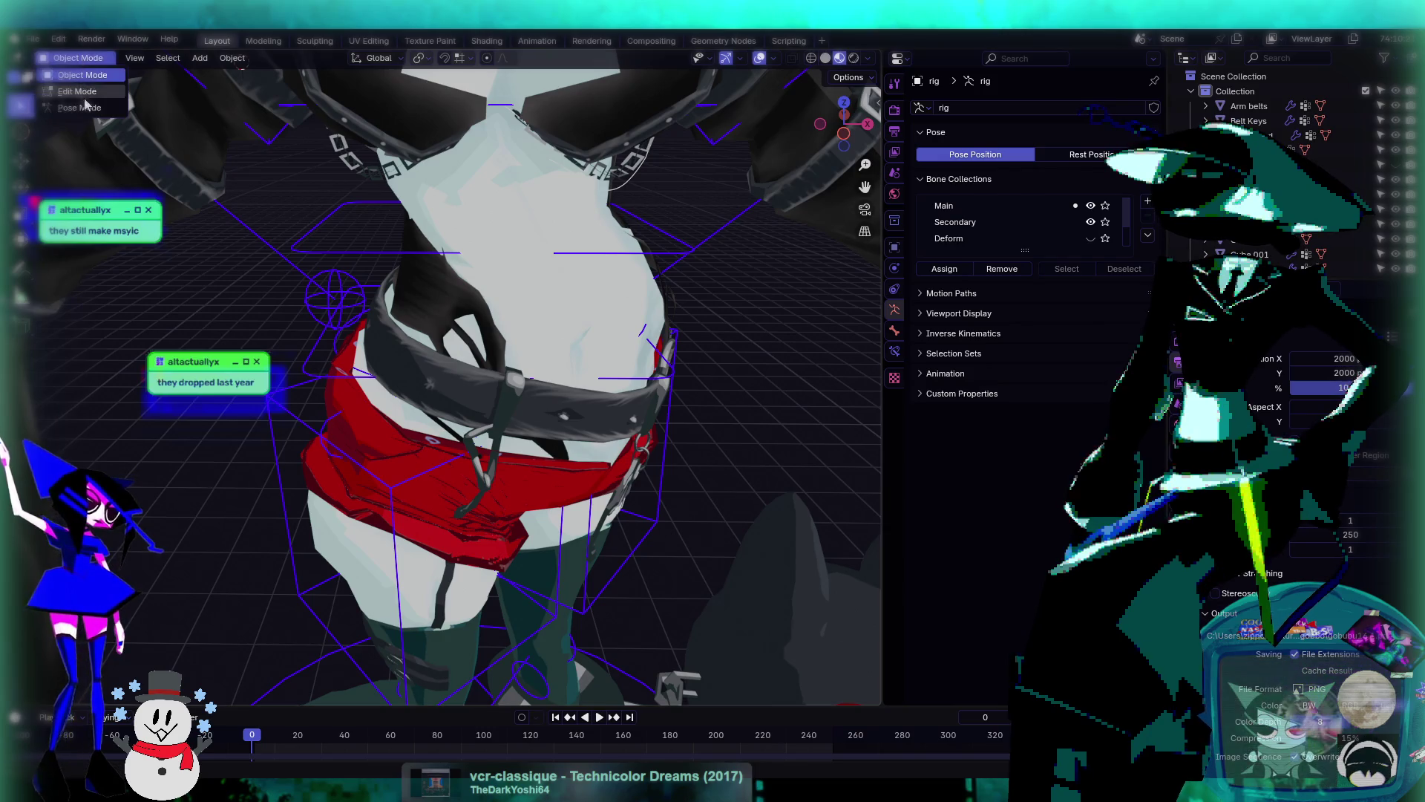
{"action": "left_click", "coordinate": [83, 107]}
{"action": "key", "text": "alt+r"}
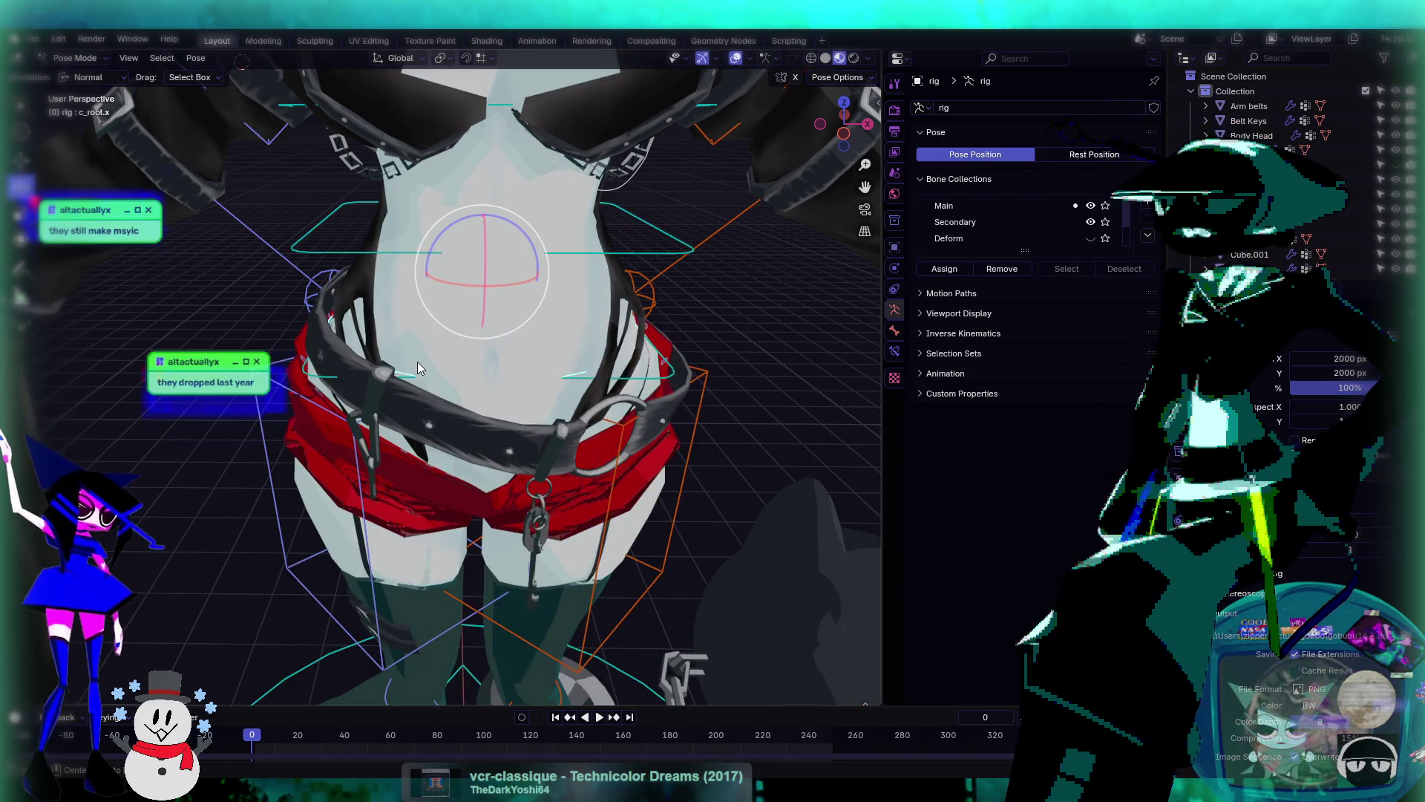
{"action": "mouse_move", "coordinate": [452, 350]}
{"action": "middle_mouse_down"}
{"action": "mouse_move", "coordinate": [592, 336]}
{"action": "mouse_move", "coordinate": [509, 315]}
{"action": "mouse_move", "coordinate": [403, 362]}
{"action": "mouse_move", "coordinate": [413, 354]}
{"action": "mouse_move", "coordinate": [340, 363]}
{"action": "mouse_move", "coordinate": [543, 368]}
{"action": "mouse_move", "coordinate": [590, 306]}
{"action": "mouse_move", "coordinate": [504, 296]}
{"action": "middle_mouse_up"}
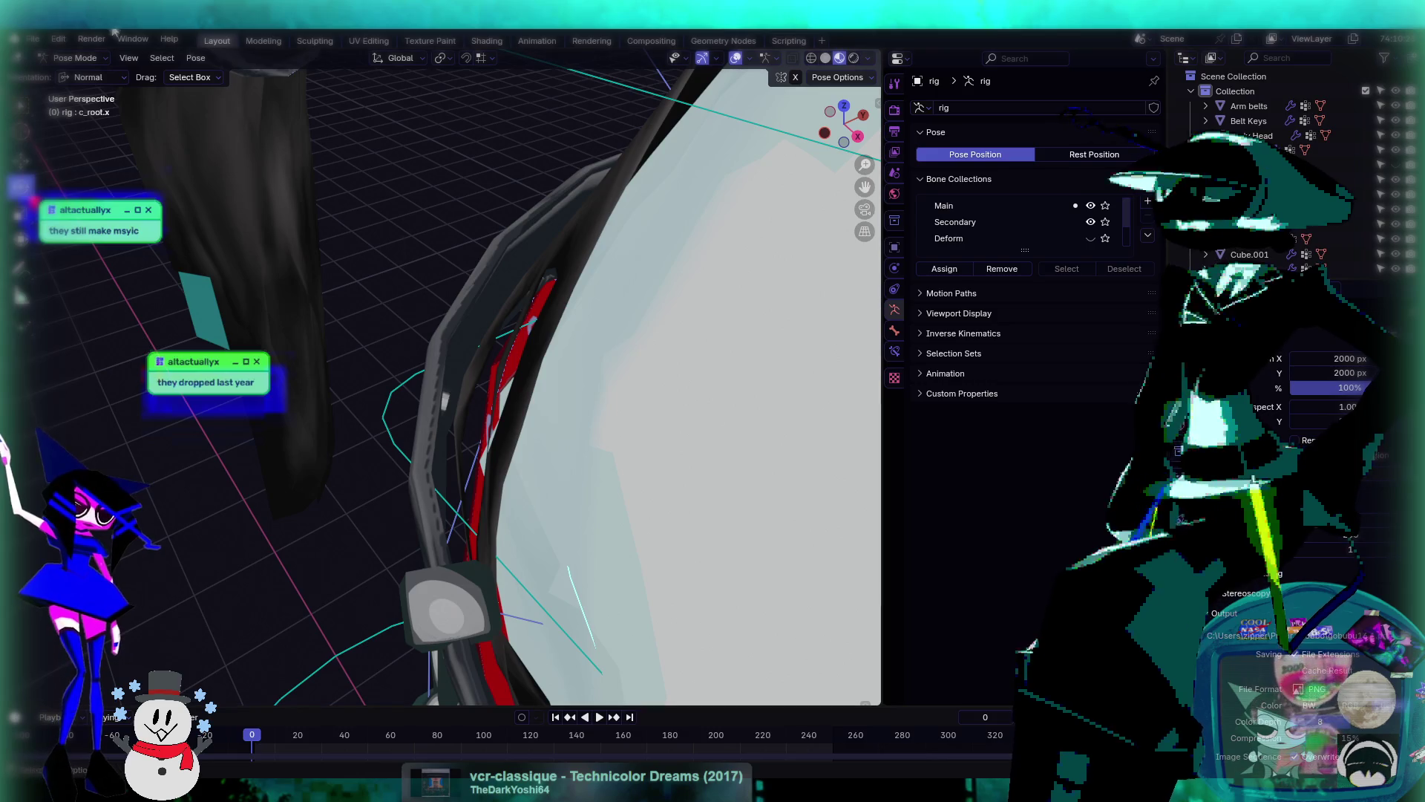
{"action": "left_click", "coordinate": [77, 63]}
{"action": "left_click", "coordinate": [74, 77]}
- Enter Edit Mode on Belt Keys, select the linked strap part and raise it along Z
{"action": "left_click", "coordinate": [451, 297]}
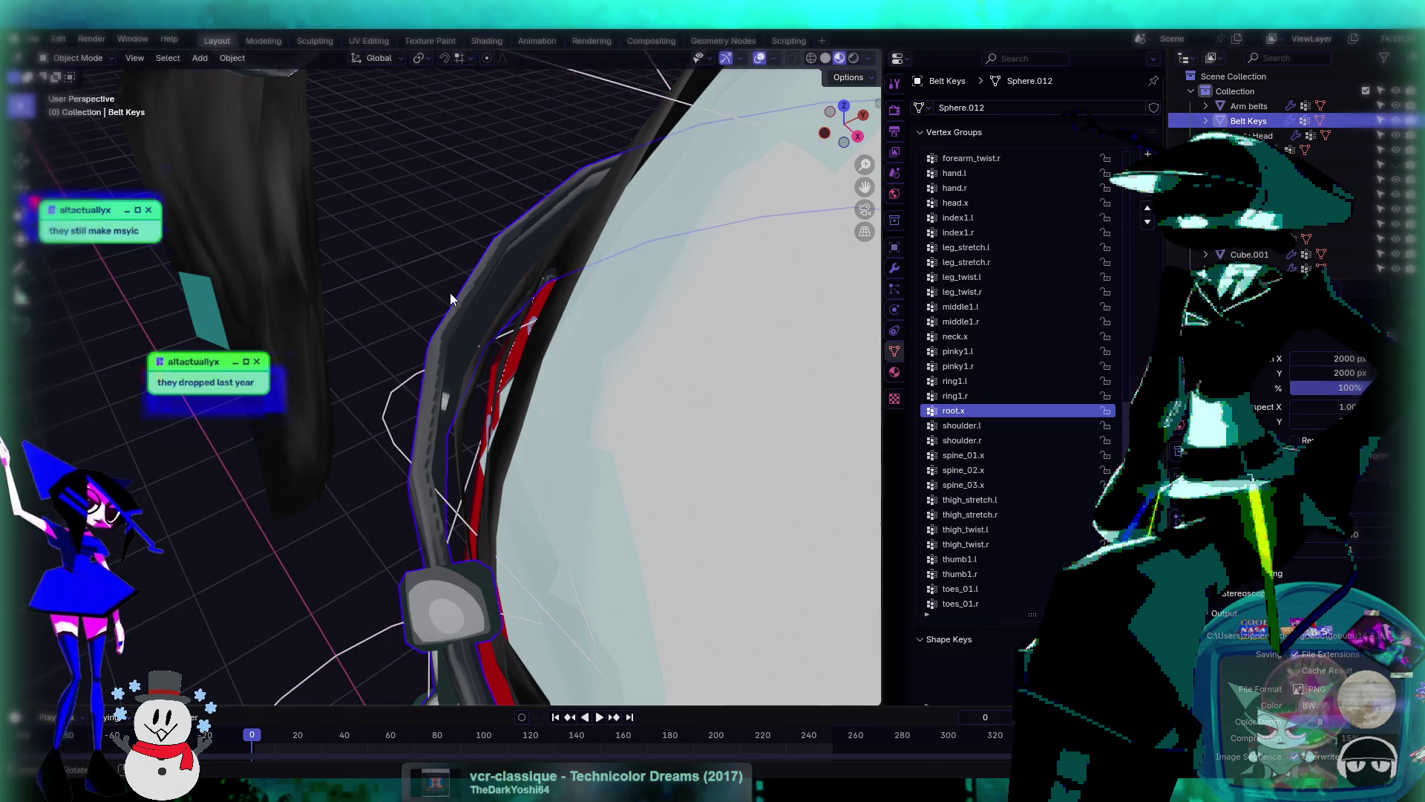
{"action": "left_click", "coordinate": [77, 58]}
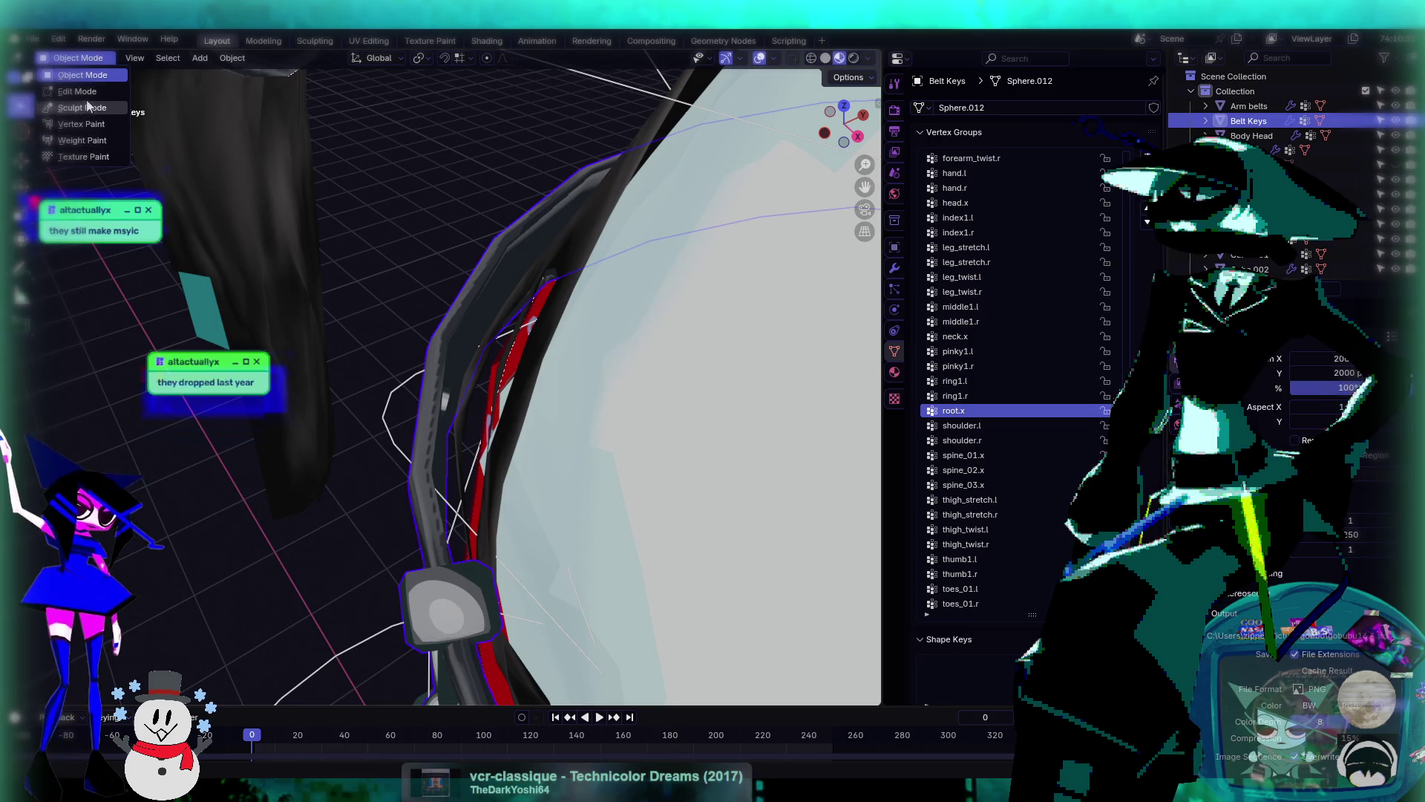
{"action": "left_click", "coordinate": [78, 90]}
{"action": "left_click", "coordinate": [448, 392]}
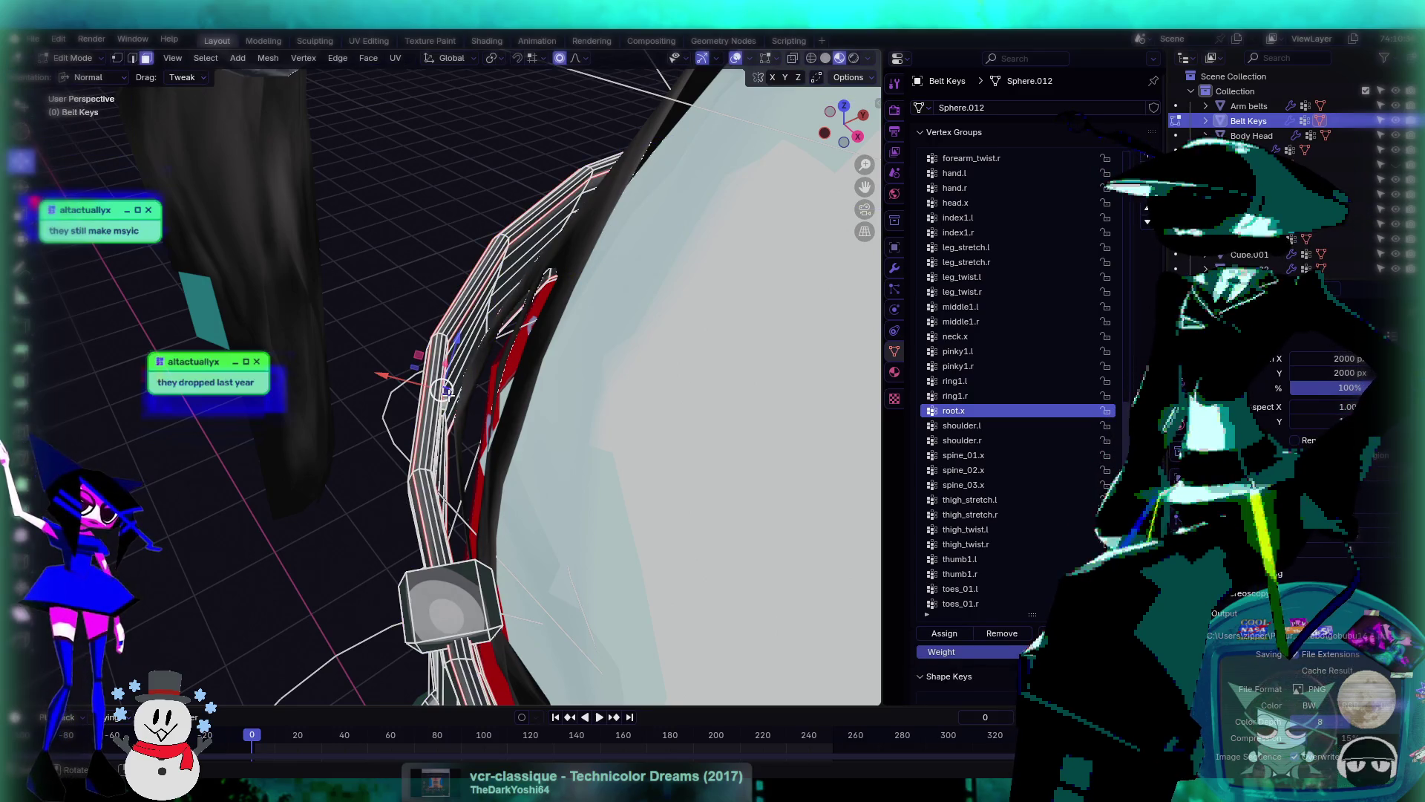
{"action": "key", "text": "l"}
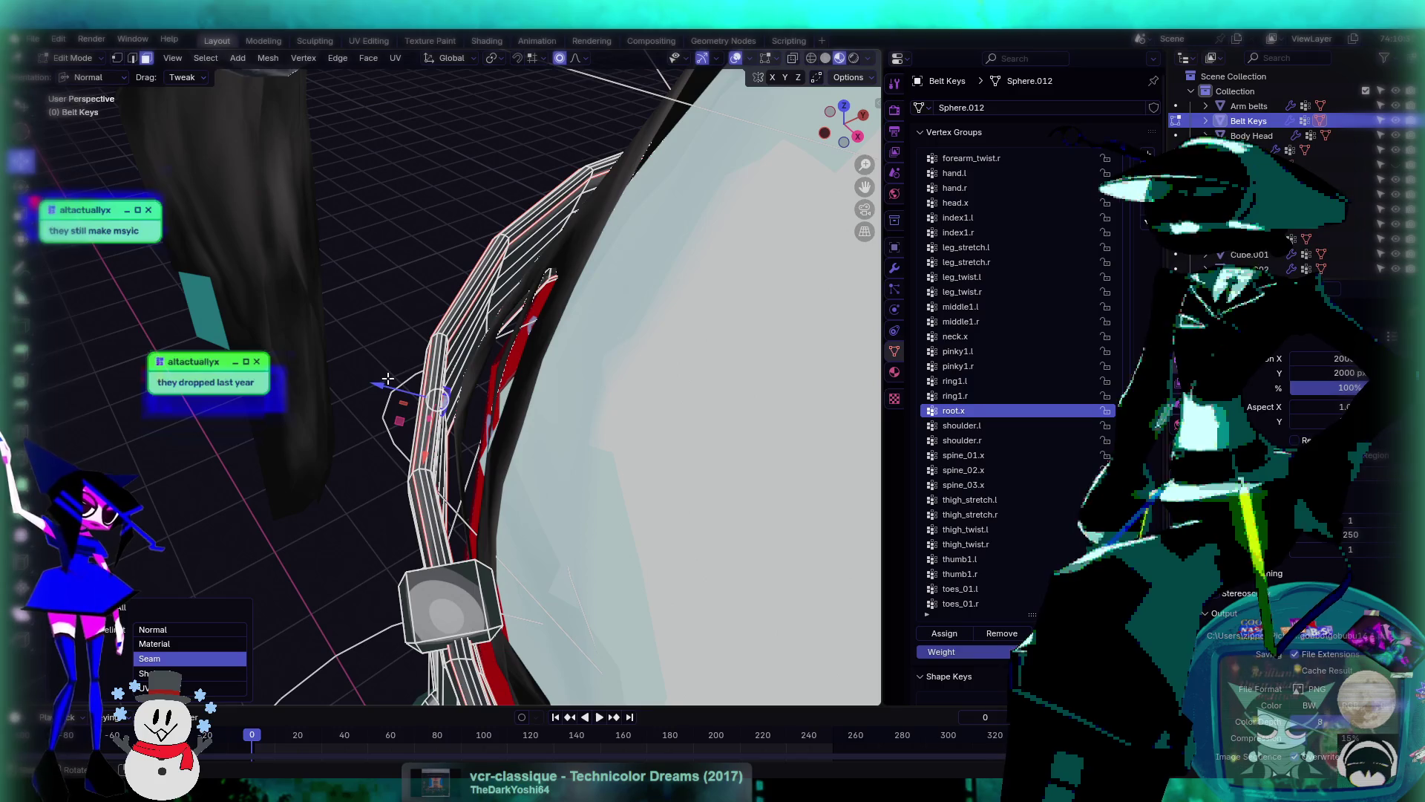
{"action": "key", "text": "g"}
{"action": "key", "text": "z"}
{"action": "left_click", "coordinate": [401, 393]}
- Adjust the strap part's Z offset twice more to fit the hips
{"action": "mouse_move", "coordinate": [401, 393]}
{"action": "middle_mouse_down"}
{"action": "mouse_move", "coordinate": [413, 356]}
{"action": "mouse_move", "coordinate": [620, 293]}
{"action": "mouse_move", "coordinate": [564, 310]}
{"action": "mouse_move", "coordinate": [587, 319]}
{"action": "mouse_move", "coordinate": [570, 320]}
{"action": "mouse_move", "coordinate": [481, 276]}
{"action": "middle_mouse_up"}
{"action": "key", "text": "g"}
{"action": "key", "text": "z"}
{"action": "left_click", "coordinate": [557, 287]}
{"action": "key", "text": "g"}
{"action": "key", "text": "z"}
{"action": "left_click", "coordinate": [557, 305]}
{"action": "scroll", "coordinate": [570, 320], "scroll_direction": "down", "scroll_amount": 3}
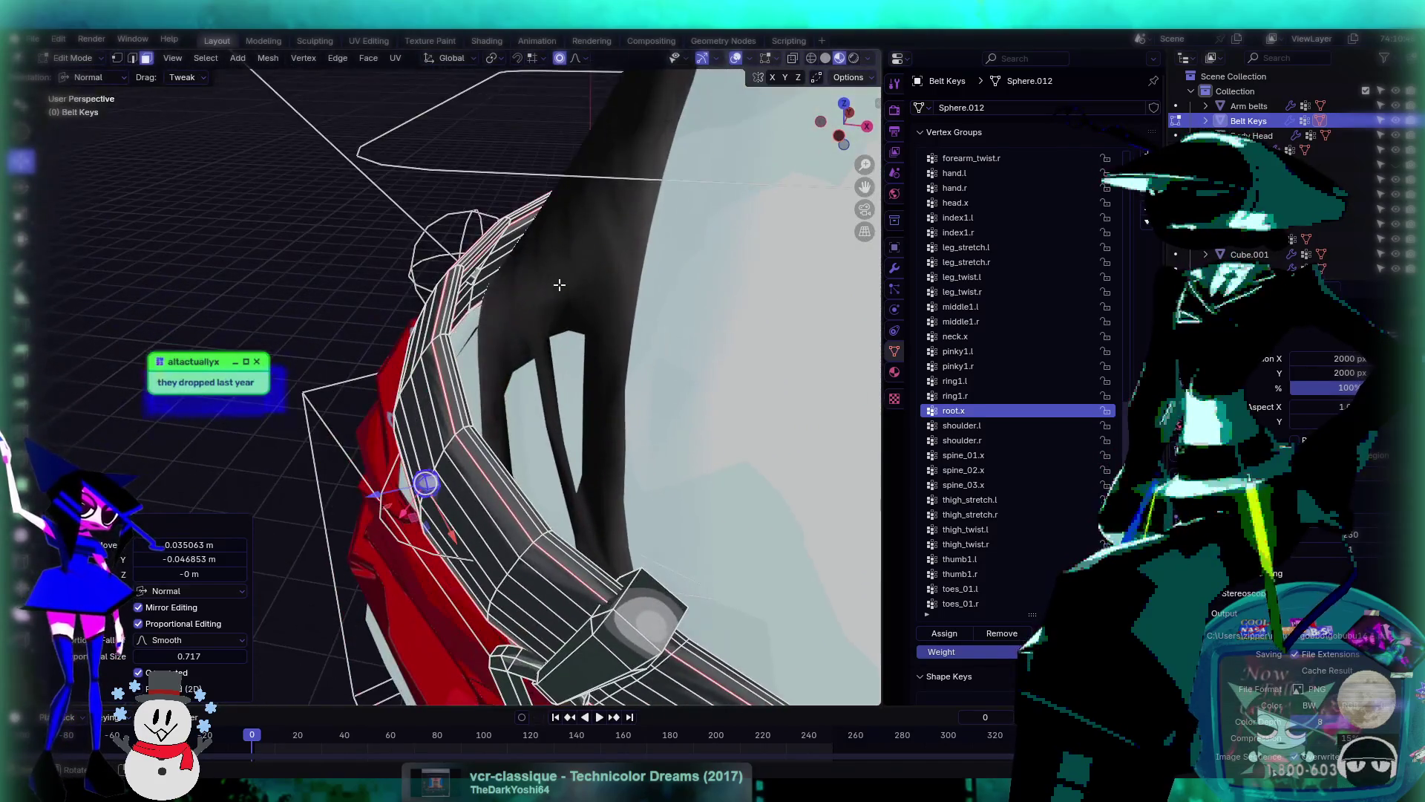
- Nudge a single belt vertex with smooth proportional falloff and return to Object Mode
{"action": "left_click", "coordinate": [476, 274]}
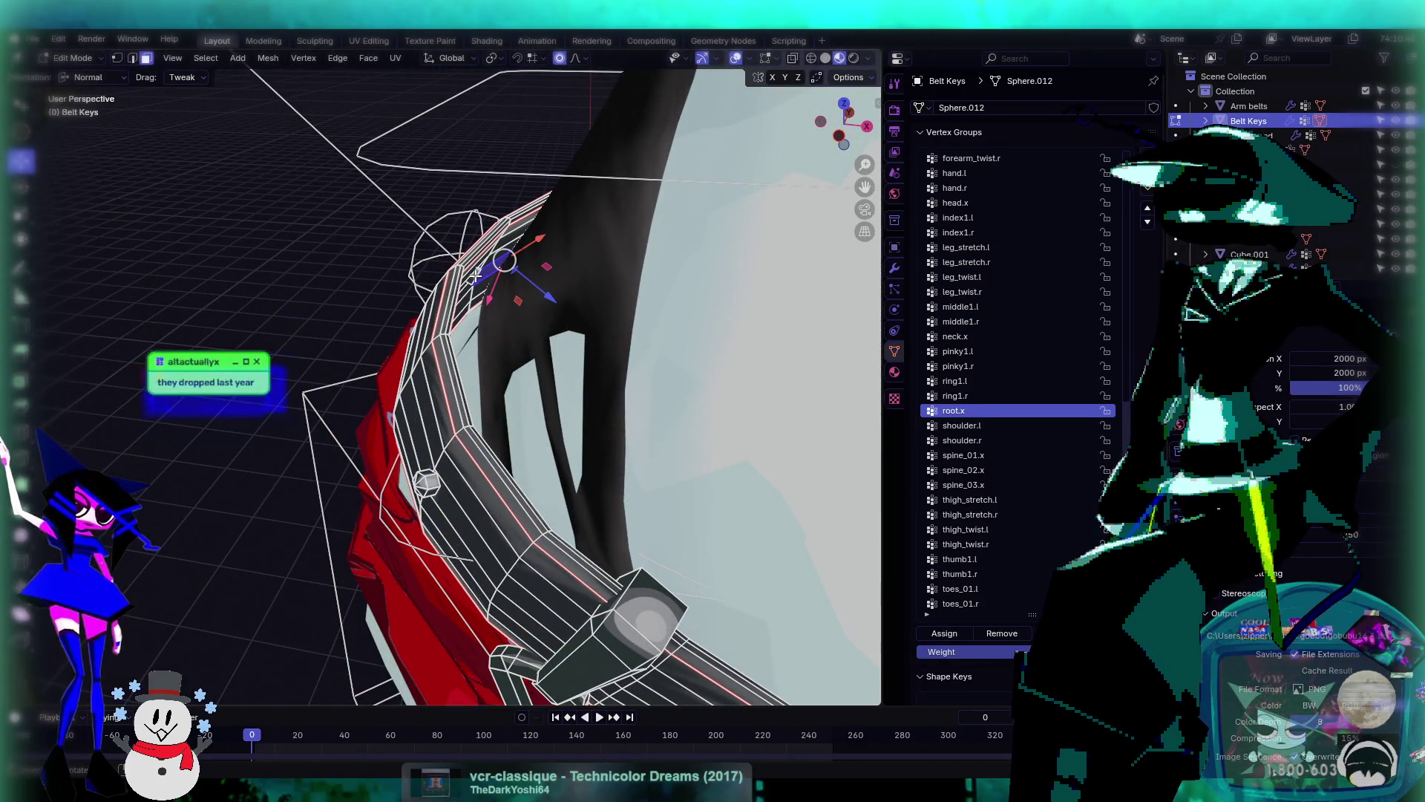
{"action": "middle_click_drag", "start_coordinate": [475, 274], "coordinate": [504, 215]}
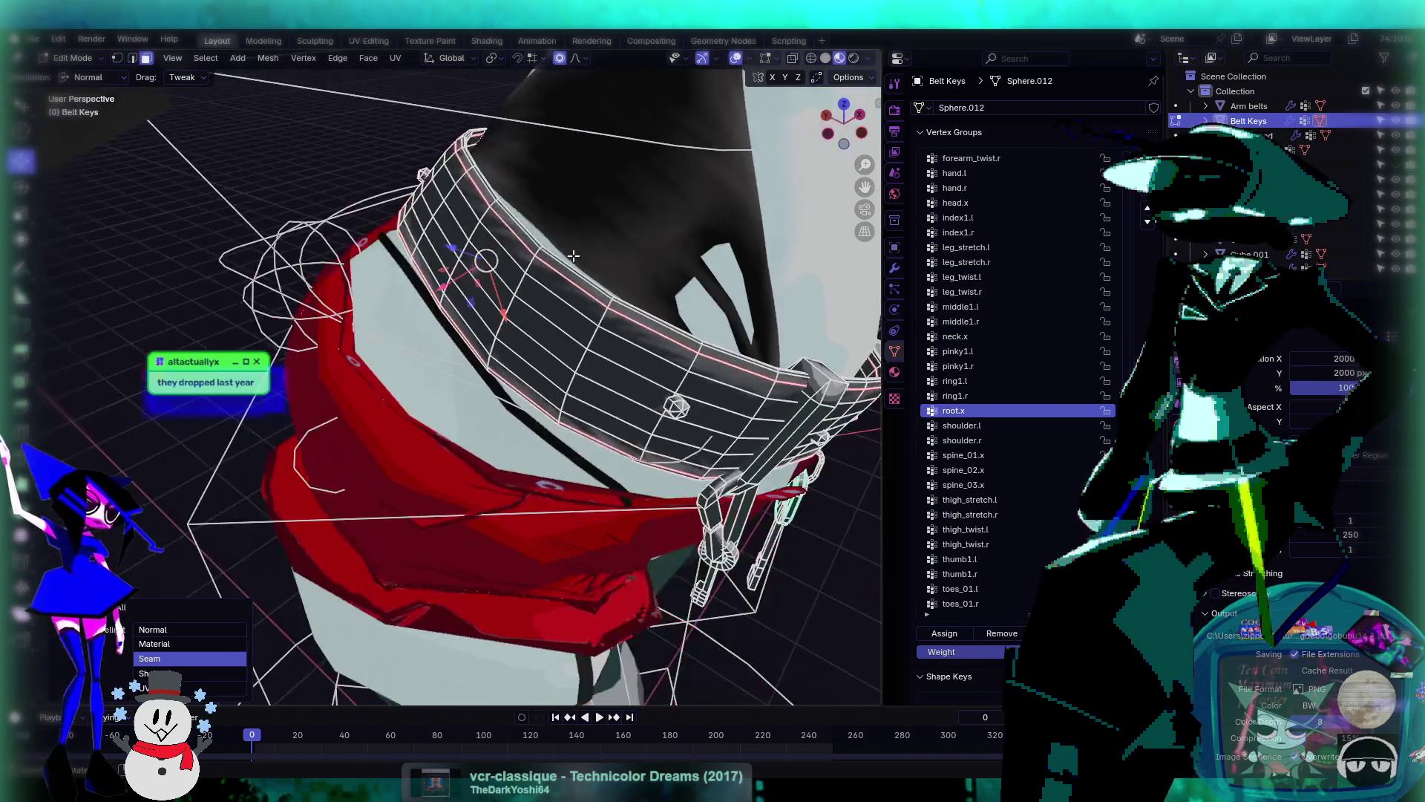
{"action": "scroll", "coordinate": [514, 194], "scroll_direction": "up", "scroll_amount": 3}
{"action": "mouse_move", "coordinate": [499, 143]}
{"action": "left_mouse_down"}
{"action": "mouse_move", "coordinate": [487, 131]}
{"action": "mouse_move", "coordinate": [523, 203]}
{"action": "left_mouse_up"}
{"action": "middle_click_drag", "start_coordinate": [523, 204], "coordinate": [493, 198]}
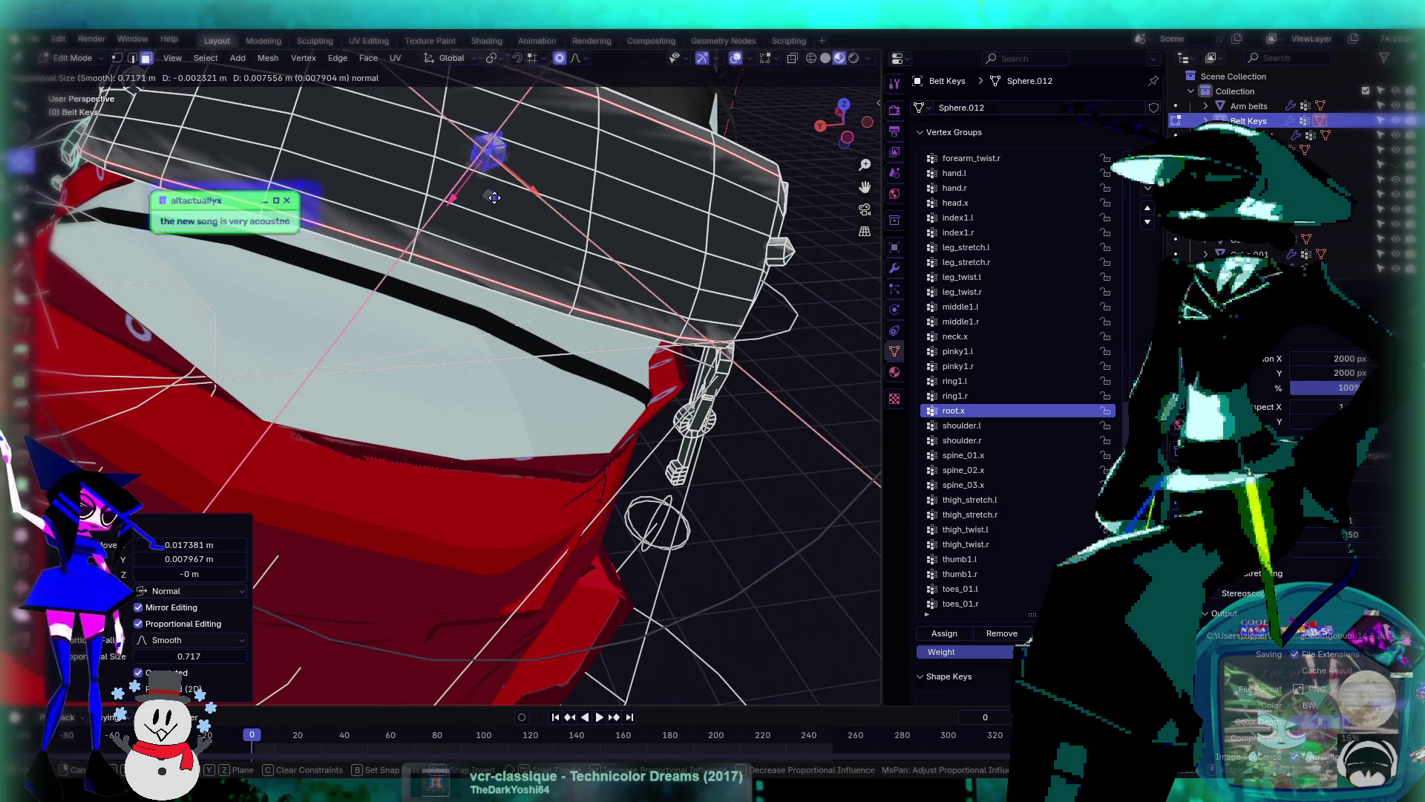
{"action": "left_click_drag", "start_coordinate": [493, 197], "coordinate": [510, 207]}
{"action": "scroll", "coordinate": [510, 207], "scroll_direction": "up", "scroll_amount": 5}
{"action": "mouse_move", "coordinate": [544, 226]}
{"action": "middle_mouse_down"}
{"action": "mouse_move", "coordinate": [460, 219]}
{"action": "mouse_move", "coordinate": [563, 282]}
{"action": "mouse_move", "coordinate": [456, 206]}
{"action": "mouse_move", "coordinate": [551, 261]}
{"action": "mouse_move", "coordinate": [576, 329]}
{"action": "mouse_move", "coordinate": [463, 270]}
{"action": "mouse_move", "coordinate": [399, 283]}
{"action": "mouse_move", "coordinate": [381, 341]}
{"action": "mouse_move", "coordinate": [507, 361]}
{"action": "mouse_move", "coordinate": [819, 335]}
{"action": "mouse_move", "coordinate": [767, 305]}
{"action": "mouse_move", "coordinate": [444, 289]}
{"action": "mouse_move", "coordinate": [639, 299]}
{"action": "mouse_move", "coordinate": [518, 328]}
{"action": "middle_mouse_up"}
{"action": "key", "text": "Tab"}
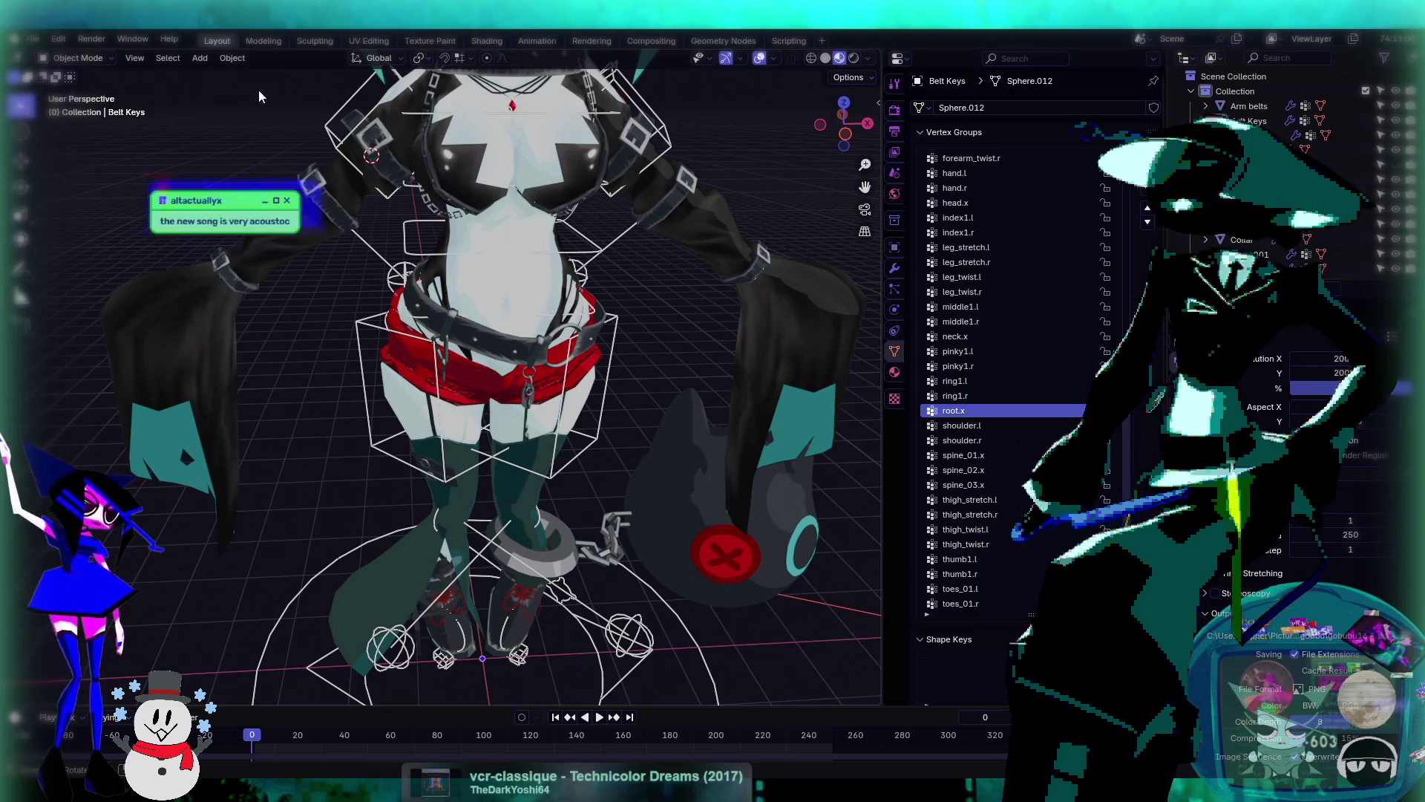
{"action": "mouse_move", "coordinate": [515, 308]}
{"action": "middle_mouse_down"}
{"action": "mouse_move", "coordinate": [536, 291]}
{"action": "mouse_move", "coordinate": [349, 385]}
{"action": "middle_mouse_up"}
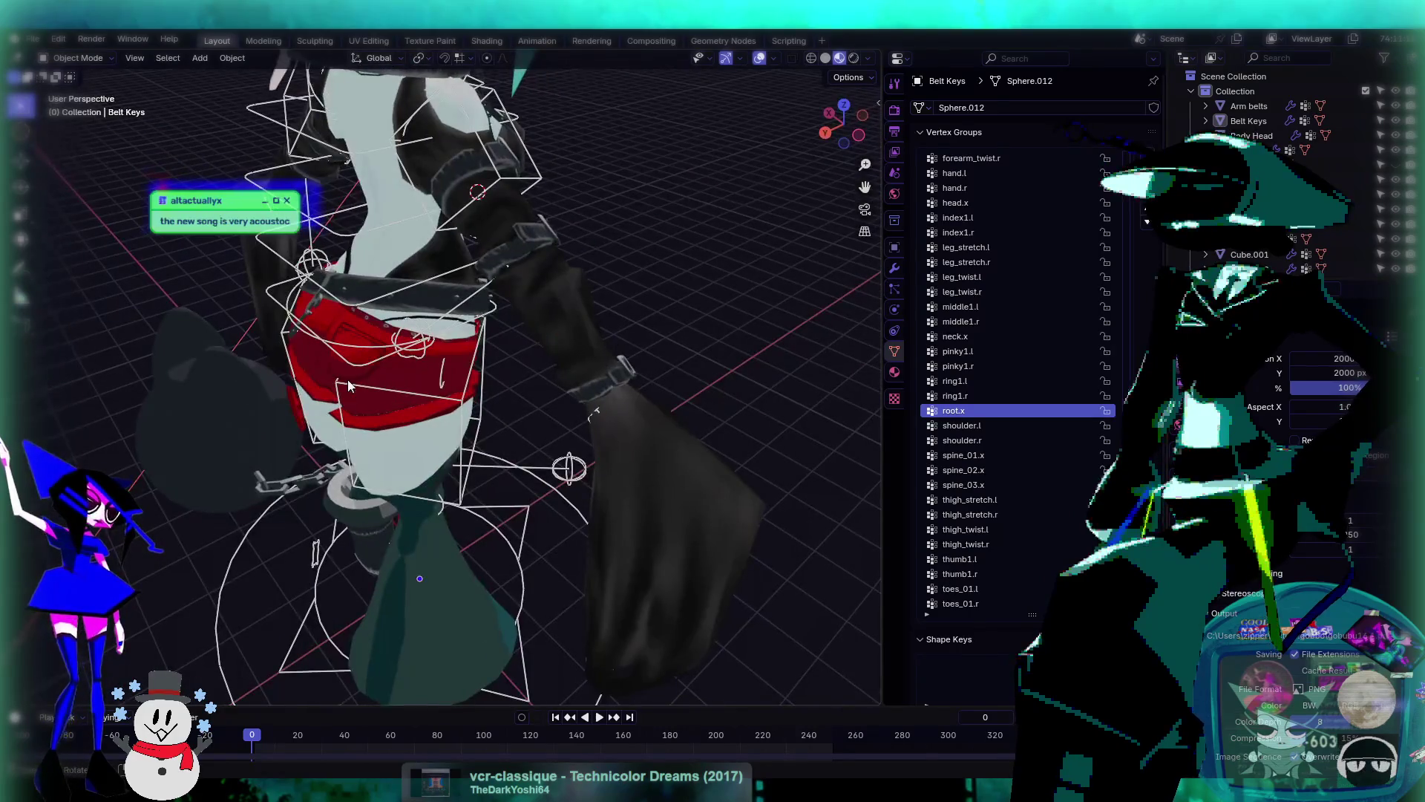
- Put the rig in Pose Mode and freely rotate the c_root_master.x control
{"action": "left_click", "coordinate": [357, 369]}
{"action": "left_click", "coordinate": [78, 57]}
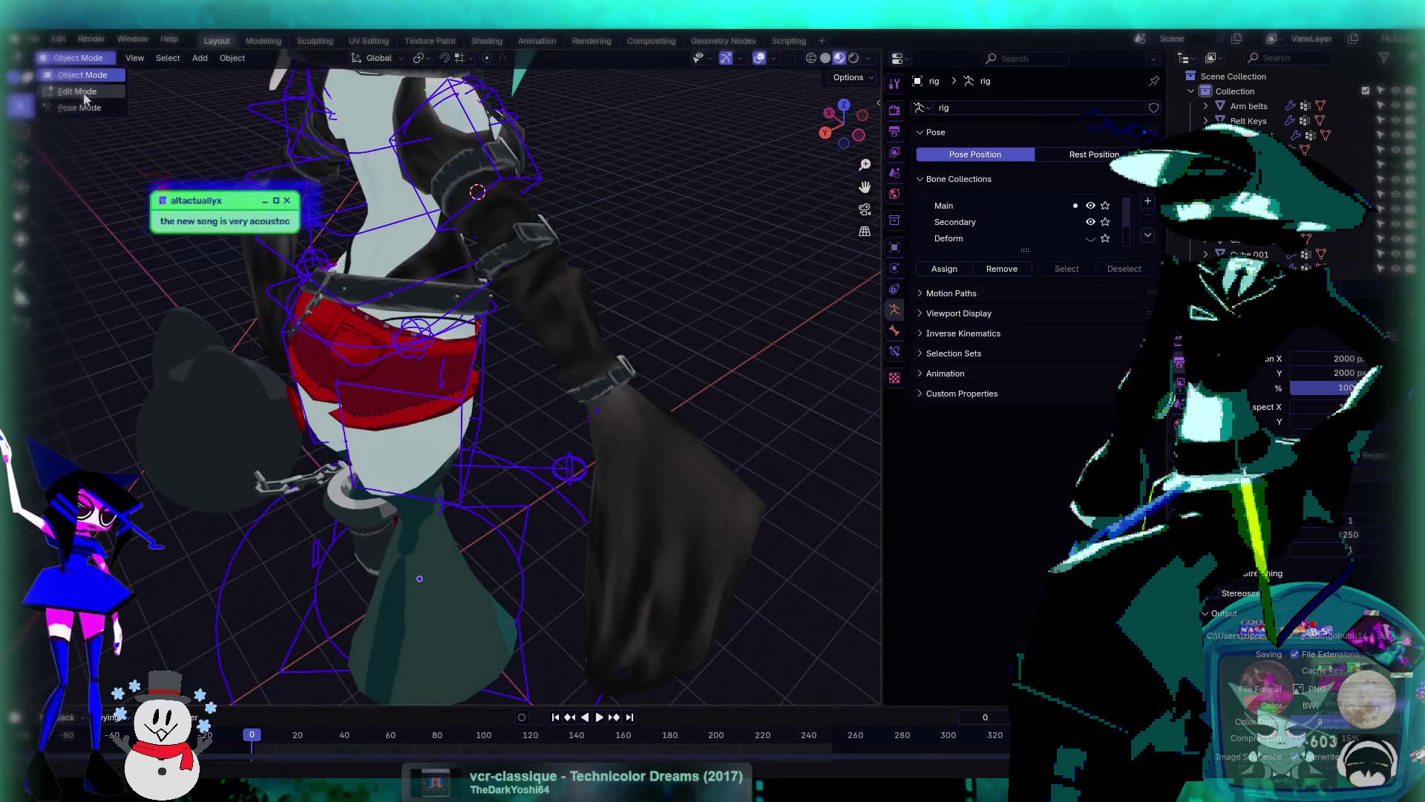
{"action": "left_click", "coordinate": [74, 109]}
{"action": "middle_click_drag", "start_coordinate": [505, 349], "coordinate": [557, 363]}
{"action": "left_click", "coordinate": [378, 343]}
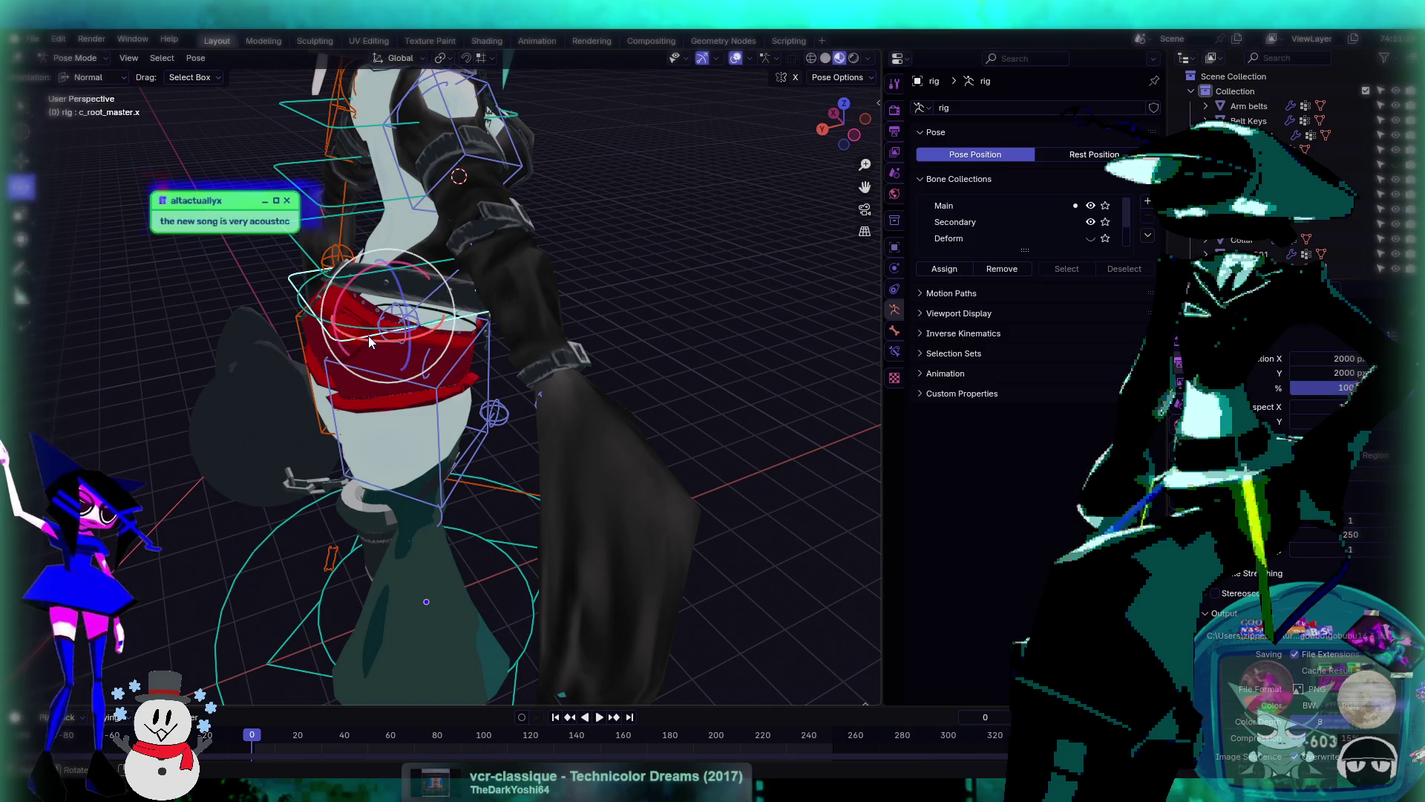
{"action": "key", "text": "r"}
{"action": "key", "text": "r"}
{"action": "left_click", "coordinate": [502, 321]}
- Tilt the whole character forward with a second free rotation of the root master
{"action": "mouse_move", "coordinate": [501, 321]}
{"action": "middle_mouse_down"}
{"action": "mouse_move", "coordinate": [506, 286]}
{"action": "mouse_move", "coordinate": [474, 292]}
{"action": "middle_mouse_up"}
{"action": "key", "text": "r"}
{"action": "key", "text": "r"}
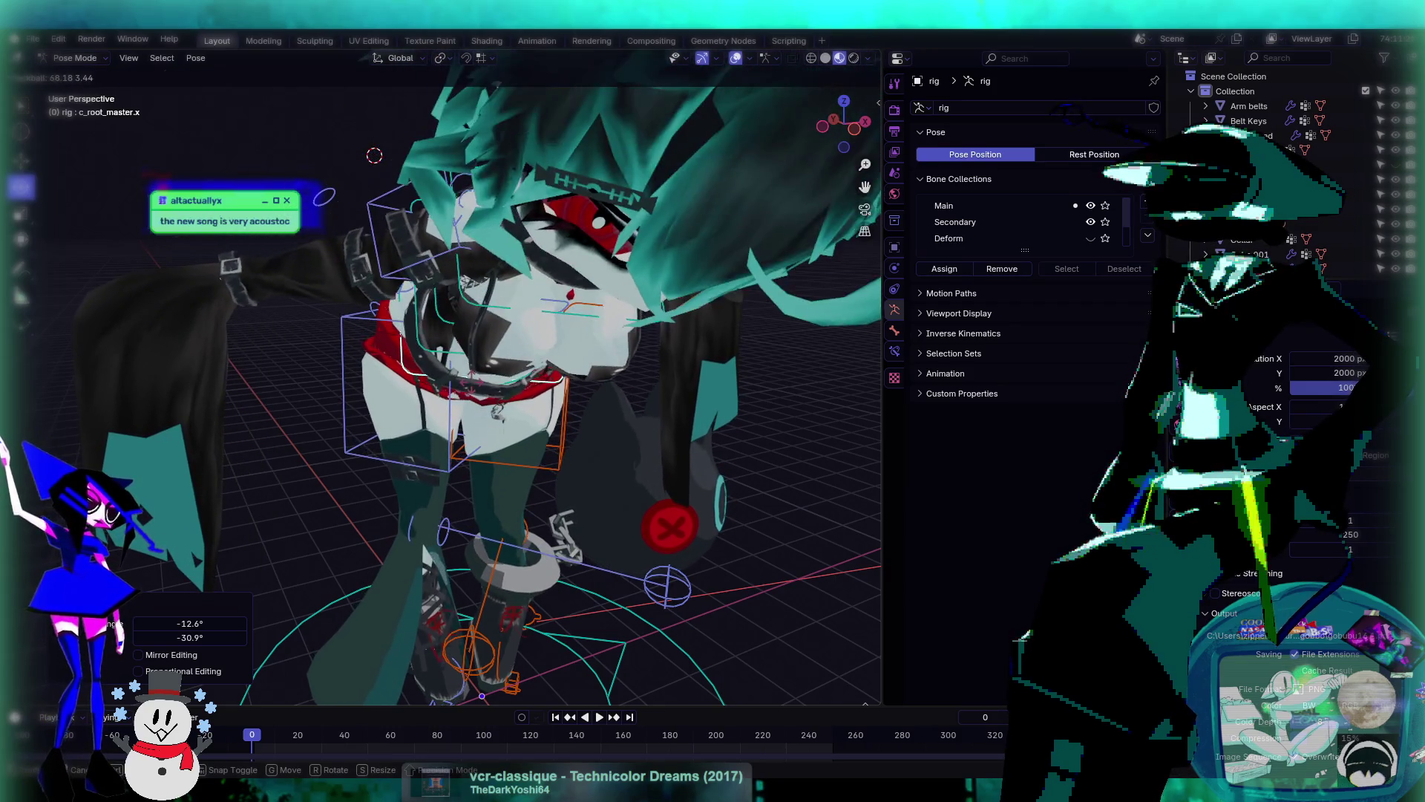
{"action": "left_click", "coordinate": [479, 265]}
{"action": "mouse_move", "coordinate": [478, 265]}
{"action": "middle_mouse_down"}
{"action": "mouse_move", "coordinate": [515, 372]}
{"action": "mouse_move", "coordinate": [778, 516]}
{"action": "mouse_move", "coordinate": [597, 420]}
{"action": "mouse_move", "coordinate": [622, 389]}
{"action": "middle_mouse_up"}
{"action": "scroll", "coordinate": [469, 375], "scroll_direction": "up", "scroll_amount": 5}
{"action": "mouse_move", "coordinate": [470, 328]}
{"action": "middle_mouse_down"}
{"action": "mouse_move", "coordinate": [504, 340]}
{"action": "mouse_move", "coordinate": [458, 325]}
{"action": "mouse_move", "coordinate": [558, 333]}
{"action": "mouse_move", "coordinate": [416, 326]}
{"action": "mouse_move", "coordinate": [558, 301]}
{"action": "mouse_move", "coordinate": [575, 267]}
{"action": "middle_mouse_up"}
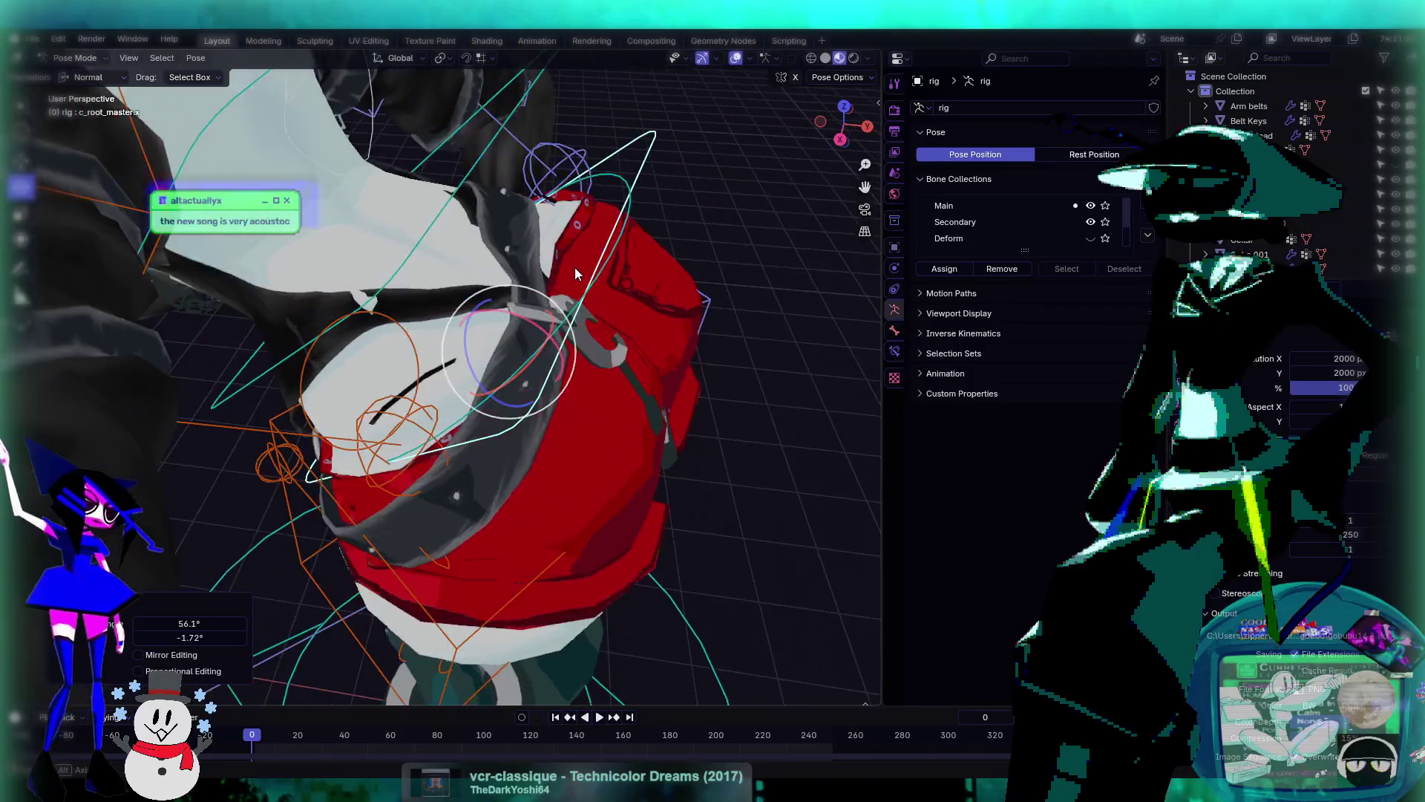
{"action": "left_click", "coordinate": [74, 58]}
- Average Belt Keys' root.x weights across the belt front in Weight Paint, then return to Object Mode
{"action": "left_click", "coordinate": [75, 75]}
{"action": "left_click", "coordinate": [538, 385]}
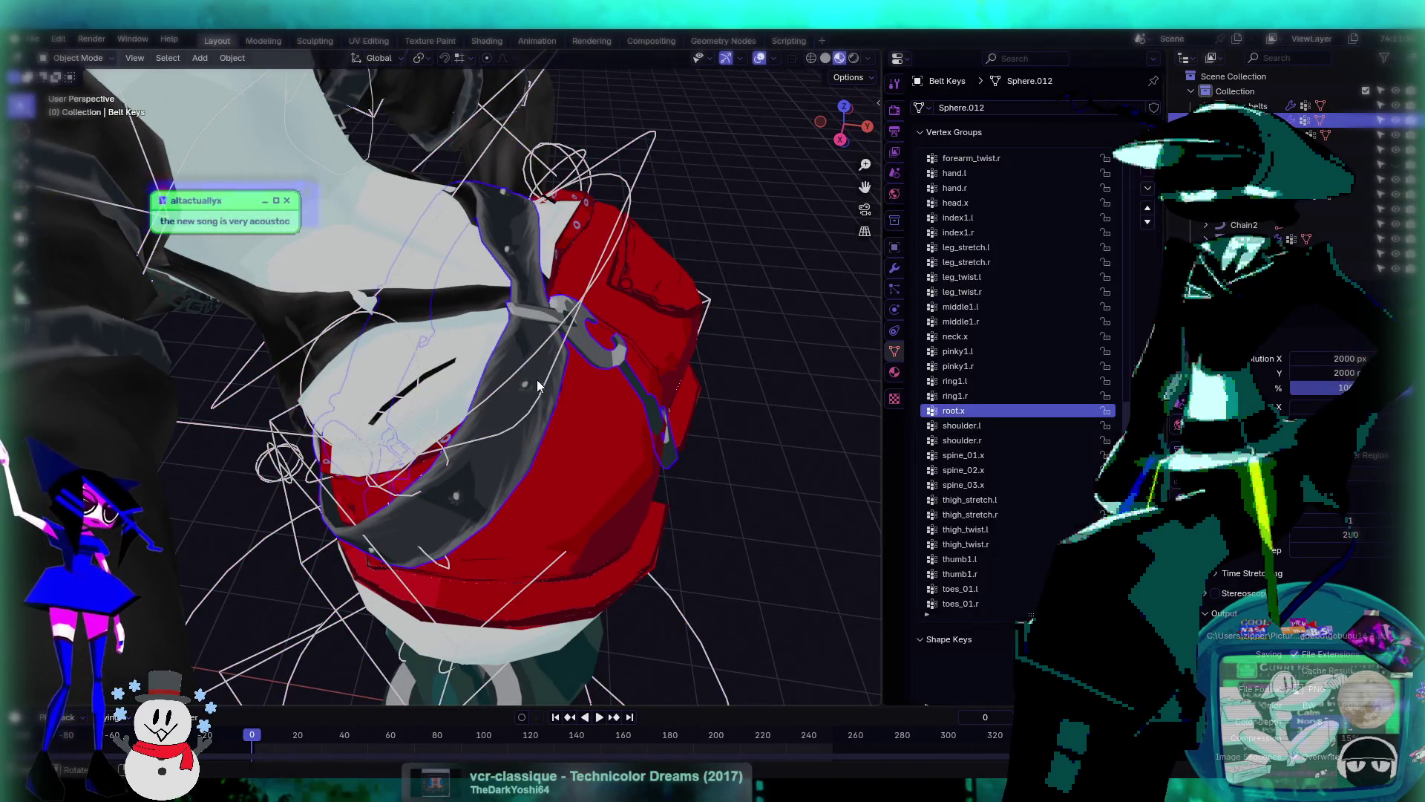
{"action": "left_click", "coordinate": [86, 60]}
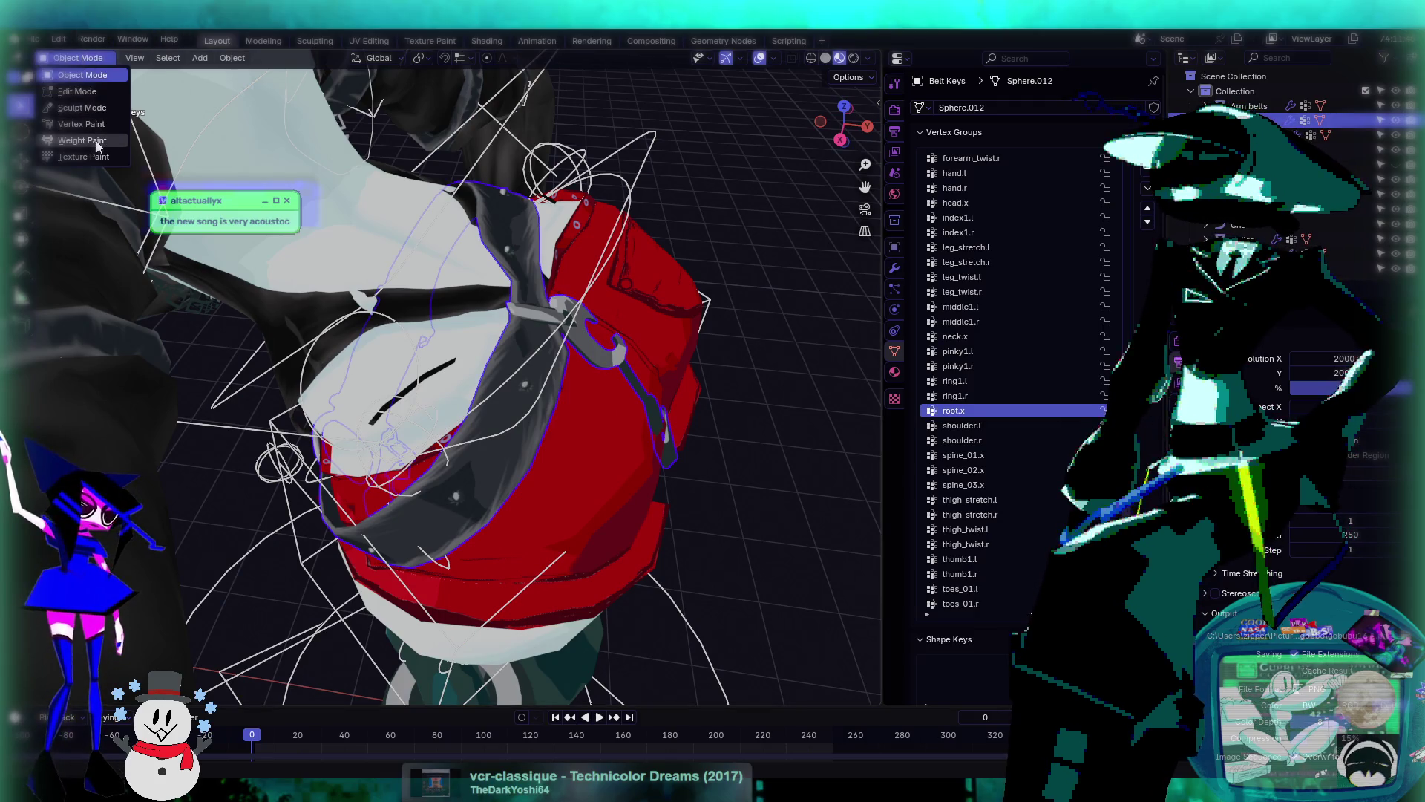
{"action": "left_click", "coordinate": [96, 140]}
{"action": "middle_click_drag", "start_coordinate": [334, 311], "coordinate": [432, 272]}
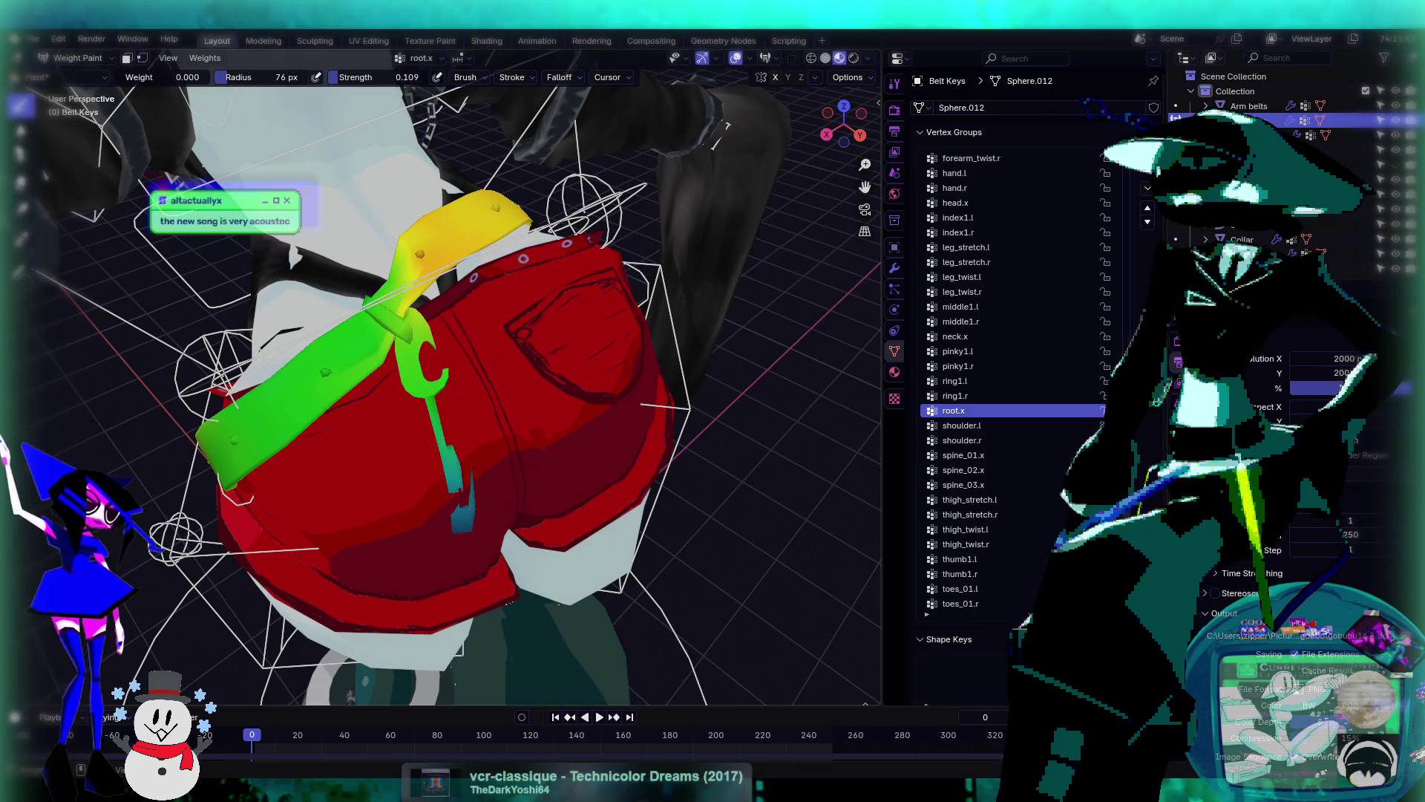
{"action": "left_click", "coordinate": [20, 157]}
{"action": "left_click_drag", "start_coordinate": [411, 269], "coordinate": [355, 339]}
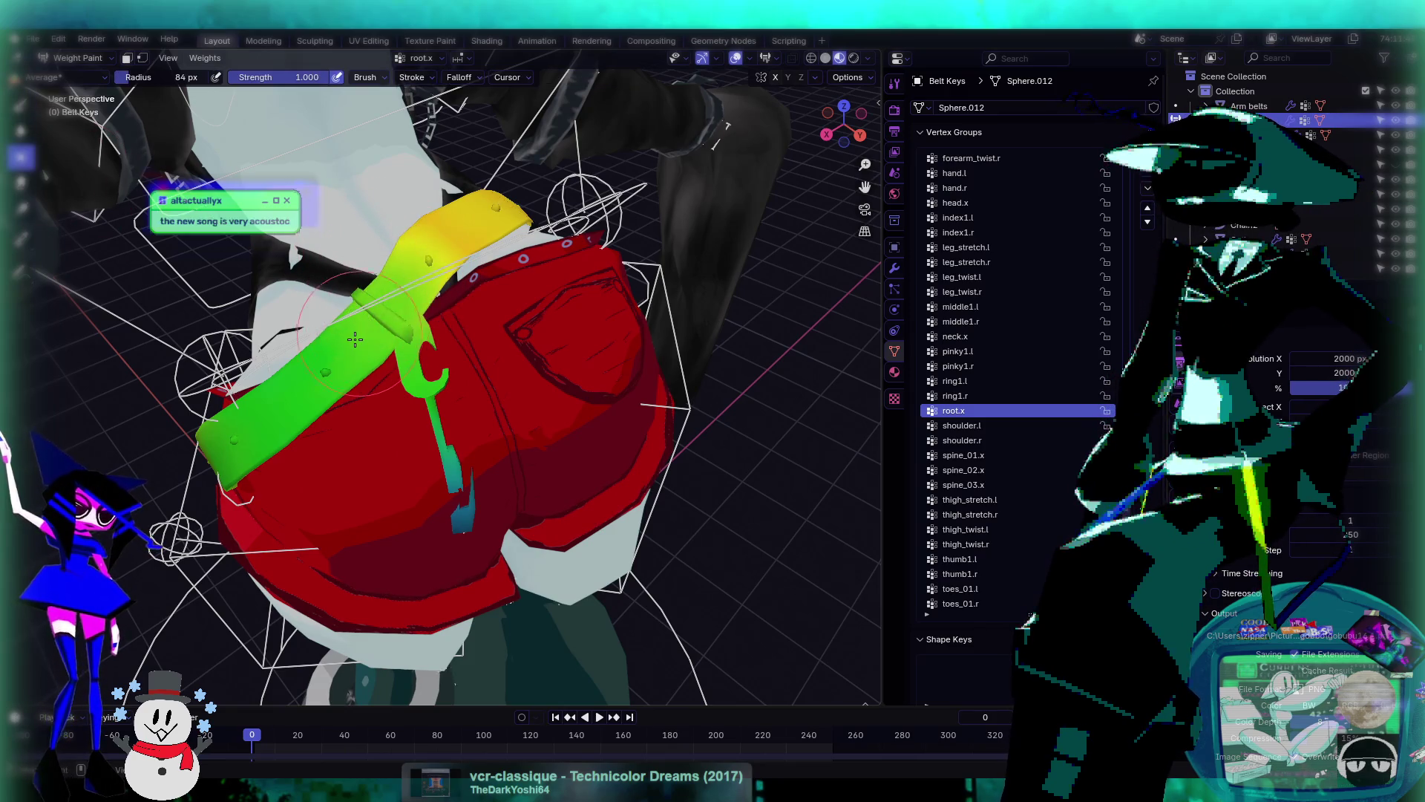
{"action": "mouse_move", "coordinate": [459, 256]}
{"action": "middle_mouse_down"}
{"action": "mouse_move", "coordinate": [454, 290]}
{"action": "mouse_move", "coordinate": [332, 281]}
{"action": "mouse_move", "coordinate": [359, 242]}
{"action": "mouse_move", "coordinate": [386, 248]}
{"action": "middle_mouse_up"}
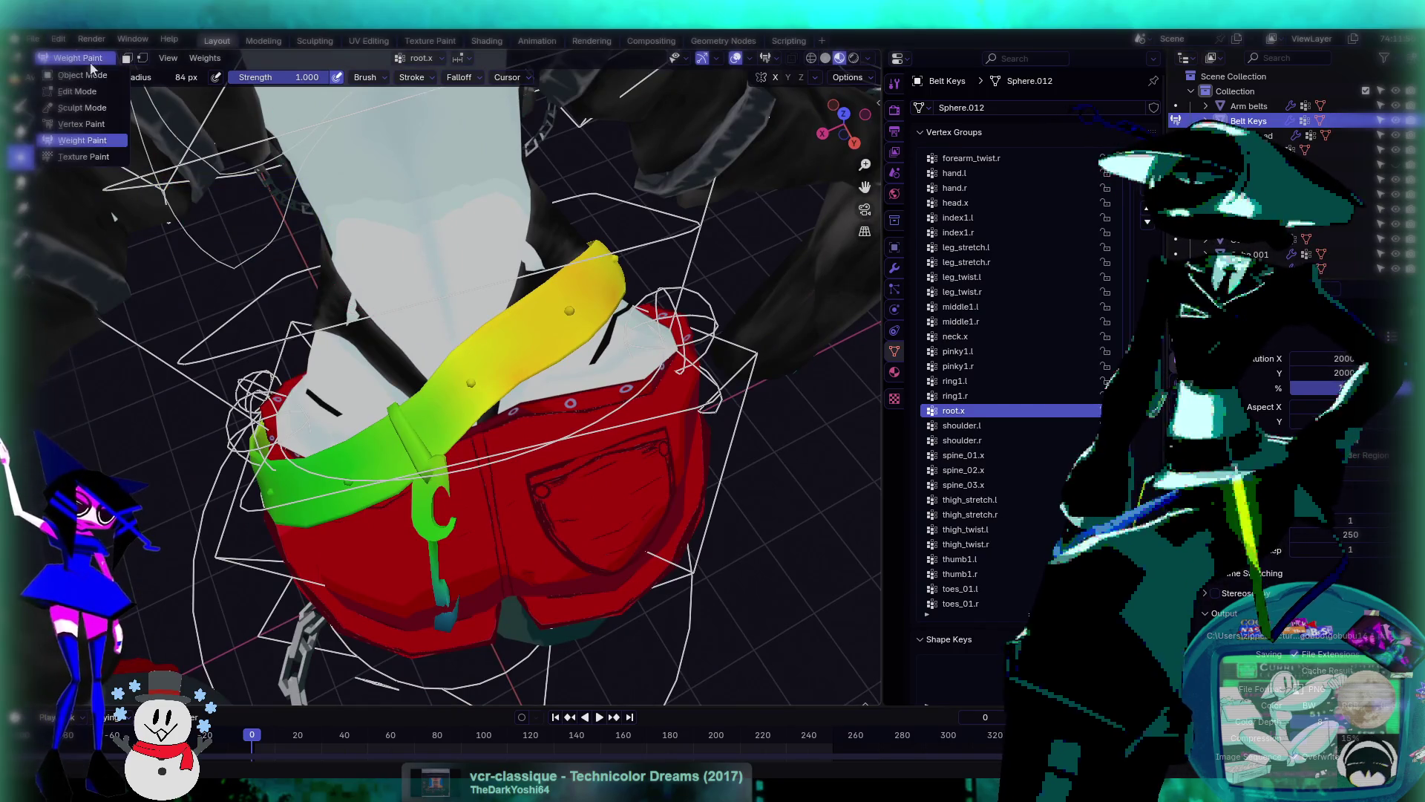
{"action": "left_click", "coordinate": [83, 75]}
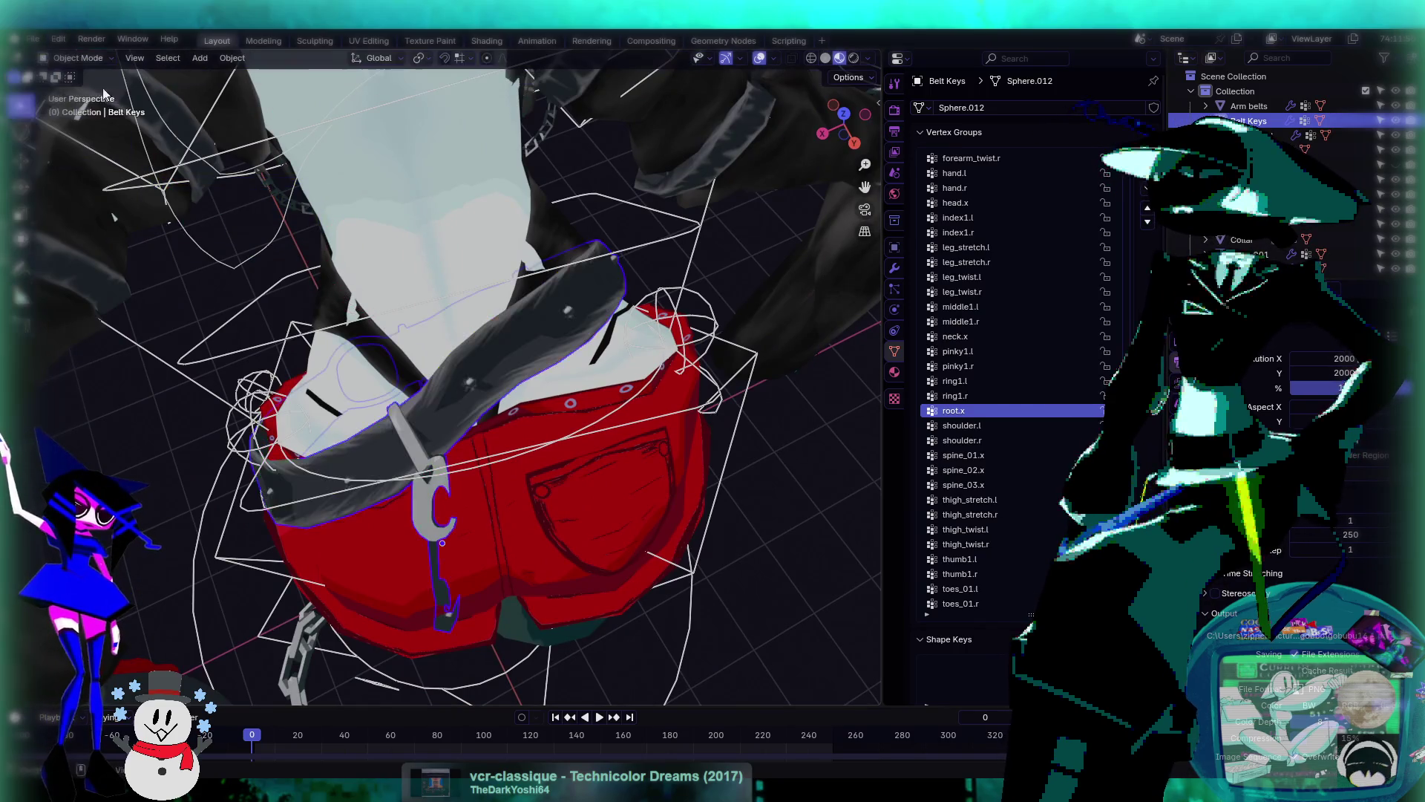
- Put Body Head in Weight Paint and compare its spine_01.x and spine_02.x weights
{"action": "left_click", "coordinate": [69, 59]}
{"action": "left_click", "coordinate": [84, 140]}
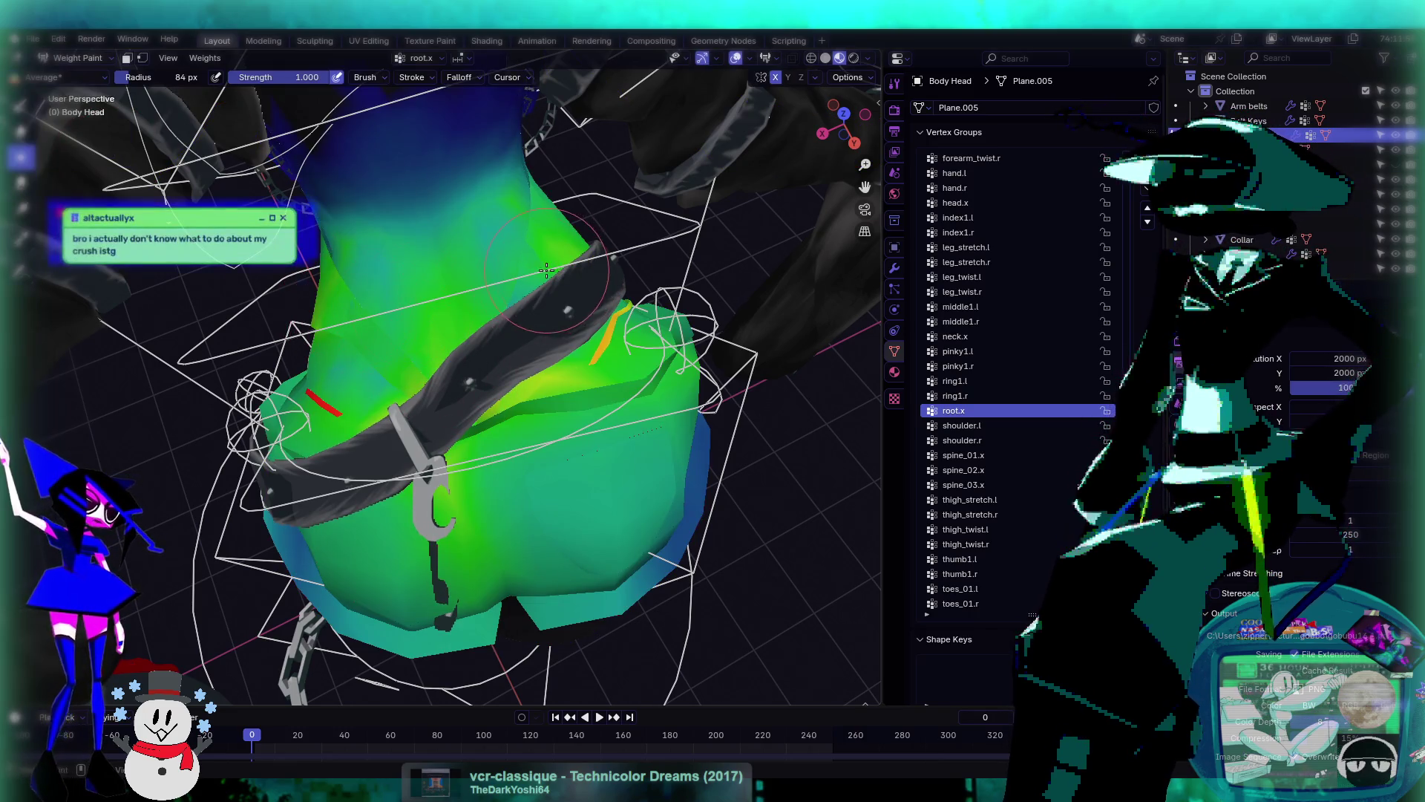
{"action": "mouse_move", "coordinate": [520, 312]}
{"action": "middle_mouse_down"}
{"action": "mouse_move", "coordinate": [507, 266]}
{"action": "mouse_move", "coordinate": [519, 347]}
{"action": "middle_mouse_up"}
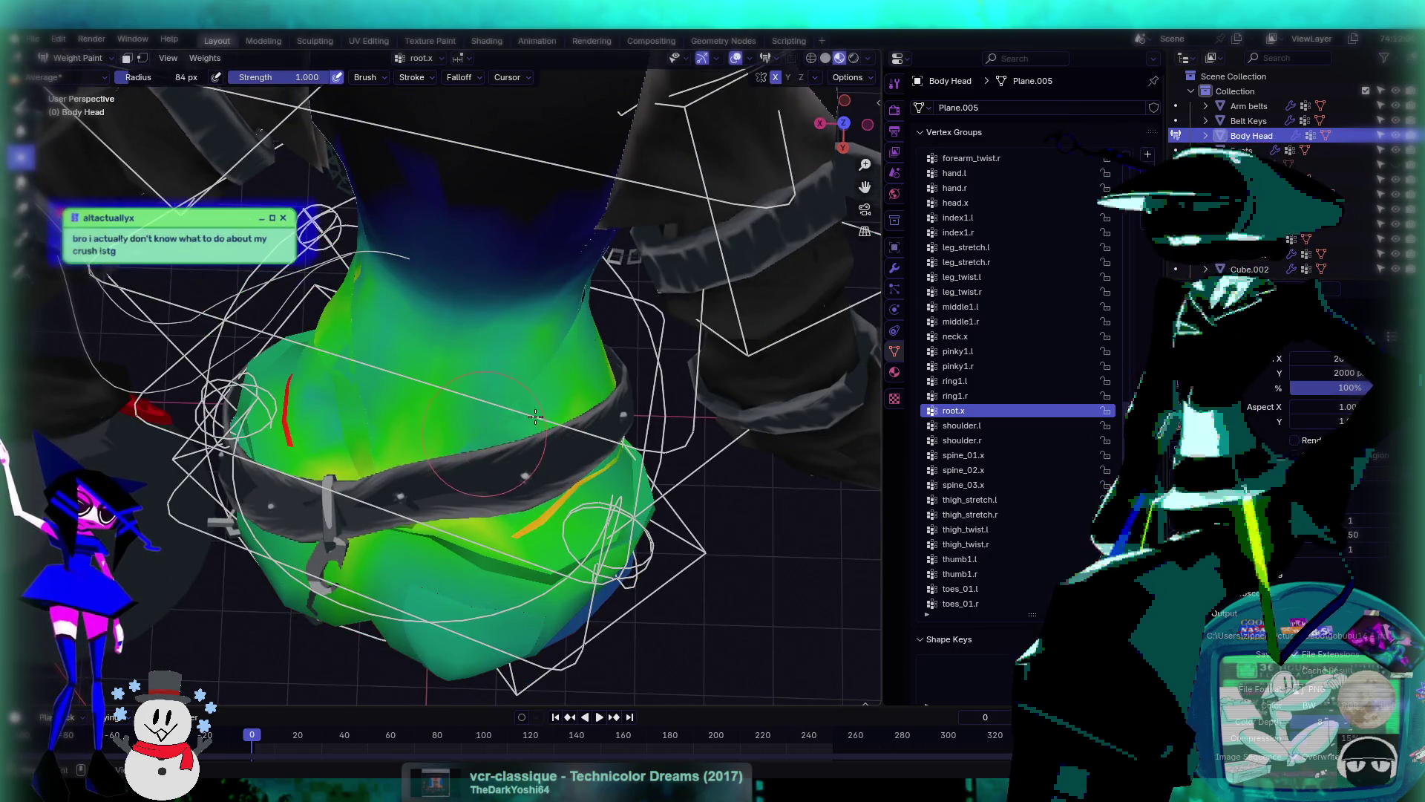
{"action": "mouse_move", "coordinate": [536, 416]}
{"action": "middle_mouse_down"}
{"action": "mouse_move", "coordinate": [367, 339]}
{"action": "mouse_move", "coordinate": [446, 295]}
{"action": "middle_mouse_up"}
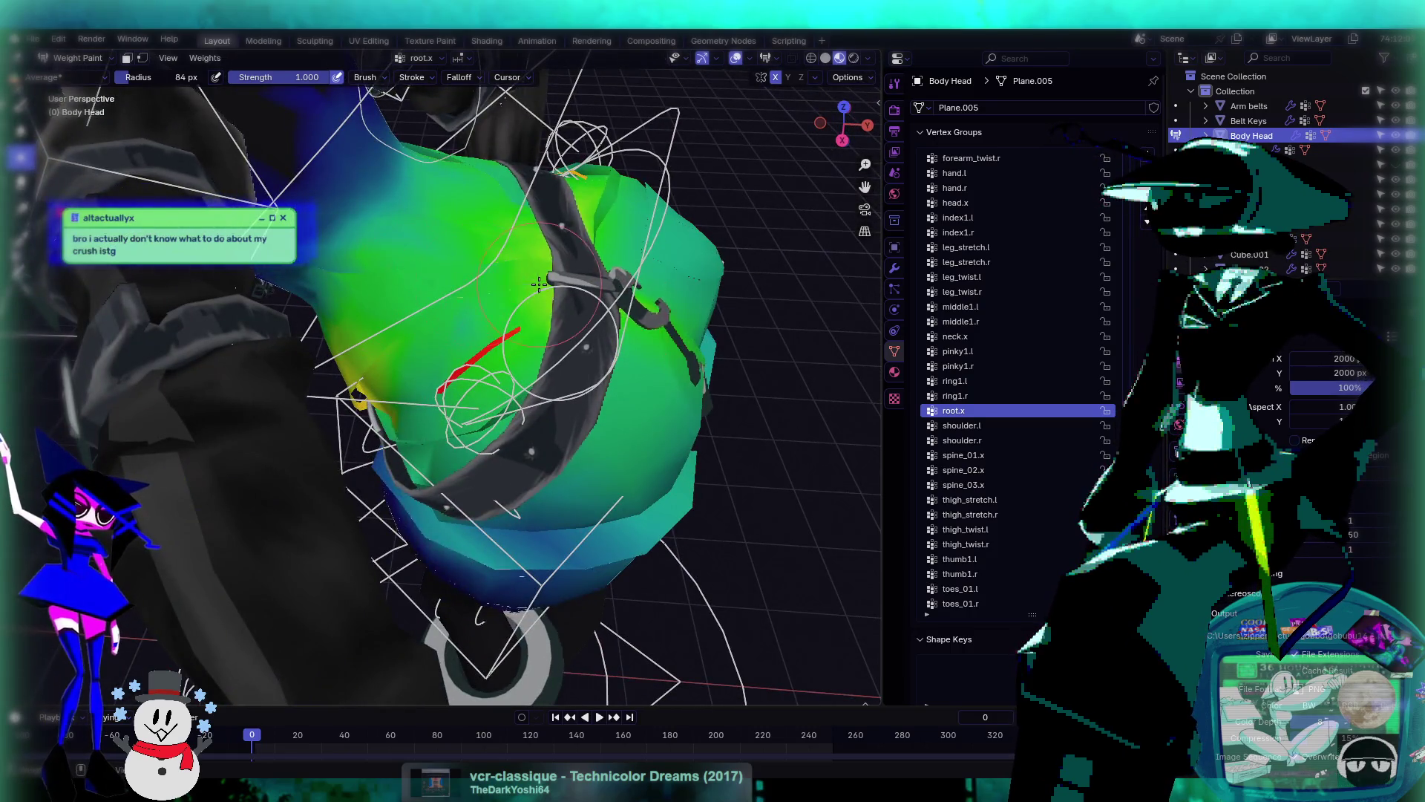
{"action": "middle_click_drag", "start_coordinate": [534, 273], "coordinate": [566, 309]}
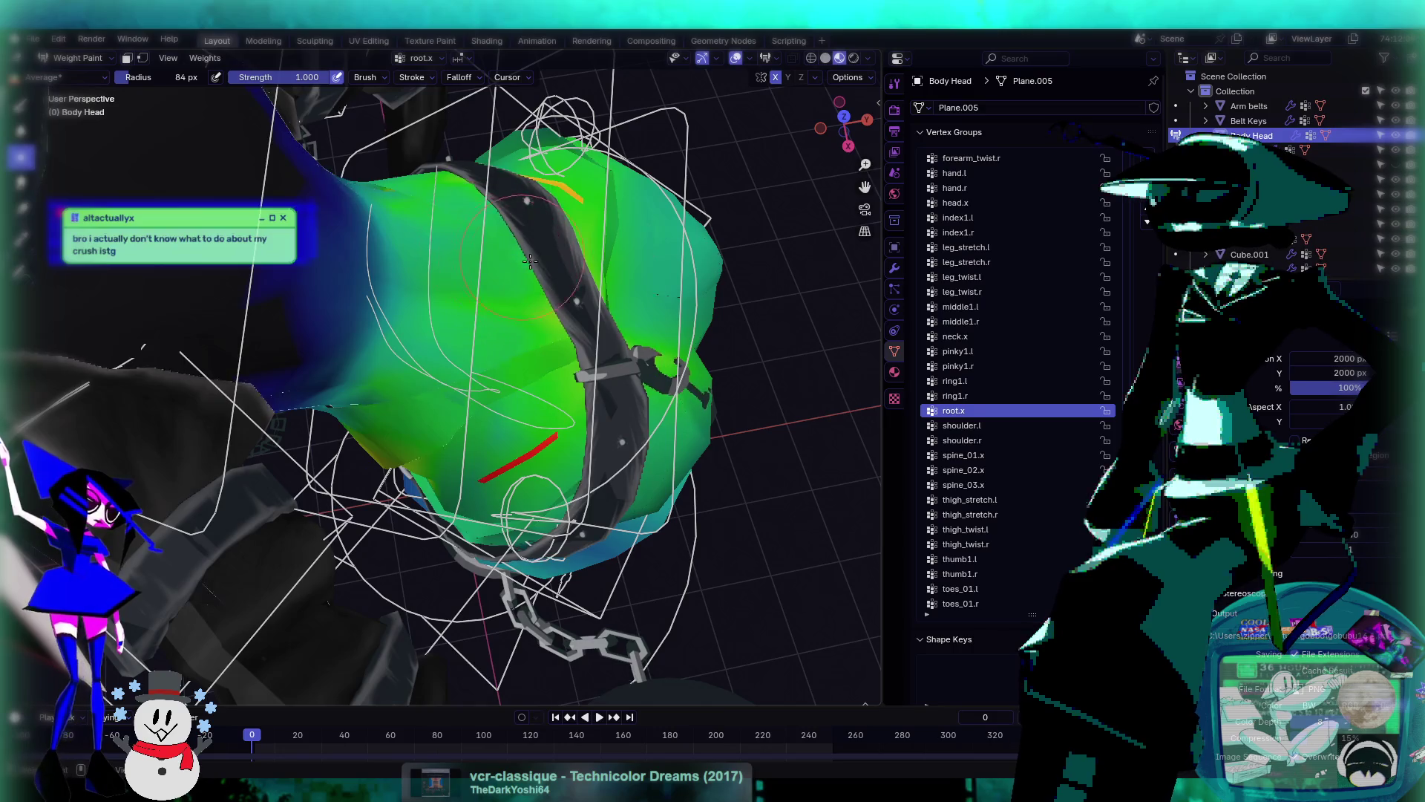
{"action": "mouse_move", "coordinate": [529, 260]}
{"action": "middle_mouse_down"}
{"action": "mouse_move", "coordinate": [594, 258]}
{"action": "mouse_move", "coordinate": [512, 269]}
{"action": "middle_mouse_up"}
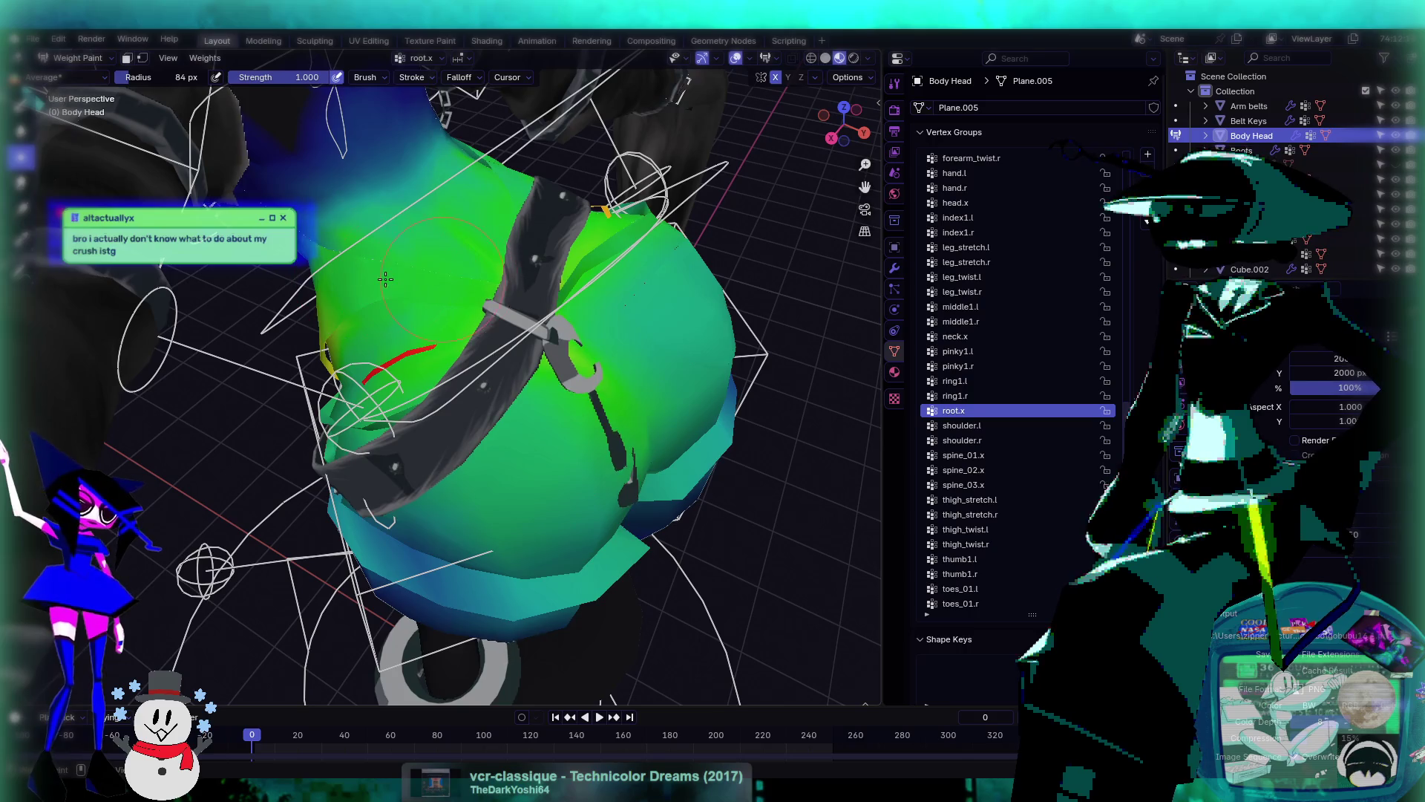
{"action": "scroll", "coordinate": [386, 279], "scroll_direction": "up", "scroll_amount": 6}
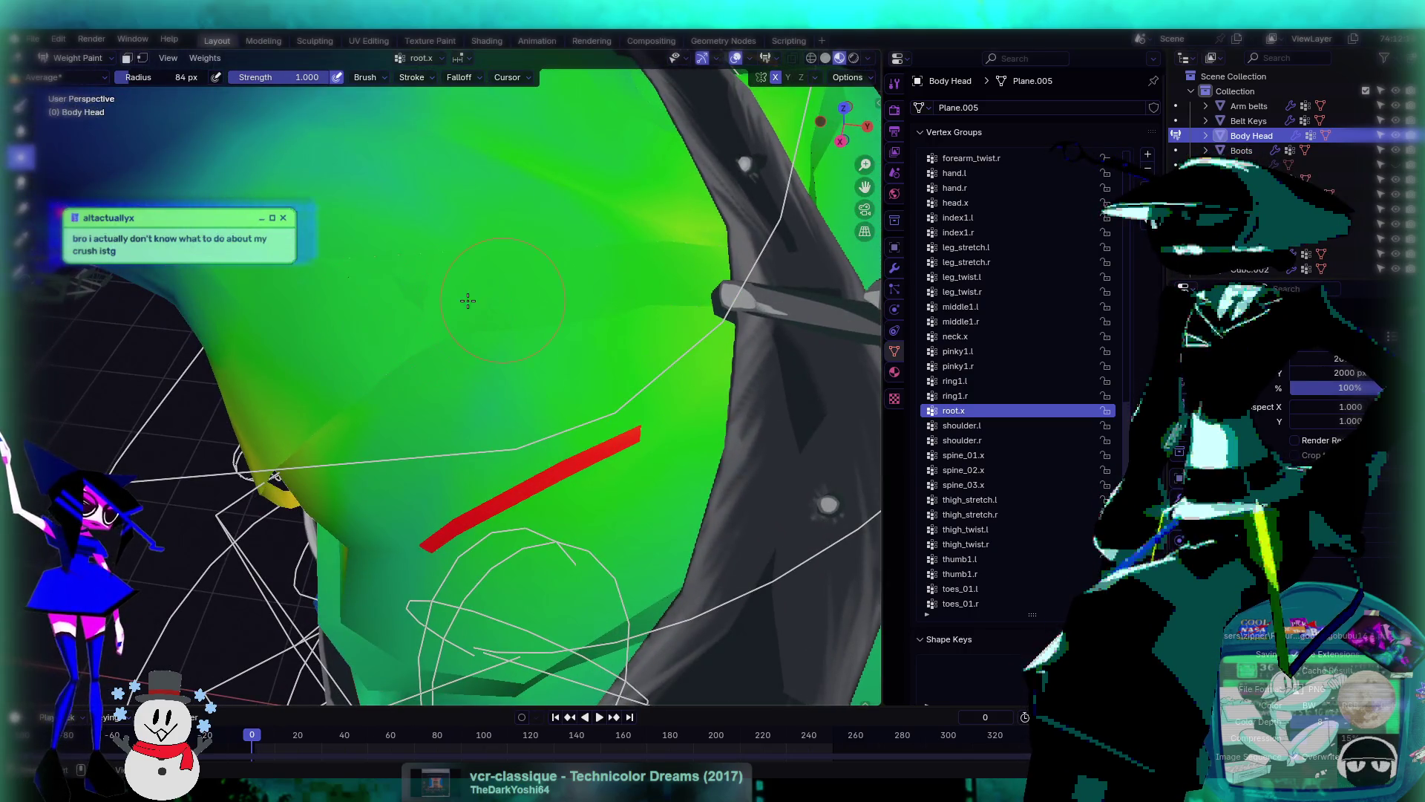
{"action": "left_click", "coordinate": [1031, 470]}
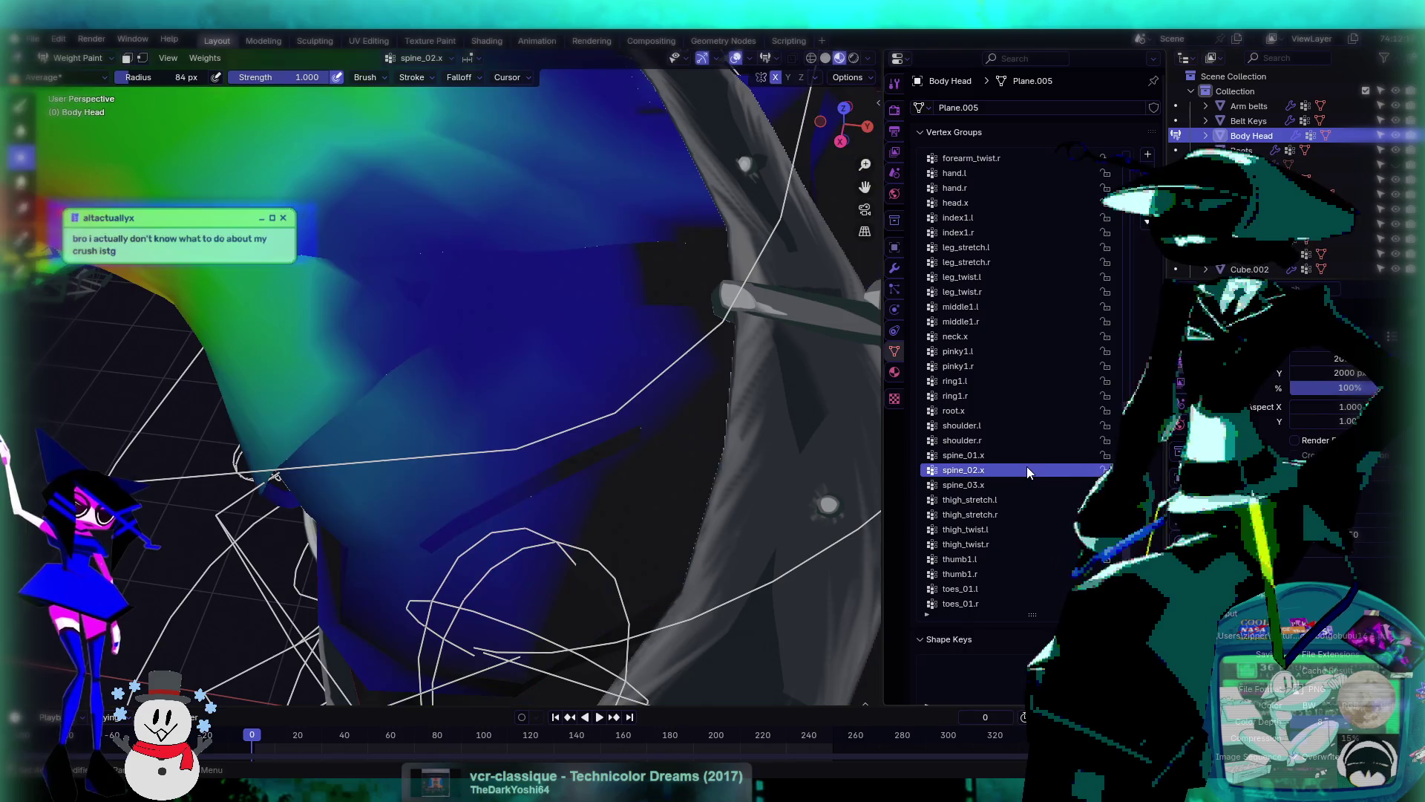
{"action": "left_click", "coordinate": [1027, 455]}
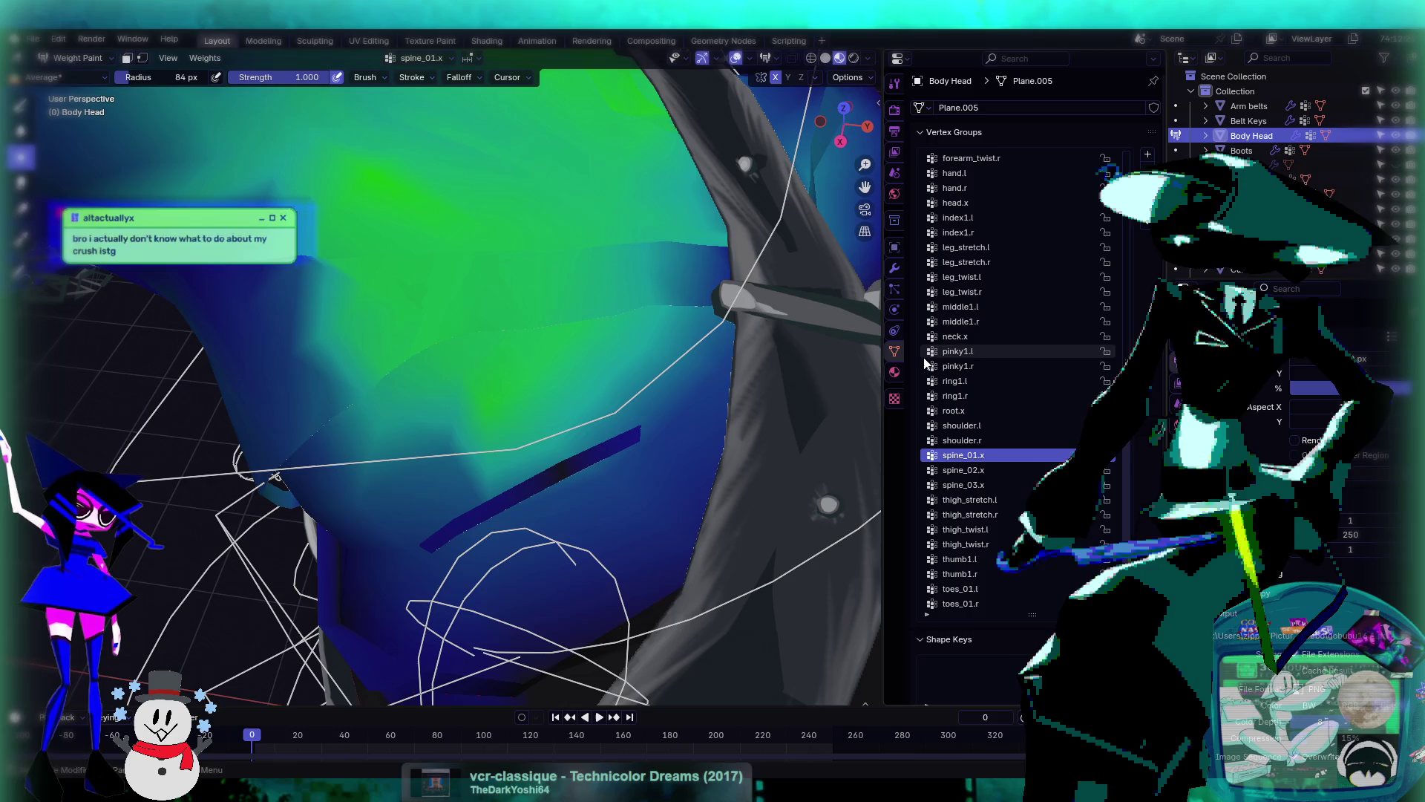
{"action": "left_click", "coordinate": [1017, 469]}
- Step through thigh_twist.l, toes_01.r, thigh_stretch.r, root.x and middle1.l weights
{"action": "key", "text": "Down"}
{"action": "key", "text": "Down"}
{"action": "key", "text": "Down"}
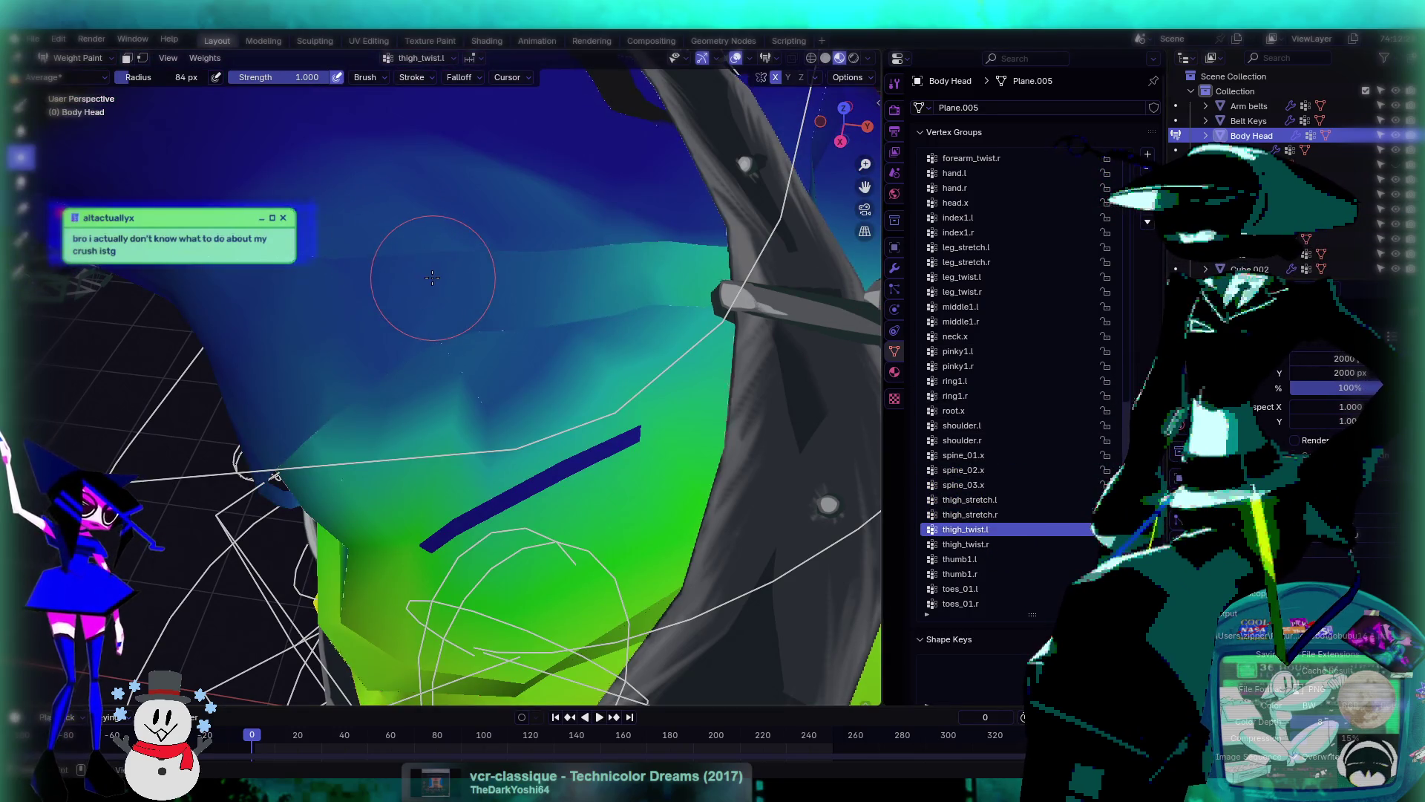
{"action": "mouse_move", "coordinate": [665, 218]}
{"action": "middle_mouse_down"}
{"action": "mouse_move", "coordinate": [732, 227]}
{"action": "mouse_move", "coordinate": [658, 270]}
{"action": "middle_mouse_up"}
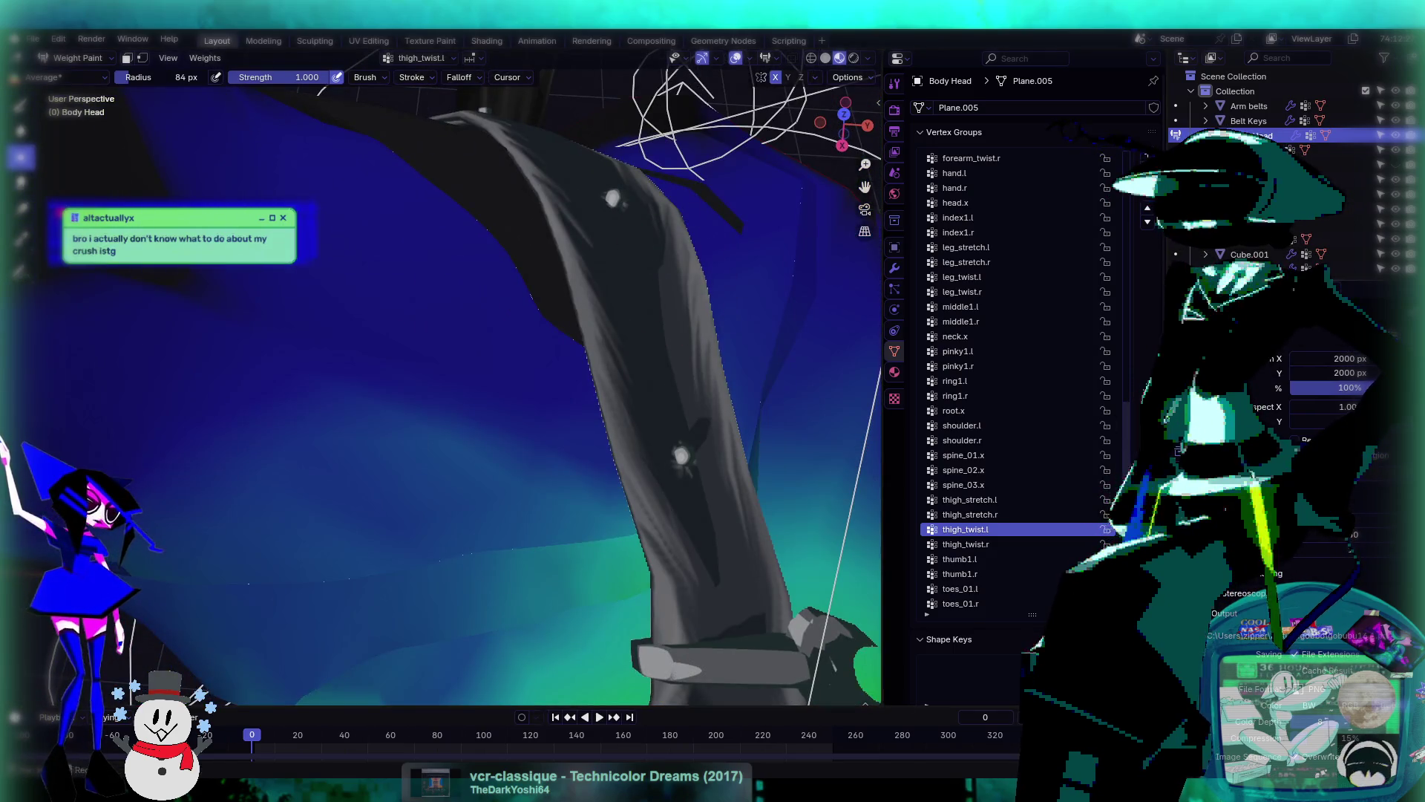
{"action": "key", "text": "Down"}
{"action": "key", "text": "Down"}
{"action": "key", "text": "Down"}
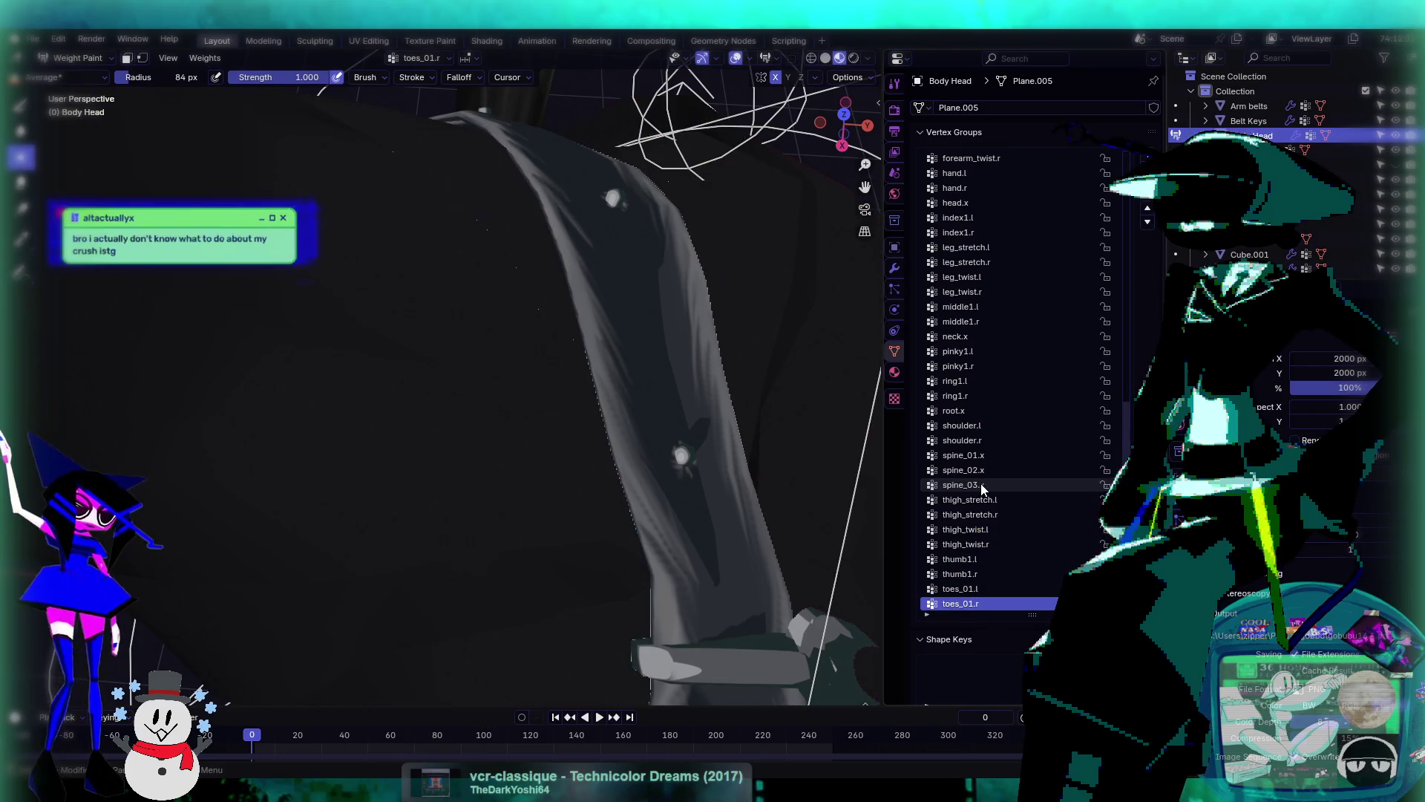
{"action": "key", "text": "Up"}
{"action": "key", "text": "Up"}
{"action": "key", "text": "Up"}
{"action": "key", "text": "Up"}
{"action": "key", "text": "Up"}
{"action": "key", "text": "Up"}
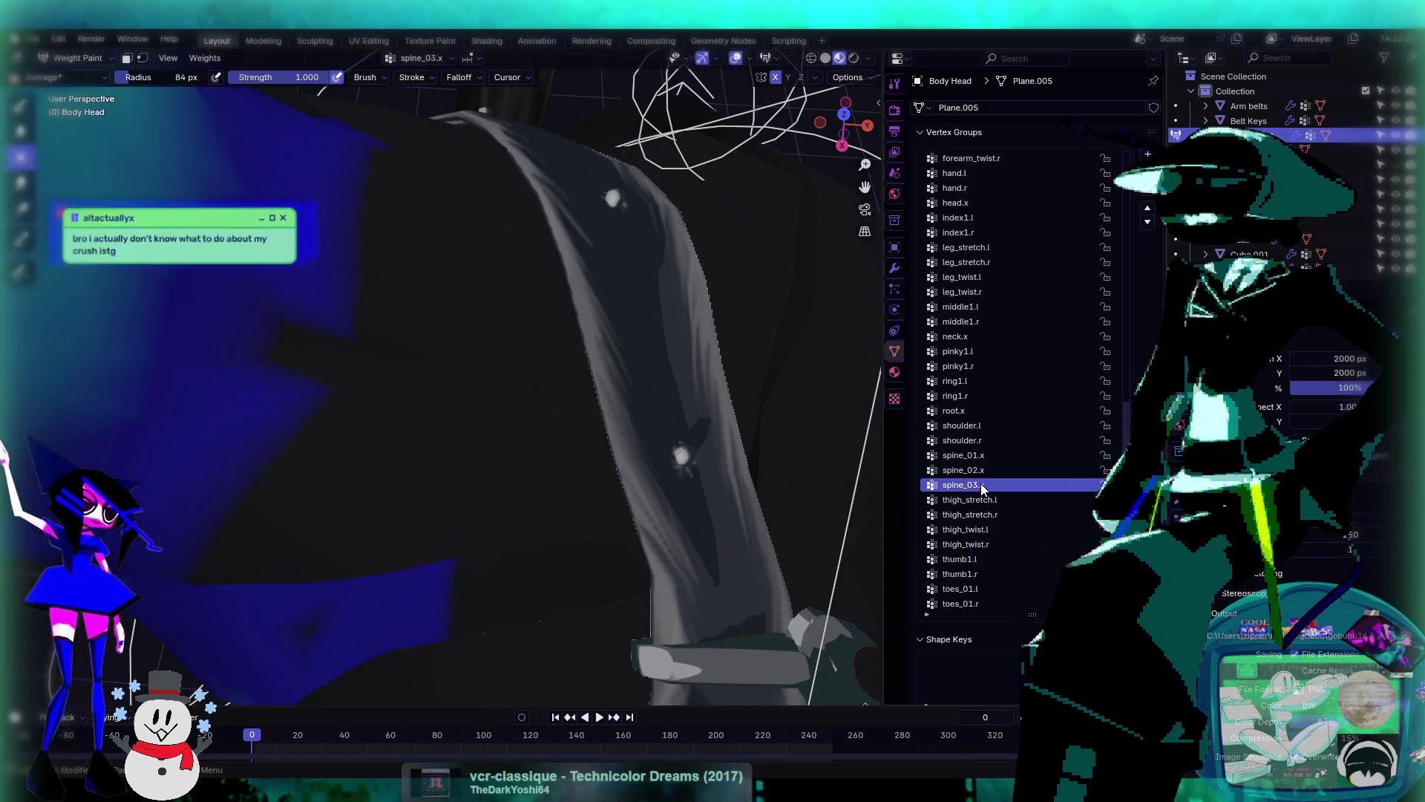
{"action": "middle_click_drag", "start_coordinate": [594, 334], "coordinate": [438, 260]}
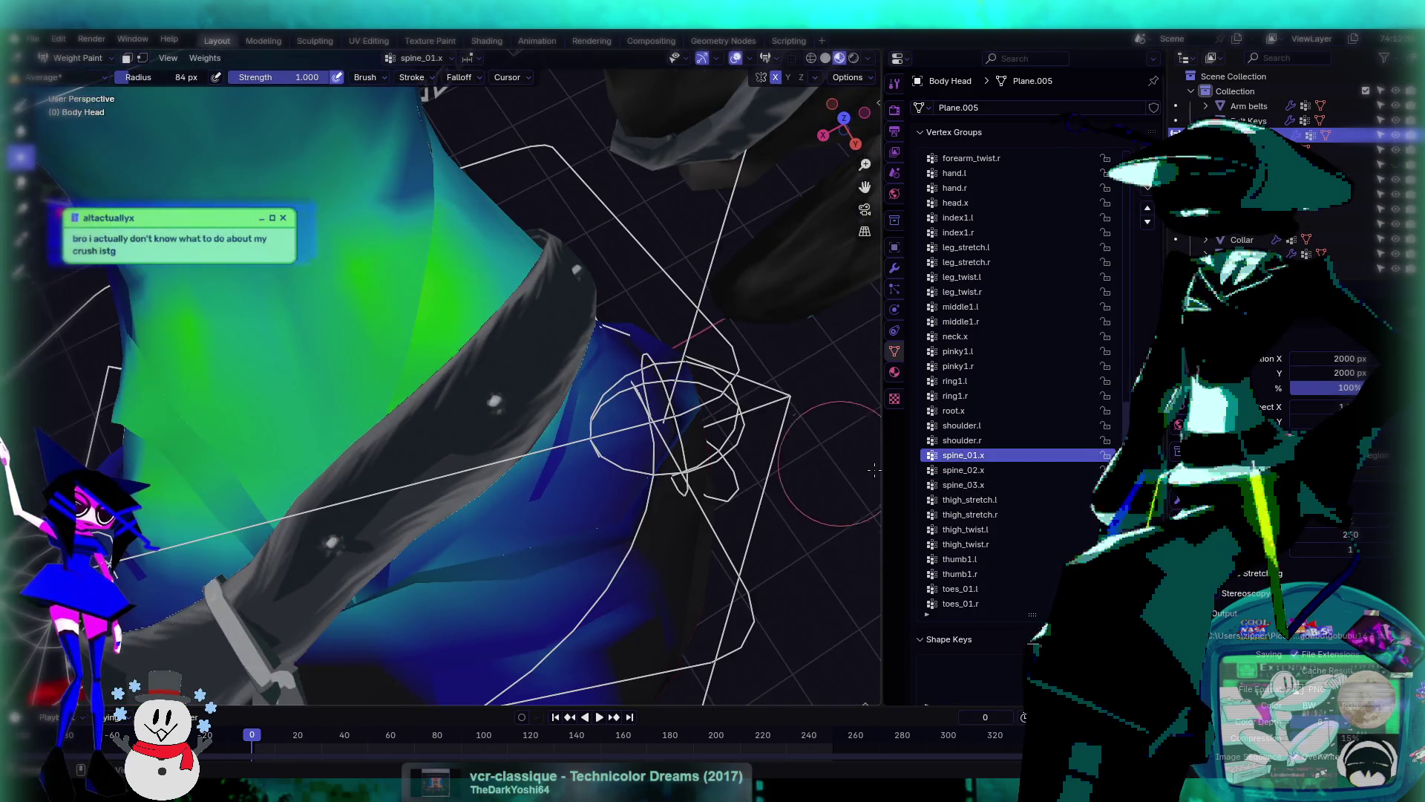
{"action": "key", "text": "Up"}
{"action": "key", "text": "Up"}
{"action": "key", "text": "Up"}
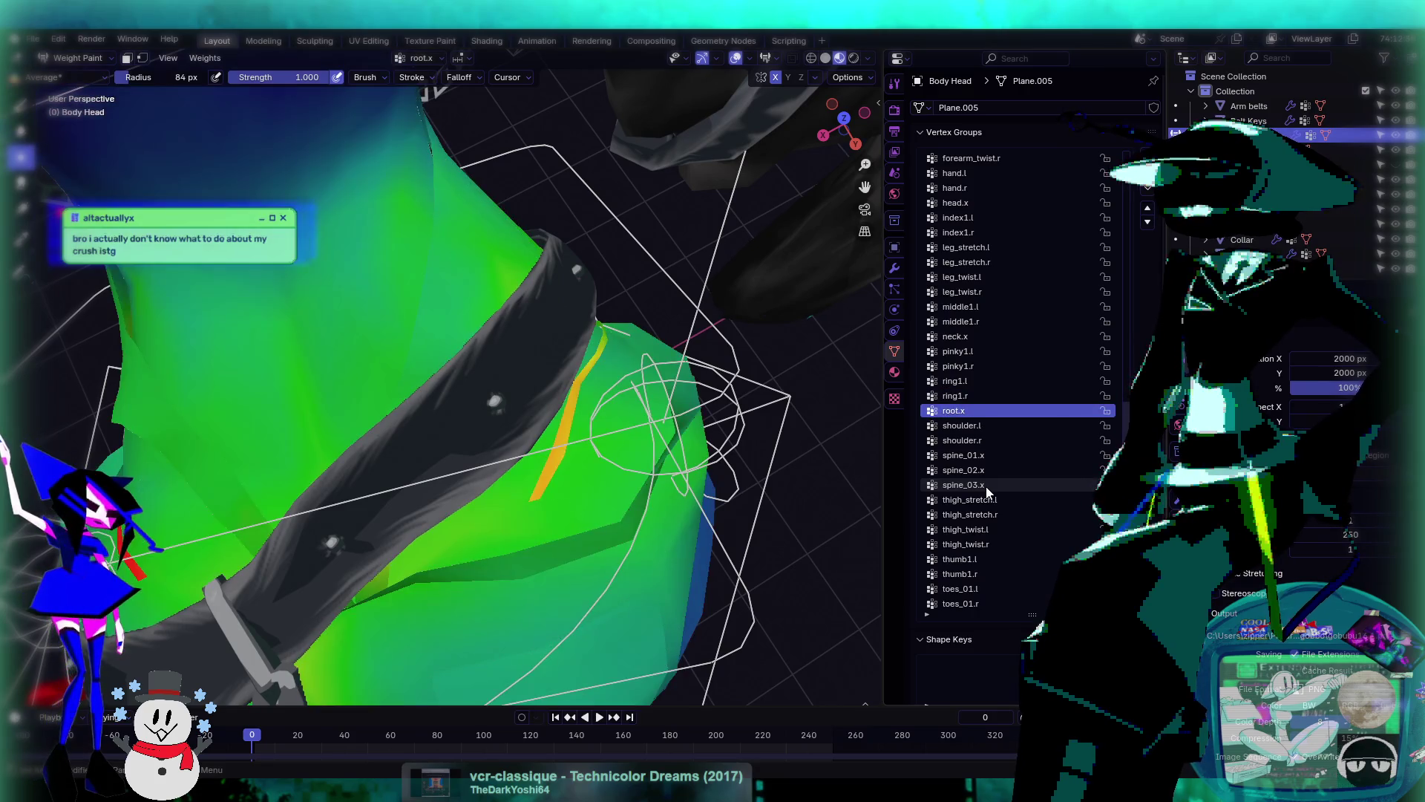
{"action": "middle_click_drag", "start_coordinate": [505, 286], "coordinate": [430, 245]}
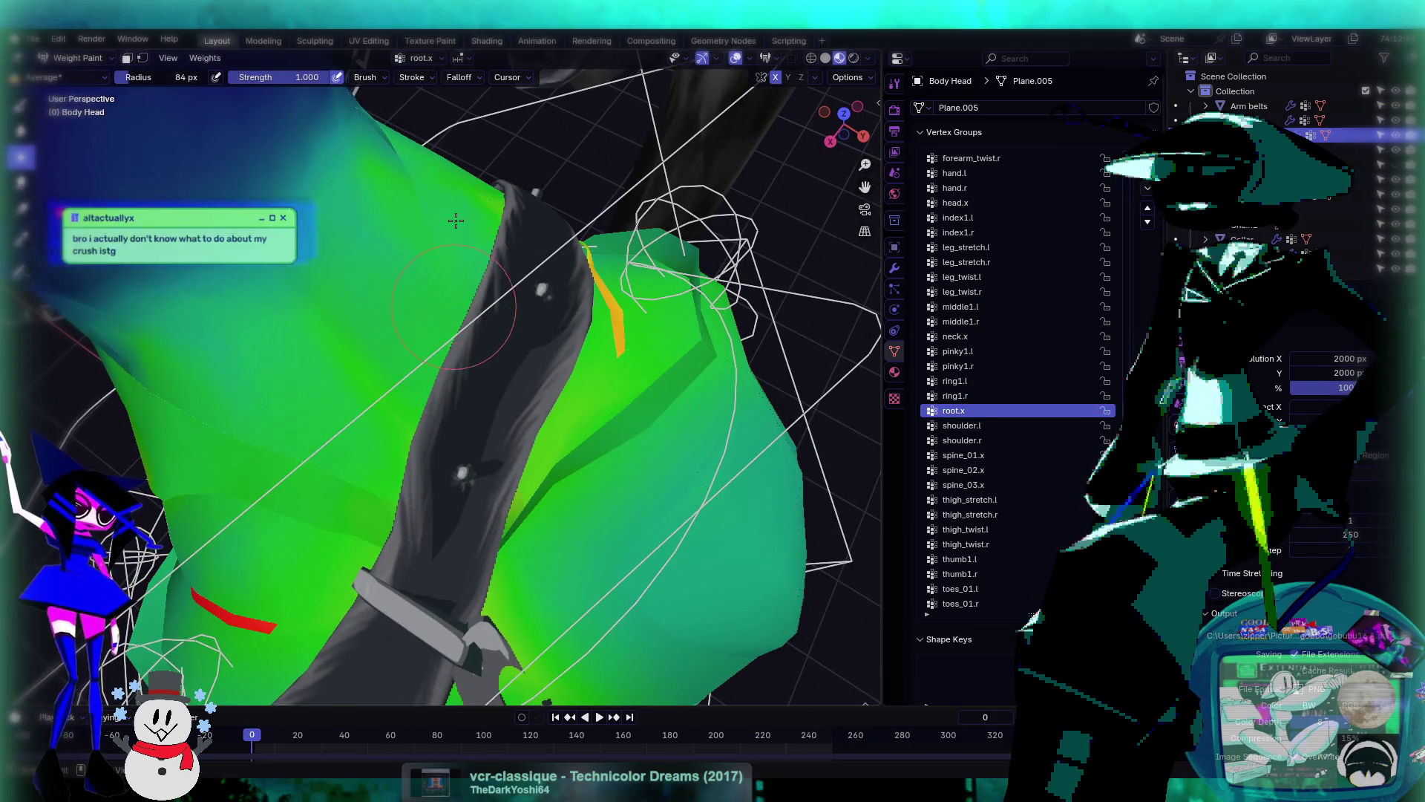
{"action": "key", "text": "Up"}
{"action": "key", "text": "Up"}
{"action": "key", "text": "Up"}
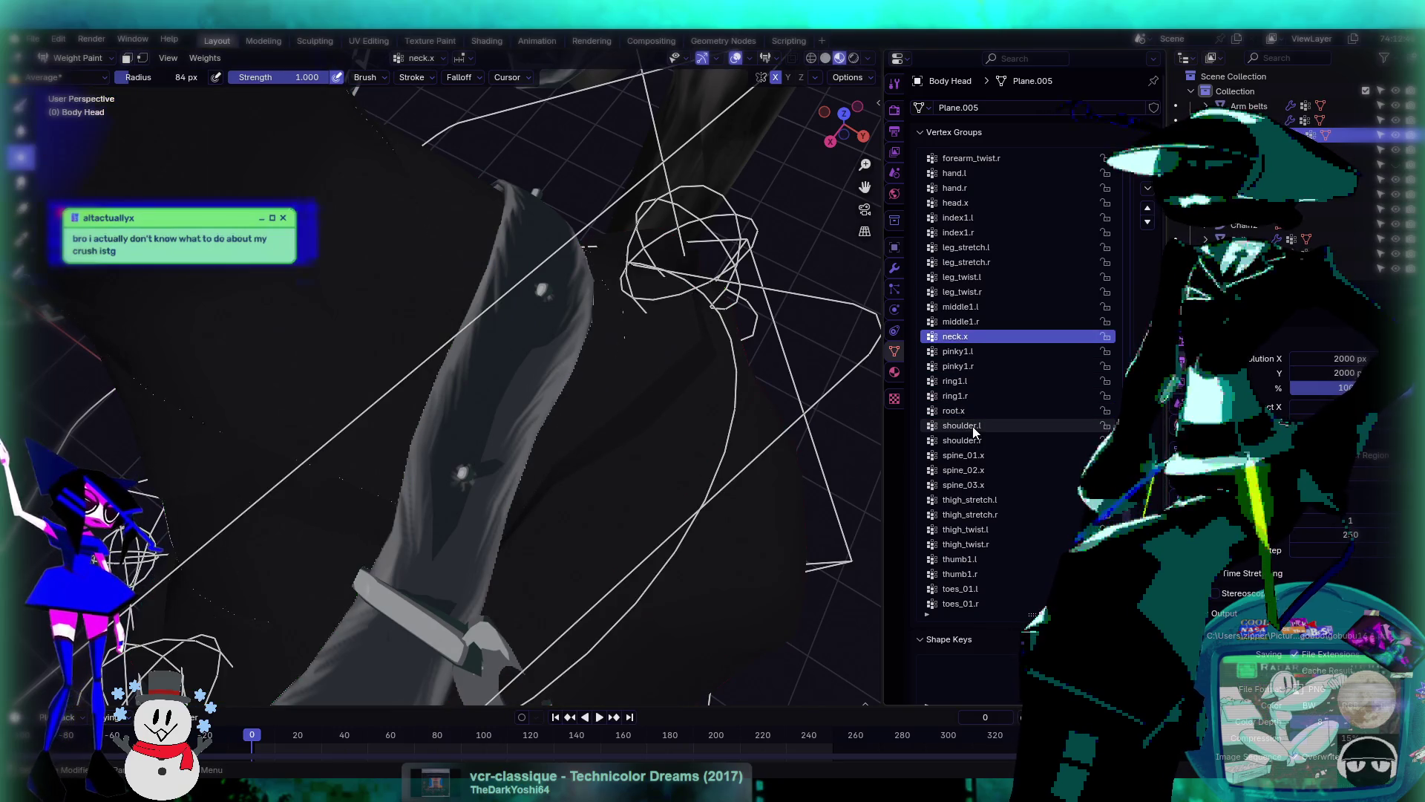
- Step through c_middle2.l, arm_stretch.l, forearm_twist.l, root.x and shoulder.l weights
{"action": "key", "text": "Up"}
{"action": "key", "text": "Up"}
{"action": "key", "text": "Up"}
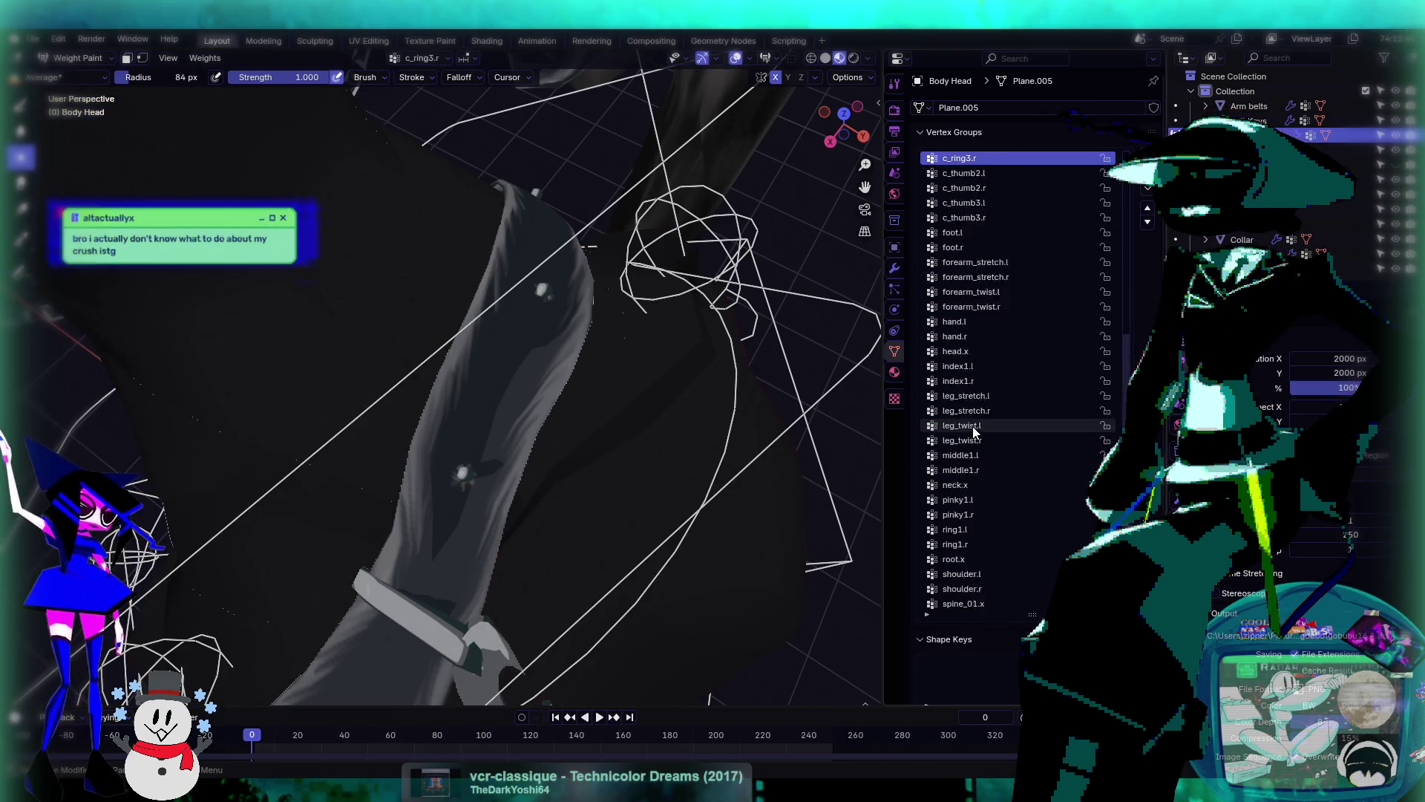
{"action": "key", "text": "Up"}
{"action": "key", "text": "Up"}
{"action": "key", "text": "Up"}
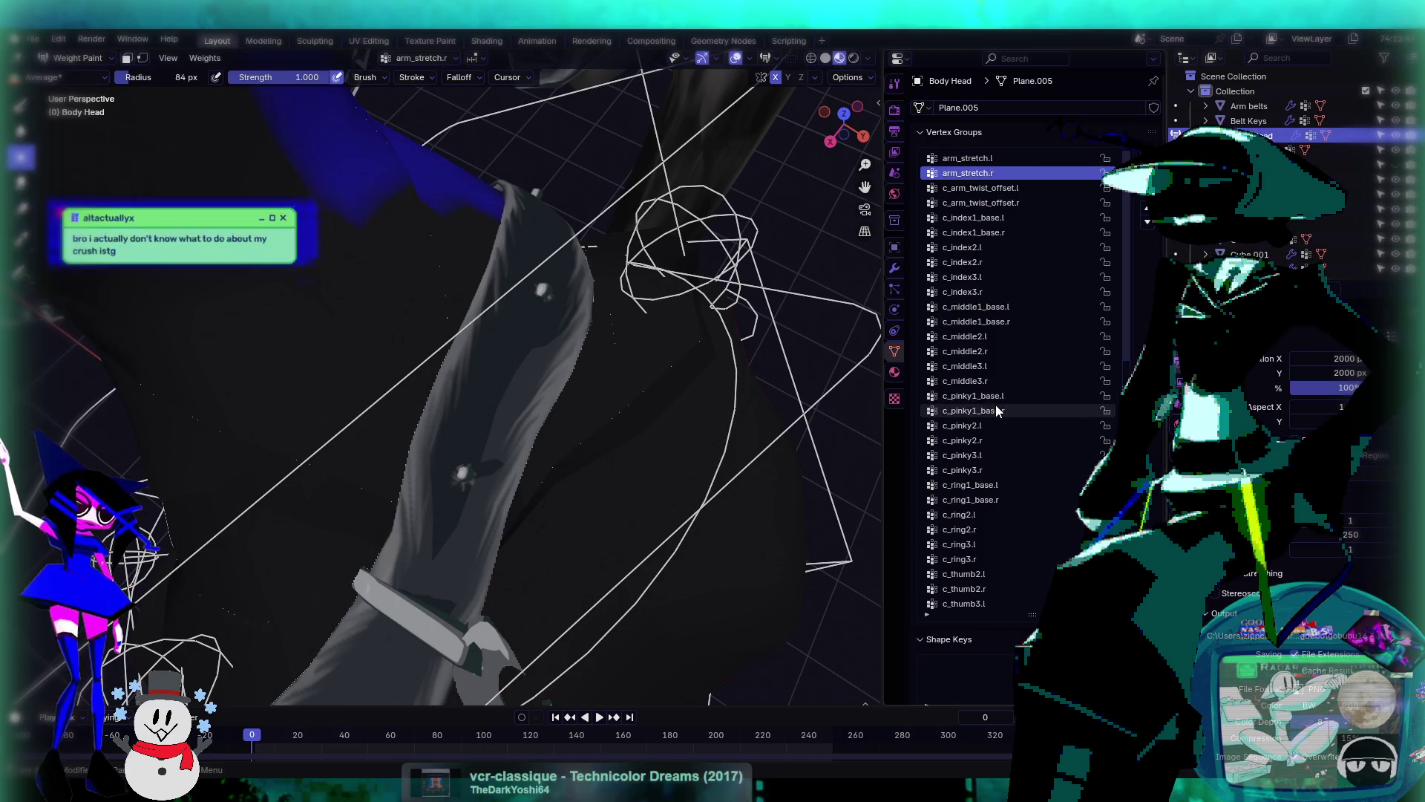
{"action": "key", "text": "Down"}
{"action": "key", "text": "Down"}
{"action": "key", "text": "Down"}
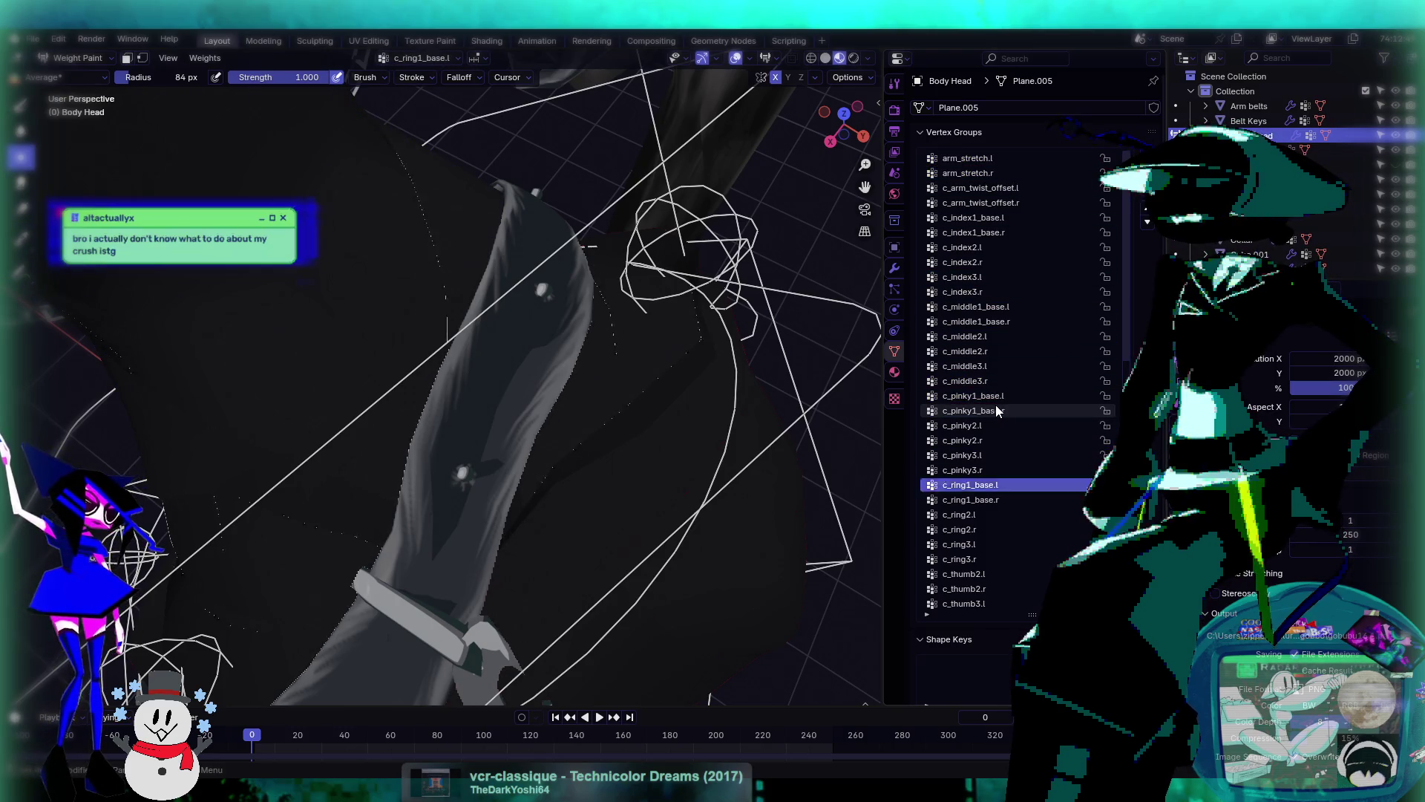
{"action": "key", "text": "Down"}
{"action": "key", "text": "Down"}
{"action": "key", "text": "Down"}
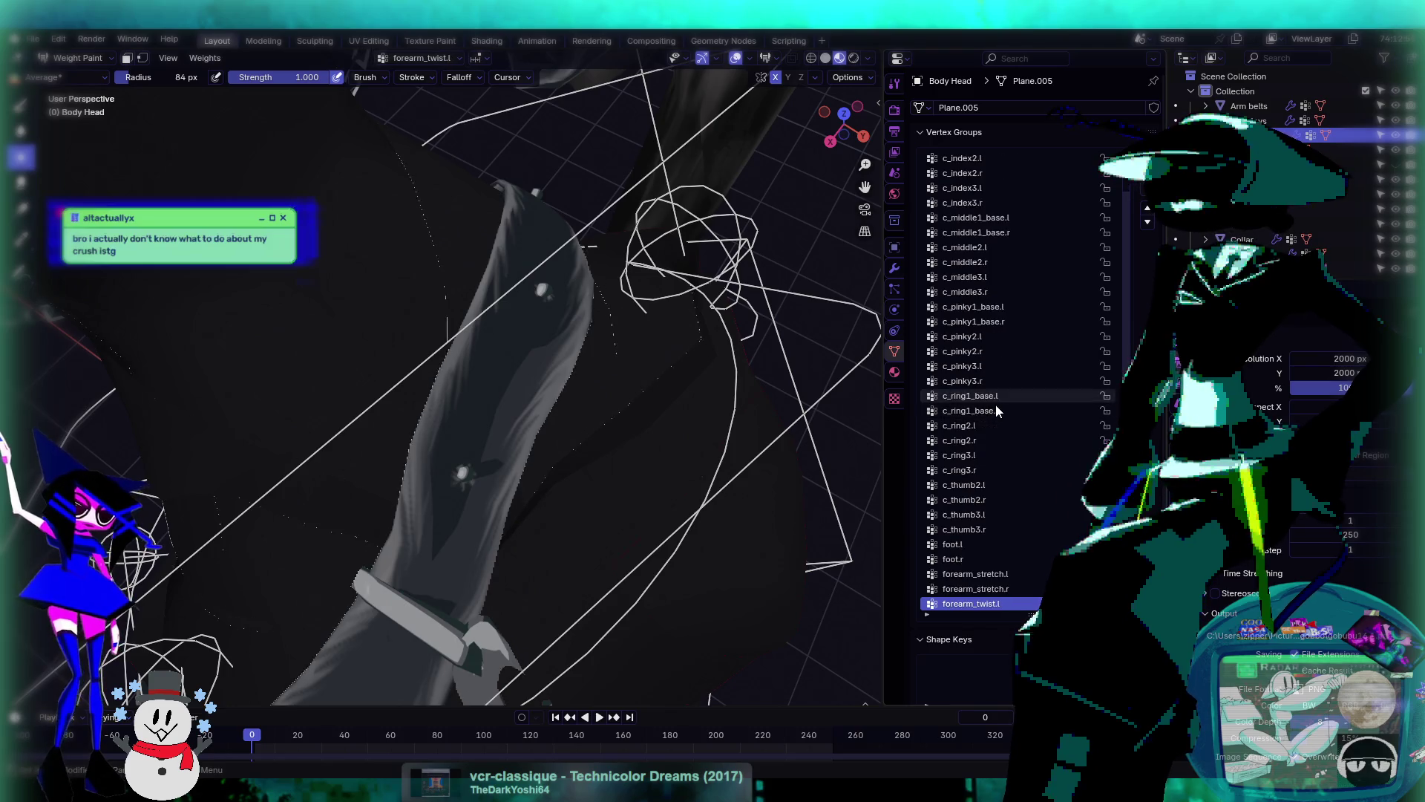
{"action": "key", "text": "Down"}
{"action": "key", "text": "Down"}
{"action": "key", "text": "Down"}
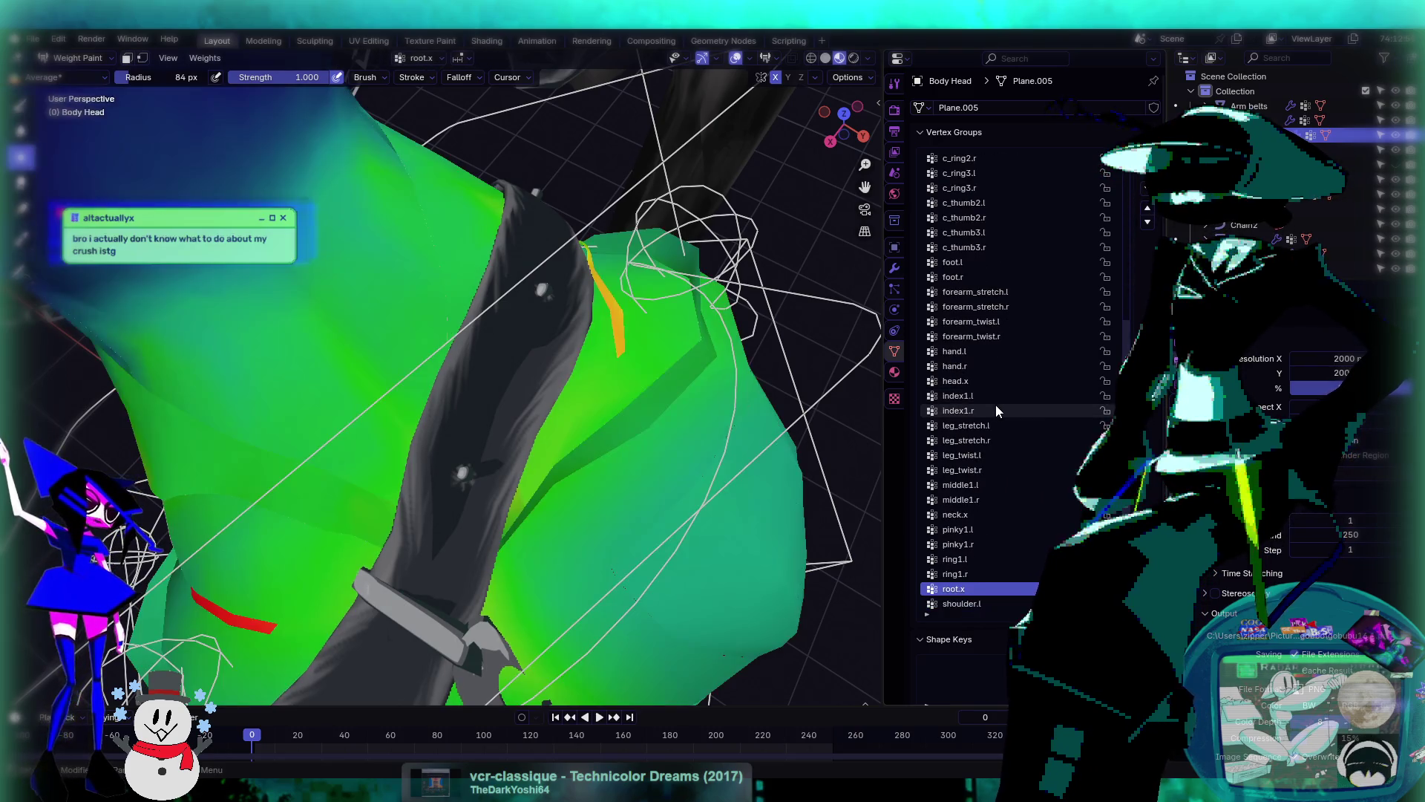
{"action": "middle_click_drag", "start_coordinate": [817, 416], "coordinate": [520, 460]}
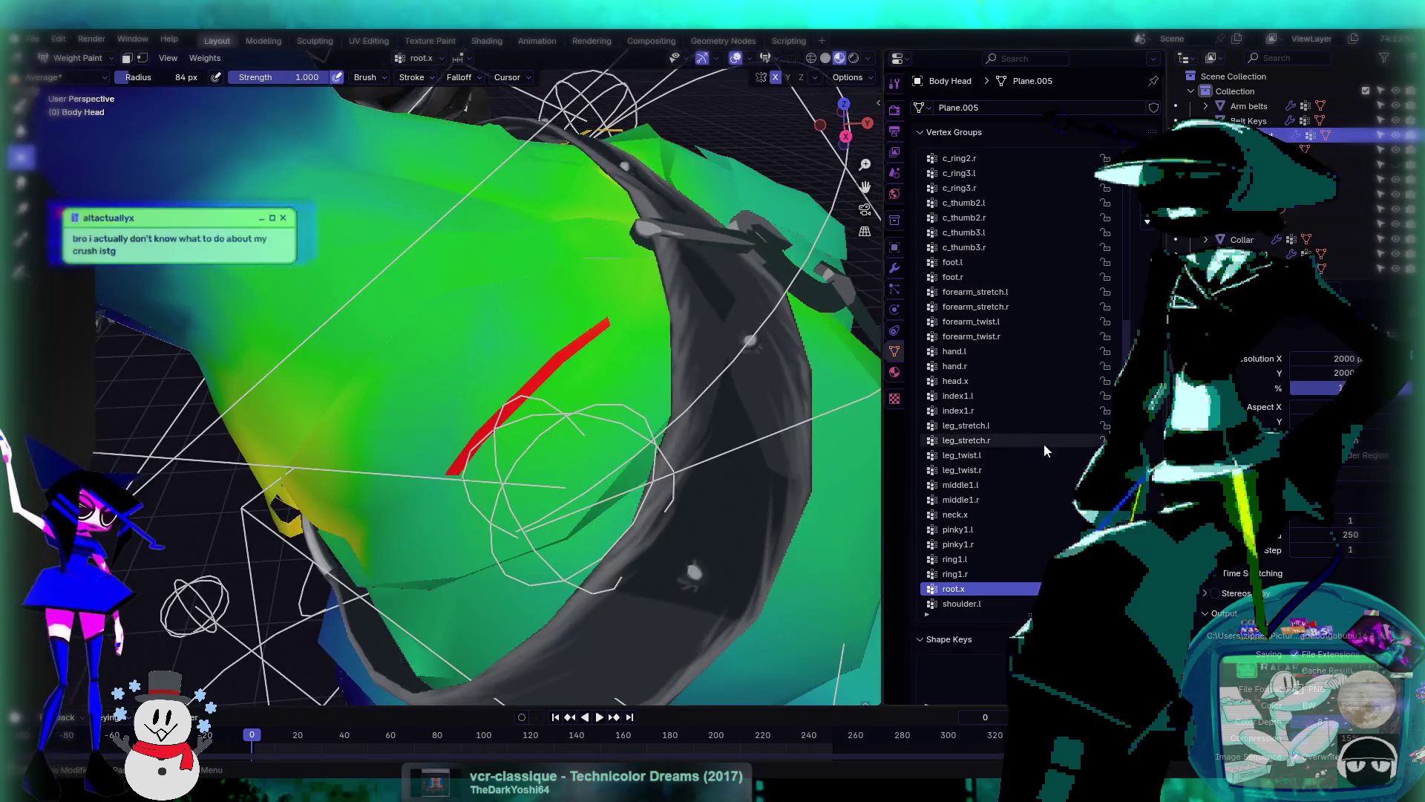
{"action": "key", "text": "Down"}
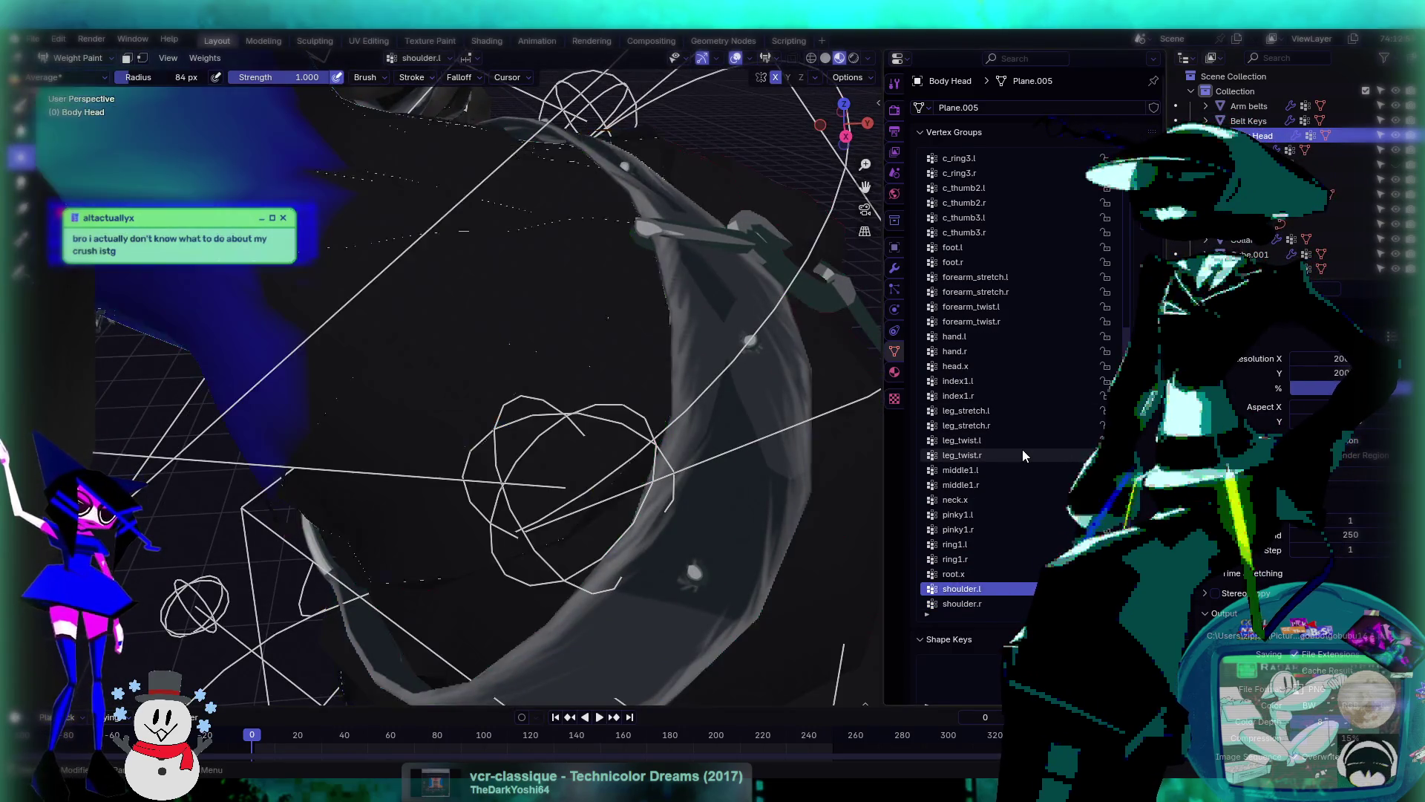
{"action": "key", "text": "Up"}
{"action": "middle_click_drag", "start_coordinate": [631, 349], "coordinate": [430, 347]}
- Review shoulder.r, spine_01.x and thigh_stretch.r weights, making spine_01.x the active group
{"action": "key", "text": "Down"}
{"action": "key", "text": "Down"}
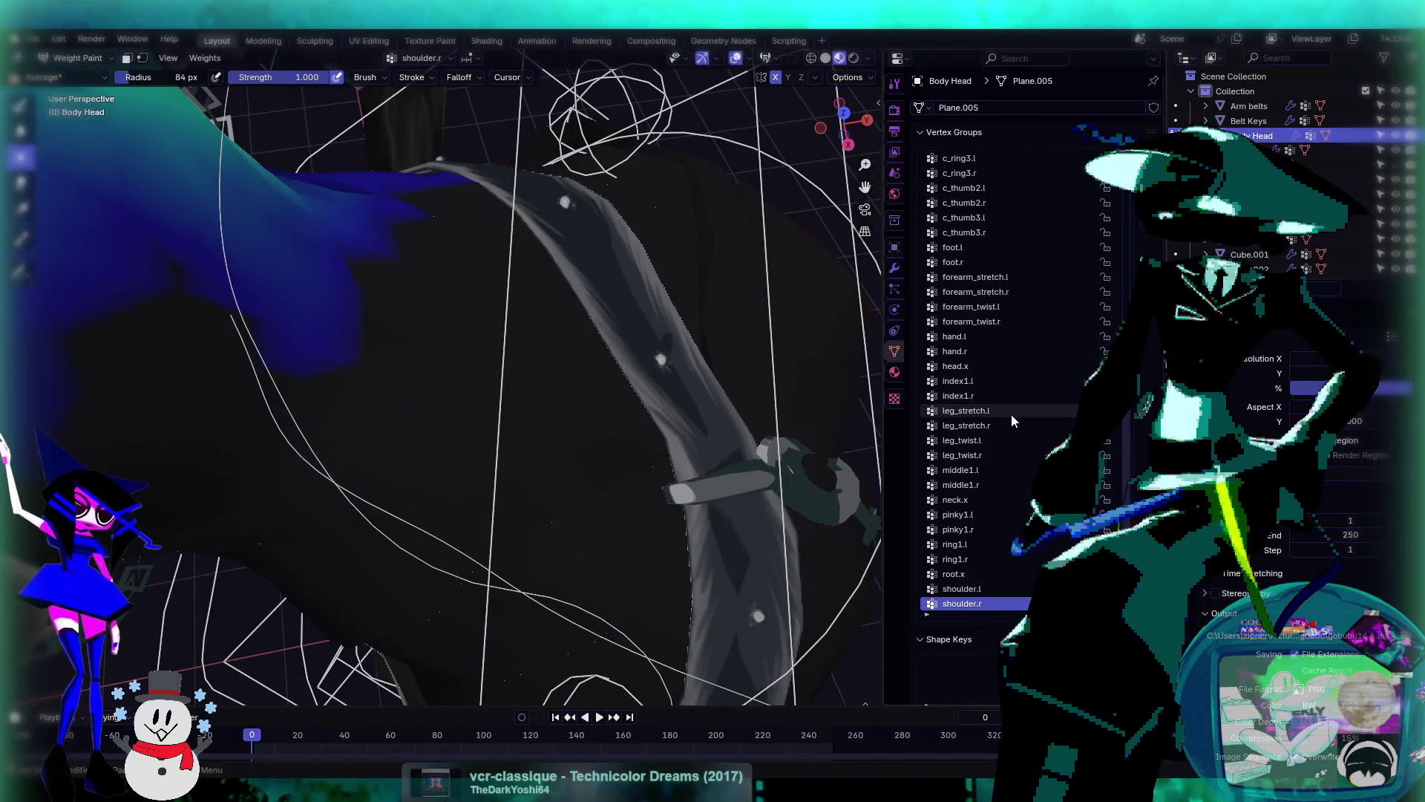
{"action": "key", "text": "Down"}
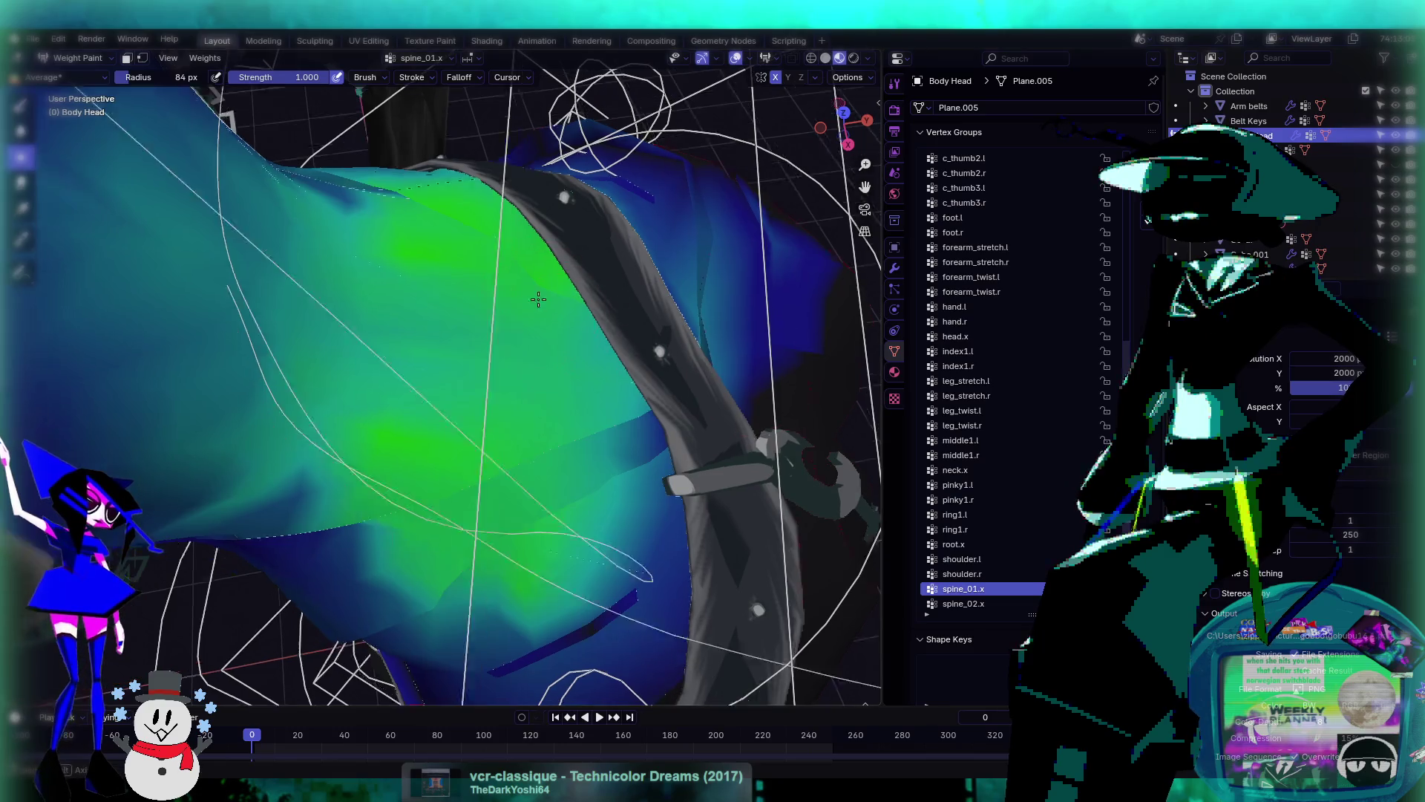
{"action": "middle_click_drag", "start_coordinate": [539, 299], "coordinate": [440, 199]}
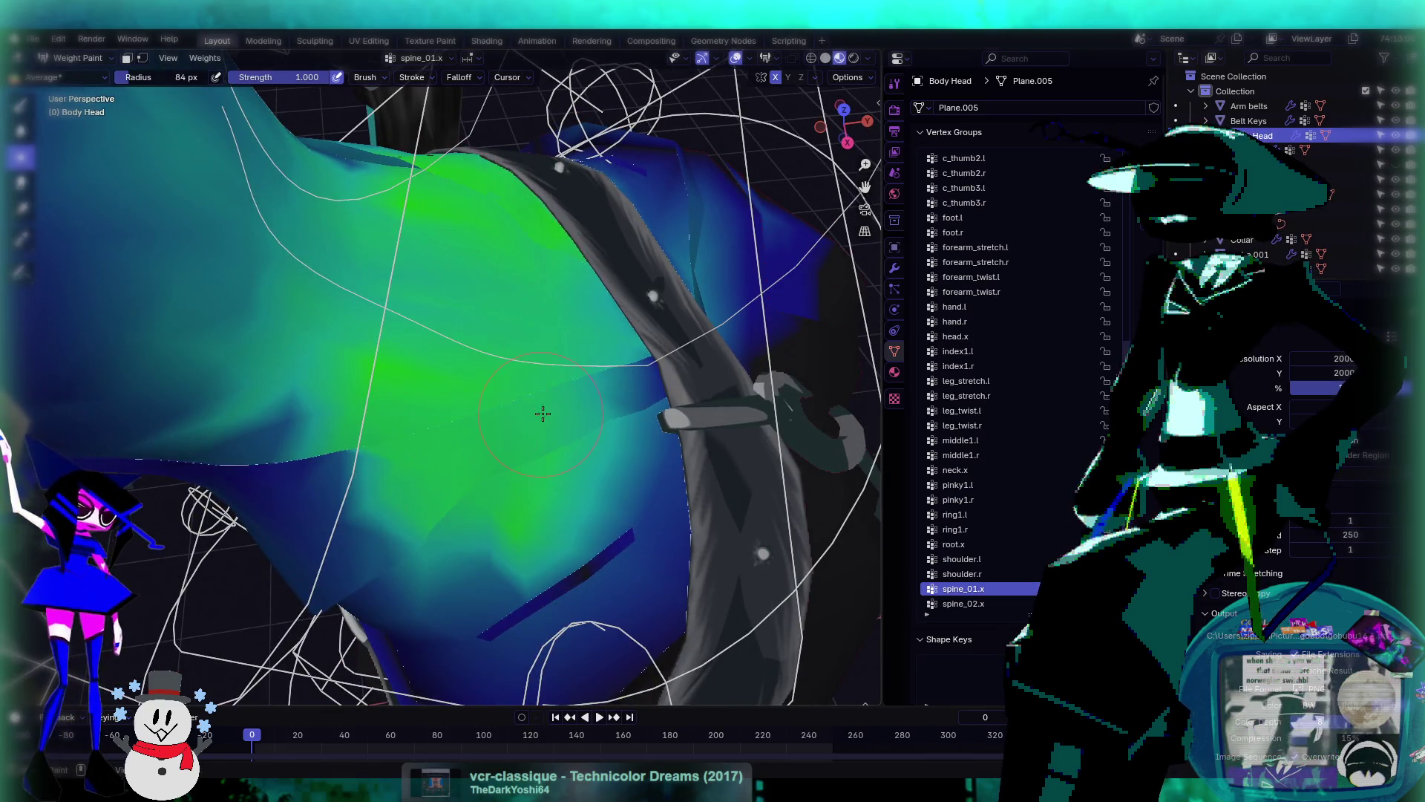
{"action": "key", "text": "Down"}
{"action": "key", "text": "Down"}
{"action": "key", "text": "Down"}
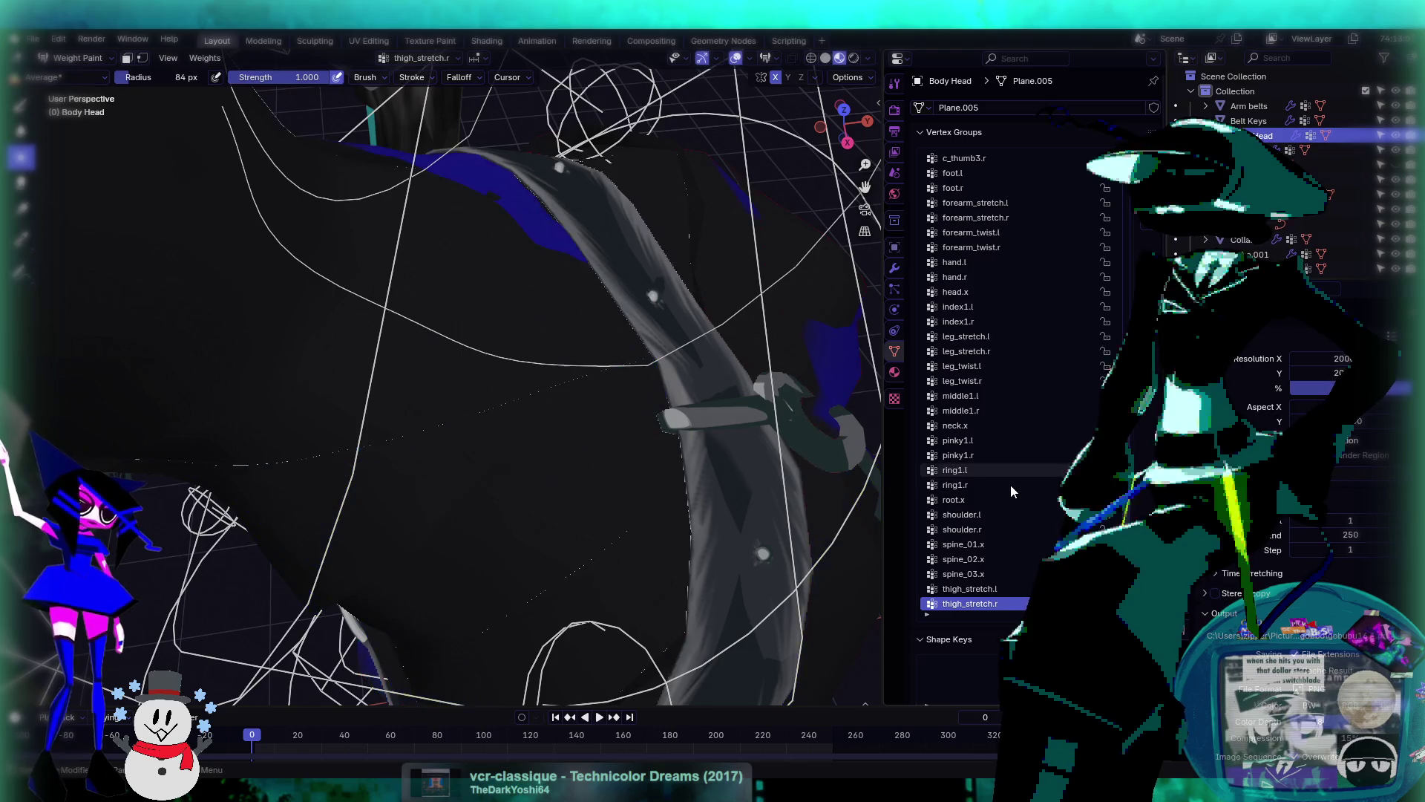
{"action": "key", "text": "Down"}
{"action": "key", "text": "Up"}
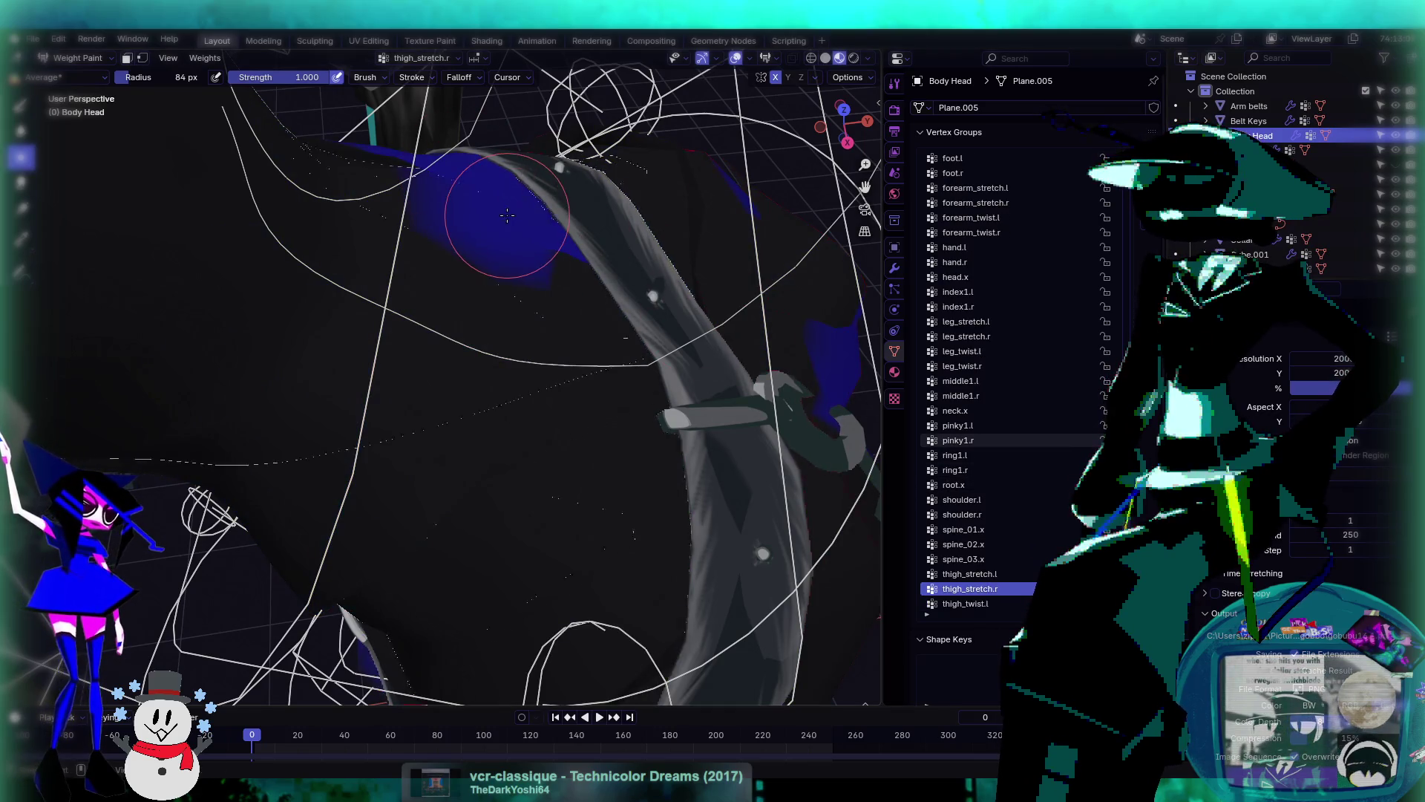
{"action": "scroll", "coordinate": [545, 240], "scroll_direction": "up", "scroll_amount": 4}
{"action": "mouse_move", "coordinate": [520, 275]}
{"action": "middle_mouse_down"}
{"action": "mouse_move", "coordinate": [573, 319]}
{"action": "mouse_move", "coordinate": [587, 357]}
{"action": "mouse_move", "coordinate": [558, 360]}
{"action": "middle_mouse_up"}
{"action": "left_click", "coordinate": [626, 419], "text": "ctrl"}
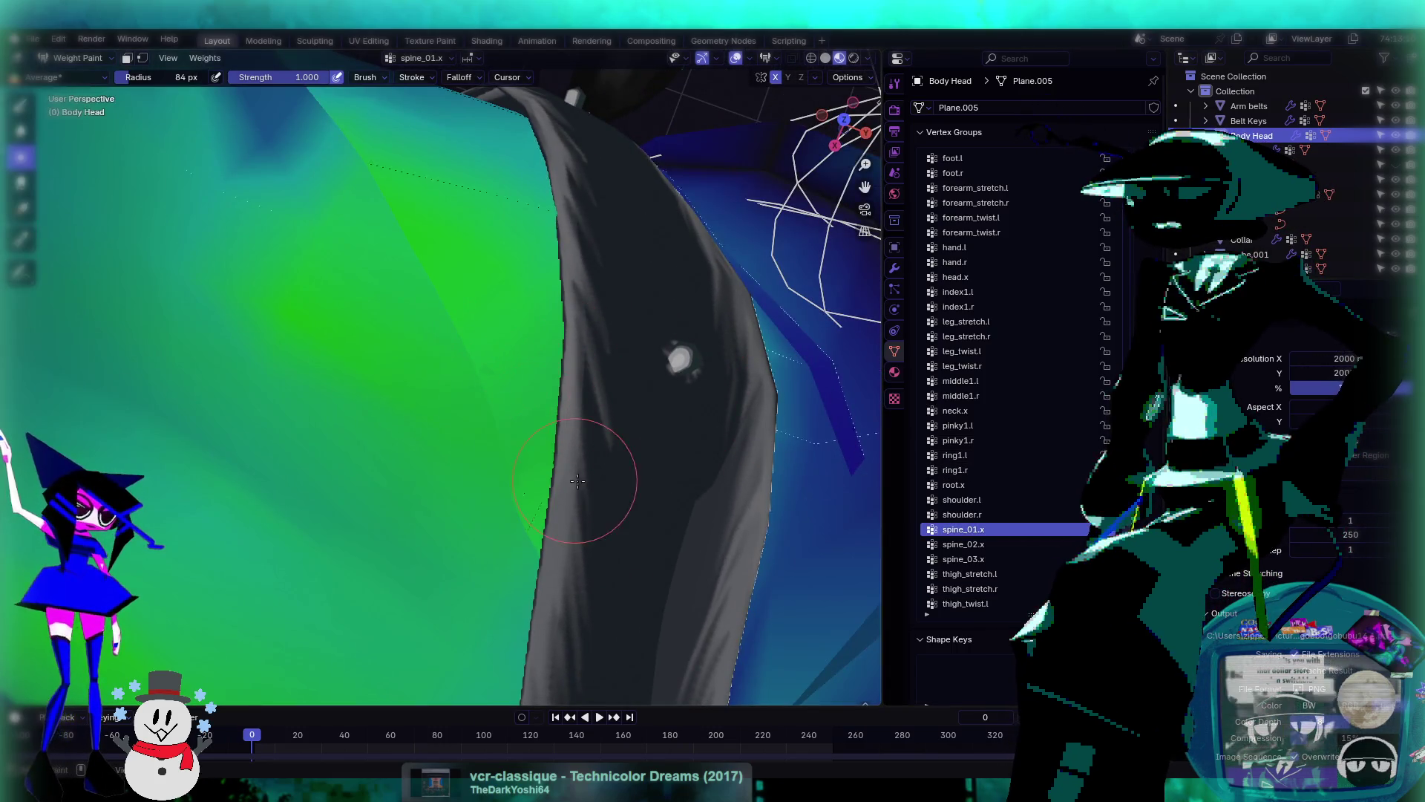
- Look over the hip and thigh weights, then switch Body Head back to Object Mode
{"action": "scroll", "coordinate": [578, 481], "scroll_direction": "down", "scroll_amount": 3}
{"action": "scroll", "coordinate": [502, 384], "scroll_direction": "up", "scroll_amount": 5}
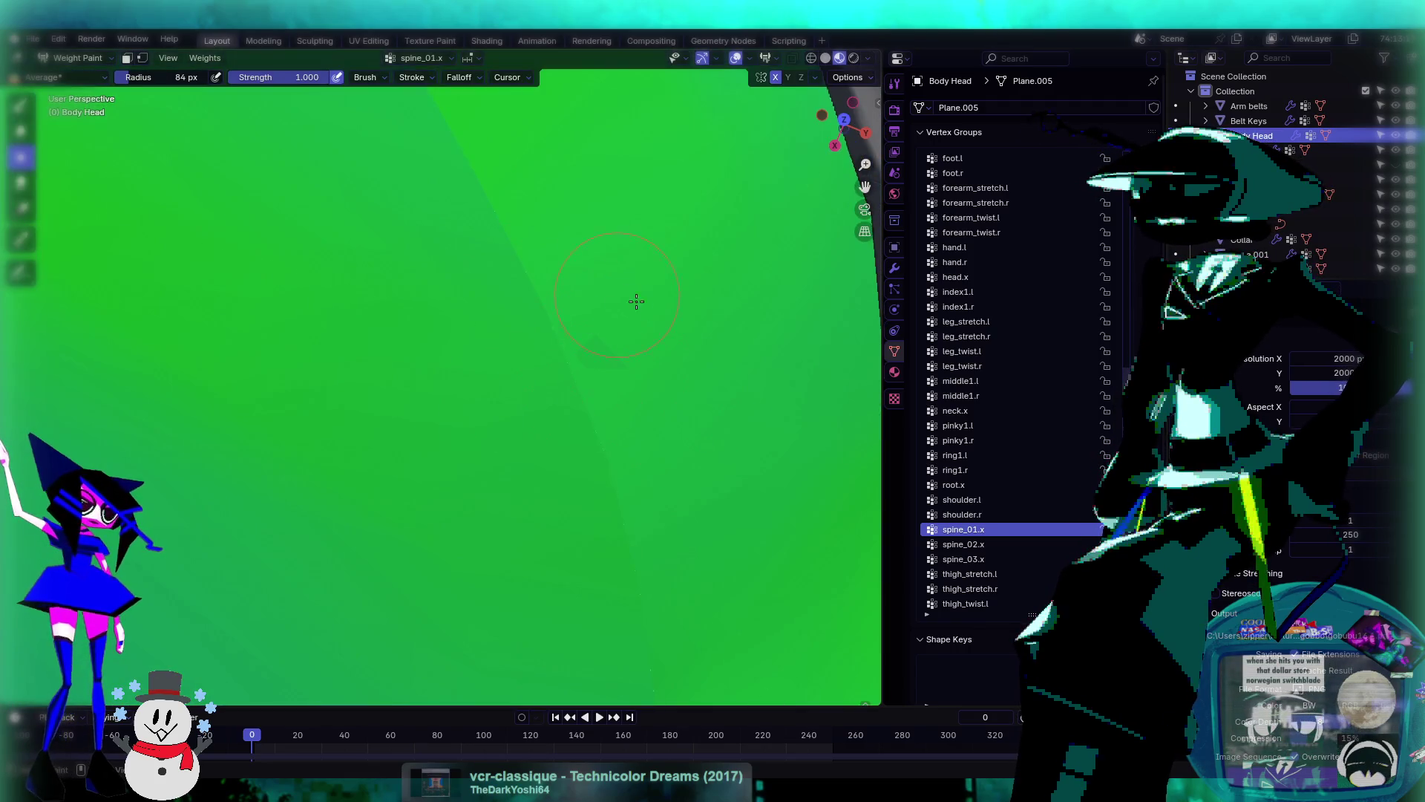
{"action": "scroll", "coordinate": [990, 525], "scroll_direction": "down", "scroll_amount": 5, "text": "ctrl"}
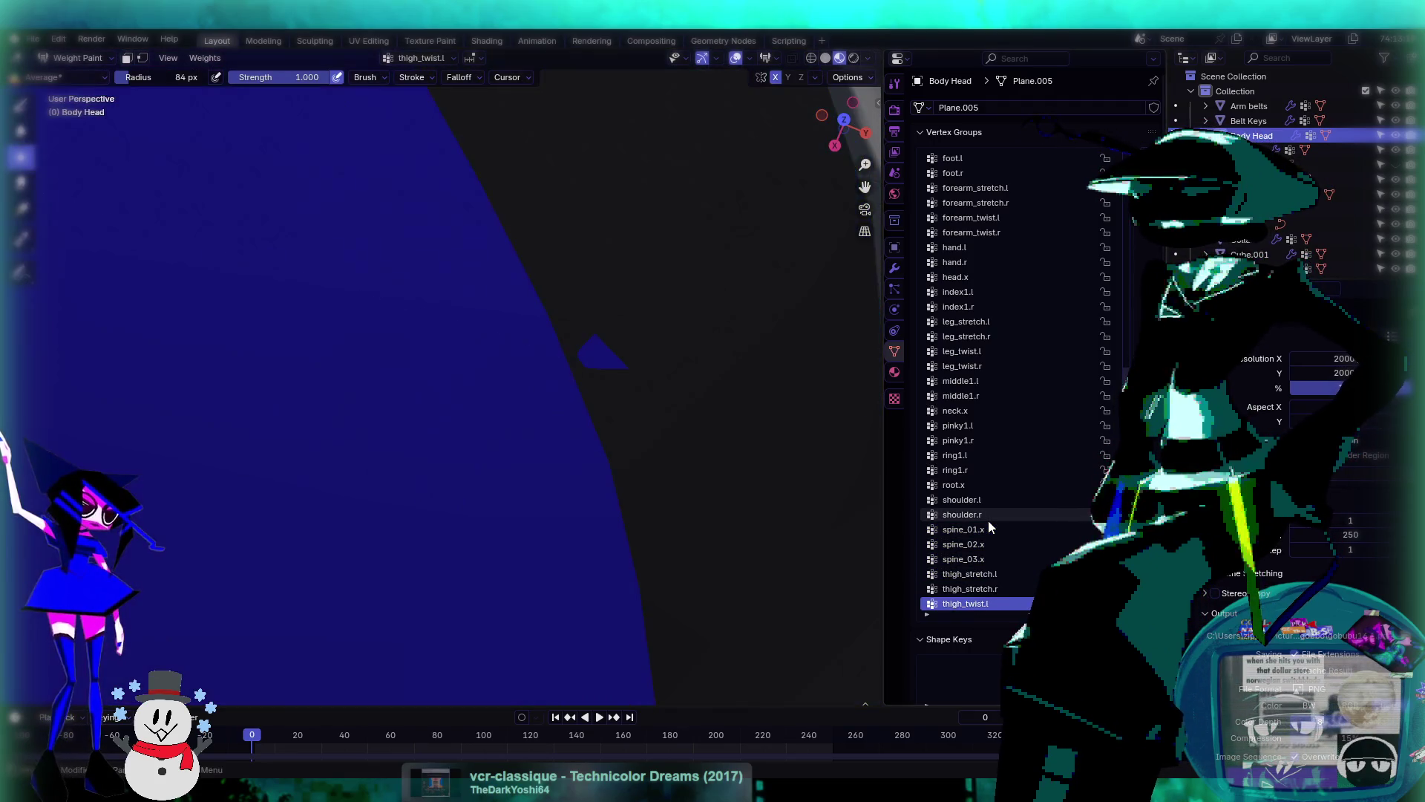
{"action": "scroll", "coordinate": [989, 523], "scroll_direction": "down", "scroll_amount": 2, "text": "ctrl"}
{"action": "scroll", "coordinate": [989, 523], "scroll_direction": "up", "scroll_amount": 1, "text": "ctrl"}
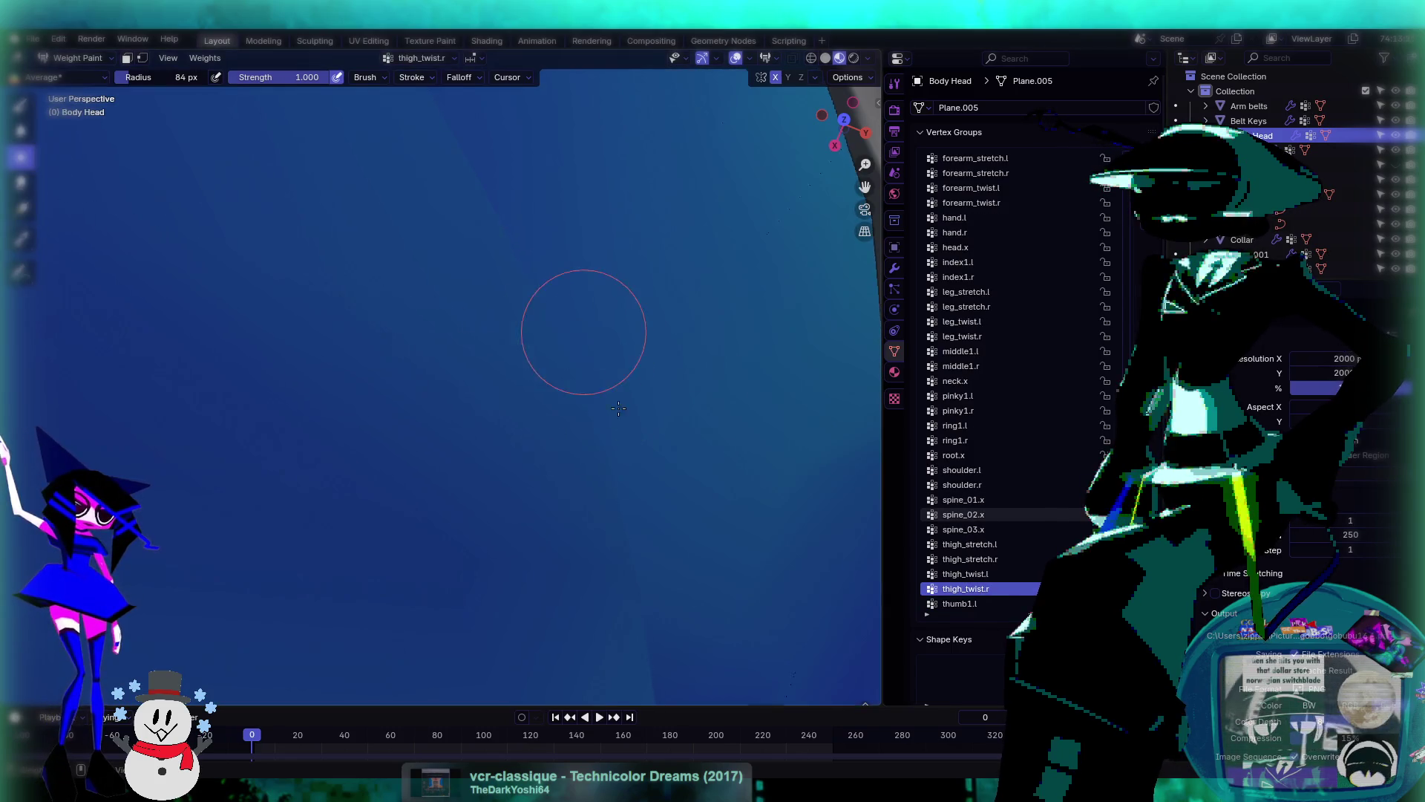
{"action": "scroll", "coordinate": [660, 428], "scroll_direction": "down", "scroll_amount": 5}
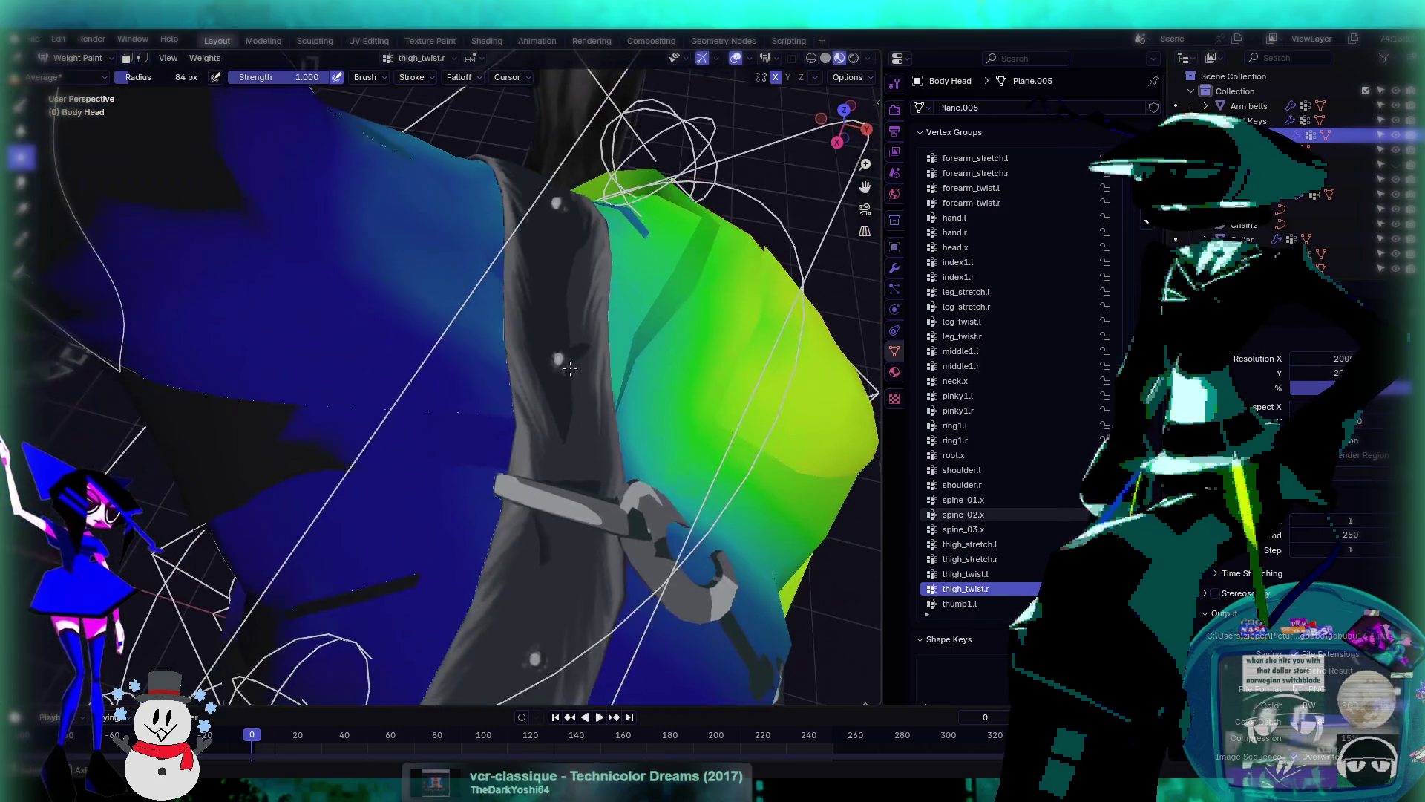
{"action": "middle_click_drag", "start_coordinate": [570, 368], "coordinate": [281, 206]}
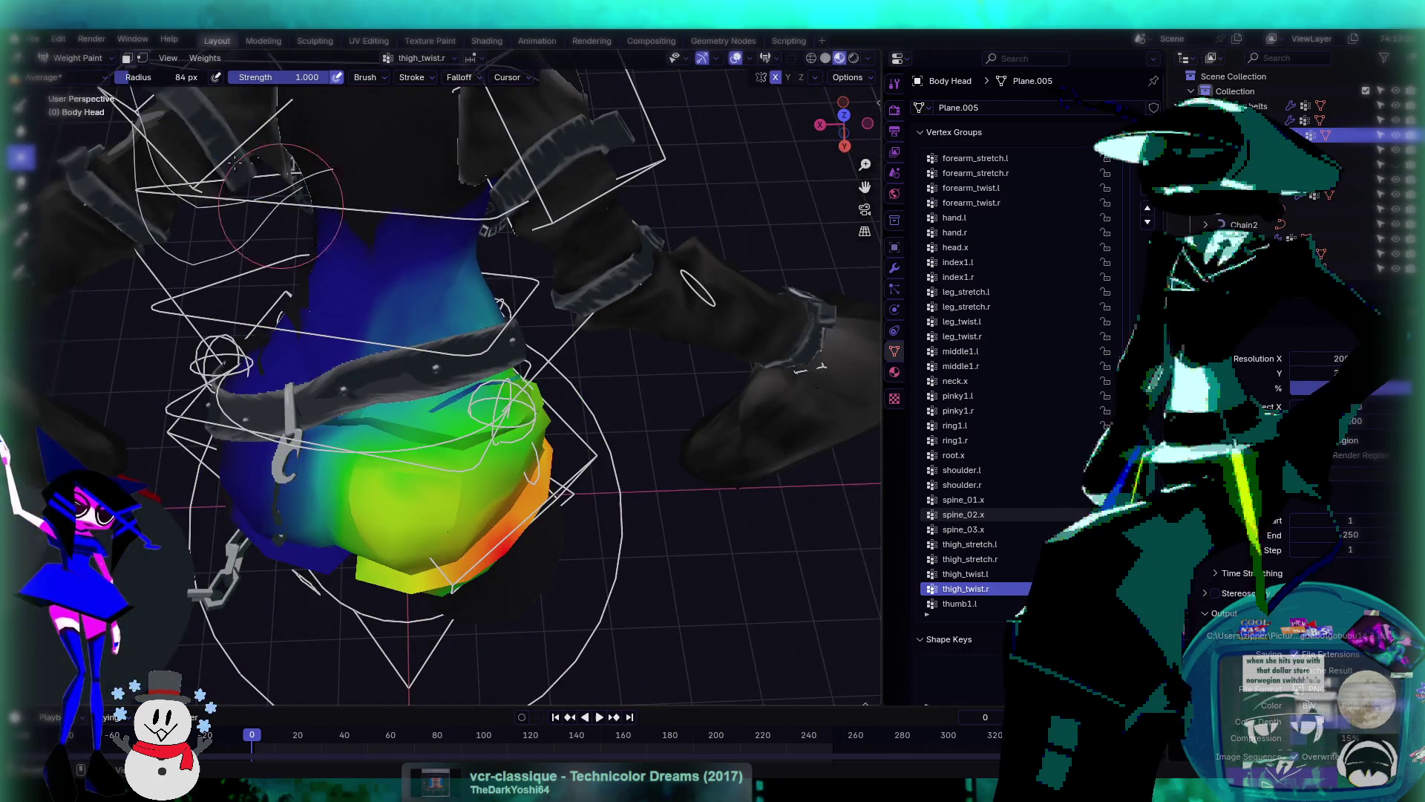
{"action": "left_click", "coordinate": [78, 58]}
{"action": "left_click", "coordinate": [74, 77]}
{"action": "mouse_move", "coordinate": [436, 399]}
{"action": "middle_mouse_down"}
{"action": "mouse_move", "coordinate": [452, 369]}
{"action": "mouse_move", "coordinate": [546, 353]}
{"action": "middle_mouse_up"}
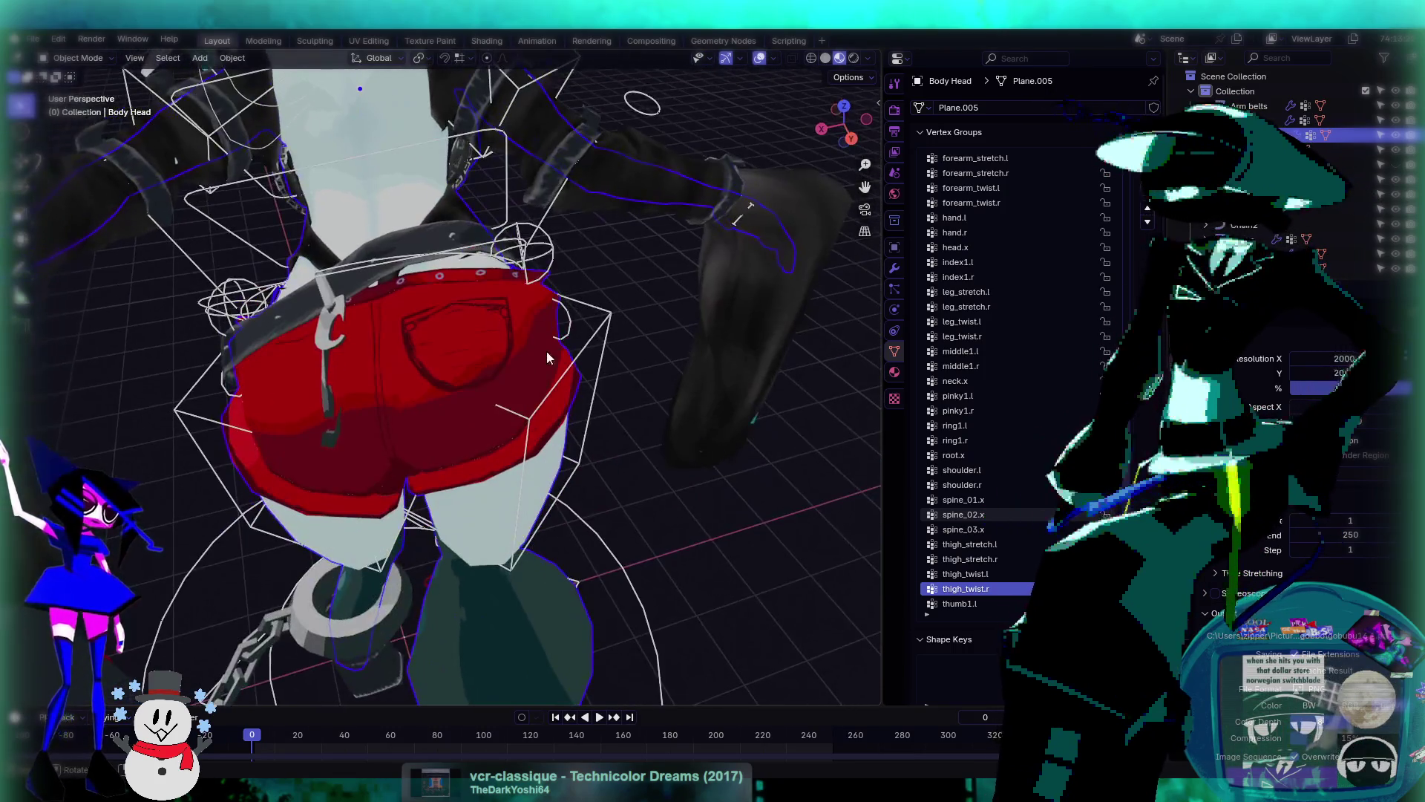
- Put the rig in Pose Mode and reset c_root_master's rotation to upright
{"action": "middle_click_drag", "start_coordinate": [452, 294], "coordinate": [510, 315]}
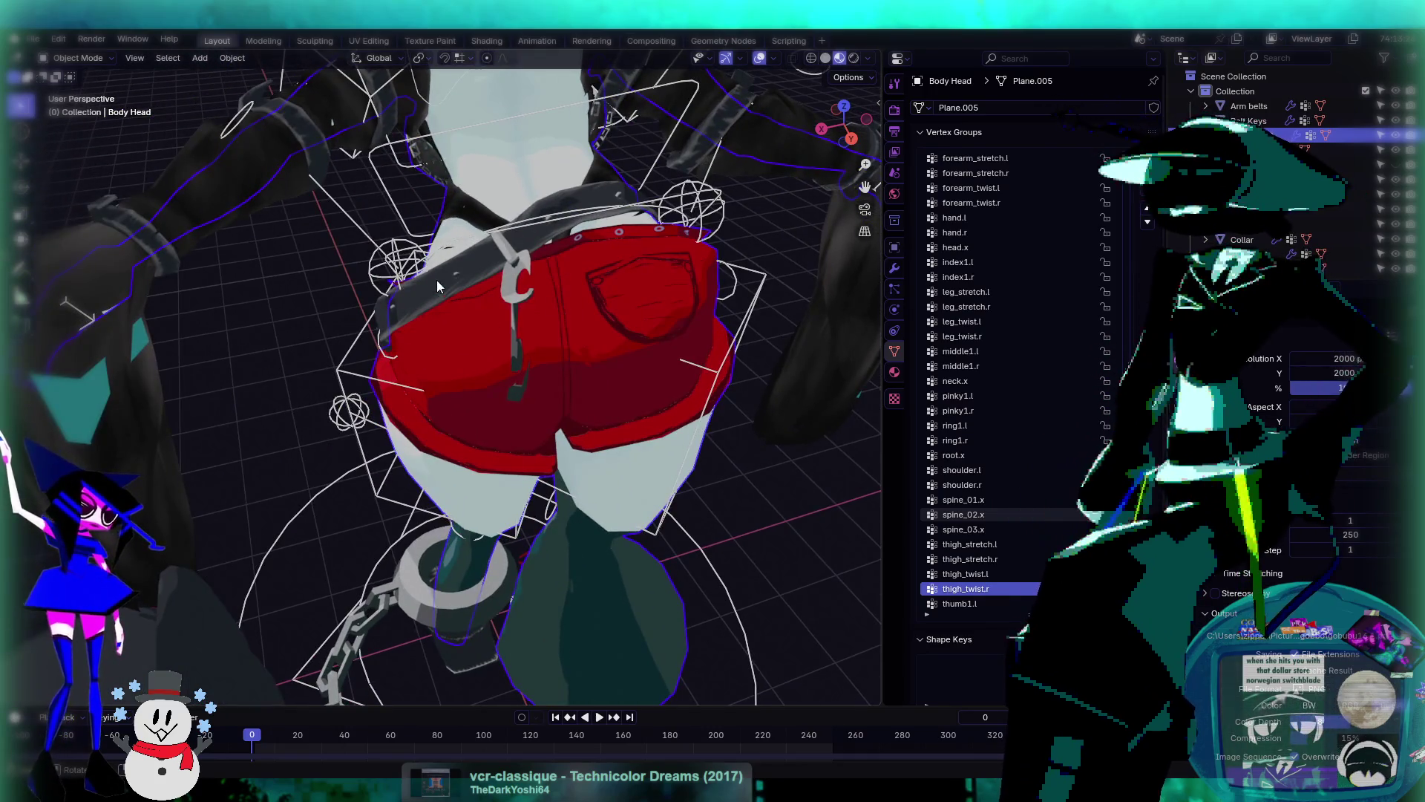
{"action": "mouse_move", "coordinate": [436, 285]}
{"action": "middle_mouse_down"}
{"action": "mouse_move", "coordinate": [579, 258]}
{"action": "mouse_move", "coordinate": [603, 226]}
{"action": "mouse_move", "coordinate": [284, 148]}
{"action": "middle_mouse_up"}
{"action": "left_click", "coordinate": [514, 229]}
{"action": "left_click", "coordinate": [85, 108]}
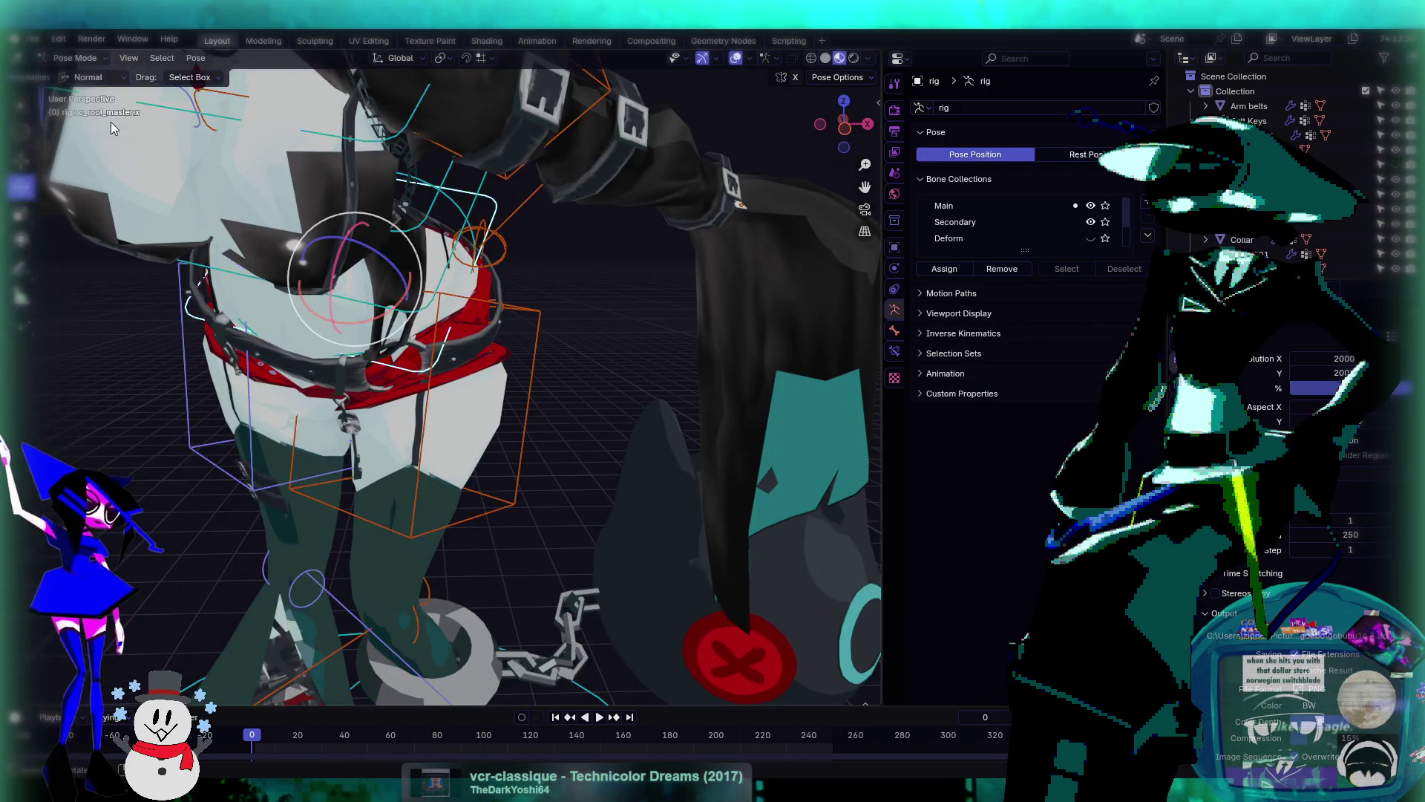
{"action": "key", "text": "alt+r"}
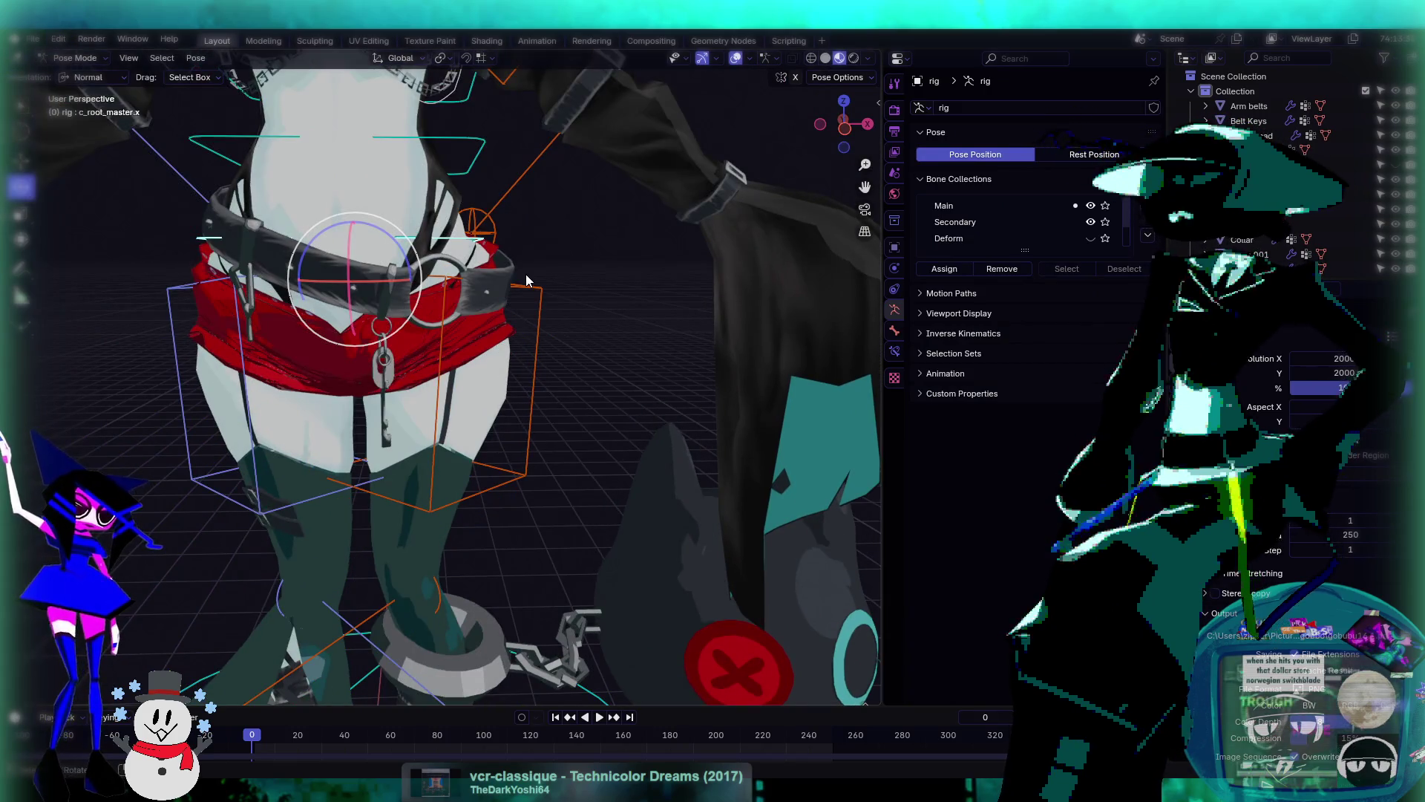
{"action": "key", "text": "r"}
{"action": "key", "text": "r"}
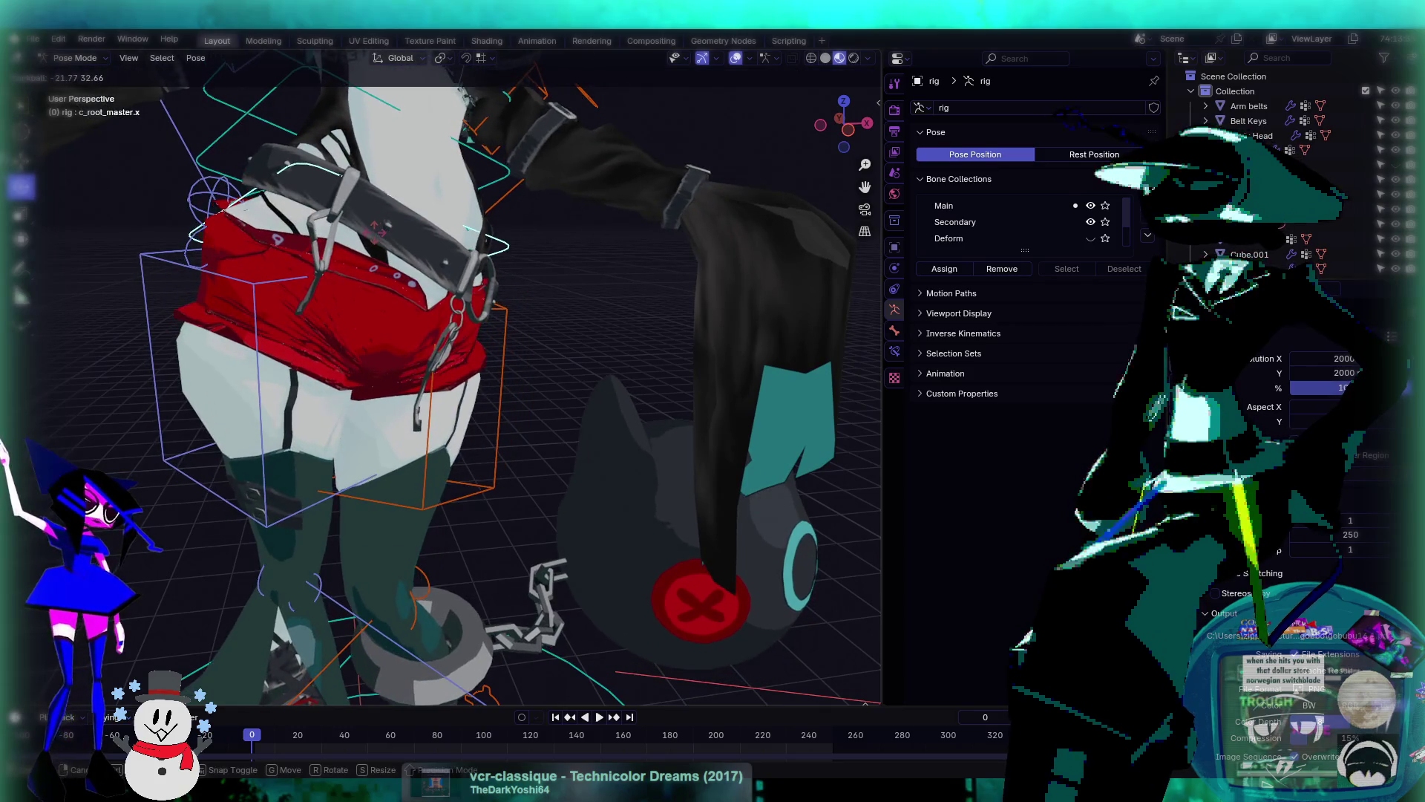
{"action": "key", "text": "Return"}
- Give c_root_master a new tilt, then a slight extra rotation, watching the hips
{"action": "scroll", "coordinate": [665, 298], "scroll_direction": "up", "scroll_amount": 3}
{"action": "middle_click_drag", "start_coordinate": [665, 299], "coordinate": [726, 283]}
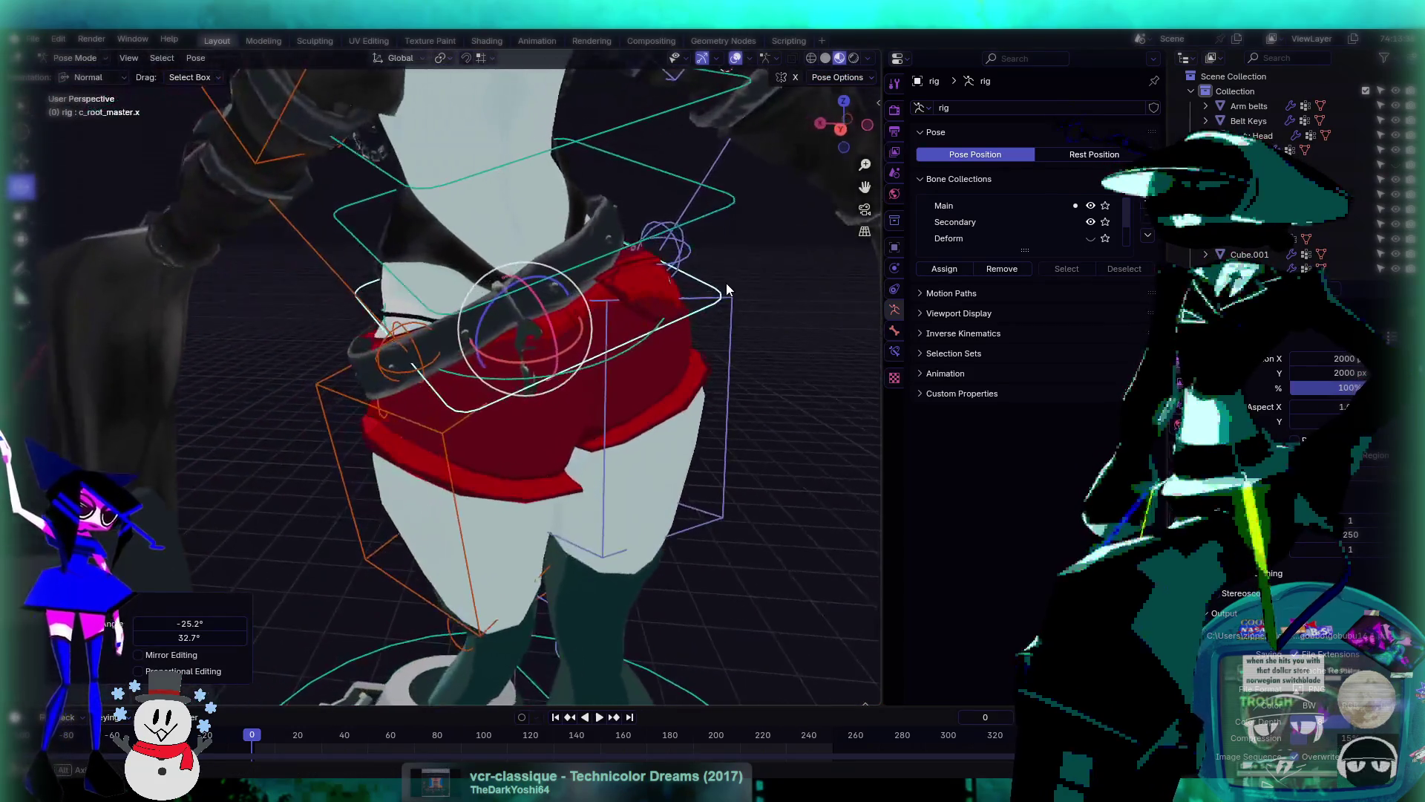
{"action": "key", "text": "r"}
{"action": "key", "text": "r"}
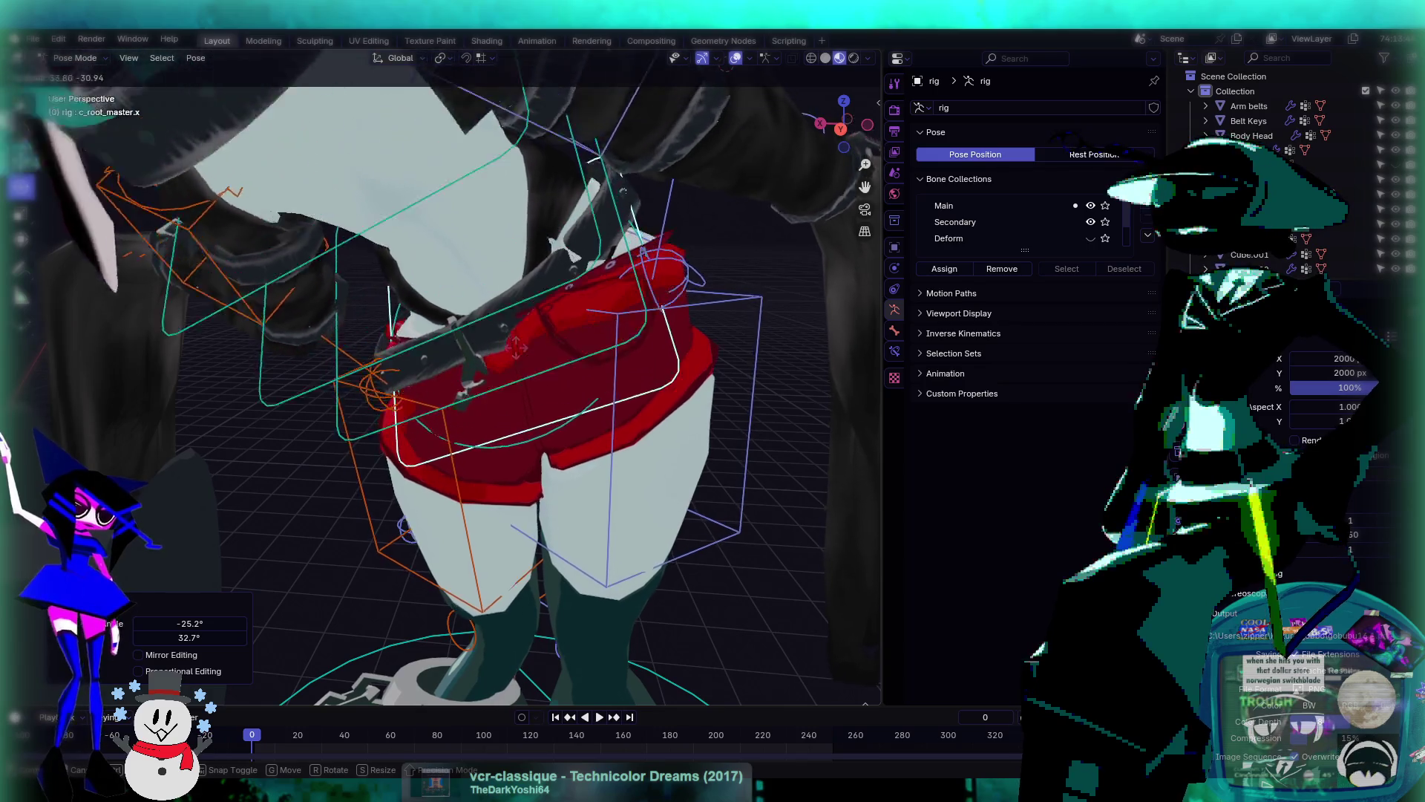
{"action": "left_click", "coordinate": [530, 319]}
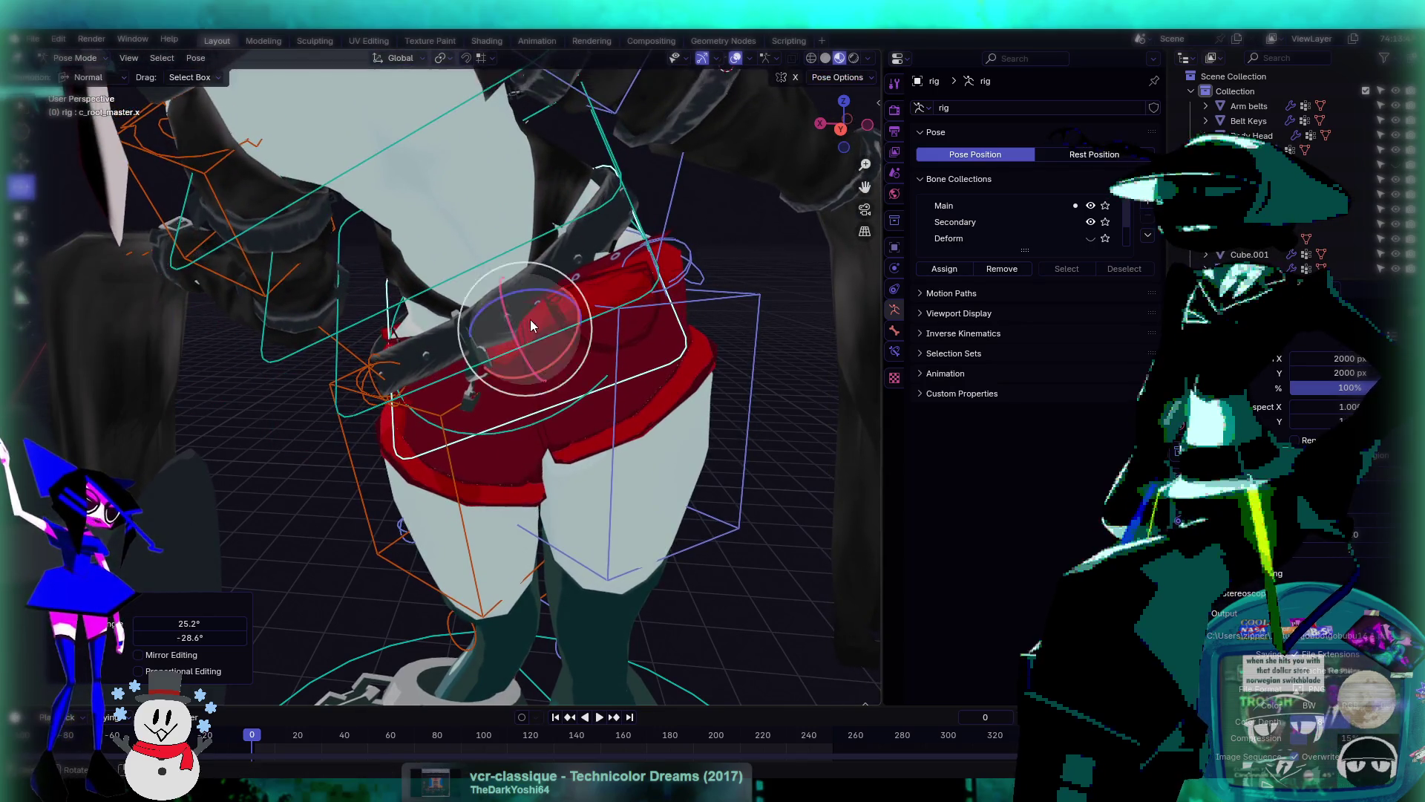
{"action": "scroll", "coordinate": [475, 319], "scroll_direction": "up", "scroll_amount": 8}
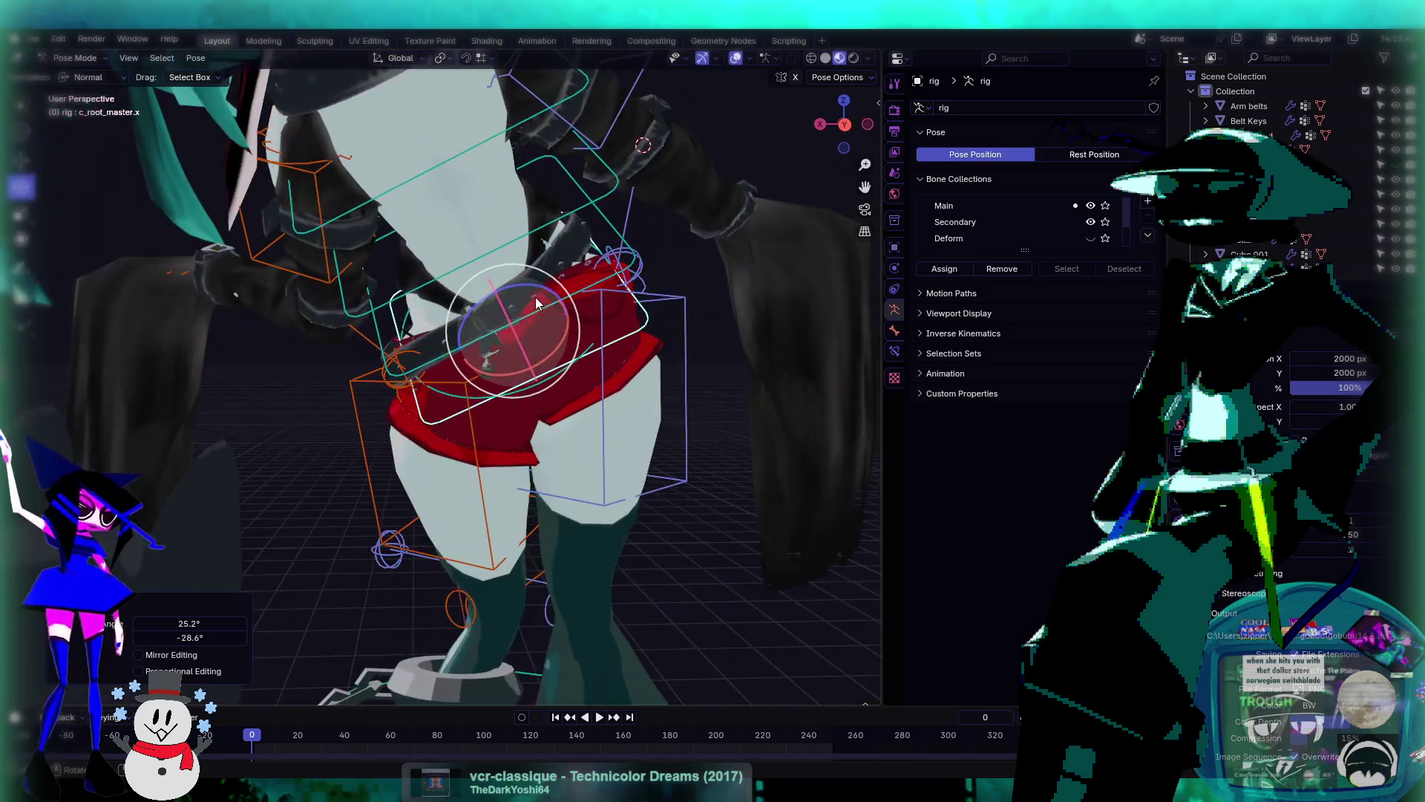
{"action": "key", "text": "r"}
{"action": "key", "text": "r"}
{"action": "left_click", "coordinate": [518, 310]}
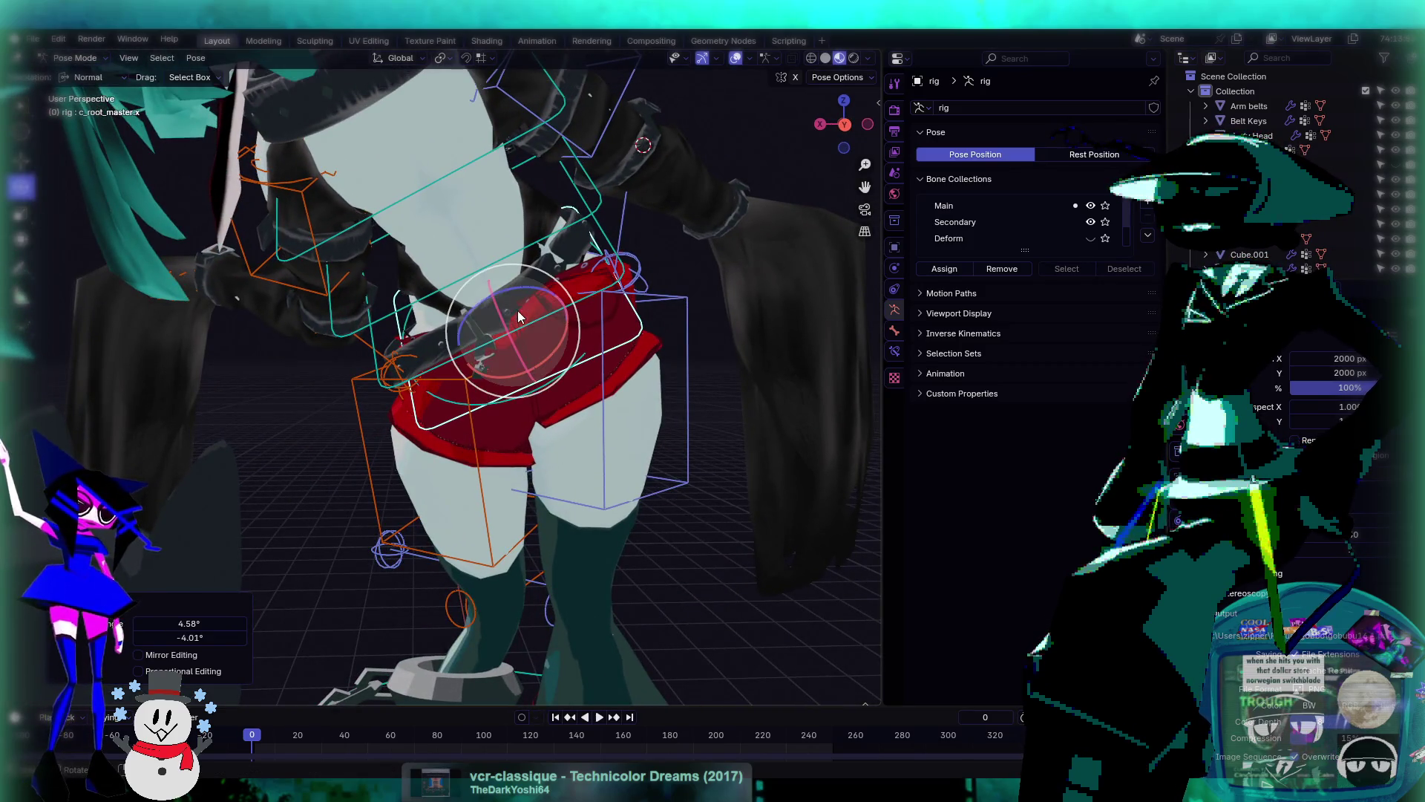
- Stress-test the shorts and belt with a heavy root tilt and another hip rotation
{"action": "scroll", "coordinate": [603, 300], "scroll_direction": "up", "scroll_amount": 5}
{"action": "scroll", "coordinate": [603, 300], "scroll_direction": "down", "scroll_amount": 6}
{"action": "key", "text": "r"}
{"action": "key", "text": "r"}
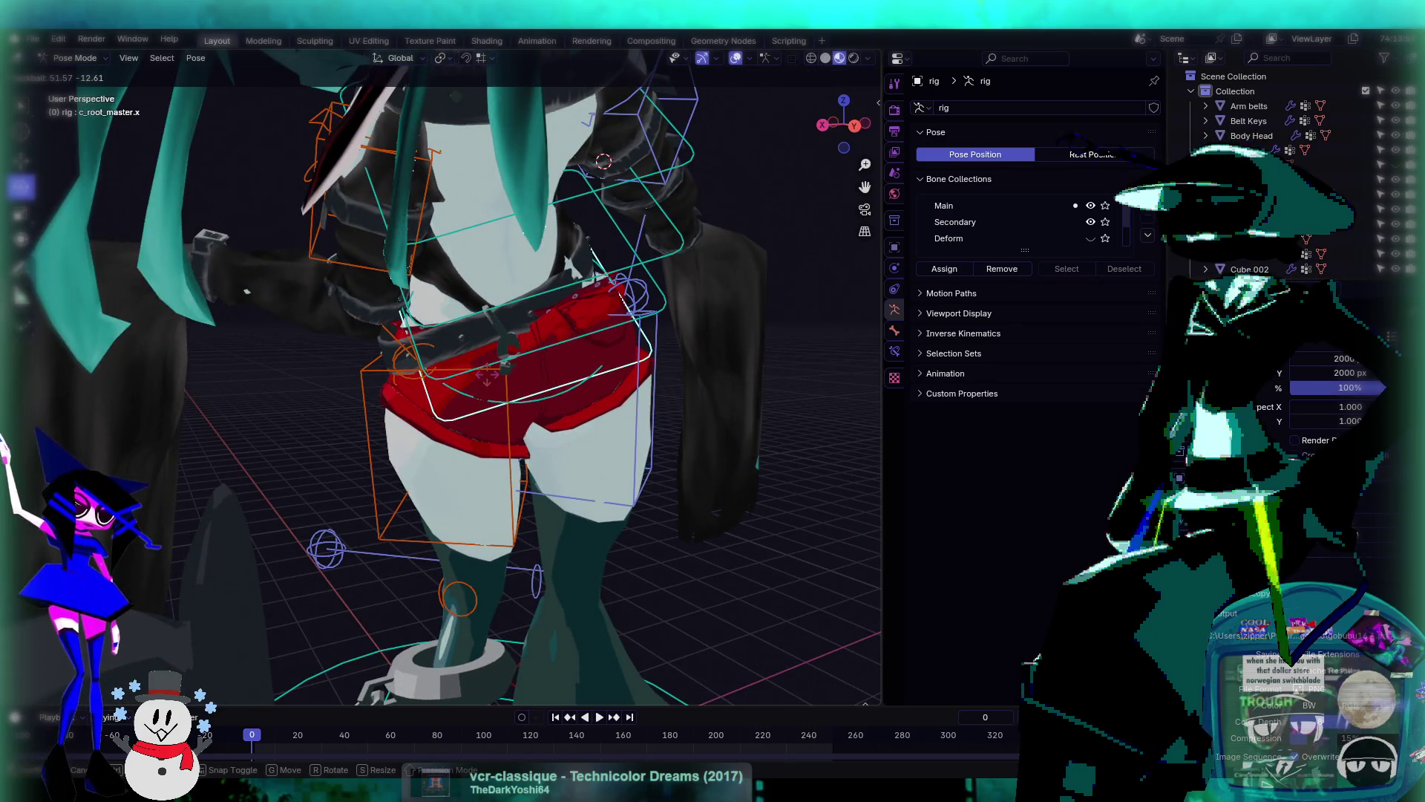
{"action": "left_click", "coordinate": [530, 334]}
{"action": "scroll", "coordinate": [530, 334], "scroll_direction": "up", "scroll_amount": 3}
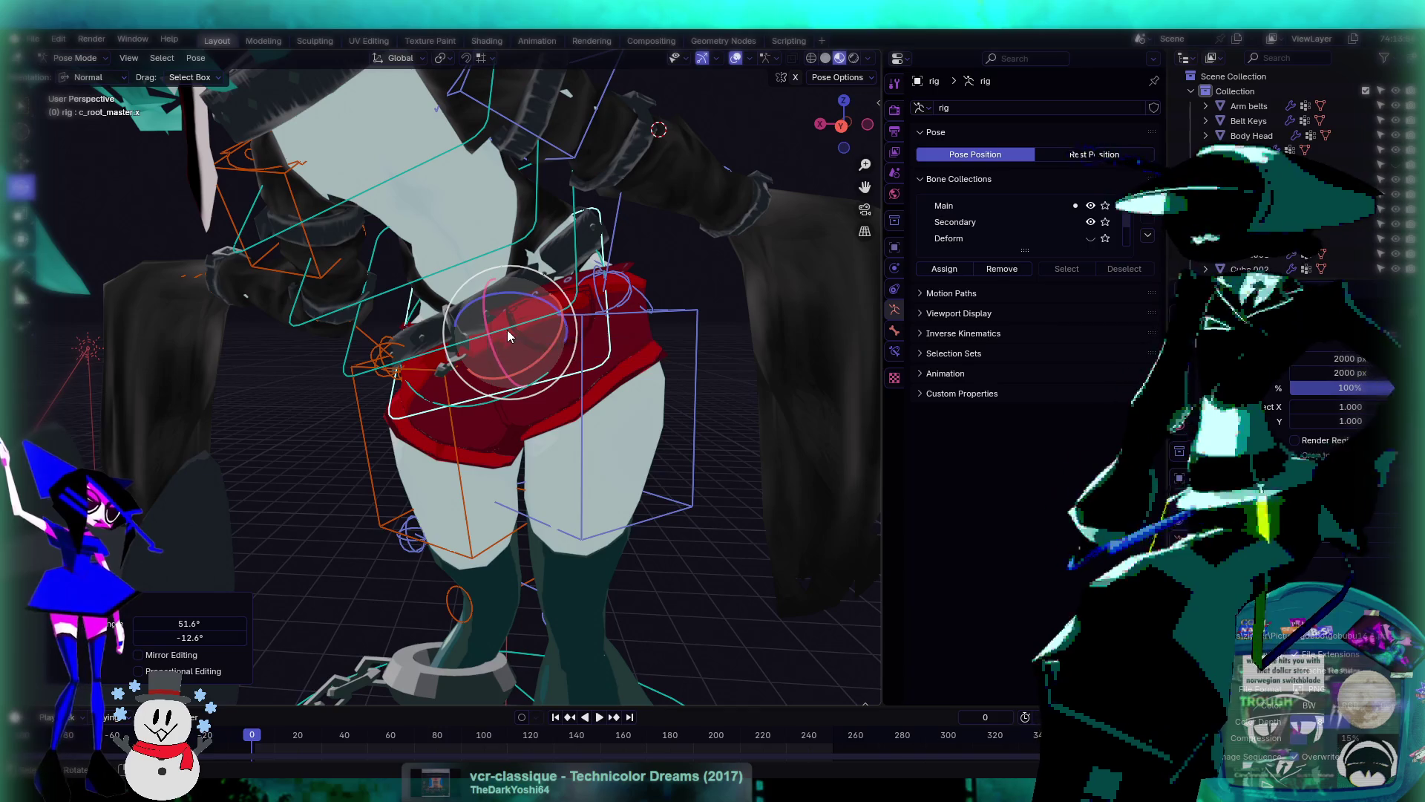
{"action": "key", "text": "r"}
{"action": "key", "text": "r"}
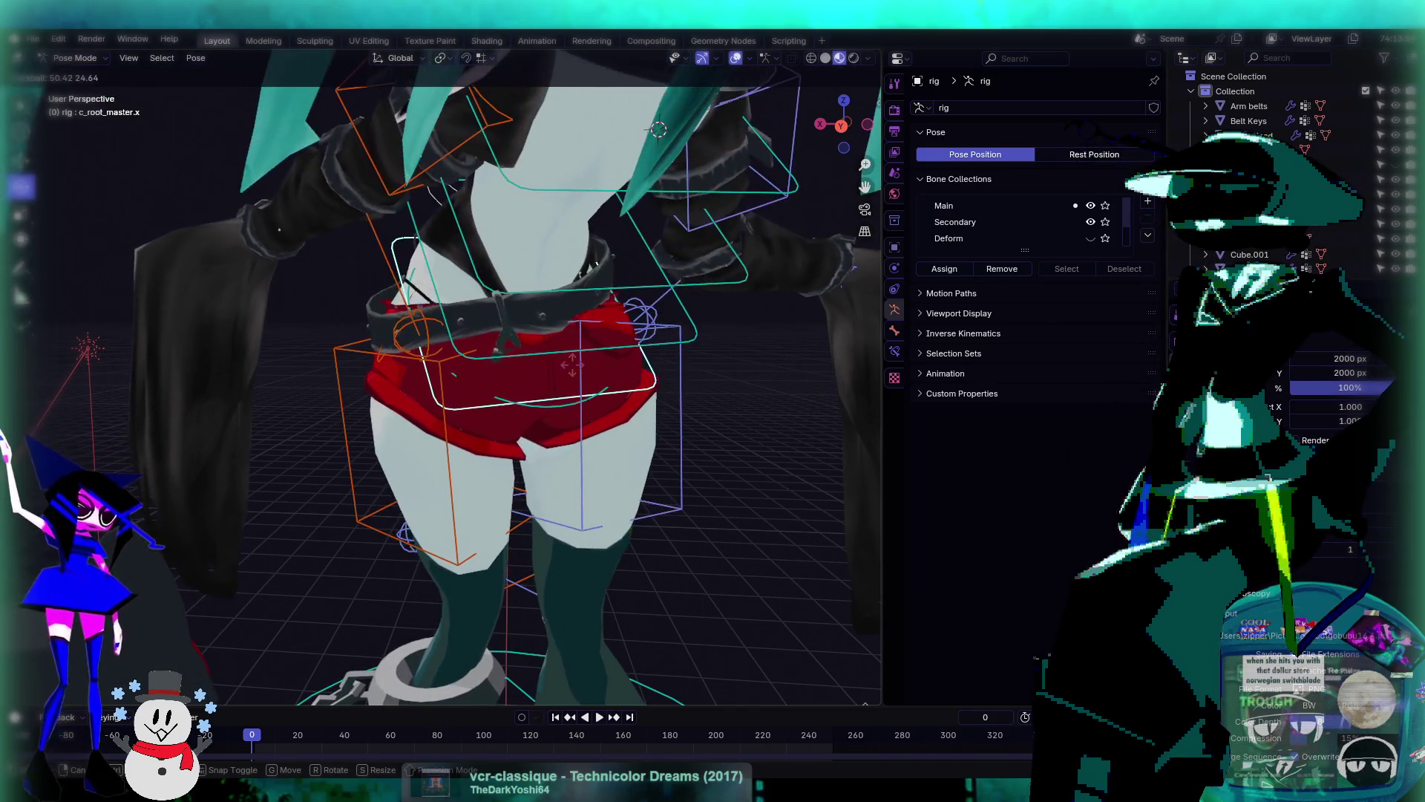
{"action": "left_click", "coordinate": [571, 364]}
{"action": "mouse_move", "coordinate": [572, 364]}
{"action": "middle_mouse_down"}
{"action": "mouse_move", "coordinate": [483, 343]}
{"action": "mouse_move", "coordinate": [853, 345]}
{"action": "mouse_move", "coordinate": [453, 346]}
{"action": "mouse_move", "coordinate": [552, 418]}
{"action": "mouse_move", "coordinate": [578, 362]}
{"action": "mouse_move", "coordinate": [503, 432]}
{"action": "mouse_move", "coordinate": [432, 421]}
{"action": "mouse_move", "coordinate": [456, 332]}
{"action": "mouse_move", "coordinate": [571, 369]}
{"action": "mouse_move", "coordinate": [405, 419]}
{"action": "mouse_move", "coordinate": [558, 377]}
{"action": "mouse_move", "coordinate": [502, 369]}
{"action": "mouse_move", "coordinate": [534, 416]}
{"action": "mouse_move", "coordinate": [519, 452]}
{"action": "mouse_move", "coordinate": [492, 356]}
{"action": "middle_mouse_up"}
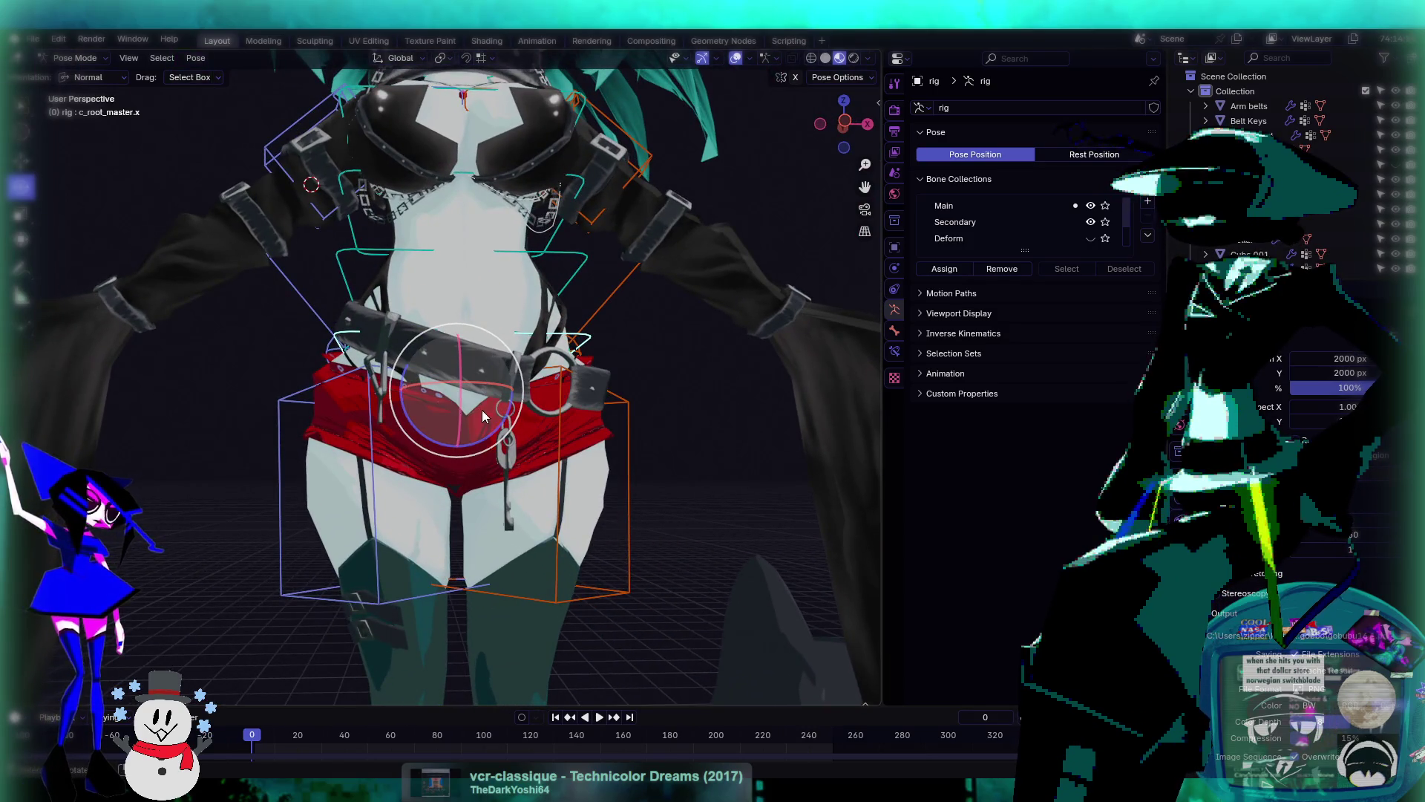
- Rotate c_root_master.x by -39° and view the whole rig
{"action": "key", "text": "r"}
{"action": "key", "text": "r"}
{"action": "left_click", "coordinate": [583, 392]}
{"action": "scroll", "coordinate": [584, 391], "scroll_direction": "down", "scroll_amount": 5}
{"action": "mouse_move", "coordinate": [571, 397]}
{"action": "middle_mouse_down"}
{"action": "mouse_move", "coordinate": [630, 333]}
{"action": "mouse_move", "coordinate": [594, 386]}
{"action": "middle_mouse_up"}
{"action": "scroll", "coordinate": [583, 391], "scroll_direction": "up", "scroll_amount": 3}
- Rock and tilt the character around its root control while orbiting to a front view
{"action": "key", "text": "r"}
{"action": "key", "text": "r"}
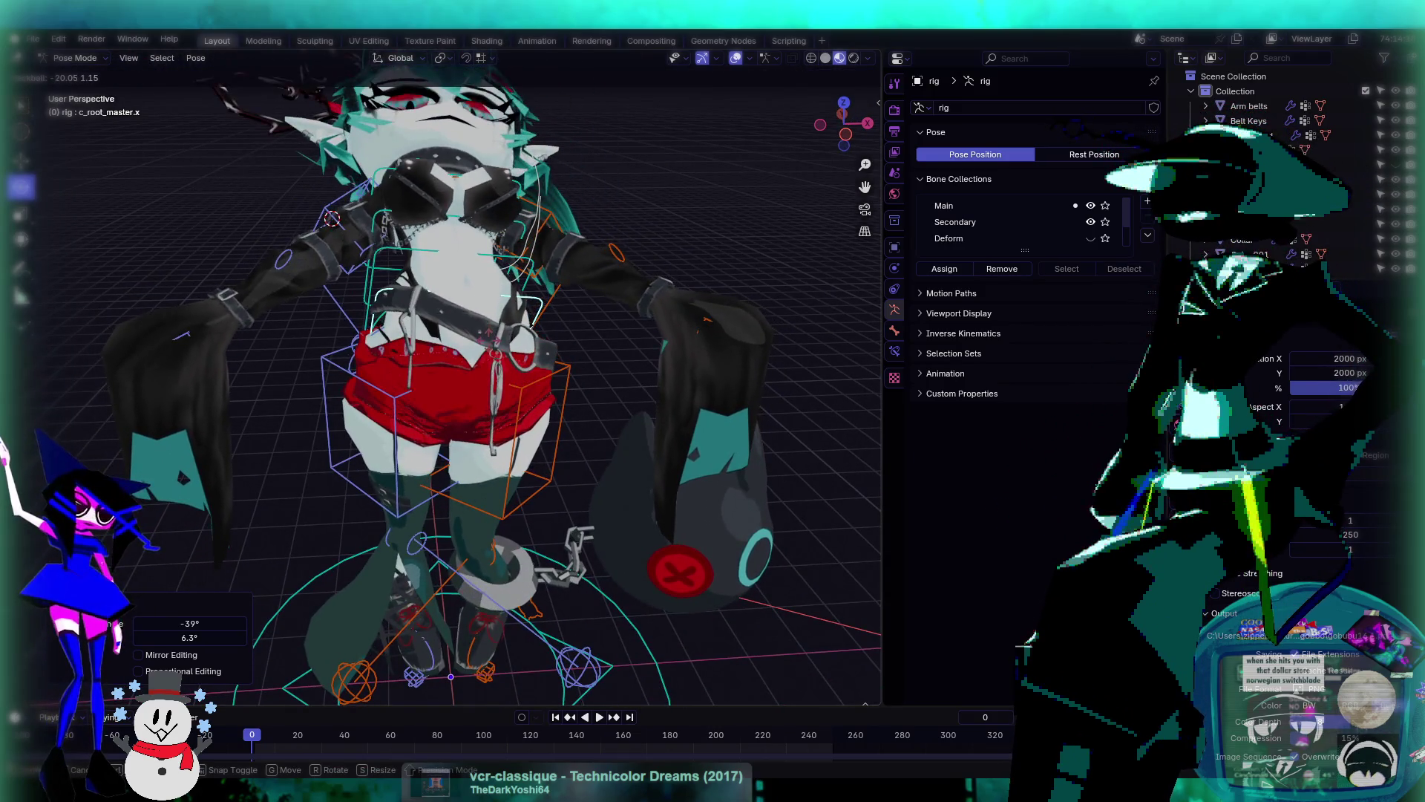
{"action": "scroll", "coordinate": [639, 389], "scroll_direction": "up", "scroll_amount": 6}
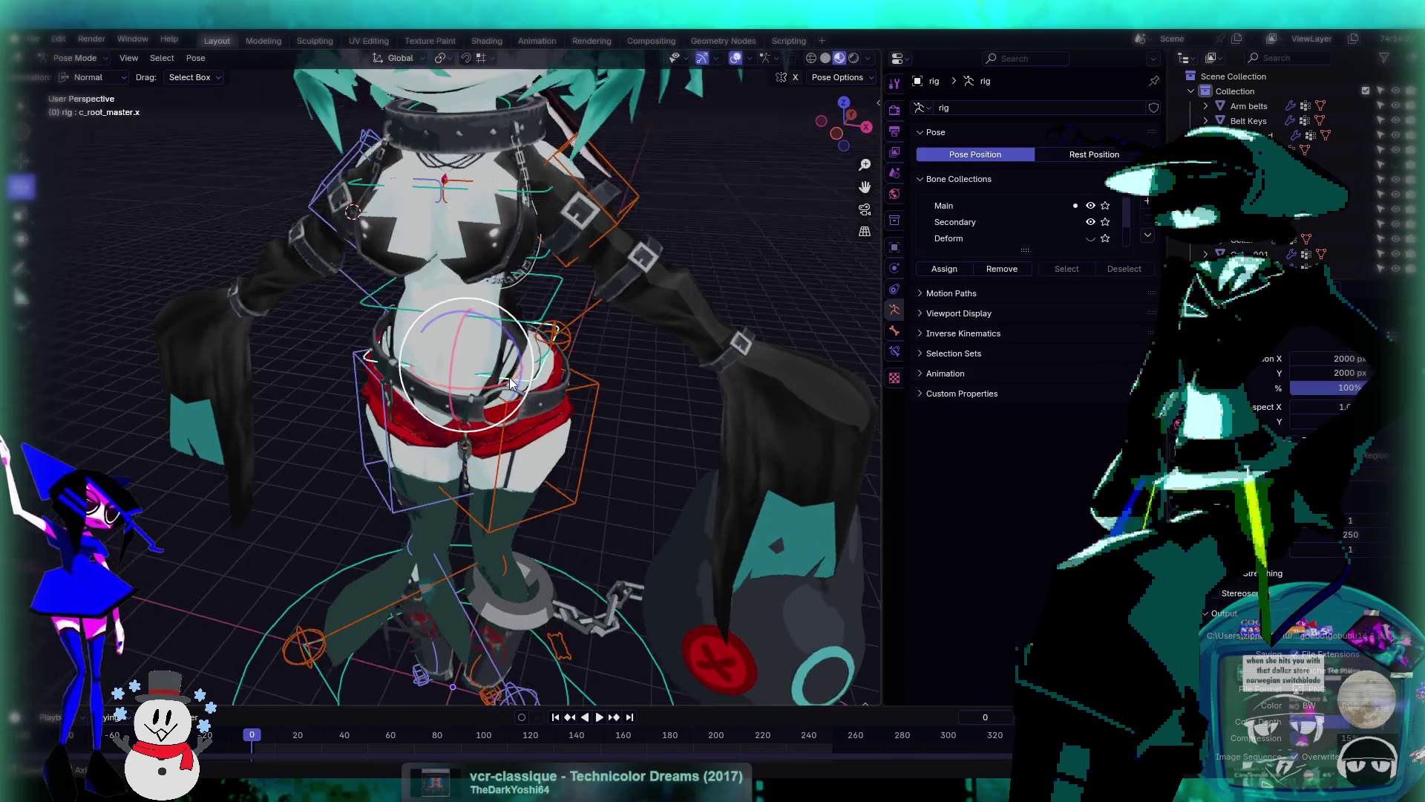
{"action": "left_click_drag", "start_coordinate": [494, 357], "coordinate": [506, 444]}
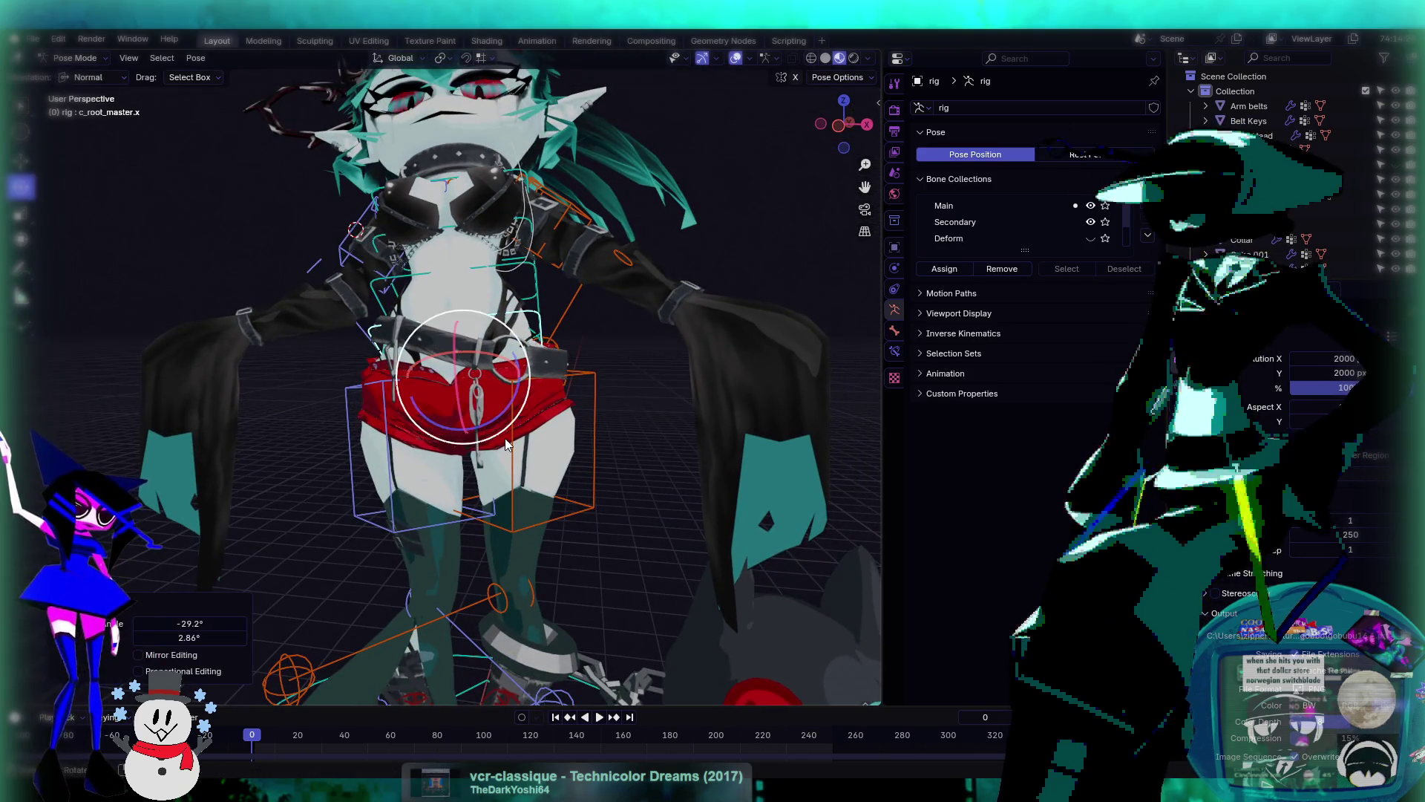
{"action": "mouse_move", "coordinate": [505, 438]}
{"action": "middle_mouse_down"}
{"action": "mouse_move", "coordinate": [542, 368]}
{"action": "mouse_move", "coordinate": [427, 399]}
{"action": "middle_mouse_up"}
{"action": "mouse_move", "coordinate": [426, 399]}
{"action": "left_mouse_down"}
{"action": "mouse_move", "coordinate": [445, 416]}
{"action": "mouse_move", "coordinate": [412, 390]}
{"action": "mouse_move", "coordinate": [437, 386]}
{"action": "left_mouse_up"}
{"action": "middle_click_drag", "start_coordinate": [438, 386], "coordinate": [477, 409]}
{"action": "mouse_move", "coordinate": [477, 409]}
{"action": "left_mouse_down"}
{"action": "mouse_move", "coordinate": [468, 393]}
{"action": "mouse_move", "coordinate": [481, 381]}
{"action": "left_mouse_up"}
{"action": "middle_click_drag", "start_coordinate": [481, 380], "coordinate": [614, 362]}
{"action": "middle_click_drag", "start_coordinate": [613, 357], "coordinate": [576, 395]}
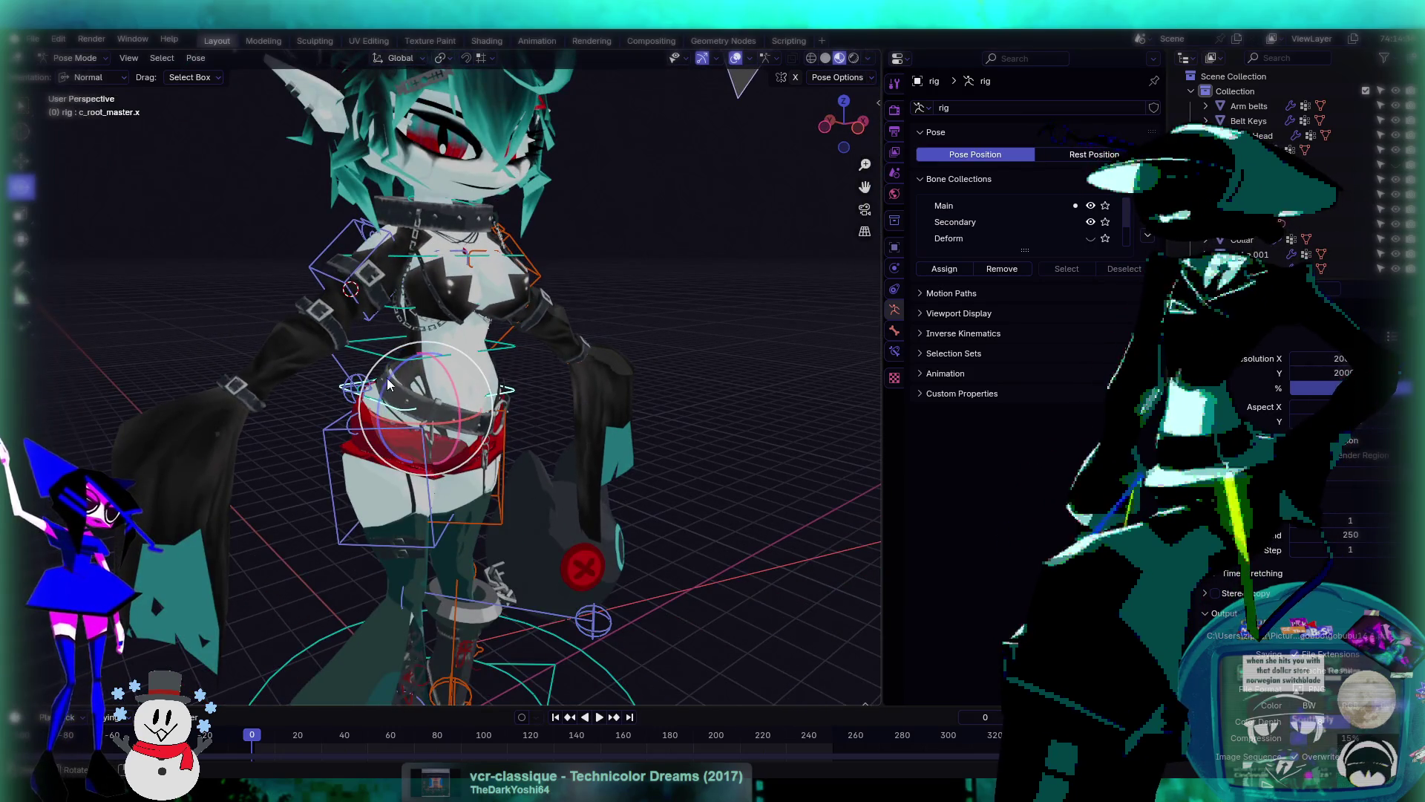
{"action": "middle_click_drag", "start_coordinate": [434, 392], "coordinate": [445, 386]}
- Apply a series of free trackball tilts to the whole body from the root control
{"action": "key", "text": "r"}
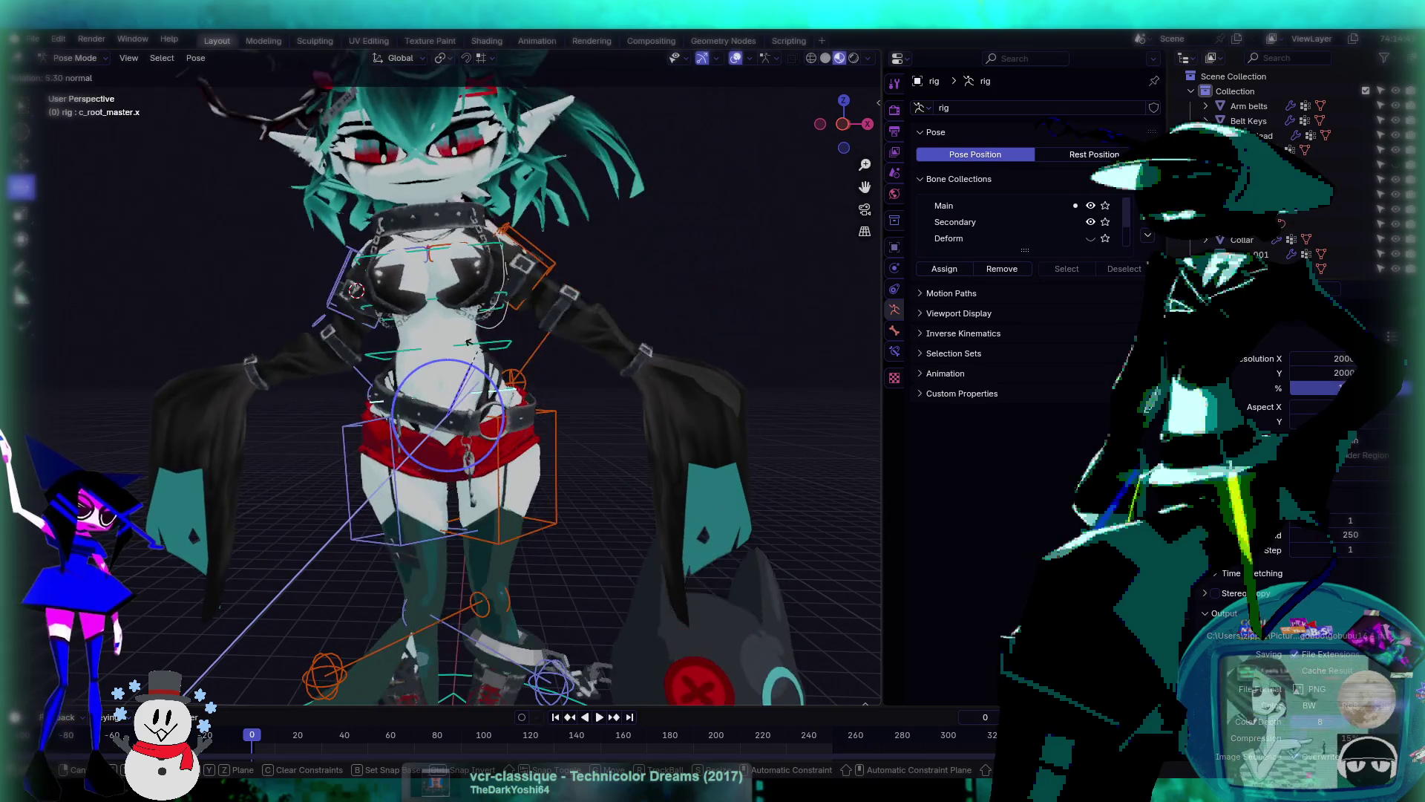
{"action": "left_click", "coordinate": [489, 386]}
{"action": "key", "text": "r"}
{"action": "key", "text": "r"}
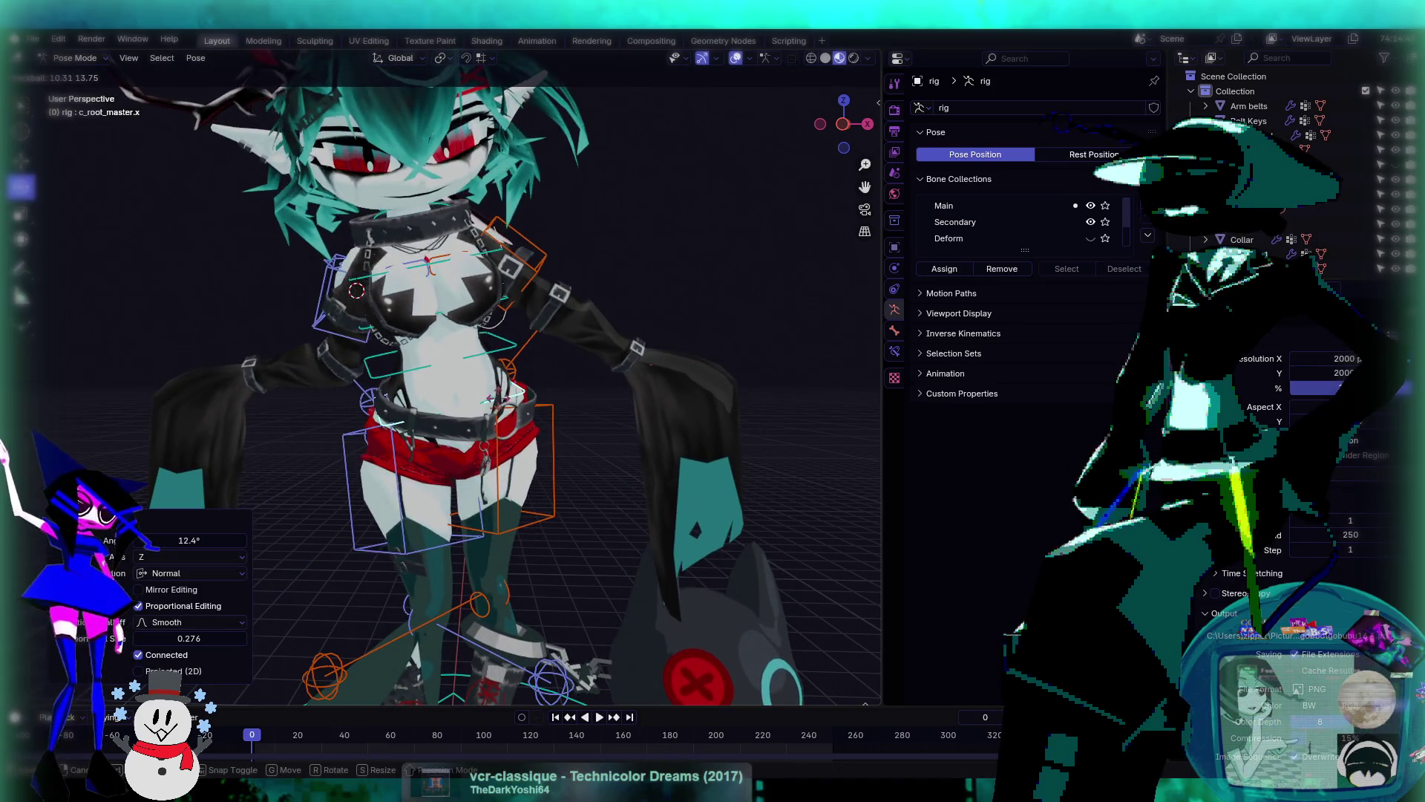
{"action": "left_click", "coordinate": [464, 361]}
{"action": "middle_click_drag", "start_coordinate": [464, 362], "coordinate": [559, 430]}
{"action": "key", "text": "r"}
{"action": "key", "text": "r"}
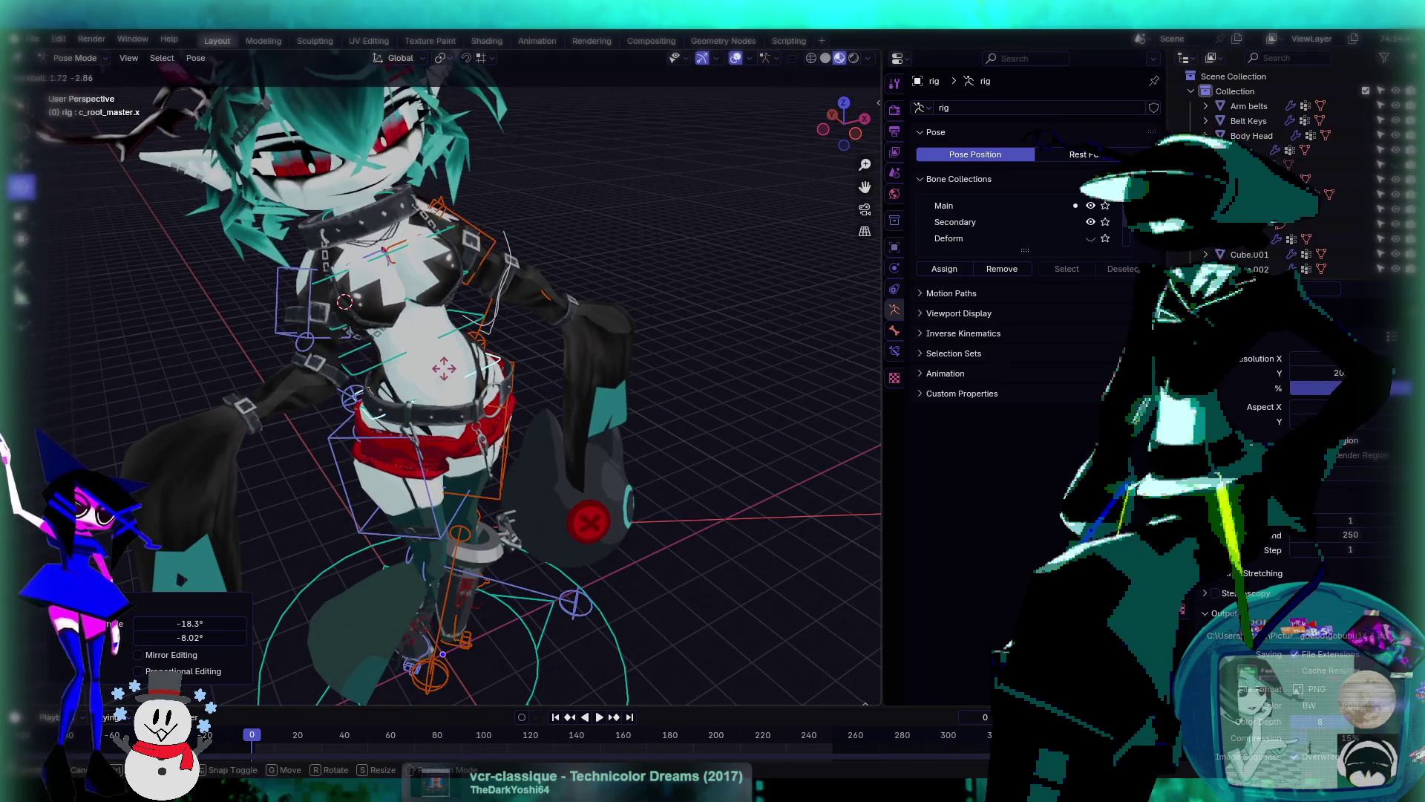
{"action": "left_click", "coordinate": [446, 363]}
{"action": "mouse_move", "coordinate": [446, 364]}
{"action": "middle_mouse_down"}
{"action": "mouse_move", "coordinate": [463, 368]}
{"action": "mouse_move", "coordinate": [451, 387]}
{"action": "mouse_move", "coordinate": [492, 401]}
{"action": "mouse_move", "coordinate": [570, 532]}
{"action": "mouse_move", "coordinate": [517, 444]}
{"action": "mouse_move", "coordinate": [557, 385]}
{"action": "mouse_move", "coordinate": [540, 362]}
{"action": "middle_mouse_up"}
{"action": "key", "text": "r"}
{"action": "key", "text": "r"}
{"action": "left_click", "coordinate": [457, 390]}
- Rotate the head control c_head.x freely and inspect the result
{"action": "left_click", "coordinate": [379, 105]}
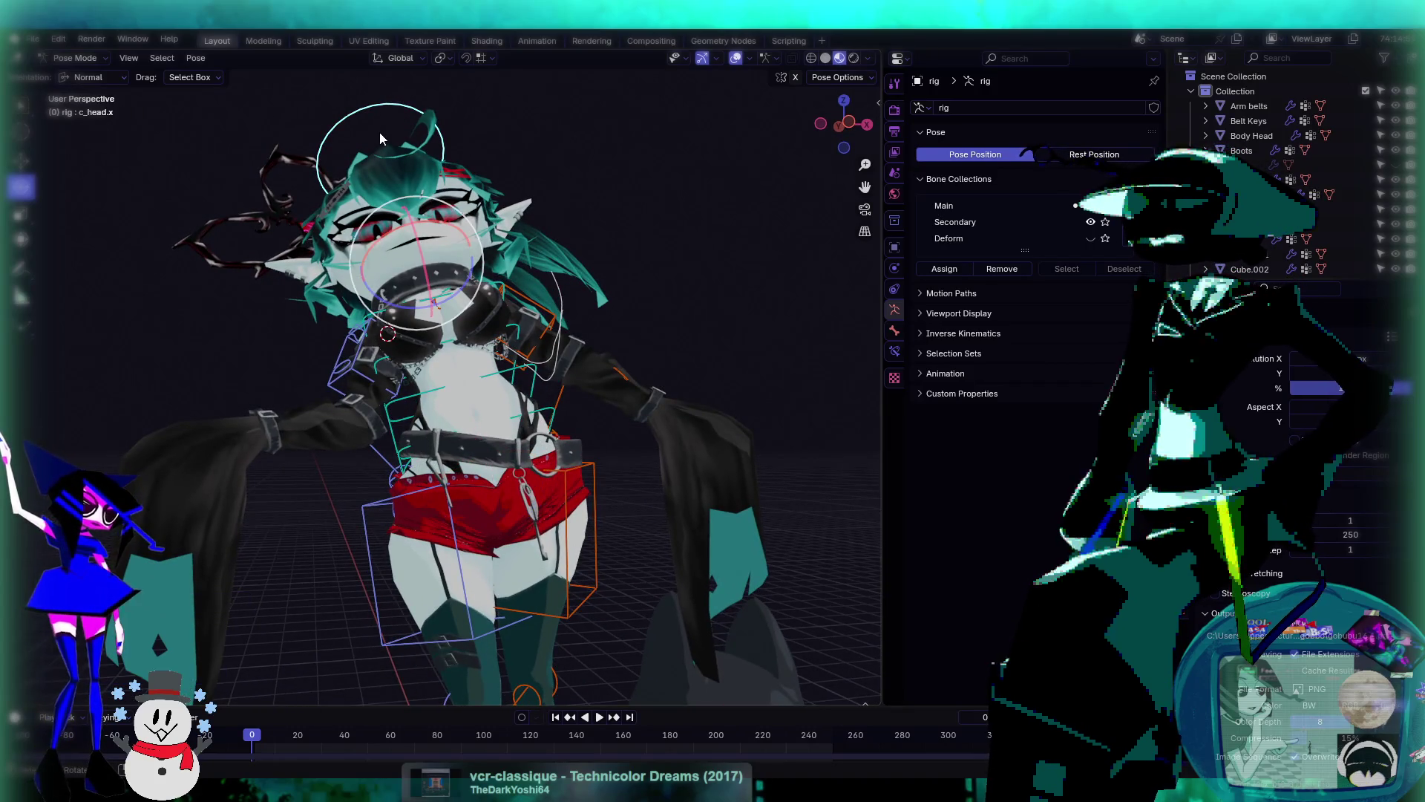
{"action": "key", "text": "r"}
{"action": "key", "text": "r"}
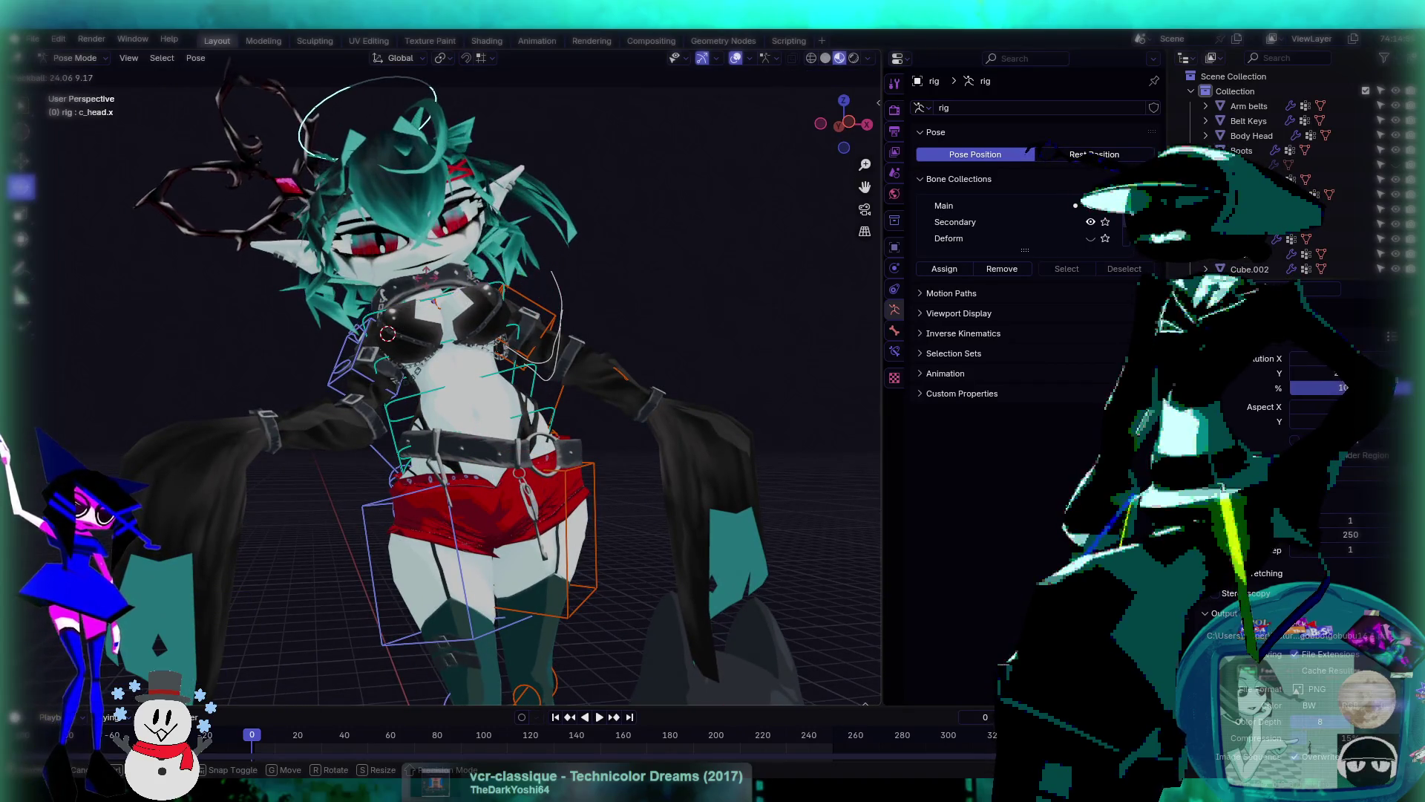
{"action": "left_click", "coordinate": [431, 288]}
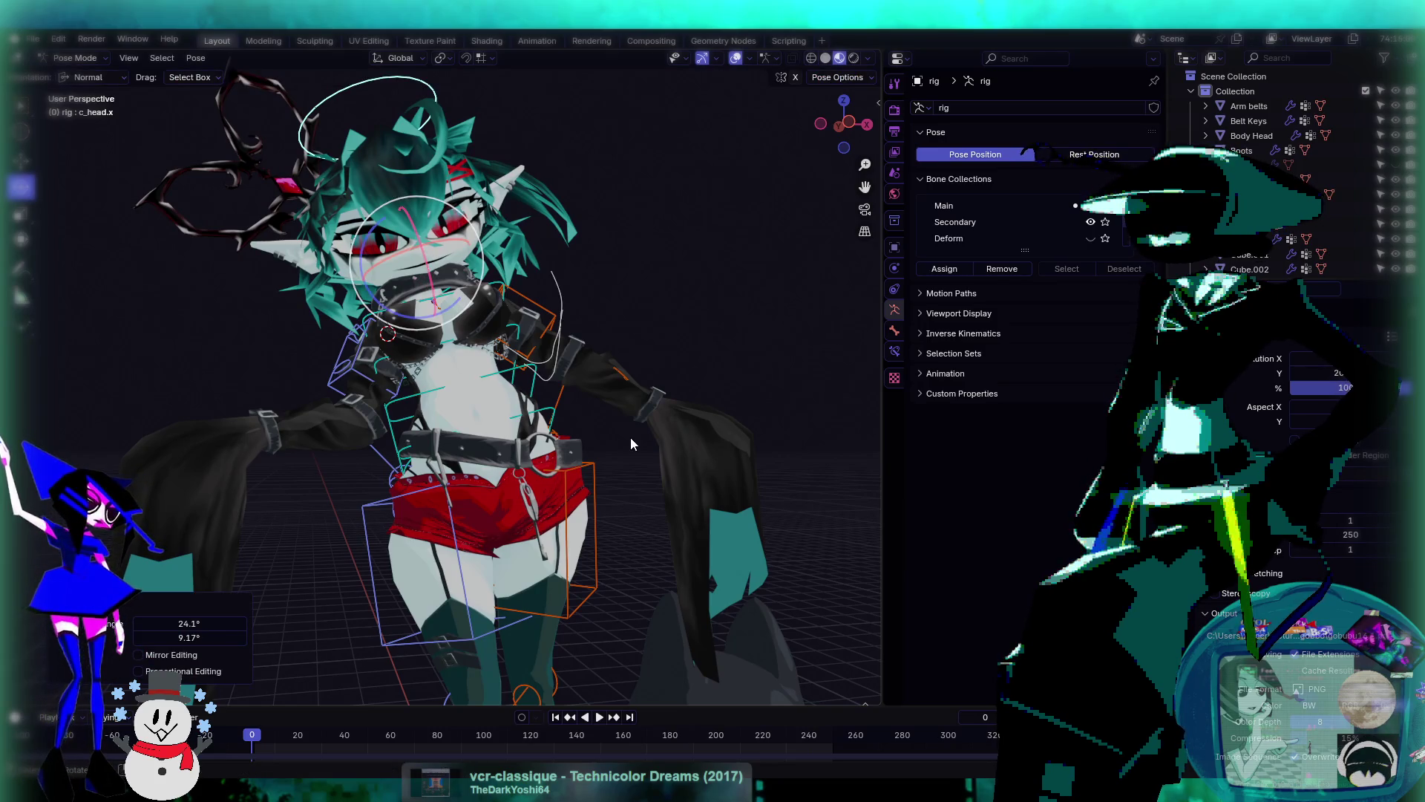
{"action": "middle_click_drag", "start_coordinate": [630, 438], "coordinate": [625, 433]}
{"action": "scroll", "coordinate": [625, 434], "scroll_direction": "down", "scroll_amount": 5}
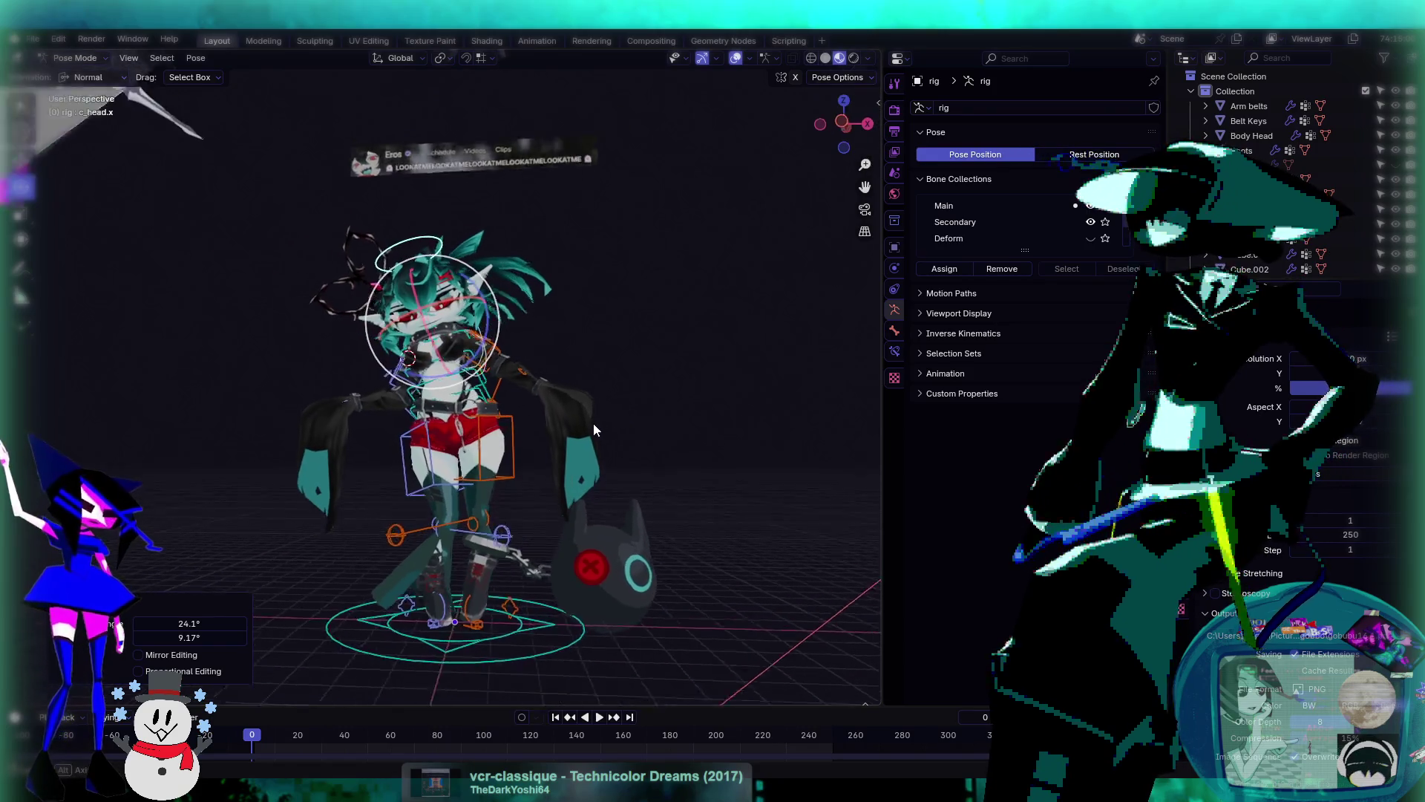
{"action": "scroll", "coordinate": [594, 423], "scroll_direction": "up", "scroll_amount": 5}
{"action": "scroll", "coordinate": [590, 417], "scroll_direction": "up", "scroll_amount": 2}
{"action": "scroll", "coordinate": [590, 416], "scroll_direction": "down", "scroll_amount": 5}
{"action": "scroll", "coordinate": [590, 417], "scroll_direction": "up", "scroll_amount": 6}
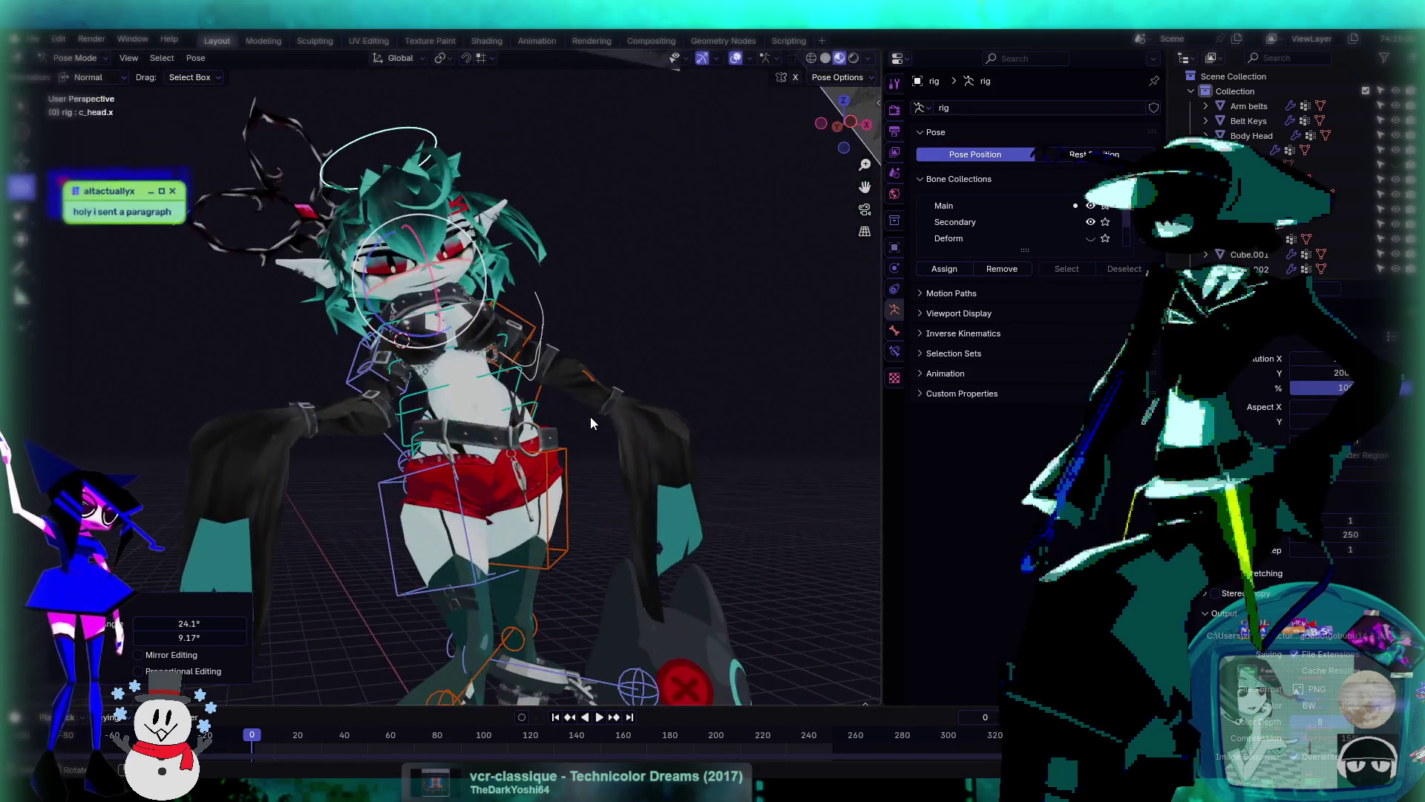
{"action": "scroll", "coordinate": [577, 448], "scroll_direction": "down", "scroll_amount": 5}
{"action": "scroll", "coordinate": [595, 422], "scroll_direction": "up", "scroll_amount": 5}
{"action": "mouse_move", "coordinate": [595, 422]}
{"action": "middle_mouse_down"}
{"action": "mouse_move", "coordinate": [345, 435]}
{"action": "mouse_move", "coordinate": [481, 429]}
{"action": "mouse_move", "coordinate": [390, 422]}
{"action": "mouse_move", "coordinate": [514, 383]}
{"action": "middle_mouse_up"}
- Select the root control and view the hips and belt from behind
{"action": "left_click", "coordinate": [514, 383]}
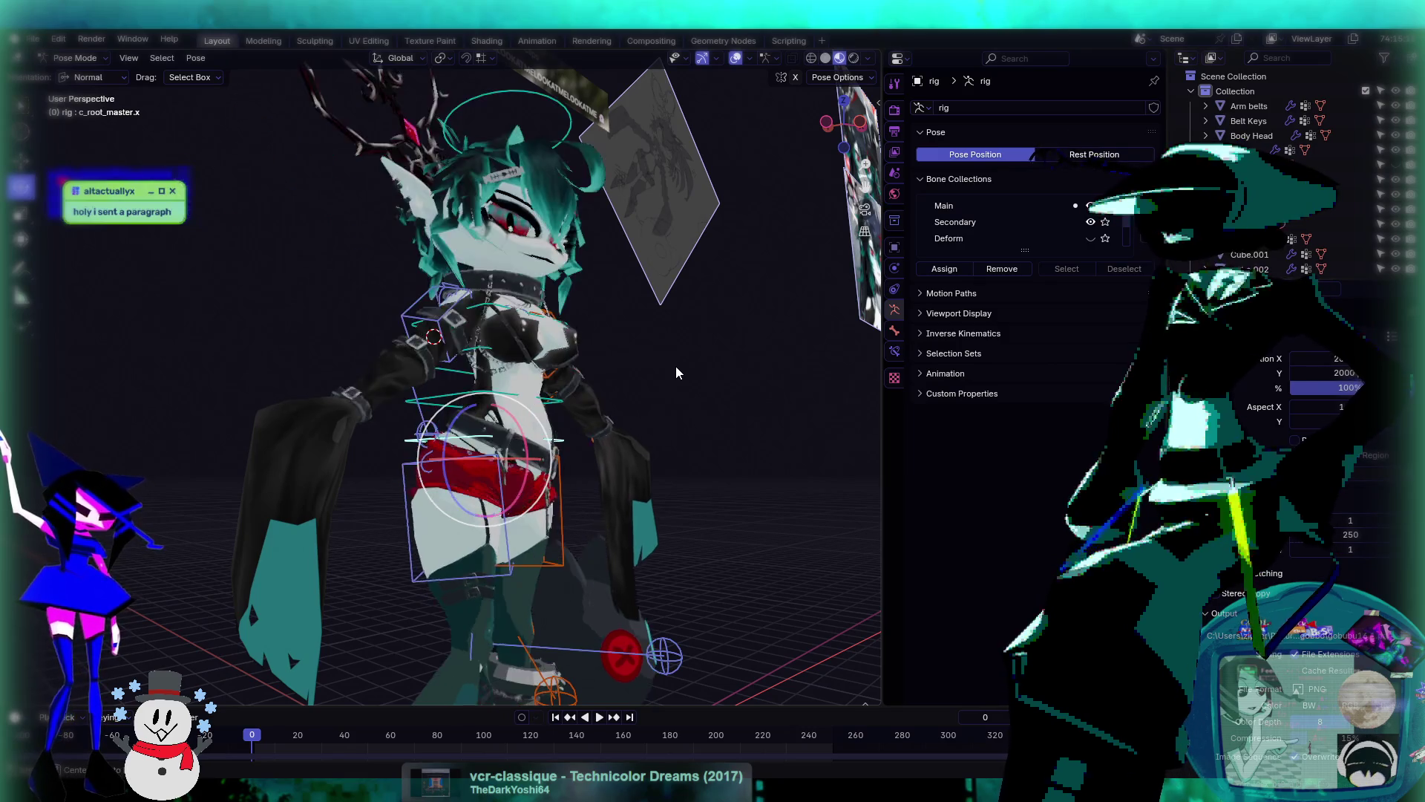
{"action": "scroll", "coordinate": [675, 366], "scroll_direction": "down", "scroll_amount": 4}
{"action": "mouse_move", "coordinate": [676, 367]}
{"action": "middle_mouse_down"}
{"action": "mouse_move", "coordinate": [350, 424]}
{"action": "mouse_move", "coordinate": [497, 403]}
{"action": "mouse_move", "coordinate": [394, 462]}
{"action": "middle_mouse_up"}
{"action": "scroll", "coordinate": [496, 403], "scroll_direction": "up", "scroll_amount": 3}
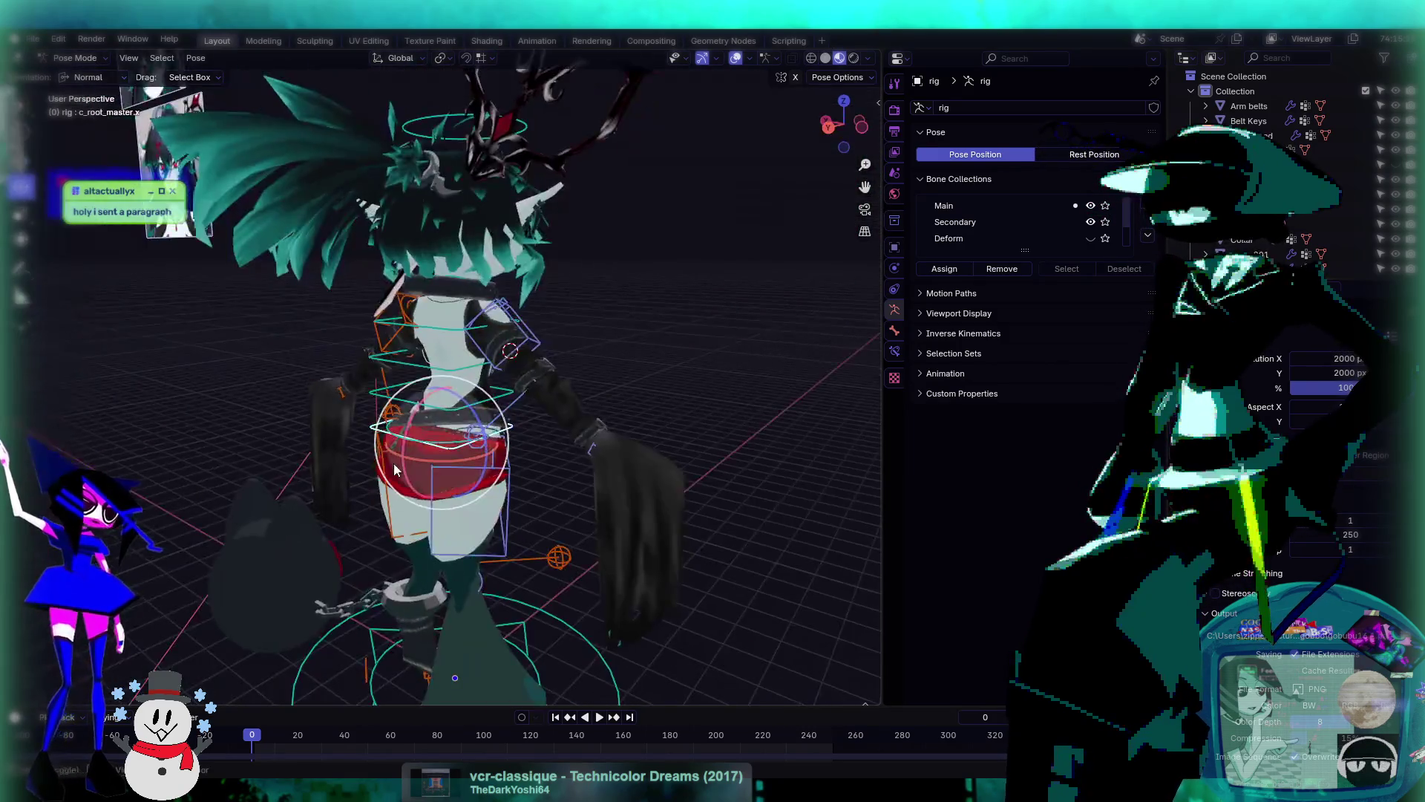
{"action": "scroll", "coordinate": [460, 356], "scroll_direction": "up", "scroll_amount": 4}
{"action": "mouse_move", "coordinate": [460, 357]}
{"action": "middle_mouse_down"}
{"action": "mouse_move", "coordinate": [332, 291]}
{"action": "mouse_move", "coordinate": [564, 348]}
{"action": "mouse_move", "coordinate": [327, 343]}
{"action": "mouse_move", "coordinate": [519, 366]}
{"action": "mouse_move", "coordinate": [466, 366]}
{"action": "mouse_move", "coordinate": [556, 362]}
{"action": "middle_mouse_up"}
- Lean the whole body by rotating the root control
{"action": "scroll", "coordinate": [556, 361], "scroll_direction": "down", "scroll_amount": 3}
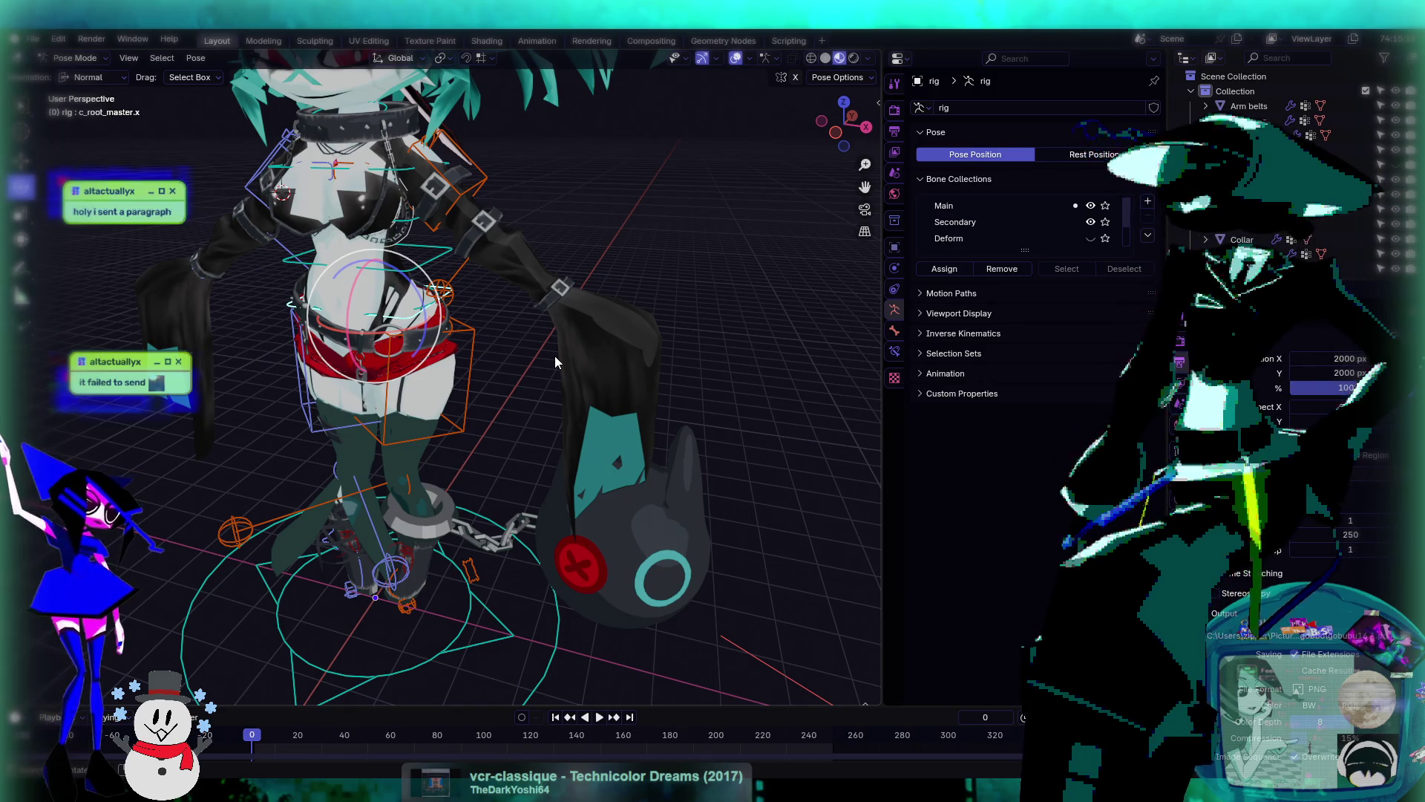
{"action": "scroll", "coordinate": [564, 358], "scroll_direction": "up", "scroll_amount": 3}
{"action": "mouse_move", "coordinate": [564, 358]}
{"action": "middle_mouse_down"}
{"action": "mouse_move", "coordinate": [616, 350]}
{"action": "mouse_move", "coordinate": [662, 371]}
{"action": "middle_mouse_up"}
{"action": "scroll", "coordinate": [662, 371], "scroll_direction": "up", "scroll_amount": 3}
{"action": "scroll", "coordinate": [593, 353], "scroll_direction": "up", "scroll_amount": 2}
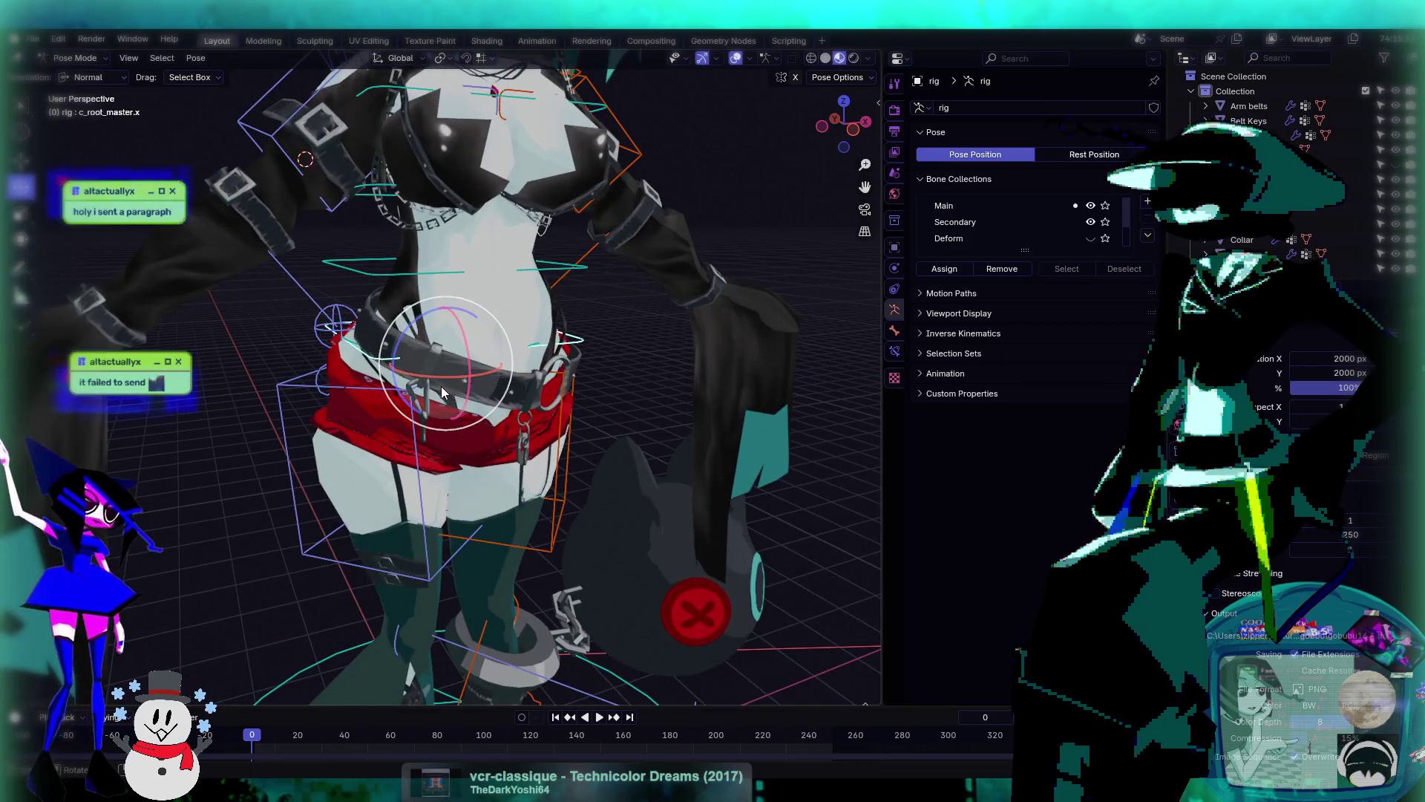
{"action": "scroll", "coordinate": [430, 381], "scroll_direction": "up", "scroll_amount": 2}
{"action": "scroll", "coordinate": [430, 381], "scroll_direction": "down", "scroll_amount": 5}
{"action": "scroll", "coordinate": [461, 380], "scroll_direction": "up", "scroll_amount": 3}
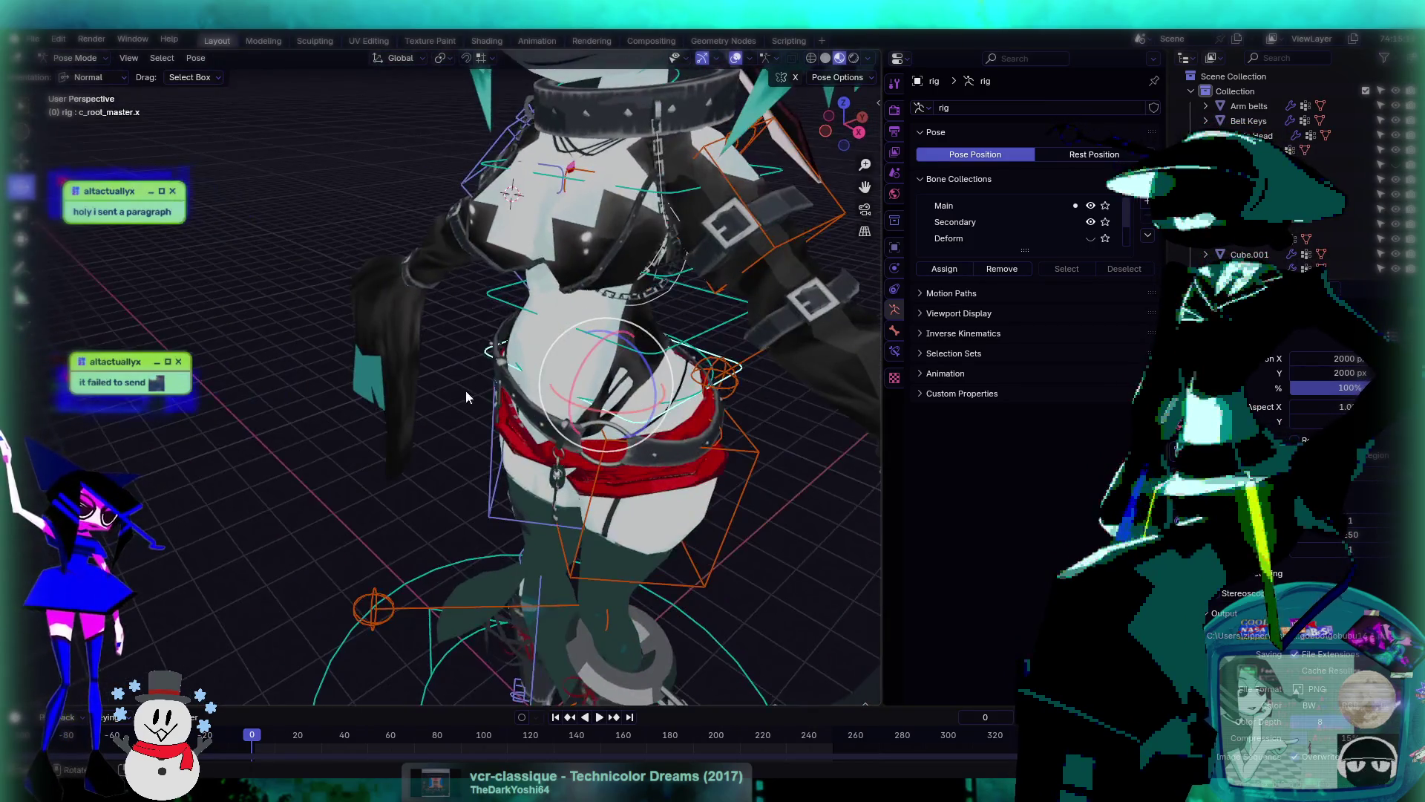
{"action": "scroll", "coordinate": [457, 371], "scroll_direction": "up", "scroll_amount": 2}
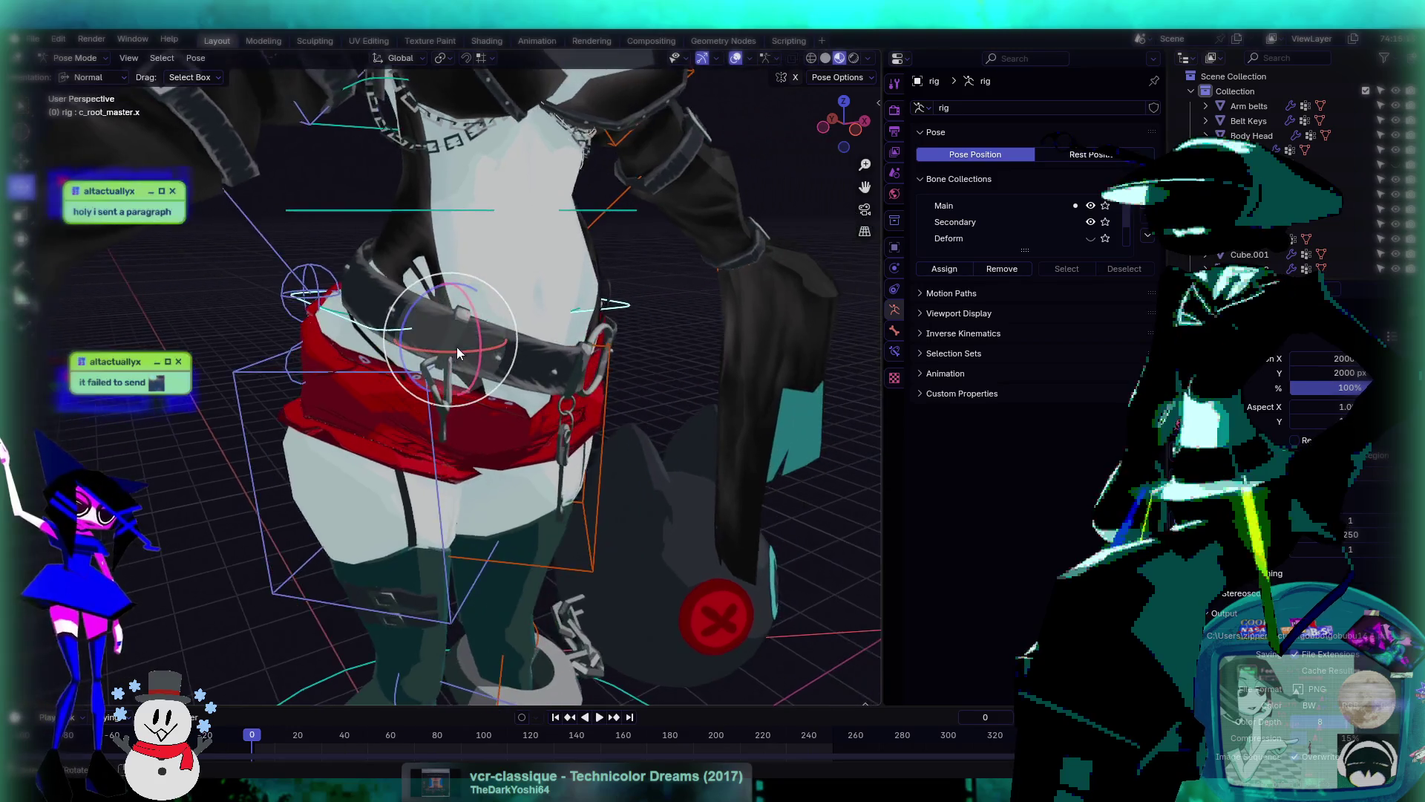
{"action": "scroll", "coordinate": [564, 370], "scroll_direction": "down", "scroll_amount": 2}
{"action": "scroll", "coordinate": [549, 357], "scroll_direction": "down", "scroll_amount": 1}
{"action": "scroll", "coordinate": [584, 386], "scroll_direction": "down", "scroll_amount": 3}
{"action": "scroll", "coordinate": [583, 386], "scroll_direction": "up", "scroll_amount": 3}
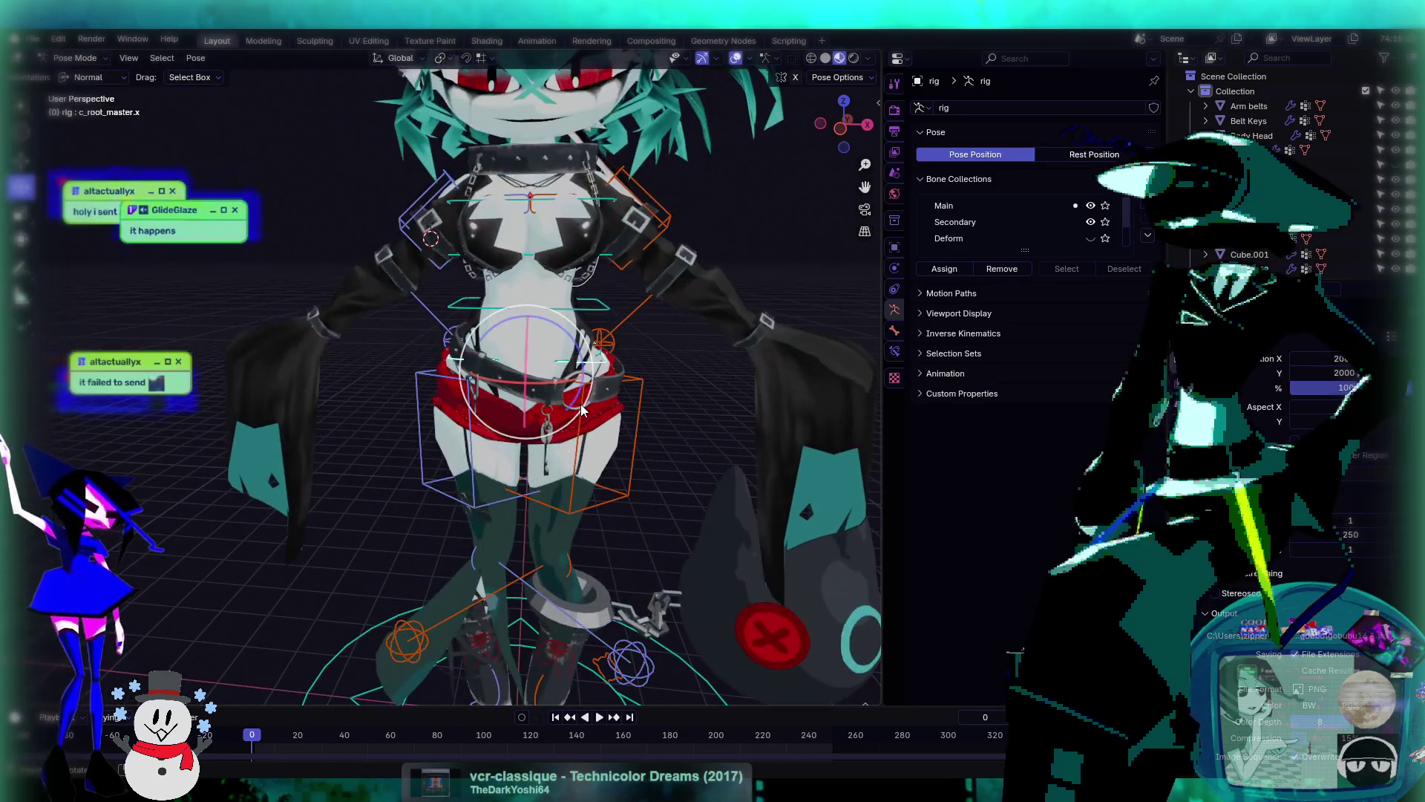
{"action": "scroll", "coordinate": [581, 406], "scroll_direction": "down", "scroll_amount": 2}
{"action": "scroll", "coordinate": [546, 417], "scroll_direction": "up", "scroll_amount": 4}
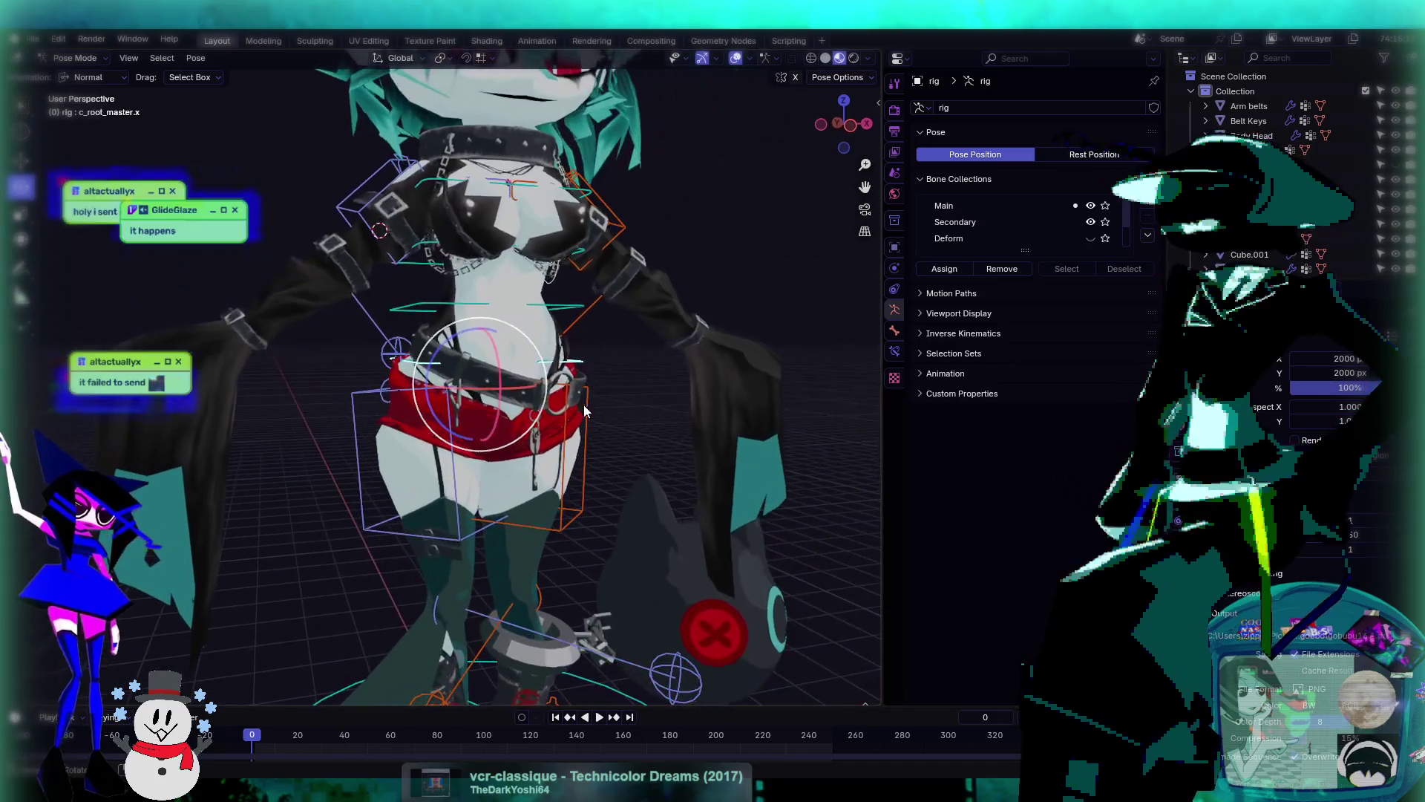
{"action": "key", "text": "r"}
{"action": "key", "text": "r"}
{"action": "left_click", "coordinate": [186, 505]}
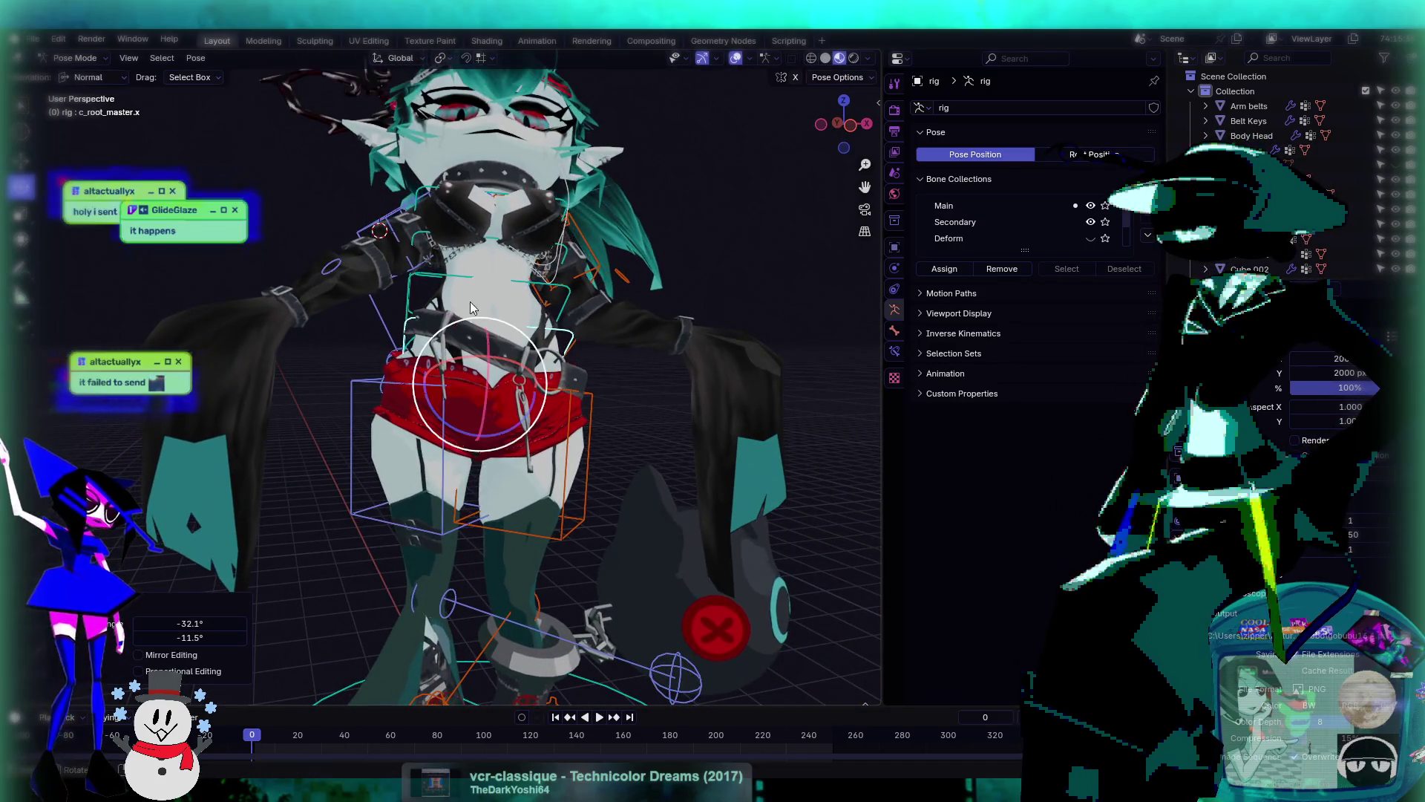
{"action": "scroll", "coordinate": [479, 169], "scroll_direction": "down", "scroll_amount": 4}
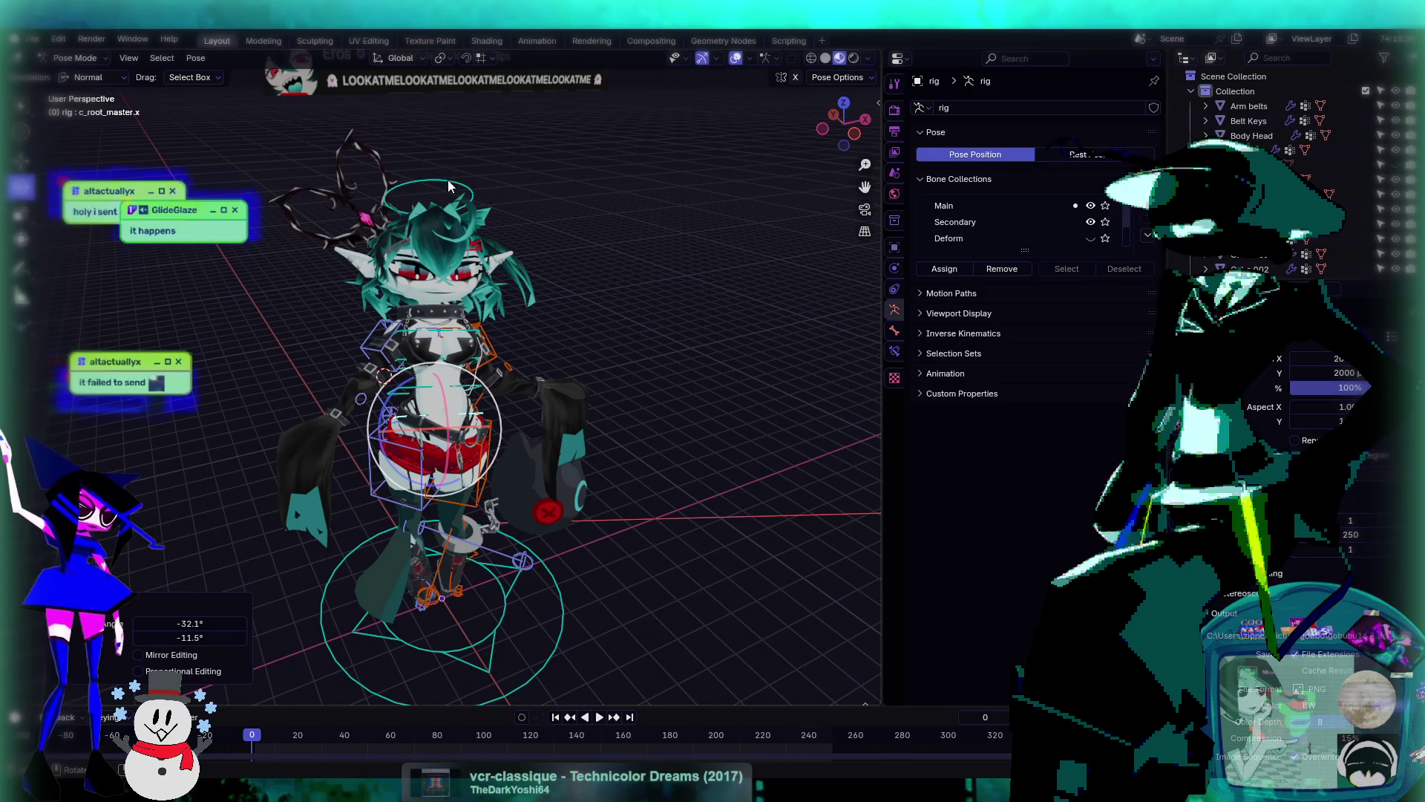
- Rotate c_head.x and check the head from a higher angle
{"action": "left_click", "coordinate": [437, 223]}
{"action": "key", "text": "r"}
{"action": "key", "text": "r"}
{"action": "left_click", "coordinate": [445, 252]}
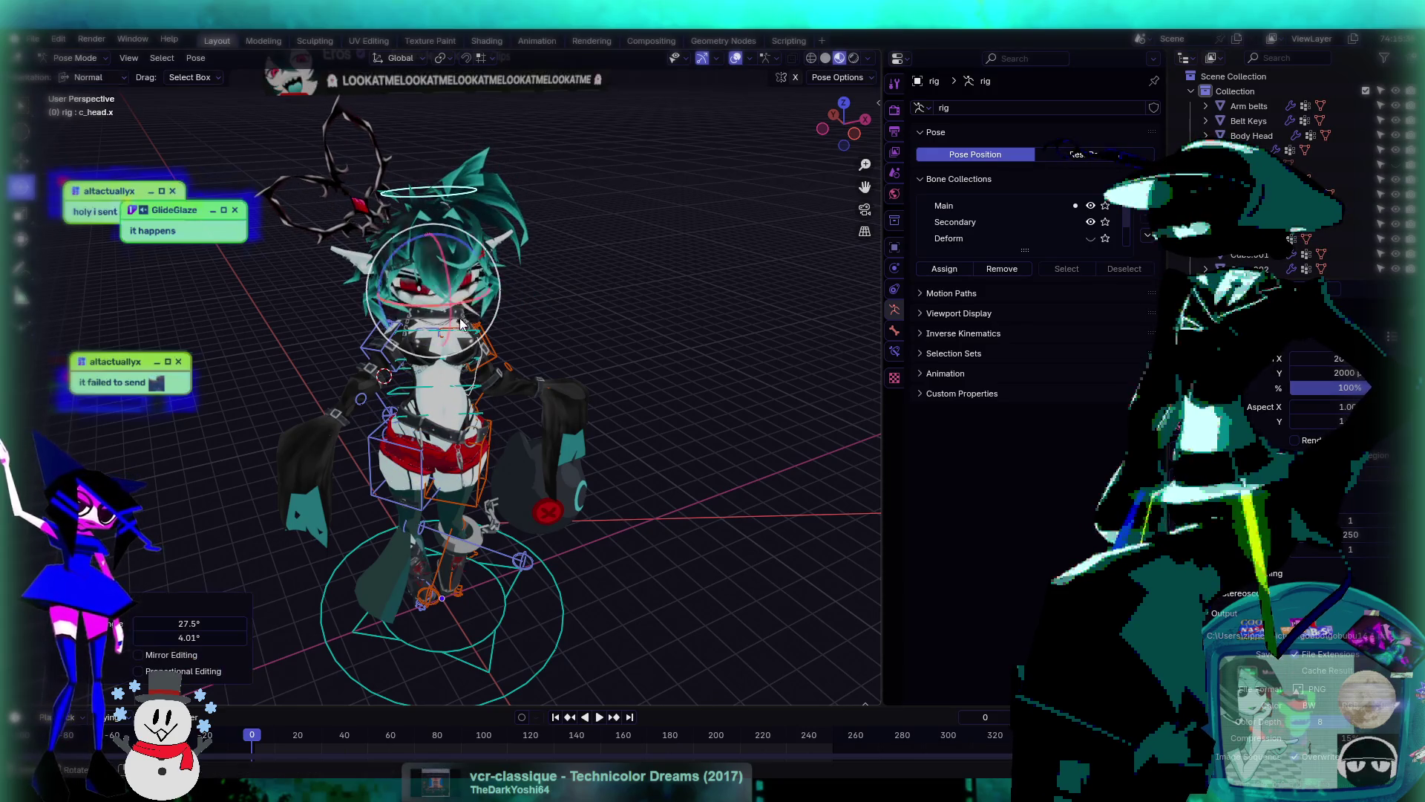
{"action": "middle_click_drag", "start_coordinate": [445, 253], "coordinate": [454, 273]}
{"action": "scroll", "coordinate": [454, 273], "scroll_direction": "up", "scroll_amount": 5}
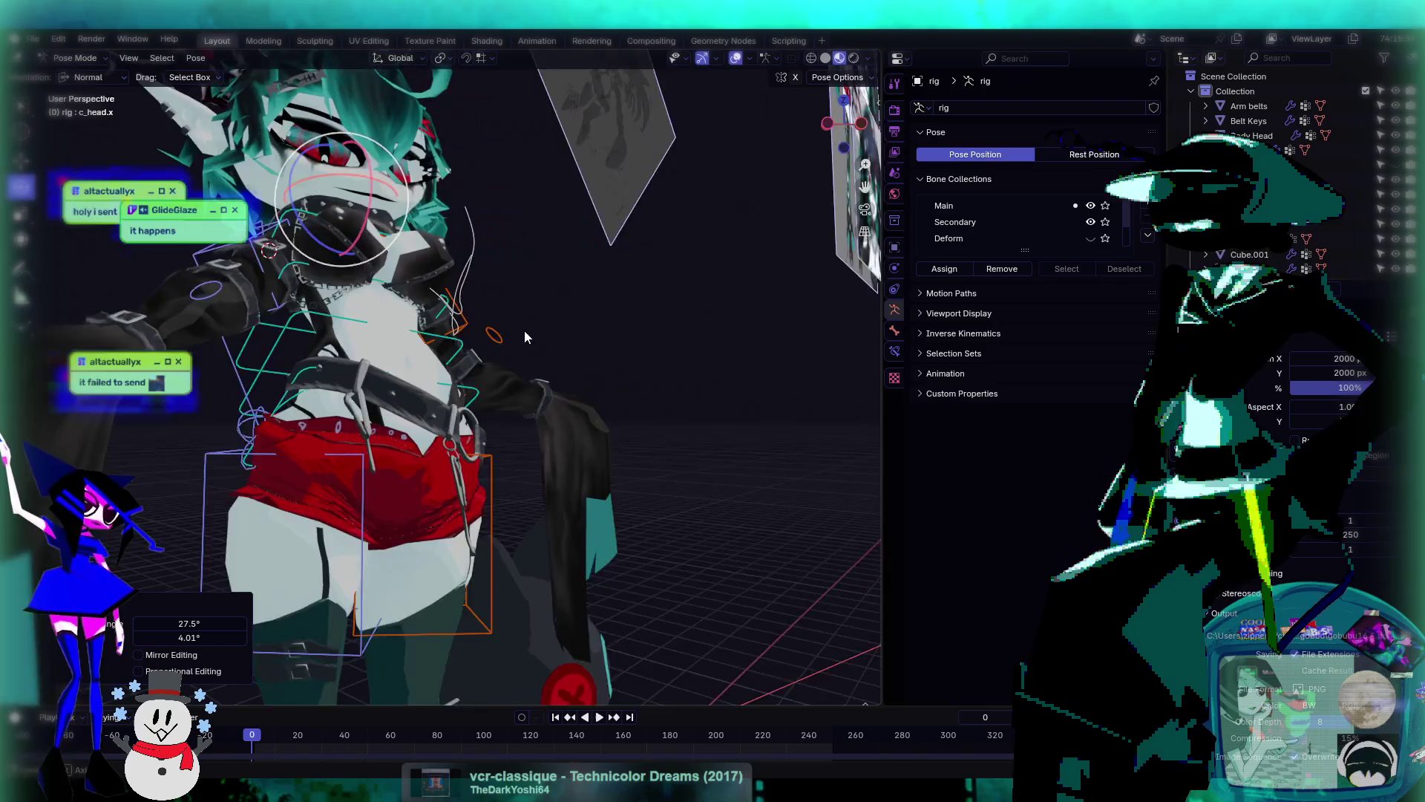
{"action": "scroll", "coordinate": [524, 330], "scroll_direction": "down", "scroll_amount": 3}
{"action": "mouse_move", "coordinate": [471, 353]}
{"action": "middle_mouse_down"}
{"action": "mouse_move", "coordinate": [554, 365]}
{"action": "mouse_move", "coordinate": [407, 174]}
{"action": "middle_mouse_up"}
- Turn the head around its vertical axis, then tilt it freely
{"action": "key", "text": "r"}
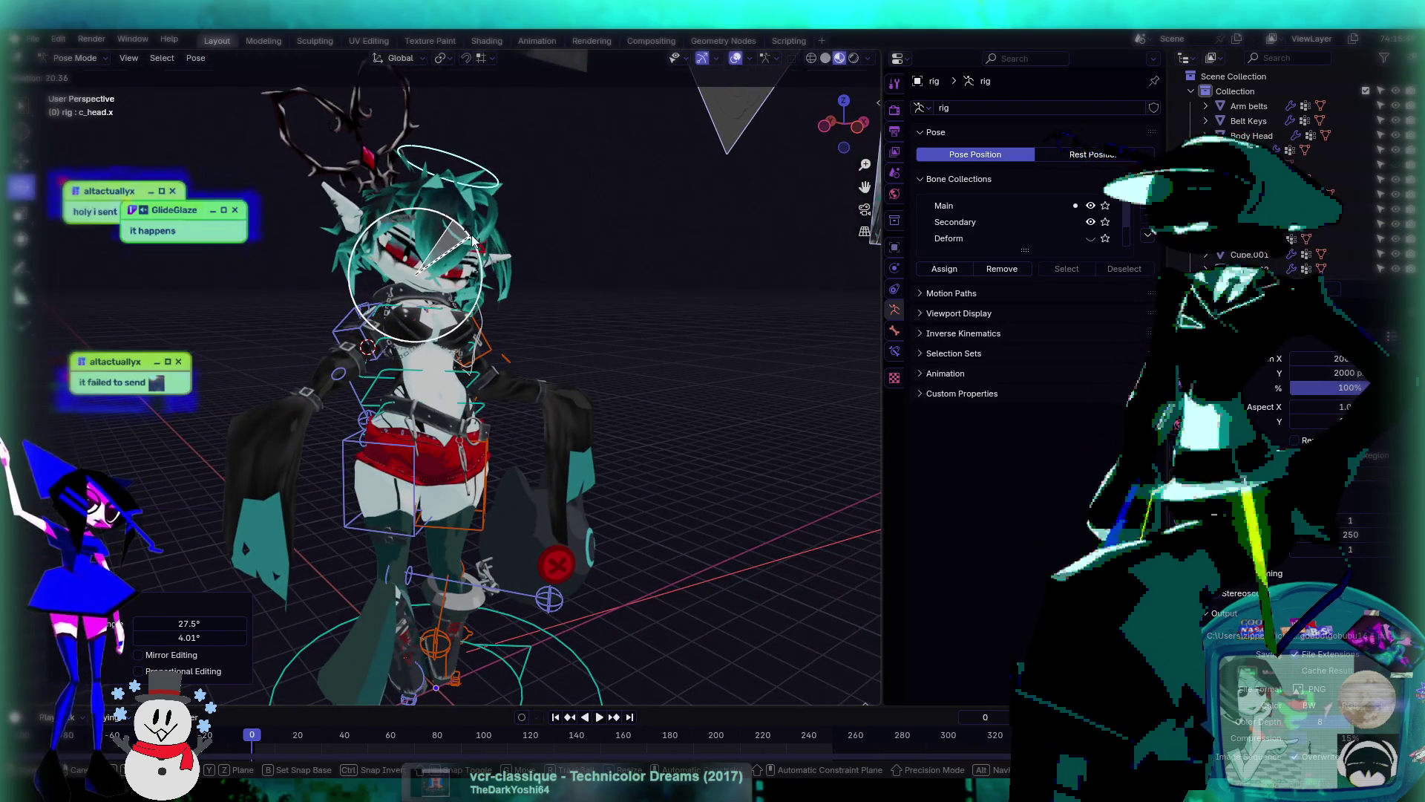
{"action": "left_click", "coordinate": [488, 242]}
{"action": "scroll", "coordinate": [489, 242], "scroll_direction": "up", "scroll_amount": 1}
{"action": "scroll", "coordinate": [545, 314], "scroll_direction": "down", "scroll_amount": 4}
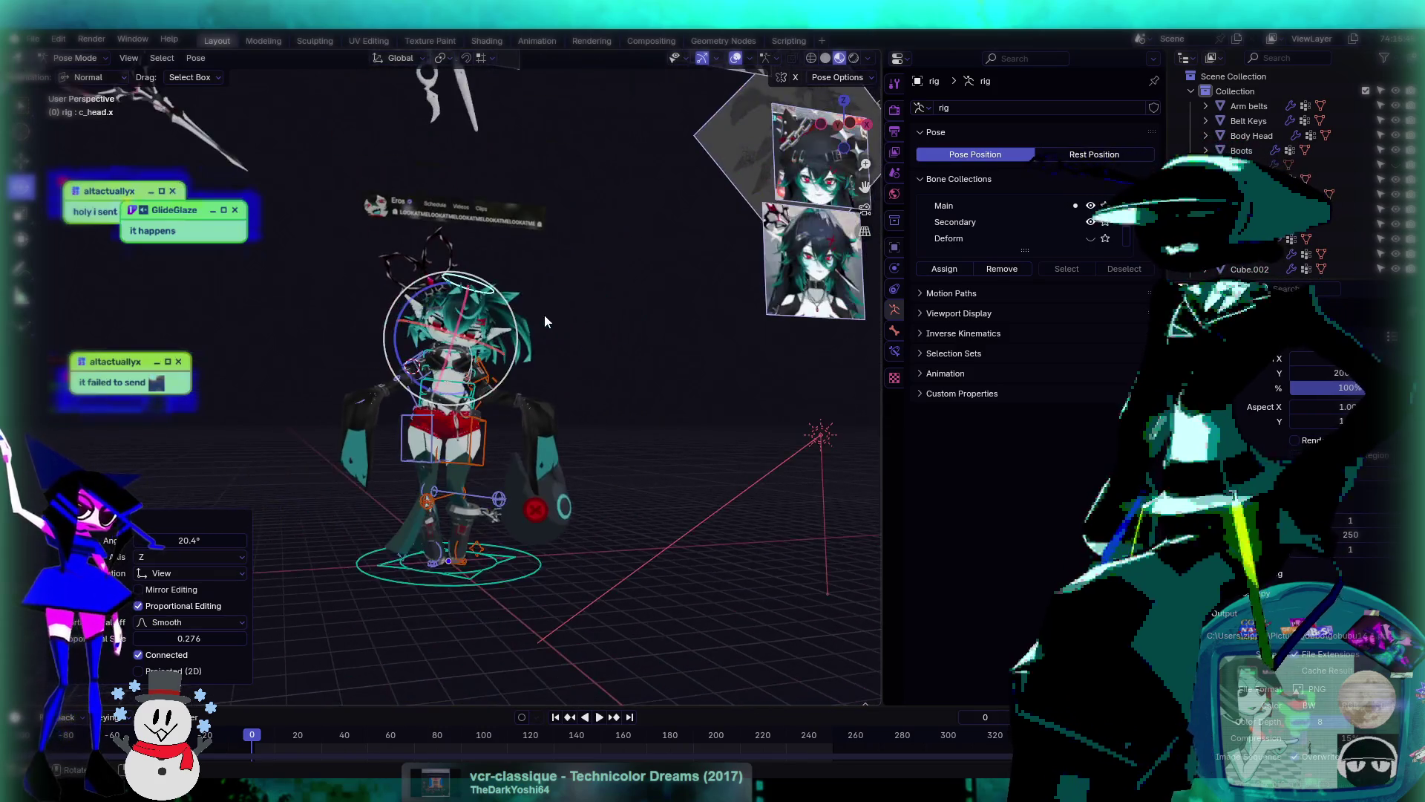
{"action": "scroll", "coordinate": [545, 323], "scroll_direction": "up", "scroll_amount": 5}
{"action": "key", "text": "r"}
{"action": "key", "text": "r"}
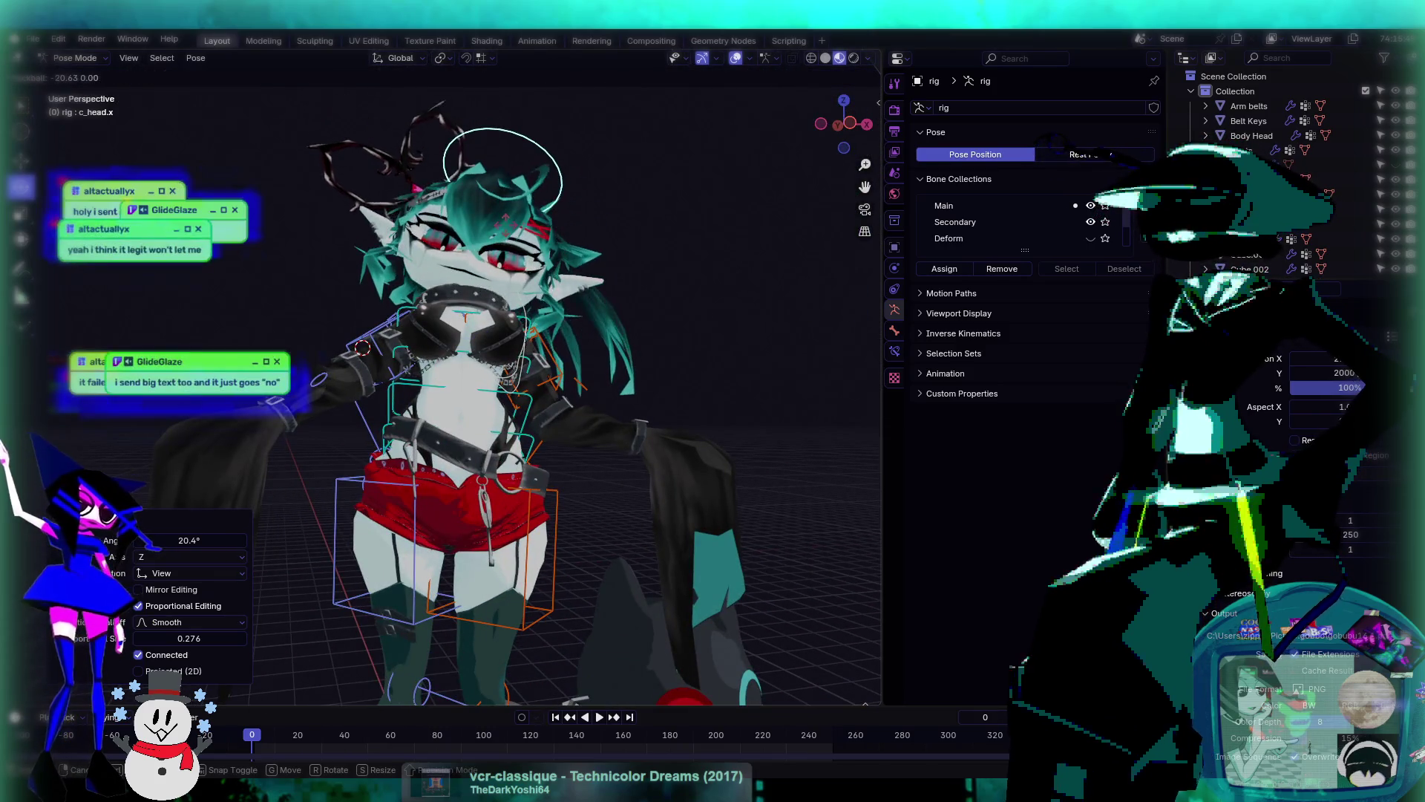
{"action": "left_click", "coordinate": [512, 385]}
{"action": "scroll", "coordinate": [513, 384], "scroll_direction": "up", "scroll_amount": 3}
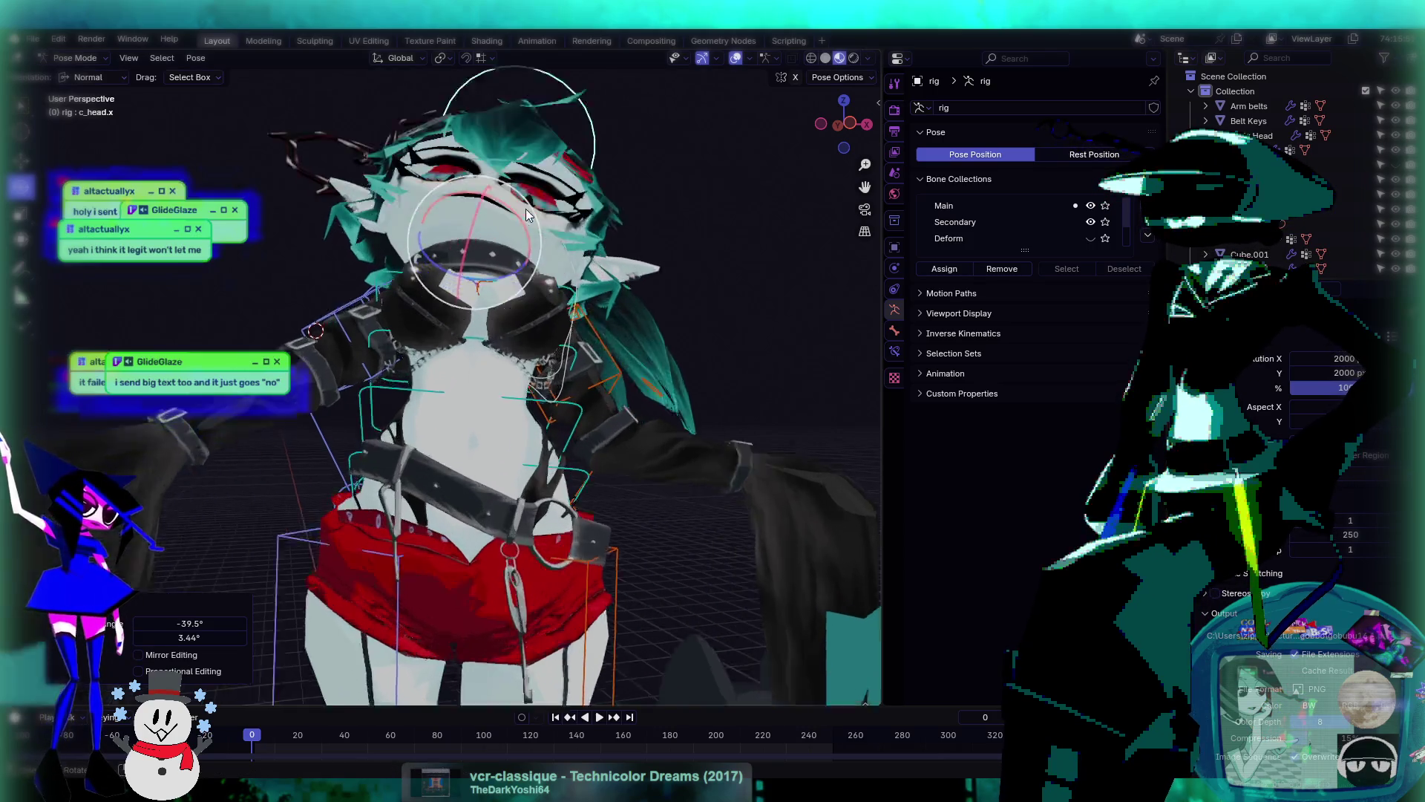
{"action": "scroll", "coordinate": [548, 311], "scroll_direction": "up", "scroll_amount": 4}
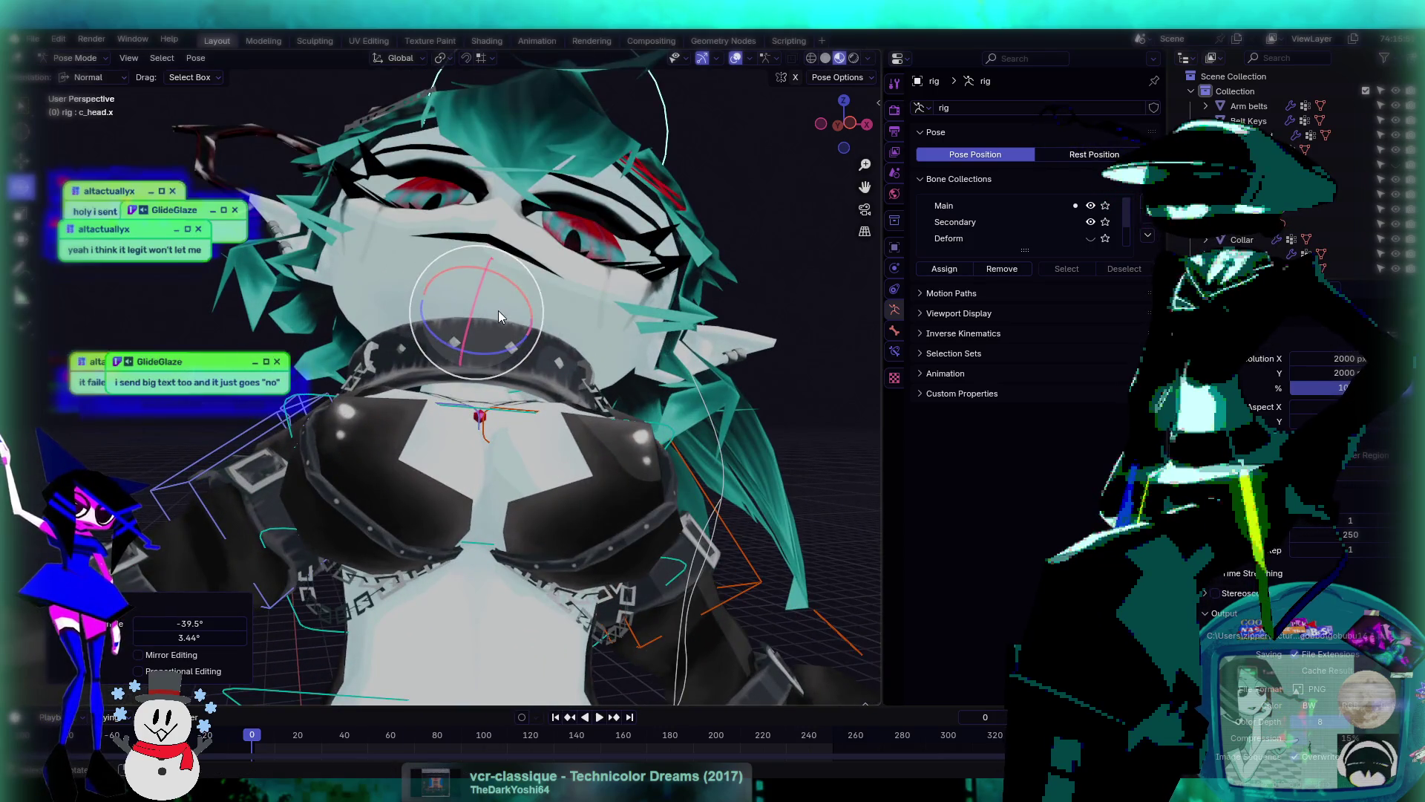
- Give the head two more free tilts, checking the deformation from several angles
{"action": "key", "text": "r"}
{"action": "key", "text": "r"}
{"action": "left_click", "coordinate": [519, 294]}
{"action": "mouse_move", "coordinate": [537, 274]}
{"action": "middle_mouse_down"}
{"action": "mouse_move", "coordinate": [480, 434]}
{"action": "mouse_move", "coordinate": [457, 362]}
{"action": "middle_mouse_up"}
{"action": "key", "text": "r"}
{"action": "key", "text": "r"}
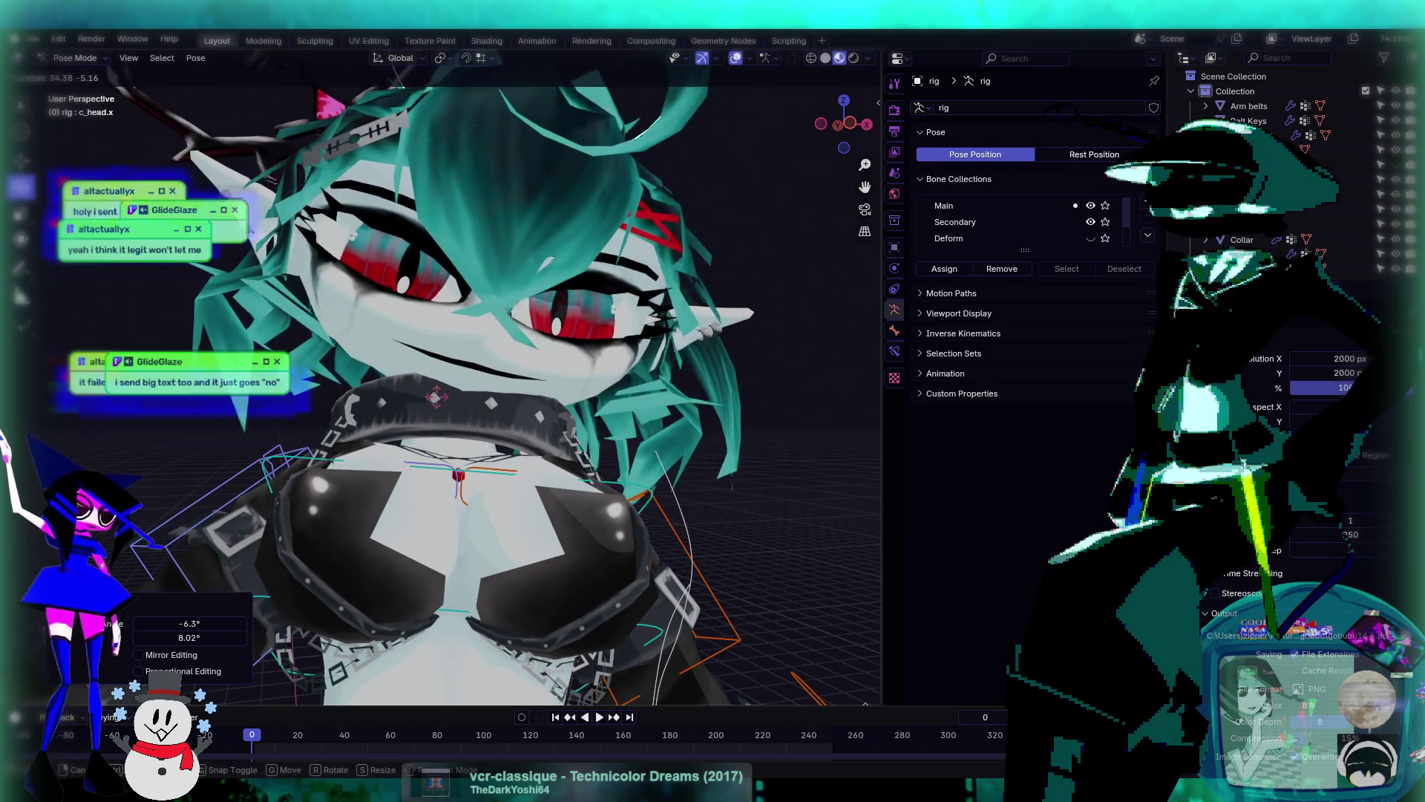
{"action": "left_click", "coordinate": [493, 424]}
{"action": "scroll", "coordinate": [493, 424], "scroll_direction": "down", "scroll_amount": 2}
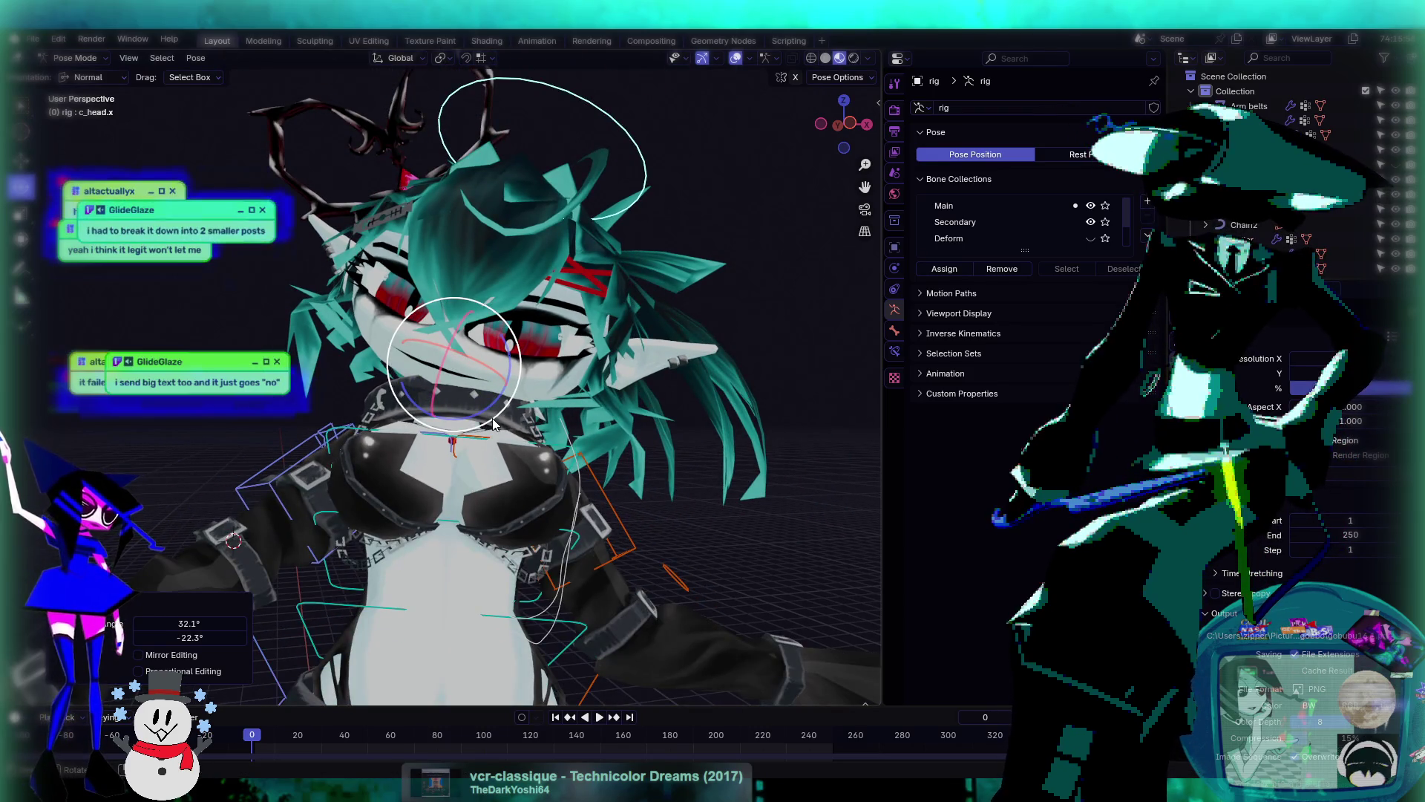
{"action": "scroll", "coordinate": [494, 425], "scroll_direction": "down", "scroll_amount": 3}
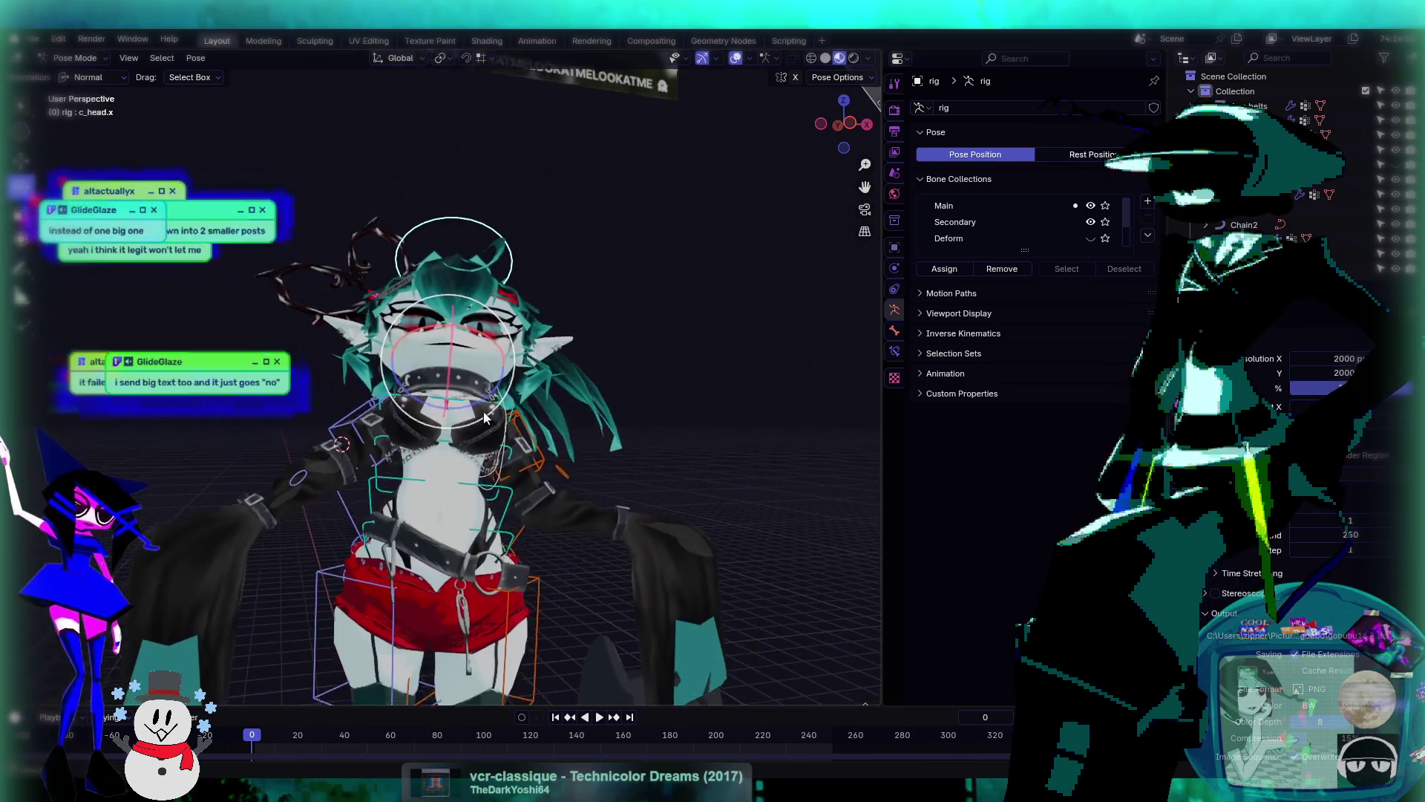
{"action": "mouse_move", "coordinate": [478, 368]}
{"action": "middle_mouse_down"}
{"action": "mouse_move", "coordinate": [629, 342]}
{"action": "mouse_move", "coordinate": [487, 361]}
{"action": "mouse_move", "coordinate": [410, 413]}
{"action": "mouse_move", "coordinate": [607, 358]}
{"action": "mouse_move", "coordinate": [440, 336]}
{"action": "mouse_move", "coordinate": [627, 387]}
{"action": "middle_mouse_up"}
- Select the root control c_root_master.x with the character standing upright
{"action": "left_click", "coordinate": [407, 412]}
{"action": "scroll", "coordinate": [511, 335], "scroll_direction": "down", "scroll_amount": 3}
{"action": "scroll", "coordinate": [511, 336], "scroll_direction": "up", "scroll_amount": 3}
{"action": "scroll", "coordinate": [590, 377], "scroll_direction": "down", "scroll_amount": 5}
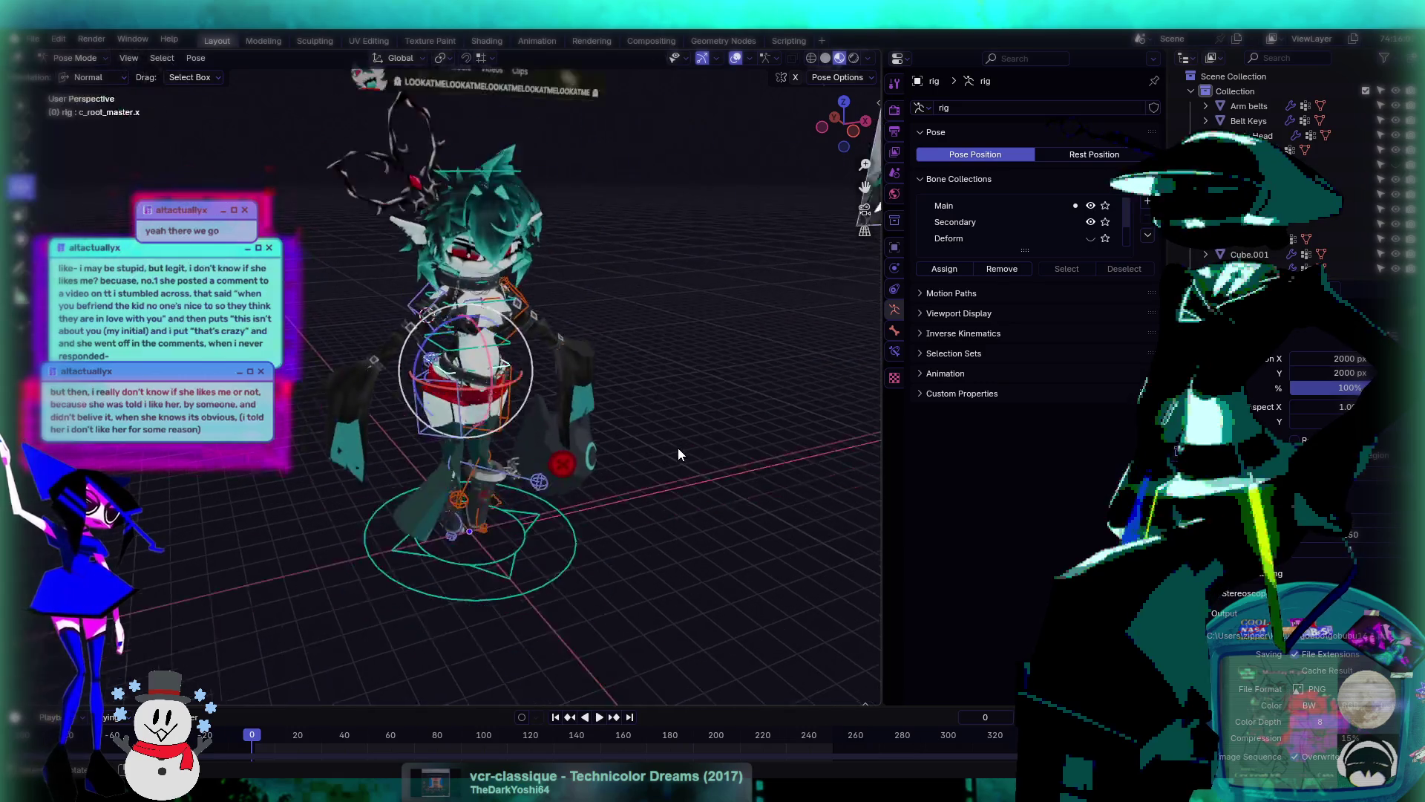
- Select the left hand IK control c_hand_ik.l on the rigged character
{"action": "scroll", "coordinate": [679, 447], "scroll_direction": "down", "scroll_amount": 6}
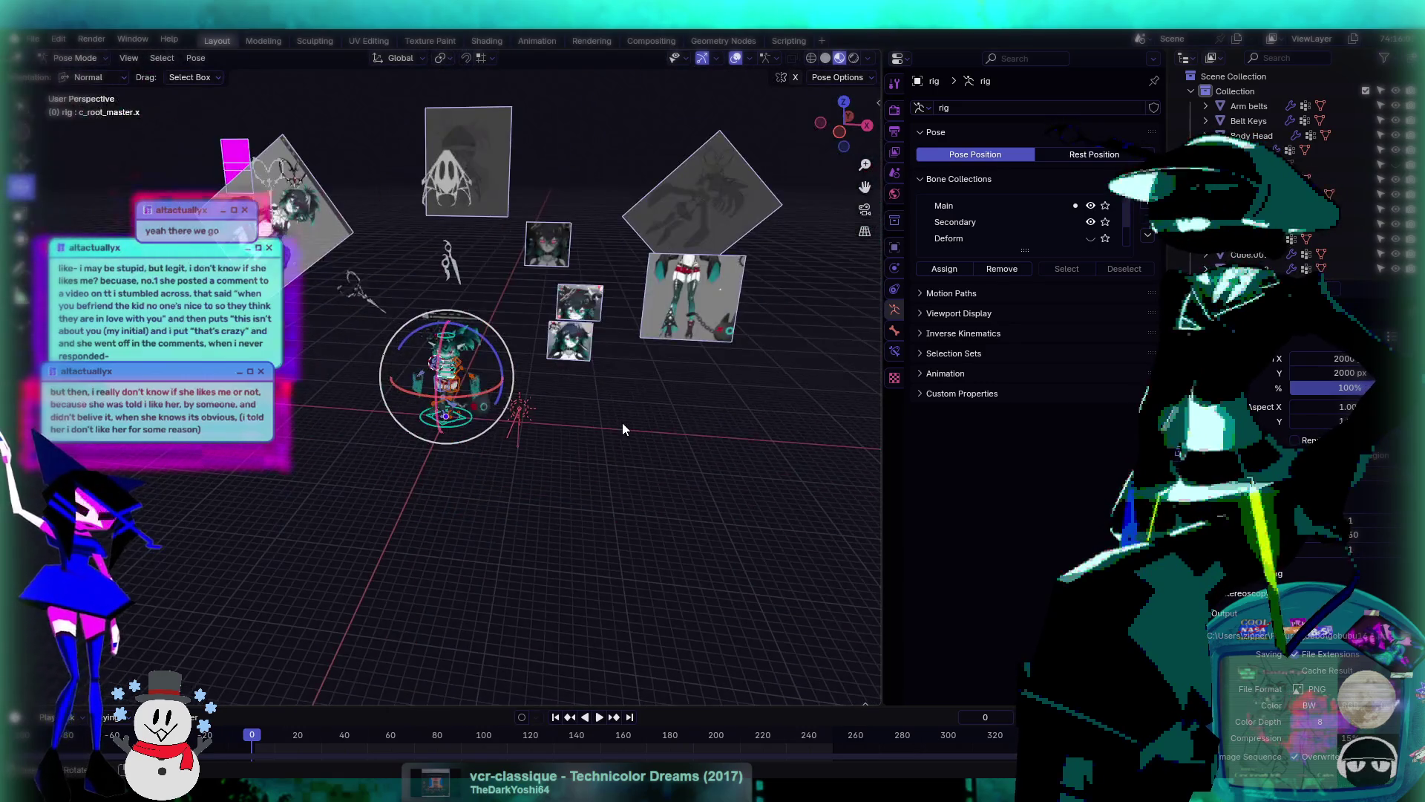
{"action": "scroll", "coordinate": [622, 422], "scroll_direction": "up", "scroll_amount": 10}
{"action": "mouse_move", "coordinate": [440, 345]}
{"action": "middle_mouse_down"}
{"action": "mouse_move", "coordinate": [380, 379]}
{"action": "mouse_move", "coordinate": [622, 373]}
{"action": "mouse_move", "coordinate": [461, 415]}
{"action": "middle_mouse_up"}
{"action": "scroll", "coordinate": [622, 373], "scroll_direction": "down", "scroll_amount": 5}
{"action": "scroll", "coordinate": [687, 370], "scroll_direction": "up", "scroll_amount": 5}
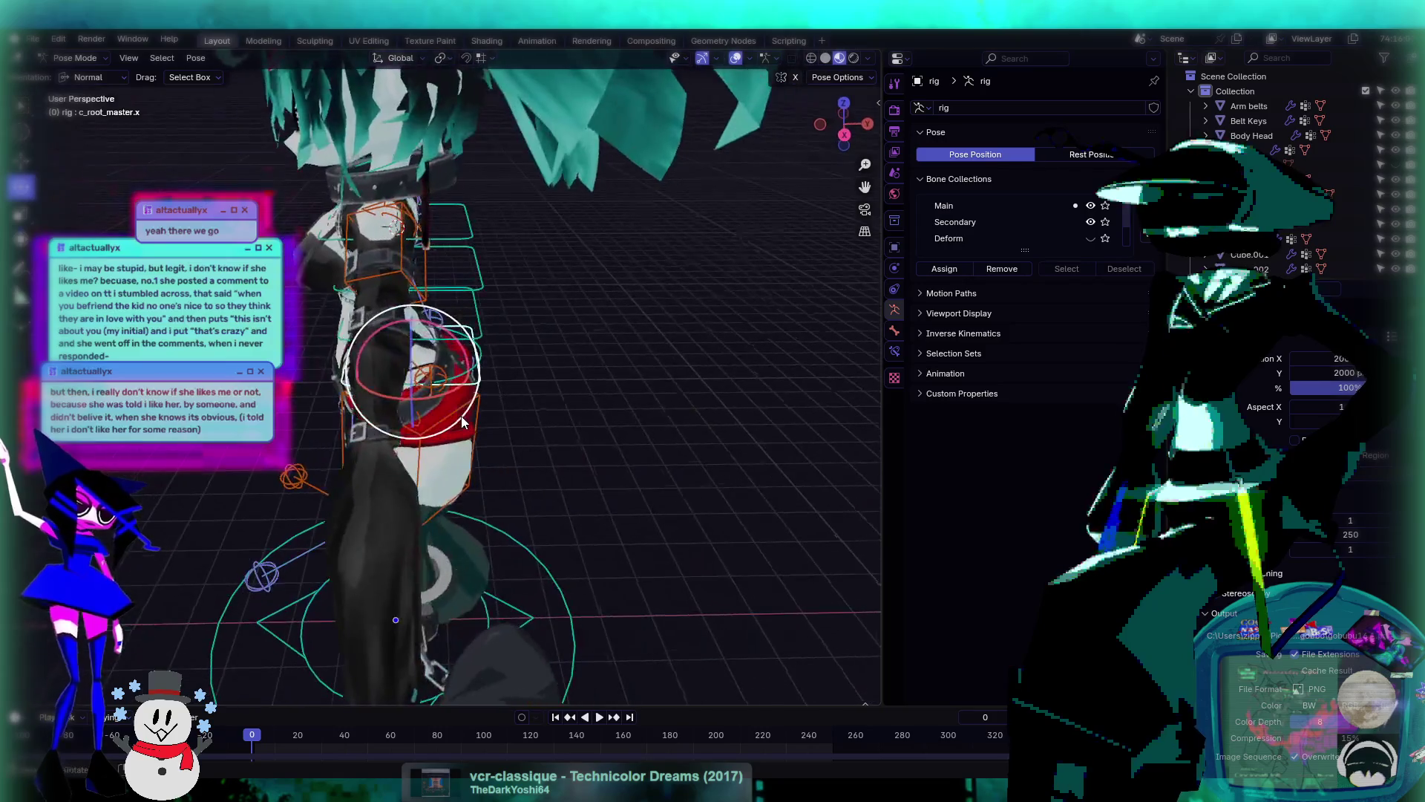
{"action": "left_click", "coordinate": [380, 297]}
{"action": "mouse_move", "coordinate": [380, 297]}
{"action": "middle_mouse_down"}
{"action": "mouse_move", "coordinate": [449, 319]}
{"action": "mouse_move", "coordinate": [427, 229]}
{"action": "mouse_move", "coordinate": [472, 202]}
{"action": "middle_mouse_up"}
{"action": "left_click", "coordinate": [473, 202]}
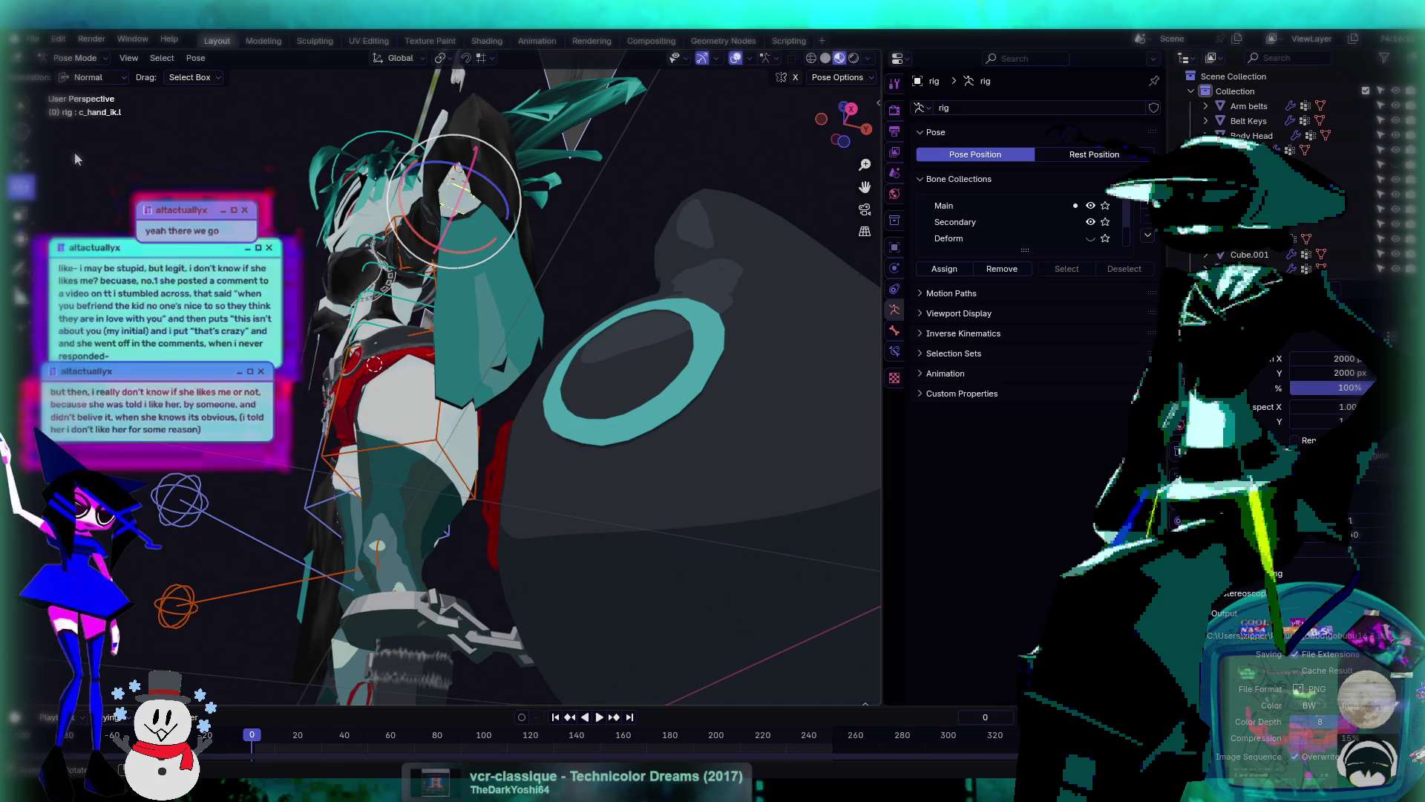
- Move the left hand IK control twice to reposition the raised arm
{"action": "mouse_move", "coordinate": [334, 268]}
{"action": "middle_mouse_down"}
{"action": "mouse_move", "coordinate": [293, 289]}
{"action": "mouse_move", "coordinate": [259, 275]}
{"action": "middle_mouse_up"}
{"action": "scroll", "coordinate": [260, 275], "scroll_direction": "down", "scroll_amount": 4}
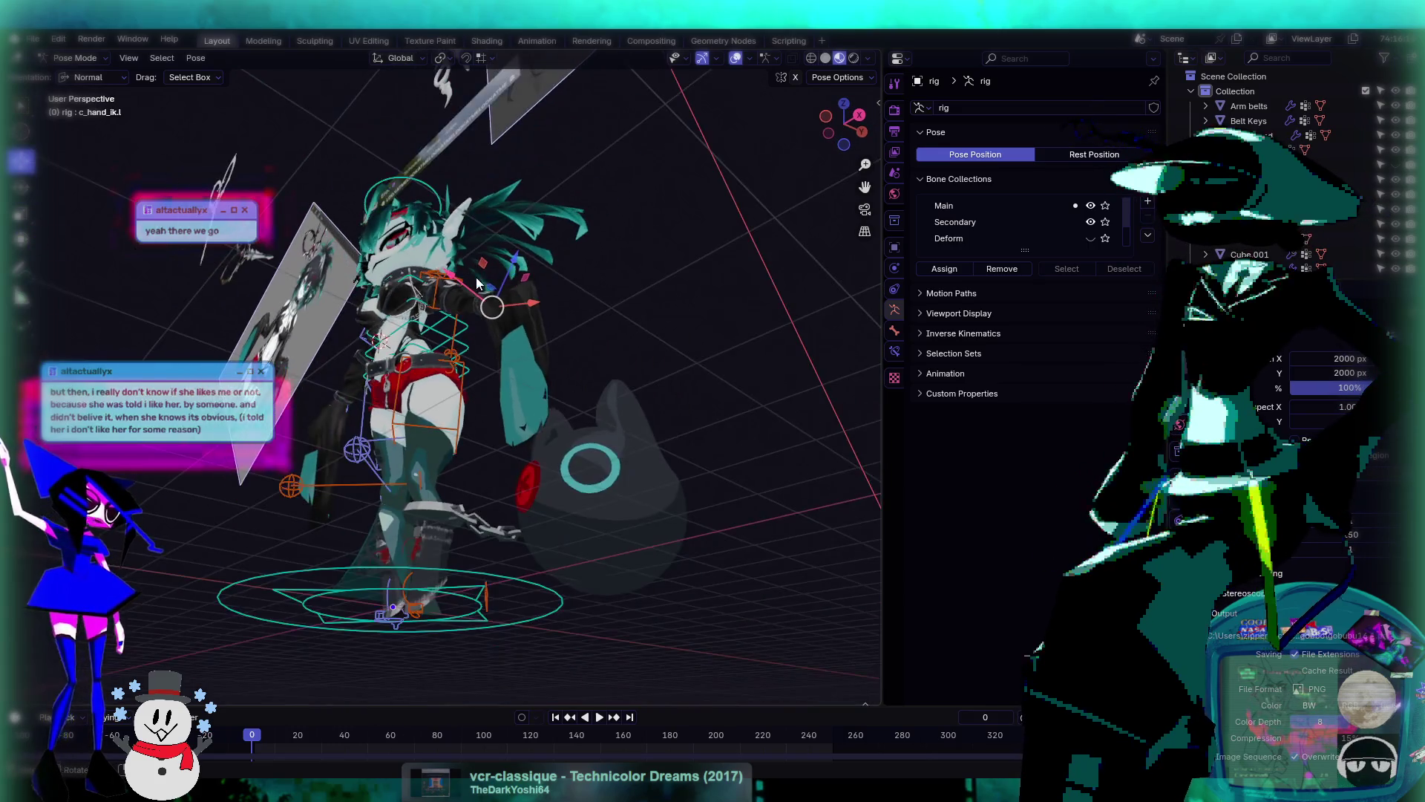
{"action": "key", "text": "g"}
{"action": "left_click", "coordinate": [365, 256]}
{"action": "middle_click_drag", "start_coordinate": [364, 256], "coordinate": [502, 430]}
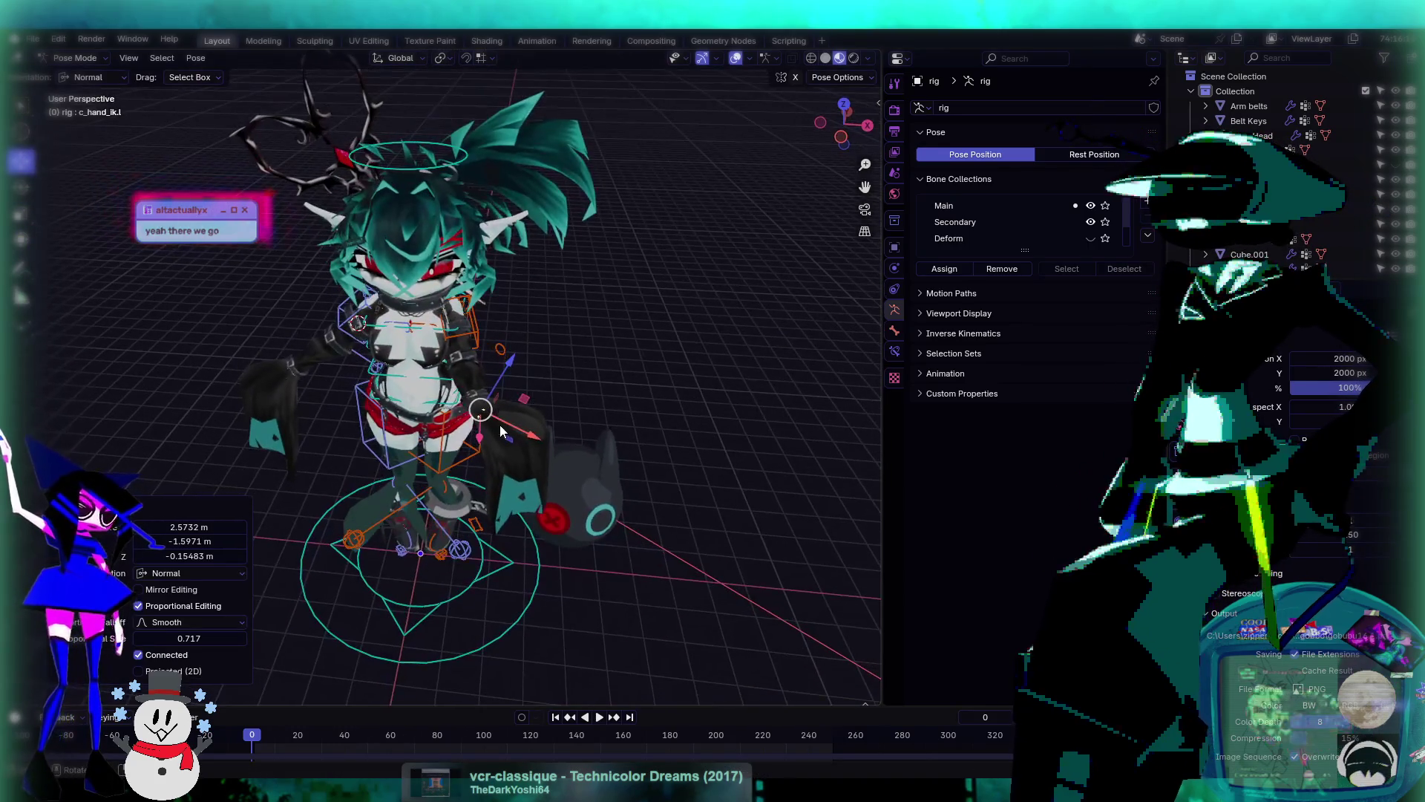
{"action": "key", "text": "g"}
{"action": "left_click", "coordinate": [534, 386]}
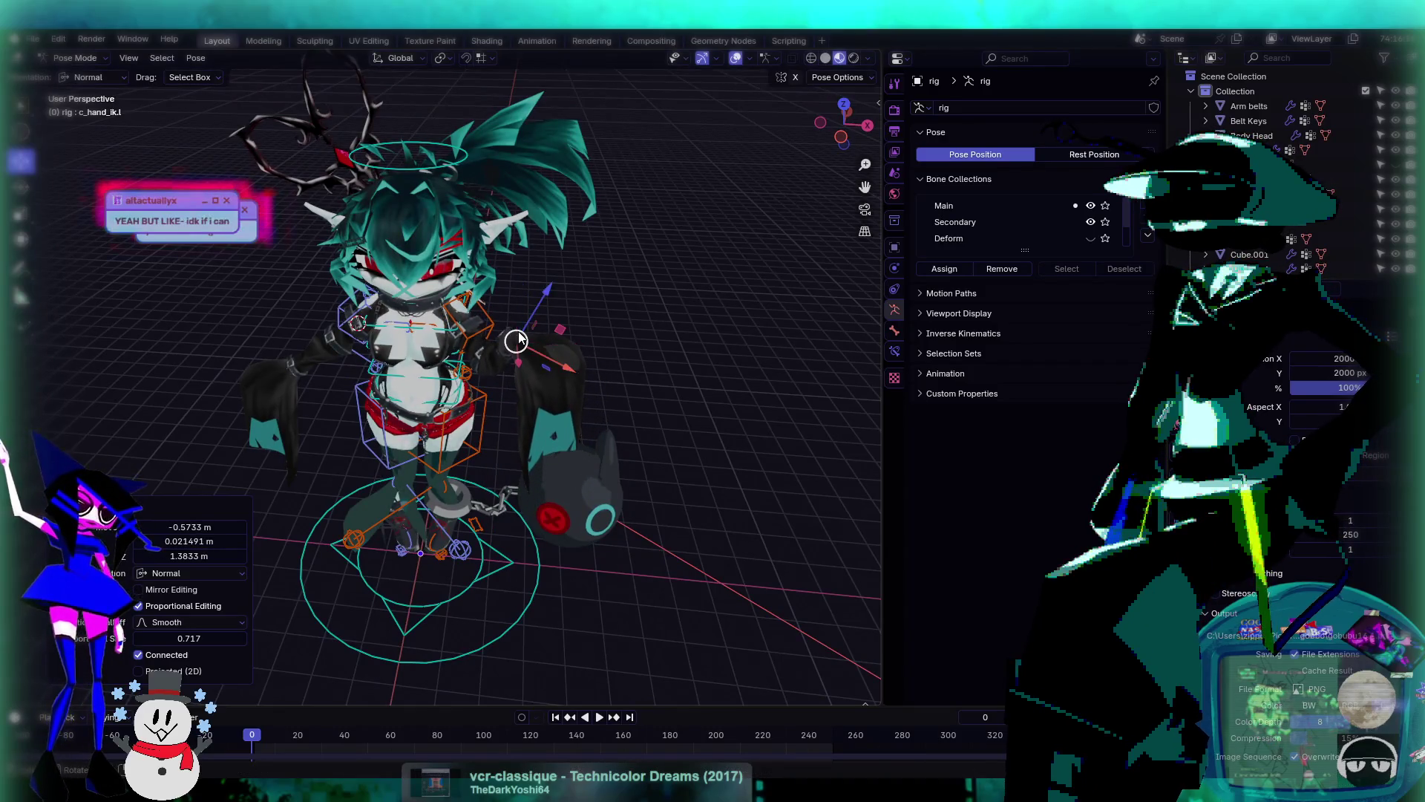
- Trackball-rotate the left hand IK control so the raised arm swings downward
{"action": "middle_click_drag", "start_coordinate": [534, 386], "coordinate": [47, 121]}
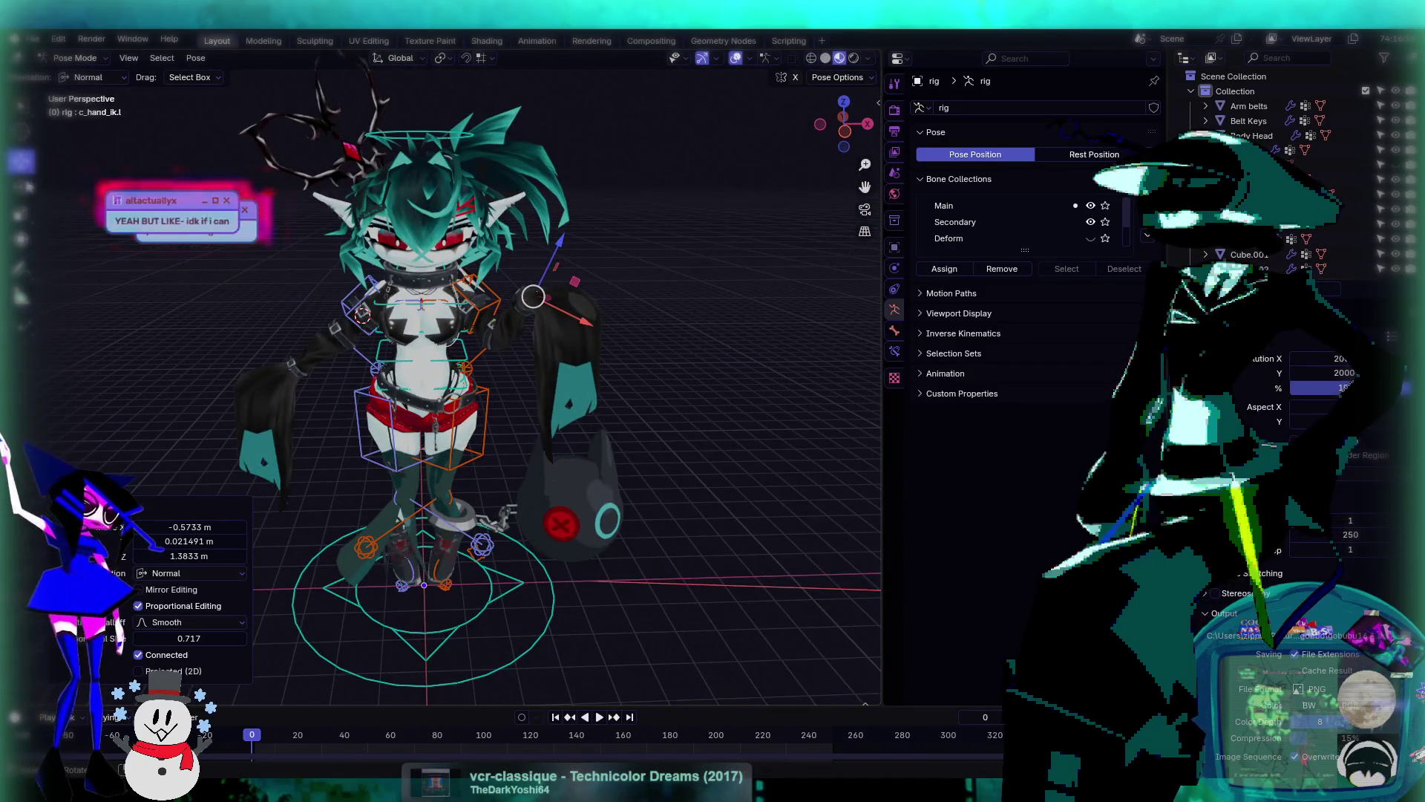
{"action": "key", "text": "r"}
{"action": "key", "text": "r"}
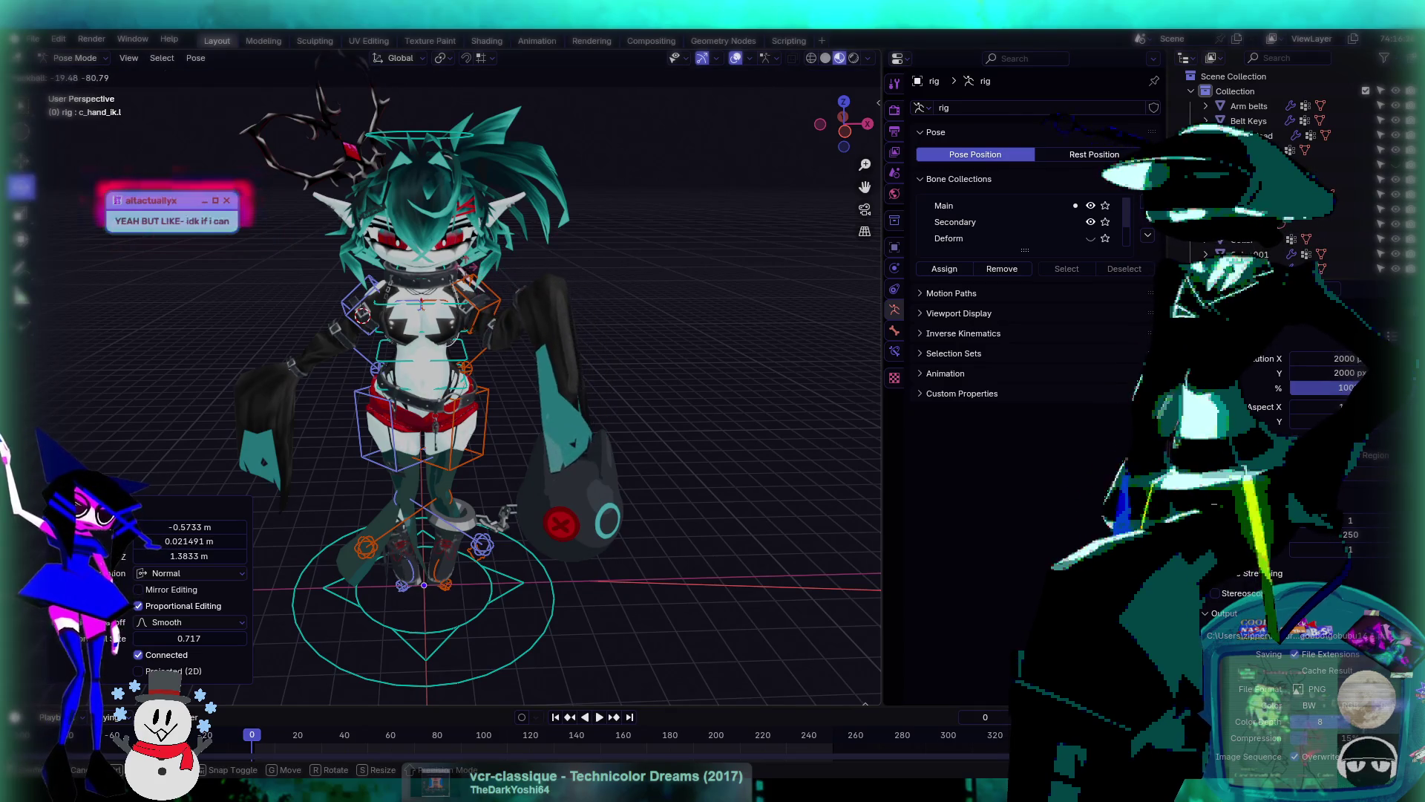
{"action": "left_click", "coordinate": [612, 381]}
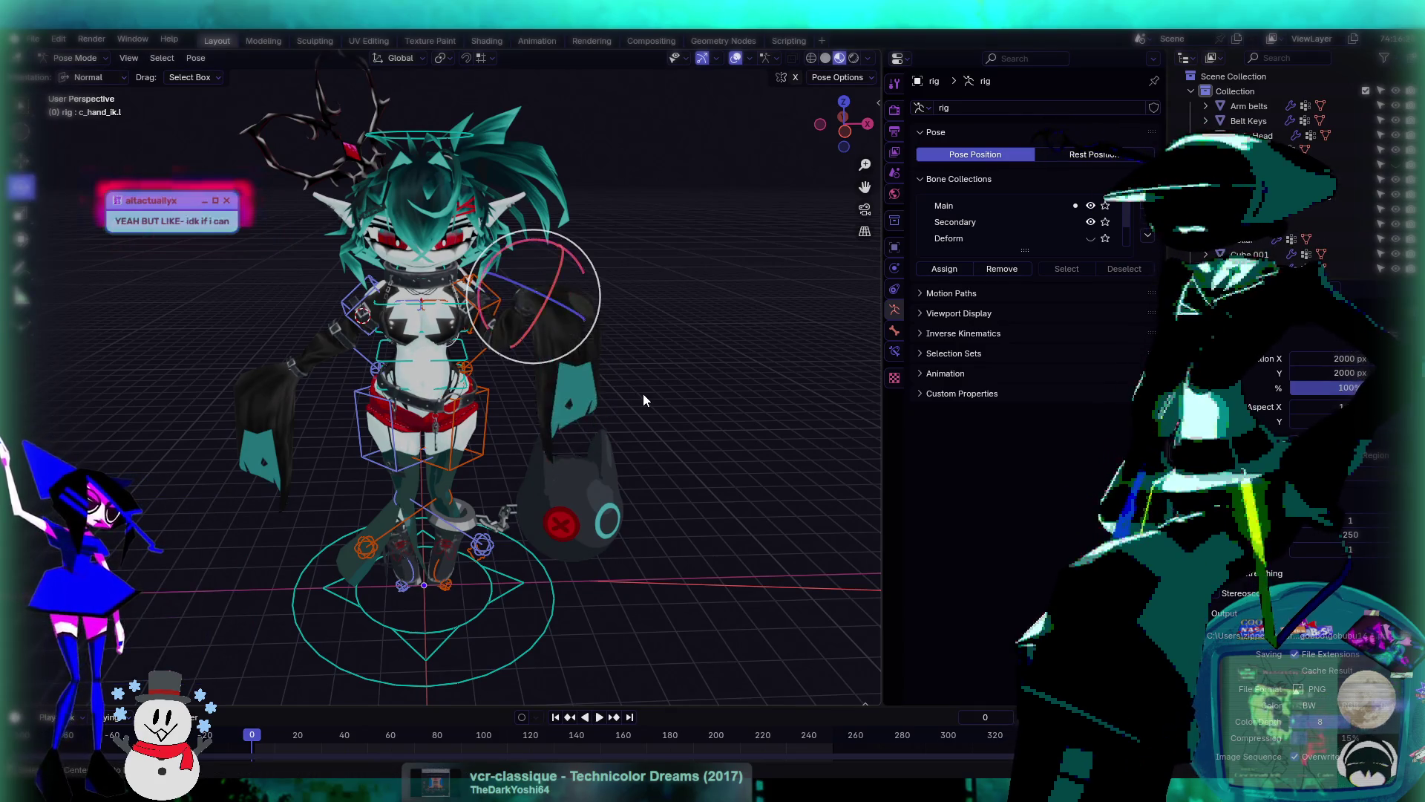
{"action": "scroll", "coordinate": [643, 394], "scroll_direction": "down", "scroll_amount": 5}
{"action": "scroll", "coordinate": [719, 417], "scroll_direction": "up", "scroll_amount": 5}
{"action": "scroll", "coordinate": [608, 385], "scroll_direction": "down", "scroll_amount": 5}
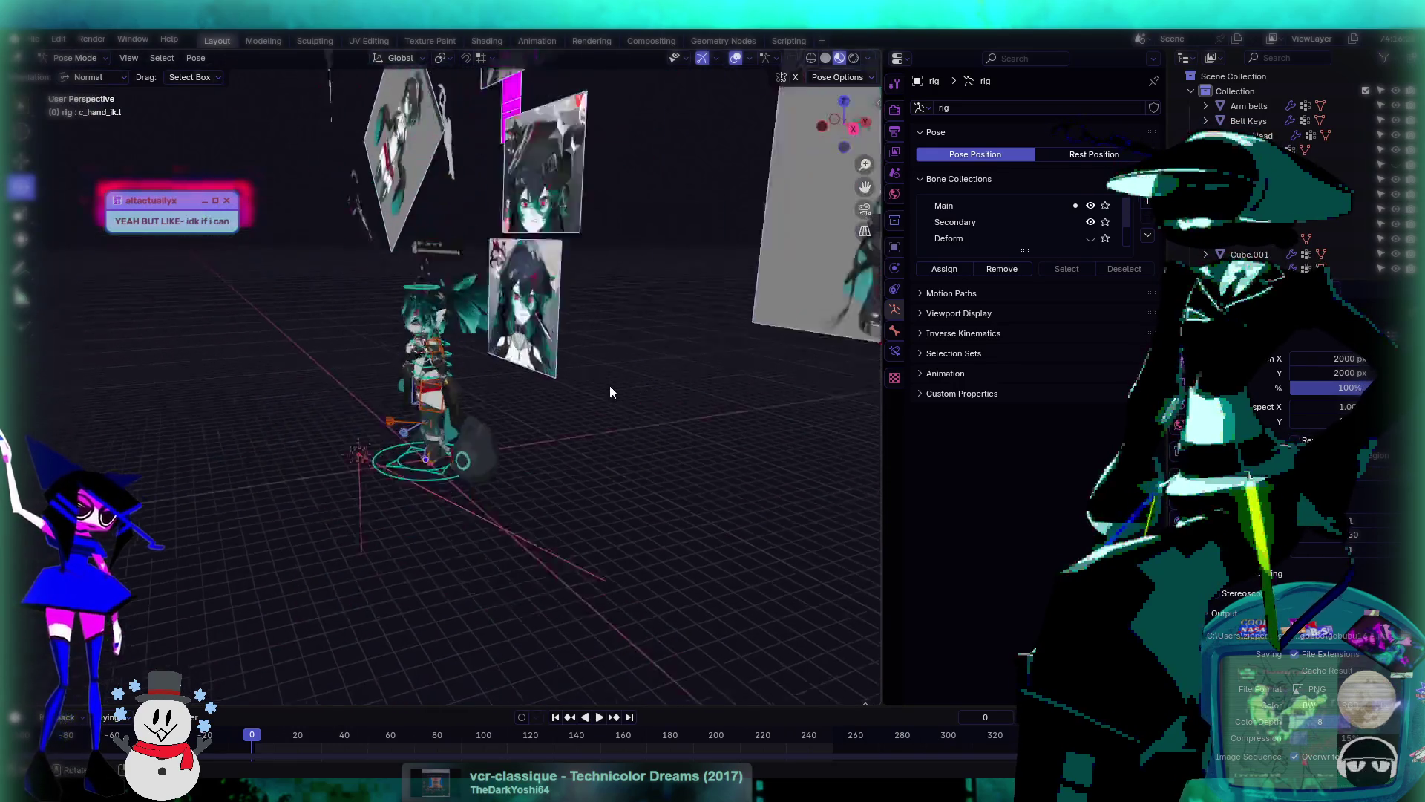
{"action": "mouse_move", "coordinate": [609, 386]}
{"action": "middle_mouse_down"}
{"action": "mouse_move", "coordinate": [496, 407]}
{"action": "mouse_move", "coordinate": [568, 389]}
{"action": "mouse_move", "coordinate": [275, 406]}
{"action": "mouse_move", "coordinate": [541, 344]}
{"action": "mouse_move", "coordinate": [713, 368]}
{"action": "mouse_move", "coordinate": [615, 407]}
{"action": "mouse_move", "coordinate": [527, 355]}
{"action": "mouse_move", "coordinate": [737, 456]}
{"action": "mouse_move", "coordinate": [577, 376]}
{"action": "mouse_move", "coordinate": [275, 387]}
{"action": "middle_mouse_up"}
{"action": "scroll", "coordinate": [569, 389], "scroll_direction": "up", "scroll_amount": 5}
{"action": "scroll", "coordinate": [713, 368], "scroll_direction": "down", "scroll_amount": 5}
{"action": "scroll", "coordinate": [577, 386], "scroll_direction": "up", "scroll_amount": 2}
{"action": "scroll", "coordinate": [577, 377], "scroll_direction": "up", "scroll_amount": 3}
{"action": "scroll", "coordinate": [577, 377], "scroll_direction": "down", "scroll_amount": 3}
{"action": "scroll", "coordinate": [582, 384], "scroll_direction": "up", "scroll_amount": 2}
{"action": "scroll", "coordinate": [276, 386], "scroll_direction": "up", "scroll_amount": 5}
- Select the root master control c_root_master.x
{"action": "mouse_move", "coordinate": [417, 417]}
{"action": "middle_mouse_down"}
{"action": "mouse_move", "coordinate": [421, 372]}
{"action": "mouse_move", "coordinate": [466, 398]}
{"action": "mouse_move", "coordinate": [406, 410]}
{"action": "mouse_move", "coordinate": [641, 395]}
{"action": "mouse_move", "coordinate": [520, 475]}
{"action": "mouse_move", "coordinate": [505, 432]}
{"action": "middle_mouse_up"}
{"action": "left_click", "coordinate": [405, 404]}
{"action": "scroll", "coordinate": [404, 410], "scroll_direction": "down", "scroll_amount": 3}
{"action": "scroll", "coordinate": [654, 392], "scroll_direction": "down", "scroll_amount": 3}
{"action": "scroll", "coordinate": [666, 391], "scroll_direction": "up", "scroll_amount": 2}
{"action": "scroll", "coordinate": [509, 420], "scroll_direction": "up", "scroll_amount": 4}
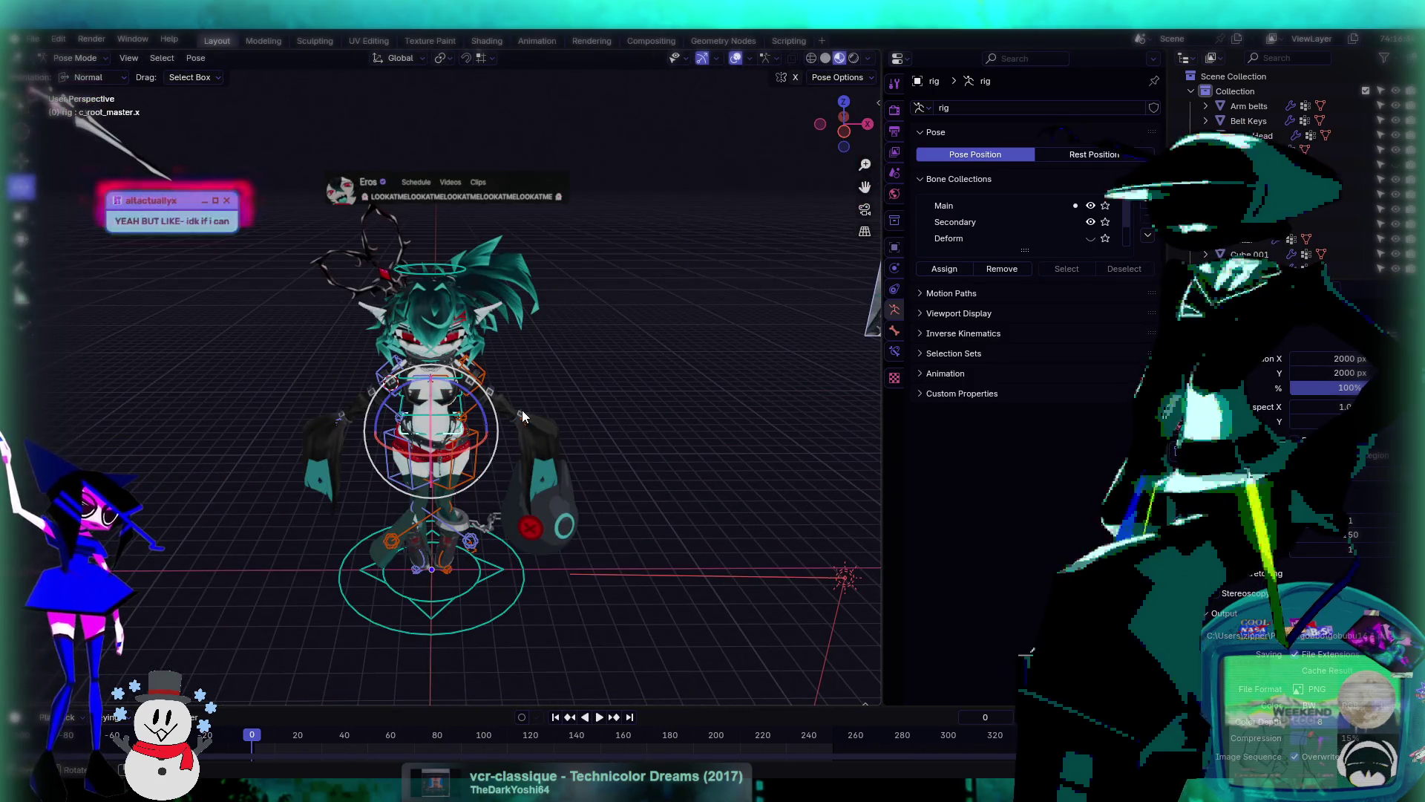
{"action": "scroll", "coordinate": [523, 415], "scroll_direction": "up", "scroll_amount": 5}
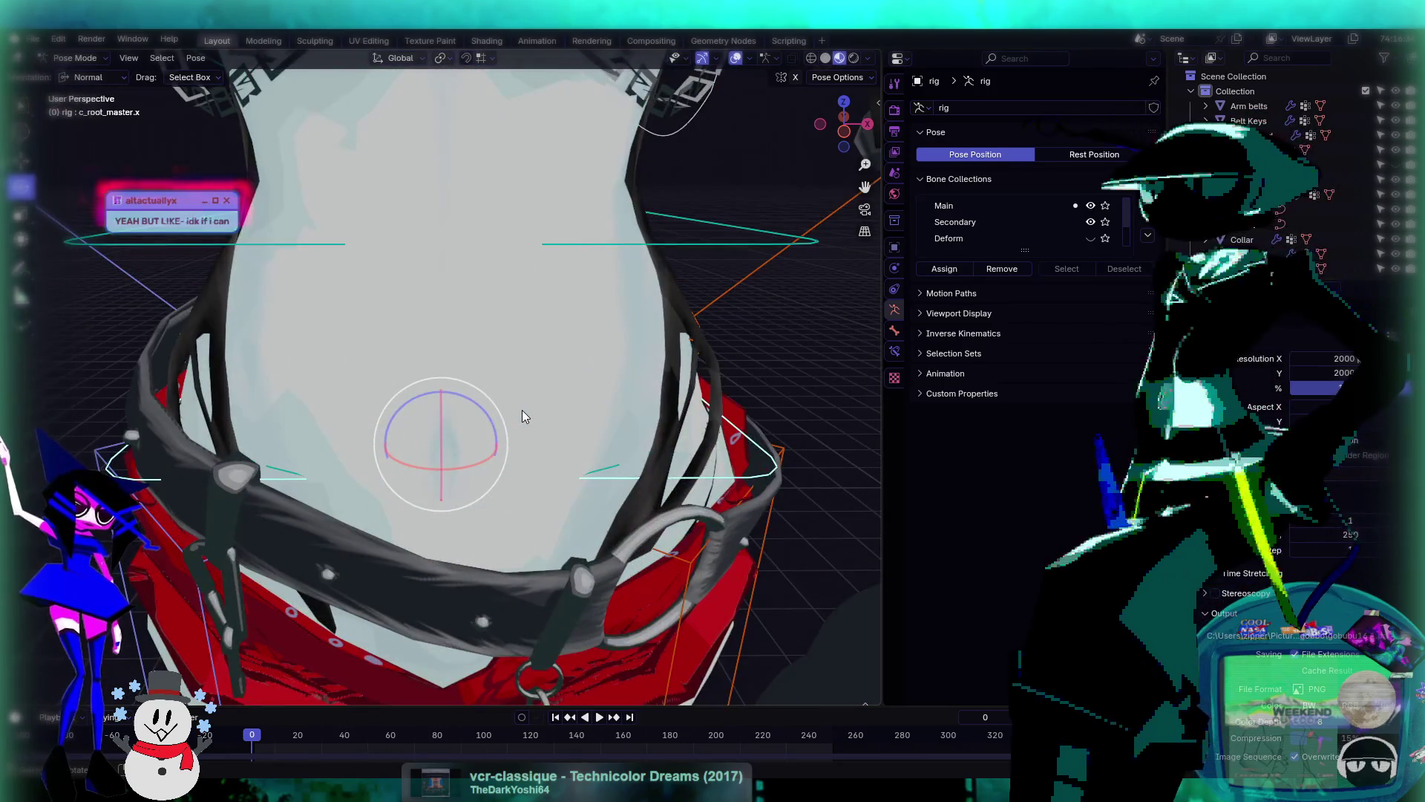
{"action": "scroll", "coordinate": [523, 416], "scroll_direction": "down", "scroll_amount": 5}
{"action": "scroll", "coordinate": [523, 413], "scroll_direction": "up", "scroll_amount": 4}
{"action": "mouse_move", "coordinate": [522, 412]}
{"action": "middle_mouse_down"}
{"action": "mouse_move", "coordinate": [545, 408]}
{"action": "mouse_move", "coordinate": [516, 411]}
{"action": "middle_mouse_up"}
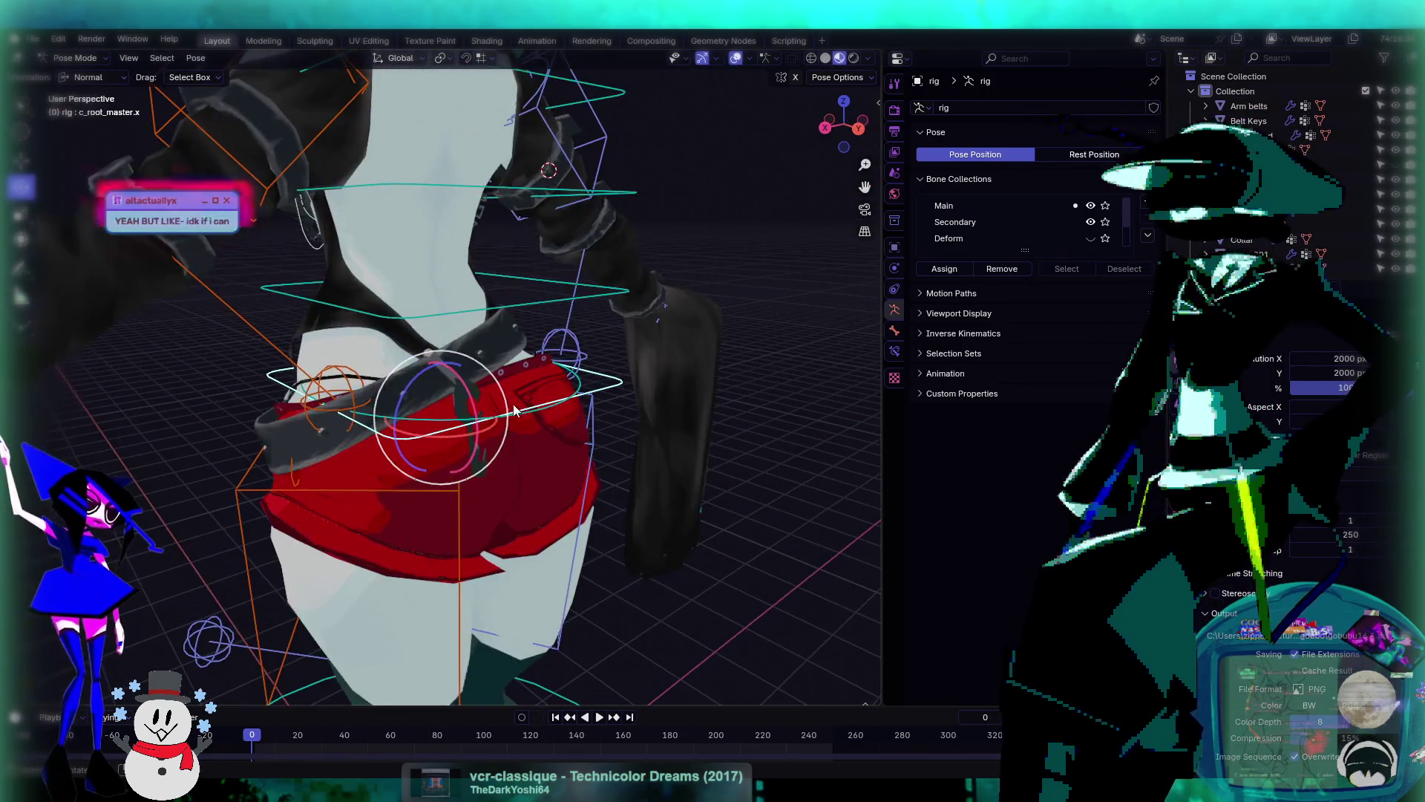
{"action": "key", "text": "r"}
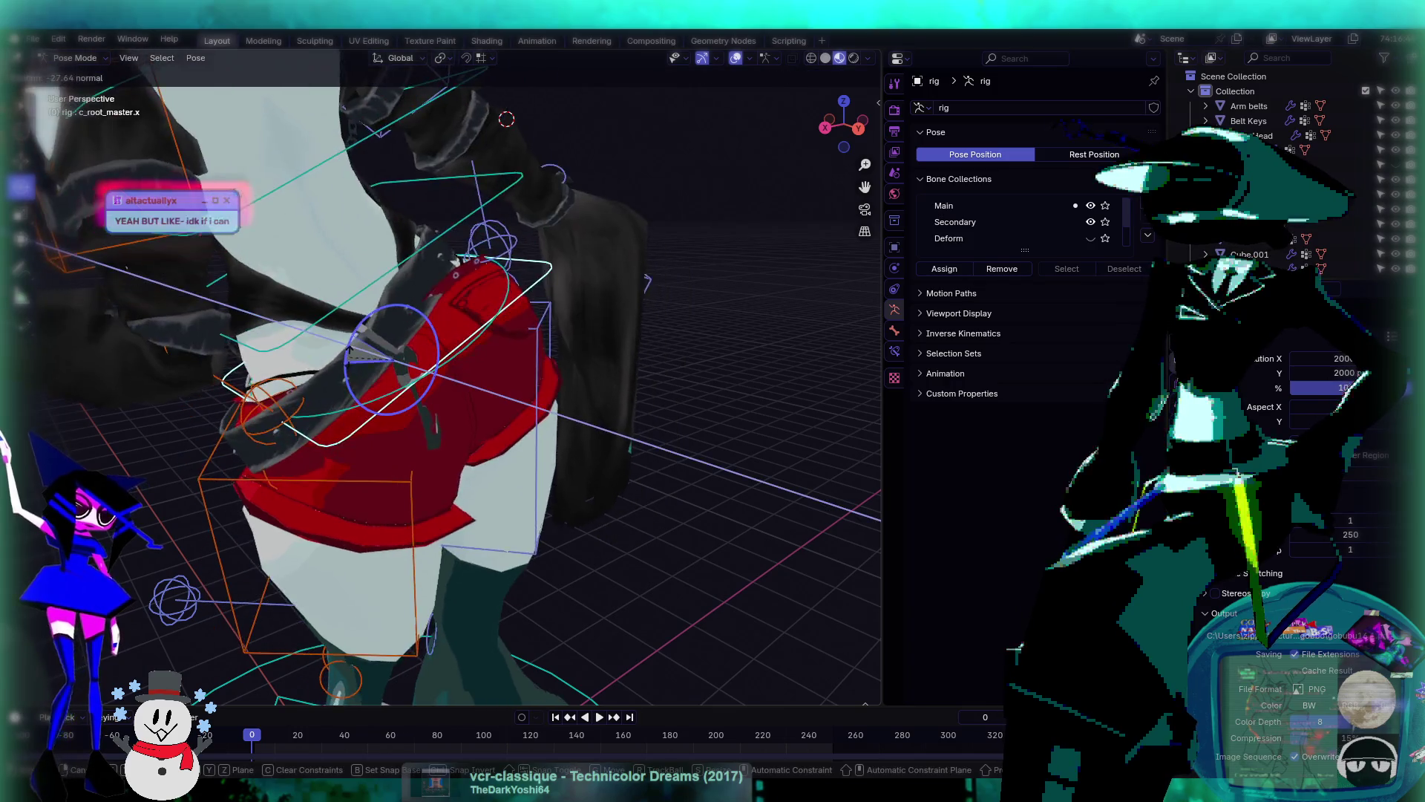
{"action": "left_click", "coordinate": [502, 350]}
{"action": "scroll", "coordinate": [493, 354], "scroll_direction": "down", "scroll_amount": 2}
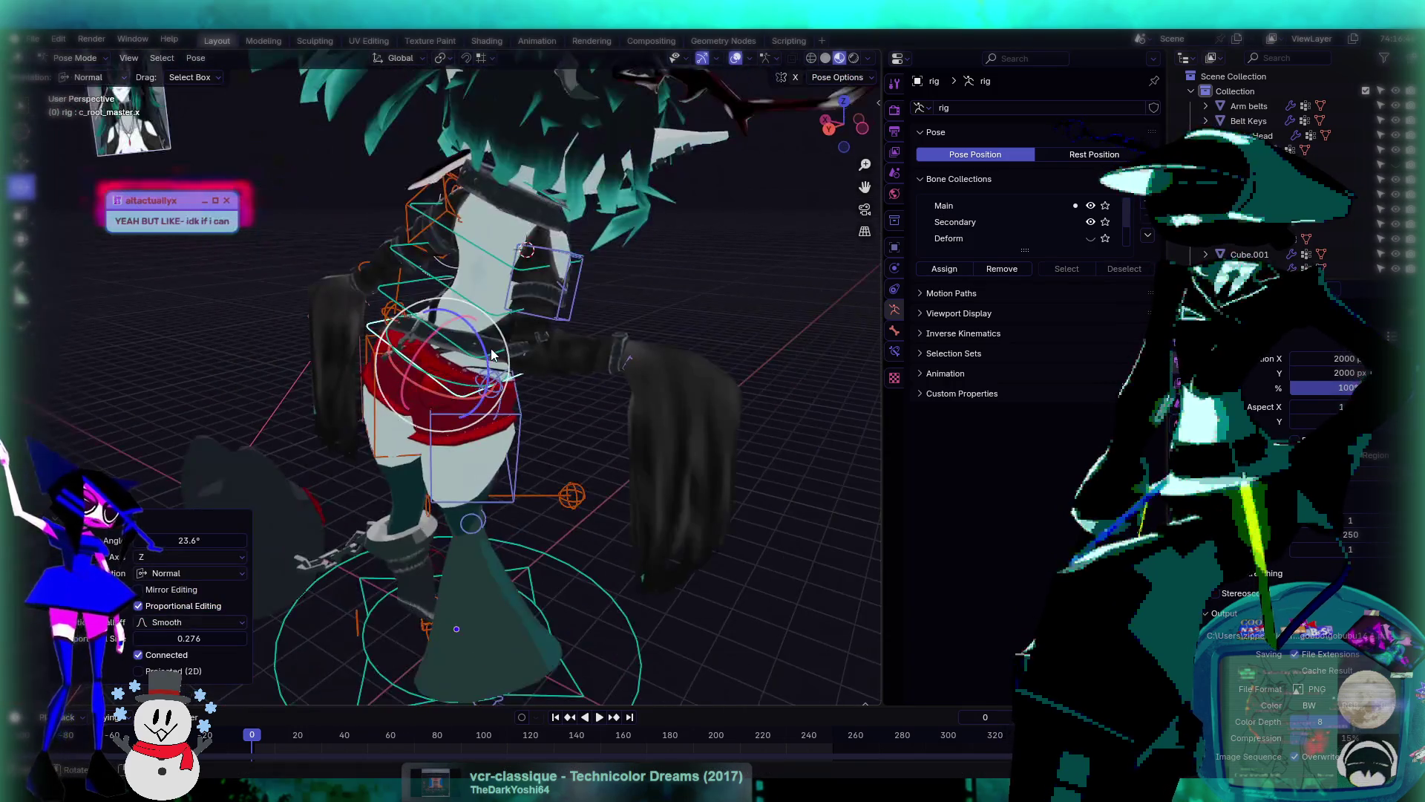
{"action": "key", "text": "ctrl+z"}
{"action": "mouse_move", "coordinate": [703, 347]}
{"action": "middle_mouse_down"}
{"action": "mouse_move", "coordinate": [567, 371]}
{"action": "mouse_move", "coordinate": [607, 408]}
{"action": "mouse_move", "coordinate": [557, 399]}
{"action": "mouse_move", "coordinate": [457, 416]}
{"action": "mouse_move", "coordinate": [528, 382]}
{"action": "mouse_move", "coordinate": [400, 403]}
{"action": "middle_mouse_up"}
{"action": "left_click", "coordinate": [400, 404]}
{"action": "key", "text": "g"}
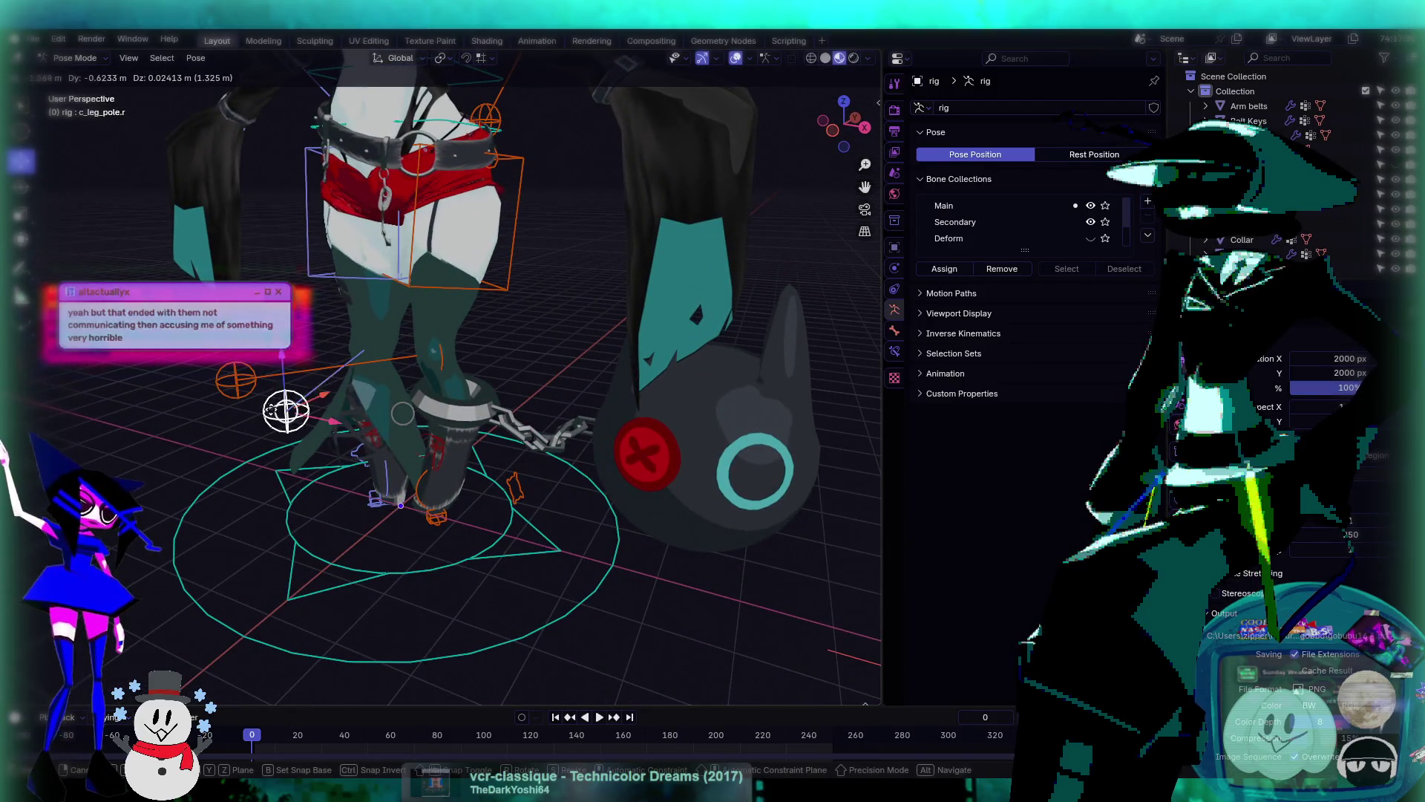
{"action": "left_click", "coordinate": [244, 389]}
{"action": "middle_click_drag", "start_coordinate": [245, 390], "coordinate": [346, 358]}
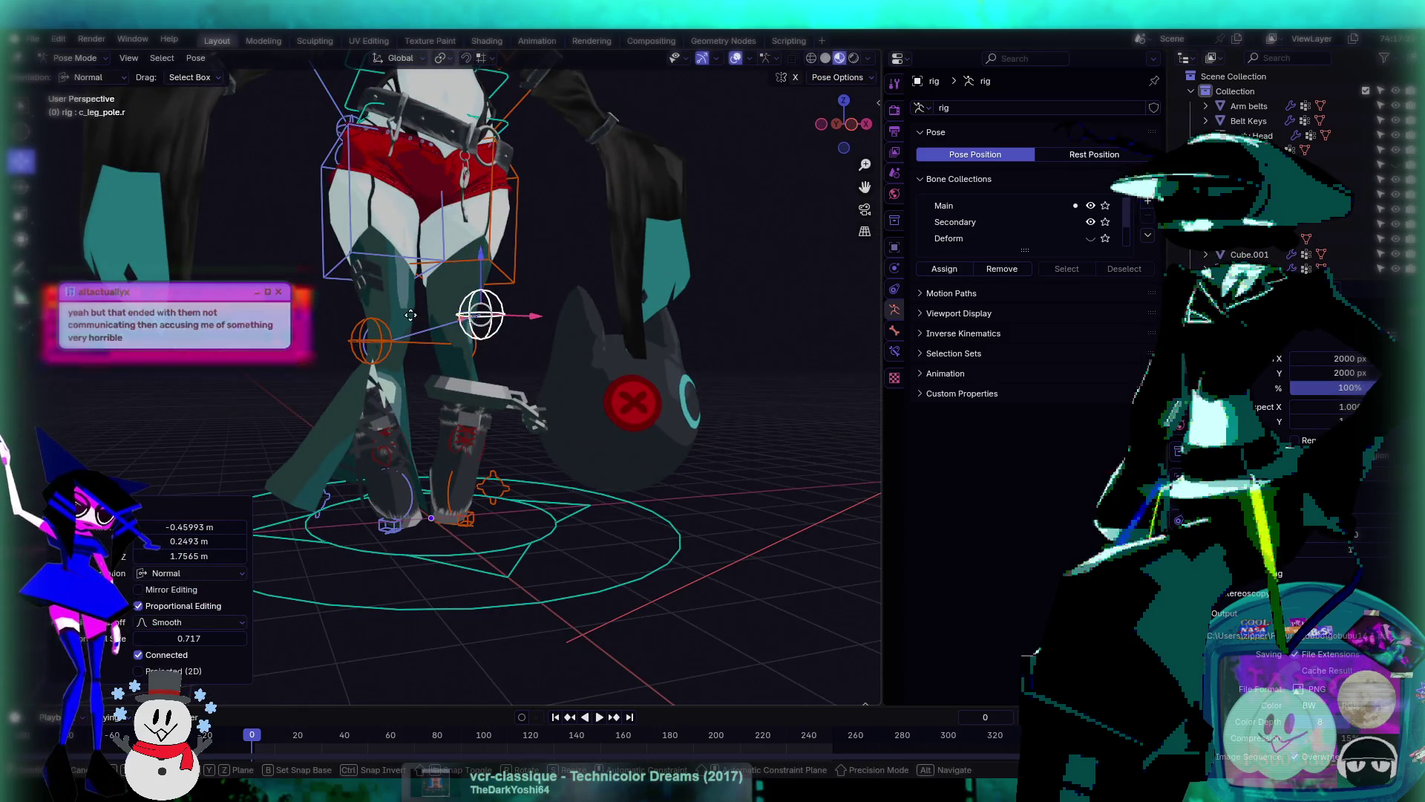
{"action": "left_click", "coordinate": [311, 312]}
{"action": "mouse_move", "coordinate": [312, 312]}
{"action": "middle_mouse_down"}
{"action": "mouse_move", "coordinate": [421, 380]}
{"action": "mouse_move", "coordinate": [675, 439]}
{"action": "mouse_move", "coordinate": [518, 362]}
{"action": "mouse_move", "coordinate": [421, 336]}
{"action": "mouse_move", "coordinate": [547, 394]}
{"action": "mouse_move", "coordinate": [468, 317]}
{"action": "mouse_move", "coordinate": [445, 375]}
{"action": "mouse_move", "coordinate": [511, 389]}
{"action": "mouse_move", "coordinate": [540, 361]}
{"action": "middle_mouse_up"}
{"action": "key", "text": "ctrl+z"}
{"action": "scroll", "coordinate": [461, 287], "scroll_direction": "down", "scroll_amount": 3}
{"action": "scroll", "coordinate": [486, 383], "scroll_direction": "up", "scroll_amount": 3}
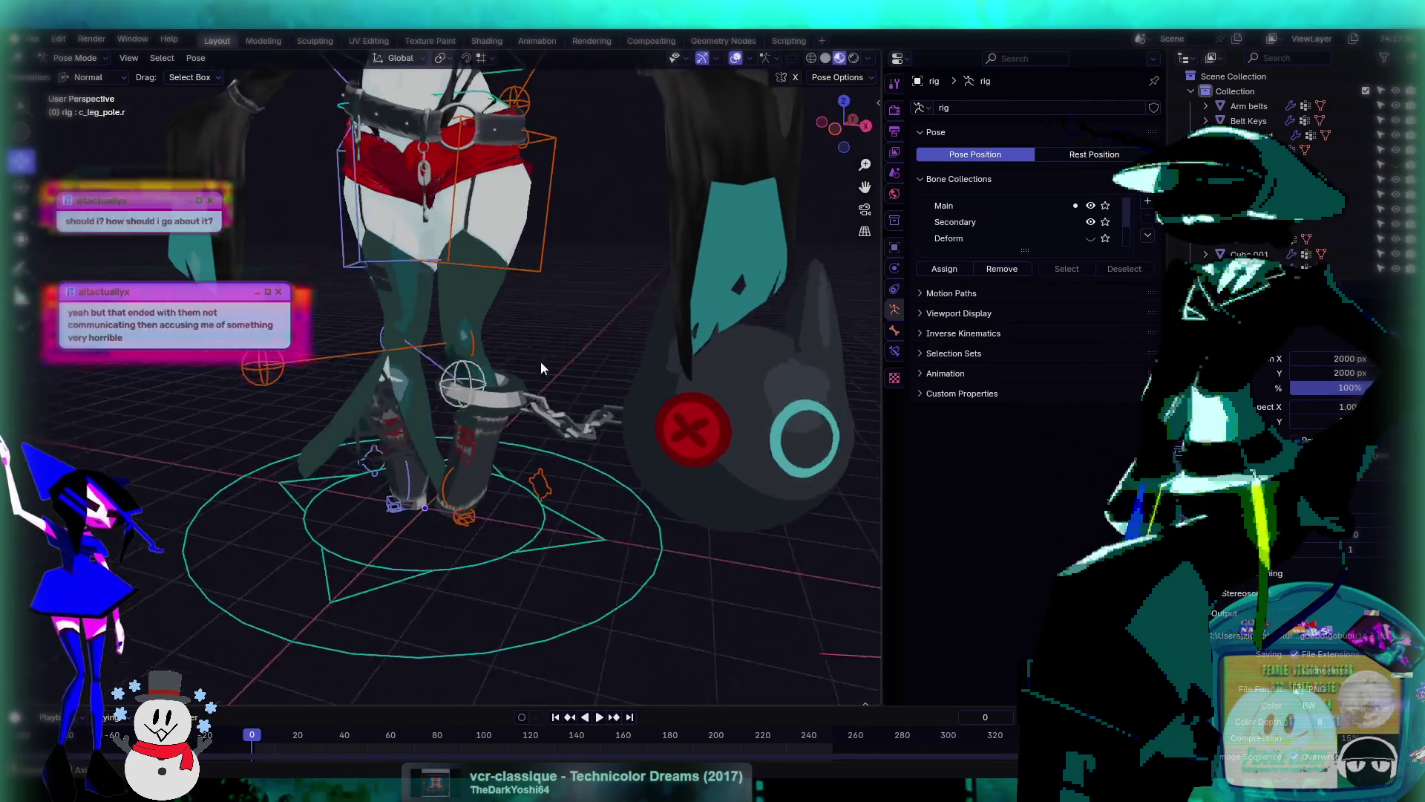
{"action": "scroll", "coordinate": [541, 361], "scroll_direction": "down", "scroll_amount": 6}
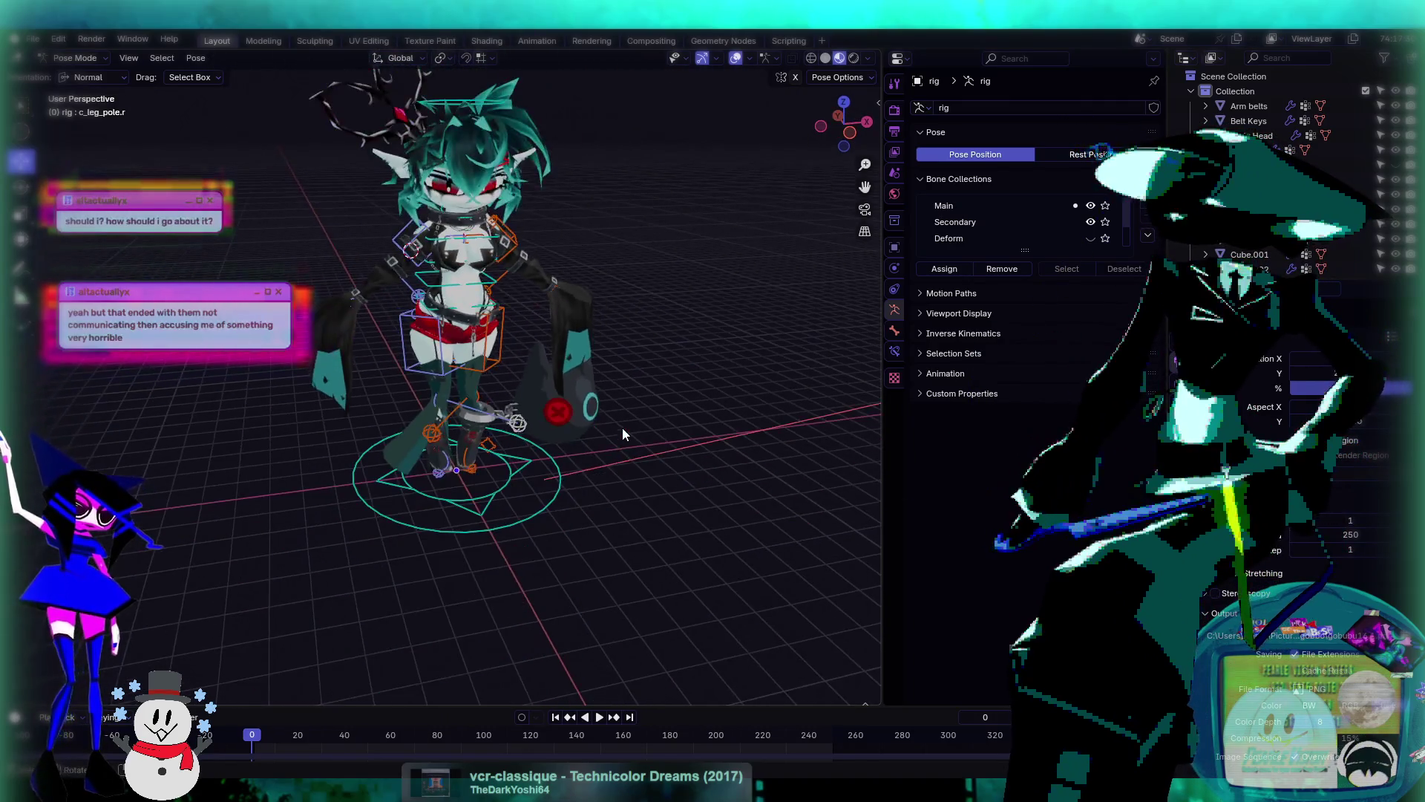
{"action": "scroll", "coordinate": [623, 433], "scroll_direction": "up", "scroll_amount": 5}
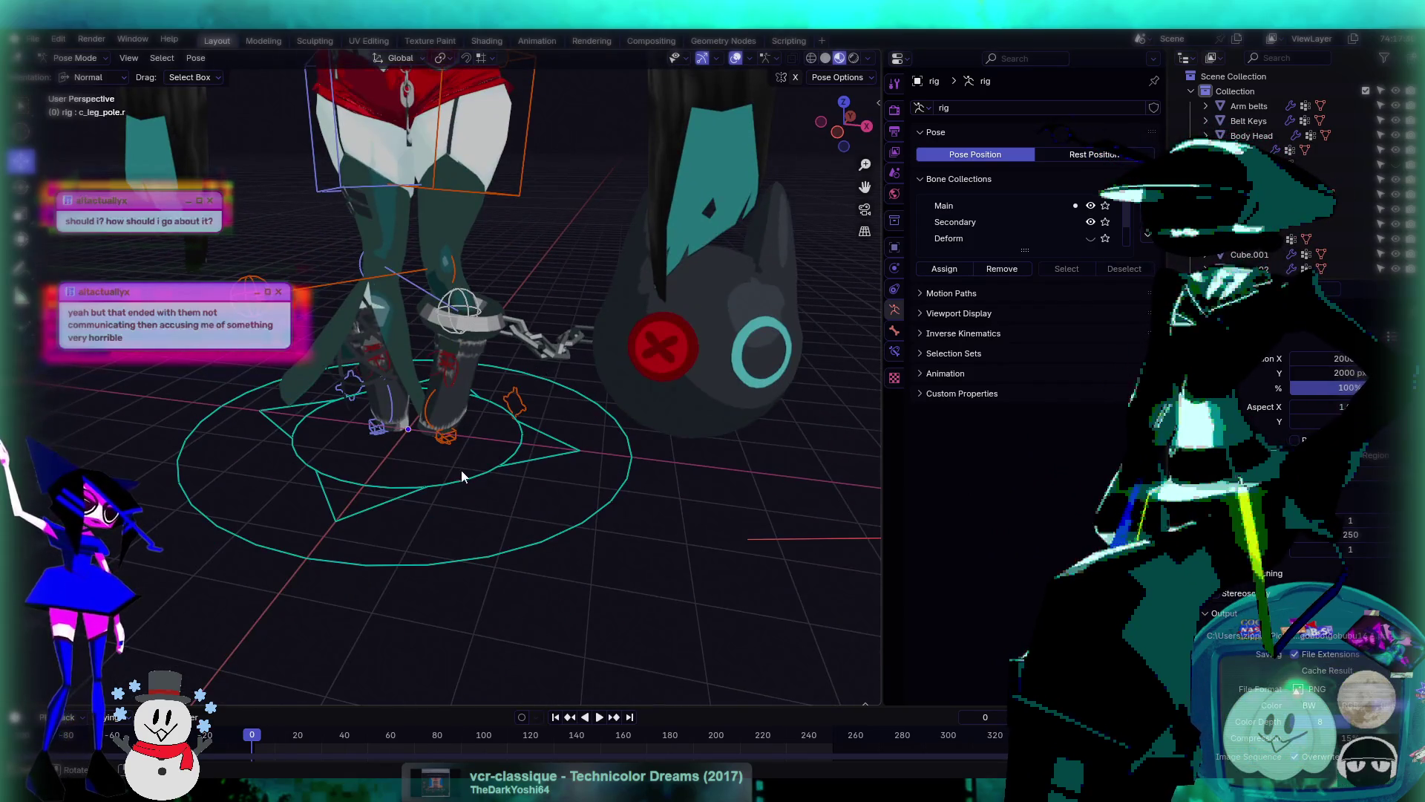
{"action": "scroll", "coordinate": [462, 476], "scroll_direction": "up", "scroll_amount": 4}
{"action": "scroll", "coordinate": [487, 558], "scroll_direction": "down", "scroll_amount": 4}
- Move the left foot IK control c_foot_ik.l outward in two moves
{"action": "scroll", "coordinate": [514, 472], "scroll_direction": "up", "scroll_amount": 2}
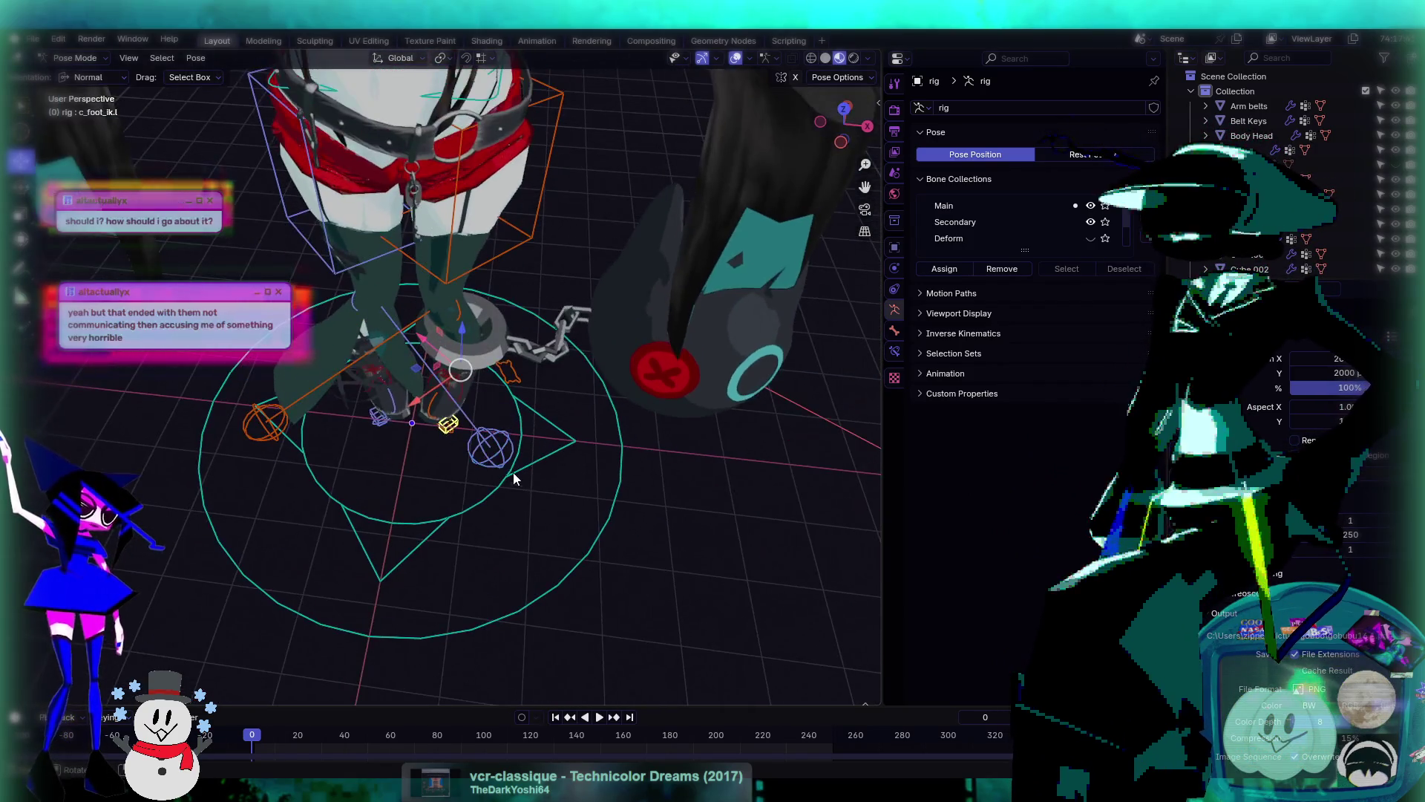
{"action": "key", "text": "g"}
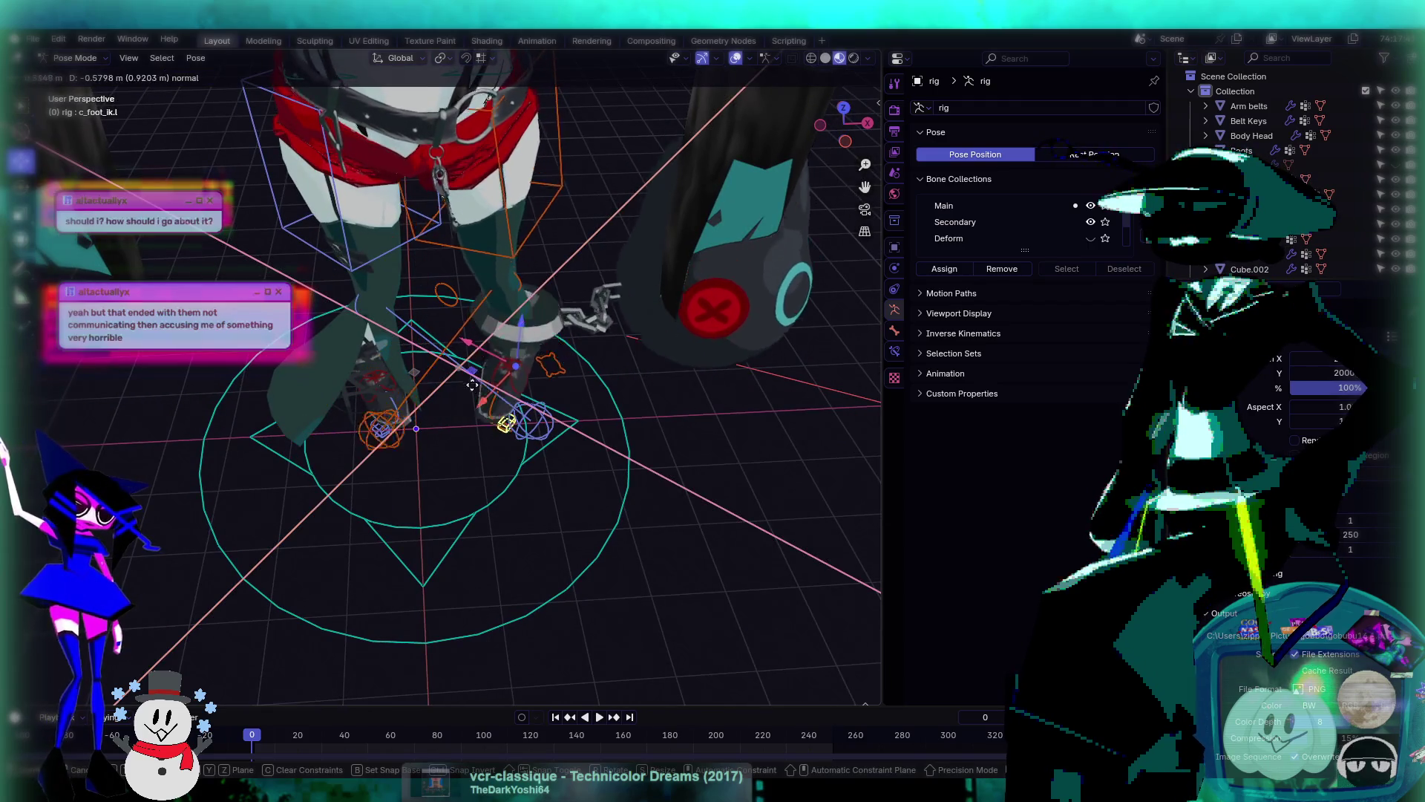
{"action": "left_click", "coordinate": [418, 424]}
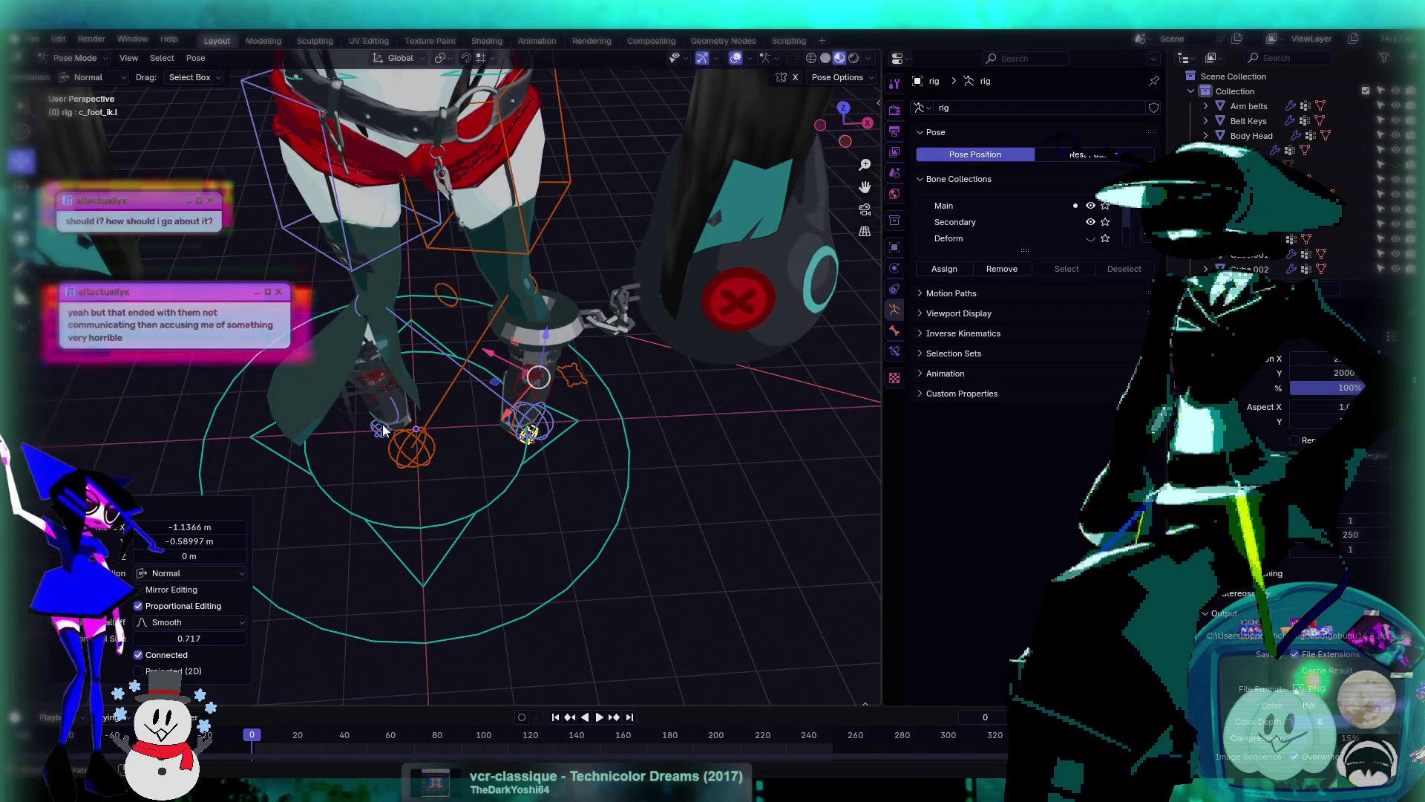
{"action": "key", "text": "g"}
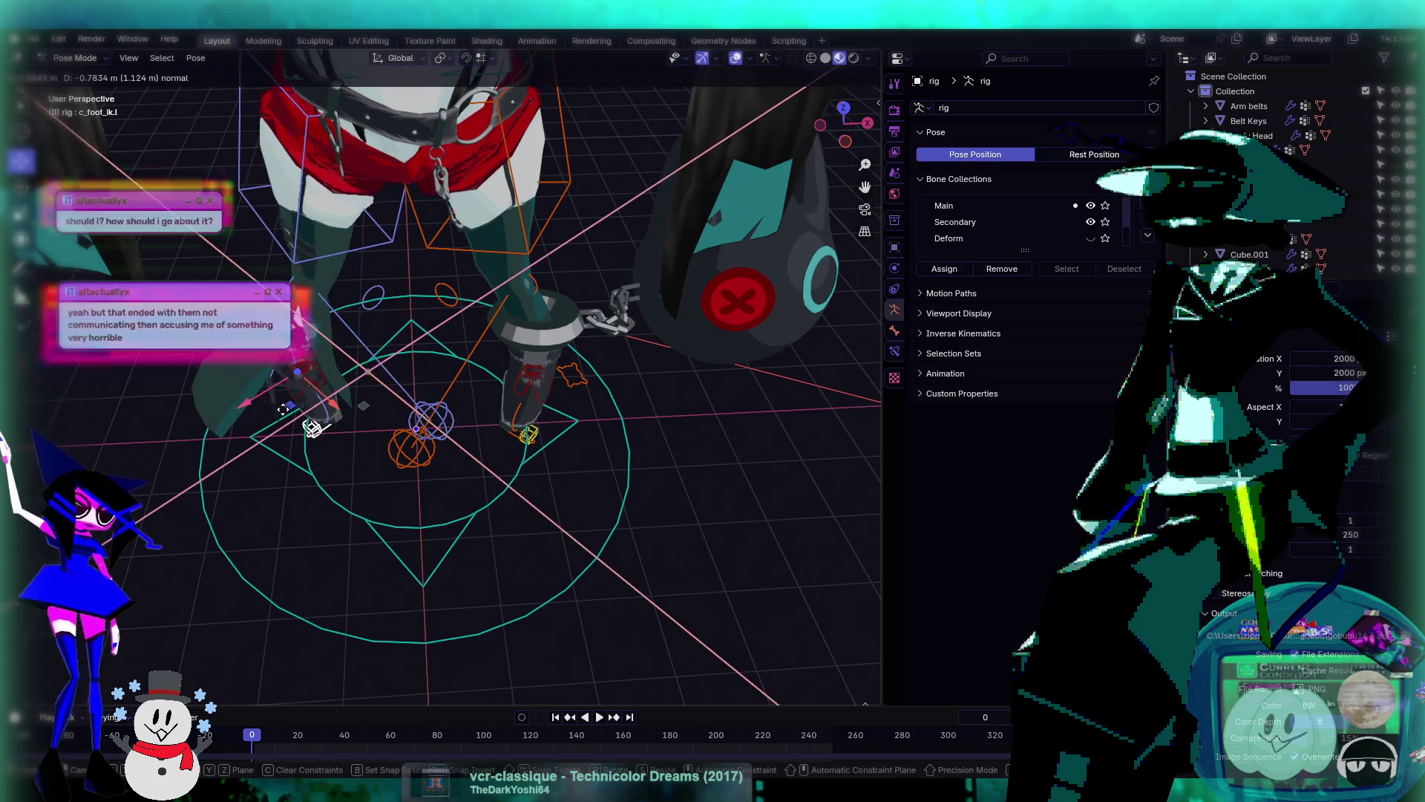
{"action": "left_click", "coordinate": [491, 418]}
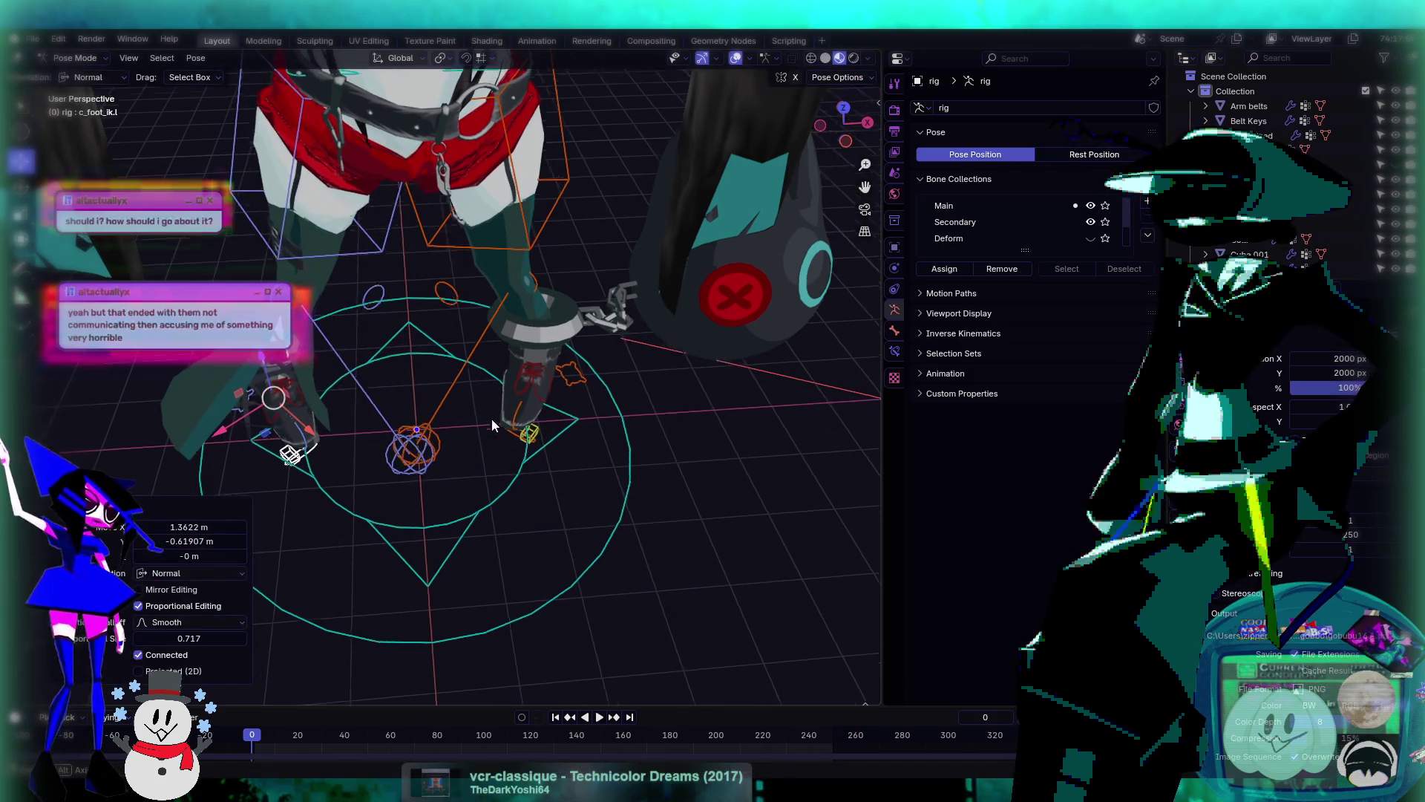
- Lower the body by moving c_root_master.x constrained to a single axis
{"action": "scroll", "coordinate": [492, 418], "scroll_direction": "down", "scroll_amount": 5}
{"action": "middle_click_drag", "start_coordinate": [491, 419], "coordinate": [491, 355]}
{"action": "scroll", "coordinate": [475, 350], "scroll_direction": "up", "scroll_amount": 5}
{"action": "scroll", "coordinate": [474, 351], "scroll_direction": "down", "scroll_amount": 5}
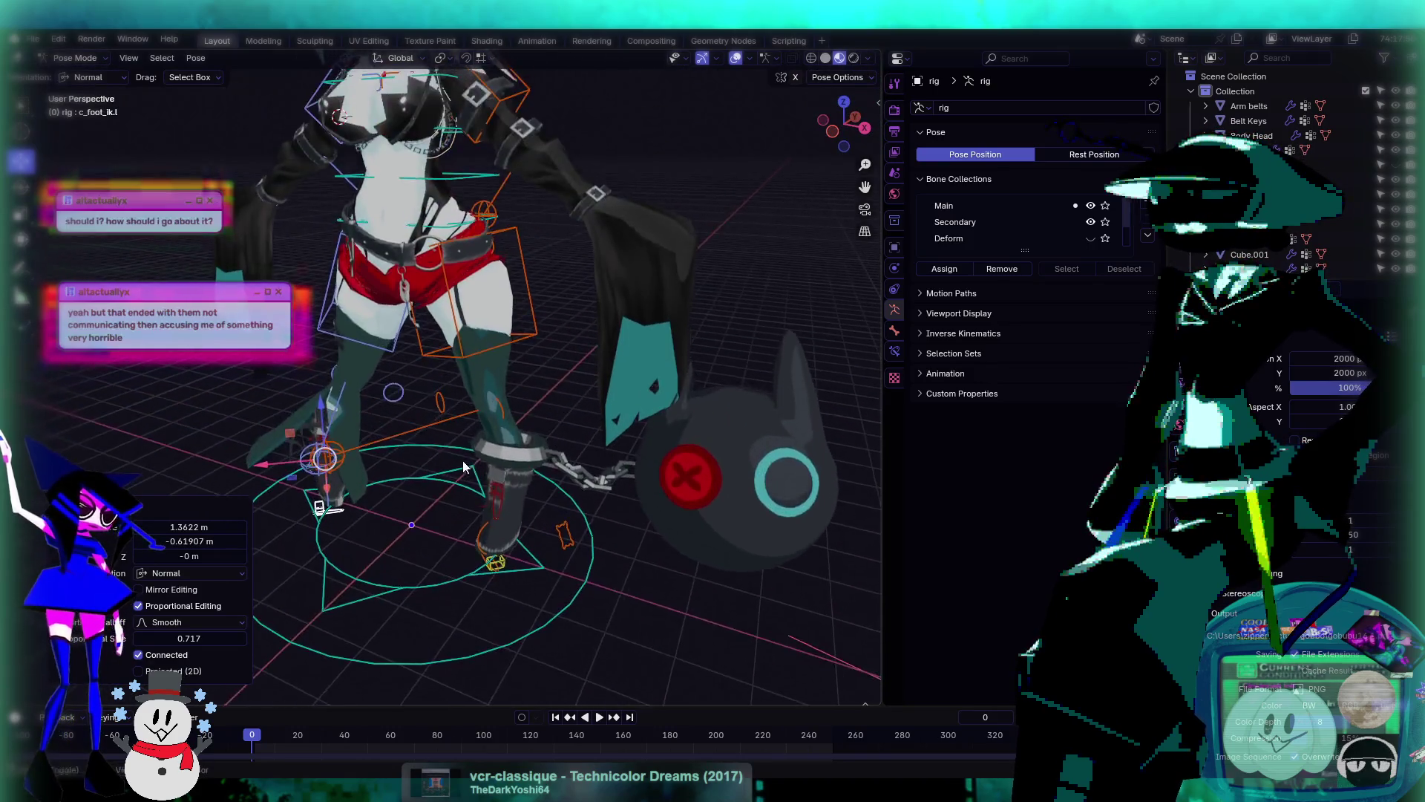
{"action": "mouse_move", "coordinate": [561, 447]}
{"action": "middle_mouse_down"}
{"action": "mouse_move", "coordinate": [492, 537]}
{"action": "mouse_move", "coordinate": [470, 510]}
{"action": "mouse_move", "coordinate": [506, 388]}
{"action": "middle_mouse_up"}
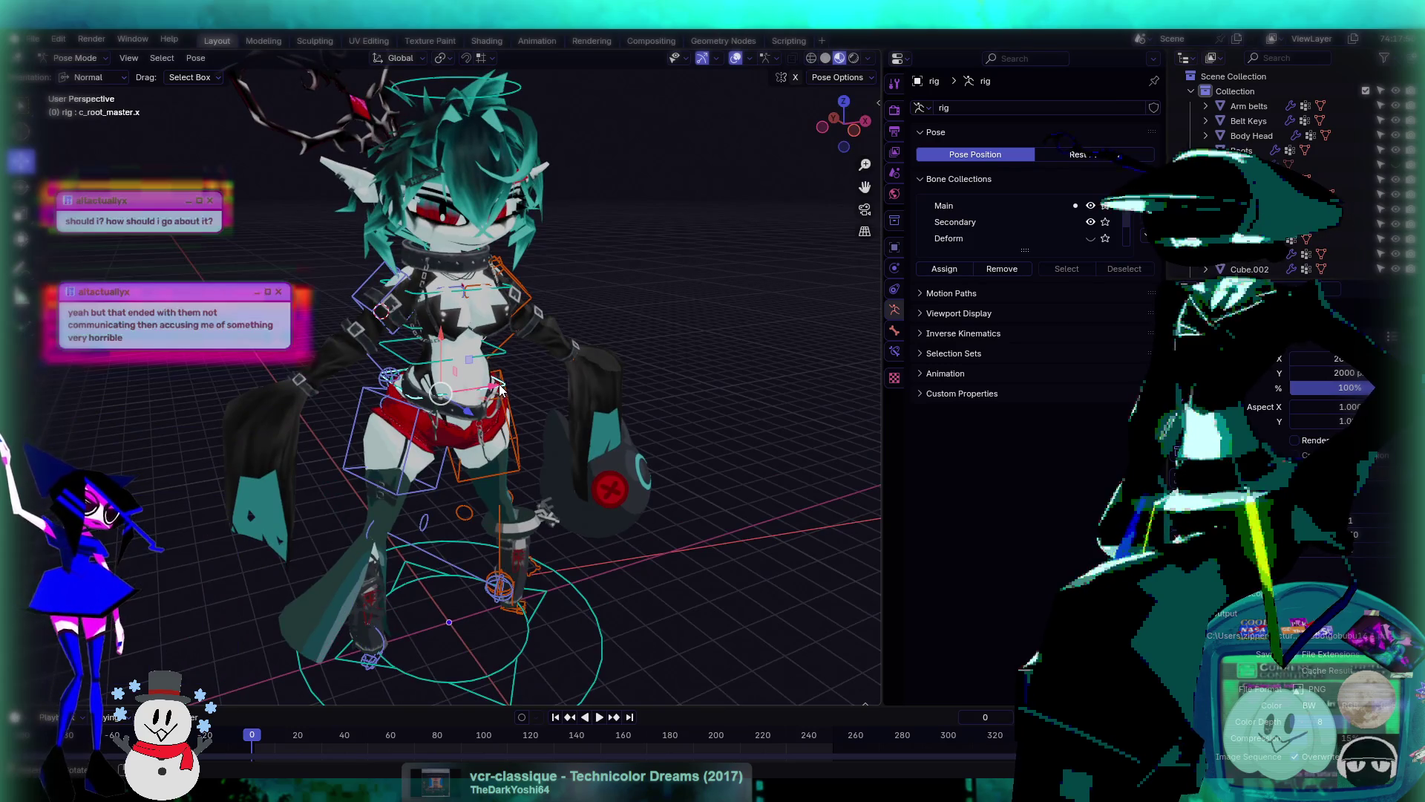
{"action": "key", "text": "g"}
{"action": "key", "text": "z"}
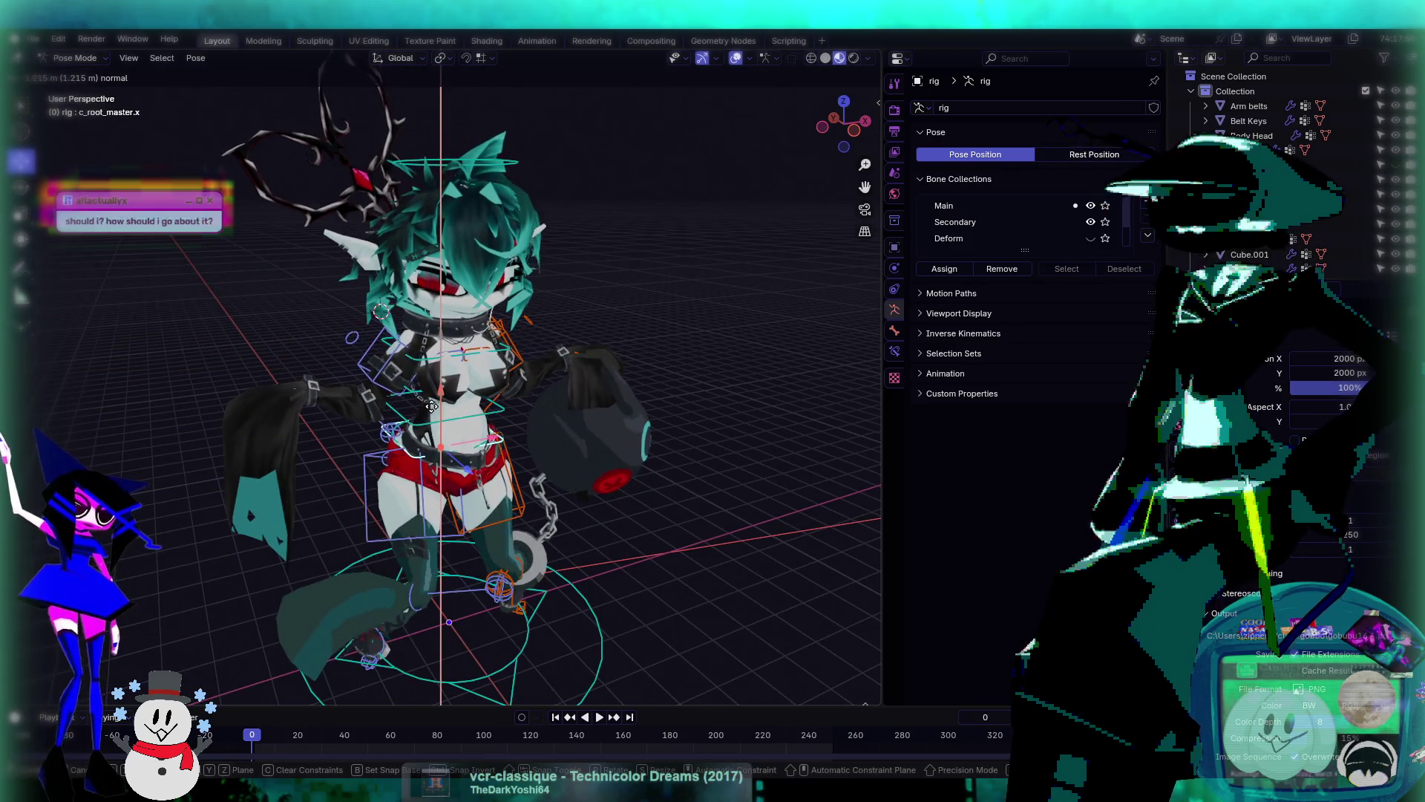
{"action": "left_click", "coordinate": [441, 446]}
- Select and reposition the right knee pole c_leg_pole.r
{"action": "middle_click_drag", "start_coordinate": [441, 445], "coordinate": [448, 547]}
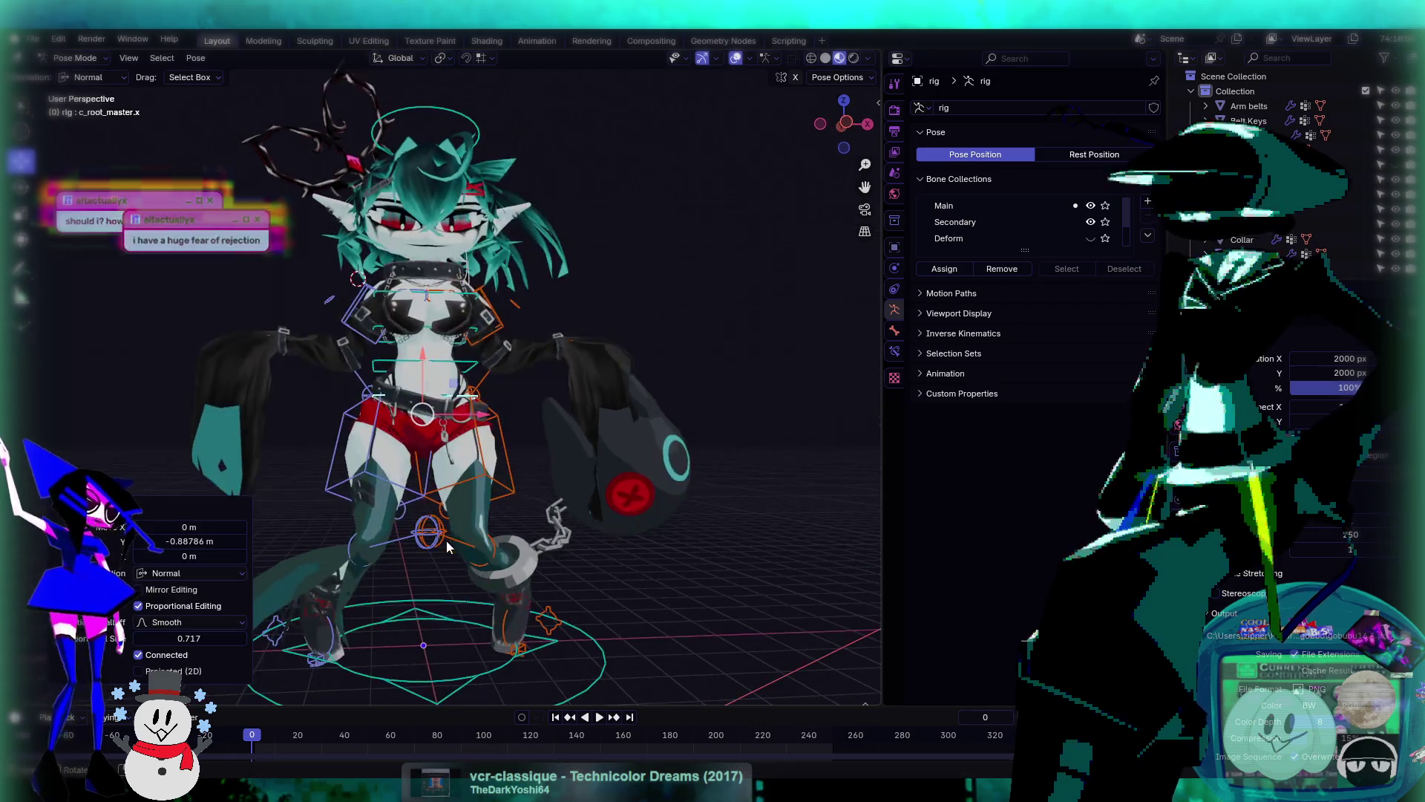
{"action": "left_click", "coordinate": [438, 544]}
{"action": "key", "text": "g"}
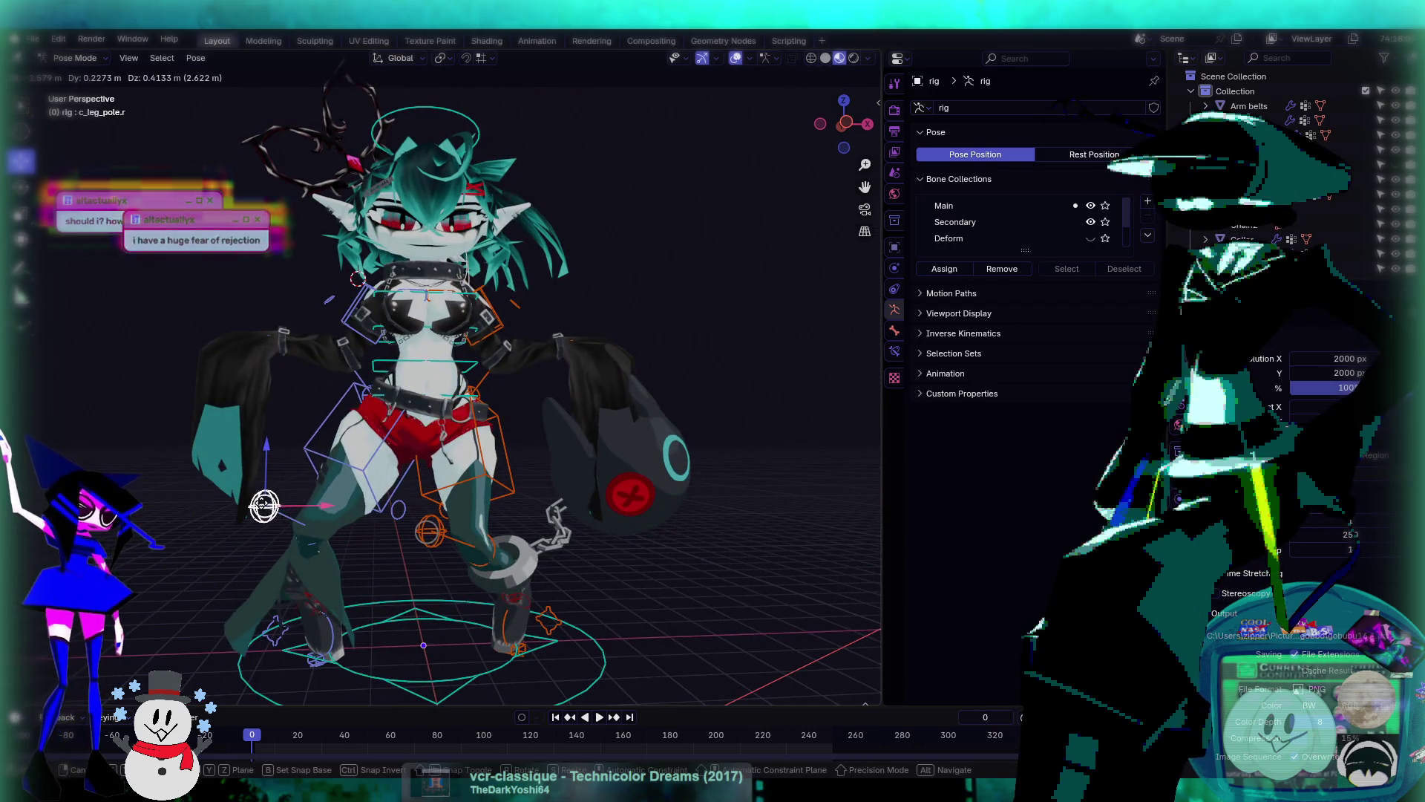
{"action": "left_click", "coordinate": [465, 561]}
- Reposition the left knee pole c_leg_pole.l in two moves to re-aim the knee
{"action": "key", "text": "ctrl+shift+m"}
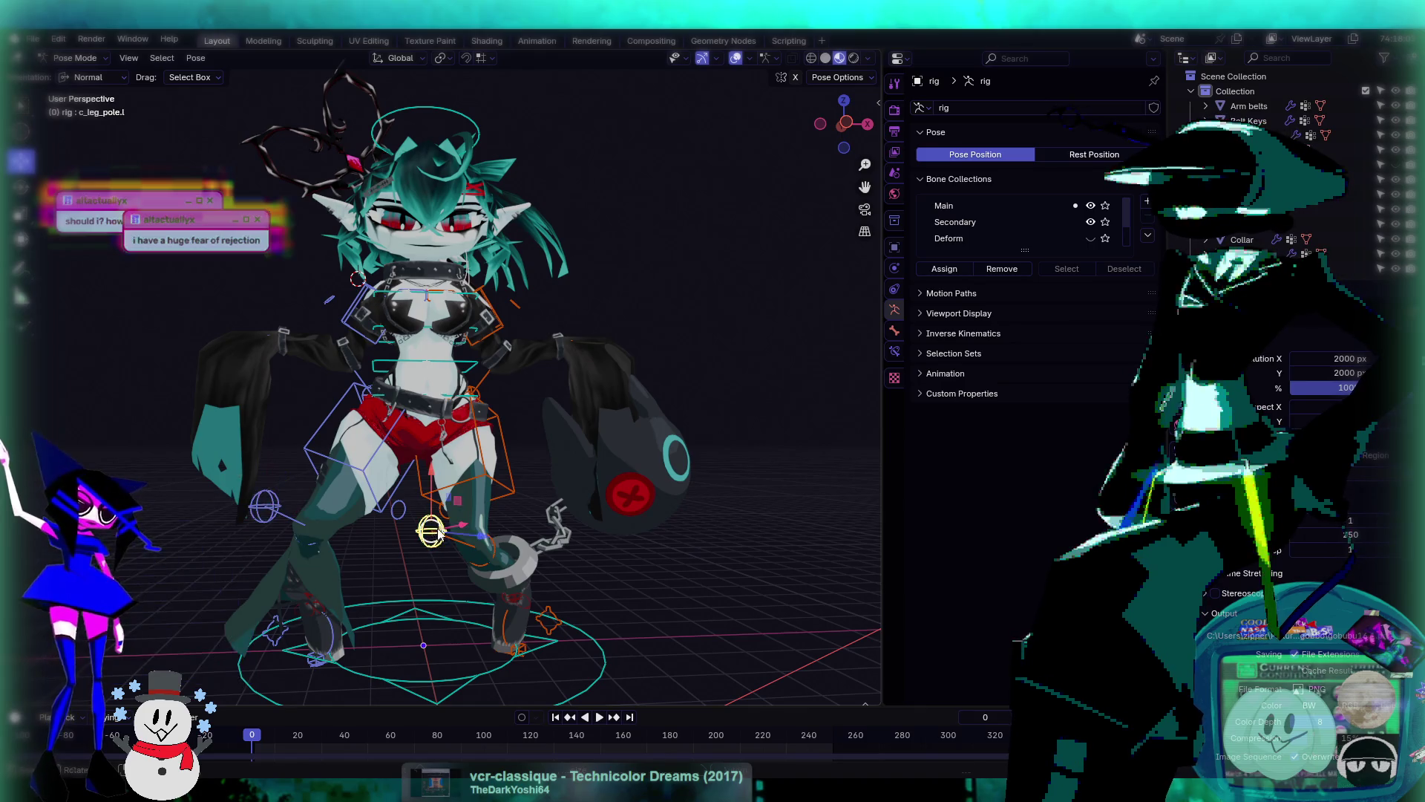
{"action": "key", "text": "g"}
{"action": "left_click", "coordinate": [569, 518]}
{"action": "mouse_move", "coordinate": [569, 517]}
{"action": "middle_mouse_down"}
{"action": "mouse_move", "coordinate": [523, 549]}
{"action": "mouse_move", "coordinate": [461, 410]}
{"action": "middle_mouse_up"}
{"action": "key", "text": "g"}
{"action": "left_click", "coordinate": [508, 556]}
- Shift the root master further so it sits at -0.7629 m along Y
{"action": "left_click", "coordinate": [477, 425]}
{"action": "scroll", "coordinate": [462, 411], "scroll_direction": "up", "scroll_amount": 3}
{"action": "scroll", "coordinate": [474, 453], "scroll_direction": "down", "scroll_amount": 1}
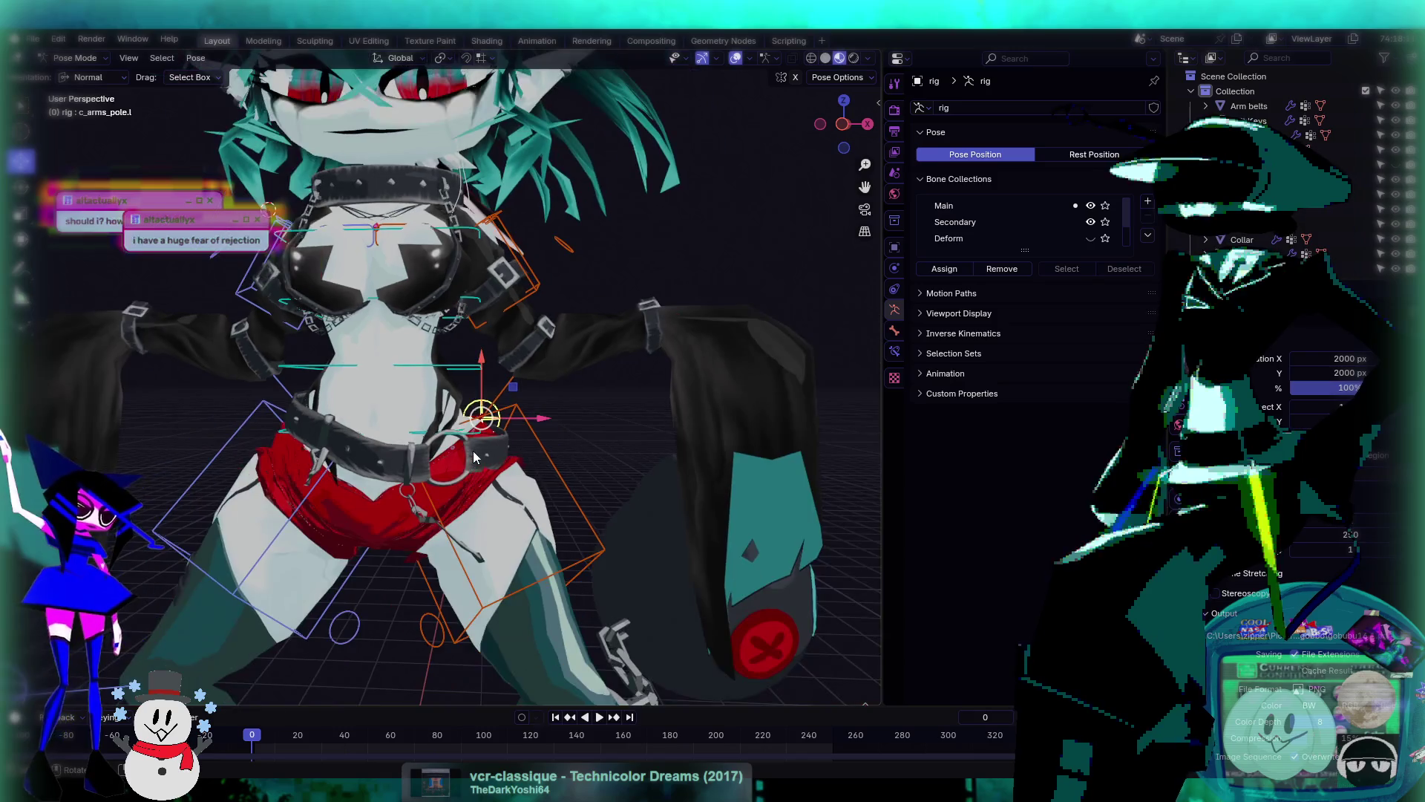
{"action": "key", "text": "g"}
{"action": "left_click", "coordinate": [483, 416]}
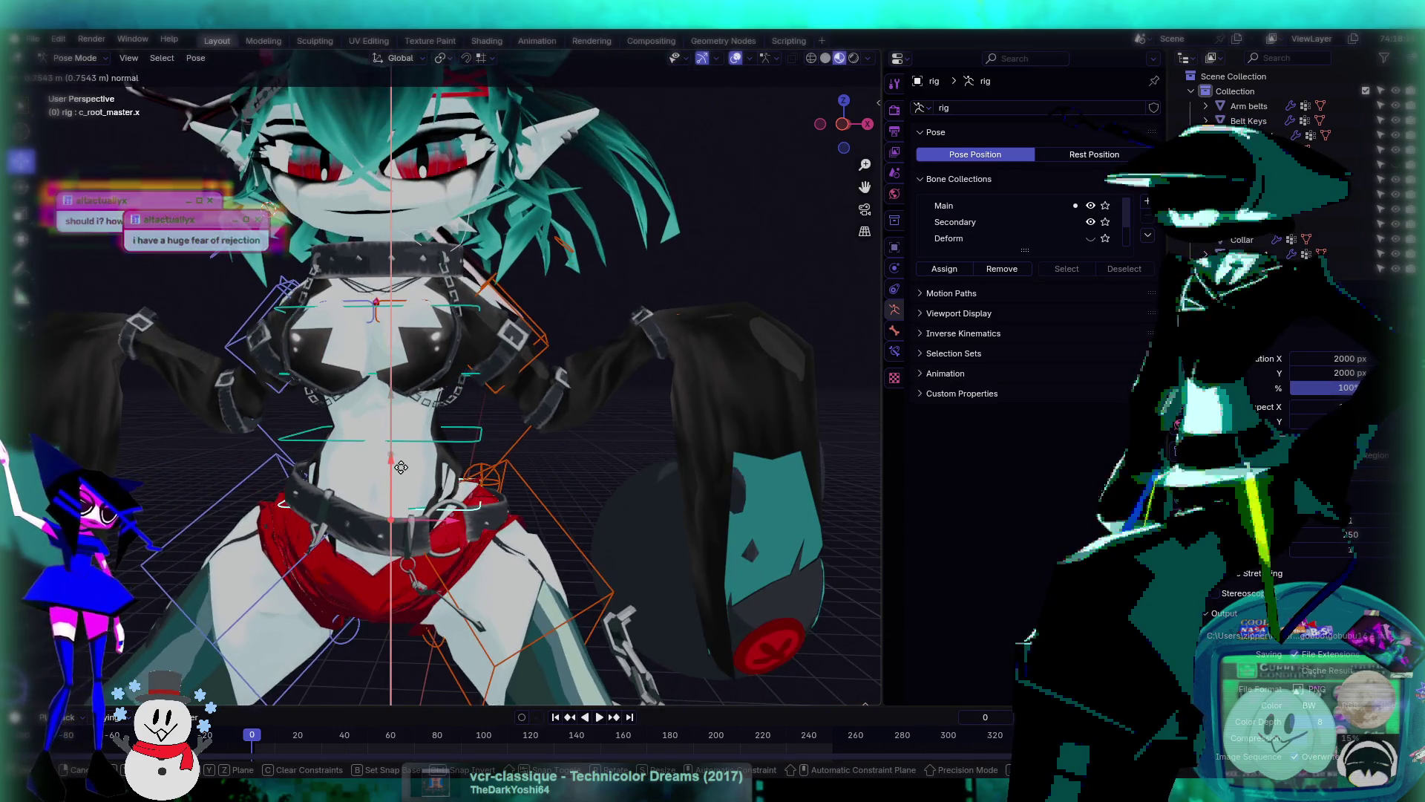
{"action": "scroll", "coordinate": [491, 418], "scroll_direction": "down", "scroll_amount": 3}
{"action": "middle_click_drag", "start_coordinate": [491, 412], "coordinate": [539, 472]}
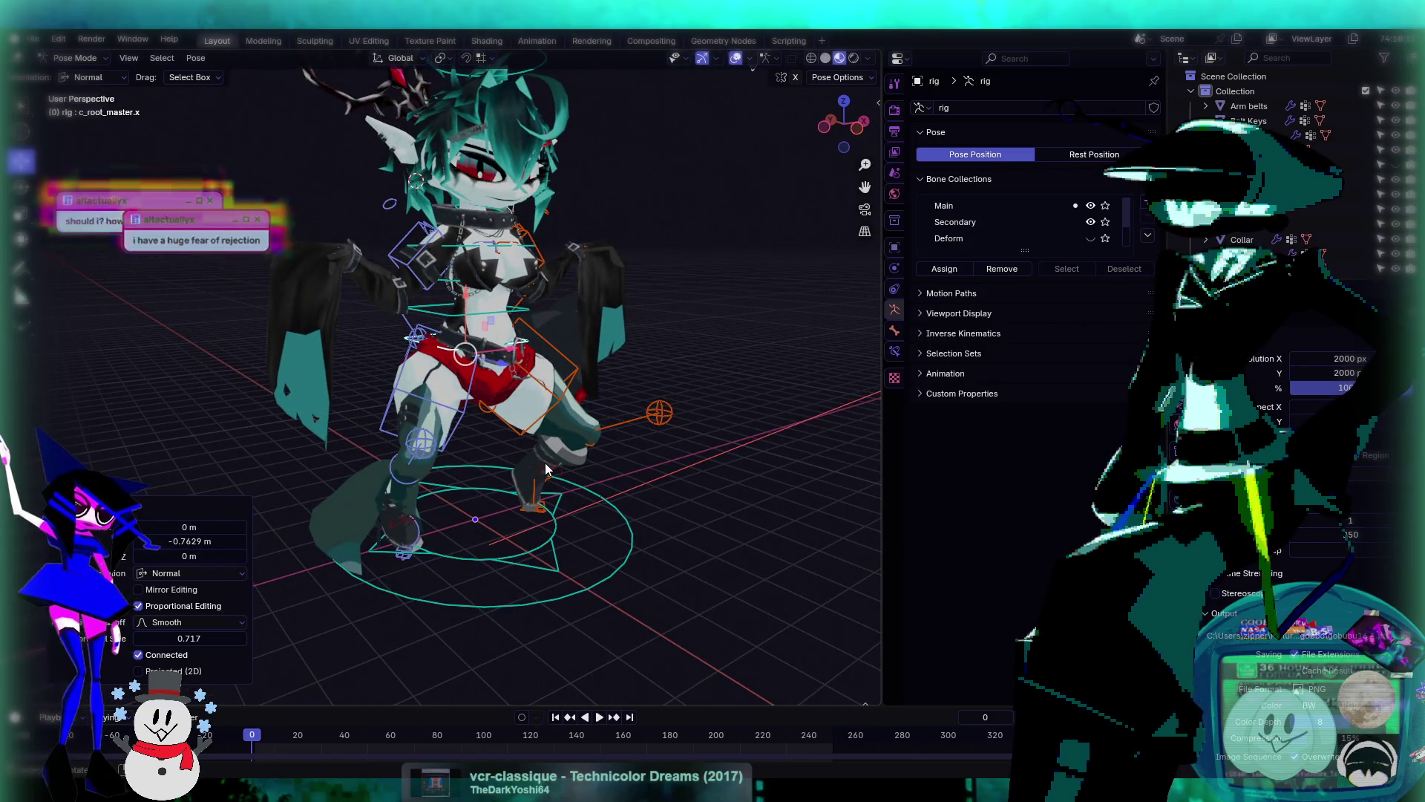
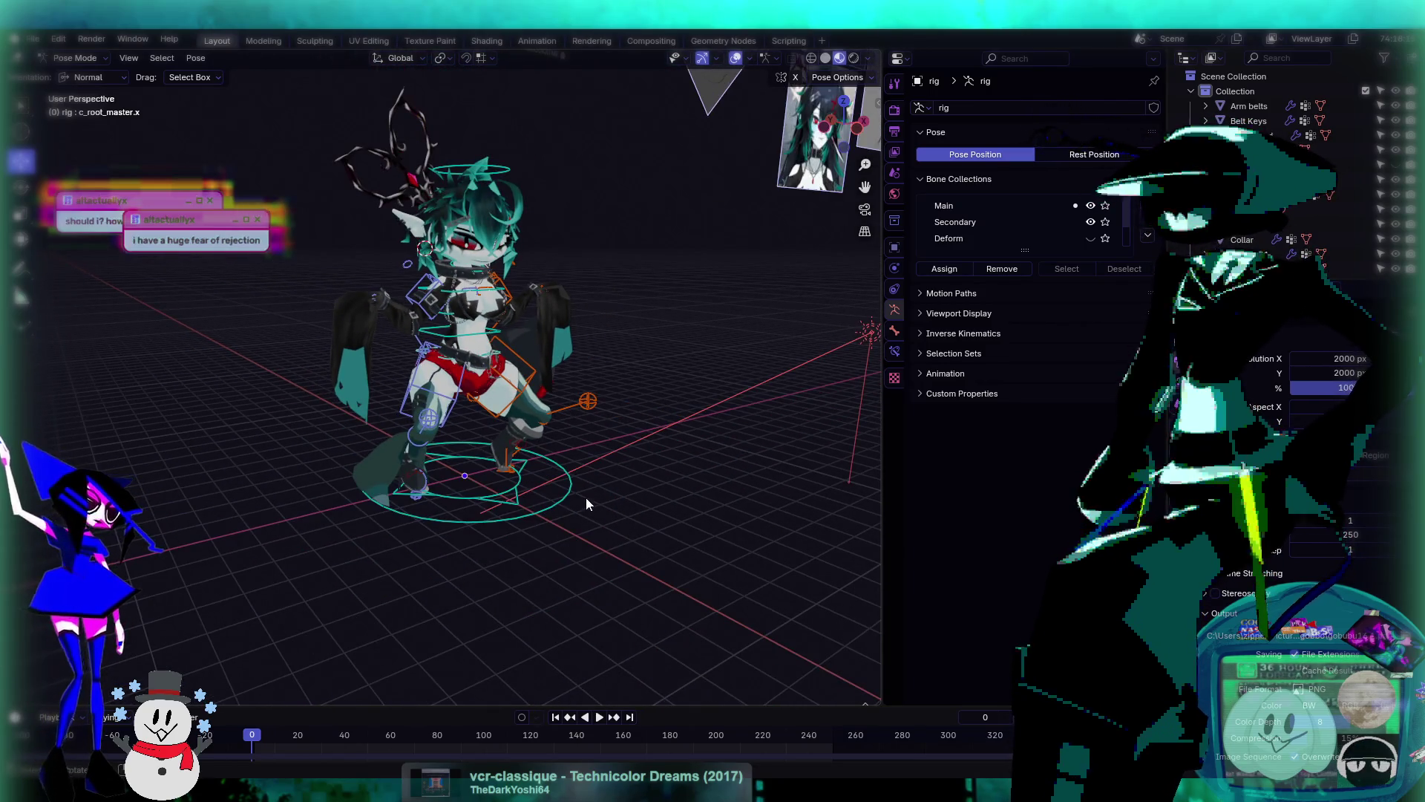
- Select the hip bone and raise it so the character stands straighter
{"action": "scroll", "coordinate": [565, 499], "scroll_direction": "up", "scroll_amount": 2}
{"action": "mouse_move", "coordinate": [554, 501]}
{"action": "middle_mouse_down"}
{"action": "mouse_move", "coordinate": [665, 484]}
{"action": "mouse_move", "coordinate": [595, 484]}
{"action": "mouse_move", "coordinate": [586, 468]}
{"action": "middle_mouse_up"}
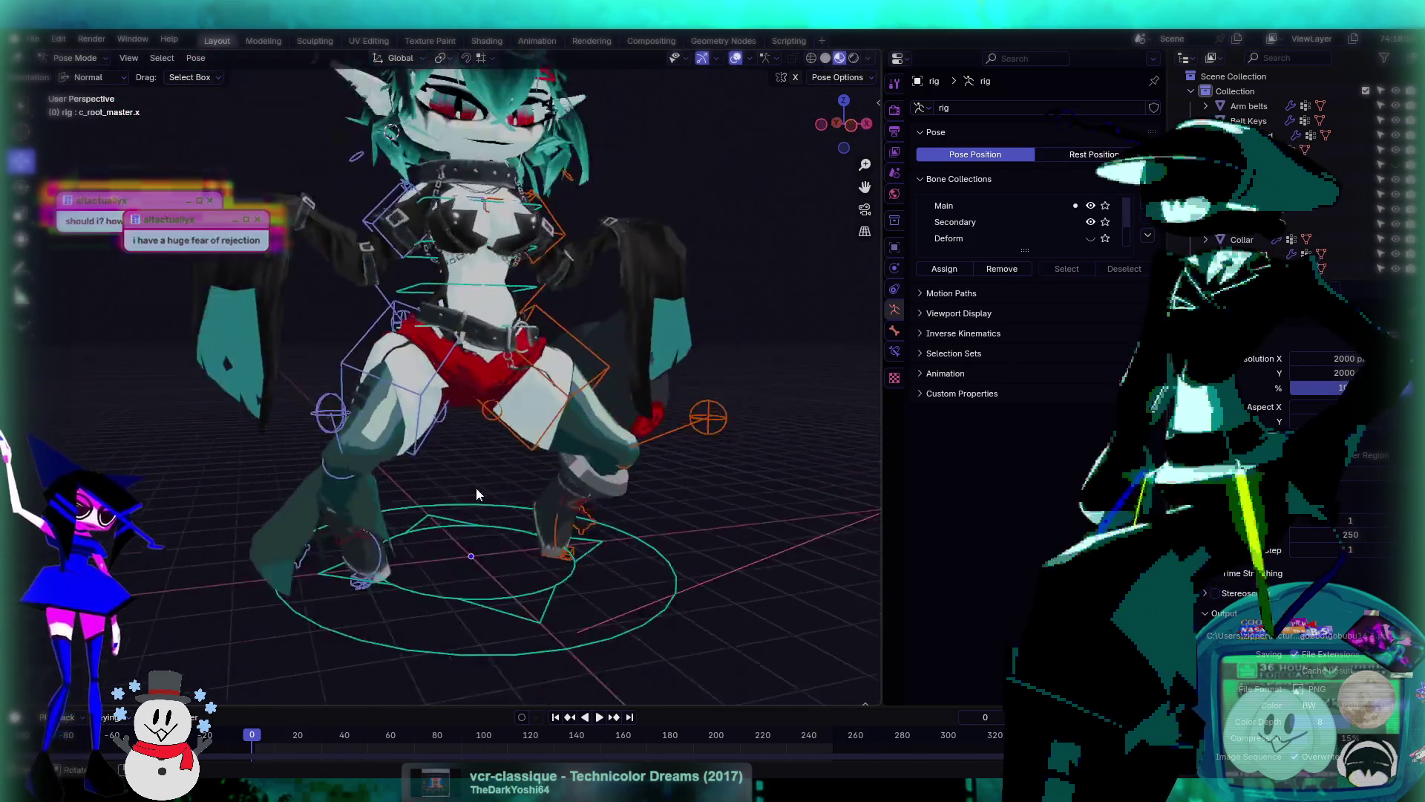
{"action": "scroll", "coordinate": [578, 450], "scroll_direction": "down", "scroll_amount": 2}
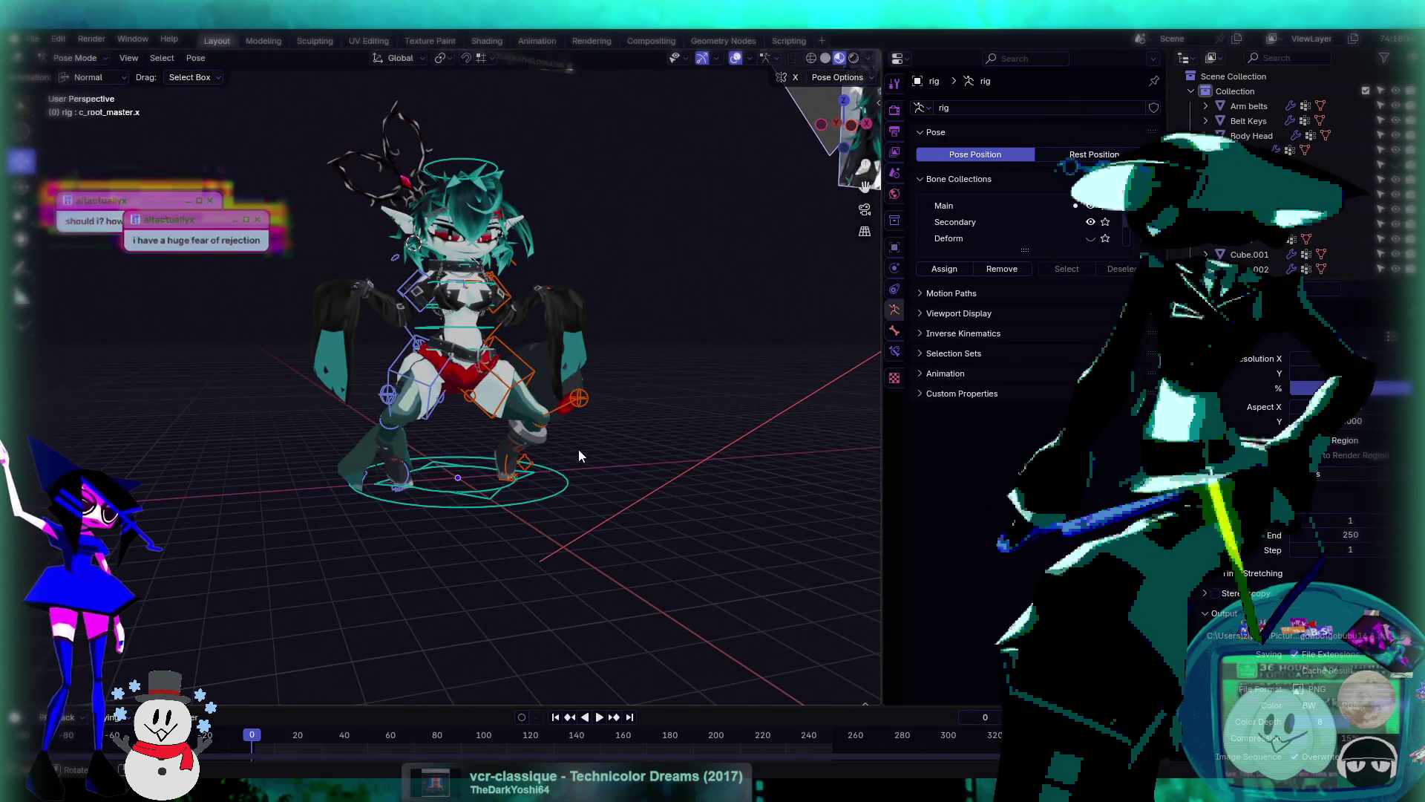
{"action": "scroll", "coordinate": [539, 439], "scroll_direction": "up", "scroll_amount": 4}
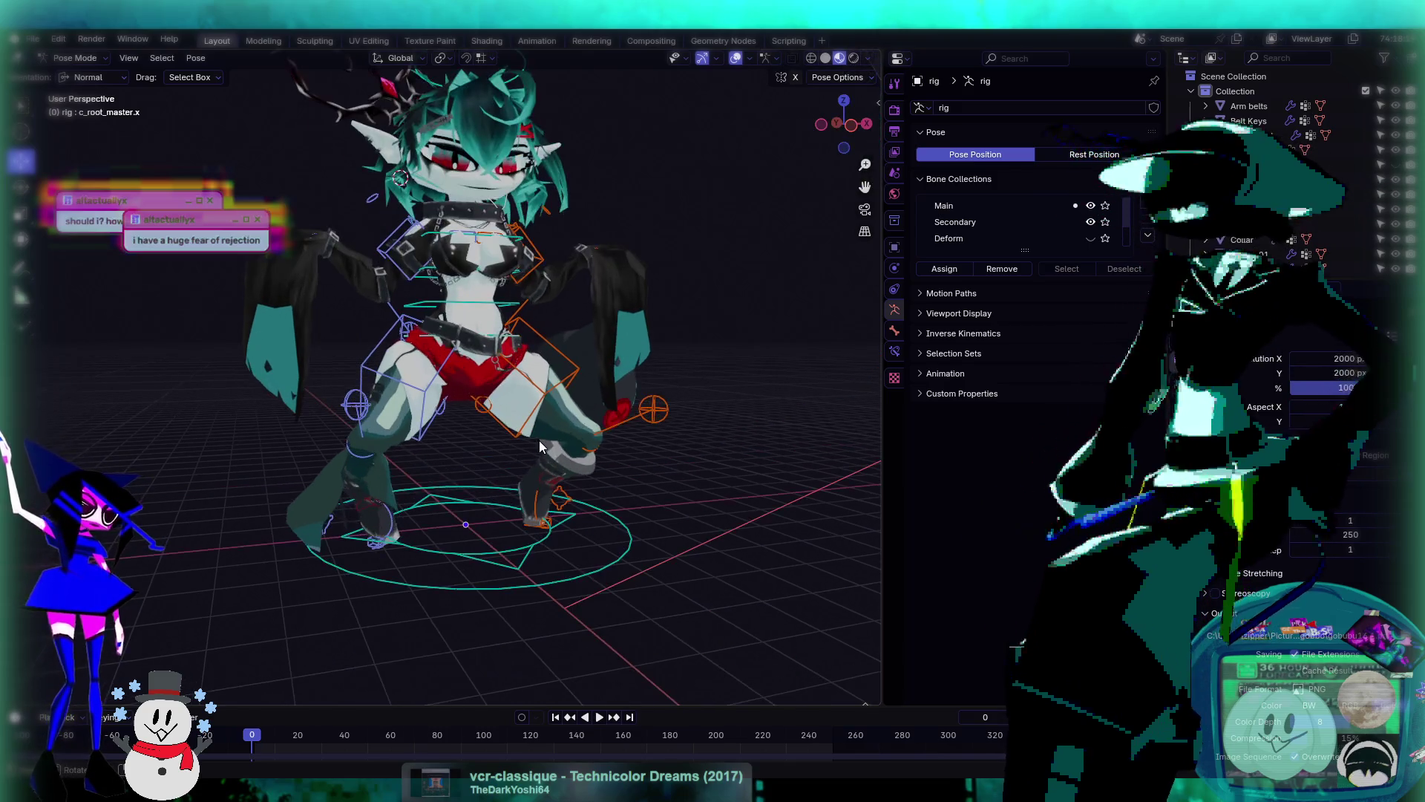
{"action": "scroll", "coordinate": [504, 408], "scroll_direction": "down", "scroll_amount": 3}
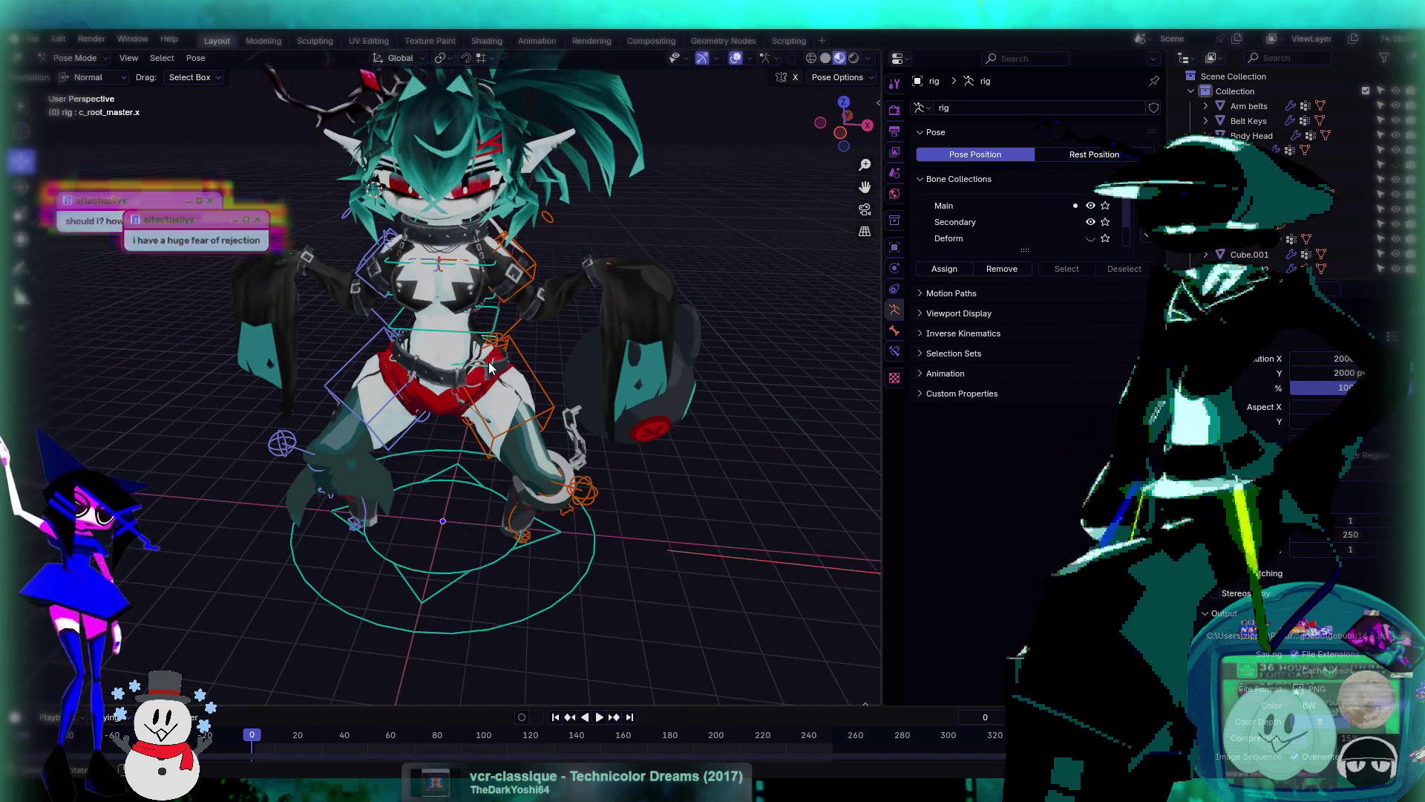
{"action": "left_click", "coordinate": [489, 364]}
{"action": "key", "text": "alt+g"}
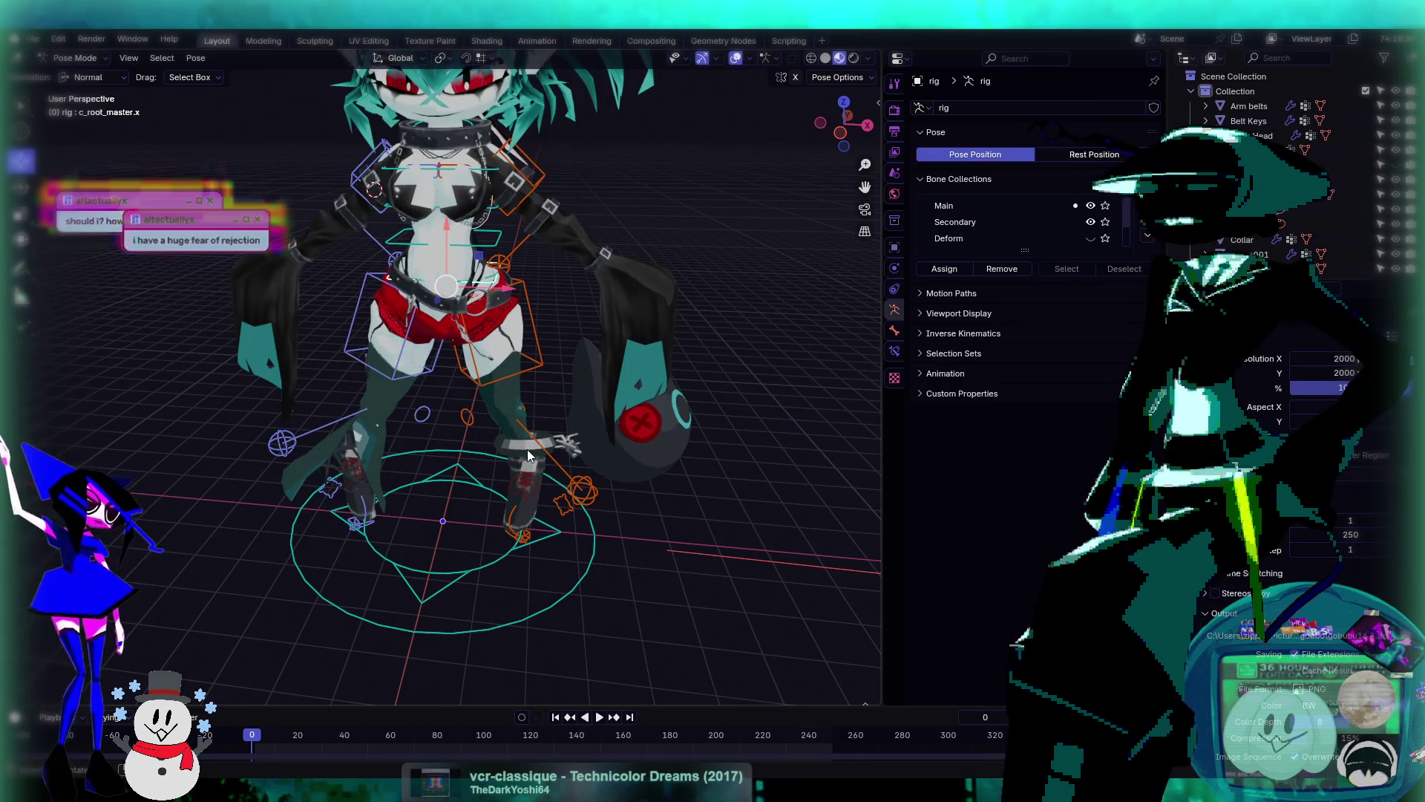
- Reset the c_foot_ik.l and c_foot_ik.r foot controls to their rest locations
{"action": "middle_click_drag", "start_coordinate": [528, 450], "coordinate": [548, 472]}
{"action": "left_click", "coordinate": [538, 534]}
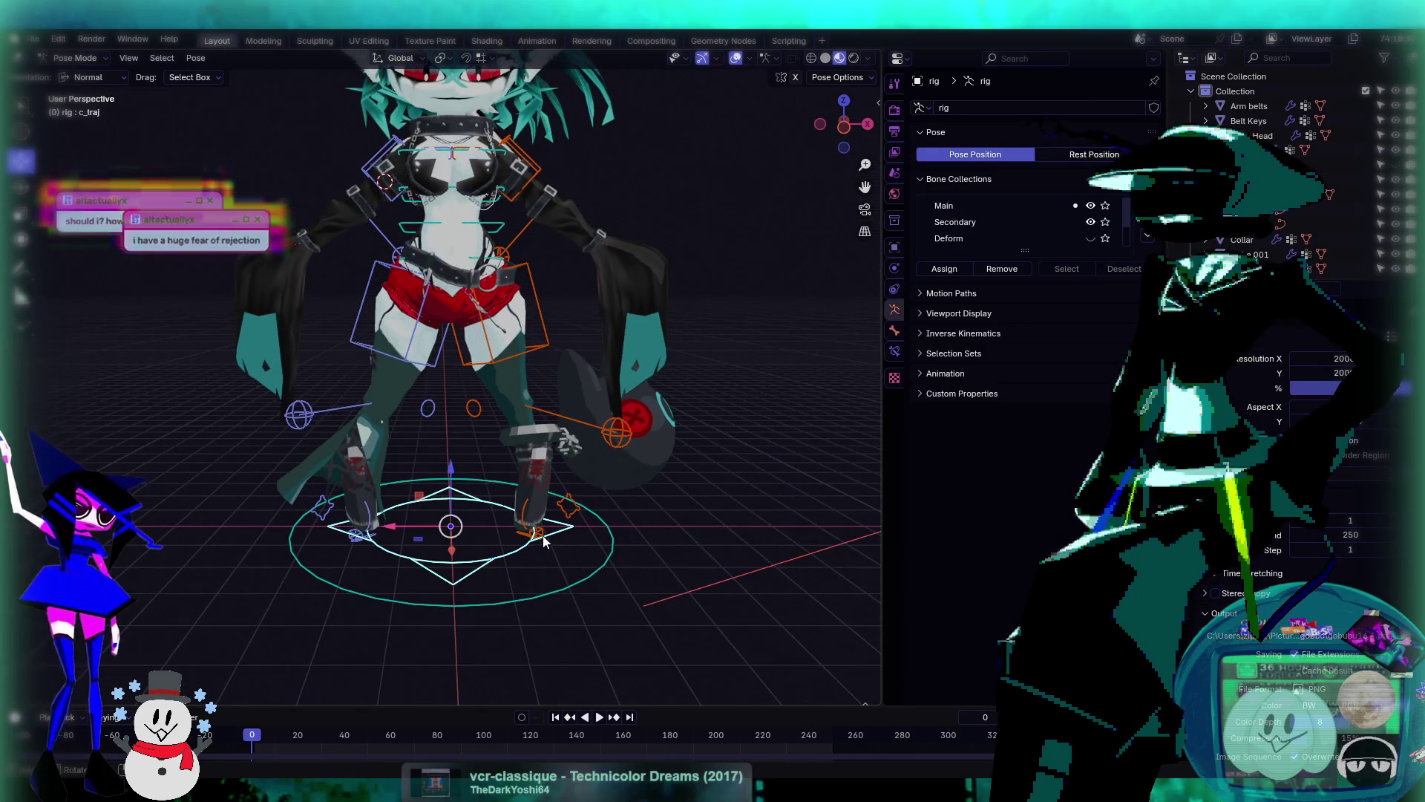
{"action": "key", "text": "alt+g"}
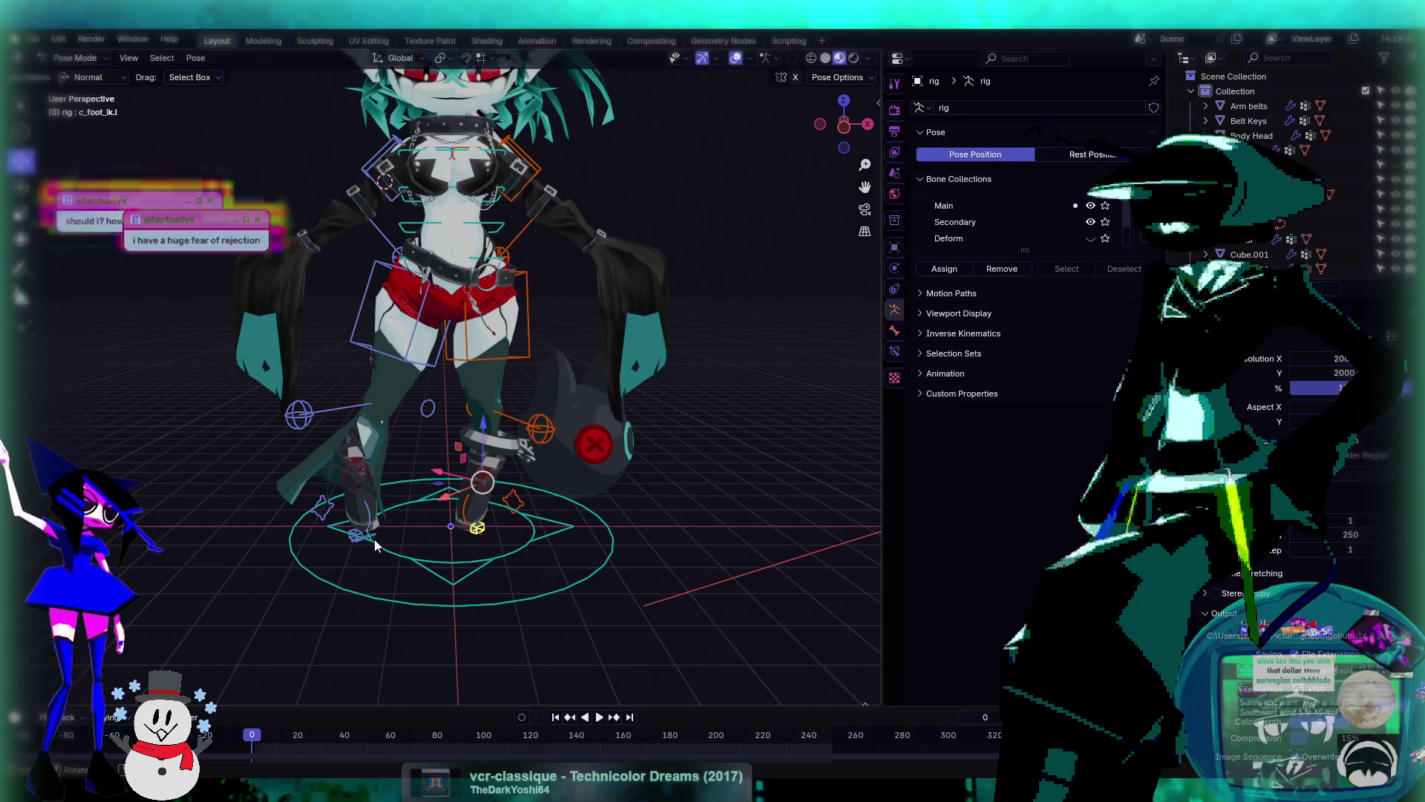
{"action": "left_click", "coordinate": [356, 541]}
{"action": "key", "text": "alt+g"}
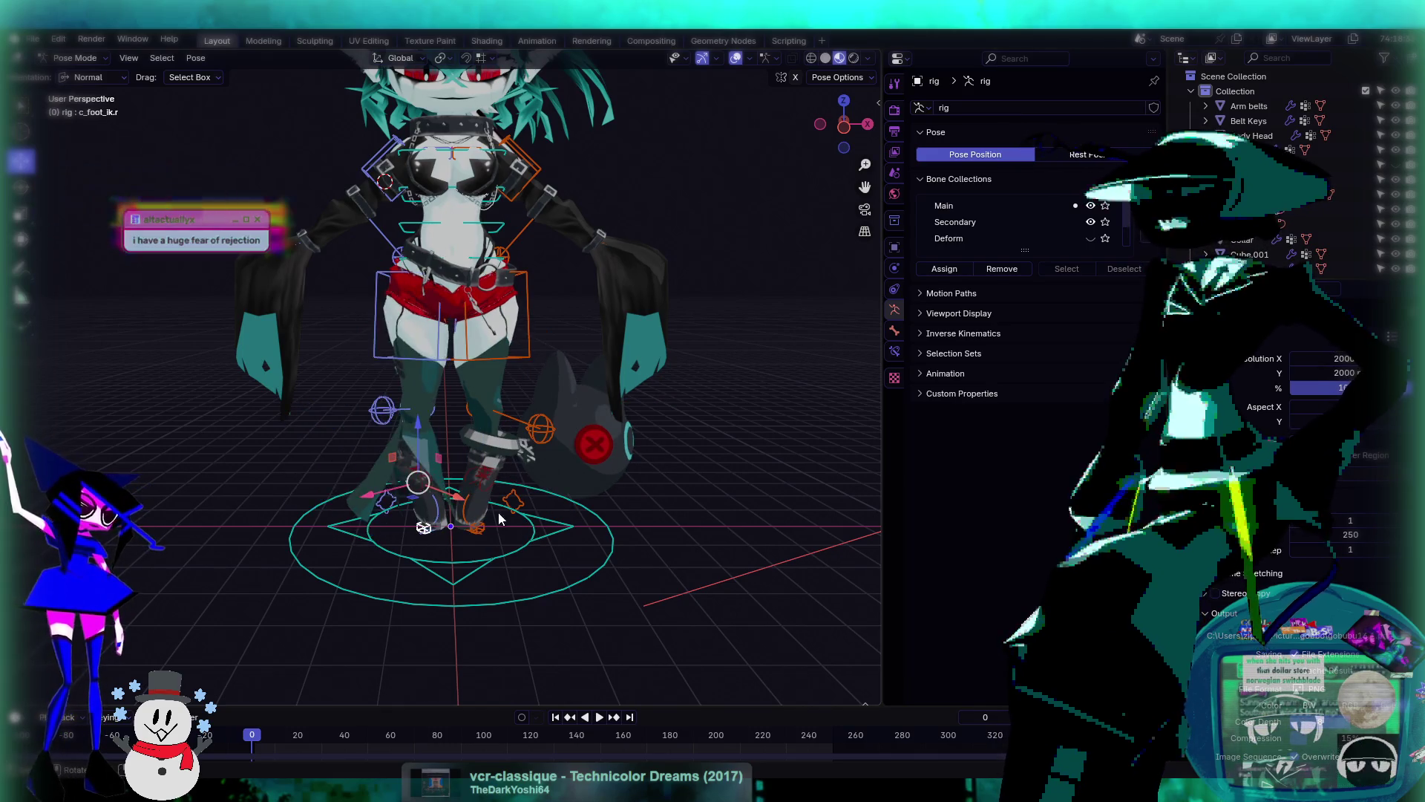
- Rotate the master root control c_root_master.x slightly
{"action": "mouse_move", "coordinate": [705, 533]}
{"action": "middle_mouse_down"}
{"action": "mouse_move", "coordinate": [604, 447]}
{"action": "mouse_move", "coordinate": [567, 474]}
{"action": "mouse_move", "coordinate": [440, 449]}
{"action": "middle_mouse_up"}
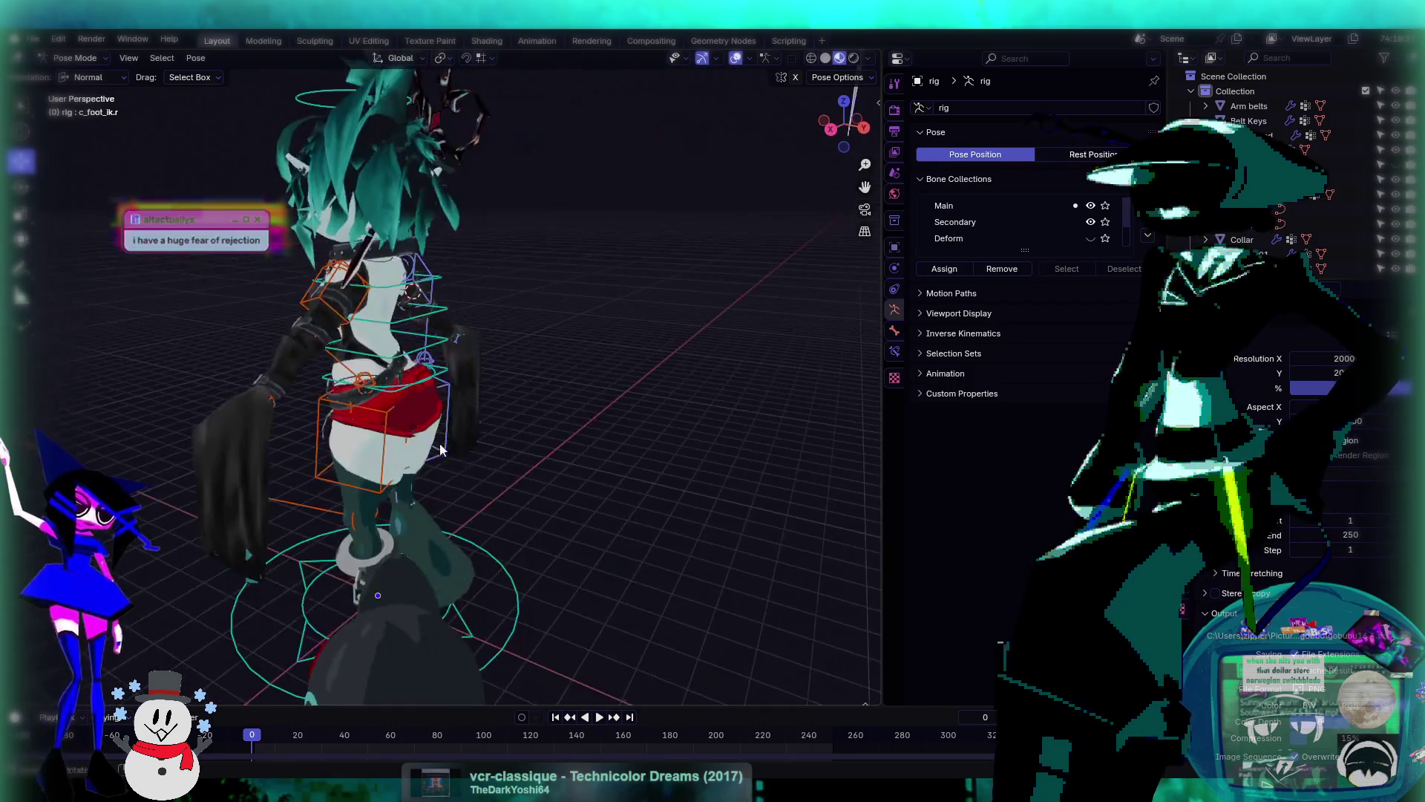
{"action": "left_click", "coordinate": [416, 386]}
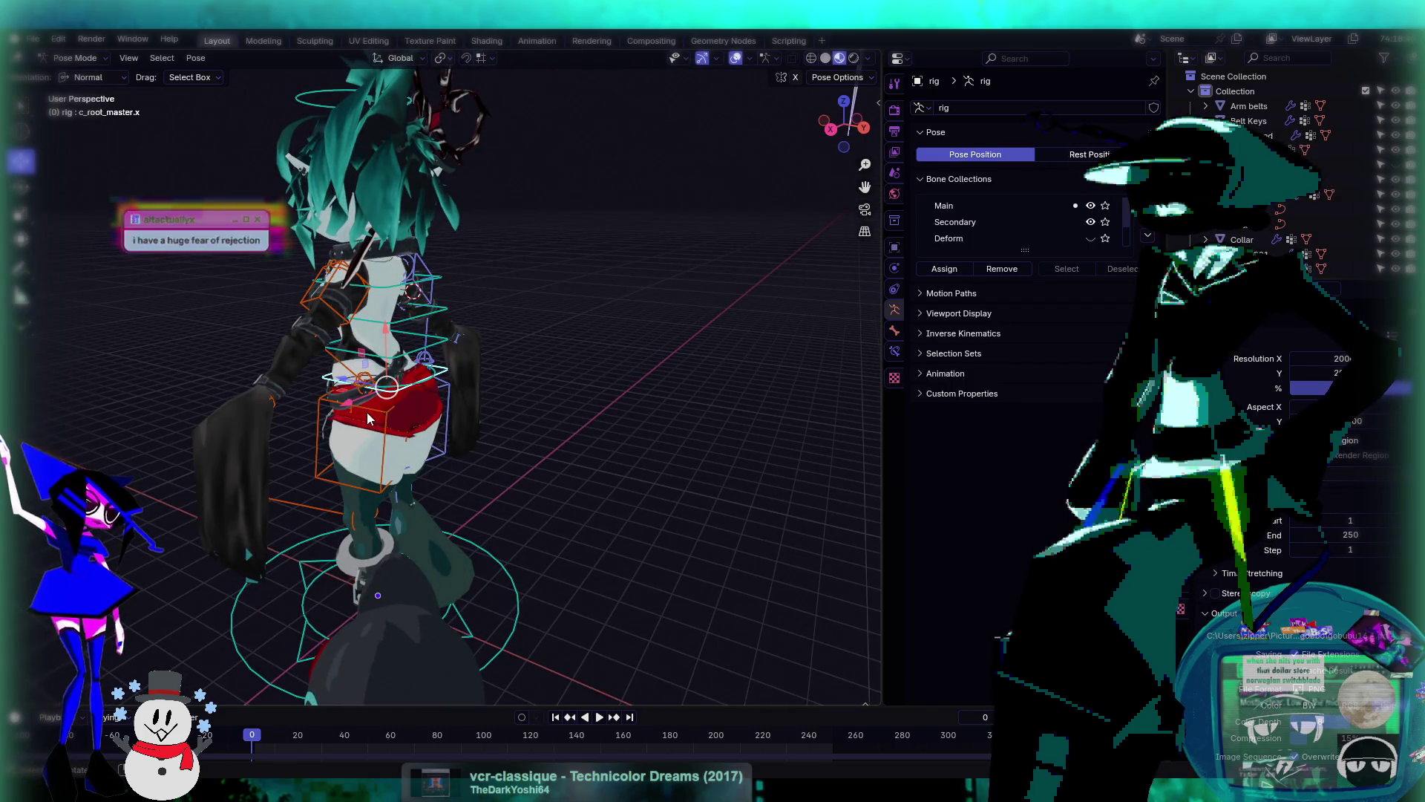
{"action": "mouse_move", "coordinate": [417, 386]}
{"action": "middle_mouse_down"}
{"action": "mouse_move", "coordinate": [535, 401]}
{"action": "mouse_move", "coordinate": [525, 413]}
{"action": "middle_mouse_up"}
{"action": "scroll", "coordinate": [531, 406], "scroll_direction": "up", "scroll_amount": 2}
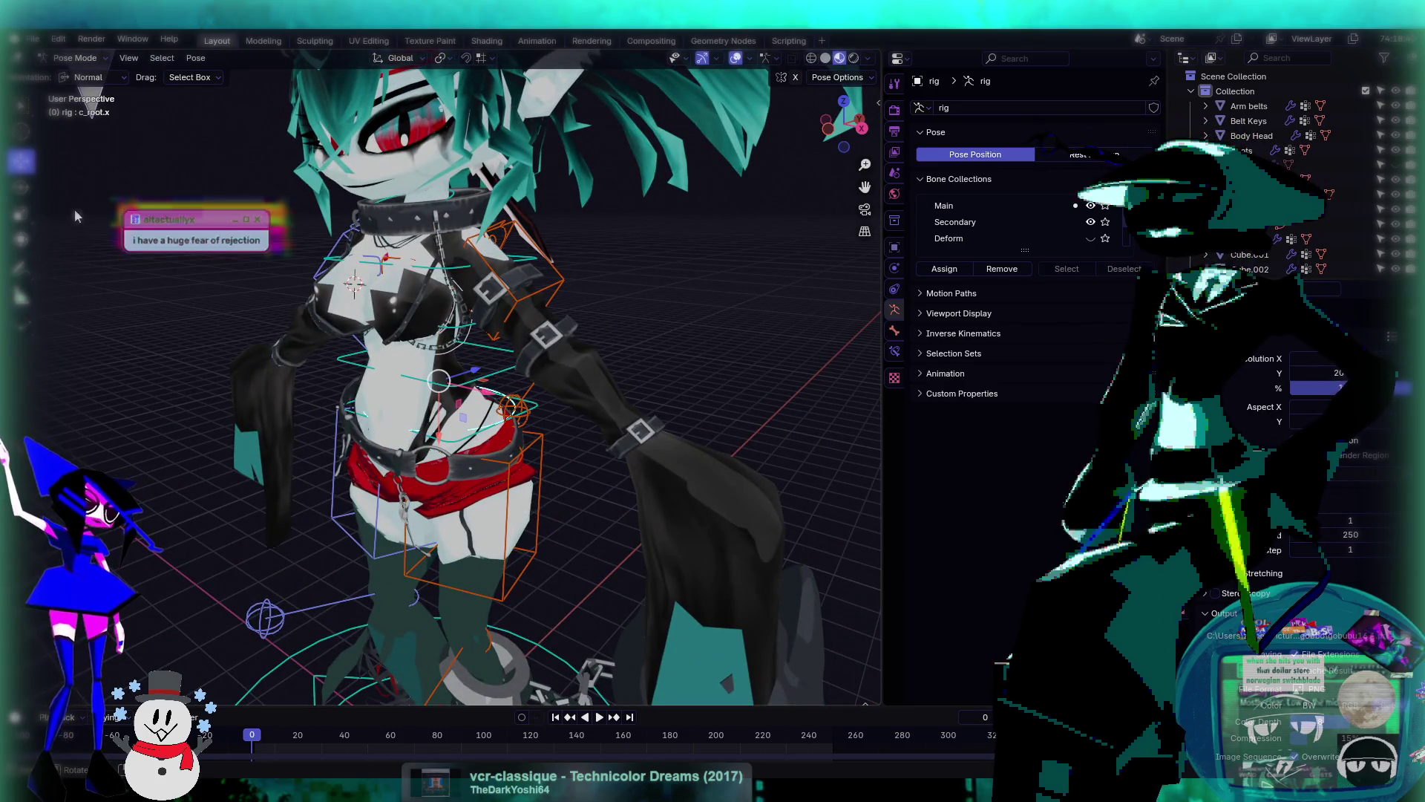
{"action": "left_click_drag", "start_coordinate": [434, 371], "coordinate": [482, 390]}
{"action": "mouse_move", "coordinate": [482, 391]}
{"action": "middle_mouse_down"}
{"action": "mouse_move", "coordinate": [546, 426]}
{"action": "mouse_move", "coordinate": [728, 340]}
{"action": "mouse_move", "coordinate": [626, 368]}
{"action": "mouse_move", "coordinate": [274, 396]}
{"action": "mouse_move", "coordinate": [479, 390]}
{"action": "middle_mouse_up"}
{"action": "scroll", "coordinate": [597, 373], "scroll_direction": "up", "scroll_amount": 3}
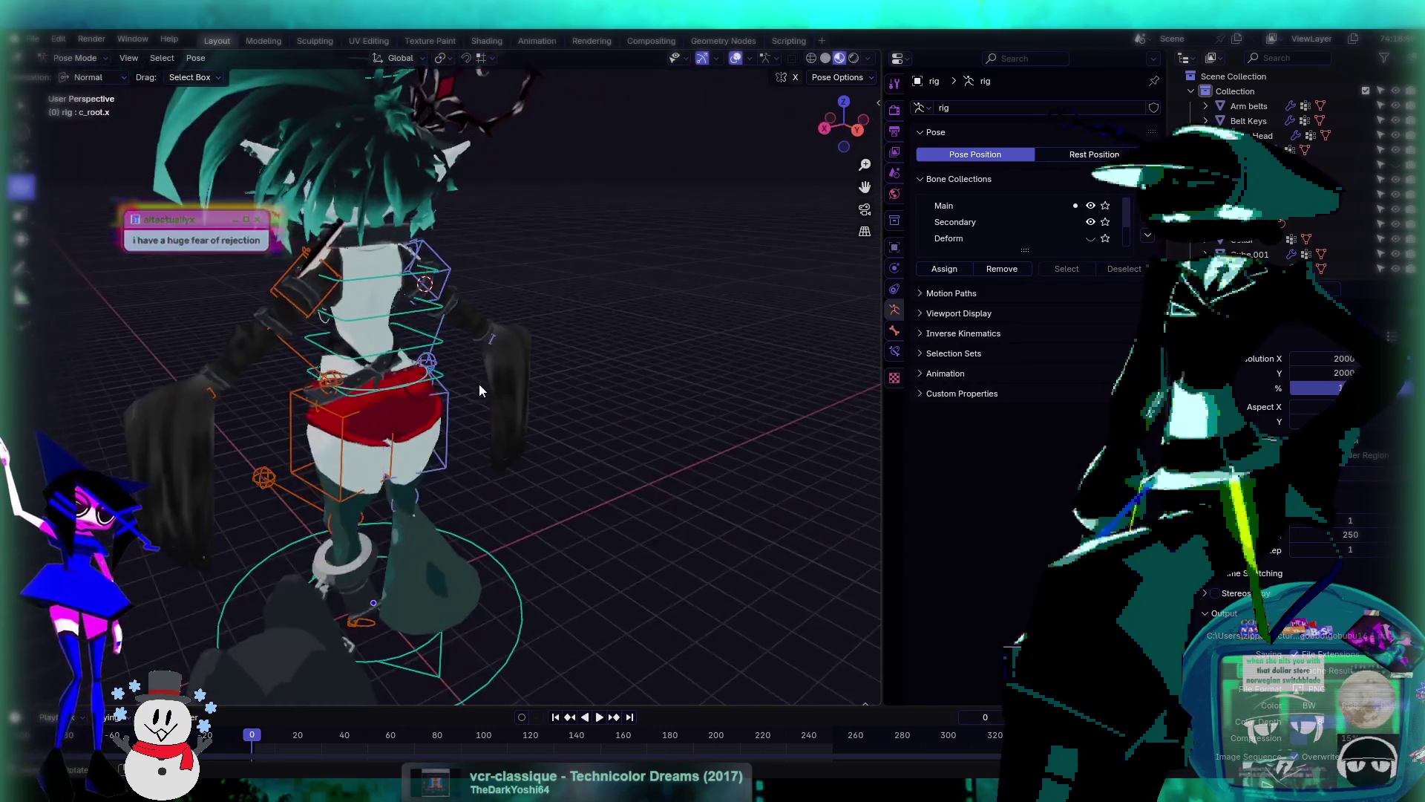
{"action": "left_click", "coordinate": [363, 394]}
{"action": "middle_click_drag", "start_coordinate": [363, 394], "coordinate": [661, 406]}
{"action": "scroll", "coordinate": [661, 407], "scroll_direction": "down", "scroll_amount": 2}
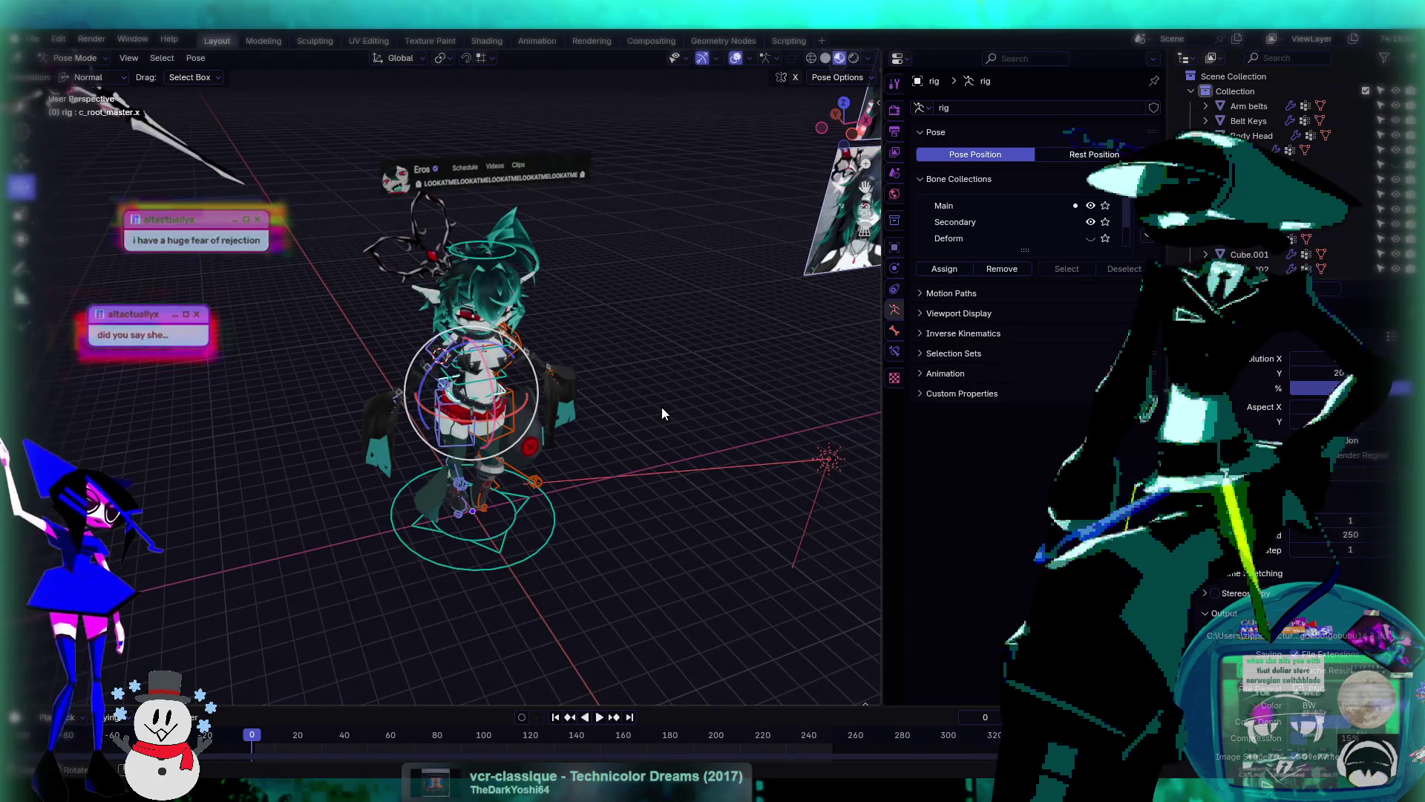
{"action": "middle_click_drag", "start_coordinate": [651, 403], "coordinate": [605, 403]}
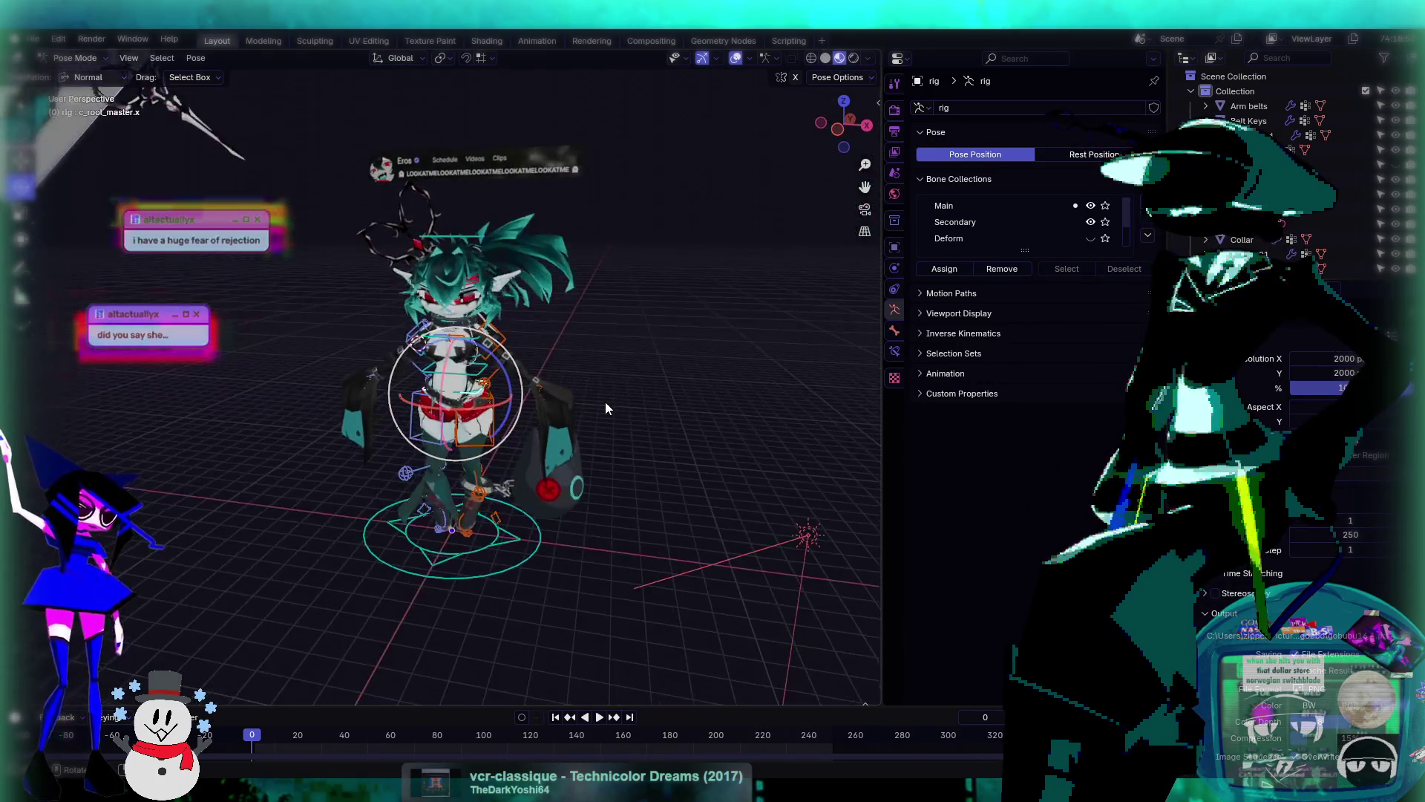
{"action": "scroll", "coordinate": [605, 402], "scroll_direction": "up", "scroll_amount": 4}
{"action": "scroll", "coordinate": [613, 439], "scroll_direction": "down", "scroll_amount": 4}
{"action": "scroll", "coordinate": [588, 388], "scroll_direction": "up", "scroll_amount": 3}
{"action": "scroll", "coordinate": [591, 394], "scroll_direction": "down", "scroll_amount": 3}
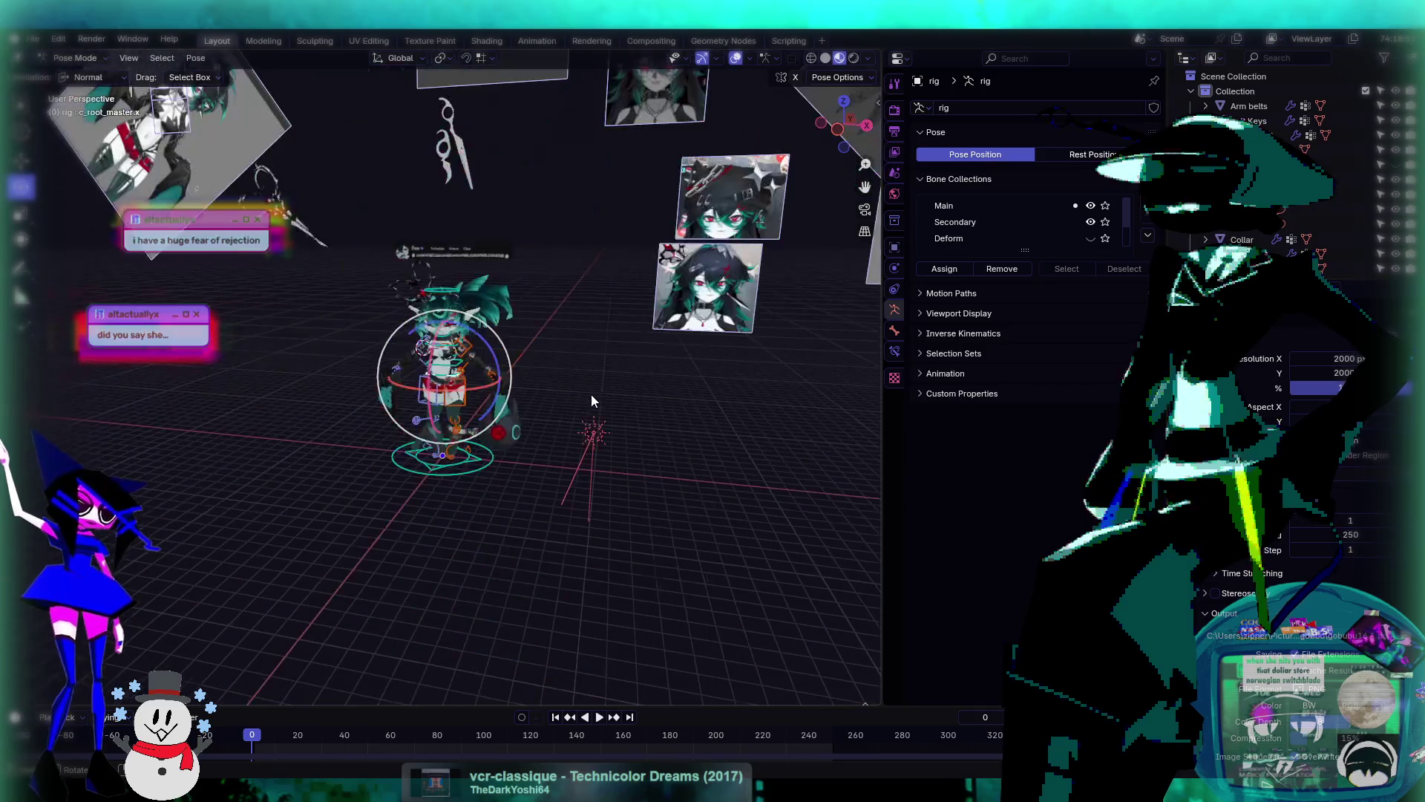
{"action": "scroll", "coordinate": [591, 394], "scroll_direction": "up", "scroll_amount": 2}
{"action": "scroll", "coordinate": [592, 401], "scroll_direction": "down", "scroll_amount": 2}
{"action": "scroll", "coordinate": [594, 407], "scroll_direction": "up", "scroll_amount": 5}
{"action": "scroll", "coordinate": [594, 406], "scroll_direction": "down", "scroll_amount": 5}
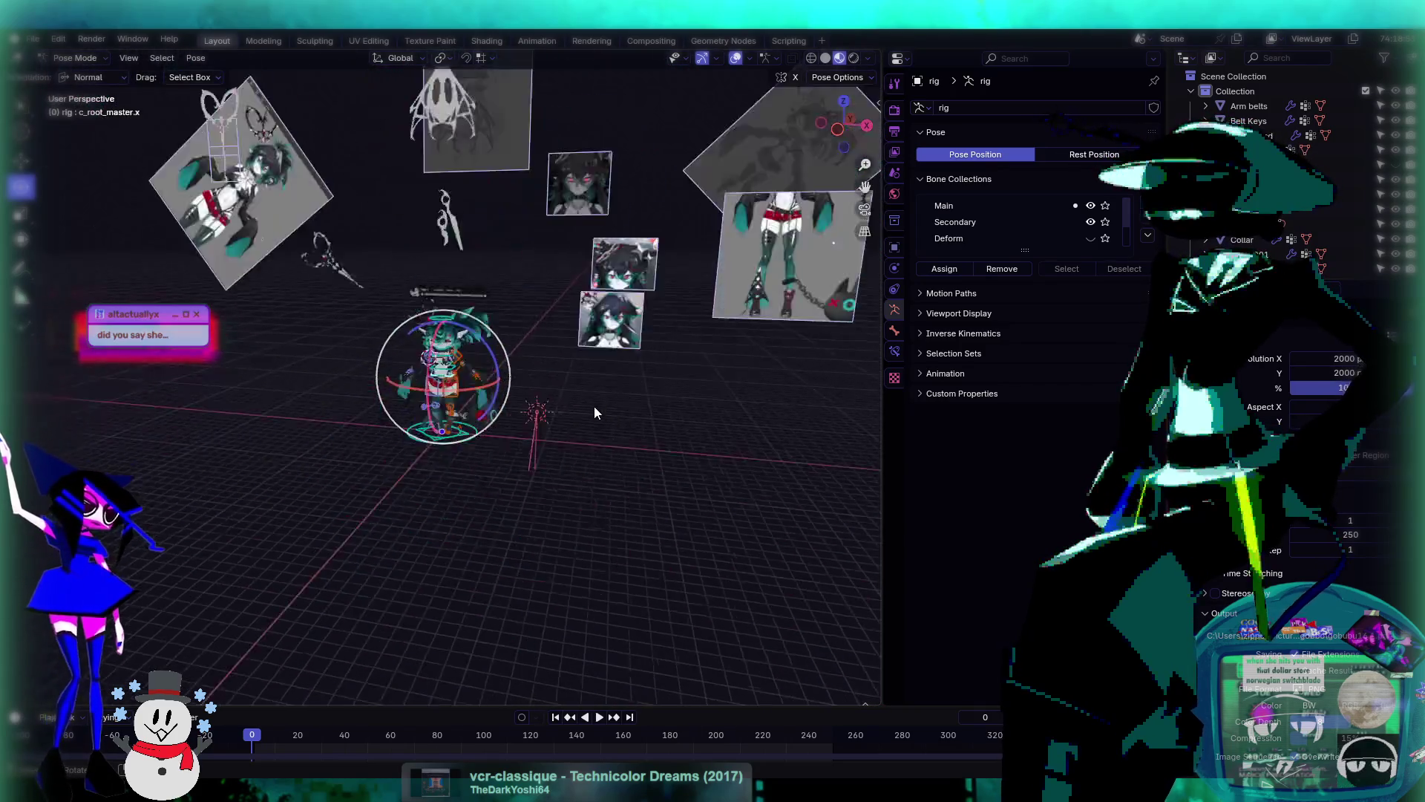
{"action": "scroll", "coordinate": [594, 407], "scroll_direction": "up", "scroll_amount": 6}
{"action": "scroll", "coordinate": [595, 408], "scroll_direction": "down", "scroll_amount": 1}
{"action": "mouse_move", "coordinate": [595, 408]}
{"action": "middle_mouse_down"}
{"action": "mouse_move", "coordinate": [544, 440]}
{"action": "mouse_move", "coordinate": [634, 425]}
{"action": "mouse_move", "coordinate": [584, 443]}
{"action": "middle_mouse_up"}
{"action": "scroll", "coordinate": [617, 432], "scroll_direction": "down", "scroll_amount": 4}
{"action": "scroll", "coordinate": [583, 439], "scroll_direction": "up", "scroll_amount": 2}
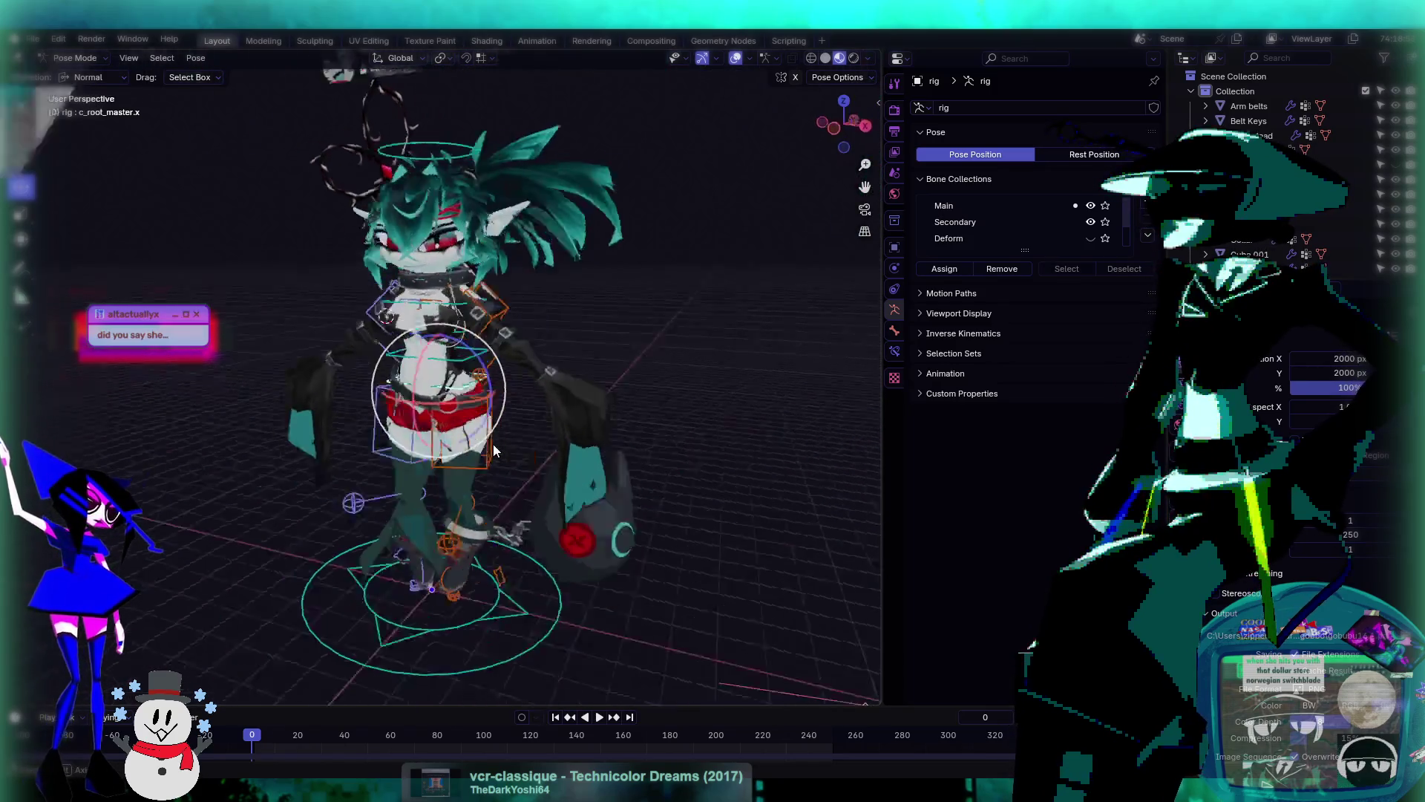
{"action": "scroll", "coordinate": [502, 451], "scroll_direction": "down", "scroll_amount": 5}
{"action": "scroll", "coordinate": [502, 452], "scroll_direction": "up", "scroll_amount": 5}
{"action": "scroll", "coordinate": [476, 396], "scroll_direction": "up", "scroll_amount": 1}
{"action": "scroll", "coordinate": [475, 389], "scroll_direction": "down", "scroll_amount": 3}
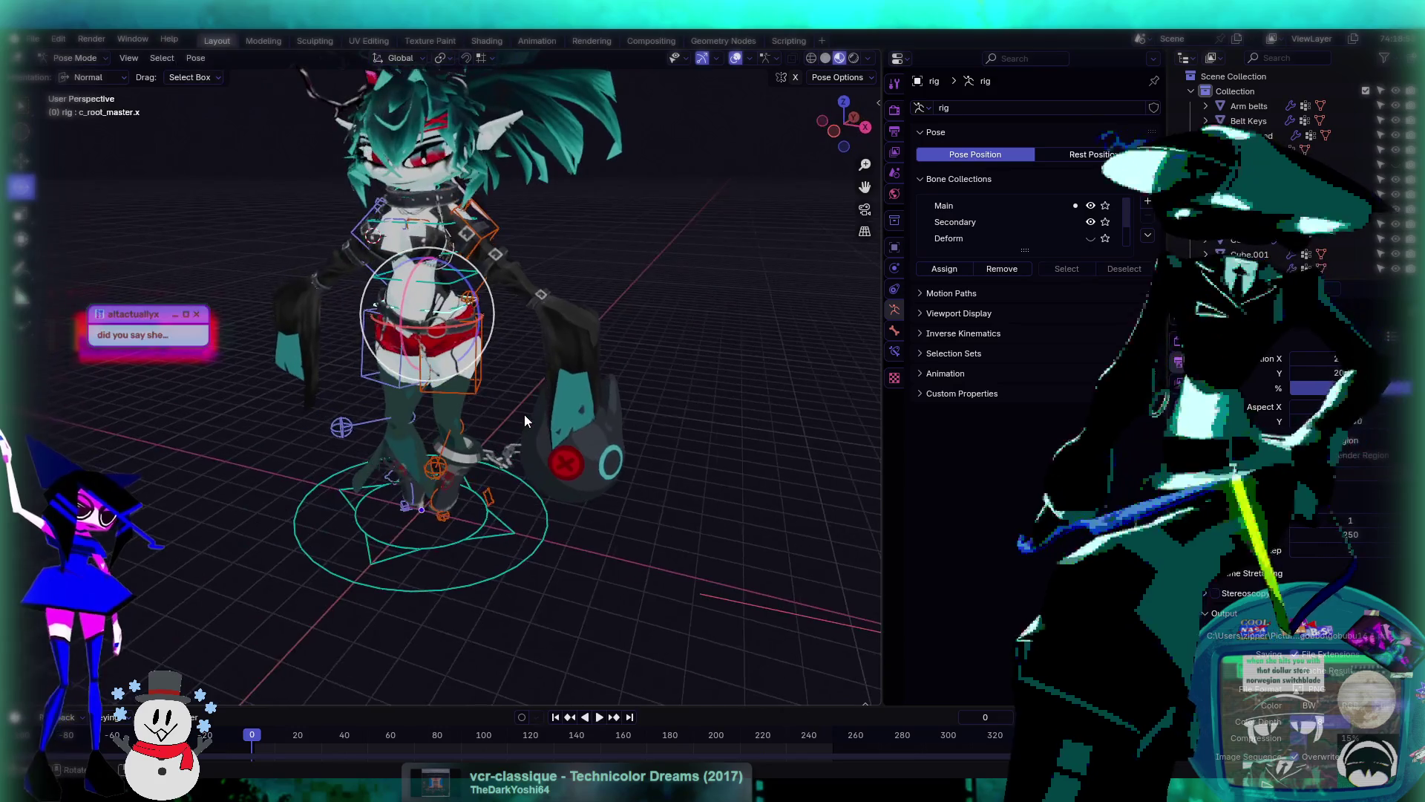
{"action": "mouse_move", "coordinate": [524, 417]}
{"action": "middle_mouse_down"}
{"action": "mouse_move", "coordinate": [486, 423]}
{"action": "mouse_move", "coordinate": [537, 432]}
{"action": "middle_mouse_up"}
{"action": "scroll", "coordinate": [537, 432], "scroll_direction": "up", "scroll_amount": 3}
{"action": "scroll", "coordinate": [534, 442], "scroll_direction": "up", "scroll_amount": 1}
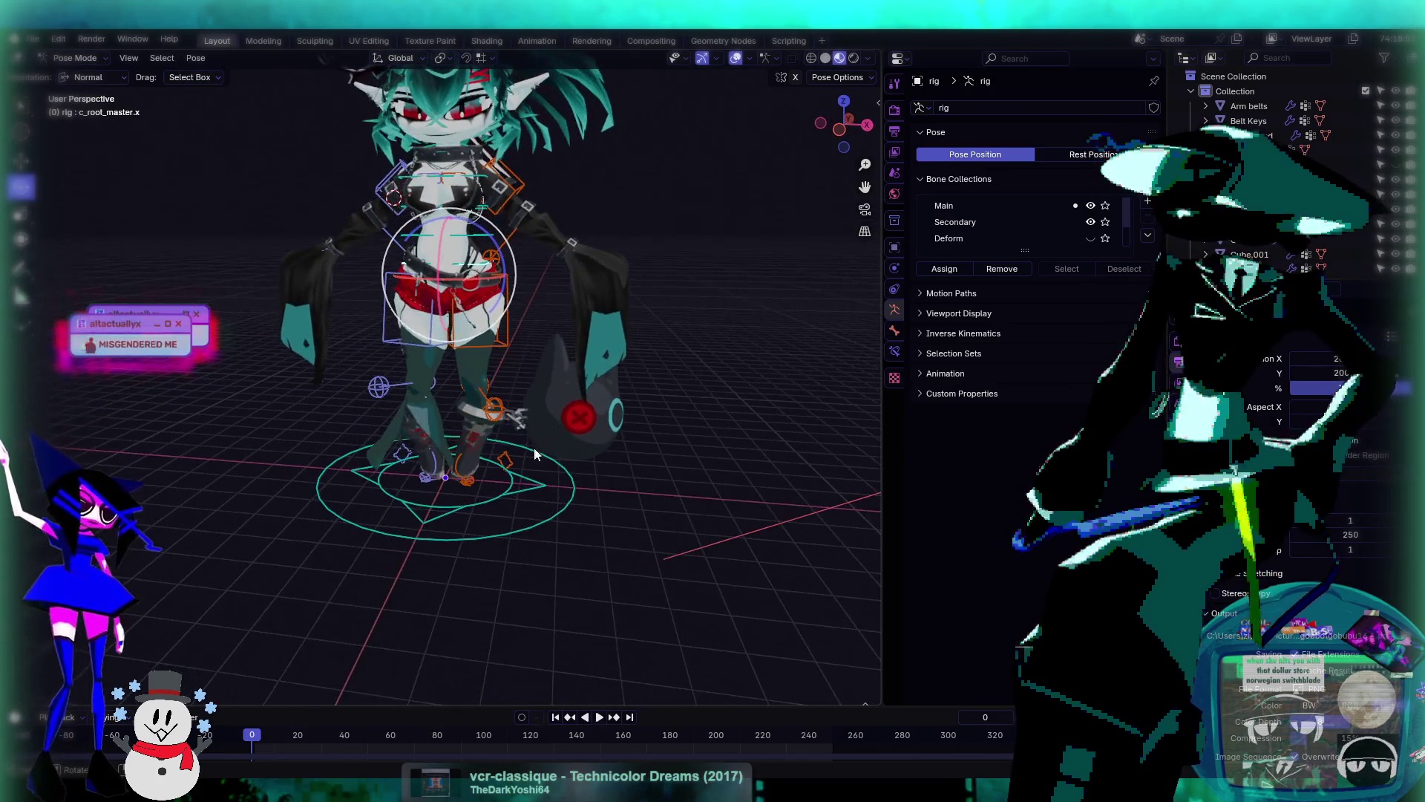
{"action": "scroll", "coordinate": [528, 453], "scroll_direction": "up", "scroll_amount": 3}
- Move the right foot IK control c_foot_ik.r outward to widen the stance
{"action": "left_click", "coordinate": [410, 585]}
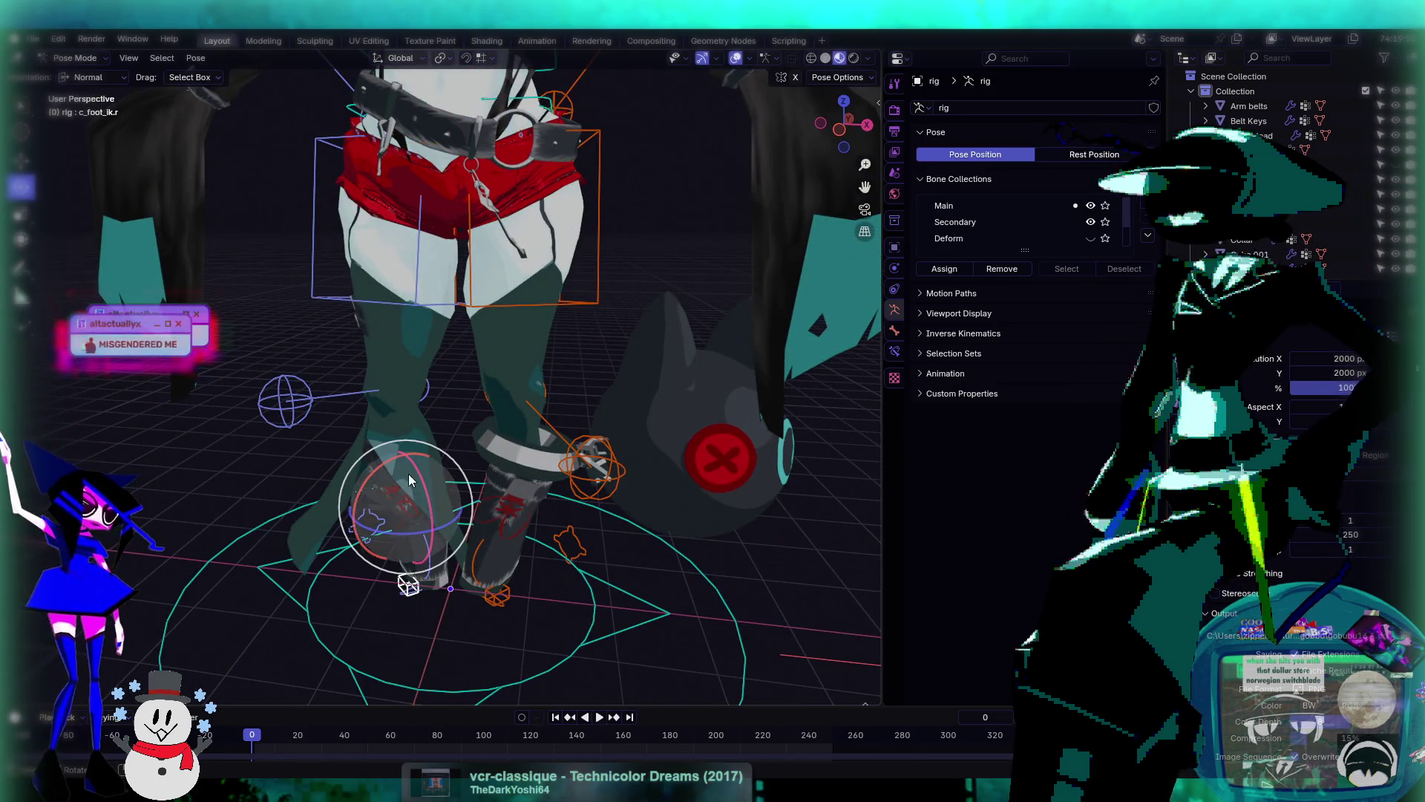
{"action": "key", "text": "shift+space"}
{"action": "key", "text": "g"}
{"action": "middle_click_drag", "start_coordinate": [412, 581], "coordinate": [533, 517]}
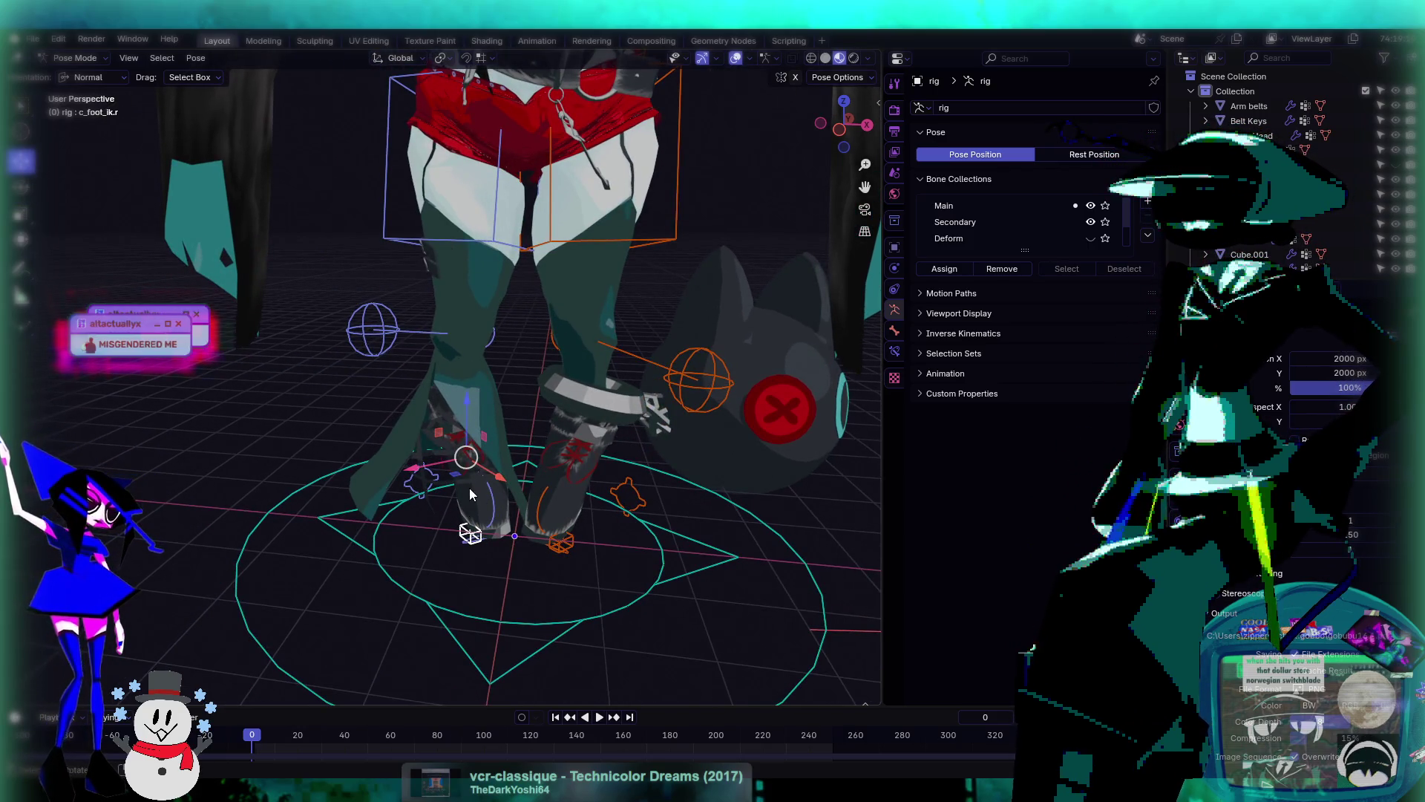
{"action": "middle_click_drag", "start_coordinate": [456, 481], "coordinate": [476, 567]}
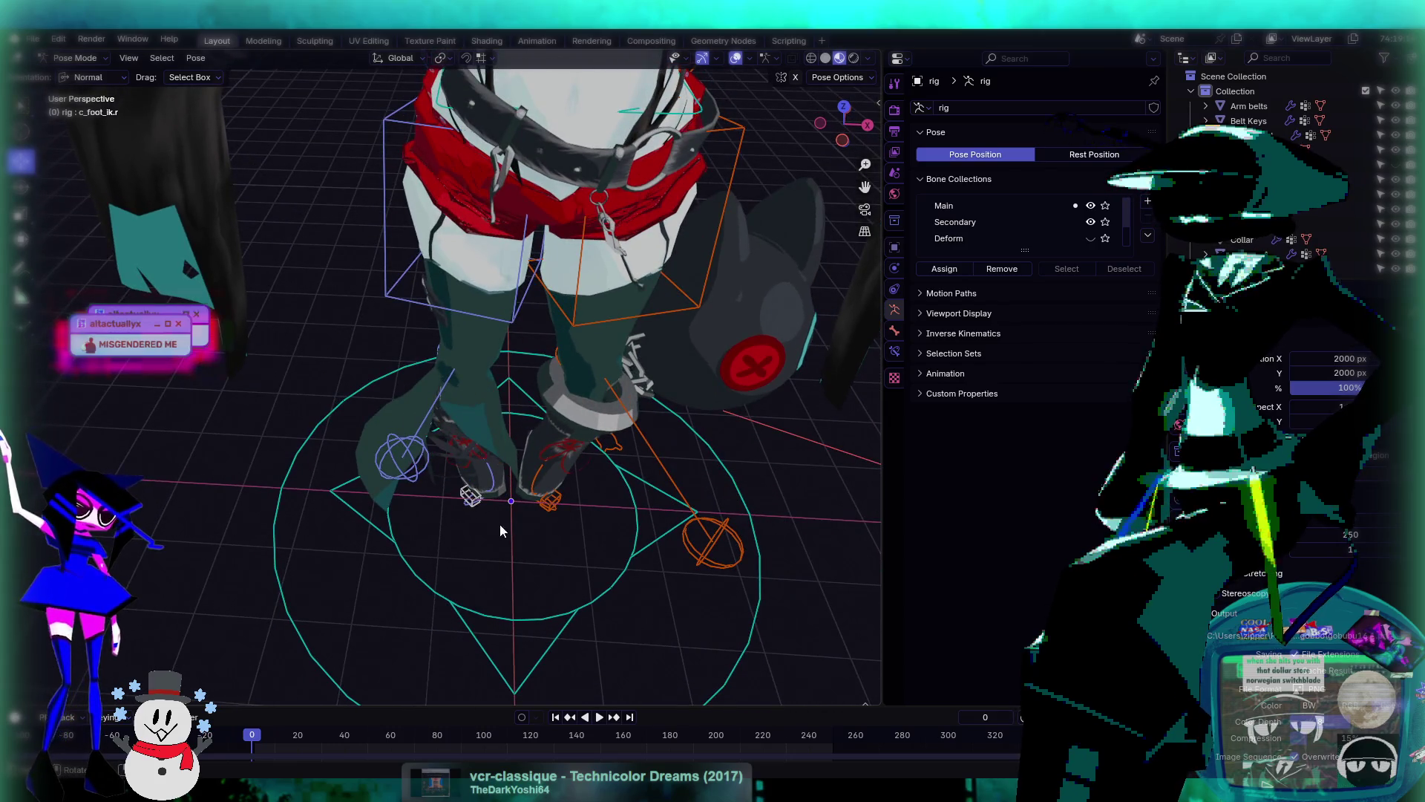
{"action": "left_click_drag", "start_coordinate": [463, 473], "coordinate": [420, 488]}
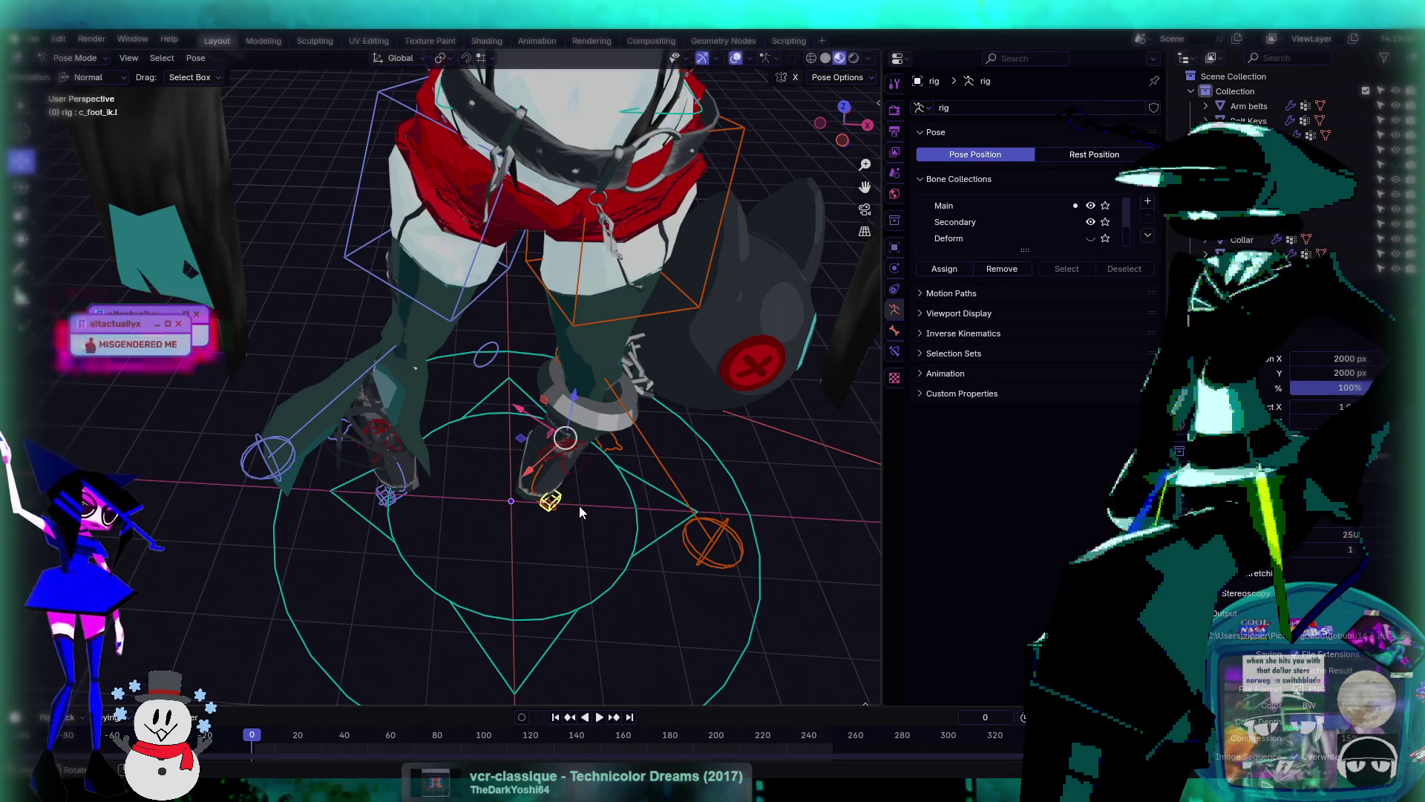
{"action": "left_click_drag", "start_coordinate": [528, 450], "coordinate": [640, 458]}
- Lower the root bone along its vertical axis so the character crouches
{"action": "scroll", "coordinate": [640, 458], "scroll_direction": "down", "scroll_amount": 6}
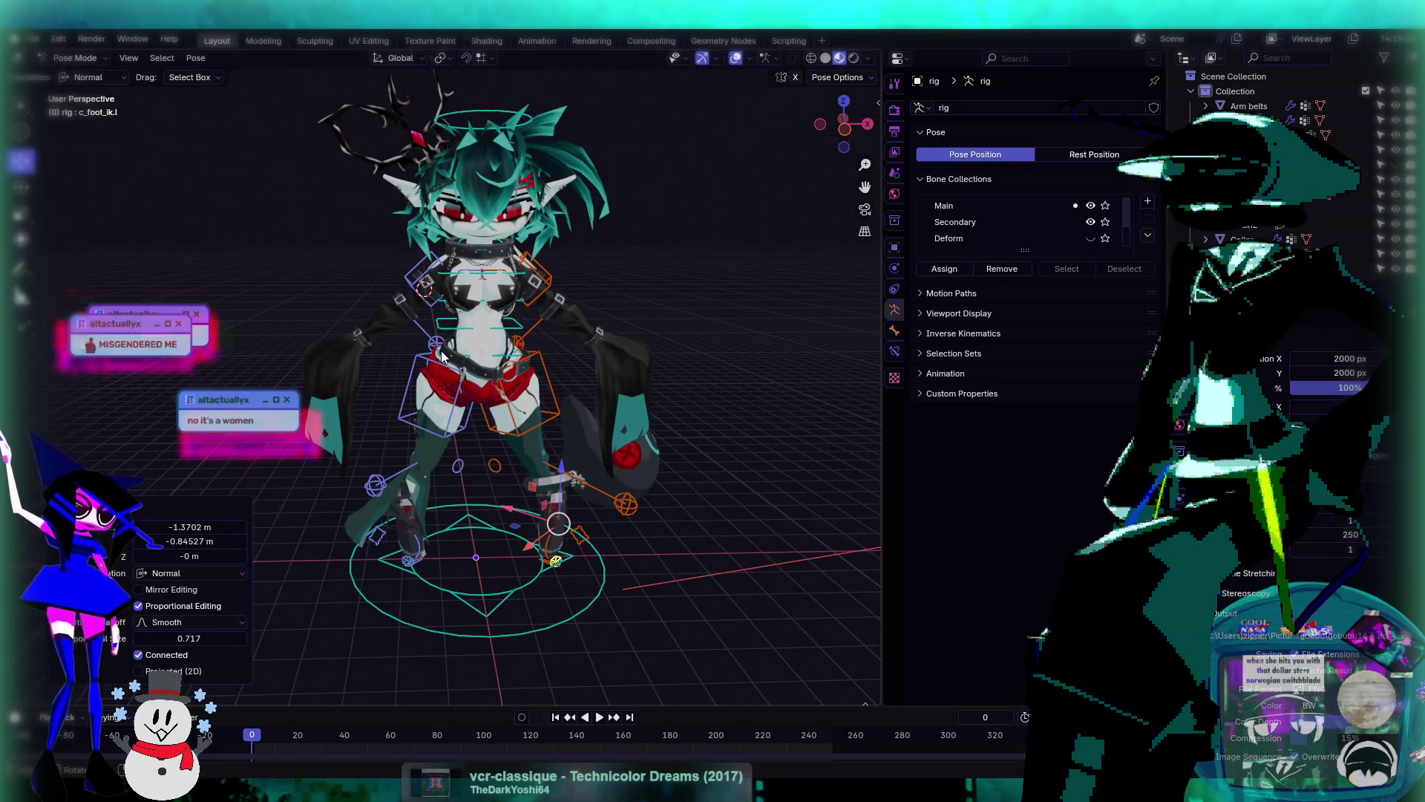
{"action": "middle_click_drag", "start_coordinate": [453, 384], "coordinate": [480, 381]}
{"action": "left_click_drag", "start_coordinate": [480, 381], "coordinate": [481, 366]}
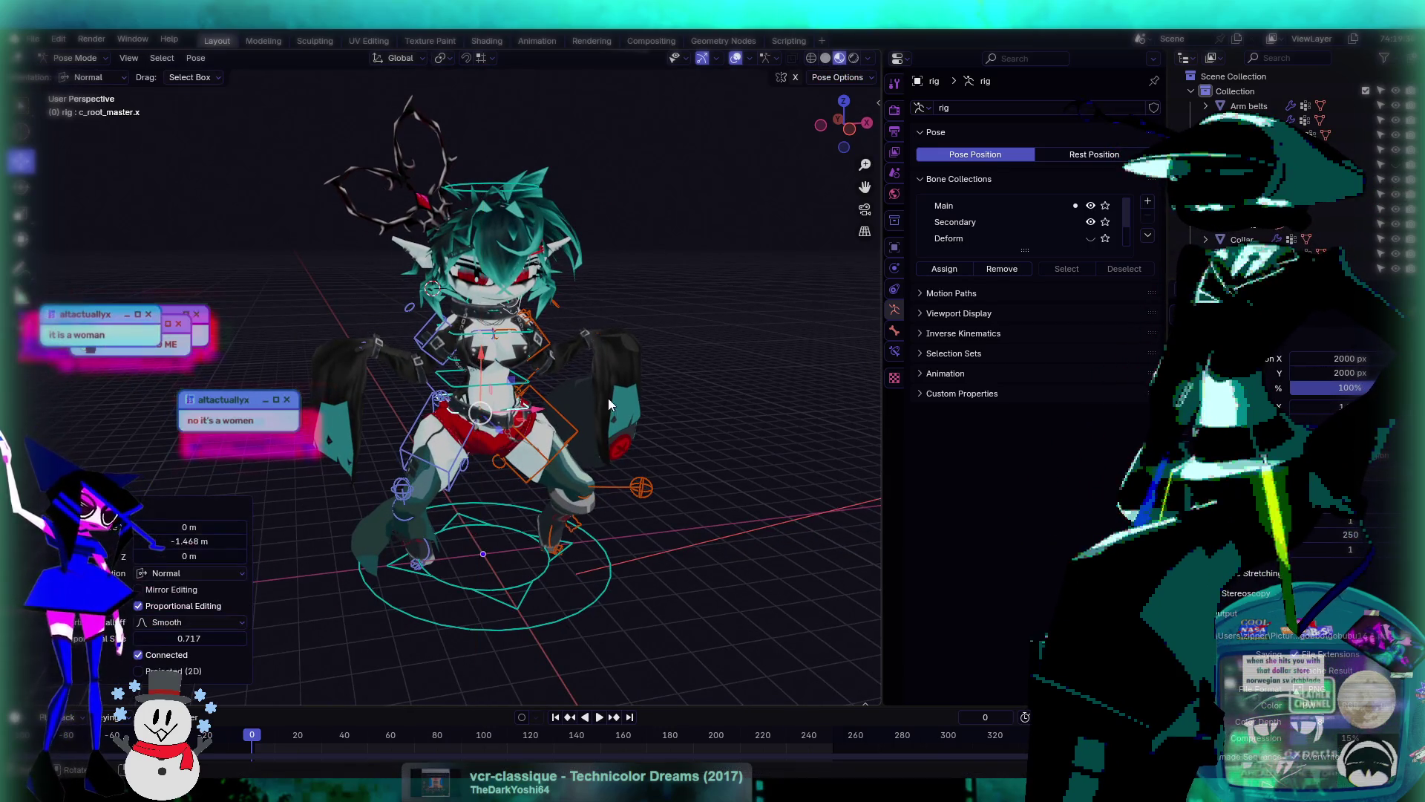
{"action": "mouse_move", "coordinate": [608, 398]}
{"action": "middle_mouse_down"}
{"action": "mouse_move", "coordinate": [653, 399]}
{"action": "mouse_move", "coordinate": [594, 380]}
{"action": "mouse_move", "coordinate": [512, 388]}
{"action": "middle_mouse_up"}
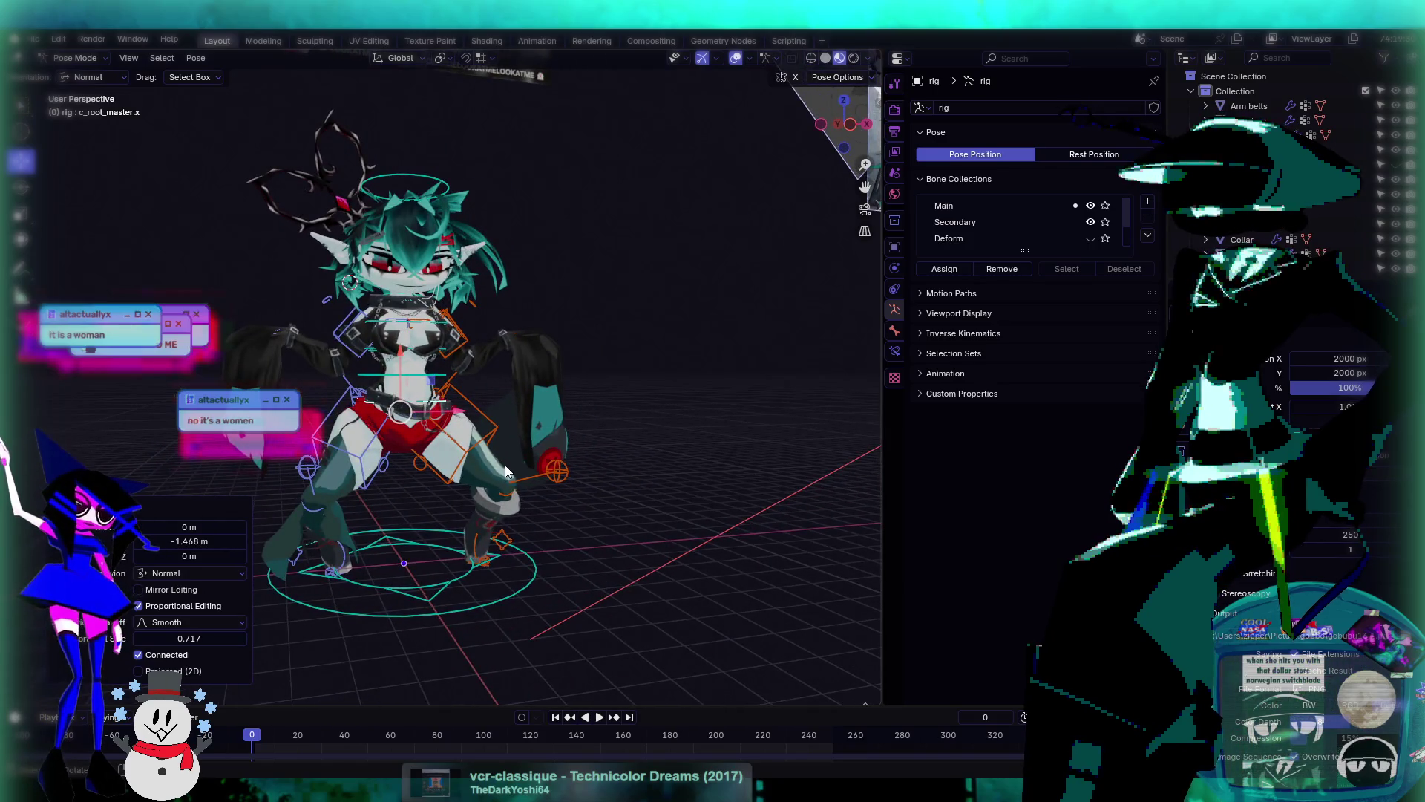
- Hide the grid, bones and other overlays so only the posed mesh shows
{"action": "mouse_move", "coordinate": [480, 469]}
{"action": "middle_mouse_down"}
{"action": "mouse_move", "coordinate": [528, 429]}
{"action": "mouse_move", "coordinate": [560, 492]}
{"action": "mouse_move", "coordinate": [475, 477]}
{"action": "mouse_move", "coordinate": [645, 458]}
{"action": "mouse_move", "coordinate": [581, 443]}
{"action": "mouse_move", "coordinate": [643, 447]}
{"action": "mouse_move", "coordinate": [674, 408]}
{"action": "mouse_move", "coordinate": [716, 425]}
{"action": "middle_mouse_up"}
{"action": "scroll", "coordinate": [714, 424], "scroll_direction": "up", "scroll_amount": 3}
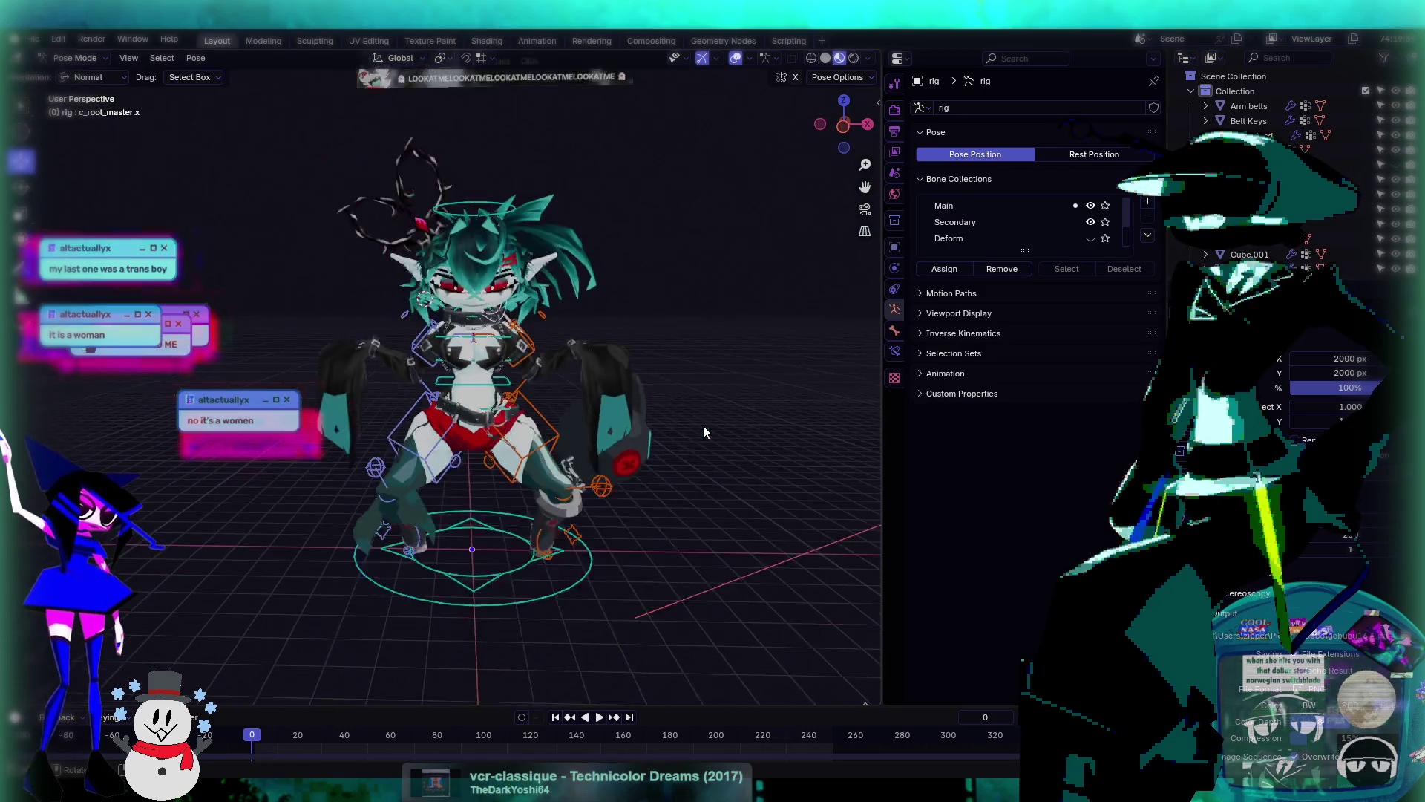
{"action": "left_click", "coordinate": [736, 58]}
- Frame a close-up of the crouched character's belt and shorts
{"action": "mouse_move", "coordinate": [594, 349]}
{"action": "middle_mouse_down"}
{"action": "mouse_move", "coordinate": [636, 382]}
{"action": "mouse_move", "coordinate": [594, 357]}
{"action": "middle_mouse_up"}
{"action": "scroll", "coordinate": [636, 382], "scroll_direction": "up", "scroll_amount": 2}
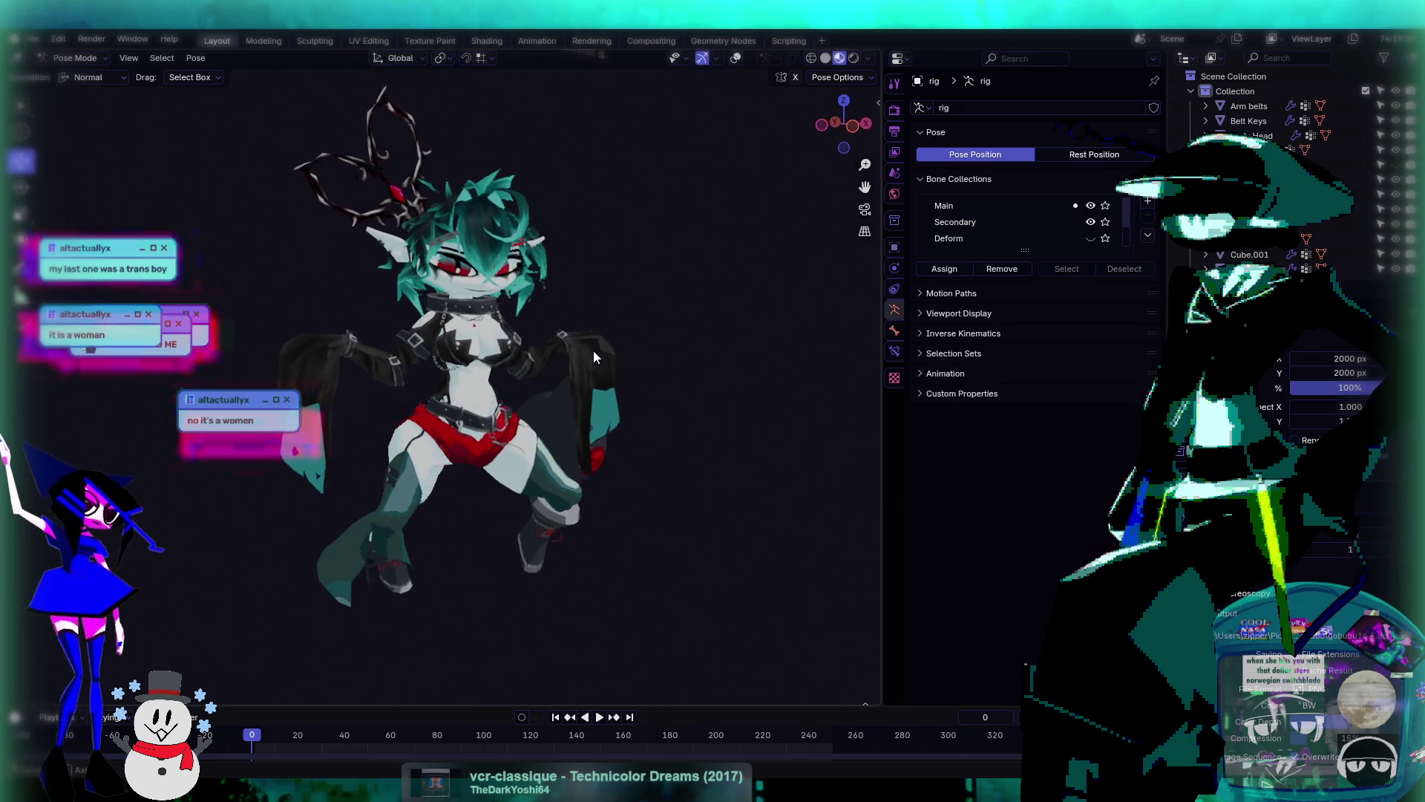
{"action": "scroll", "coordinate": [617, 418], "scroll_direction": "up", "scroll_amount": 4}
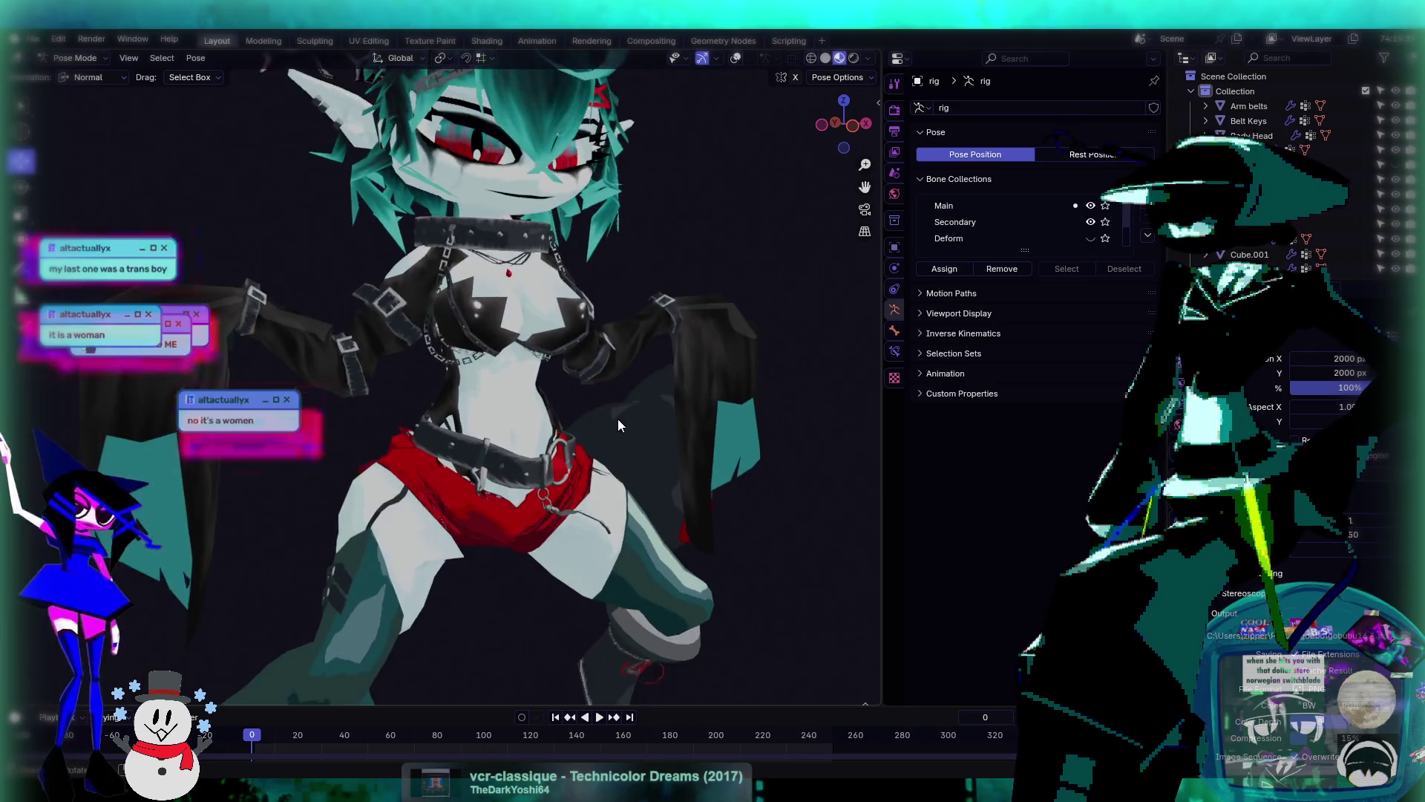
{"action": "mouse_move", "coordinate": [617, 419]}
{"action": "middle_mouse_down"}
{"action": "mouse_move", "coordinate": [525, 482]}
{"action": "mouse_move", "coordinate": [654, 487]}
{"action": "middle_mouse_up"}
{"action": "scroll", "coordinate": [653, 487], "scroll_direction": "up", "scroll_amount": 2}
{"action": "mouse_move", "coordinate": [425, 457]}
{"action": "middle_mouse_down"}
{"action": "mouse_move", "coordinate": [577, 459]}
{"action": "mouse_move", "coordinate": [458, 465]}
{"action": "mouse_move", "coordinate": [470, 484]}
{"action": "mouse_move", "coordinate": [551, 464]}
{"action": "mouse_move", "coordinate": [451, 527]}
{"action": "mouse_move", "coordinate": [530, 444]}
{"action": "mouse_move", "coordinate": [639, 481]}
{"action": "mouse_move", "coordinate": [689, 474]}
{"action": "mouse_move", "coordinate": [625, 462]}
{"action": "mouse_move", "coordinate": [706, 448]}
{"action": "middle_mouse_up"}
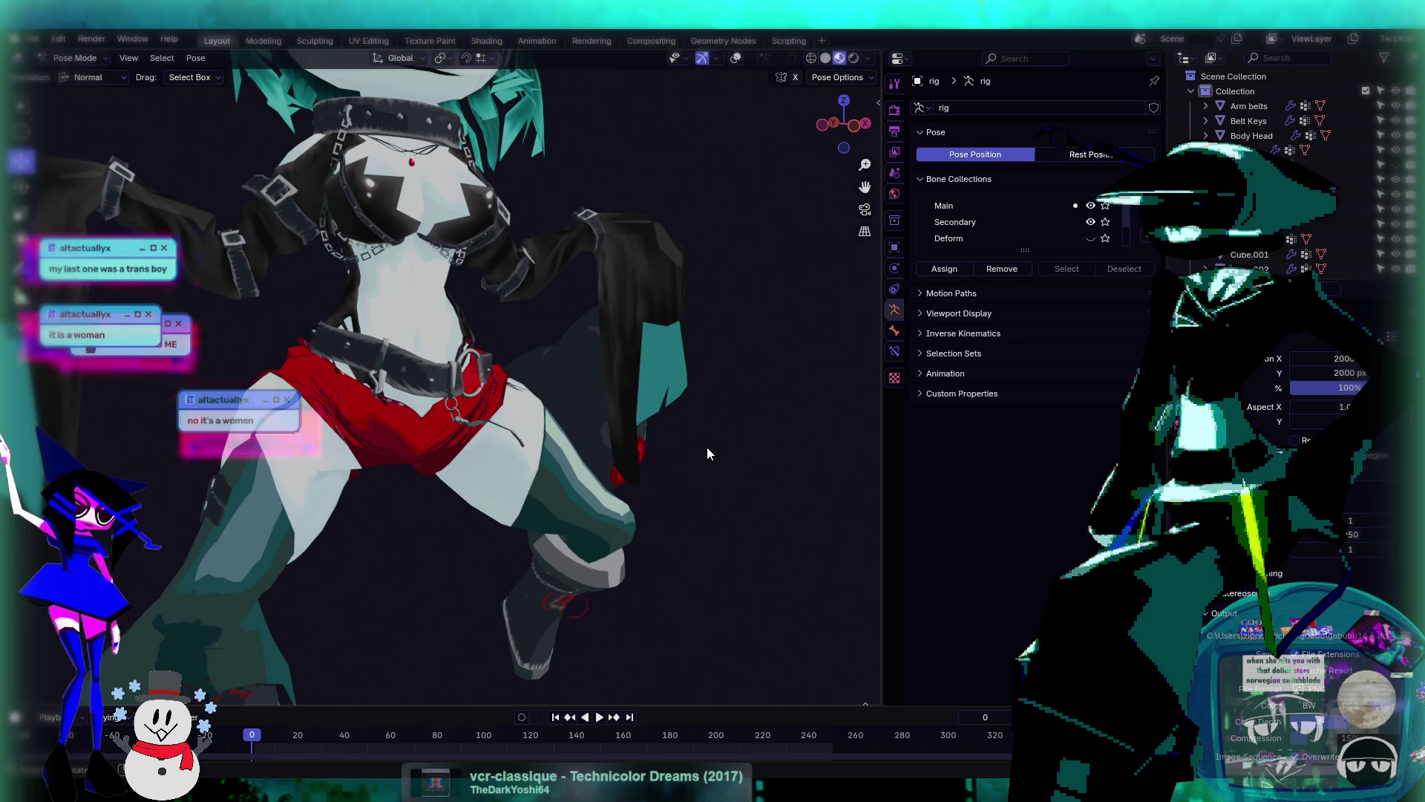
{"action": "scroll", "coordinate": [708, 448], "scroll_direction": "down", "scroll_amount": 1}
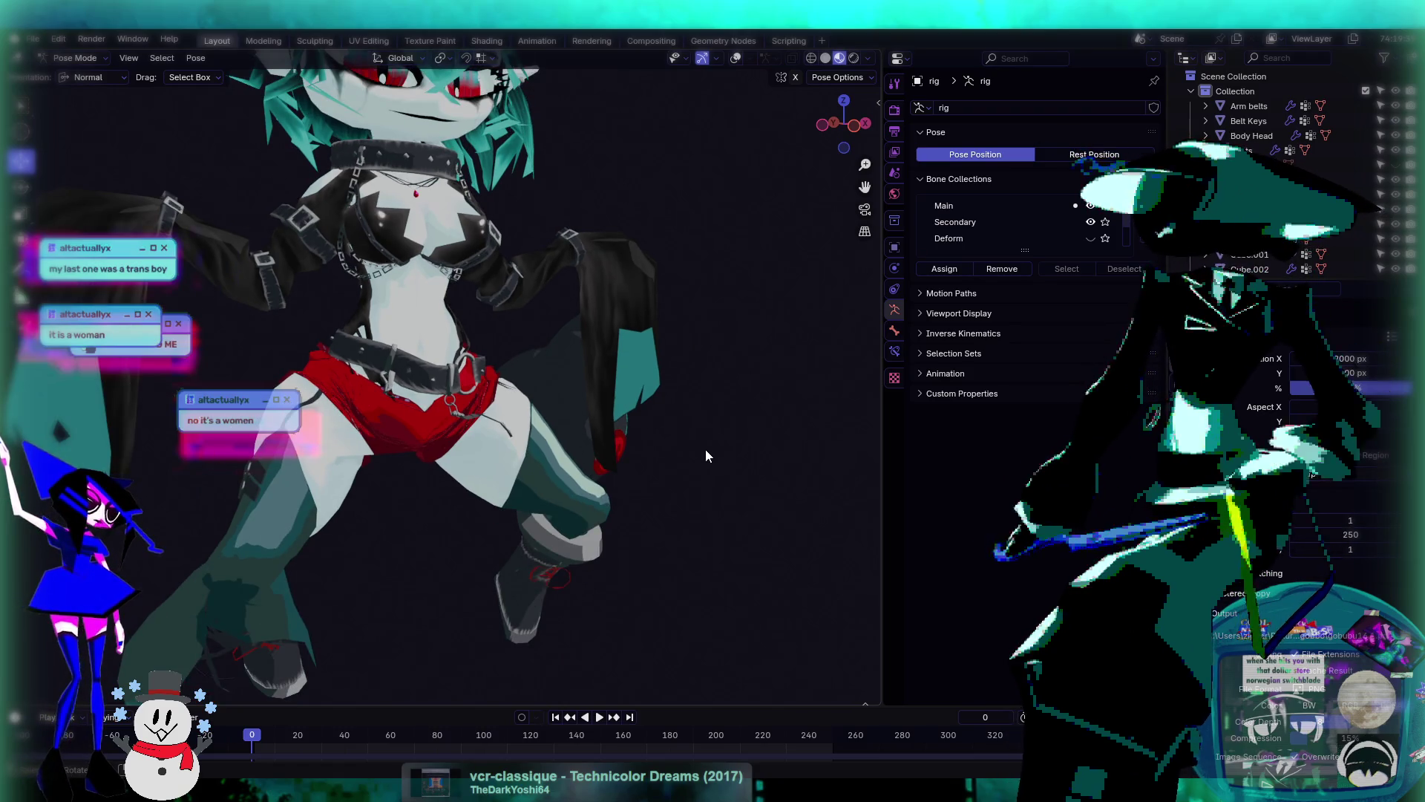
{"action": "scroll", "coordinate": [569, 276], "scroll_direction": "up", "scroll_amount": 6}
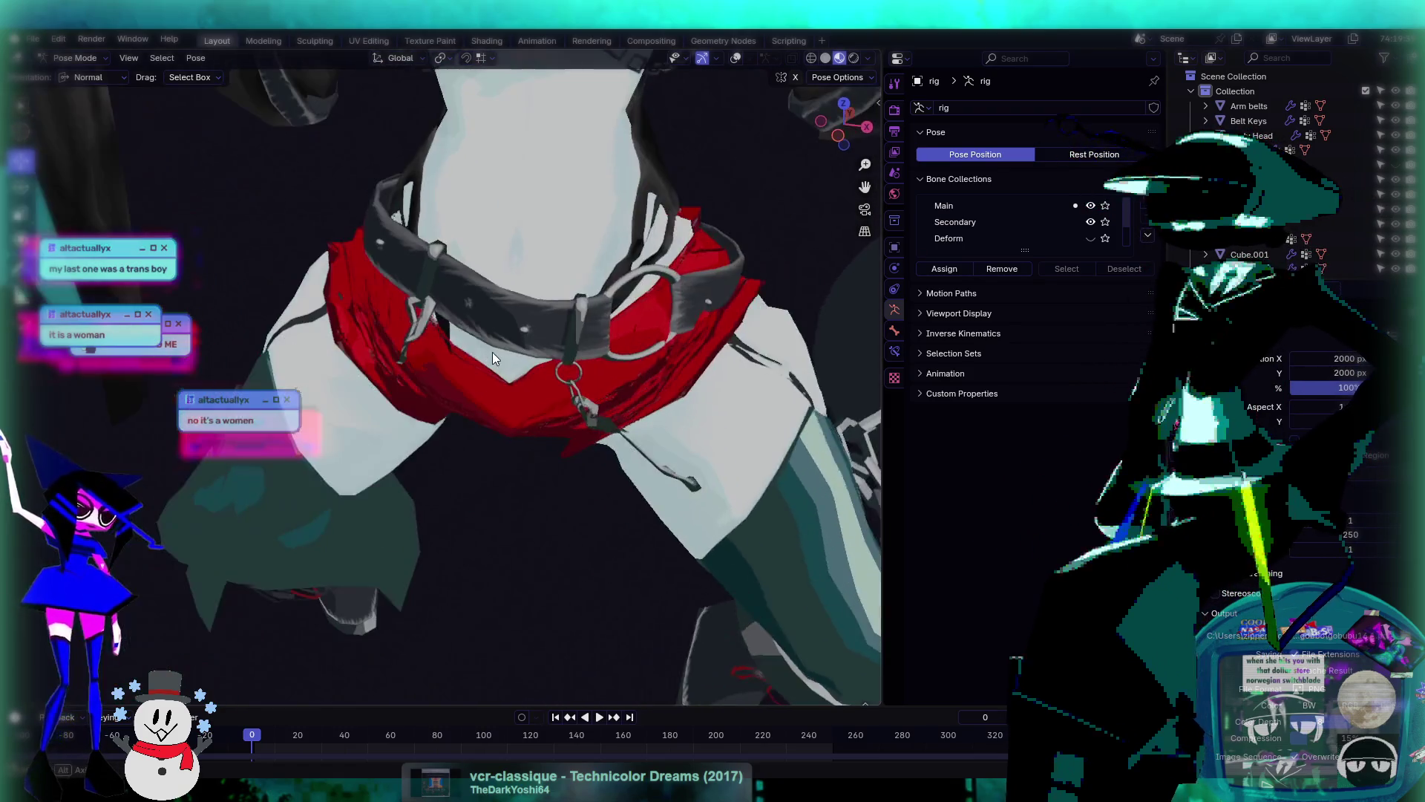
{"action": "mouse_move", "coordinate": [474, 384]}
{"action": "middle_mouse_down"}
{"action": "mouse_move", "coordinate": [475, 408]}
{"action": "mouse_move", "coordinate": [545, 383]}
{"action": "mouse_move", "coordinate": [530, 392]}
{"action": "middle_mouse_up"}
{"action": "scroll", "coordinate": [510, 394], "scroll_direction": "down", "scroll_amount": 5}
{"action": "scroll", "coordinate": [564, 374], "scroll_direction": "down", "scroll_amount": 2}
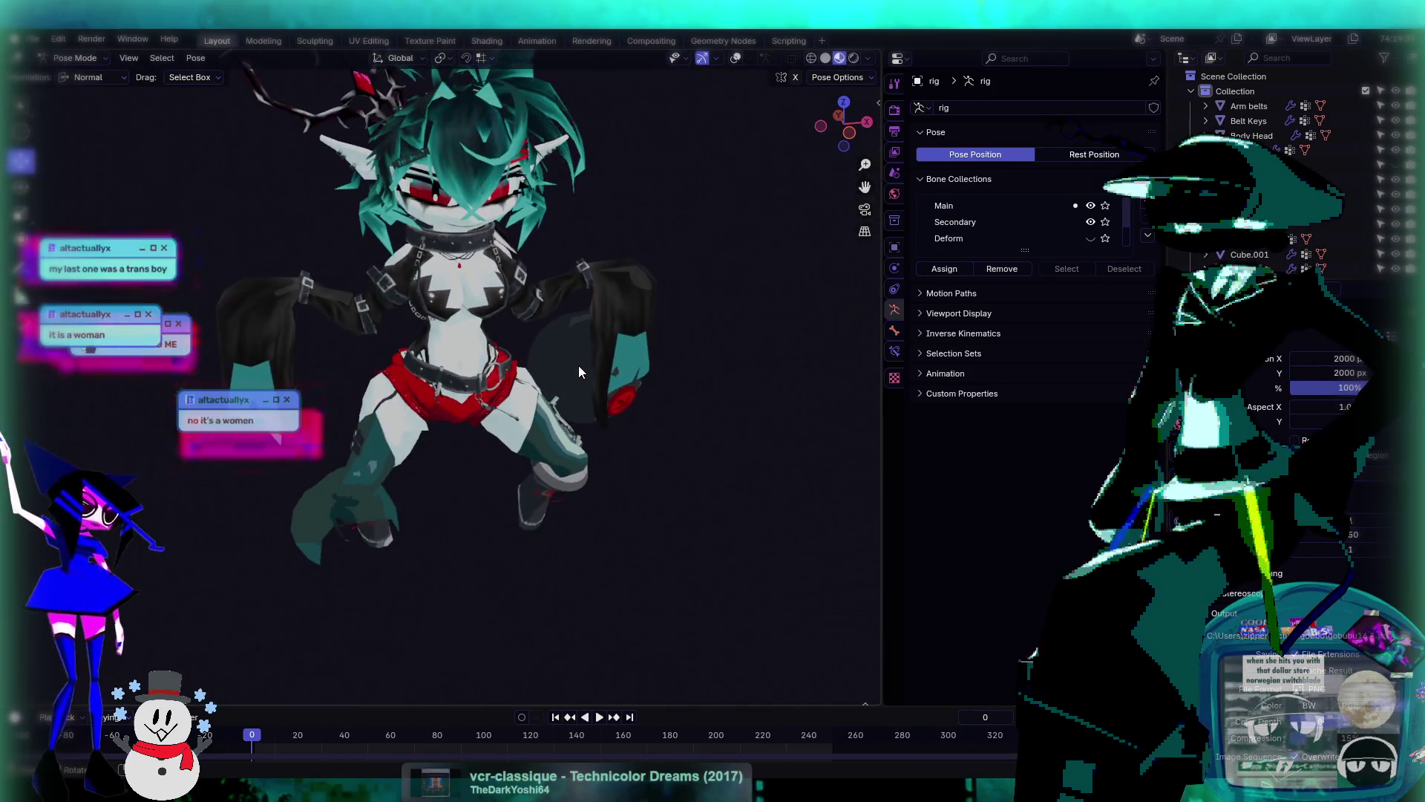
- Turn the viewport overlays back on to show the bones and grid
{"action": "left_click", "coordinate": [735, 58]}
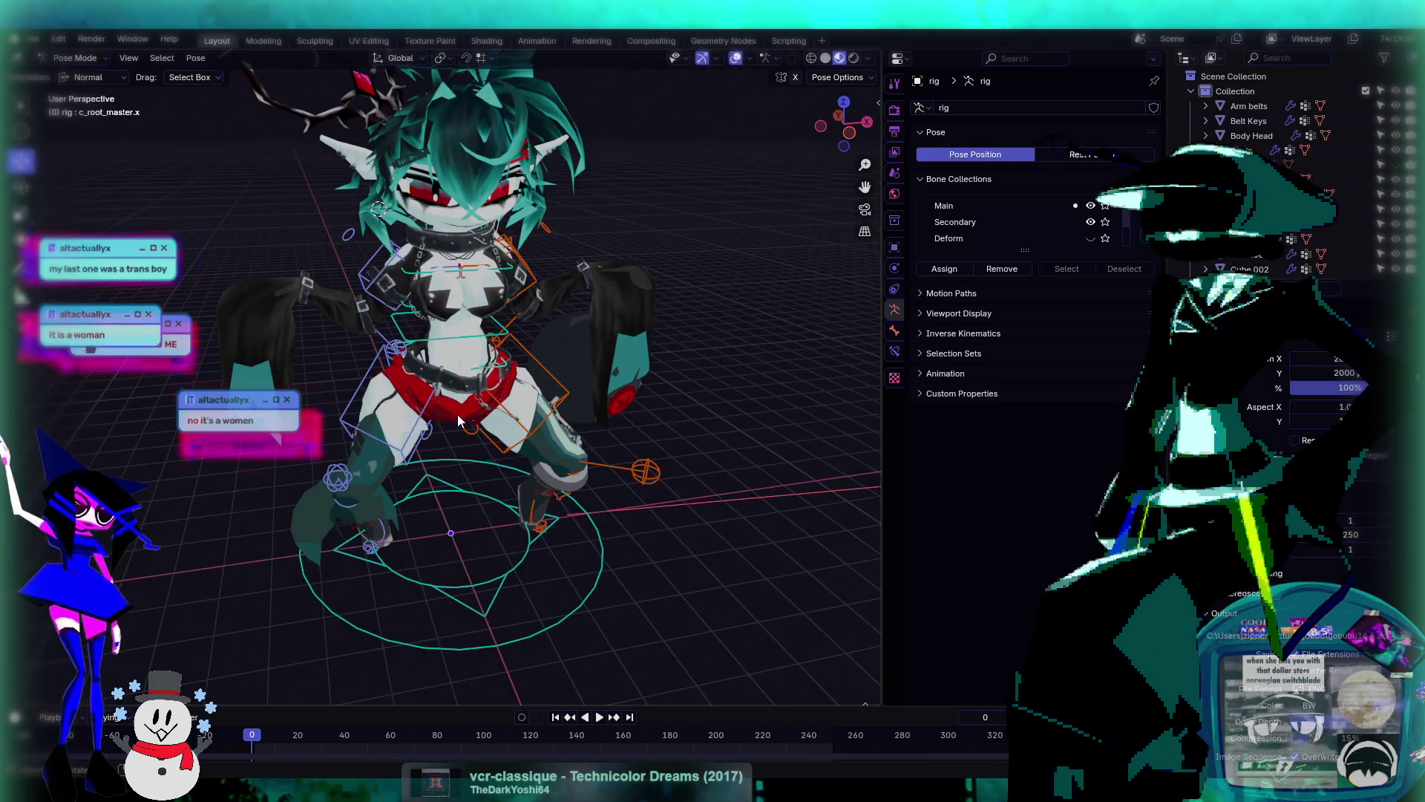
{"action": "scroll", "coordinate": [457, 413], "scroll_direction": "up", "scroll_amount": 6}
{"action": "mouse_move", "coordinate": [362, 426]}
{"action": "middle_mouse_down"}
{"action": "mouse_move", "coordinate": [378, 473]}
{"action": "mouse_move", "coordinate": [688, 462]}
{"action": "mouse_move", "coordinate": [626, 417]}
{"action": "mouse_move", "coordinate": [595, 432]}
{"action": "mouse_move", "coordinate": [604, 461]}
{"action": "mouse_move", "coordinate": [565, 451]}
{"action": "mouse_move", "coordinate": [623, 395]}
{"action": "mouse_move", "coordinate": [696, 377]}
{"action": "mouse_move", "coordinate": [597, 423]}
{"action": "mouse_move", "coordinate": [526, 414]}
{"action": "mouse_move", "coordinate": [551, 430]}
{"action": "mouse_move", "coordinate": [510, 447]}
{"action": "mouse_move", "coordinate": [619, 478]}
{"action": "mouse_move", "coordinate": [694, 448]}
{"action": "mouse_move", "coordinate": [510, 488]}
{"action": "mouse_move", "coordinate": [632, 494]}
{"action": "mouse_move", "coordinate": [721, 472]}
{"action": "mouse_move", "coordinate": [729, 443]}
{"action": "mouse_move", "coordinate": [787, 417]}
{"action": "mouse_move", "coordinate": [700, 447]}
{"action": "mouse_move", "coordinate": [761, 430]}
{"action": "mouse_move", "coordinate": [360, 457]}
{"action": "mouse_move", "coordinate": [518, 451]}
{"action": "mouse_move", "coordinate": [491, 487]}
{"action": "mouse_move", "coordinate": [652, 470]}
{"action": "mouse_move", "coordinate": [598, 463]}
{"action": "mouse_move", "coordinate": [569, 411]}
{"action": "mouse_move", "coordinate": [408, 438]}
{"action": "mouse_move", "coordinate": [626, 466]}
{"action": "mouse_move", "coordinate": [600, 506]}
{"action": "mouse_move", "coordinate": [590, 480]}
{"action": "mouse_move", "coordinate": [496, 434]}
{"action": "mouse_move", "coordinate": [563, 459]}
{"action": "middle_mouse_up"}
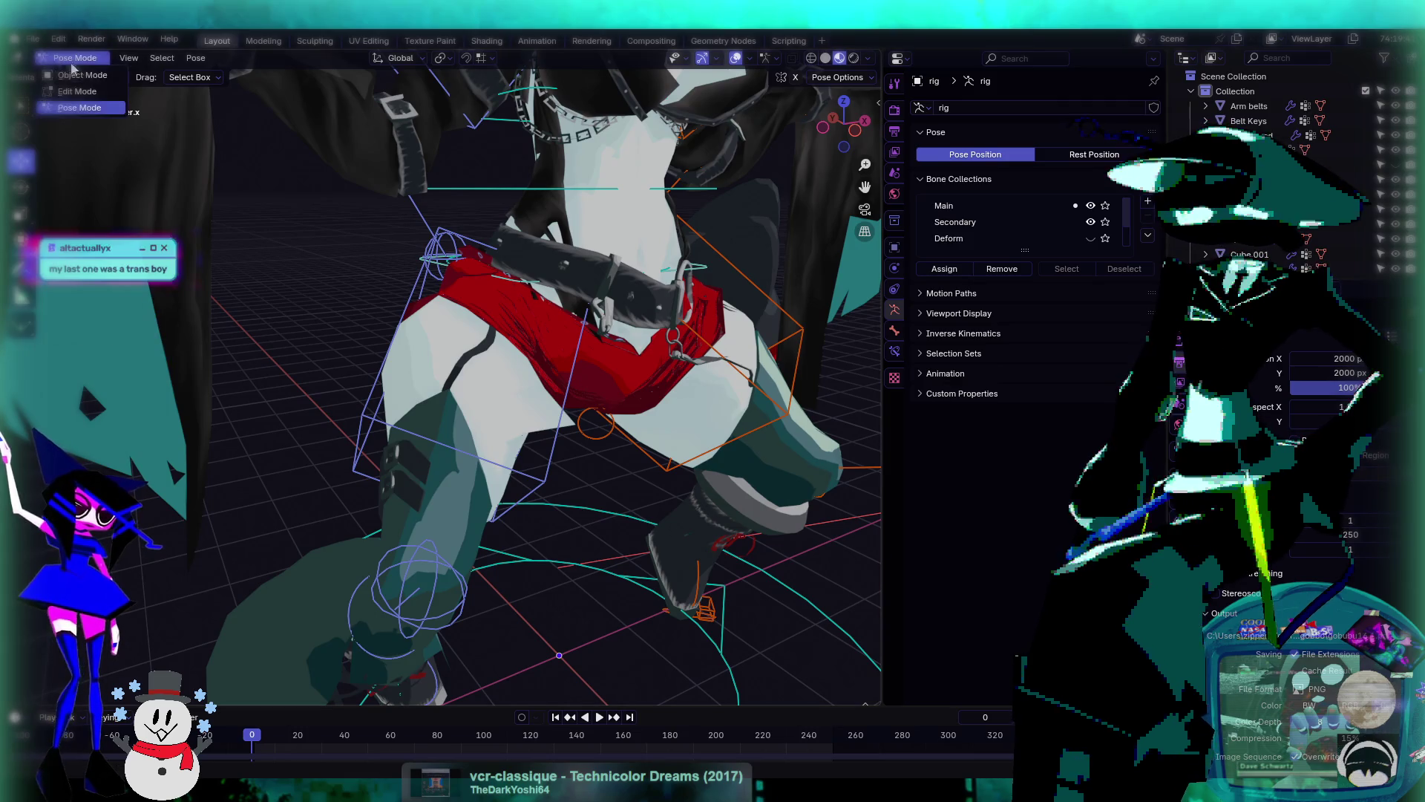
- Select the Body Head mesh in Object Mode and switch it to Weight Paint
{"action": "left_click", "coordinate": [74, 74]}
{"action": "left_click", "coordinate": [424, 375]}
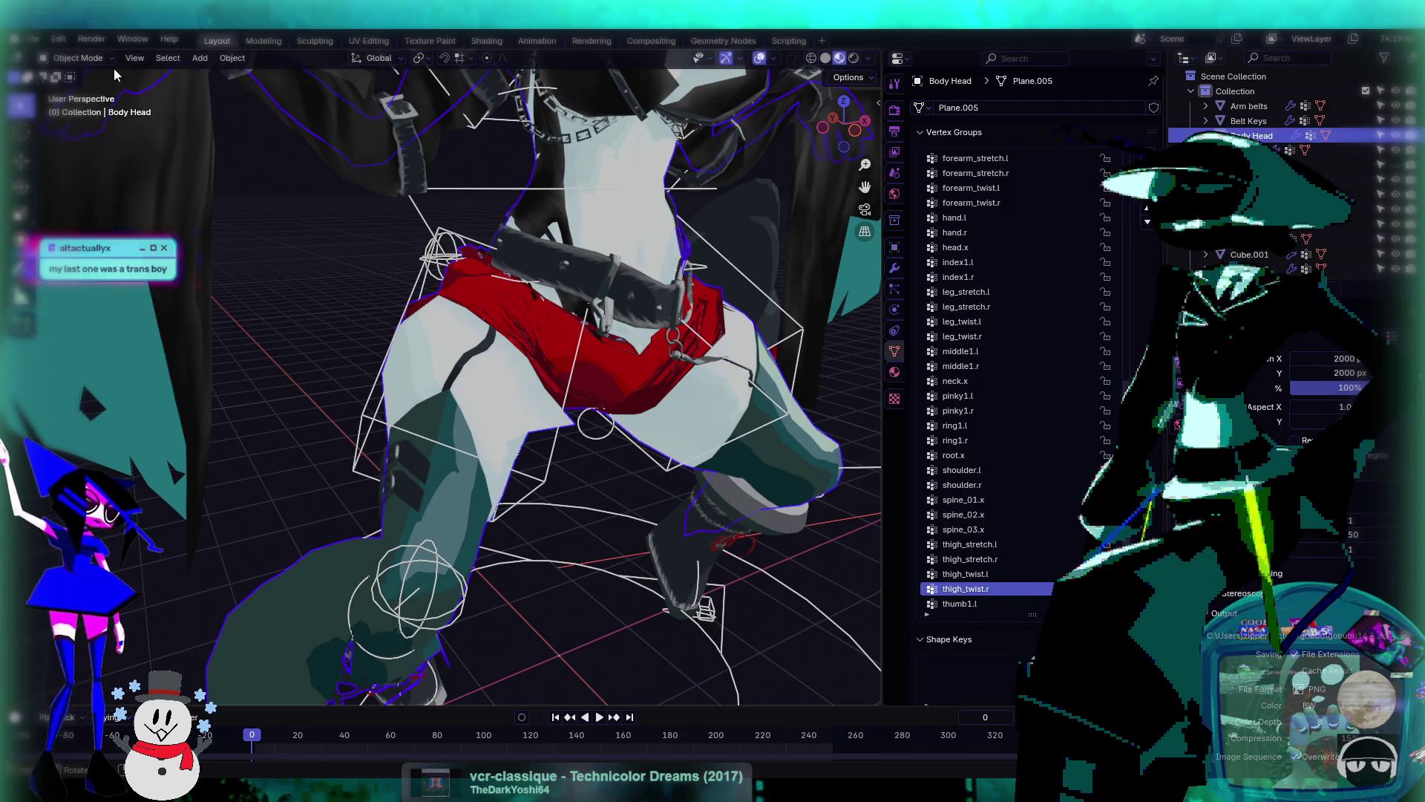
{"action": "left_click", "coordinate": [92, 142]}
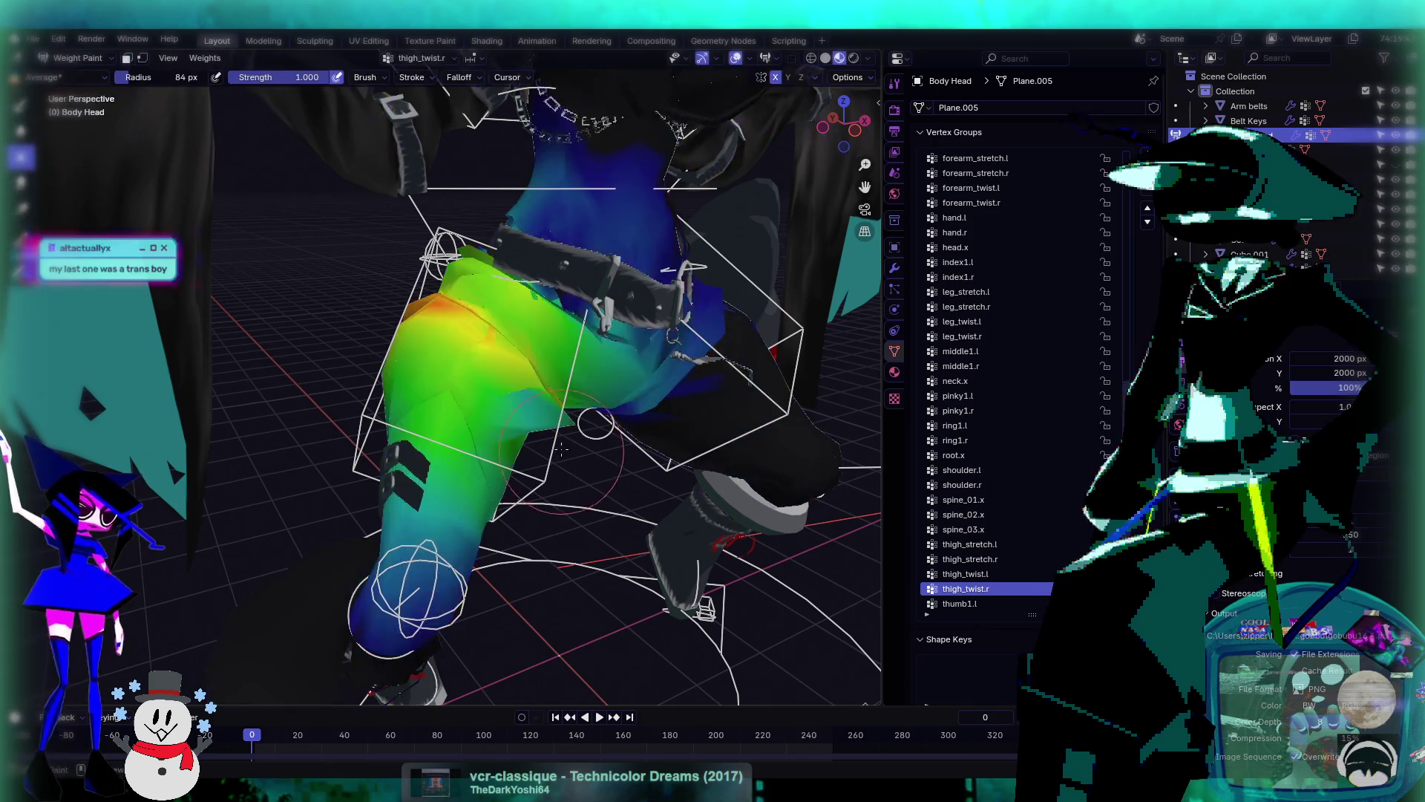
{"action": "scroll", "coordinate": [475, 387], "scroll_direction": "up", "scroll_amount": 4}
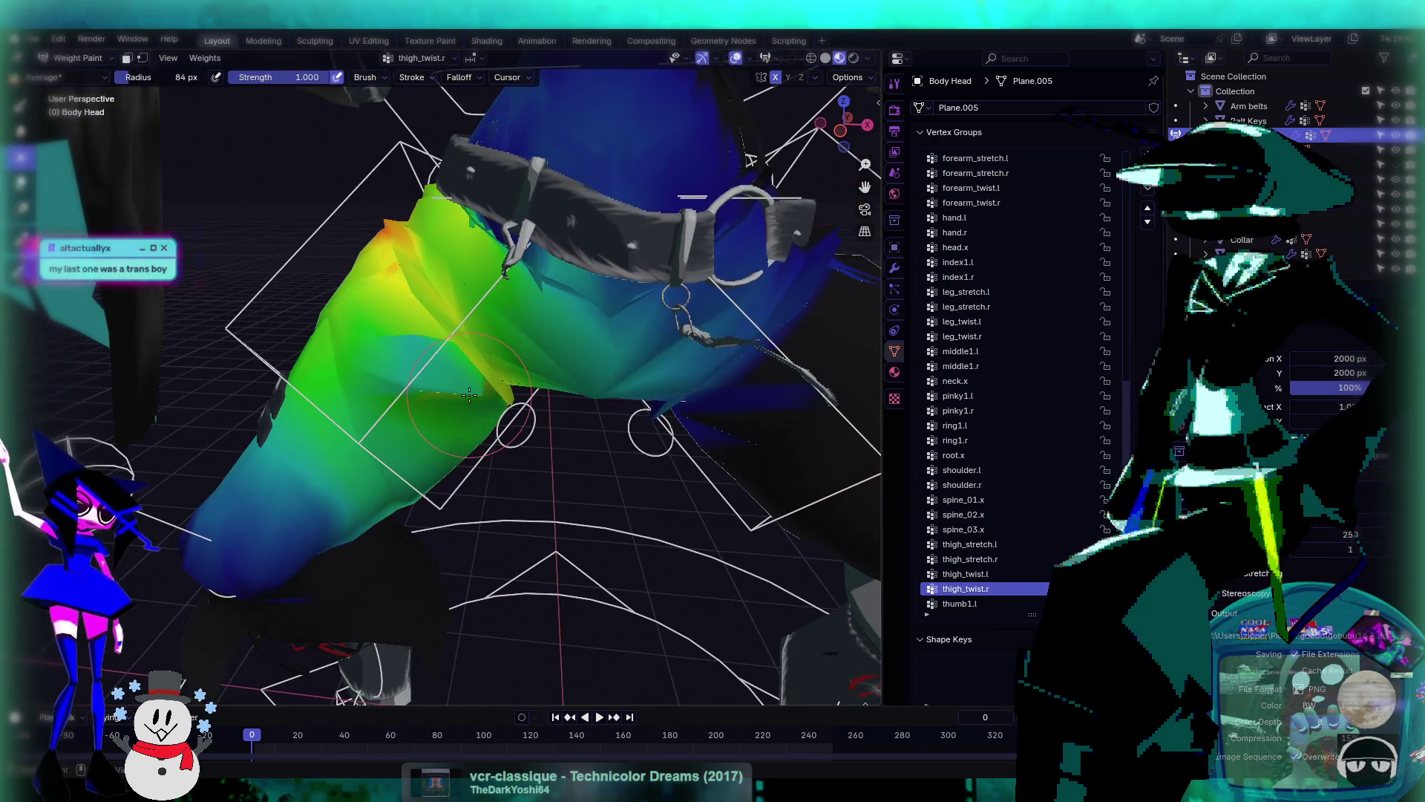
{"action": "middle_click_drag", "start_coordinate": [469, 395], "coordinate": [463, 361]}
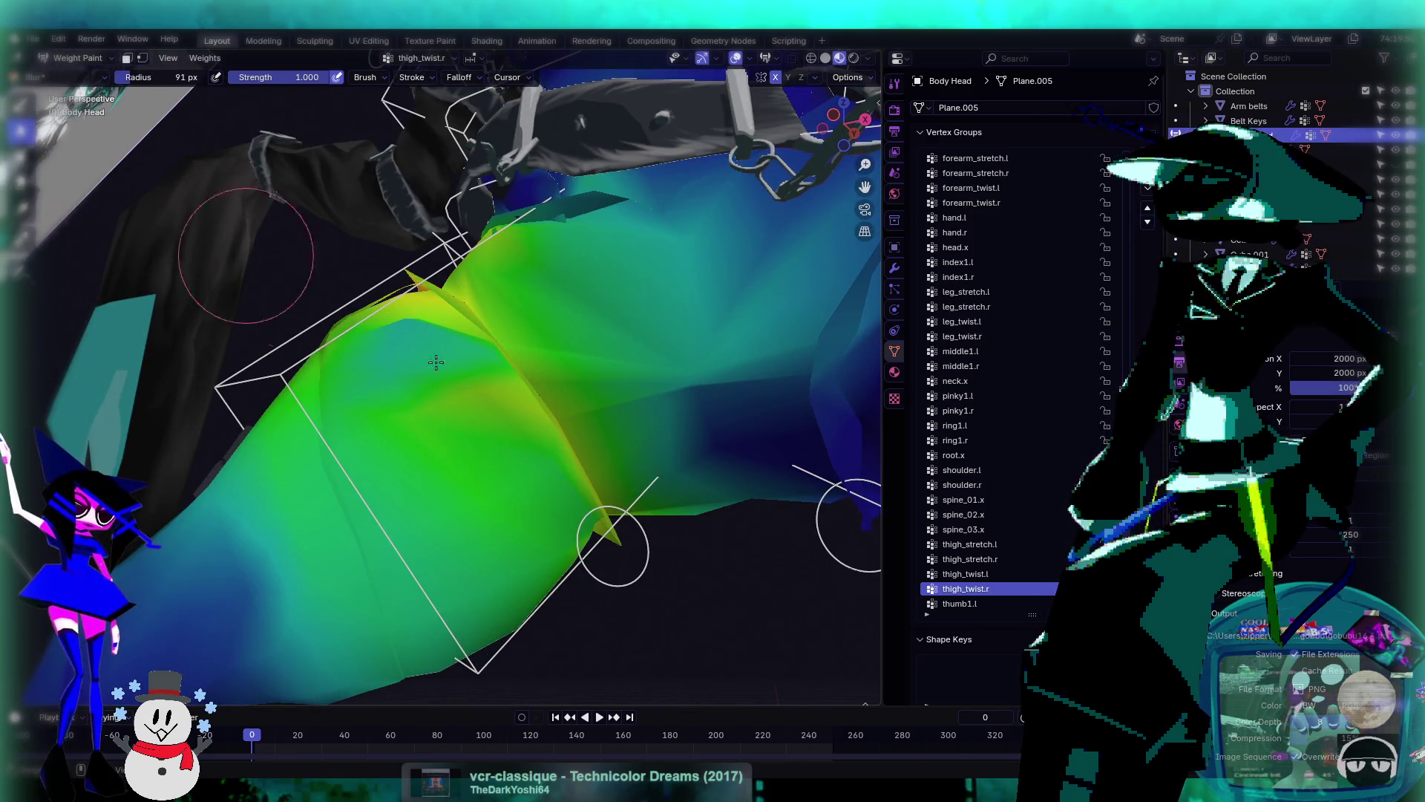
- Enlarge the weight brush radius to 209 px
{"action": "key", "text": "f"}
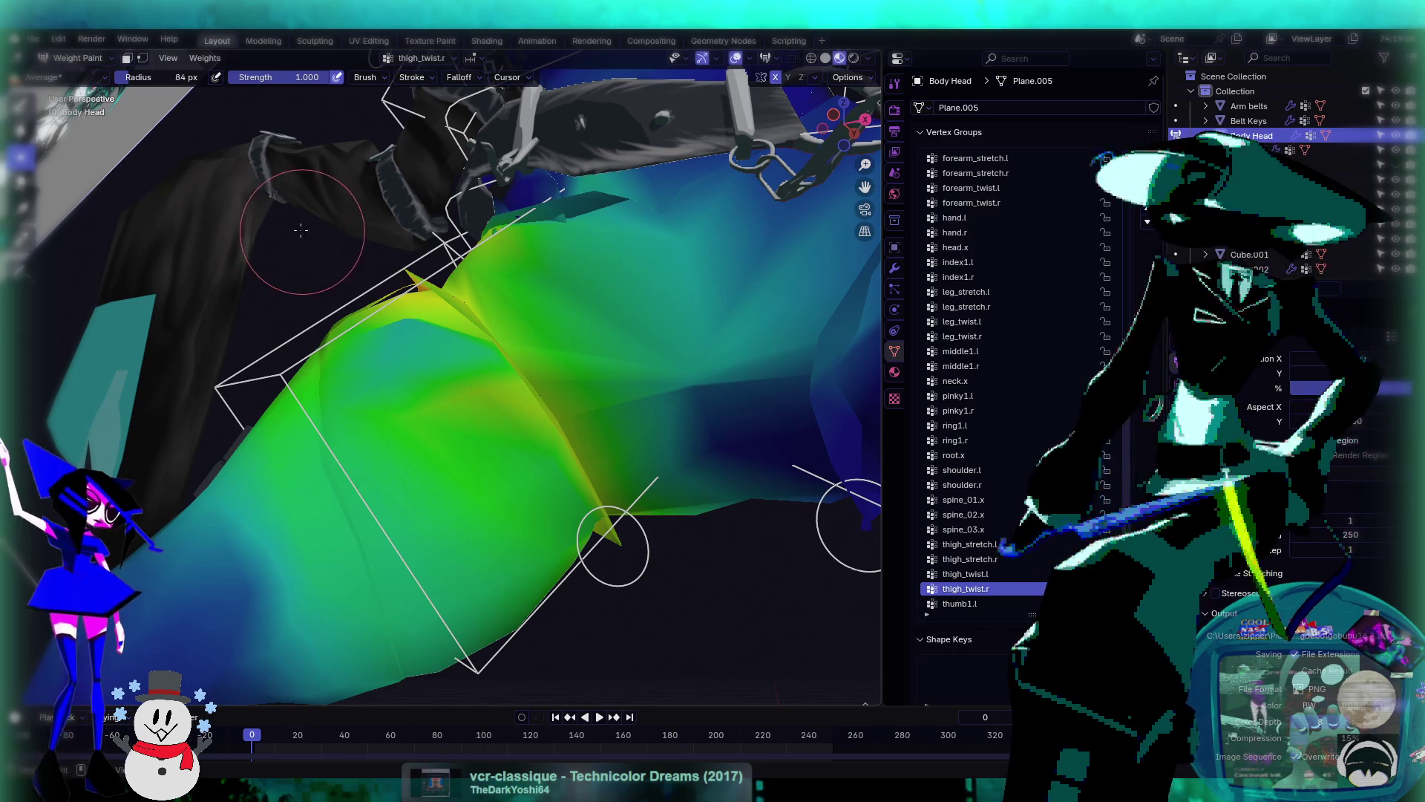
{"action": "left_click", "coordinate": [341, 202]}
{"action": "mouse_move", "coordinate": [416, 416]}
{"action": "middle_mouse_down"}
{"action": "mouse_move", "coordinate": [386, 430]}
{"action": "mouse_move", "coordinate": [529, 483]}
{"action": "mouse_move", "coordinate": [464, 395]}
{"action": "mouse_move", "coordinate": [502, 451]}
{"action": "middle_mouse_up"}
{"action": "scroll", "coordinate": [528, 484], "scroll_direction": "up", "scroll_amount": 3}
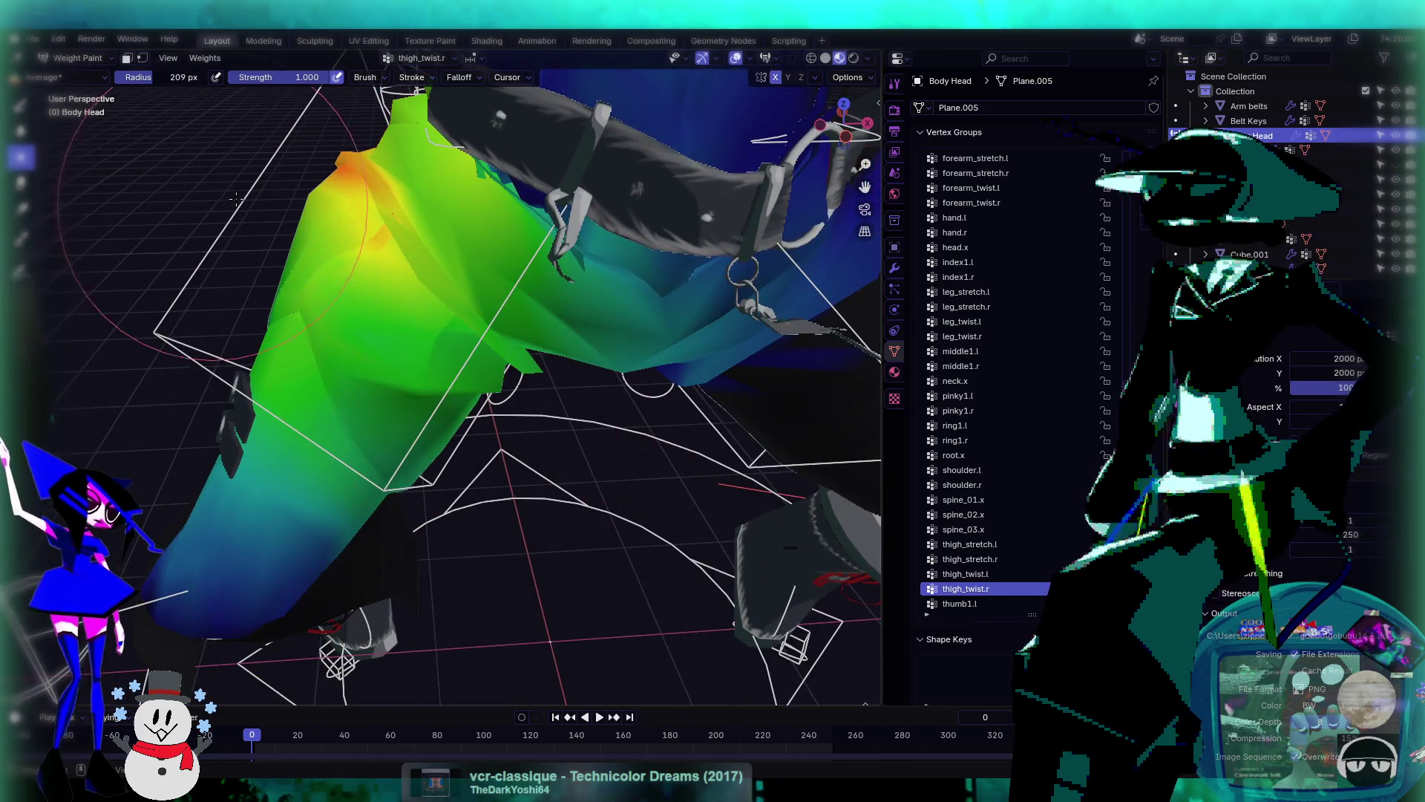
{"action": "scroll", "coordinate": [1073, 530], "scroll_direction": "down", "scroll_amount": 4, "text": "ctrl"}
{"action": "scroll", "coordinate": [1038, 553], "scroll_direction": "up", "scroll_amount": 5, "text": "ctrl"}
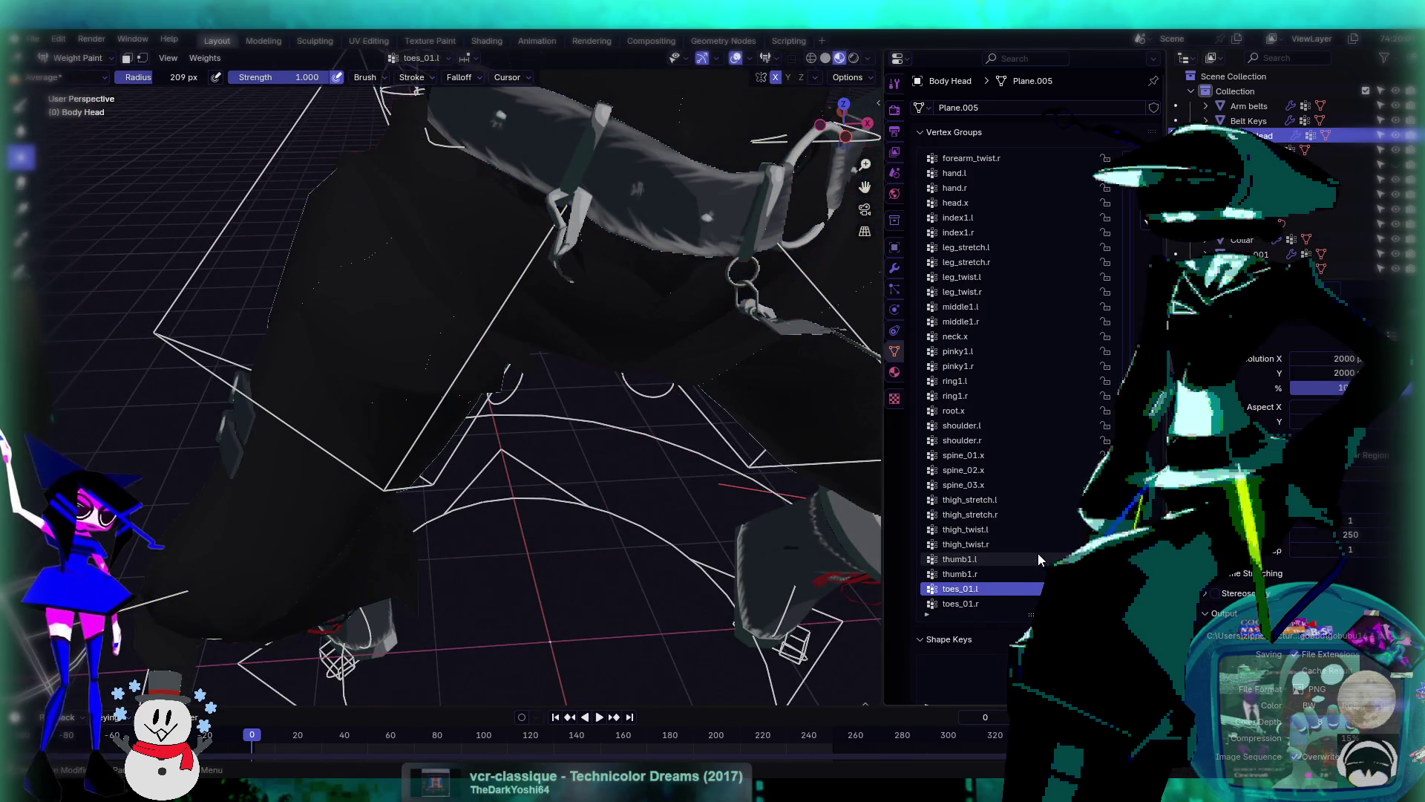
{"action": "scroll", "coordinate": [1036, 559], "scroll_direction": "up", "scroll_amount": 1, "text": "ctrl"}
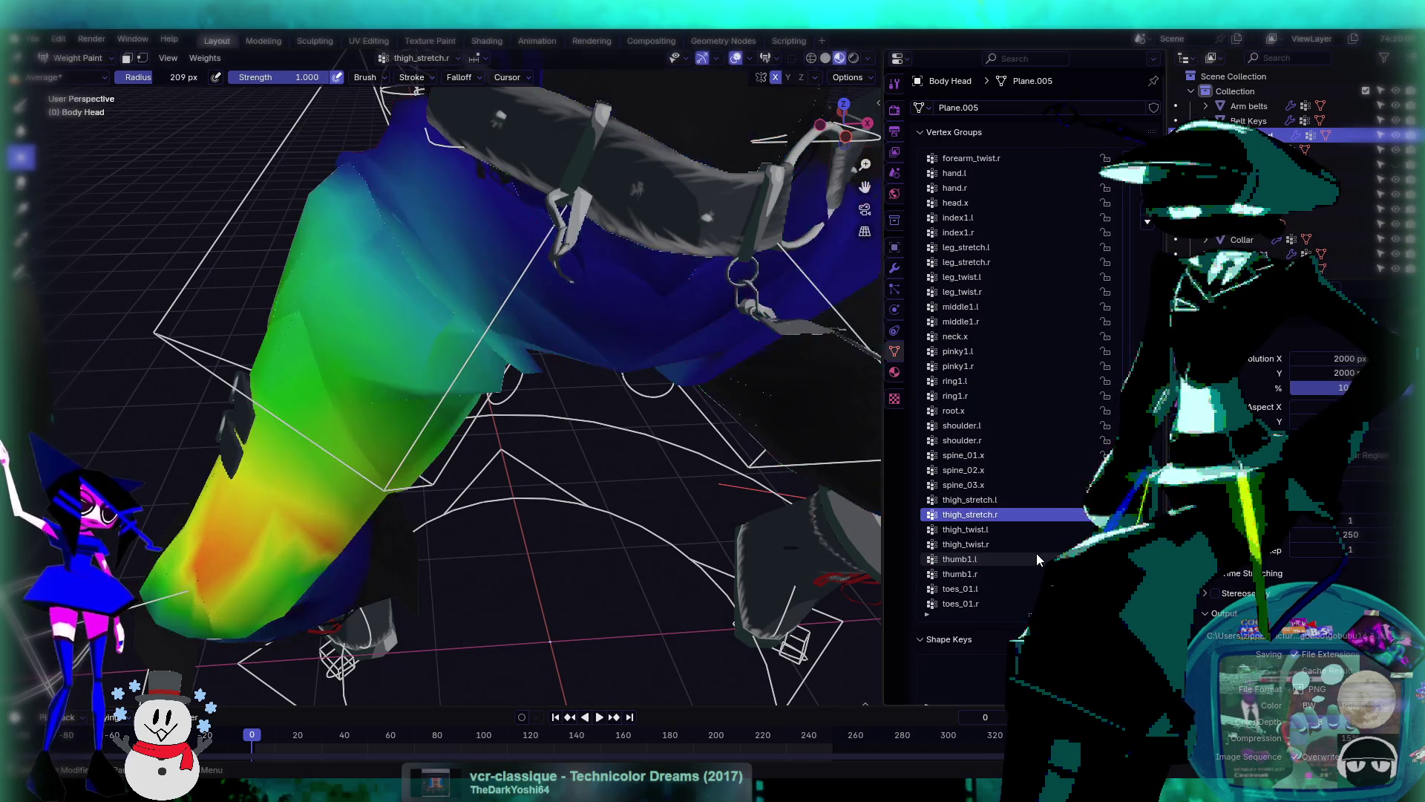
{"action": "scroll", "coordinate": [1037, 558], "scroll_direction": "down", "scroll_amount": 1, "text": "ctrl"}
{"action": "middle_click_drag", "start_coordinate": [564, 386], "coordinate": [365, 313]}
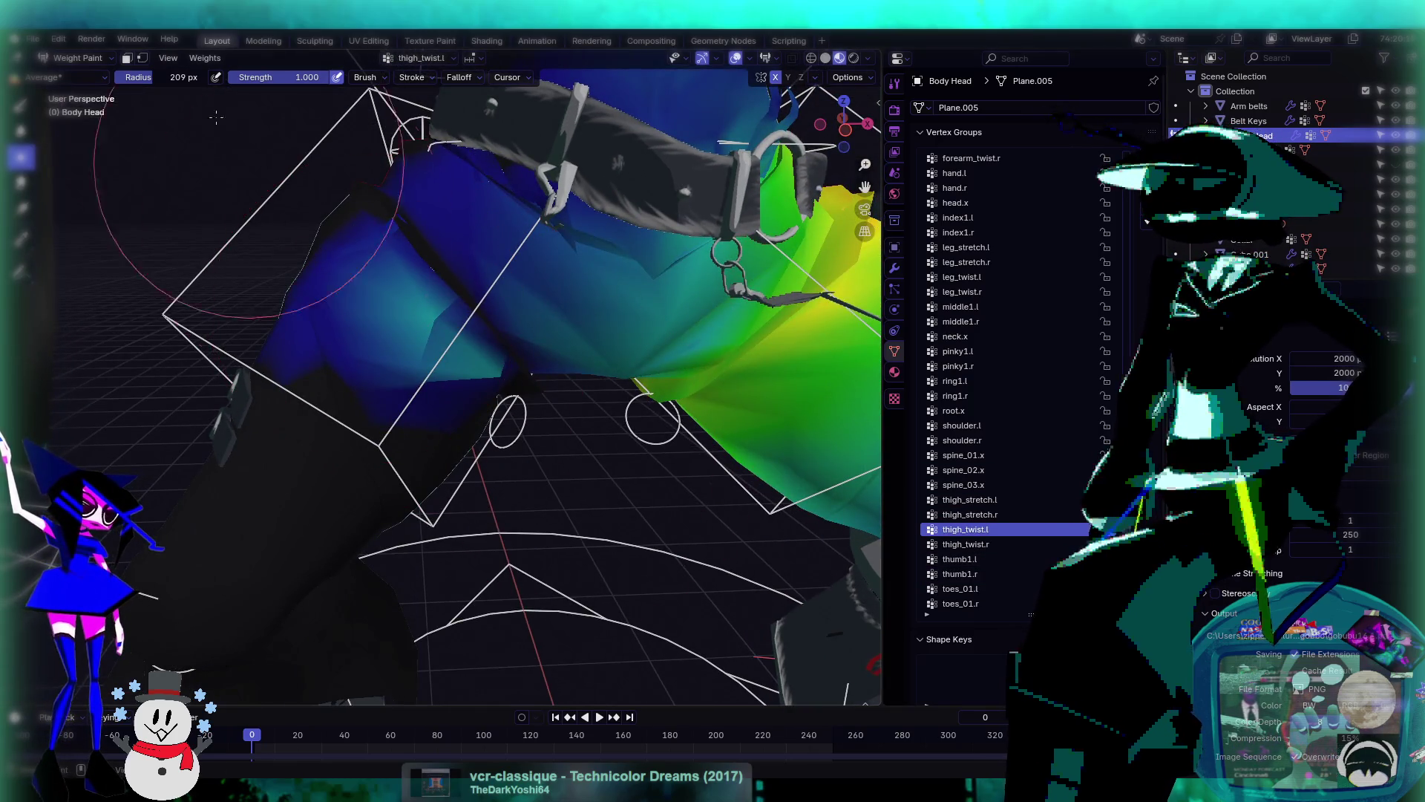
- Paint the hip area to zero weight with the Draw brush at strength 1.000
{"action": "left_click", "coordinate": [21, 106]}
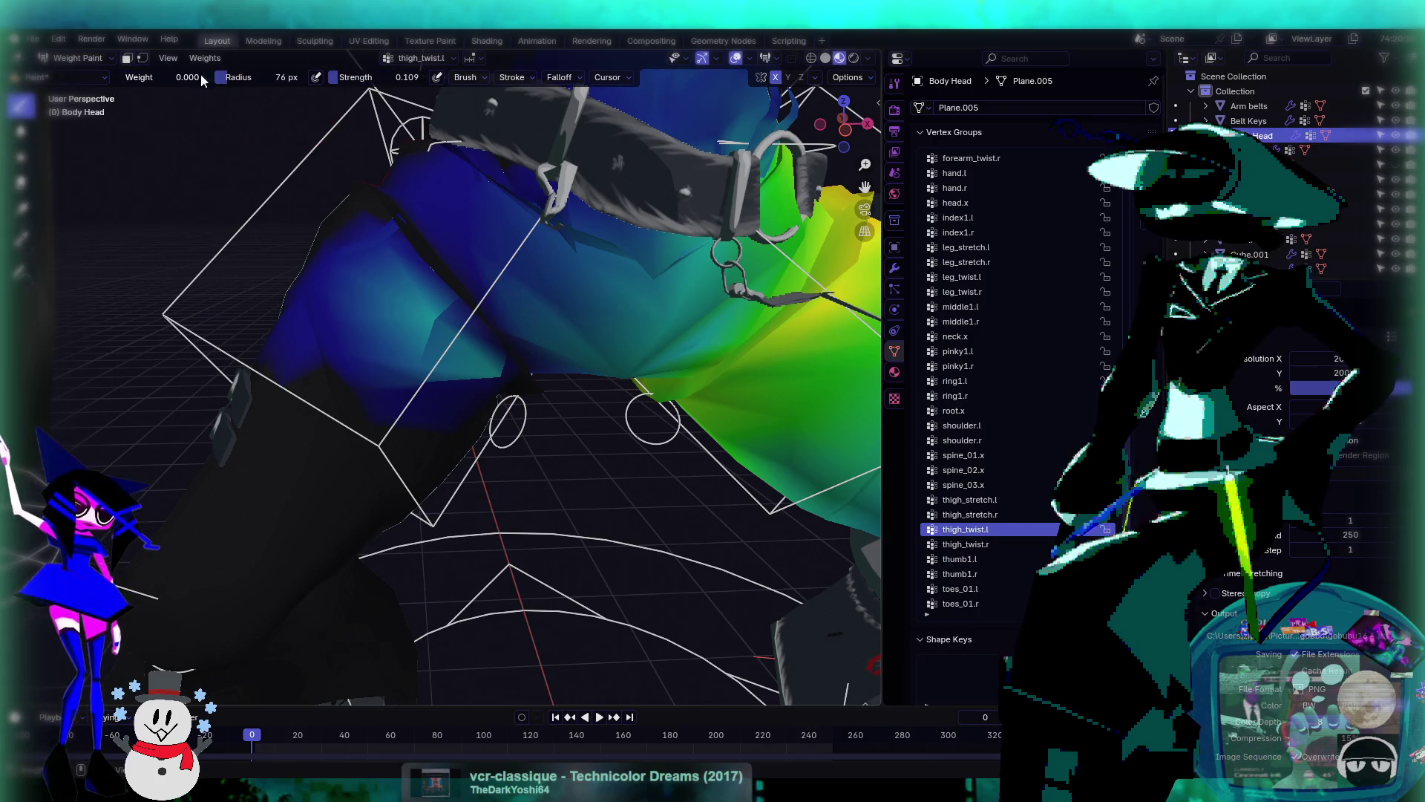
{"action": "left_click_drag", "start_coordinate": [338, 81], "coordinate": [427, 82]}
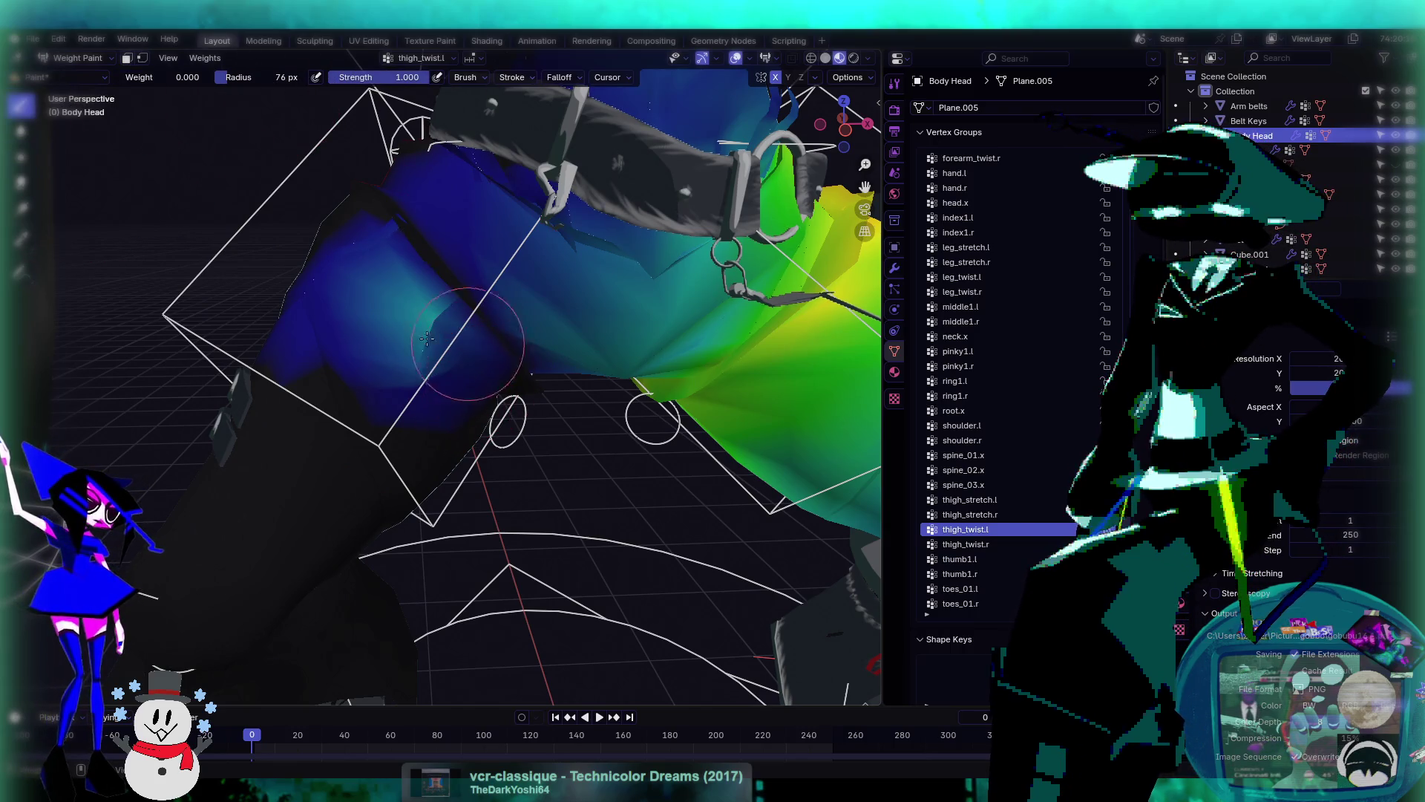
{"action": "left_click_drag", "start_coordinate": [427, 338], "coordinate": [380, 258]}
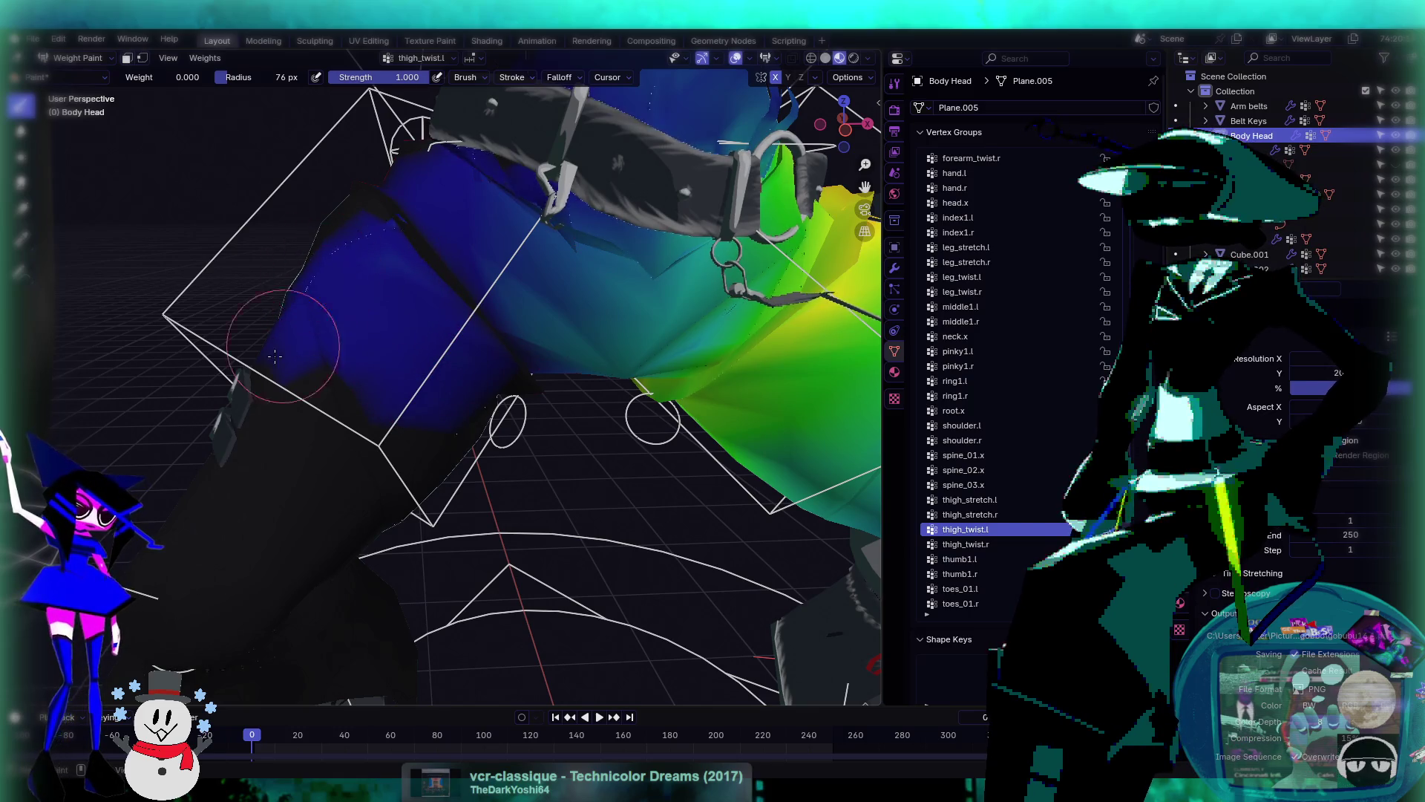
{"action": "middle_click_drag", "start_coordinate": [275, 356], "coordinate": [377, 359]}
{"action": "mouse_move", "coordinate": [489, 407]}
{"action": "middle_mouse_down"}
{"action": "mouse_move", "coordinate": [594, 416]}
{"action": "mouse_move", "coordinate": [689, 380]}
{"action": "mouse_move", "coordinate": [626, 318]}
{"action": "mouse_move", "coordinate": [624, 420]}
{"action": "middle_mouse_up"}
- Display the thigh_twist.r vertex group weights, then return to Object Mode
{"action": "left_click", "coordinate": [995, 544]}
{"action": "scroll", "coordinate": [624, 420], "scroll_direction": "up", "scroll_amount": 4}
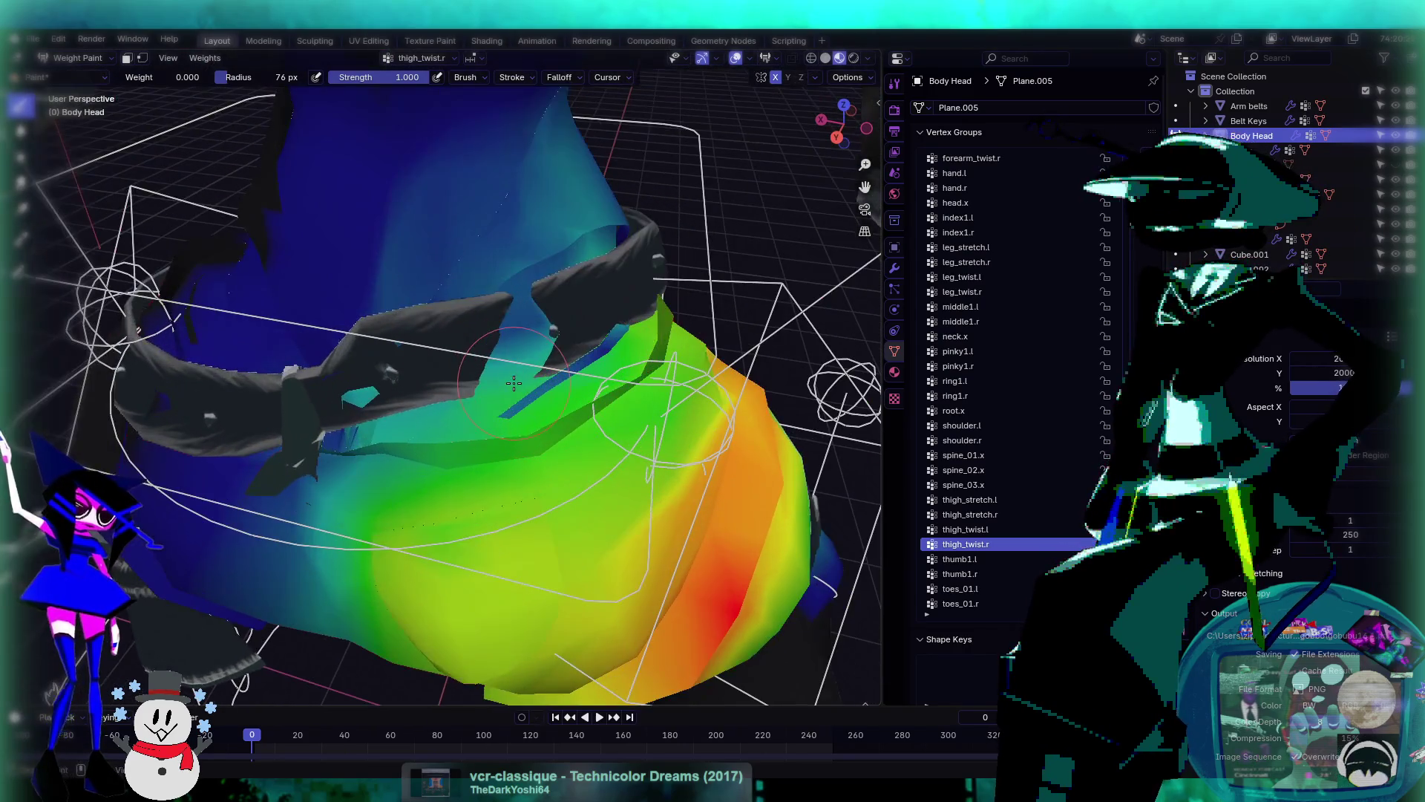
{"action": "mouse_move", "coordinate": [508, 344]}
{"action": "middle_mouse_down"}
{"action": "mouse_move", "coordinate": [565, 366]}
{"action": "mouse_move", "coordinate": [538, 377]}
{"action": "middle_mouse_up"}
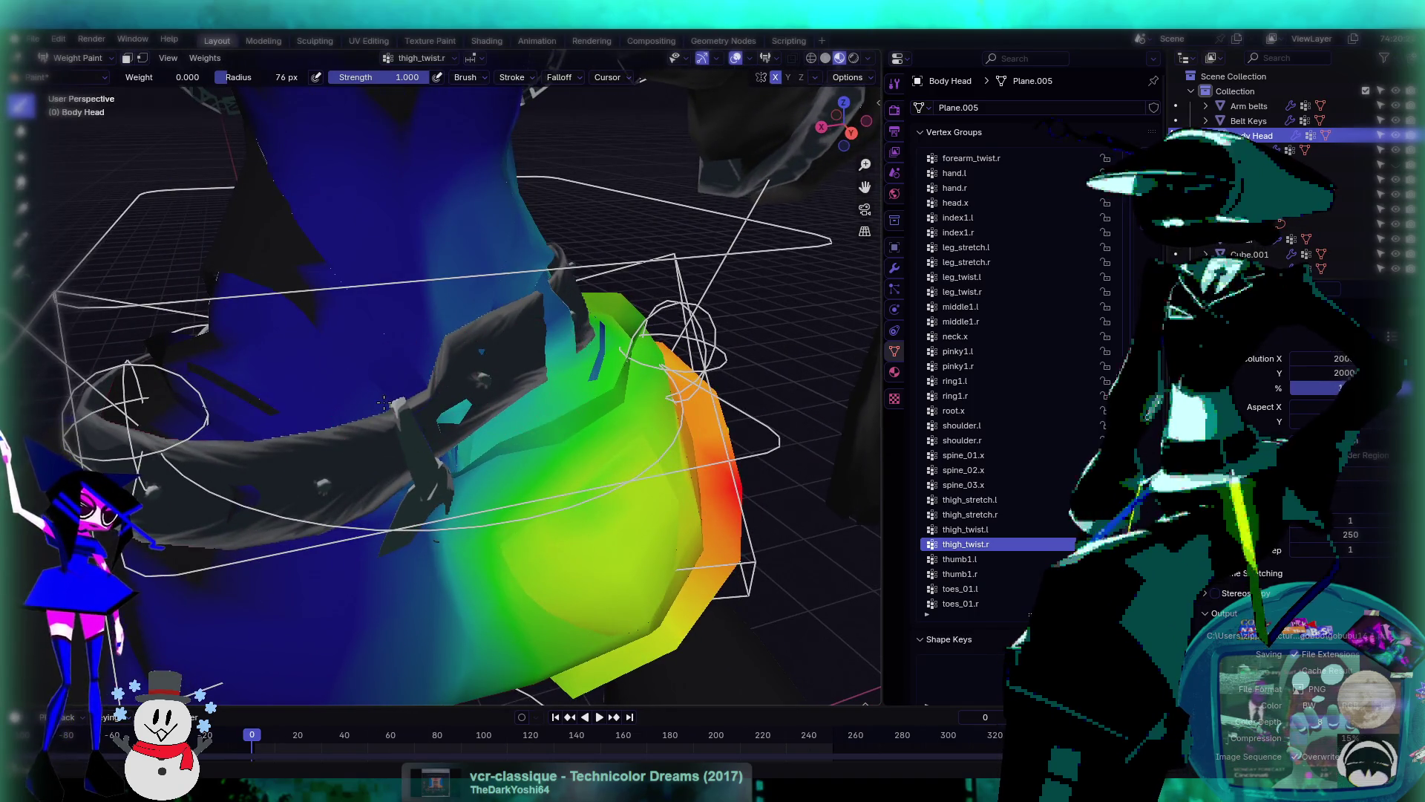
{"action": "middle_click_drag", "start_coordinate": [383, 403], "coordinate": [357, 321], "text": "shift"}
{"action": "left_click", "coordinate": [78, 58]}
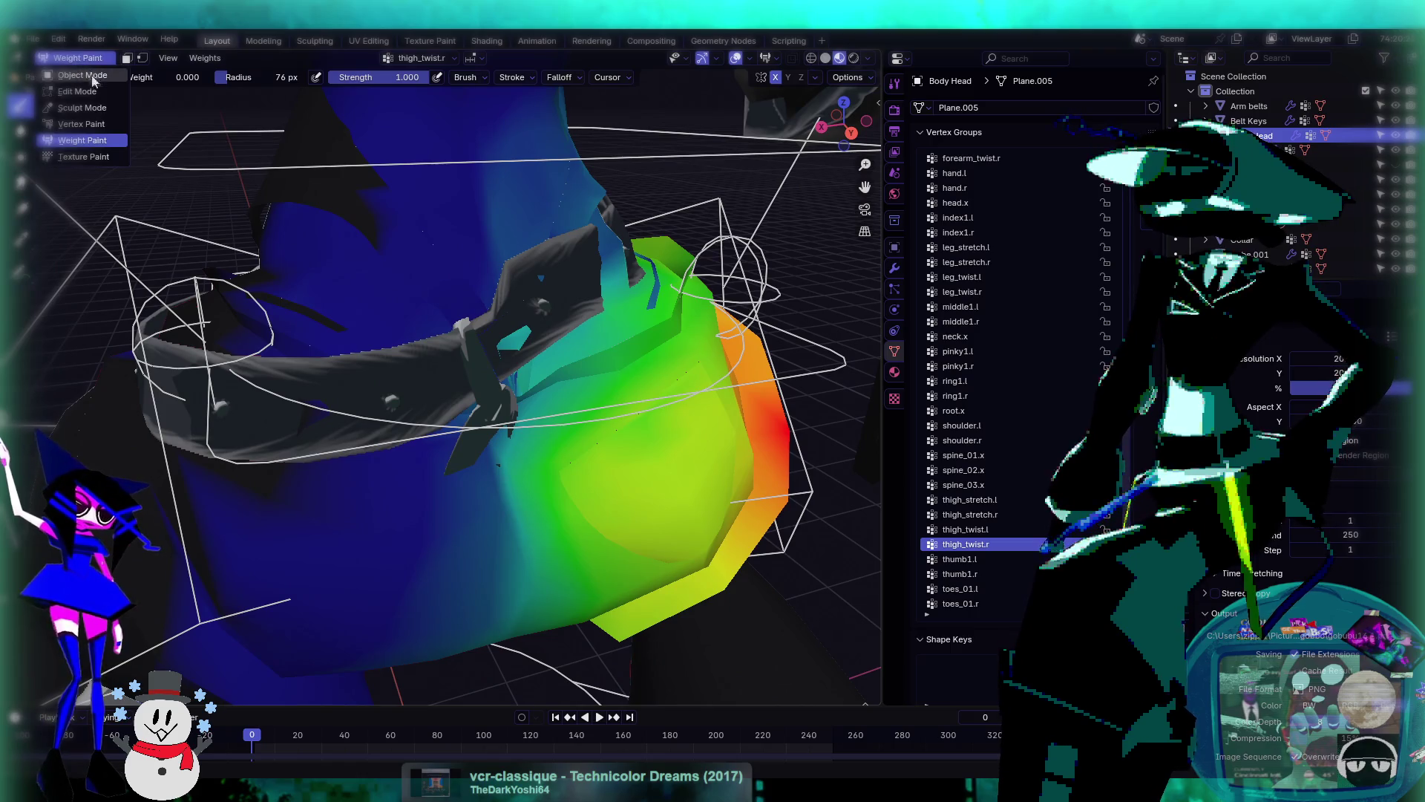
{"action": "left_click", "coordinate": [93, 76]}
- Select the Belt Keys object and switch it to Weight Paint
{"action": "left_click", "coordinate": [421, 408]}
{"action": "scroll", "coordinate": [365, 298], "scroll_direction": "down", "scroll_amount": 1}
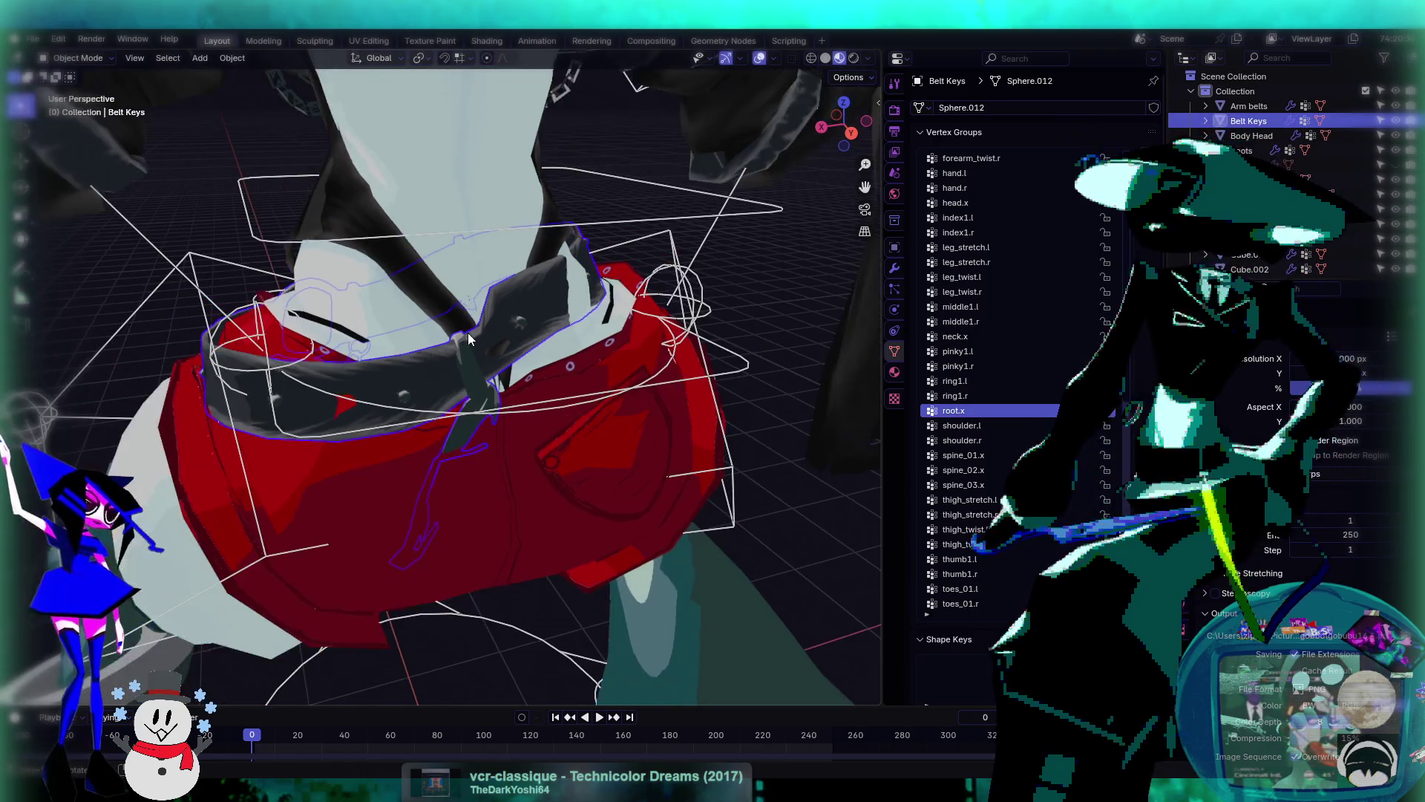
{"action": "left_click", "coordinate": [78, 58]}
{"action": "left_click", "coordinate": [90, 139]}
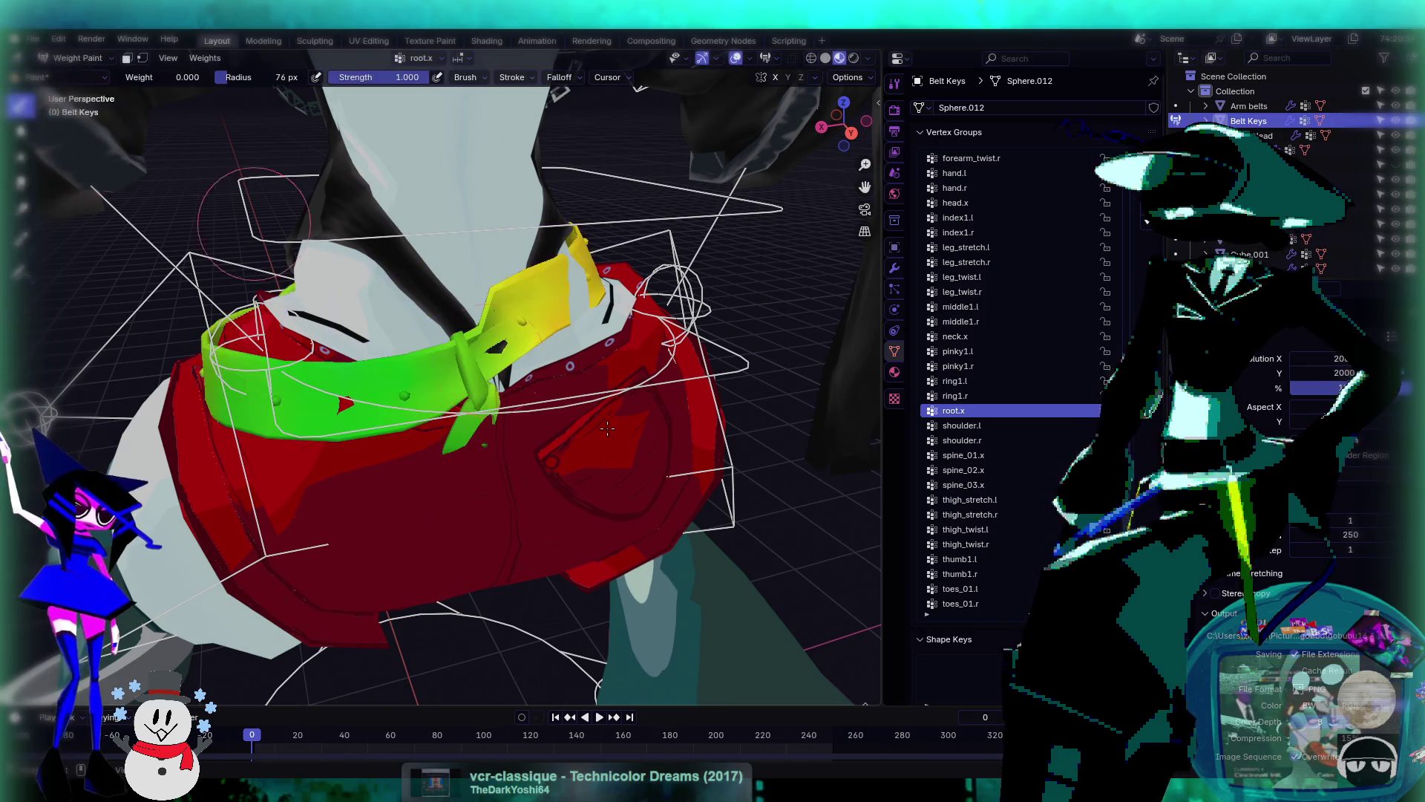
{"action": "middle_click_drag", "start_coordinate": [605, 434], "coordinate": [594, 394]}
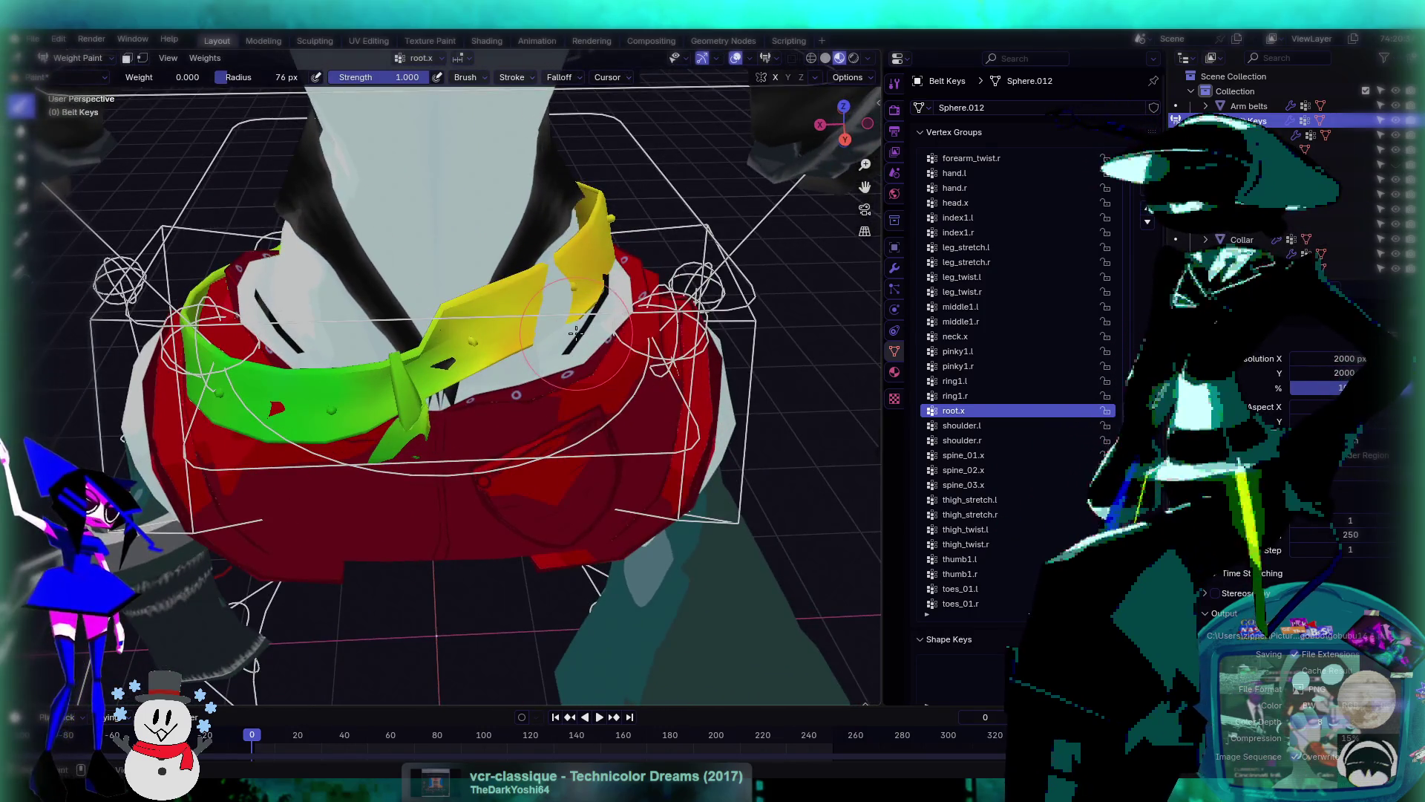
- Even out the belt weights from the left end to the buckle with the Average brush
{"action": "left_click", "coordinate": [20, 131]}
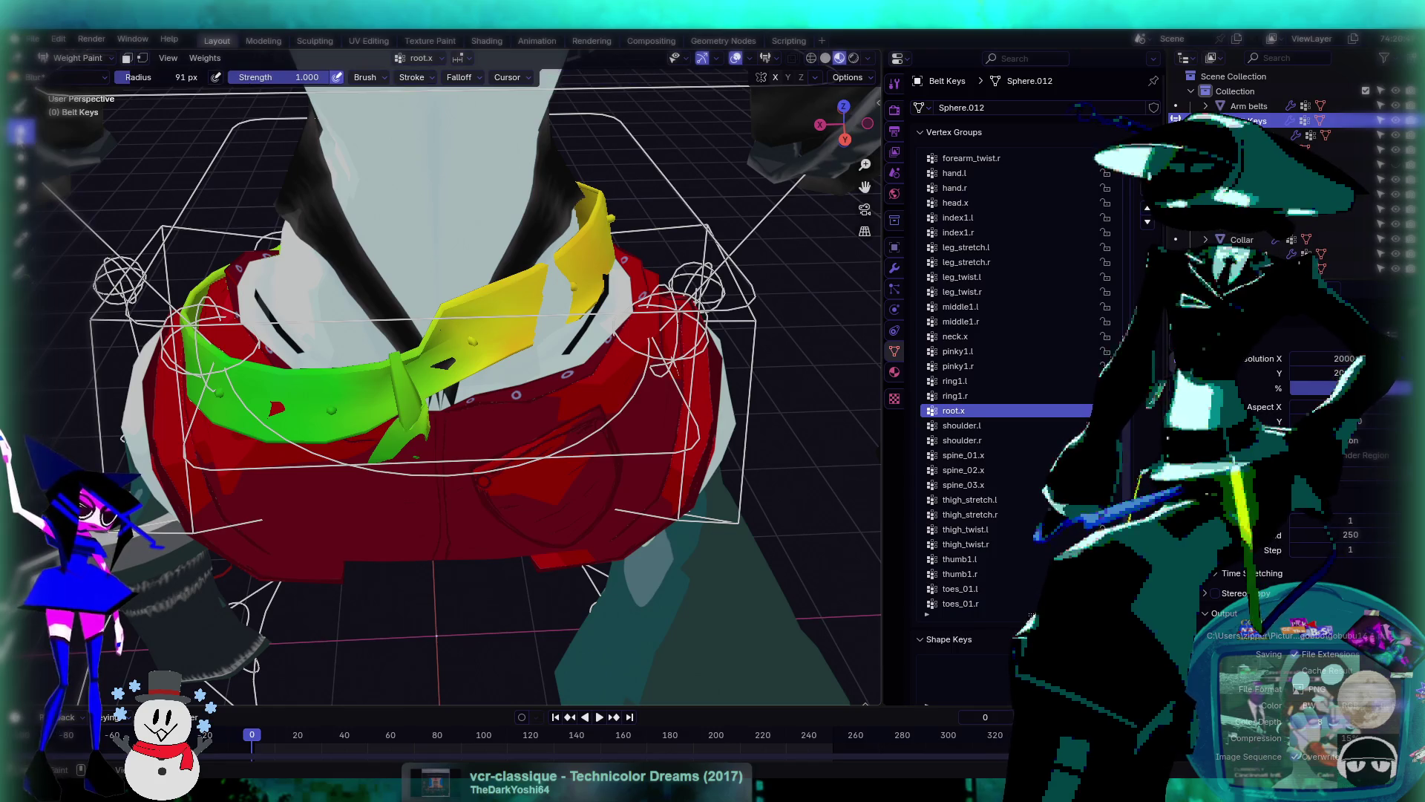
{"action": "left_click", "coordinate": [20, 156]}
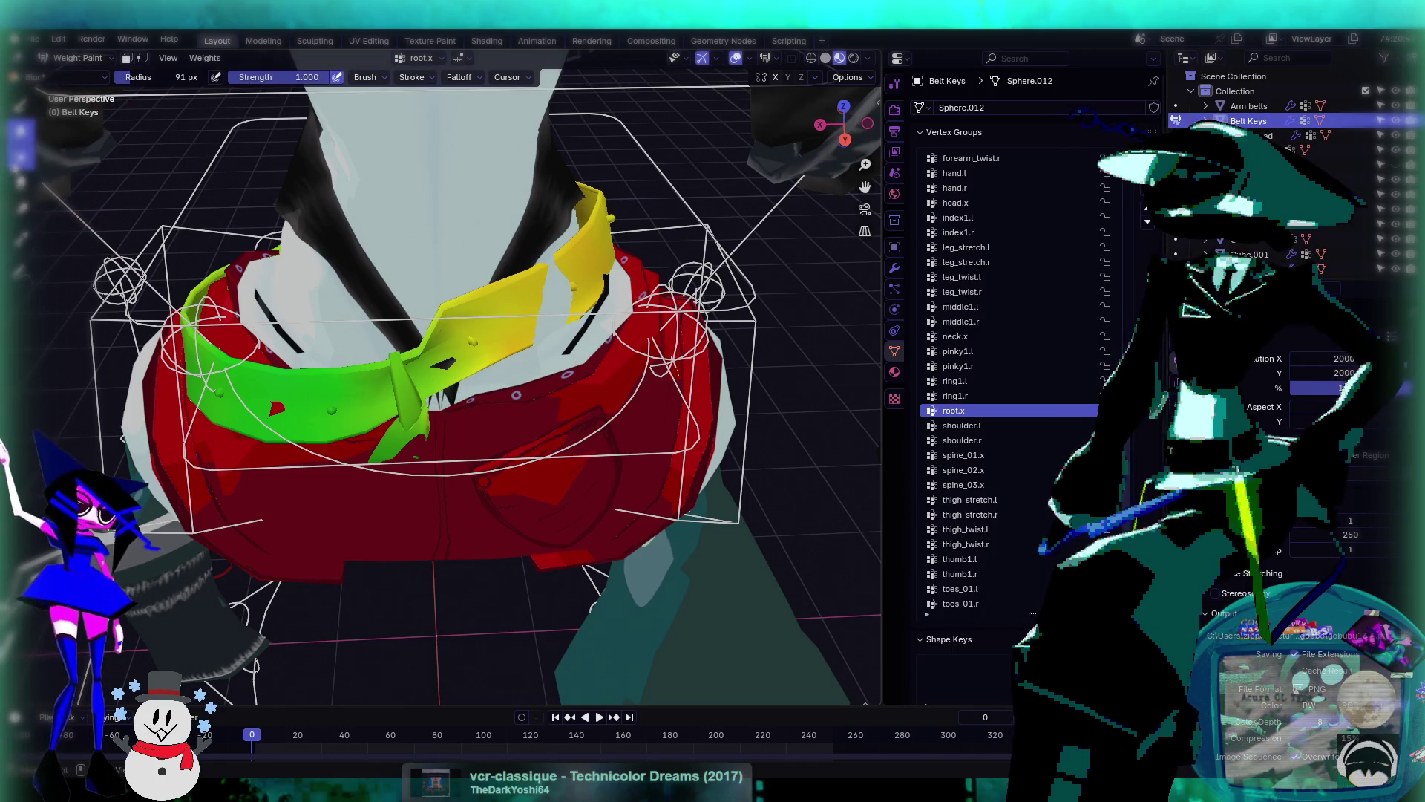
{"action": "mouse_move", "coordinate": [461, 342]}
{"action": "left_mouse_down"}
{"action": "mouse_move", "coordinate": [566, 299]}
{"action": "mouse_move", "coordinate": [520, 312]}
{"action": "left_mouse_up"}
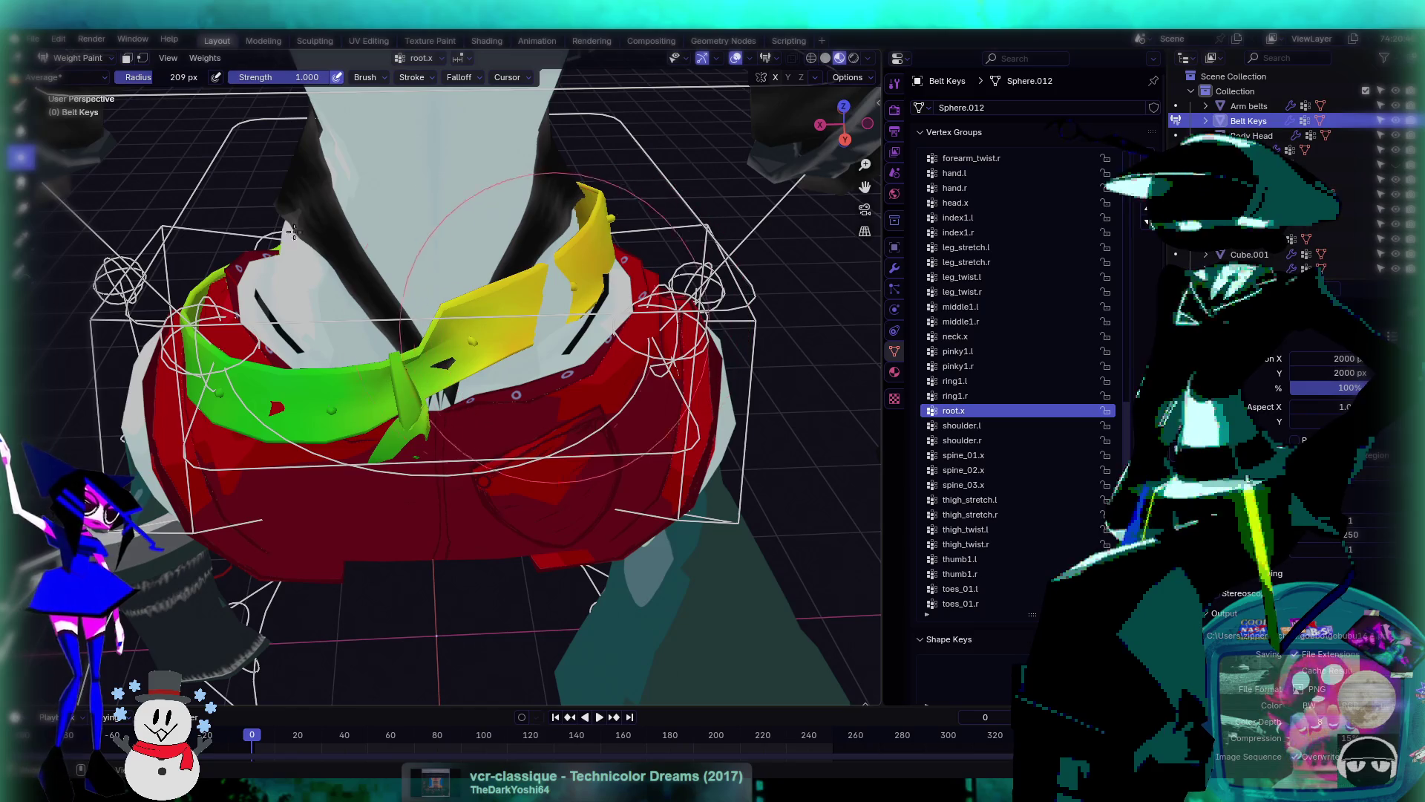
{"action": "mouse_move", "coordinate": [238, 273]}
{"action": "left_mouse_down"}
{"action": "mouse_move", "coordinate": [334, 341]}
{"action": "mouse_move", "coordinate": [502, 359]}
{"action": "left_mouse_up"}
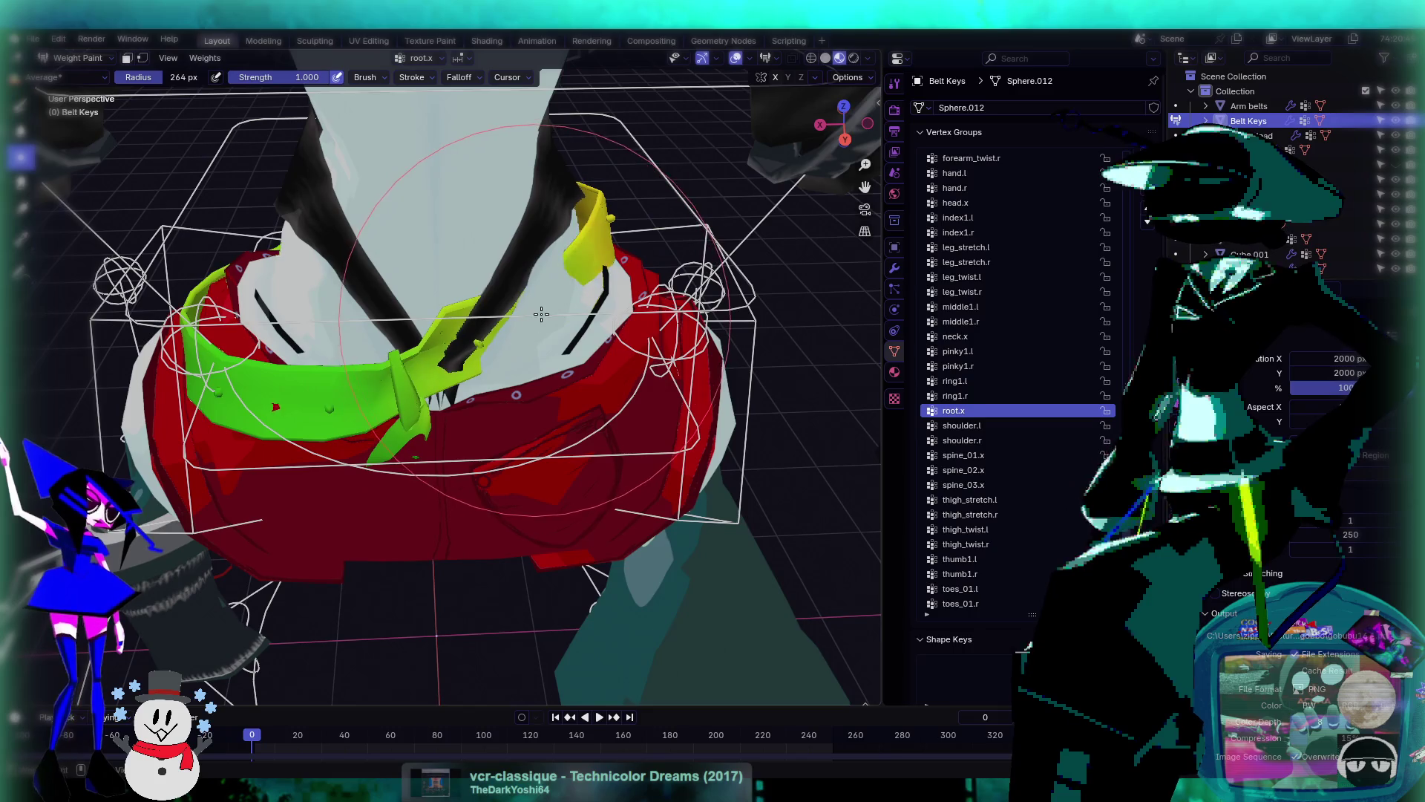
{"action": "middle_click_drag", "start_coordinate": [502, 359], "coordinate": [648, 358]}
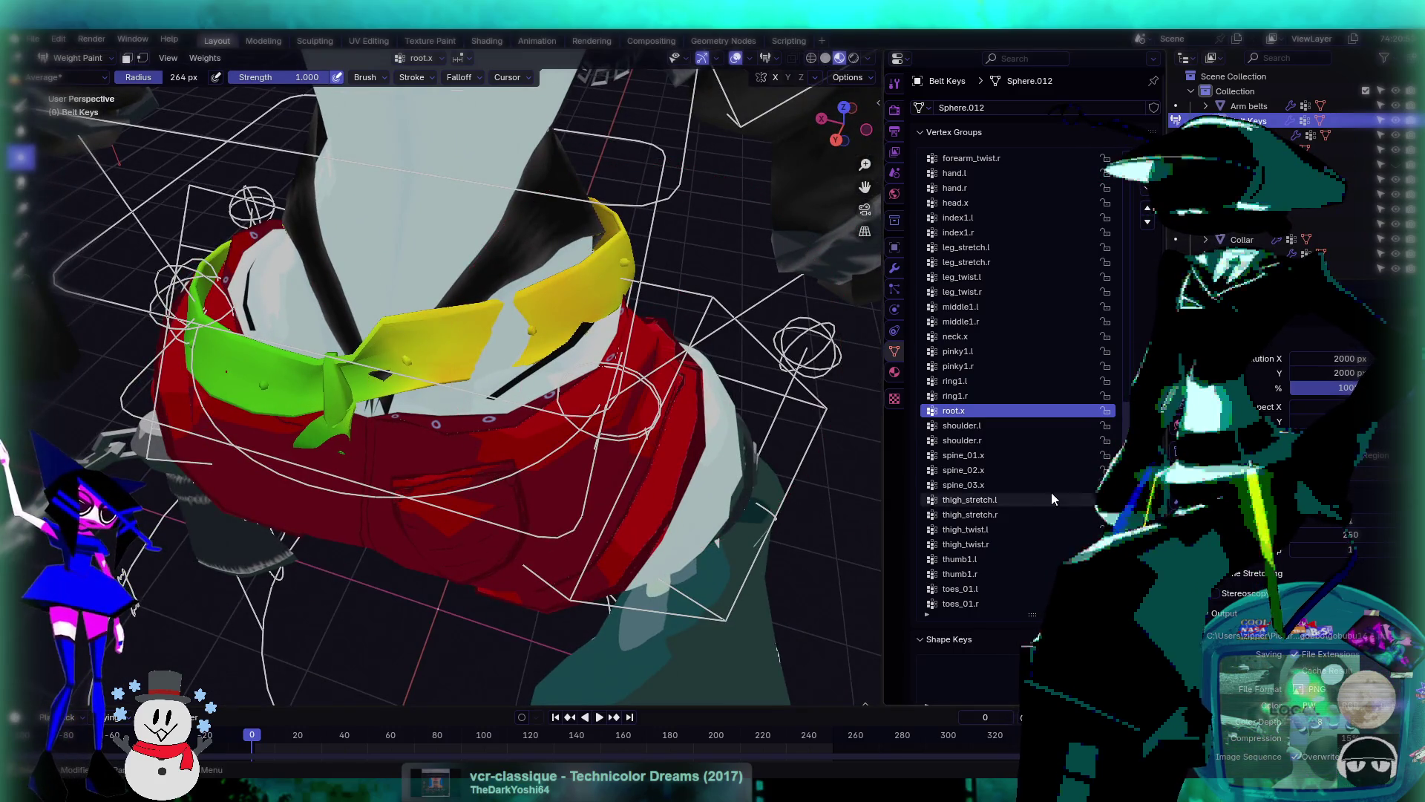
- Step through the belt's vertex groups to inspect their weights
{"action": "scroll", "coordinate": [1039, 468], "scroll_direction": "down", "scroll_amount": 4, "text": "ctrl"}
{"action": "scroll", "coordinate": [1040, 469], "scroll_direction": "down", "scroll_amount": 4, "text": "ctrl"}
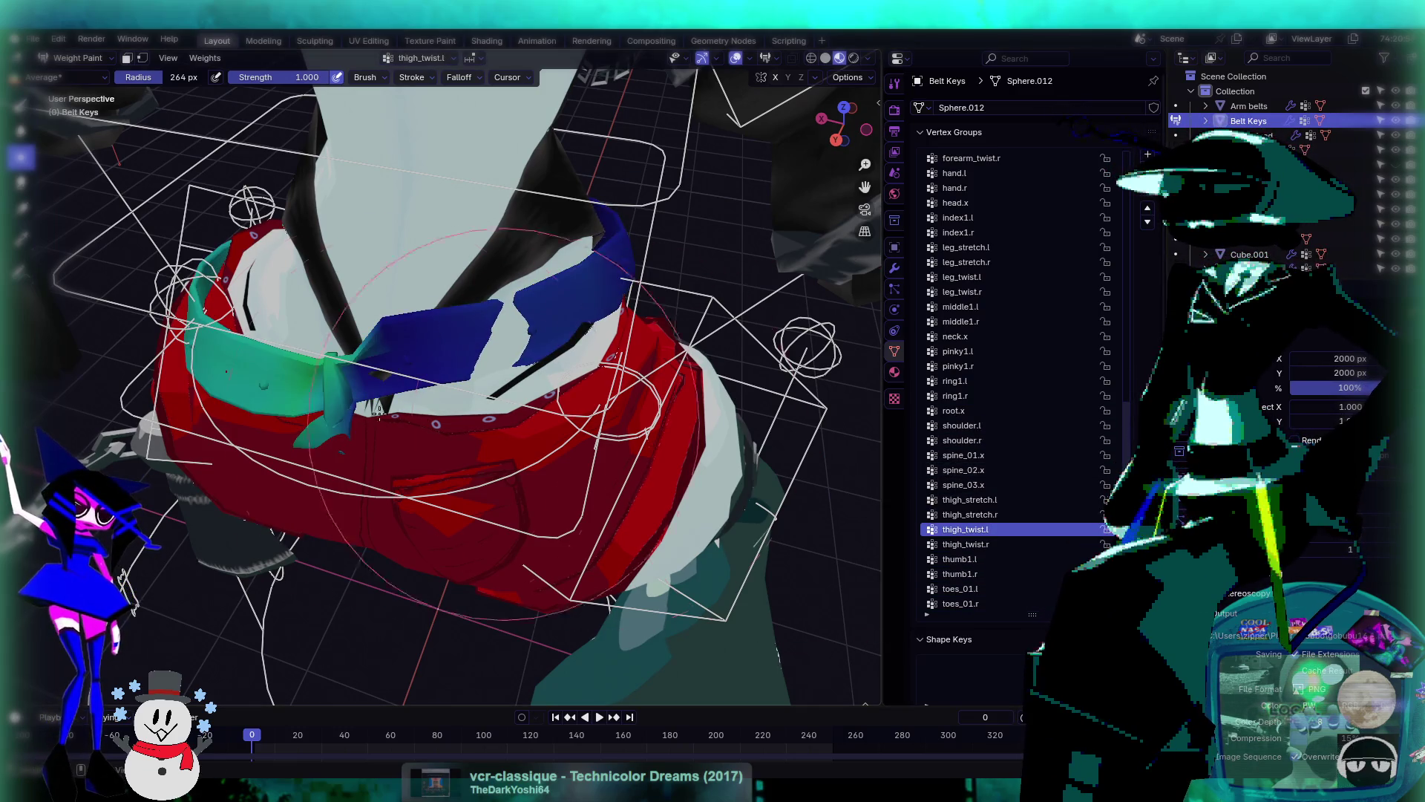
{"action": "middle_click_drag", "start_coordinate": [334, 371], "coordinate": [433, 394]}
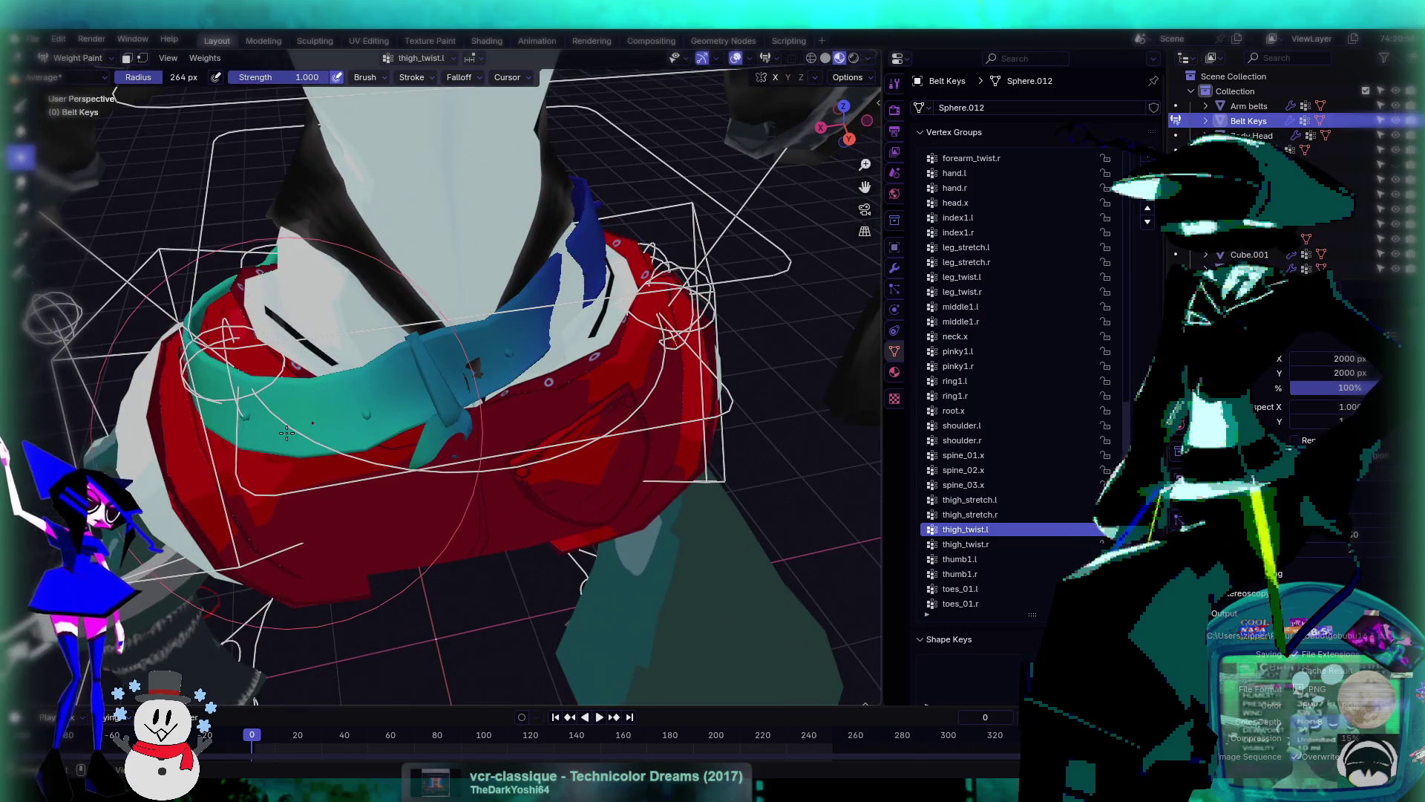
{"action": "mouse_move", "coordinate": [312, 432]}
{"action": "middle_mouse_down"}
{"action": "mouse_move", "coordinate": [350, 348]}
{"action": "mouse_move", "coordinate": [556, 362]}
{"action": "mouse_move", "coordinate": [464, 366]}
{"action": "mouse_move", "coordinate": [402, 424]}
{"action": "middle_mouse_up"}
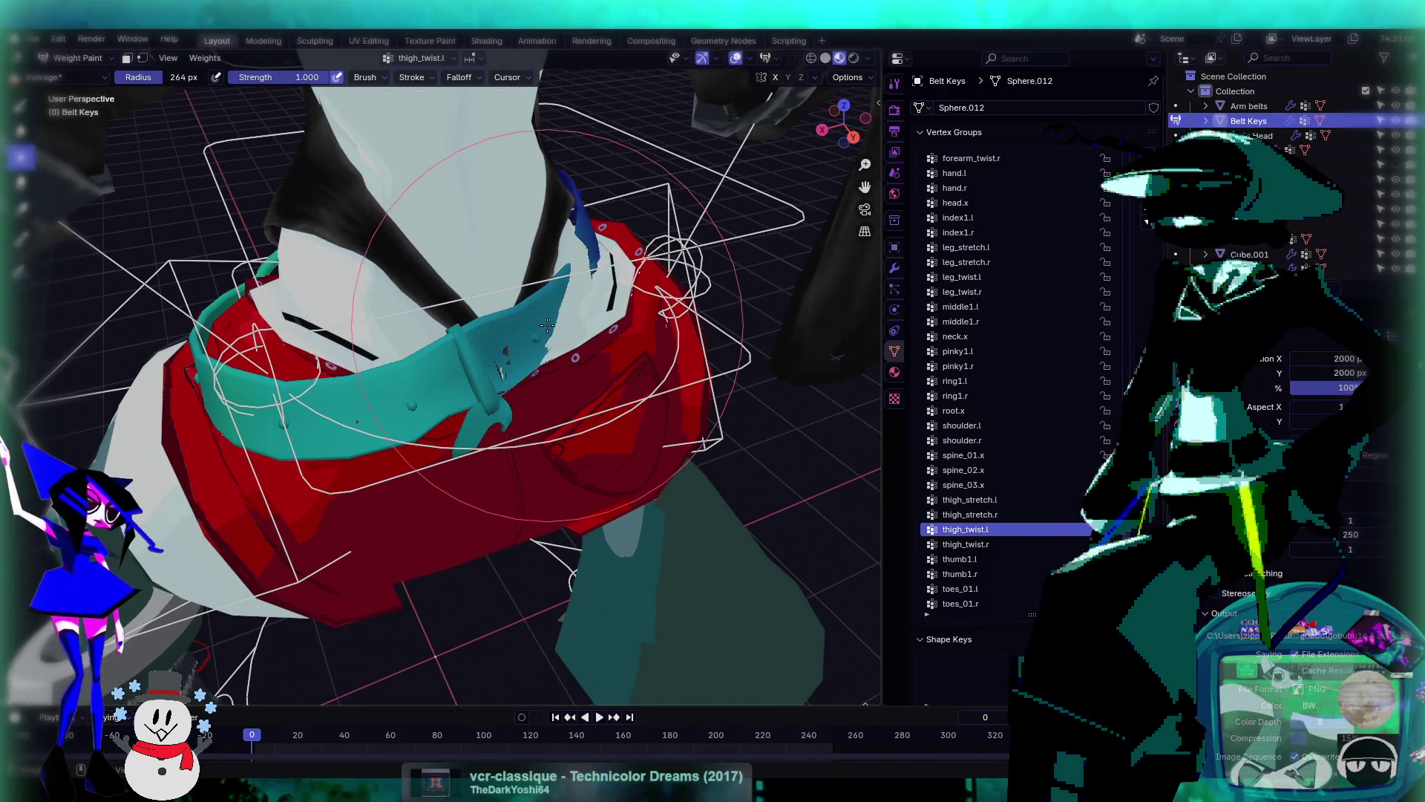
{"action": "mouse_move", "coordinate": [512, 356]}
{"action": "middle_mouse_down"}
{"action": "mouse_move", "coordinate": [549, 319]}
{"action": "mouse_move", "coordinate": [668, 386]}
{"action": "middle_mouse_up"}
{"action": "key", "text": "Down"}
{"action": "key", "text": "Down"}
{"action": "key", "text": "Down"}
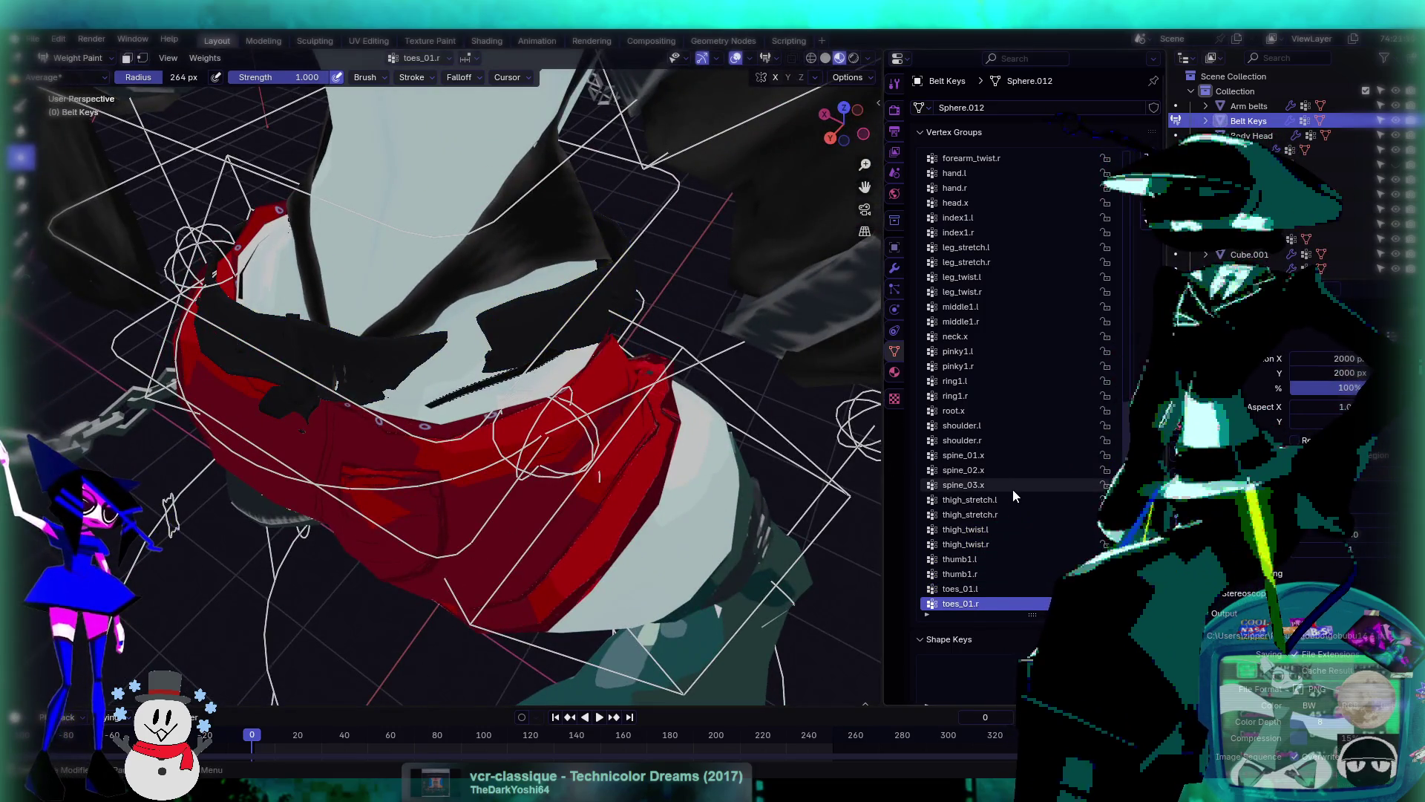
{"action": "key", "text": "Up"}
{"action": "key", "text": "Up"}
{"action": "key", "text": "Up"}
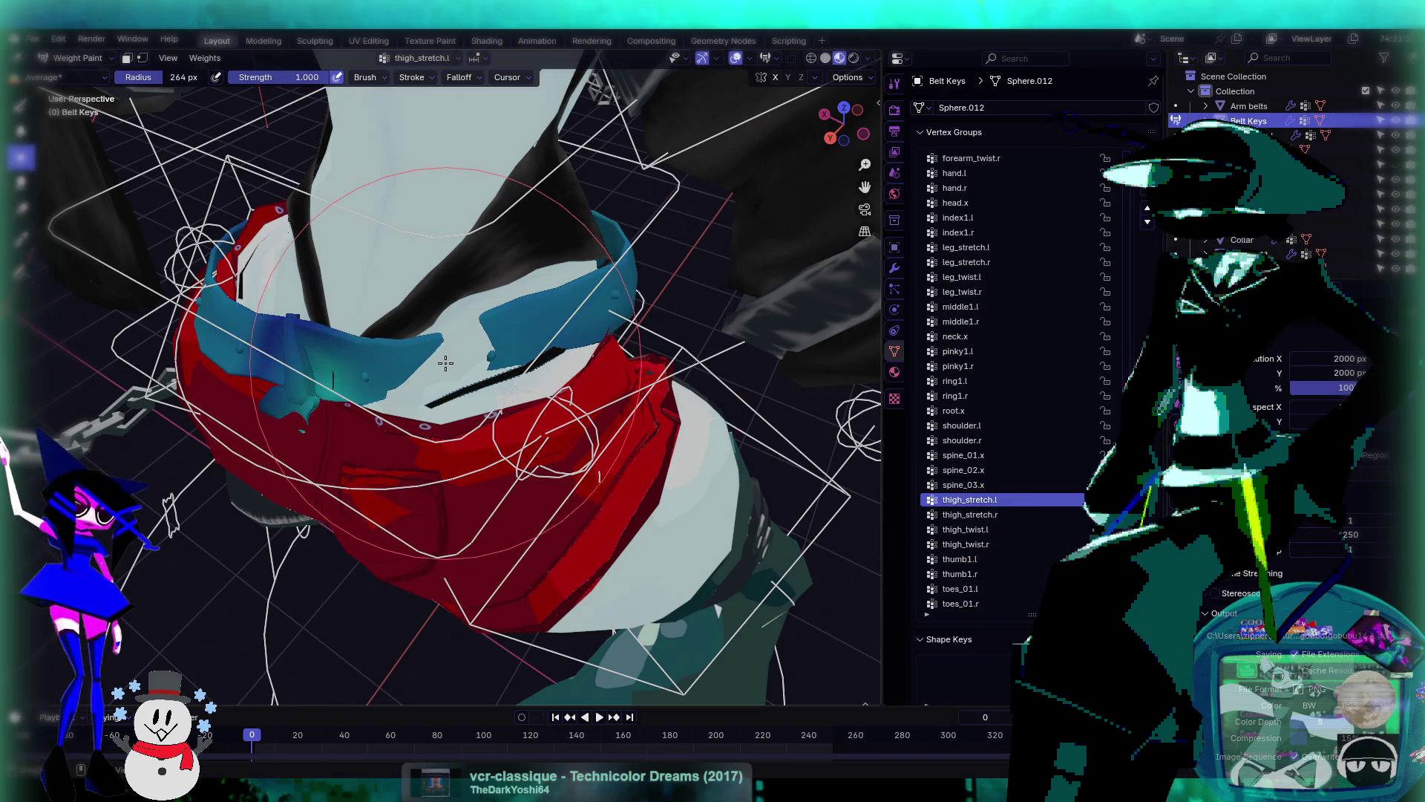
- Compare the shoulder.l and root.x groups, settling on root.x with the Draw brush
{"action": "middle_click_drag", "start_coordinate": [365, 362], "coordinate": [489, 416]}
{"action": "key", "text": "Up"}
{"action": "key", "text": "Up"}
{"action": "key", "text": "Up"}
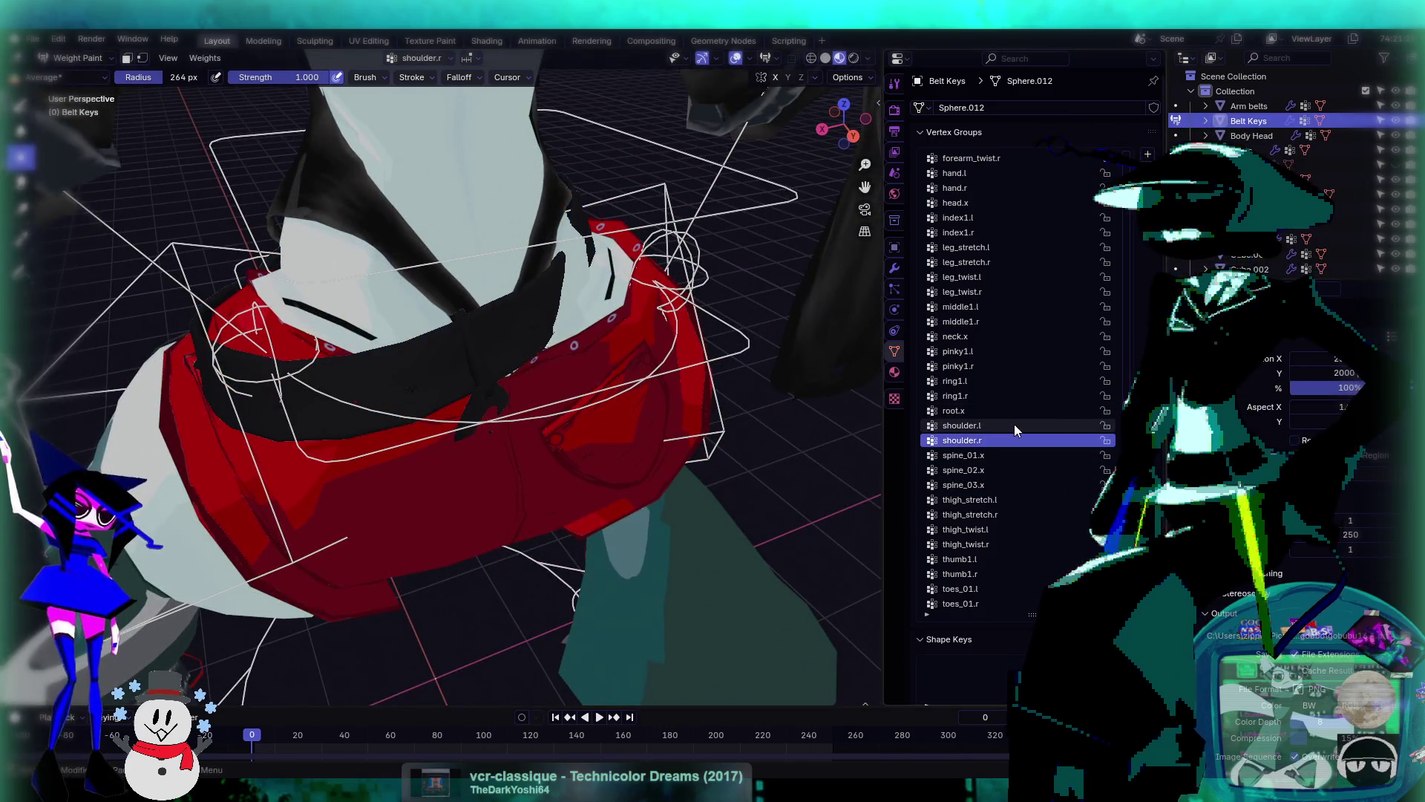
{"action": "key", "text": "Up"}
{"action": "key", "text": "Up"}
{"action": "key", "text": "Up"}
{"action": "key", "text": "Down"}
{"action": "key", "text": "Down"}
{"action": "key", "text": "Down"}
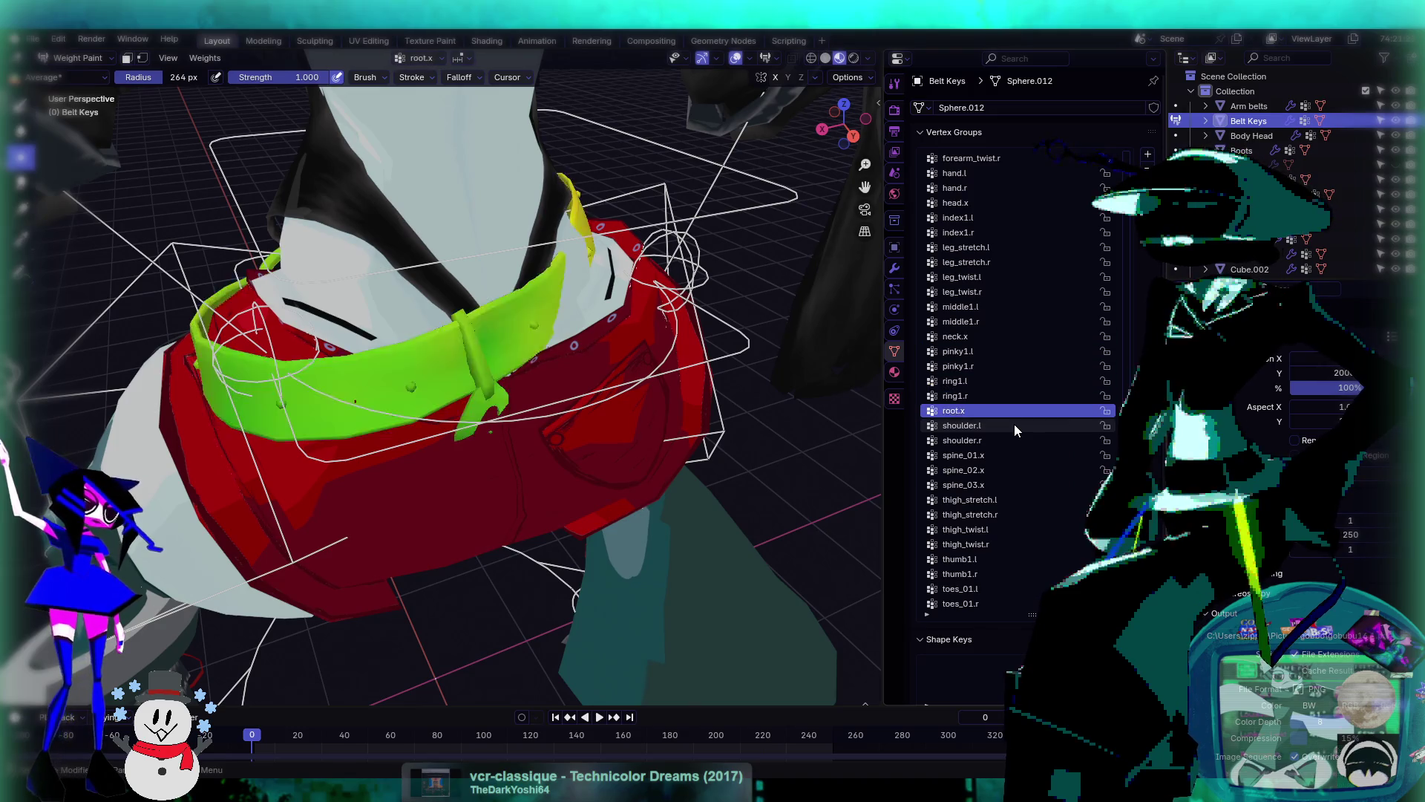
{"action": "key", "text": "Up"}
{"action": "middle_click_drag", "start_coordinate": [446, 312], "coordinate": [472, 274]}
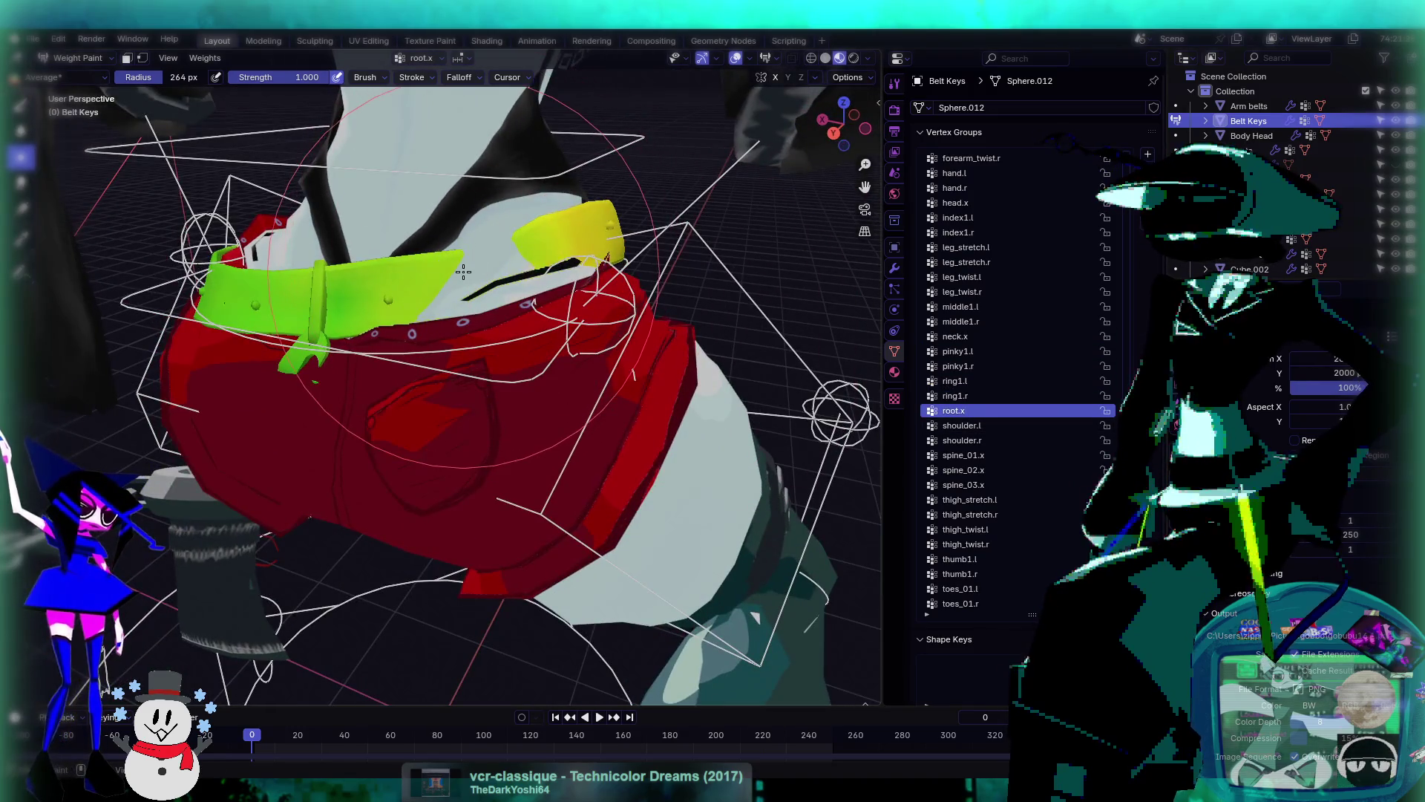
{"action": "key", "text": "shift+space"}
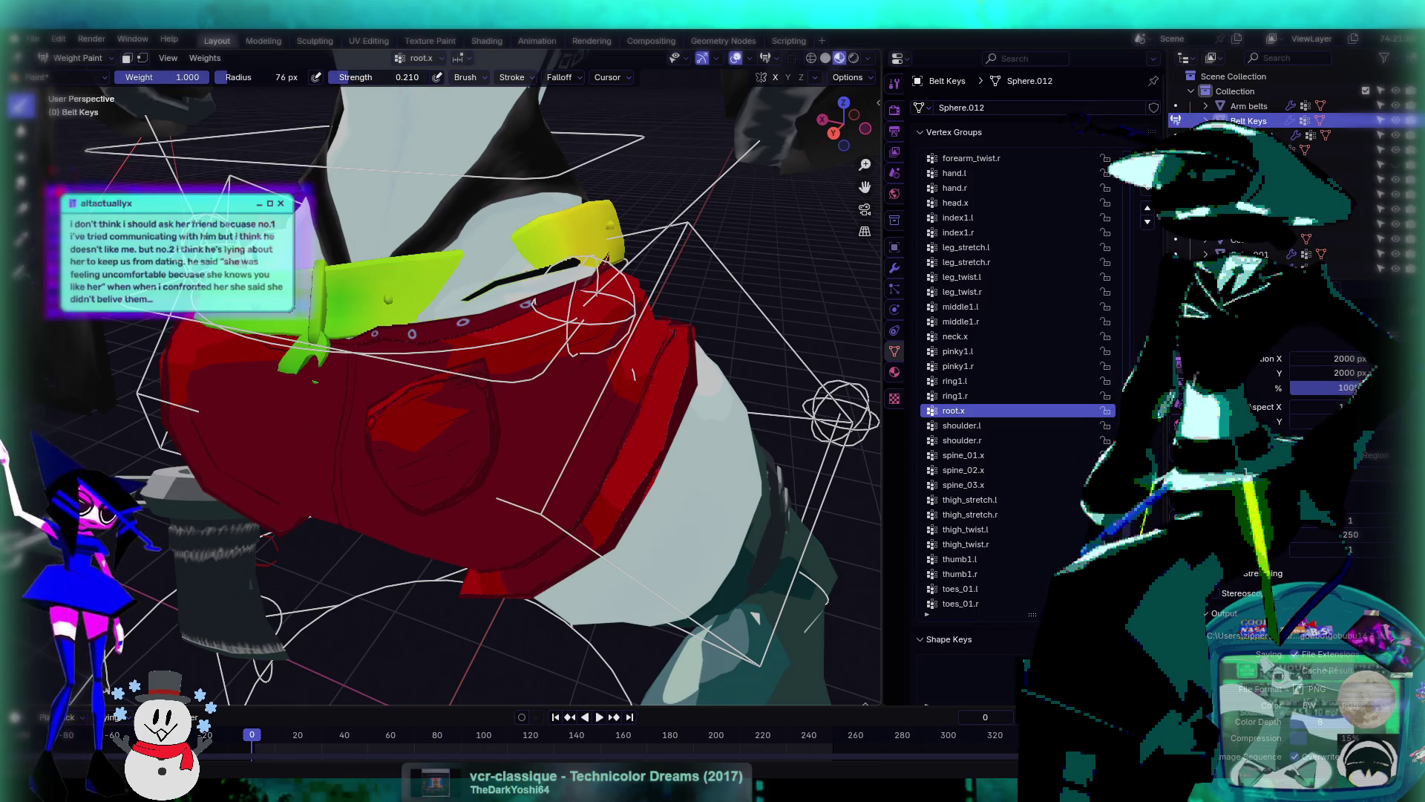
- Paint more root.x weight onto the belt front, then undo a trial Blur stroke
{"action": "left_click_drag", "start_coordinate": [541, 251], "coordinate": [539, 227]}
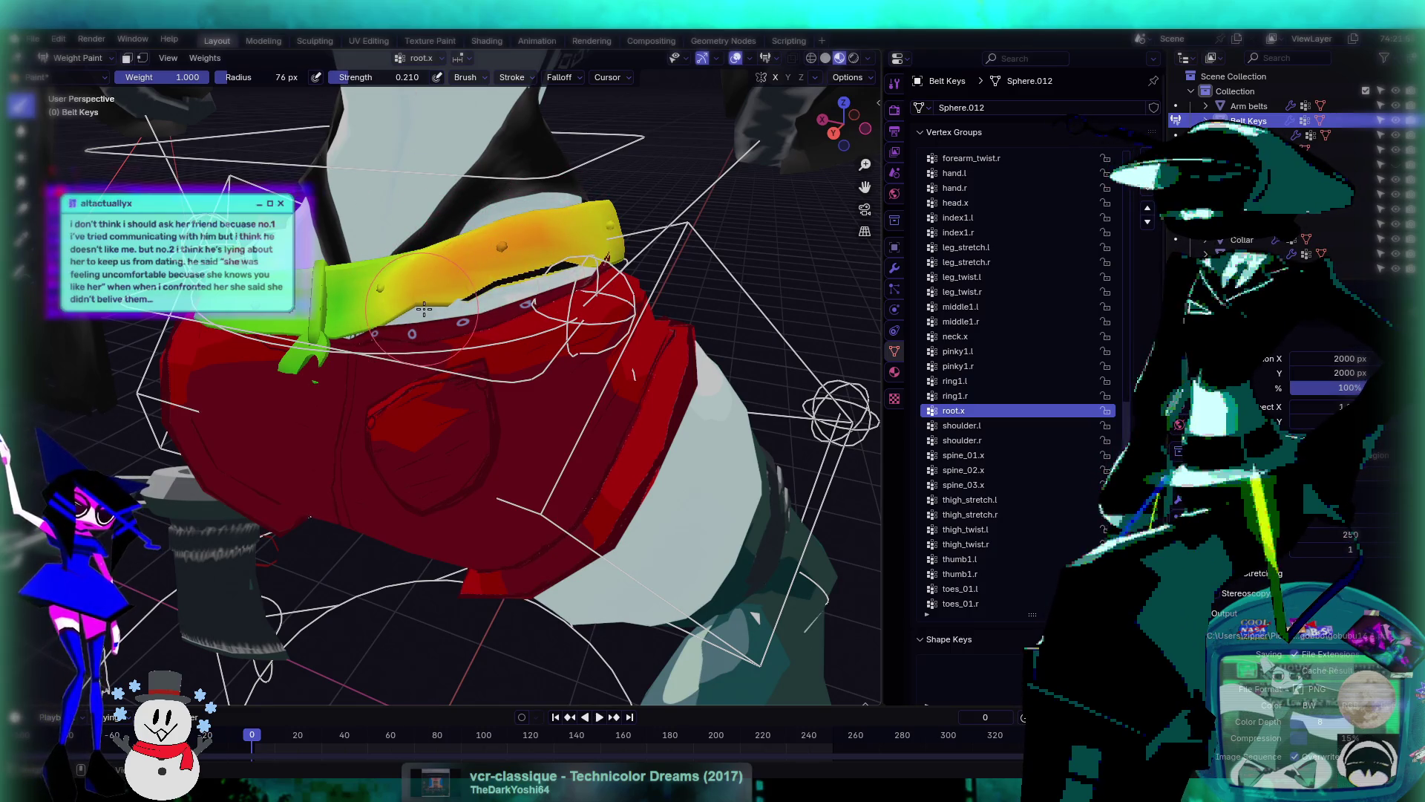
{"action": "middle_click_drag", "start_coordinate": [364, 318], "coordinate": [341, 332]}
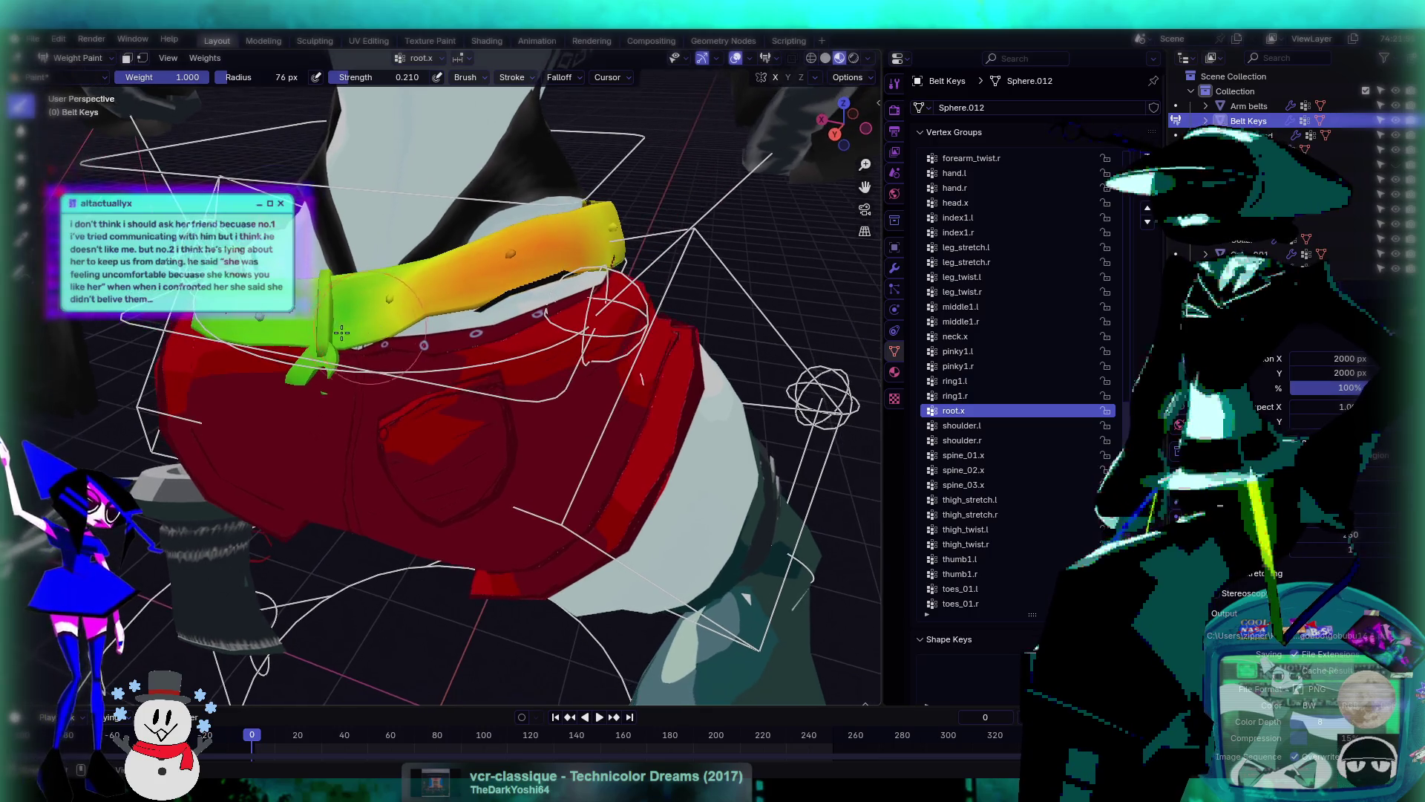
{"action": "left_click", "coordinate": [21, 130]}
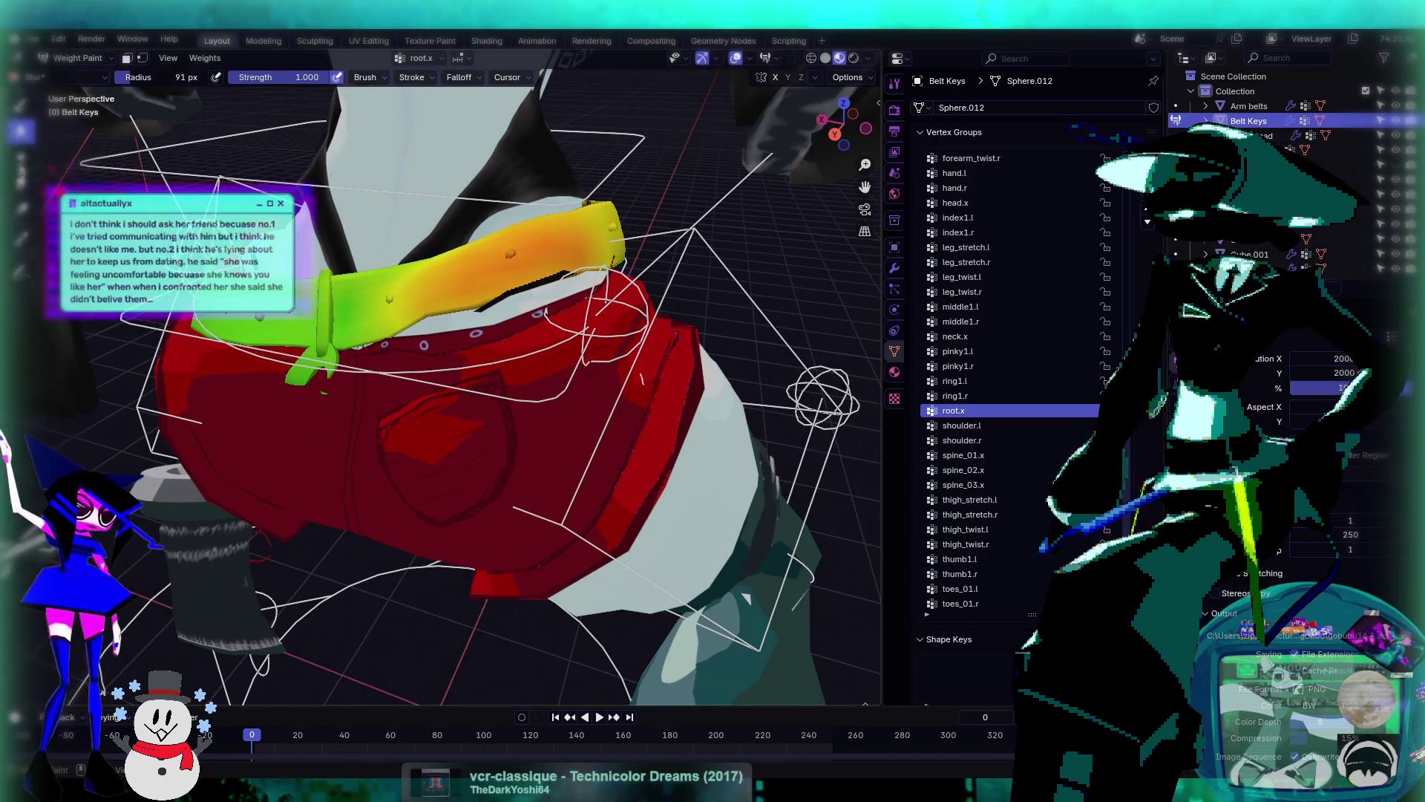
{"action": "mouse_move", "coordinate": [495, 277]}
{"action": "left_mouse_down"}
{"action": "mouse_move", "coordinate": [541, 278]}
{"action": "mouse_move", "coordinate": [550, 263]}
{"action": "left_mouse_up"}
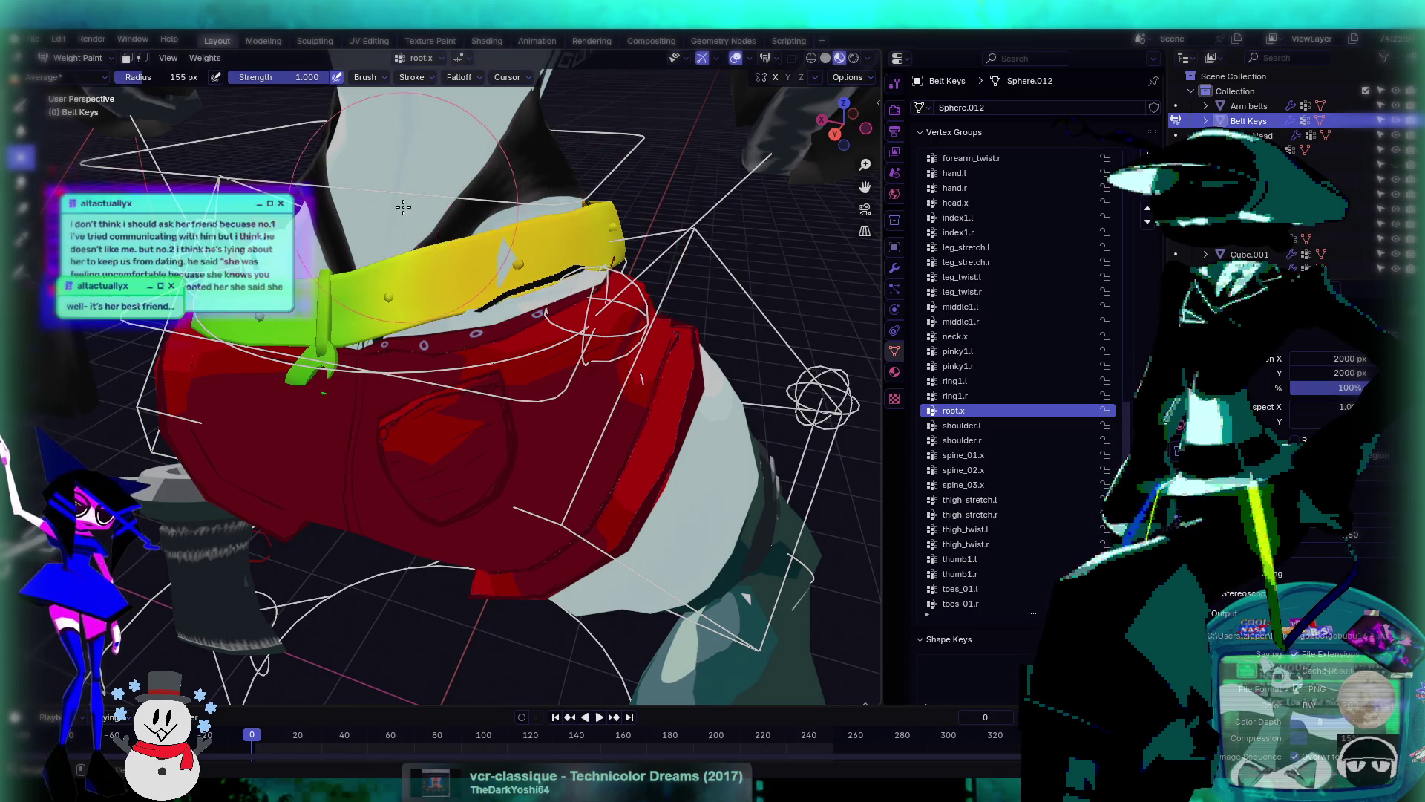
{"action": "key", "text": "ctrl+z"}
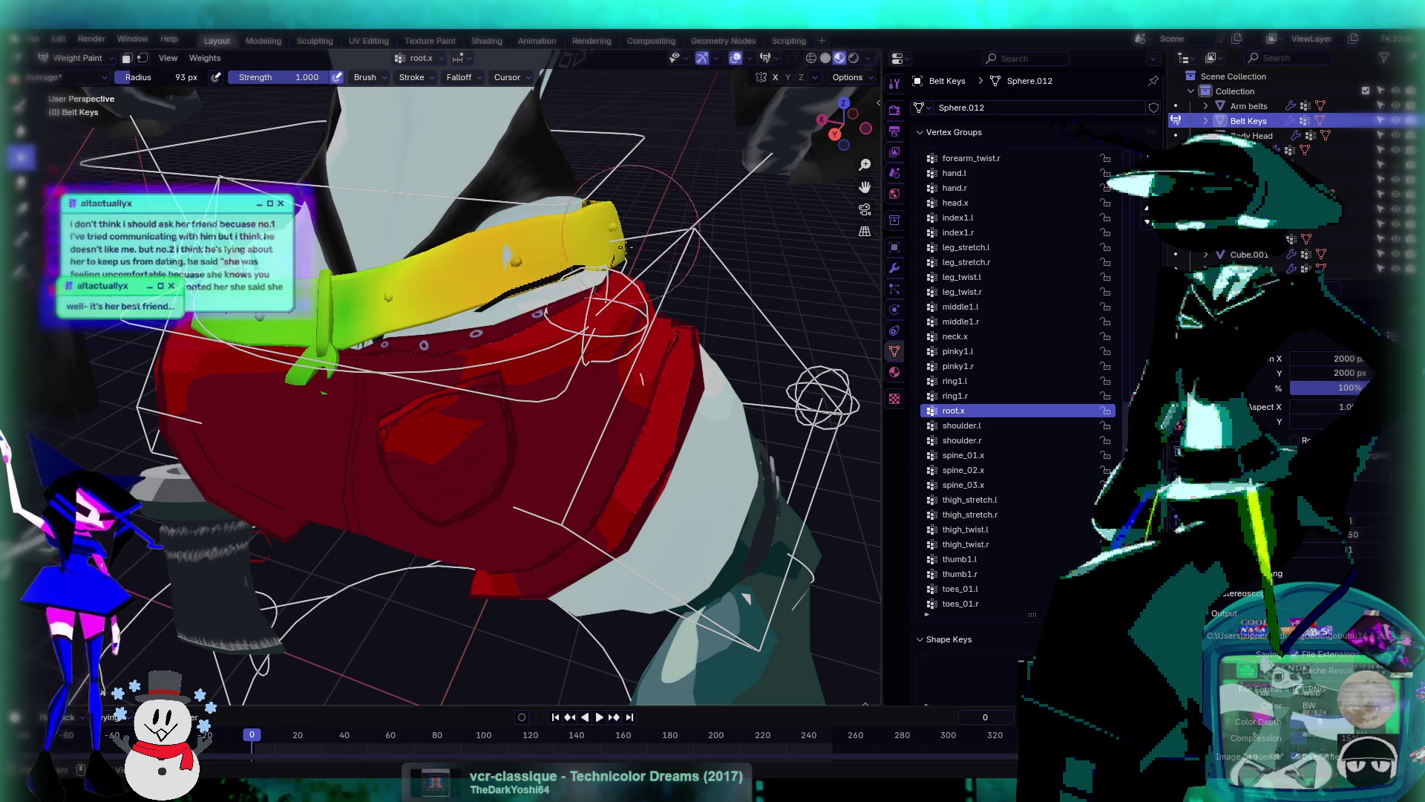
- Pull back to view the whole crouched character
{"action": "middle_click_drag", "start_coordinate": [622, 247], "coordinate": [524, 290]}
{"action": "middle_click_drag", "start_coordinate": [432, 357], "coordinate": [387, 348]}
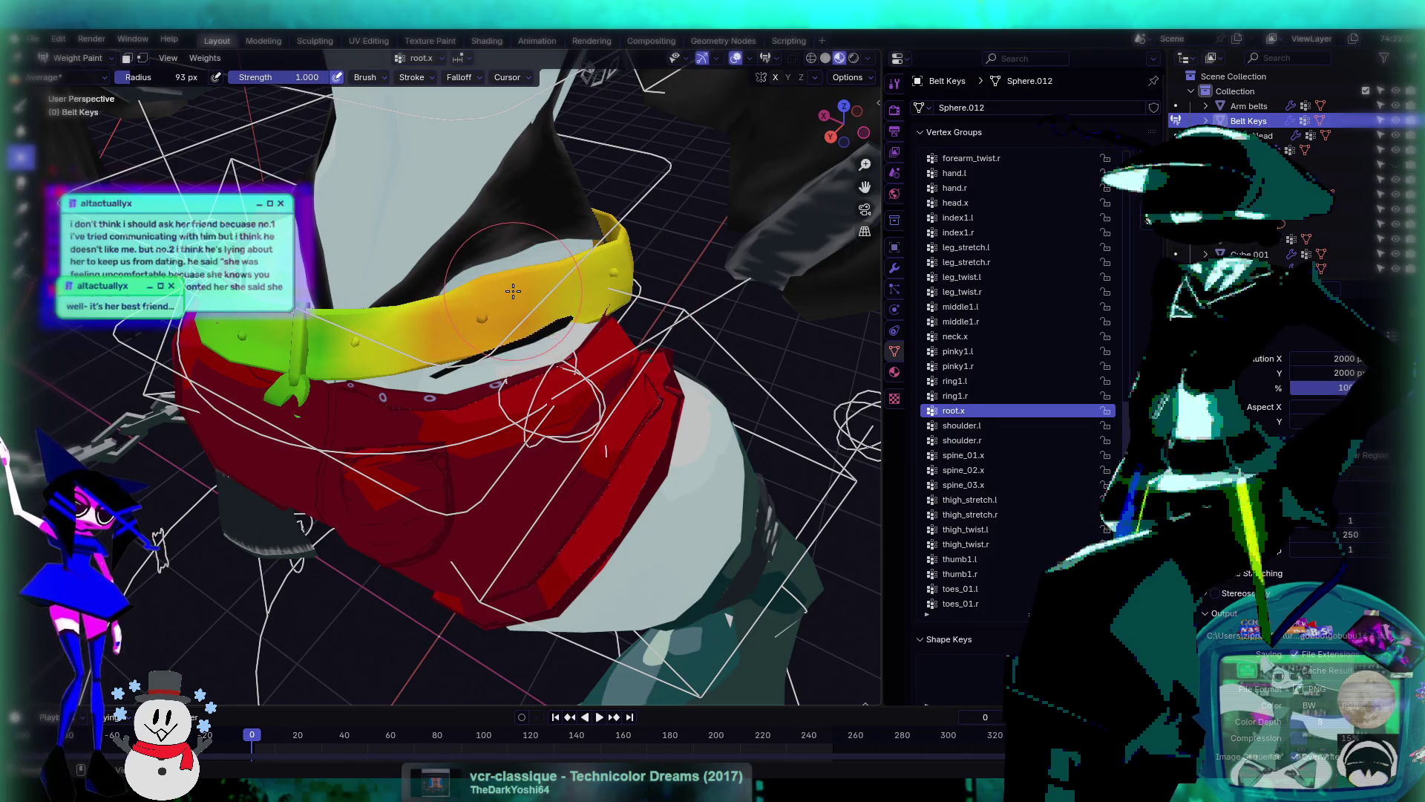
{"action": "middle_click_drag", "start_coordinate": [512, 290], "coordinate": [624, 339]}
{"action": "scroll", "coordinate": [419, 355], "scroll_direction": "up", "scroll_amount": 5}
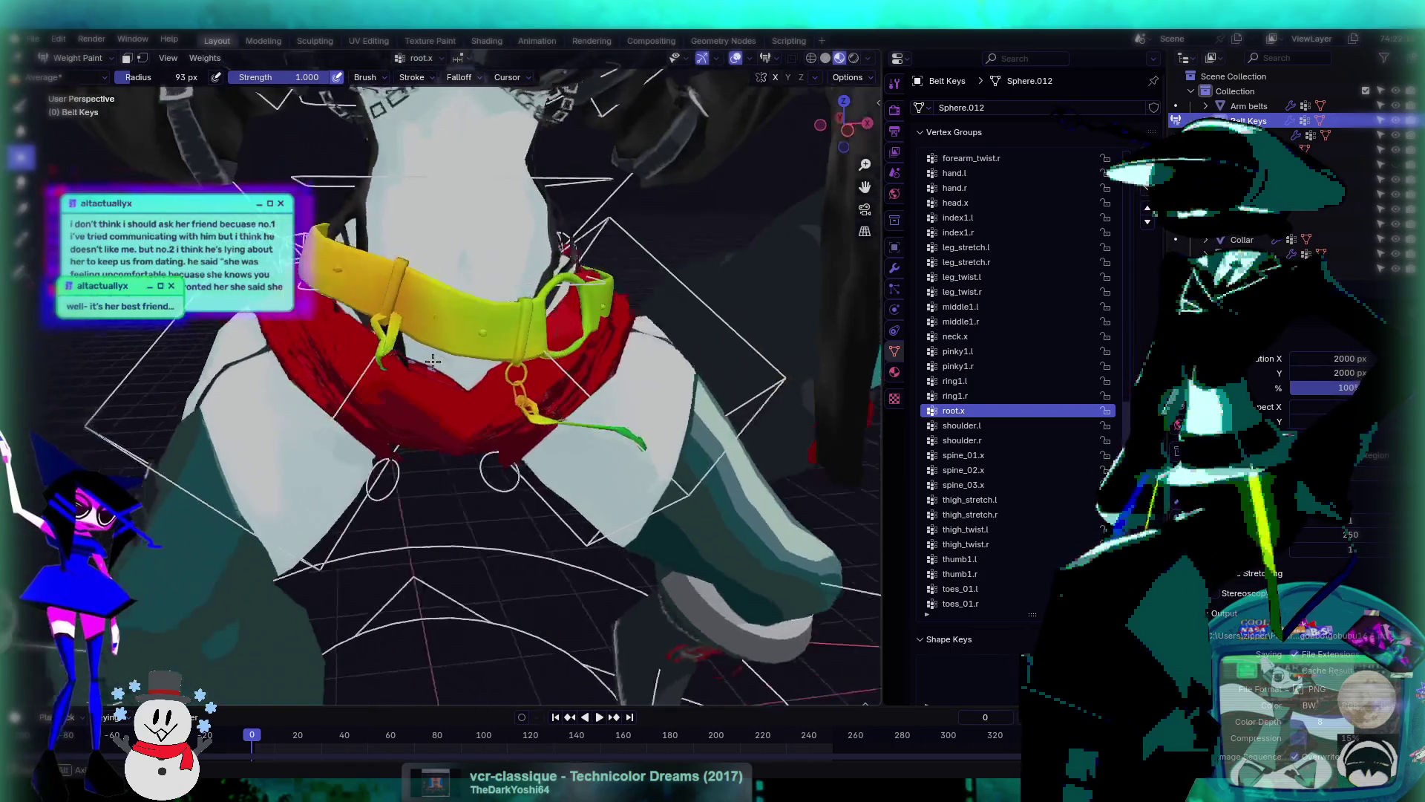
{"action": "mouse_move", "coordinate": [420, 356]}
{"action": "middle_mouse_down"}
{"action": "mouse_move", "coordinate": [595, 376]}
{"action": "mouse_move", "coordinate": [252, 138]}
{"action": "mouse_move", "coordinate": [819, 459]}
{"action": "mouse_move", "coordinate": [658, 423]}
{"action": "mouse_move", "coordinate": [398, 400]}
{"action": "mouse_move", "coordinate": [635, 352]}
{"action": "mouse_move", "coordinate": [519, 471]}
{"action": "middle_mouse_up"}
{"action": "scroll", "coordinate": [504, 365], "scroll_direction": "down", "scroll_amount": 5}
{"action": "scroll", "coordinate": [253, 138], "scroll_direction": "up", "scroll_amount": 2}
- Leave Weight Paint, select the character's rig and switch it into Pose Mode
{"action": "key", "text": "ctrl+Tab"}
{"action": "scroll", "coordinate": [523, 470], "scroll_direction": "down", "scroll_amount": 5}
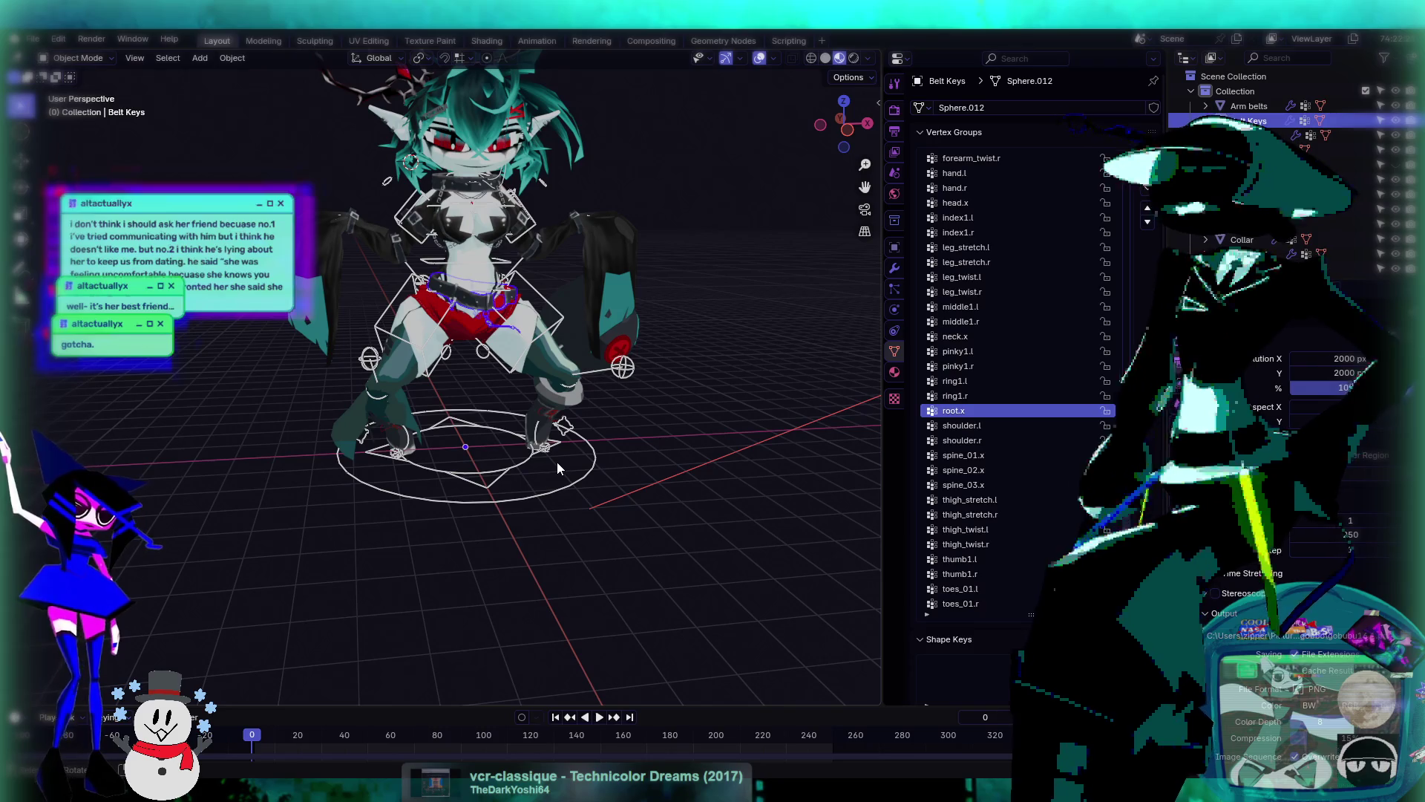
{"action": "scroll", "coordinate": [502, 488], "scroll_direction": "up", "scroll_amount": 3}
{"action": "left_click", "coordinate": [357, 509]}
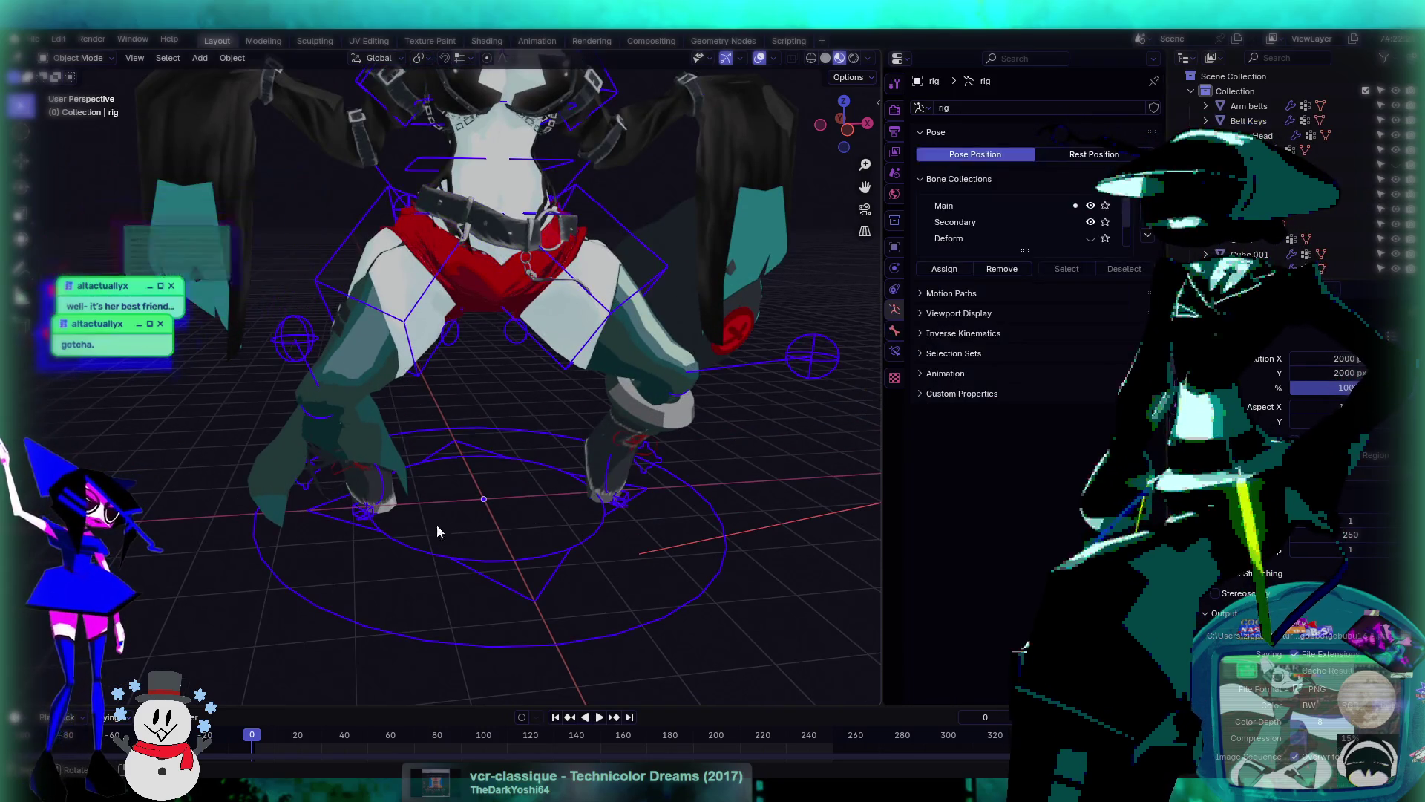
{"action": "scroll", "coordinate": [564, 461], "scroll_direction": "down", "scroll_amount": 5}
{"action": "mouse_move", "coordinate": [593, 361]}
{"action": "middle_mouse_down"}
{"action": "mouse_move", "coordinate": [656, 336]}
{"action": "mouse_move", "coordinate": [333, 336]}
{"action": "mouse_move", "coordinate": [537, 318]}
{"action": "mouse_move", "coordinate": [482, 413]}
{"action": "mouse_move", "coordinate": [540, 417]}
{"action": "middle_mouse_up"}
{"action": "mouse_move", "coordinate": [425, 363]}
{"action": "middle_mouse_down"}
{"action": "mouse_move", "coordinate": [412, 490]}
{"action": "mouse_move", "coordinate": [475, 306]}
{"action": "mouse_move", "coordinate": [72, 102]}
{"action": "middle_mouse_up"}
{"action": "scroll", "coordinate": [479, 310], "scroll_direction": "up", "scroll_amount": 5}
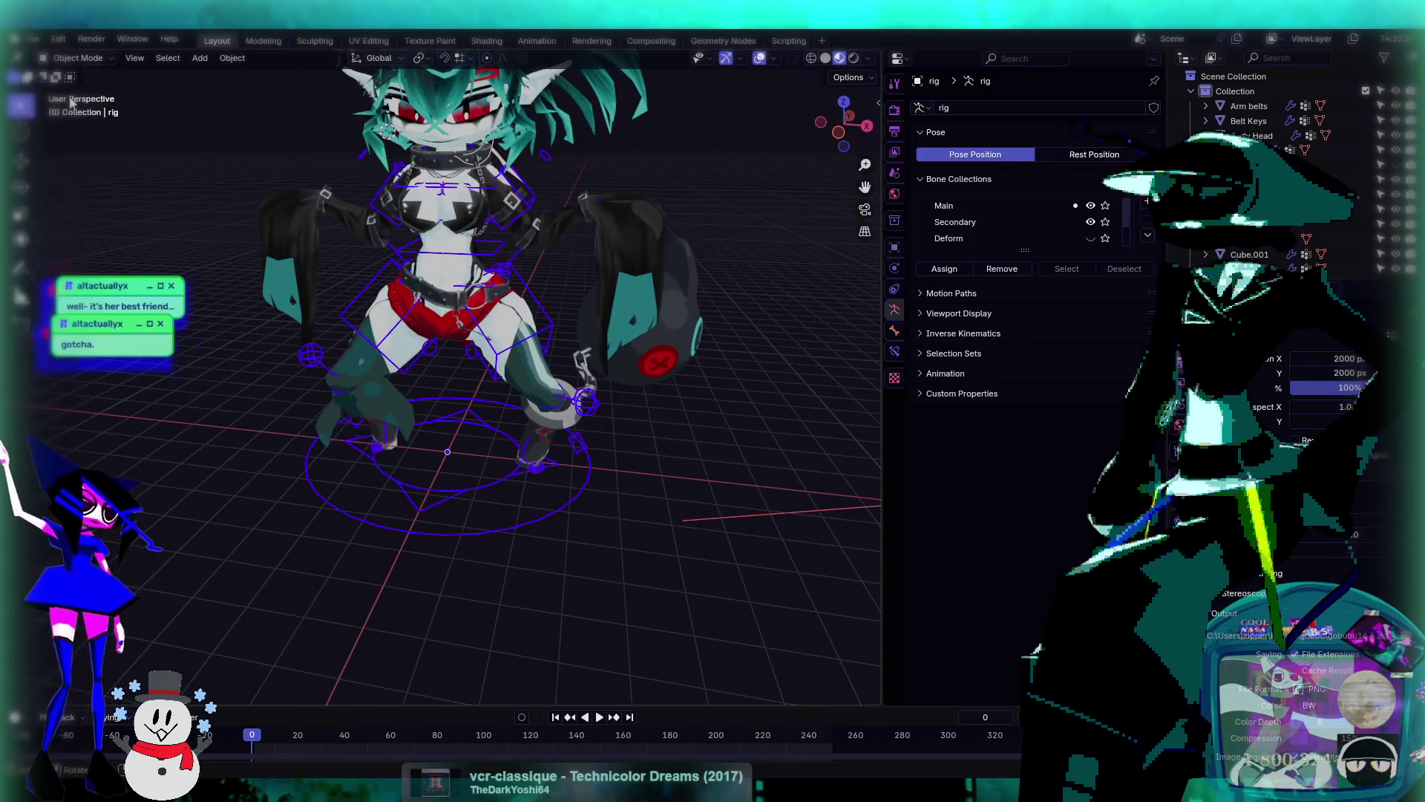
{"action": "left_click", "coordinate": [75, 58]}
{"action": "left_click", "coordinate": [84, 109]}
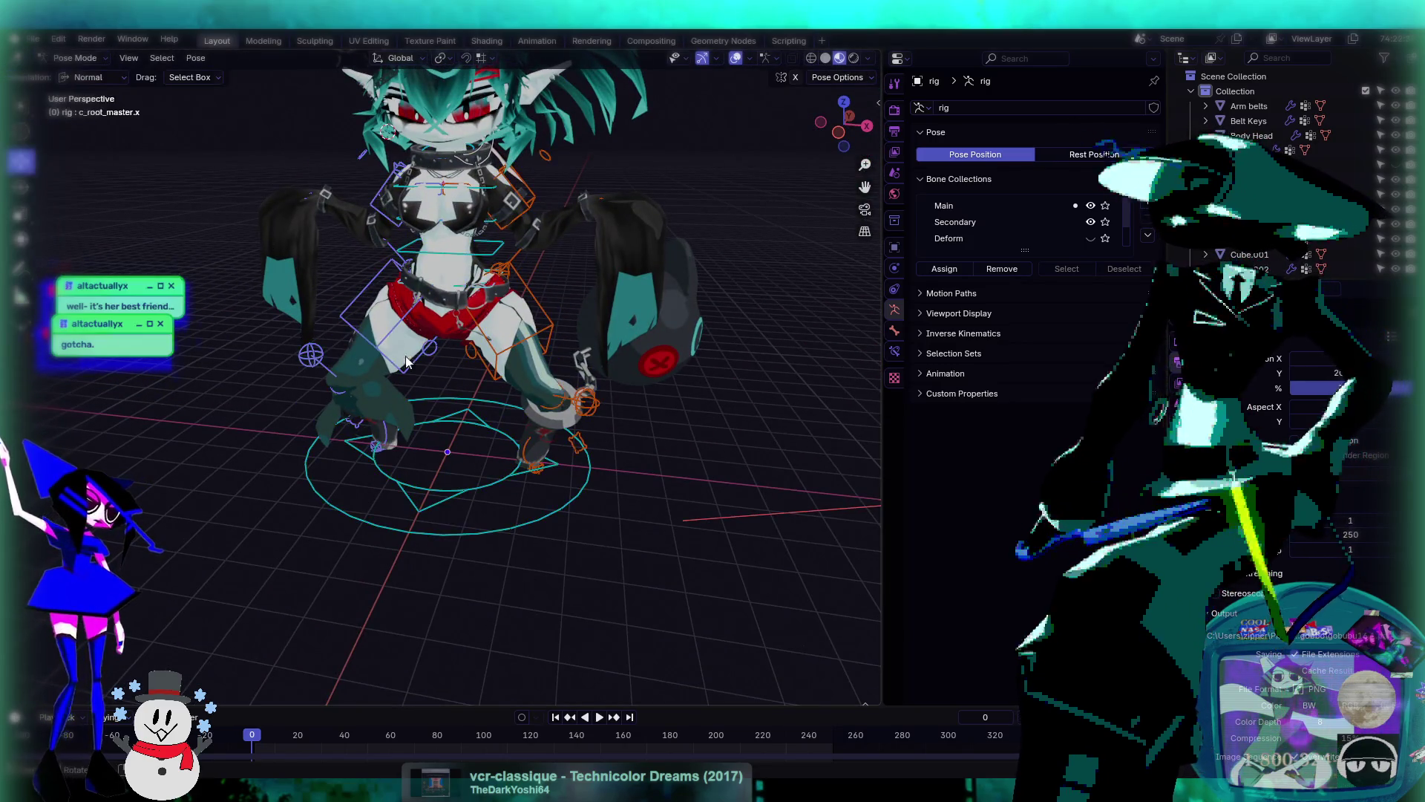
- Test-move c_foot_ik.r, then stop playback, return to frame 0 and reset the foot position
{"action": "scroll", "coordinate": [436, 416], "scroll_direction": "up", "scroll_amount": 3}
{"action": "middle_click_drag", "start_coordinate": [436, 416], "coordinate": [436, 453]}
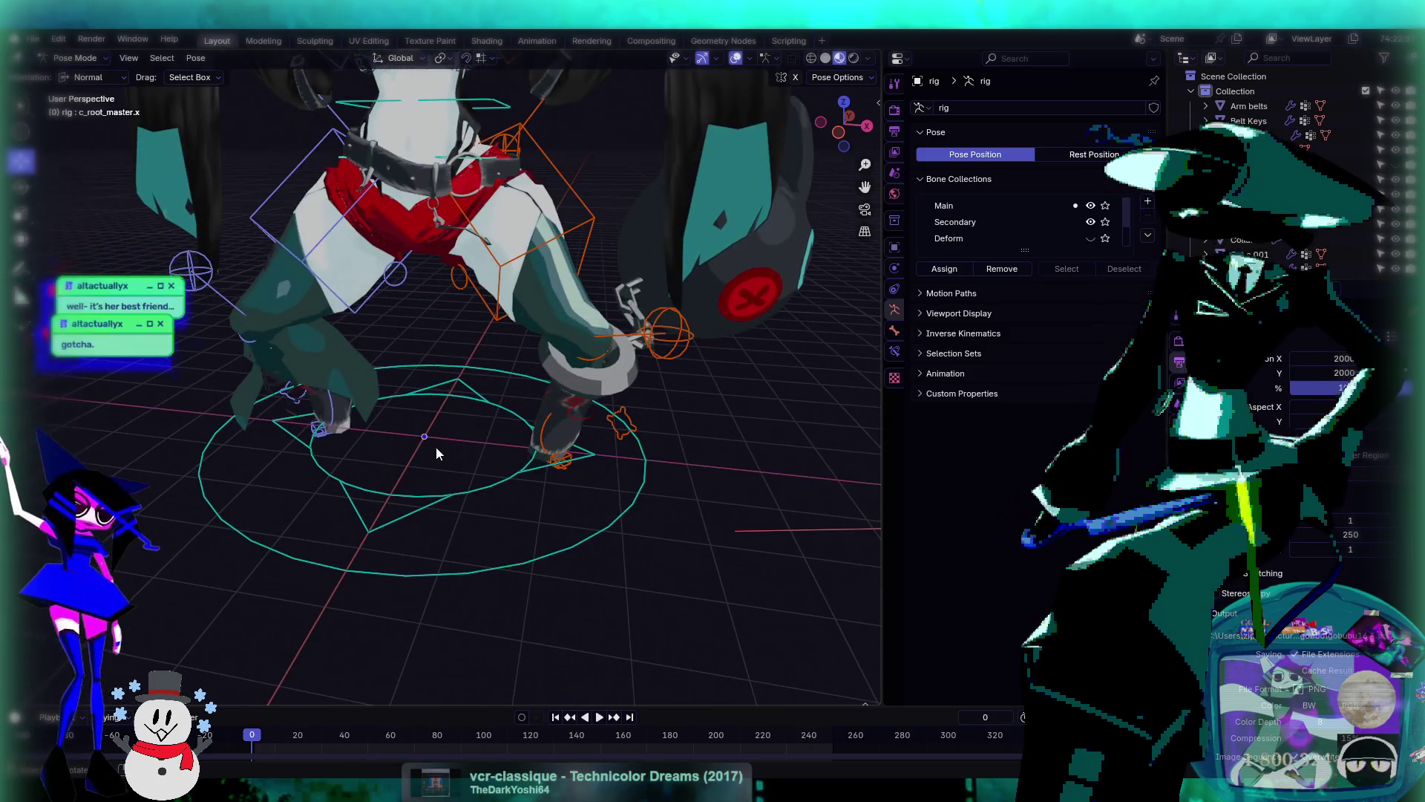
{"action": "left_click", "coordinate": [318, 432]}
{"action": "left_click_drag", "start_coordinate": [334, 439], "coordinate": [497, 442]}
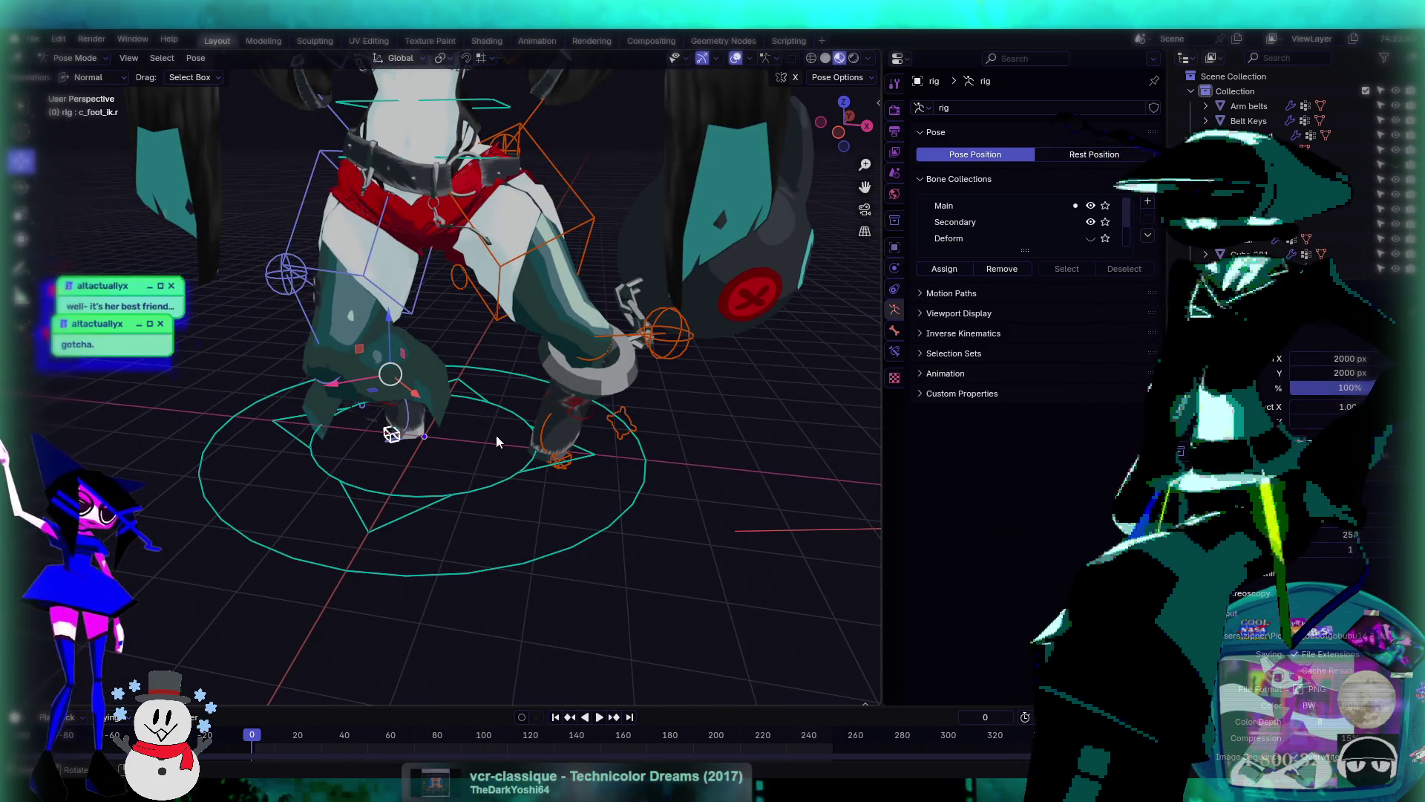
{"action": "left_click", "coordinate": [563, 464]}
{"action": "left_click", "coordinate": [567, 461]}
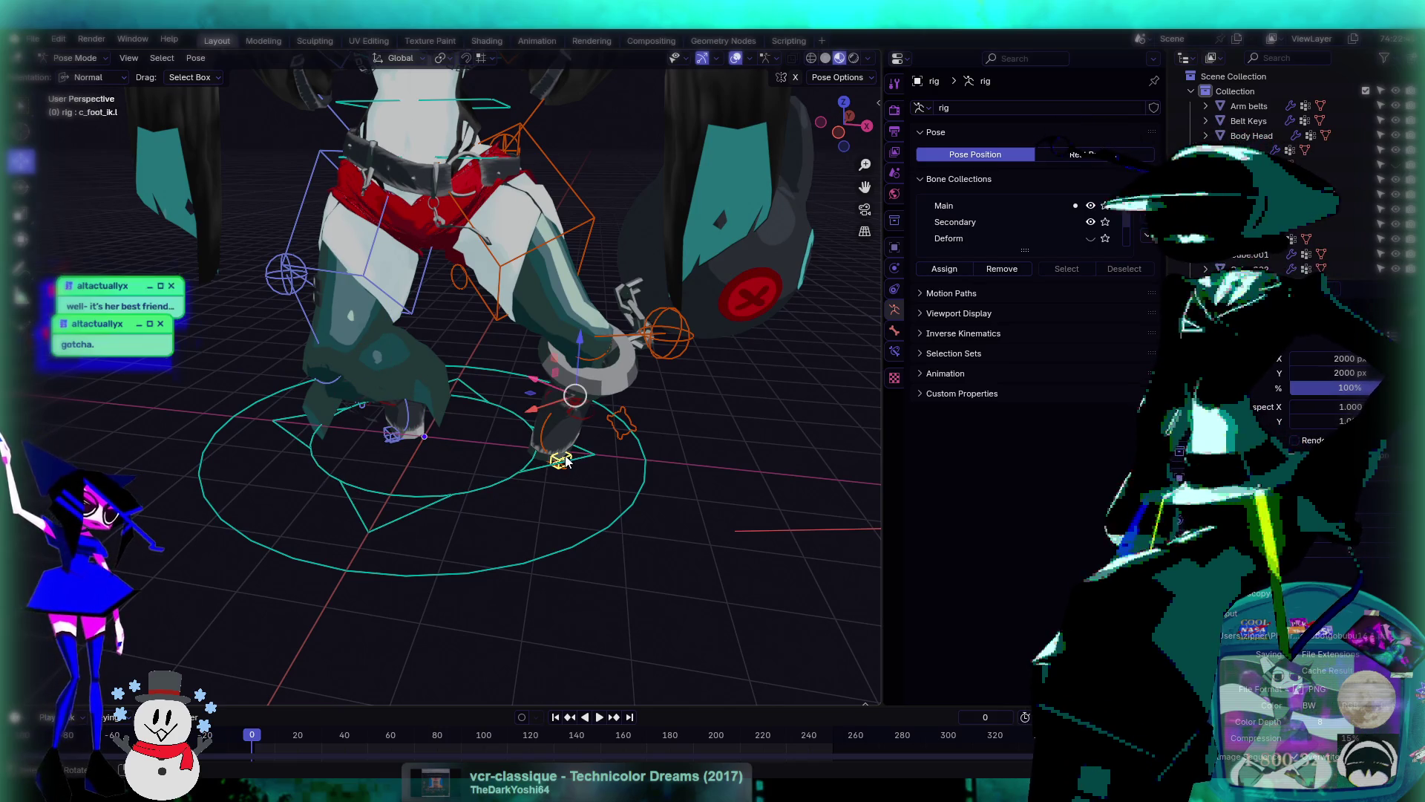
{"action": "key", "text": "space"}
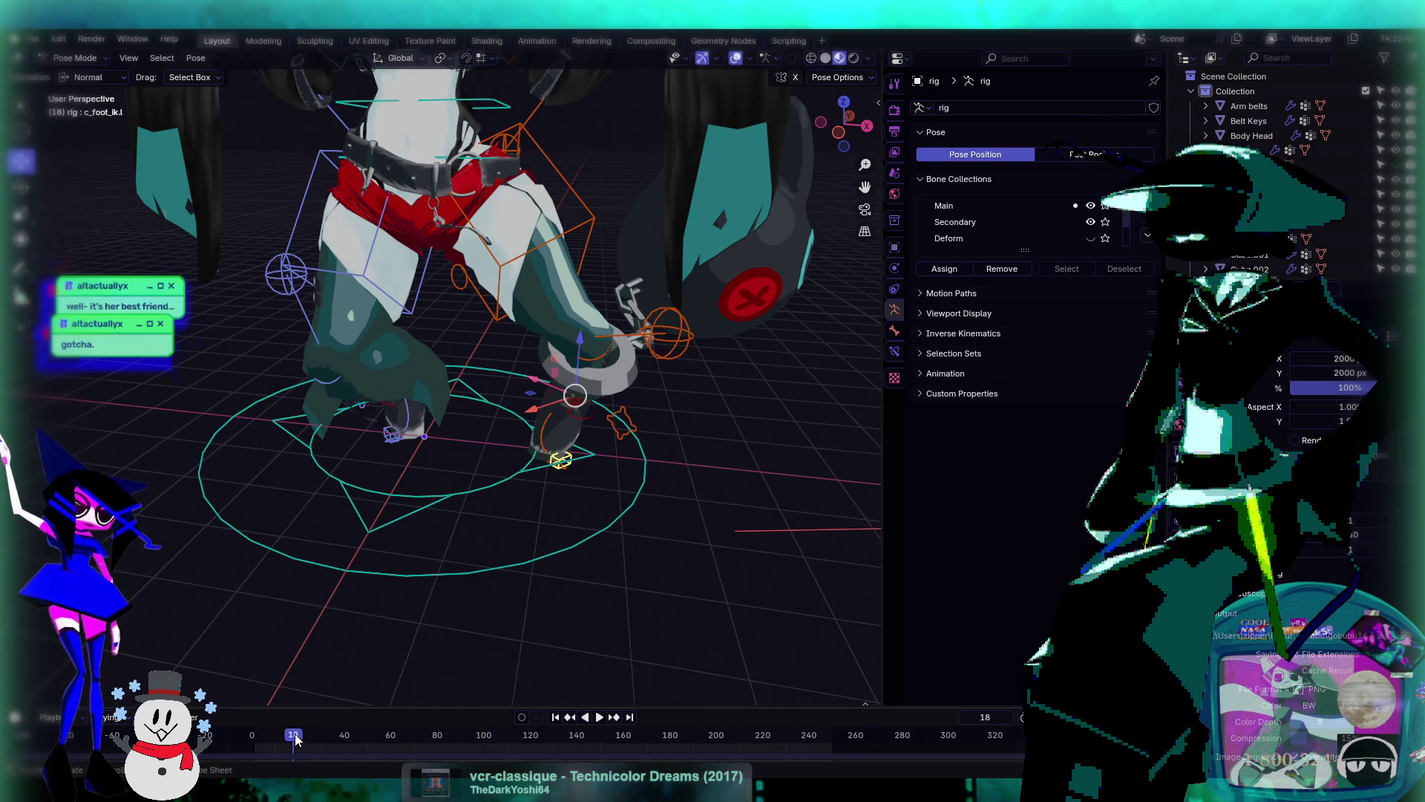
{"action": "key", "text": "shift+Left"}
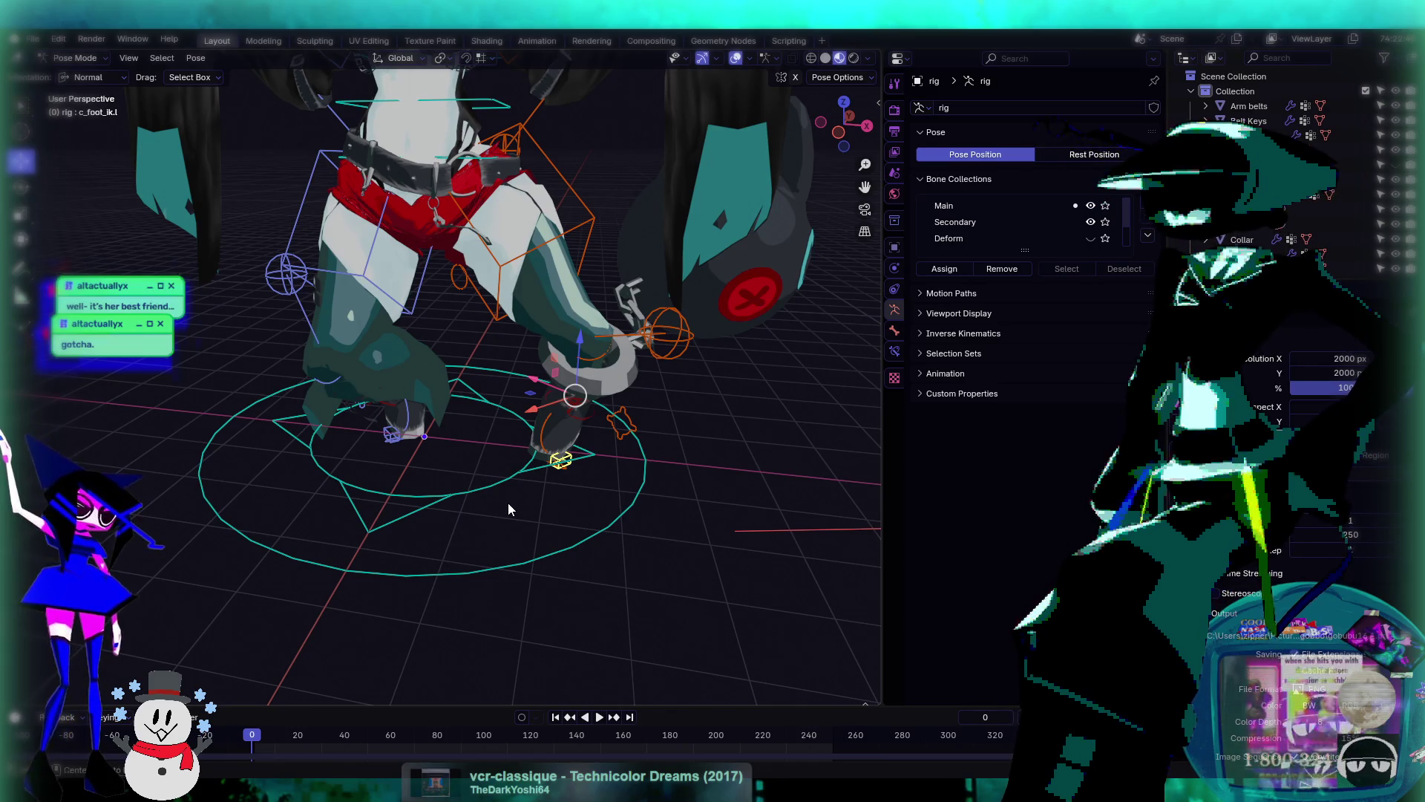
{"action": "key", "text": "alt+g"}
- Select the leg pole controls and reposition the right leg pole with G
{"action": "mouse_move", "coordinate": [437, 192]}
{"action": "middle_mouse_down"}
{"action": "mouse_move", "coordinate": [435, 289]}
{"action": "mouse_move", "coordinate": [537, 322]}
{"action": "mouse_move", "coordinate": [542, 292]}
{"action": "middle_mouse_up"}
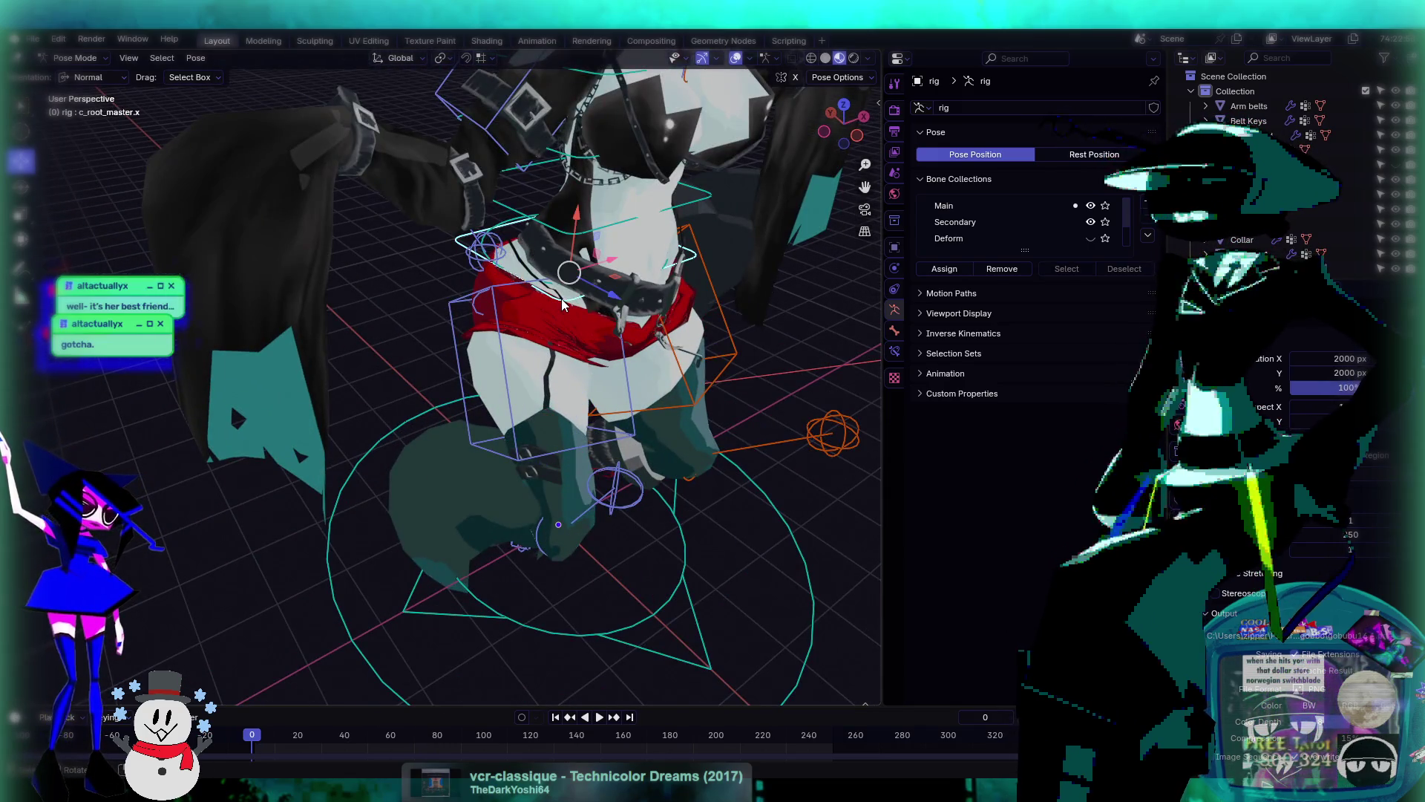
{"action": "scroll", "coordinate": [562, 305], "scroll_direction": "down", "scroll_amount": 2}
{"action": "mouse_move", "coordinate": [562, 304]}
{"action": "middle_mouse_down"}
{"action": "mouse_move", "coordinate": [562, 349]}
{"action": "mouse_move", "coordinate": [503, 477]}
{"action": "middle_mouse_up"}
{"action": "scroll", "coordinate": [562, 349], "scroll_direction": "down", "scroll_amount": 5}
{"action": "scroll", "coordinate": [659, 382], "scroll_direction": "down", "scroll_amount": 3}
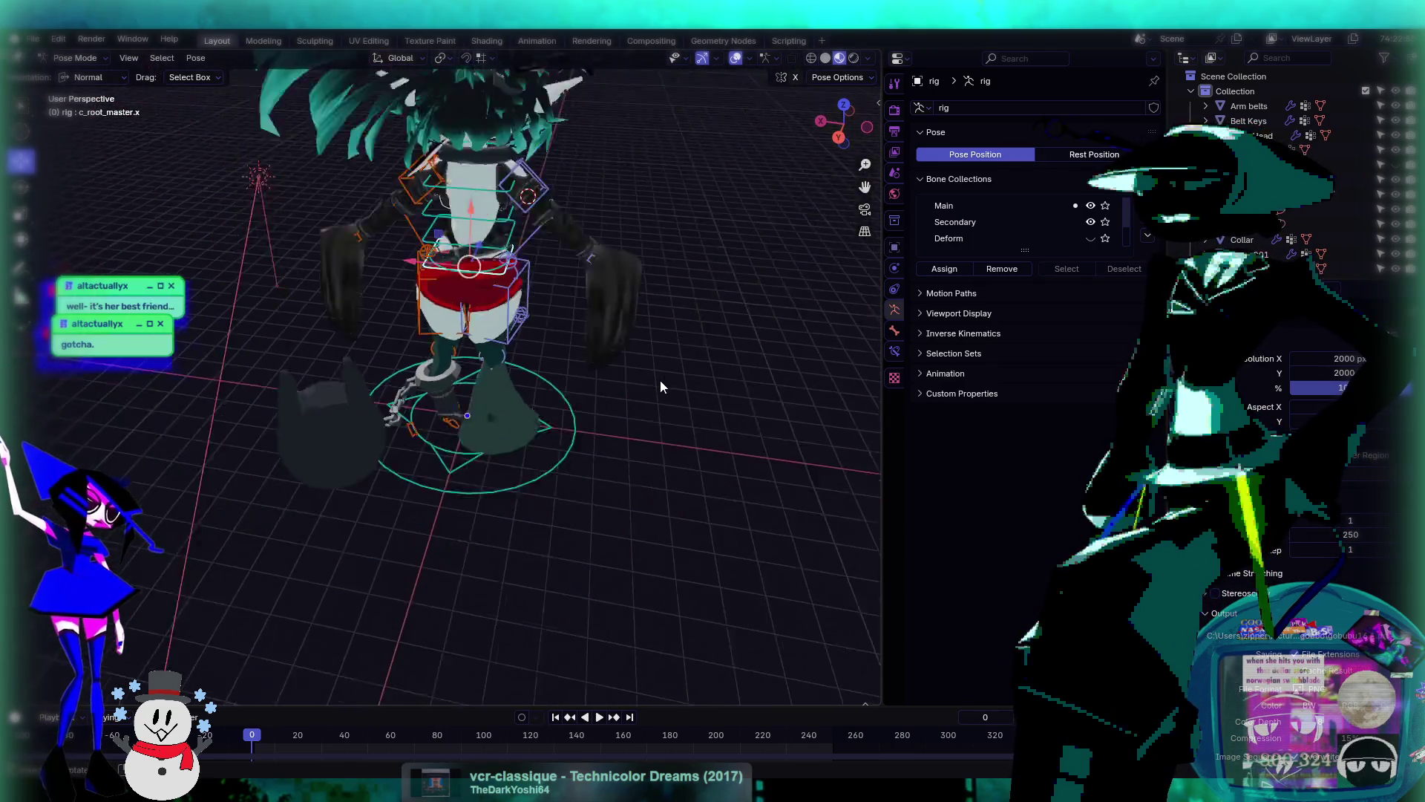
{"action": "mouse_move", "coordinate": [661, 381]}
{"action": "middle_mouse_down"}
{"action": "mouse_move", "coordinate": [353, 371]}
{"action": "mouse_move", "coordinate": [468, 338]}
{"action": "mouse_move", "coordinate": [464, 368]}
{"action": "middle_mouse_up"}
{"action": "scroll", "coordinate": [395, 364], "scroll_direction": "up", "scroll_amount": 5}
{"action": "scroll", "coordinate": [466, 377], "scroll_direction": "up", "scroll_amount": 2}
{"action": "scroll", "coordinate": [466, 377], "scroll_direction": "down", "scroll_amount": 5}
{"action": "mouse_move", "coordinate": [499, 430]}
{"action": "middle_mouse_down"}
{"action": "mouse_move", "coordinate": [559, 386]}
{"action": "mouse_move", "coordinate": [510, 367]}
{"action": "mouse_move", "coordinate": [479, 467]}
{"action": "mouse_move", "coordinate": [470, 386]}
{"action": "mouse_move", "coordinate": [622, 387]}
{"action": "mouse_move", "coordinate": [466, 381]}
{"action": "mouse_move", "coordinate": [535, 354]}
{"action": "mouse_move", "coordinate": [511, 355]}
{"action": "middle_mouse_up"}
{"action": "scroll", "coordinate": [479, 468], "scroll_direction": "up", "scroll_amount": 4}
{"action": "scroll", "coordinate": [510, 349], "scroll_direction": "up", "scroll_amount": 2}
{"action": "left_click", "coordinate": [490, 464]}
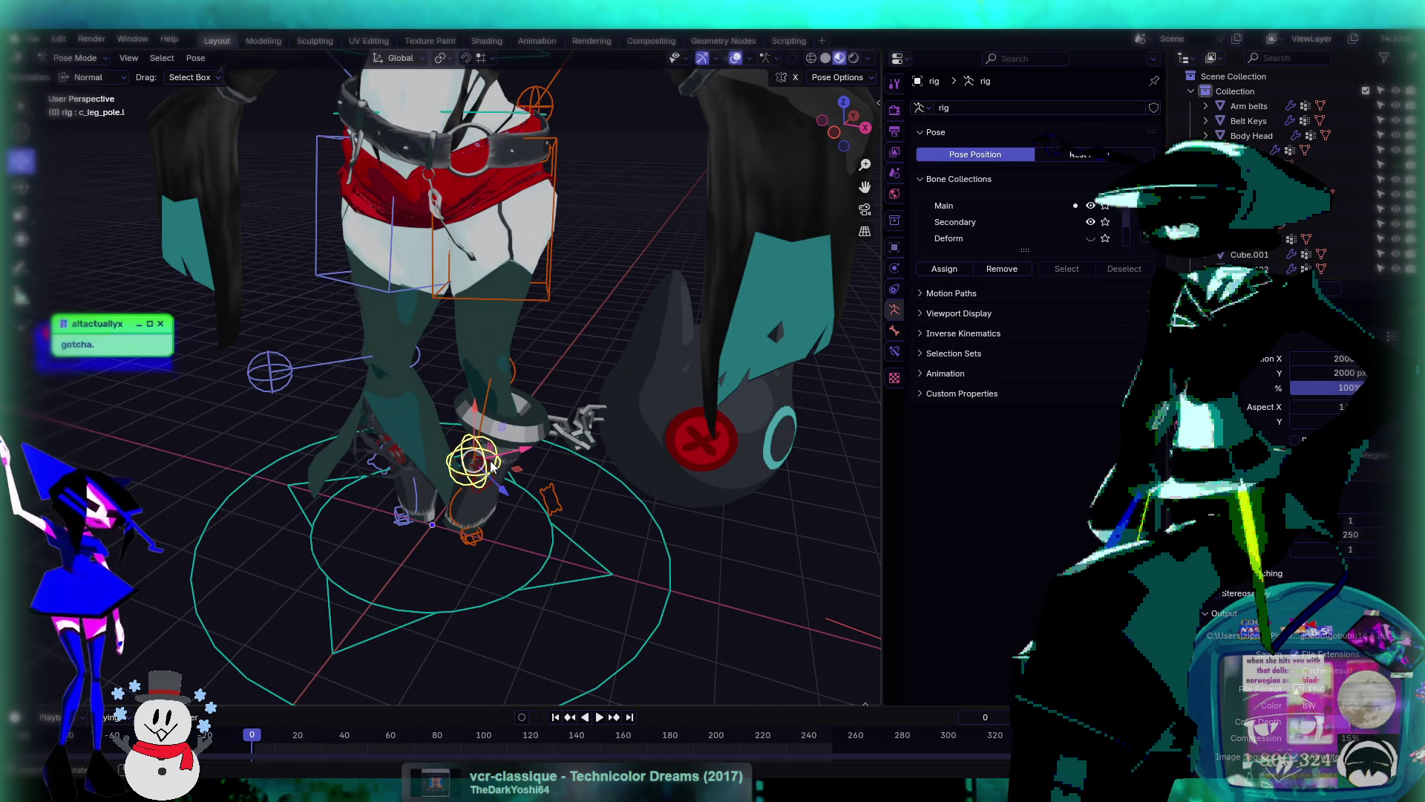
{"action": "left_click", "coordinate": [273, 373]}
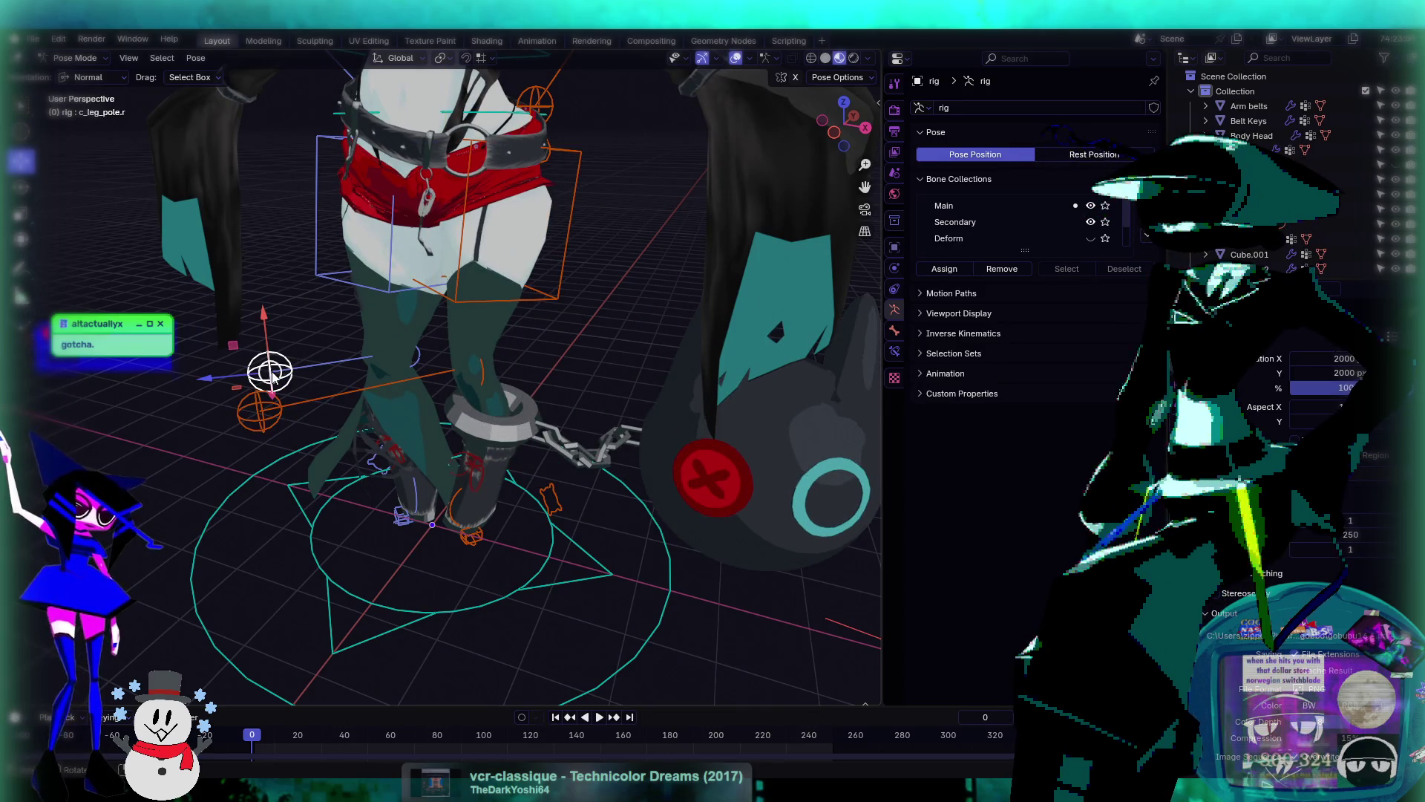
{"action": "key", "text": "g"}
{"action": "left_click", "coordinate": [301, 382]}
- Move the whole rig with the c_root_master.x control
{"action": "mouse_move", "coordinate": [301, 381]}
{"action": "middle_mouse_down"}
{"action": "mouse_move", "coordinate": [523, 424]}
{"action": "mouse_move", "coordinate": [494, 424]}
{"action": "mouse_move", "coordinate": [555, 407]}
{"action": "mouse_move", "coordinate": [520, 401]}
{"action": "middle_mouse_up"}
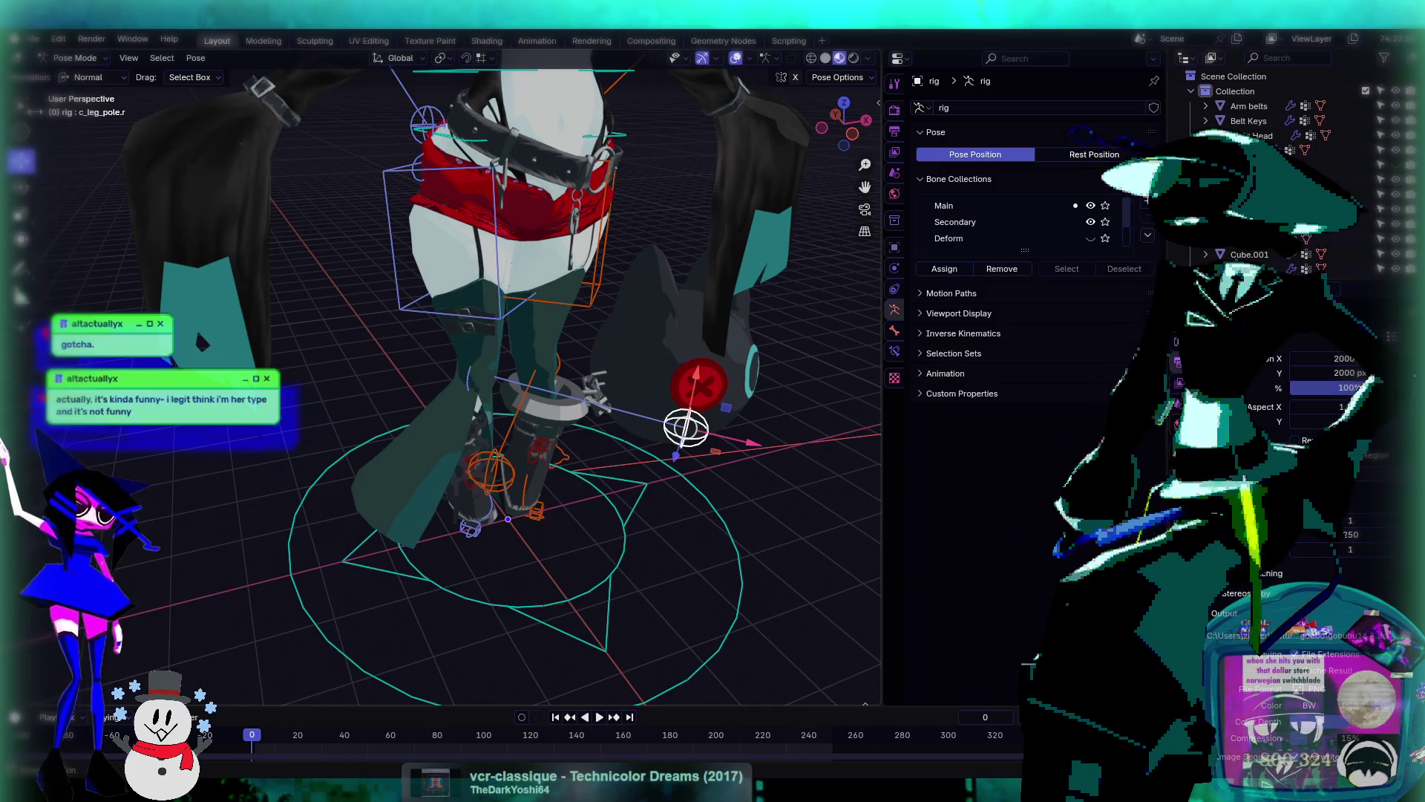
{"action": "middle_click_drag", "start_coordinate": [476, 267], "coordinate": [500, 238]}
{"action": "scroll", "coordinate": [571, 341], "scroll_direction": "up", "scroll_amount": 2}
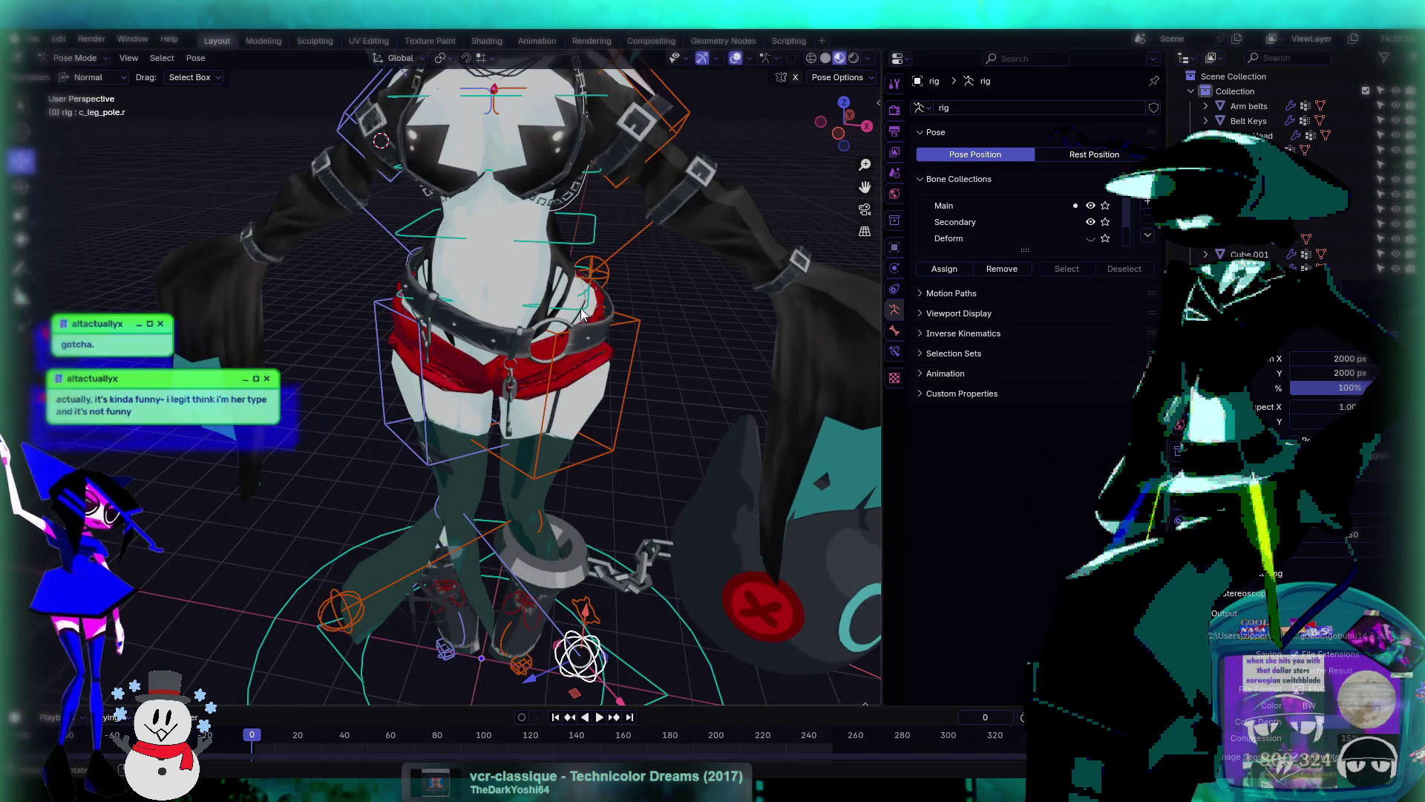
{"action": "left_click", "coordinate": [581, 313]}
{"action": "left_click_drag", "start_coordinate": [511, 247], "coordinate": [657, 570]}
- Move c_foot_ik.r and c_foot_ik.l outward to spread the legs apart
{"action": "middle_click_drag", "start_coordinate": [657, 563], "coordinate": [545, 470]}
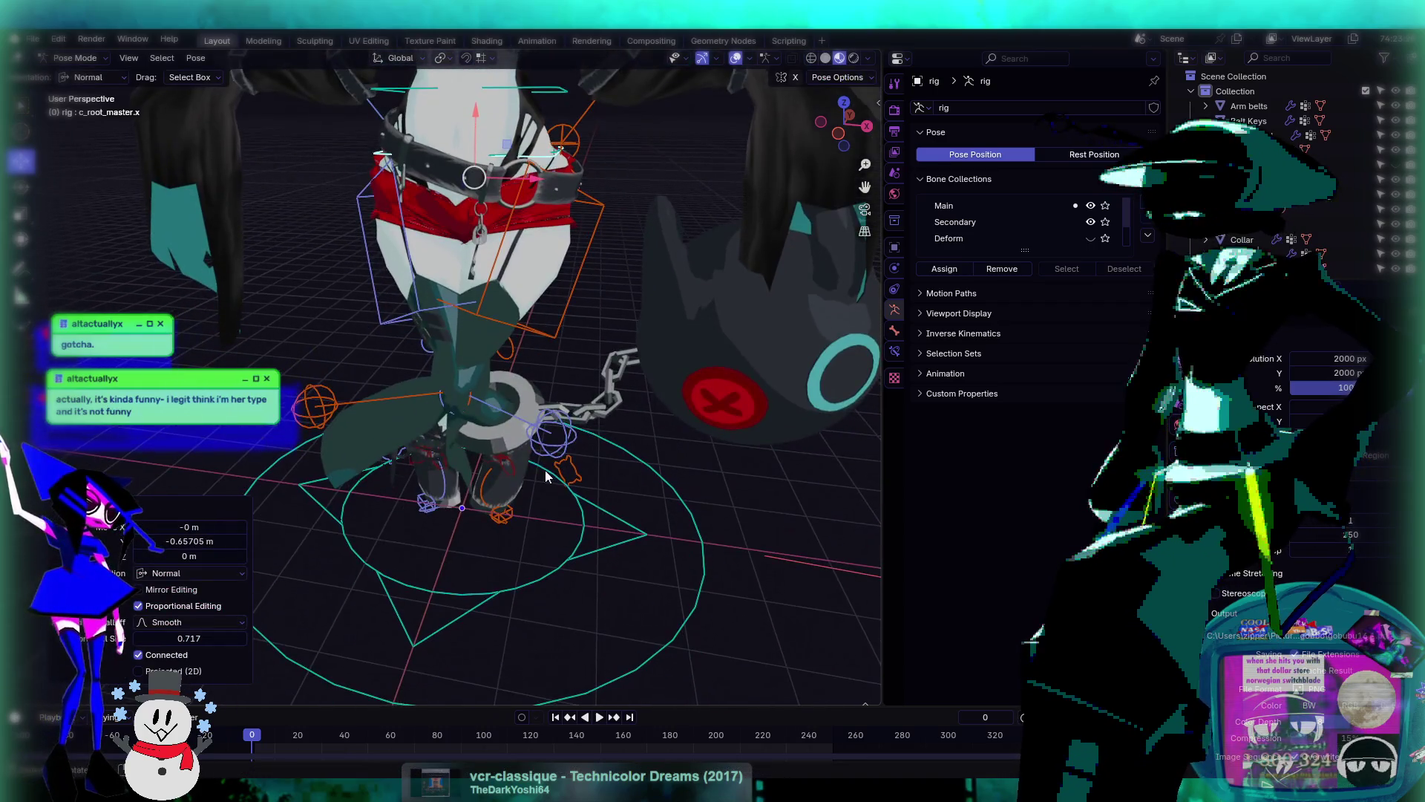
{"action": "left_click", "coordinate": [429, 507]}
{"action": "left_click_drag", "start_coordinate": [409, 464], "coordinate": [504, 524]}
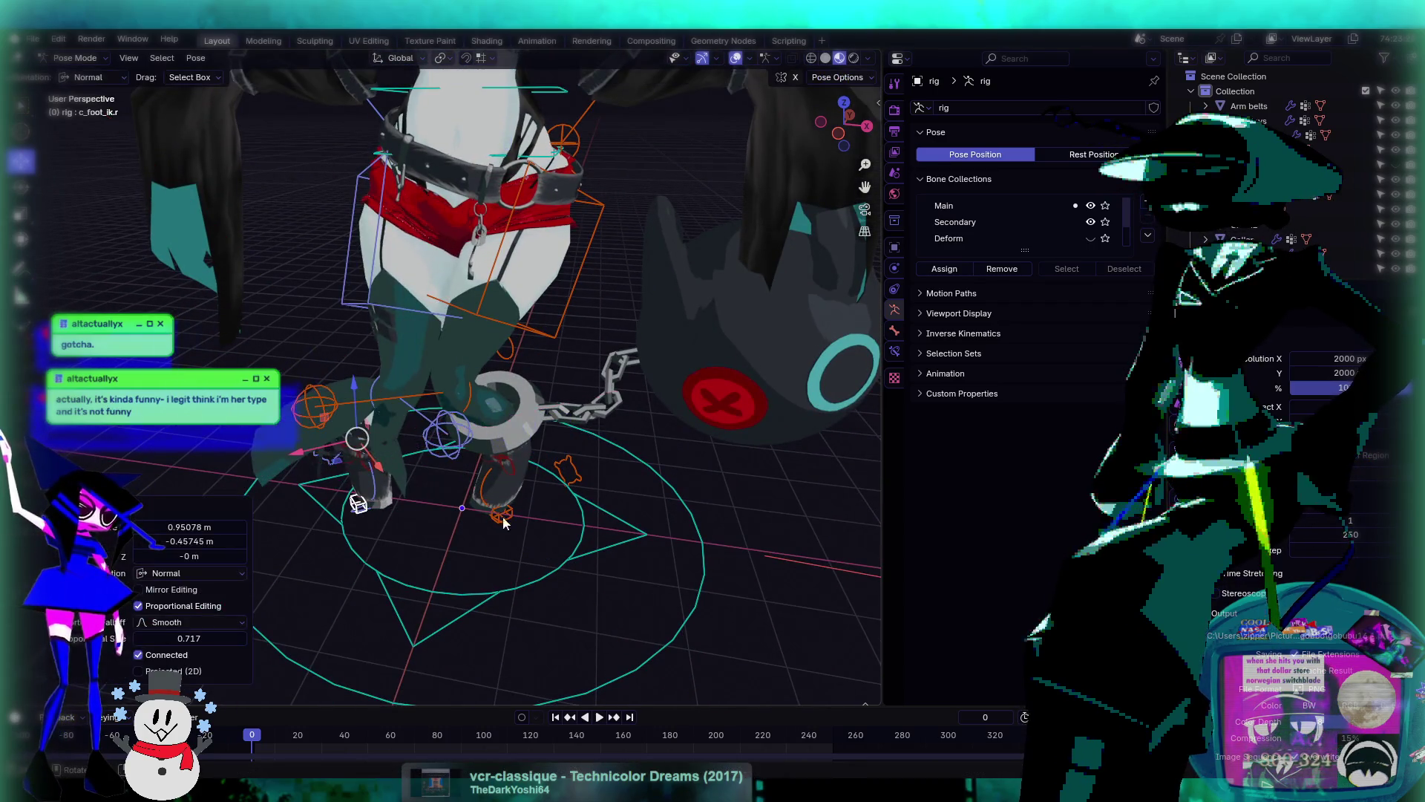
{"action": "left_click", "coordinate": [511, 518]}
{"action": "left_click", "coordinate": [504, 515]}
{"action": "mouse_move", "coordinate": [505, 515]}
{"action": "middle_mouse_down"}
{"action": "mouse_move", "coordinate": [484, 470]}
{"action": "mouse_move", "coordinate": [492, 478]}
{"action": "middle_mouse_up"}
{"action": "left_click_drag", "start_coordinate": [493, 479], "coordinate": [520, 519]}
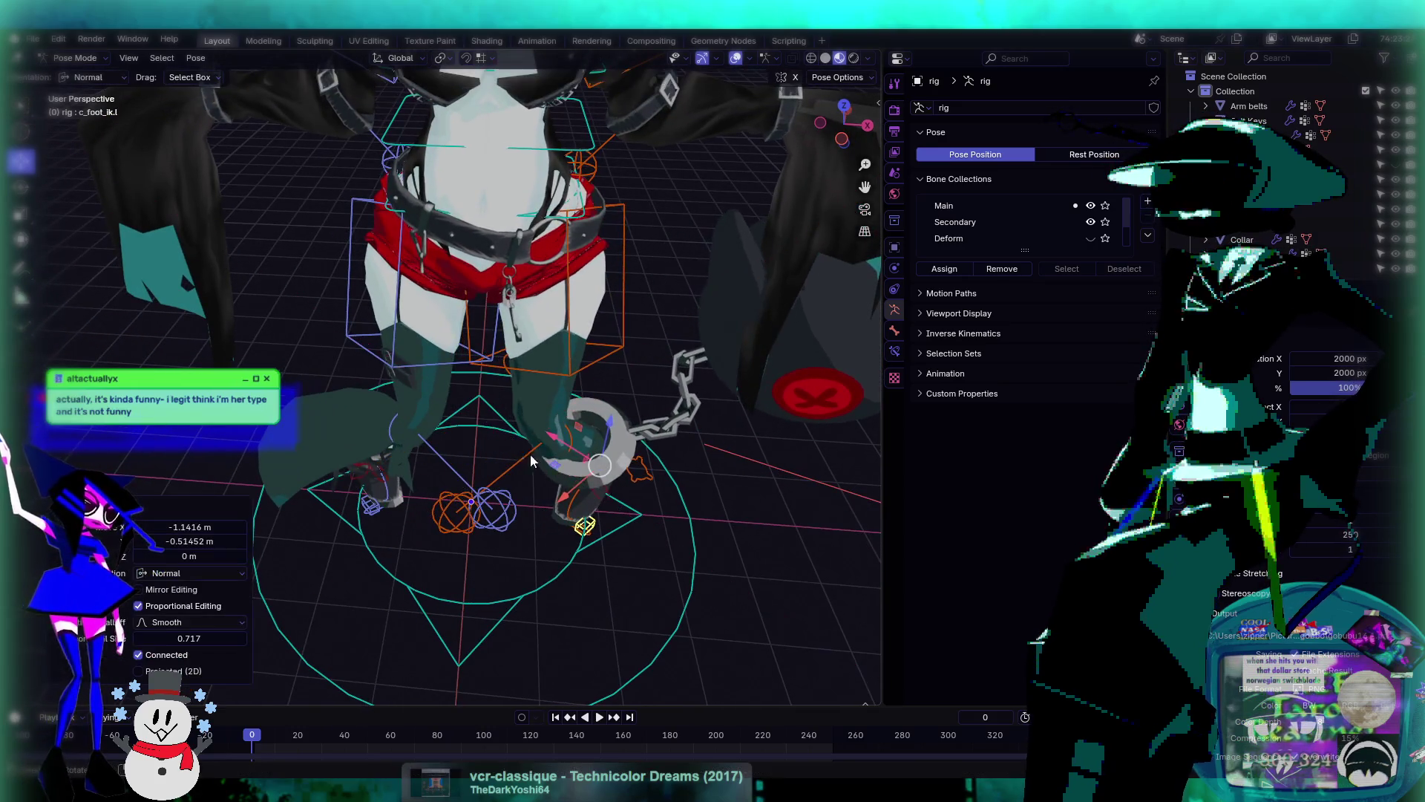
{"action": "mouse_move", "coordinate": [519, 520]}
{"action": "middle_mouse_down"}
{"action": "mouse_move", "coordinate": [501, 482]}
{"action": "mouse_move", "coordinate": [664, 371]}
{"action": "mouse_move", "coordinate": [582, 352]}
{"action": "mouse_move", "coordinate": [659, 421]}
{"action": "mouse_move", "coordinate": [520, 334]}
{"action": "middle_mouse_up"}
- Lower the whole rig with c_root_master.x and inspect the crouch from several angles
{"action": "left_click", "coordinate": [475, 304]}
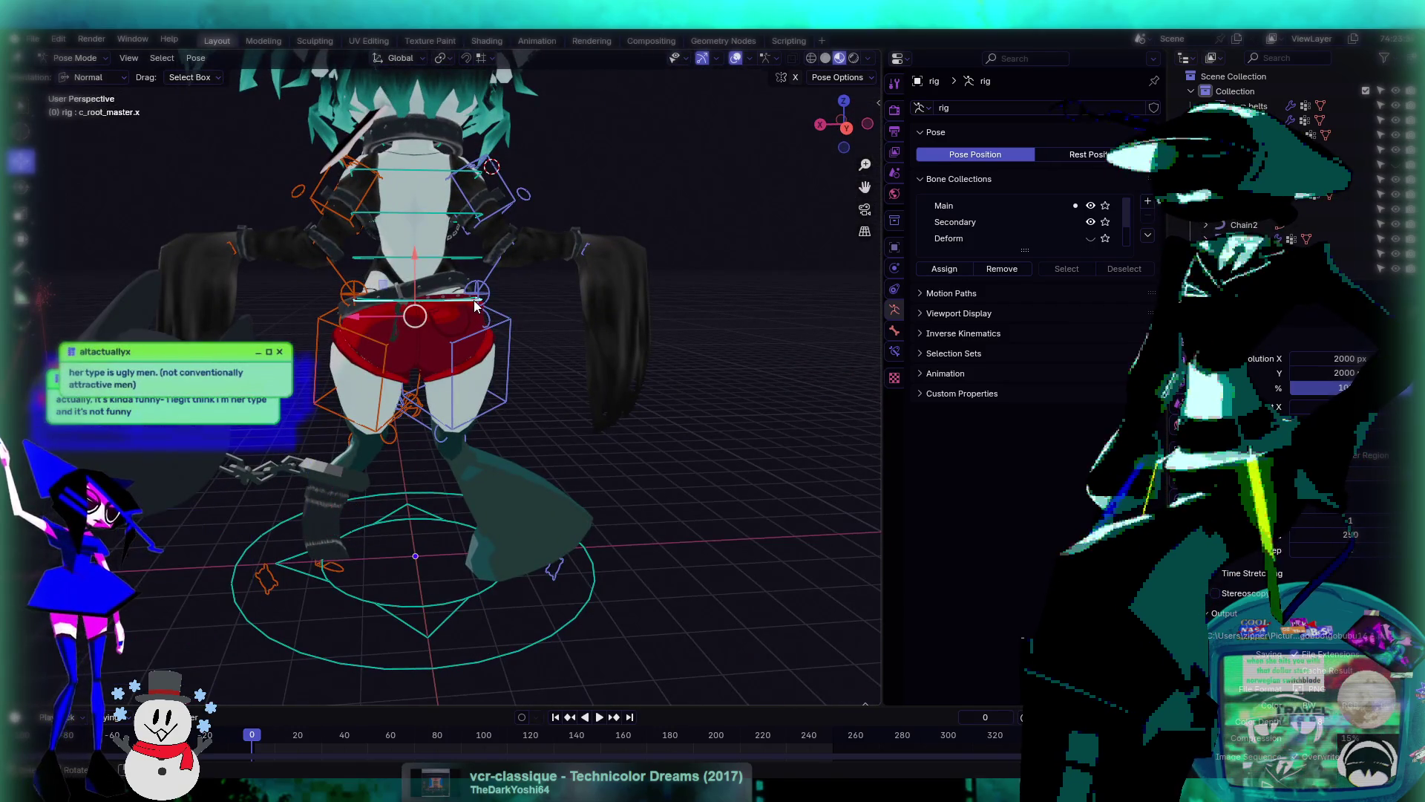
{"action": "mouse_move", "coordinate": [417, 248]}
{"action": "left_mouse_down"}
{"action": "mouse_move", "coordinate": [460, 223]}
{"action": "mouse_move", "coordinate": [565, 334]}
{"action": "left_mouse_up"}
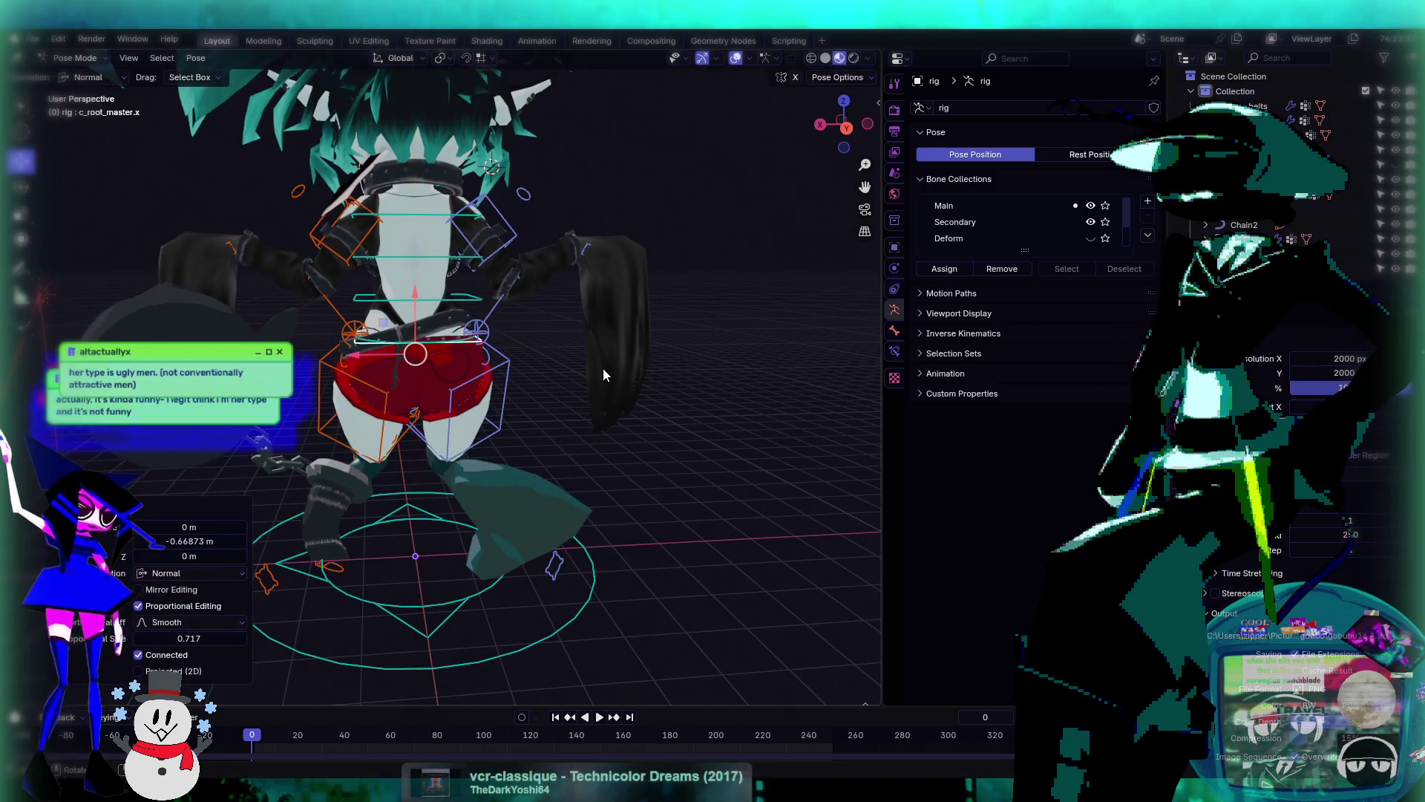
{"action": "mouse_move", "coordinate": [603, 368]}
{"action": "middle_mouse_down"}
{"action": "mouse_move", "coordinate": [362, 387]}
{"action": "mouse_move", "coordinate": [612, 417]}
{"action": "mouse_move", "coordinate": [571, 426]}
{"action": "mouse_move", "coordinate": [538, 389]}
{"action": "middle_mouse_up"}
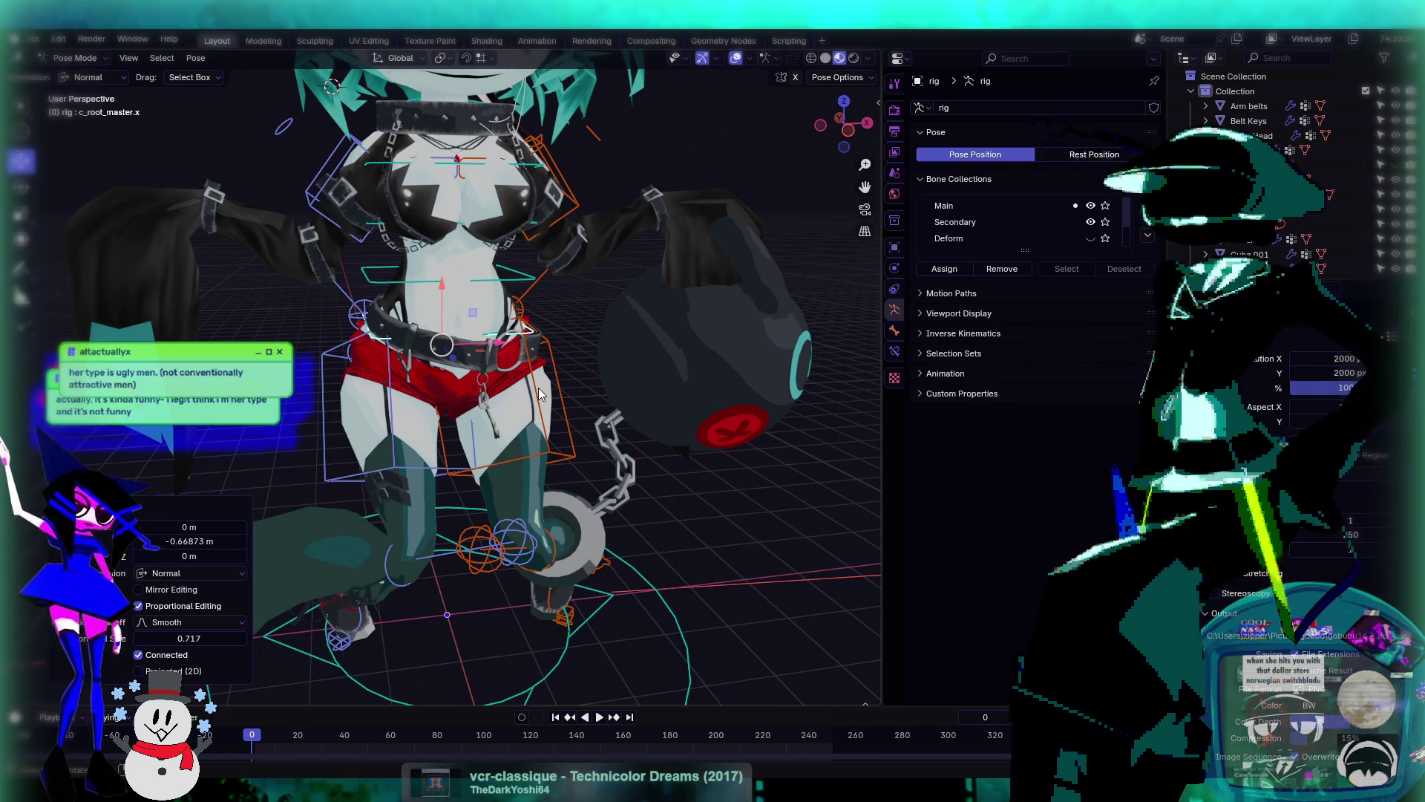
{"action": "scroll", "coordinate": [539, 394], "scroll_direction": "down", "scroll_amount": 5}
{"action": "mouse_move", "coordinate": [701, 507]}
{"action": "middle_mouse_down"}
{"action": "mouse_move", "coordinate": [556, 475]}
{"action": "mouse_move", "coordinate": [533, 502]}
{"action": "mouse_move", "coordinate": [573, 483]}
{"action": "middle_mouse_up"}
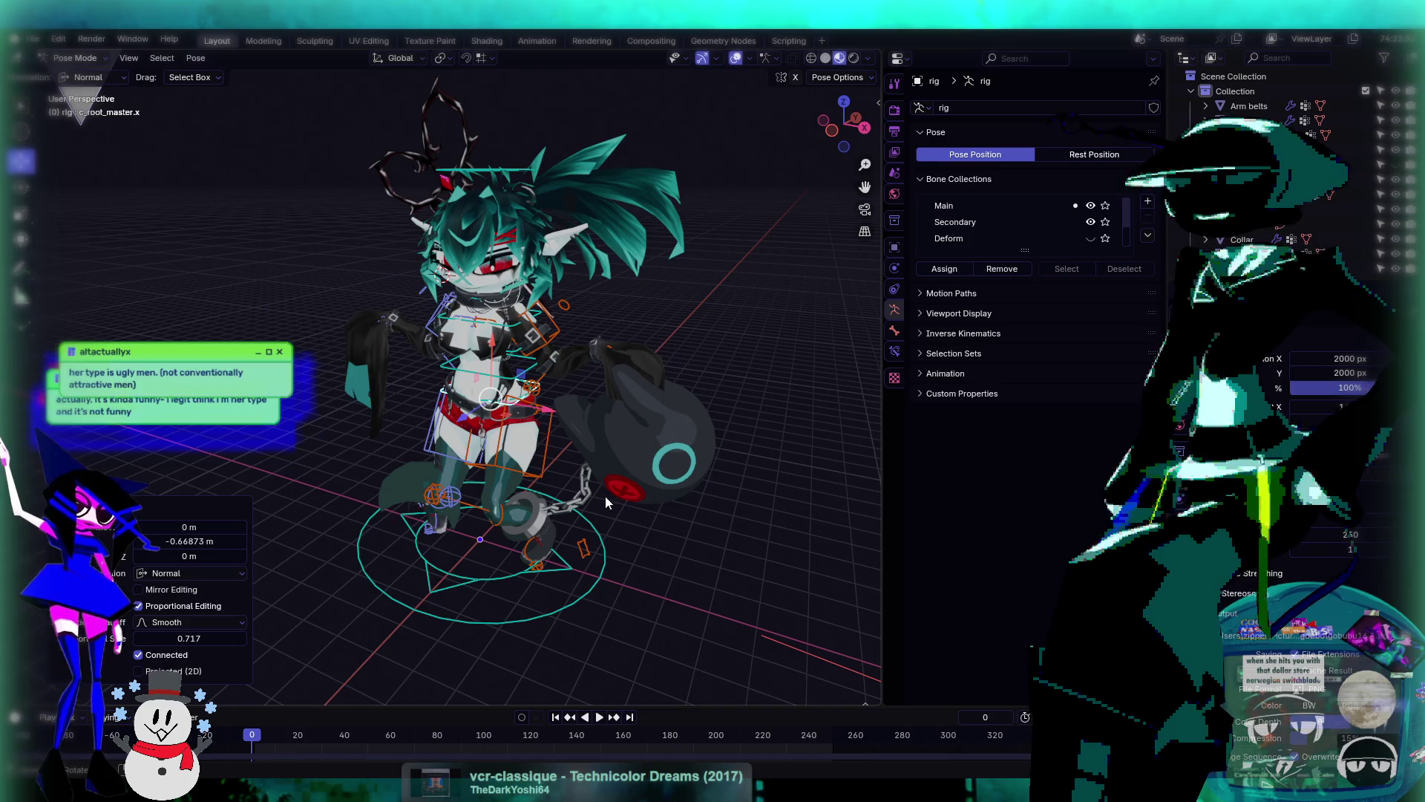
{"action": "mouse_move", "coordinate": [604, 496]}
{"action": "middle_mouse_down"}
{"action": "mouse_move", "coordinate": [628, 489]}
{"action": "mouse_move", "coordinate": [611, 441]}
{"action": "mouse_move", "coordinate": [422, 448]}
{"action": "mouse_move", "coordinate": [461, 482]}
{"action": "mouse_move", "coordinate": [654, 458]}
{"action": "mouse_move", "coordinate": [506, 507]}
{"action": "mouse_move", "coordinate": [544, 443]}
{"action": "mouse_move", "coordinate": [588, 453]}
{"action": "mouse_move", "coordinate": [577, 439]}
{"action": "mouse_move", "coordinate": [423, 432]}
{"action": "middle_mouse_up"}
- Move the c_leg_pole.l and c_leg_pole.r knee targets to new positions with G
{"action": "scroll", "coordinate": [506, 502], "scroll_direction": "up", "scroll_amount": 4}
{"action": "scroll", "coordinate": [555, 466], "scroll_direction": "down", "scroll_amount": 5}
{"action": "scroll", "coordinate": [475, 481], "scroll_direction": "up", "scroll_amount": 6}
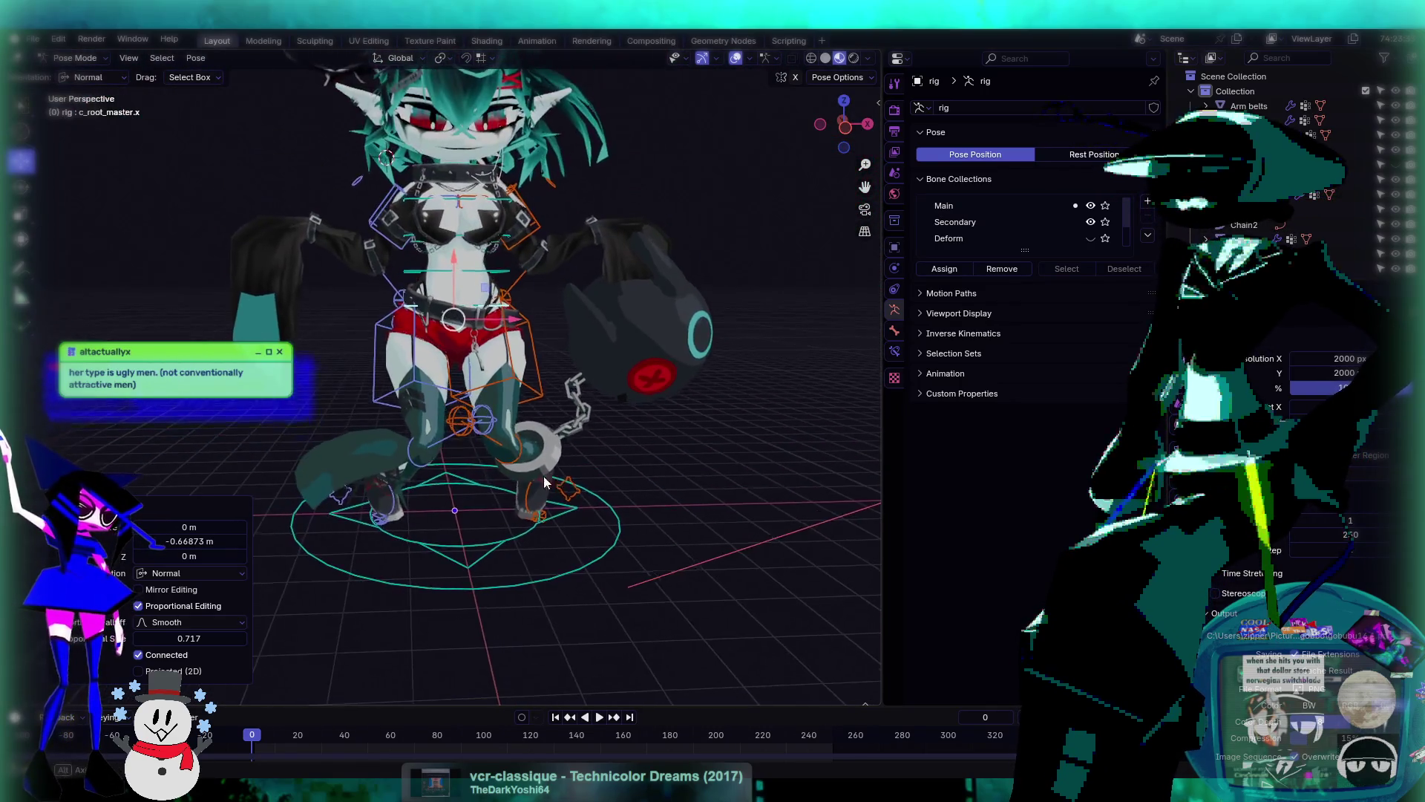
{"action": "scroll", "coordinate": [560, 515], "scroll_direction": "down", "scroll_amount": 3}
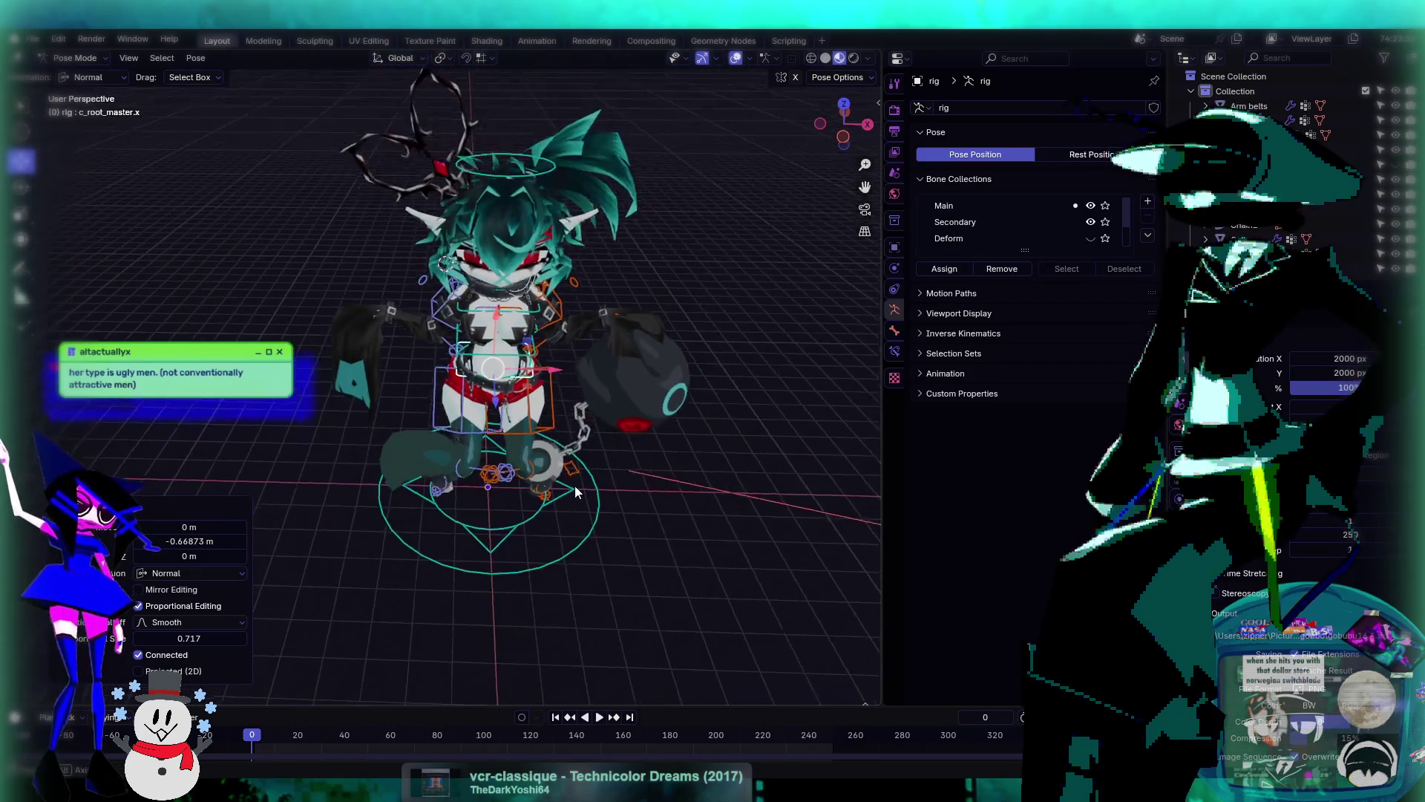
{"action": "scroll", "coordinate": [575, 485], "scroll_direction": "up", "scroll_amount": 5}
{"action": "scroll", "coordinate": [599, 458], "scroll_direction": "down", "scroll_amount": 3}
{"action": "scroll", "coordinate": [535, 482], "scroll_direction": "up", "scroll_amount": 4}
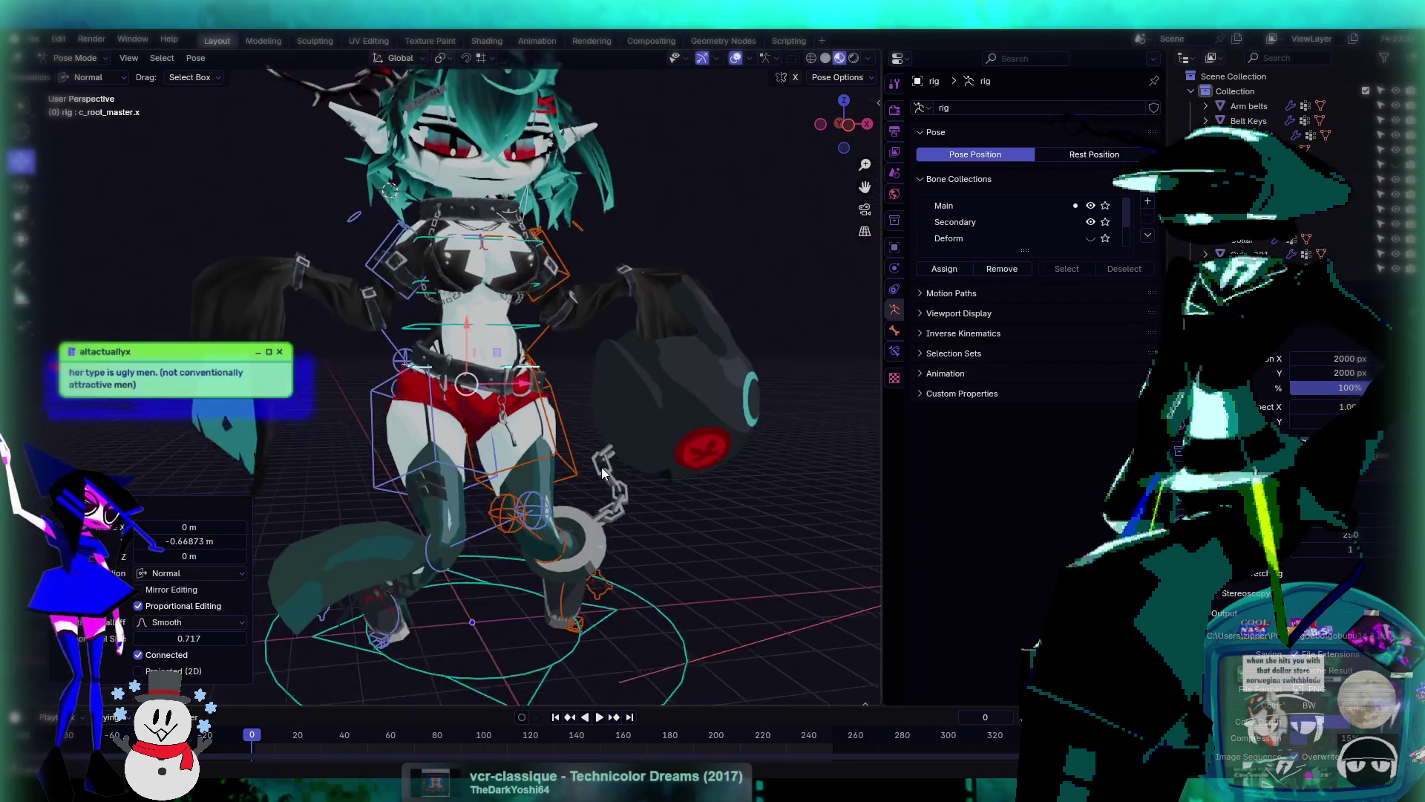
{"action": "left_click", "coordinate": [516, 493]}
{"action": "middle_click_drag", "start_coordinate": [560, 489], "coordinate": [541, 492]}
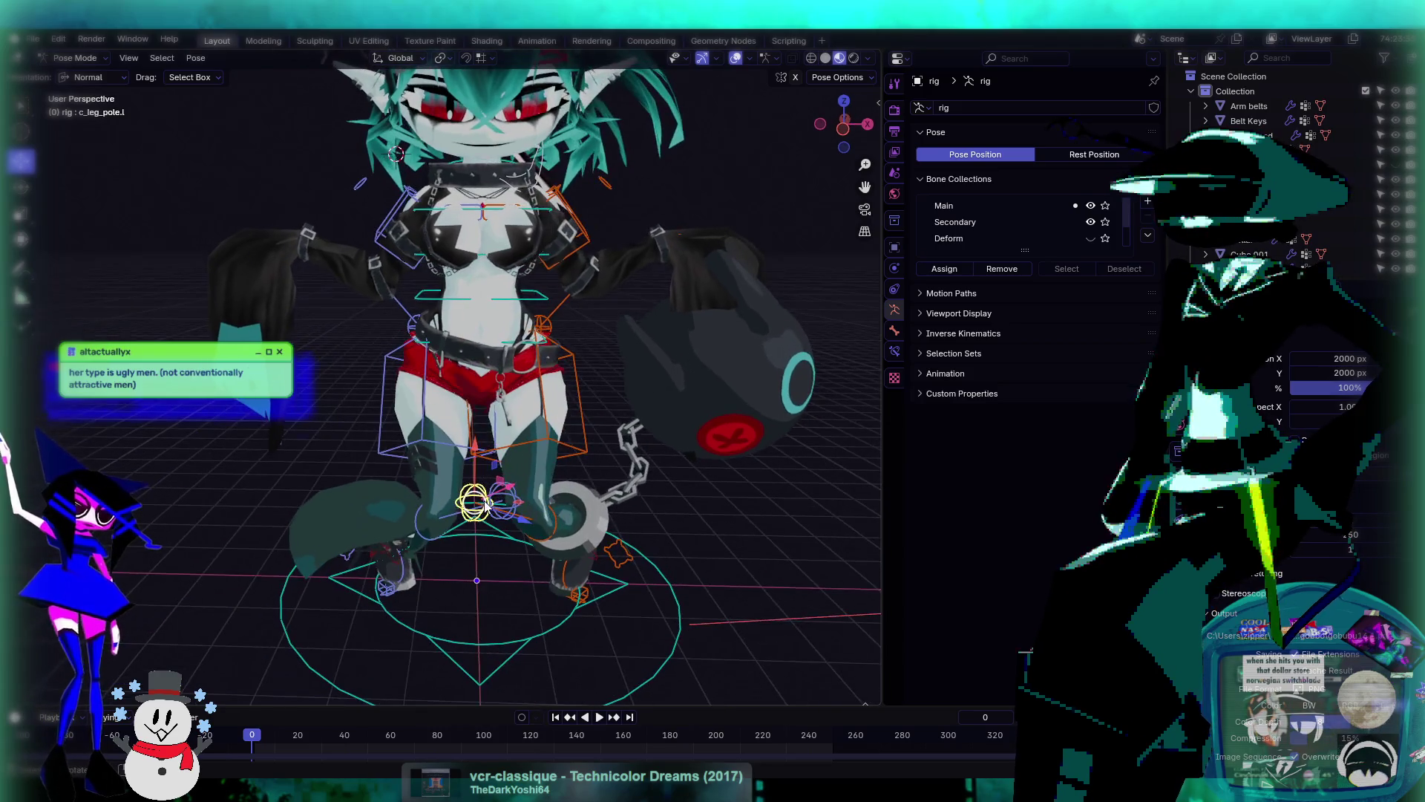
{"action": "key", "text": "g"}
{"action": "left_click", "coordinate": [593, 509]}
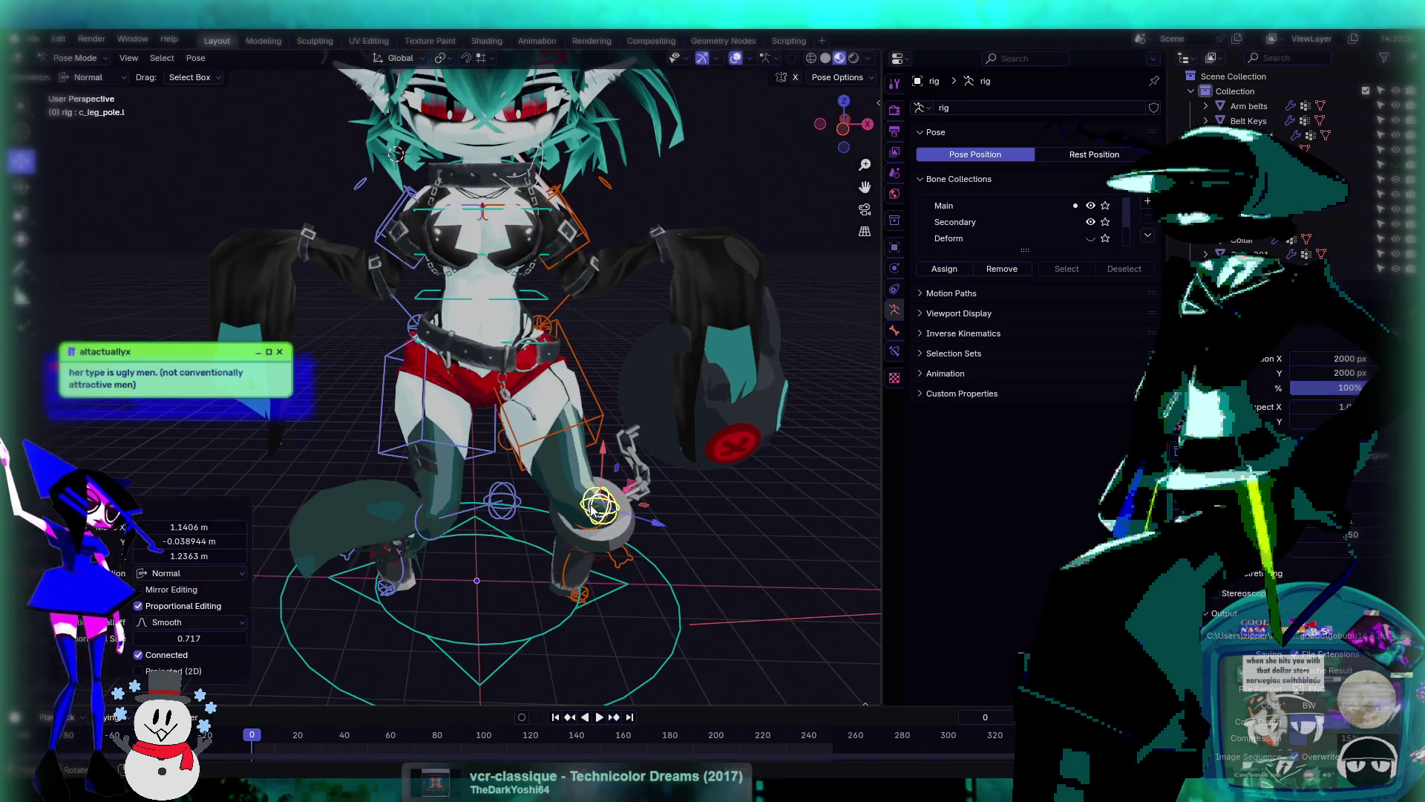
{"action": "left_click", "coordinate": [502, 505]}
{"action": "key", "text": "g"}
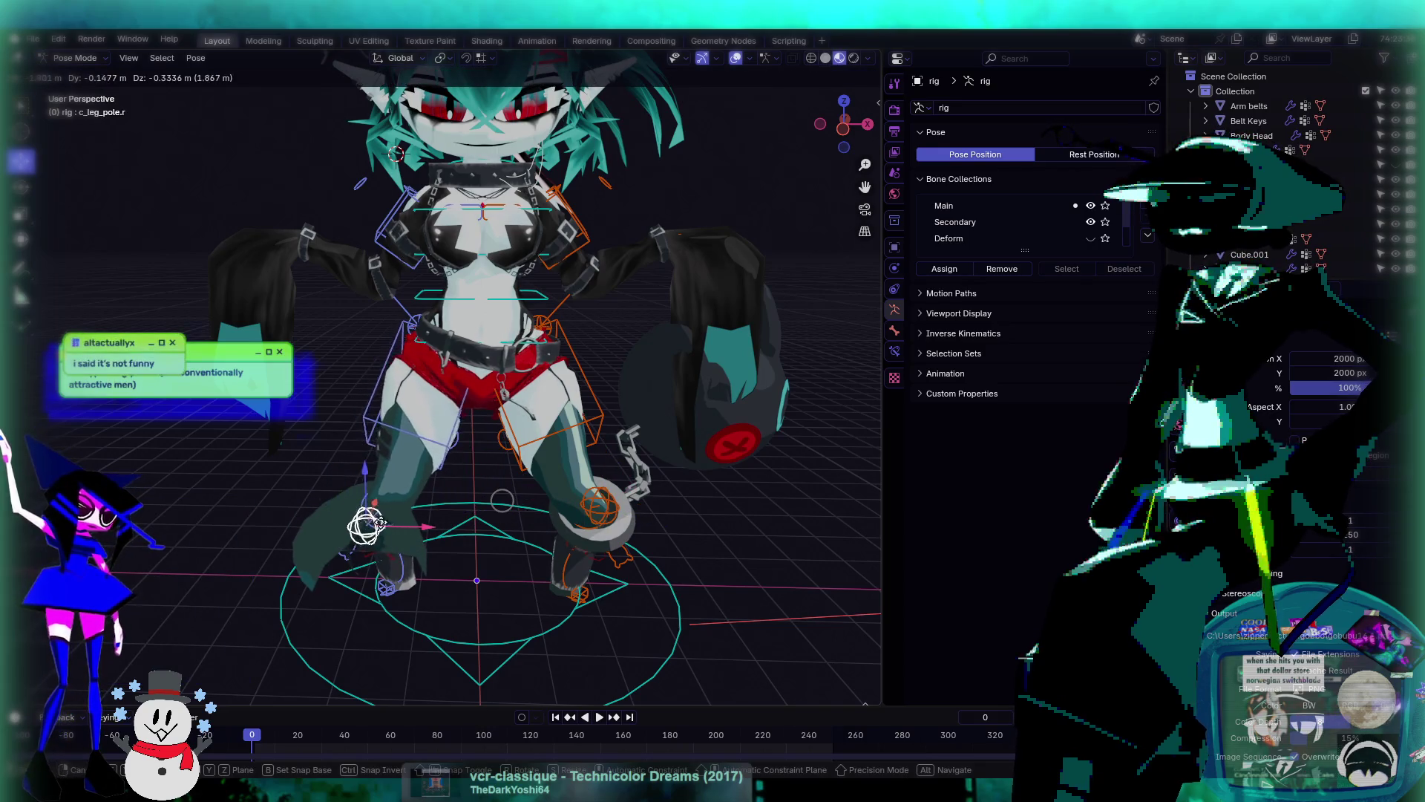
{"action": "left_click", "coordinate": [475, 527]}
- Drag c_foot_ik.r outward so the right leg stretches sideways
{"action": "mouse_move", "coordinate": [476, 527]}
{"action": "middle_mouse_down"}
{"action": "mouse_move", "coordinate": [556, 497]}
{"action": "mouse_move", "coordinate": [558, 524]}
{"action": "mouse_move", "coordinate": [625, 505]}
{"action": "mouse_move", "coordinate": [604, 506]}
{"action": "middle_mouse_up"}
{"action": "left_click", "coordinate": [379, 619]}
{"action": "middle_click_drag", "start_coordinate": [380, 619], "coordinate": [390, 640]}
{"action": "left_click_drag", "start_coordinate": [374, 597], "coordinate": [455, 544]}
{"action": "mouse_move", "coordinate": [455, 544]}
{"action": "middle_mouse_down"}
{"action": "mouse_move", "coordinate": [482, 542]}
{"action": "mouse_move", "coordinate": [450, 537]}
{"action": "middle_mouse_up"}
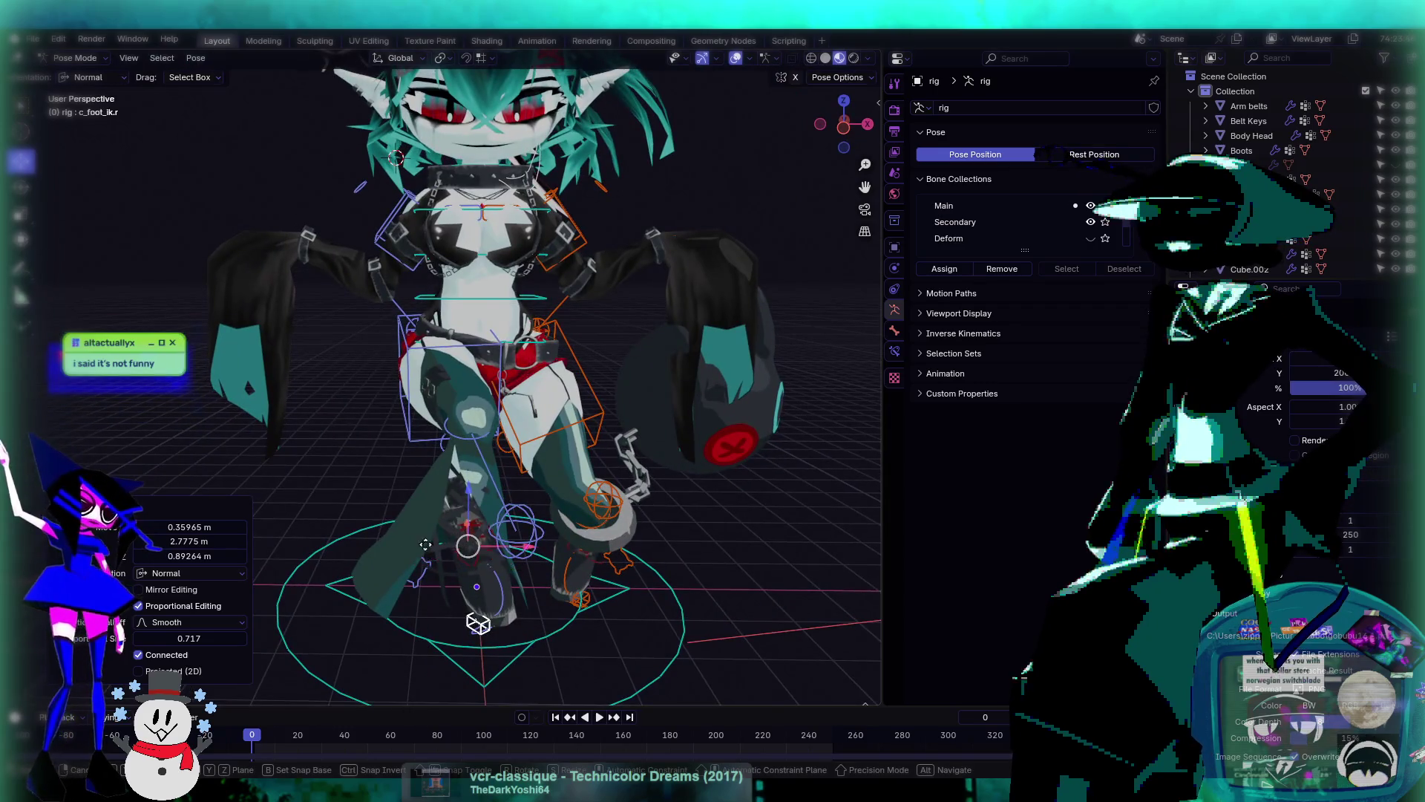
{"action": "left_click_drag", "start_coordinate": [450, 537], "coordinate": [375, 518]}
{"action": "mouse_move", "coordinate": [375, 518]}
{"action": "middle_mouse_down"}
{"action": "mouse_move", "coordinate": [487, 516]}
{"action": "mouse_move", "coordinate": [531, 551]}
{"action": "mouse_move", "coordinate": [652, 548]}
{"action": "mouse_move", "coordinate": [640, 524]}
{"action": "mouse_move", "coordinate": [573, 493]}
{"action": "mouse_move", "coordinate": [585, 515]}
{"action": "middle_mouse_up"}
{"action": "scroll", "coordinate": [505, 506], "scroll_direction": "down", "scroll_amount": 3}
{"action": "scroll", "coordinate": [656, 542], "scroll_direction": "up", "scroll_amount": 5}
{"action": "scroll", "coordinate": [738, 547], "scroll_direction": "down", "scroll_amount": 5}
{"action": "scroll", "coordinate": [738, 548], "scroll_direction": "up", "scroll_amount": 3}
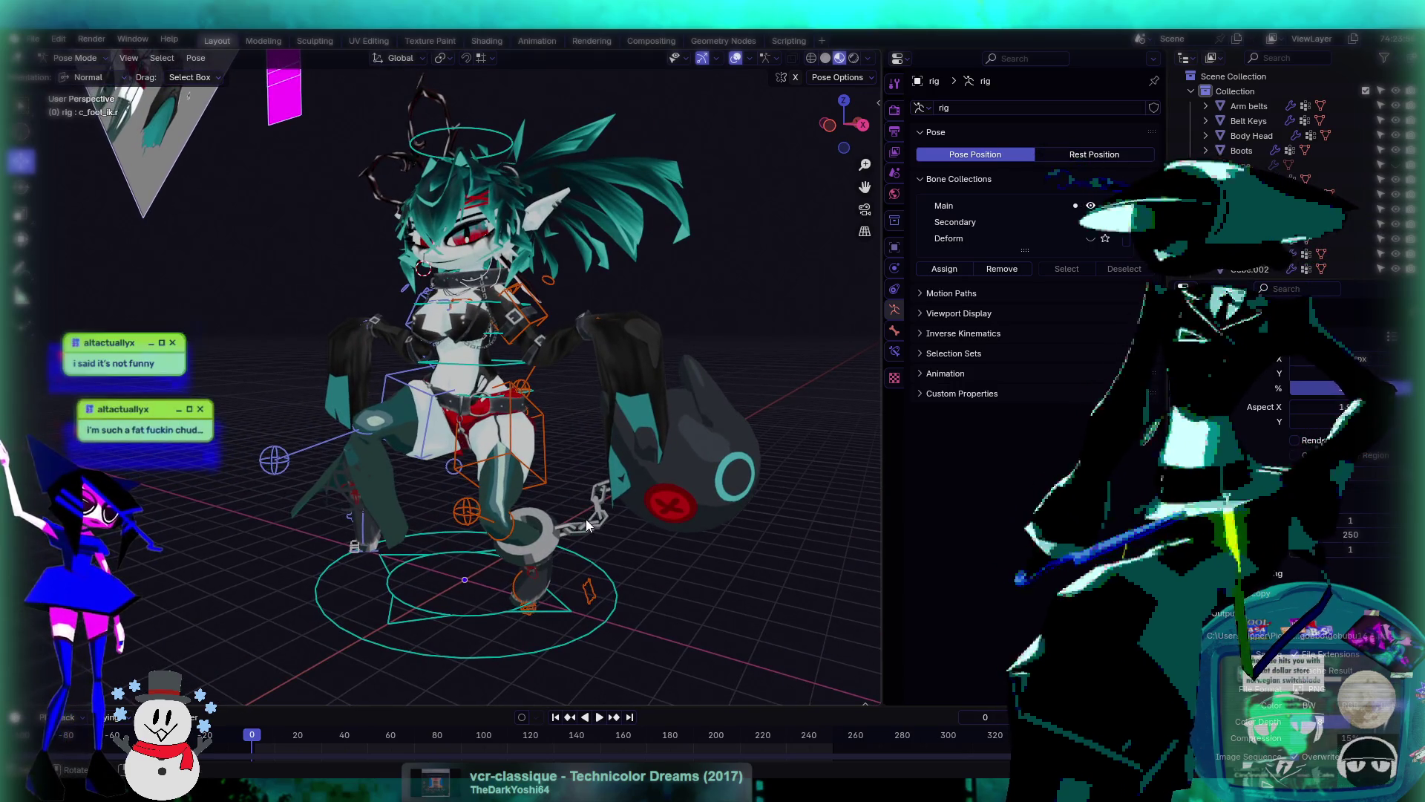
- Save the .blend file with Ctrl+S
{"action": "key", "text": "ctrl+s"}
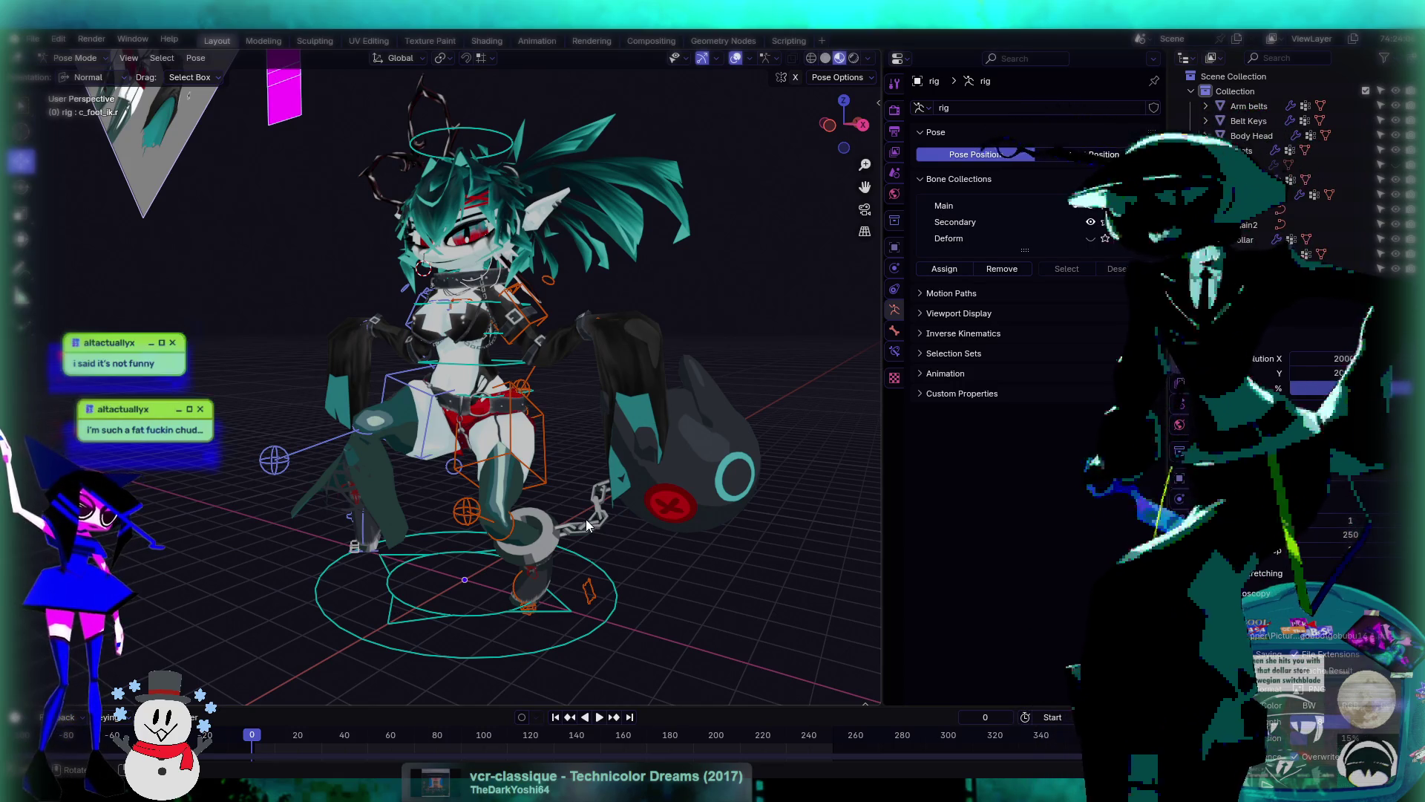
- Move c_foot_ik.r up and left to 0.51201, -0.42309, 0.074343 m, then zoom onto the hips
{"action": "mouse_move", "coordinate": [607, 437]}
{"action": "middle_mouse_down"}
{"action": "mouse_move", "coordinate": [383, 371]}
{"action": "mouse_move", "coordinate": [544, 371]}
{"action": "mouse_move", "coordinate": [518, 440]}
{"action": "mouse_move", "coordinate": [569, 408]}
{"action": "mouse_move", "coordinate": [497, 438]}
{"action": "mouse_move", "coordinate": [561, 468]}
{"action": "mouse_move", "coordinate": [575, 352]}
{"action": "mouse_move", "coordinate": [549, 381]}
{"action": "mouse_move", "coordinate": [556, 466]}
{"action": "mouse_move", "coordinate": [604, 399]}
{"action": "mouse_move", "coordinate": [544, 329]}
{"action": "middle_mouse_up"}
{"action": "scroll", "coordinate": [564, 413], "scroll_direction": "up", "scroll_amount": 4}
{"action": "scroll", "coordinate": [549, 381], "scroll_direction": "down", "scroll_amount": 4}
{"action": "left_click", "coordinate": [543, 328]}
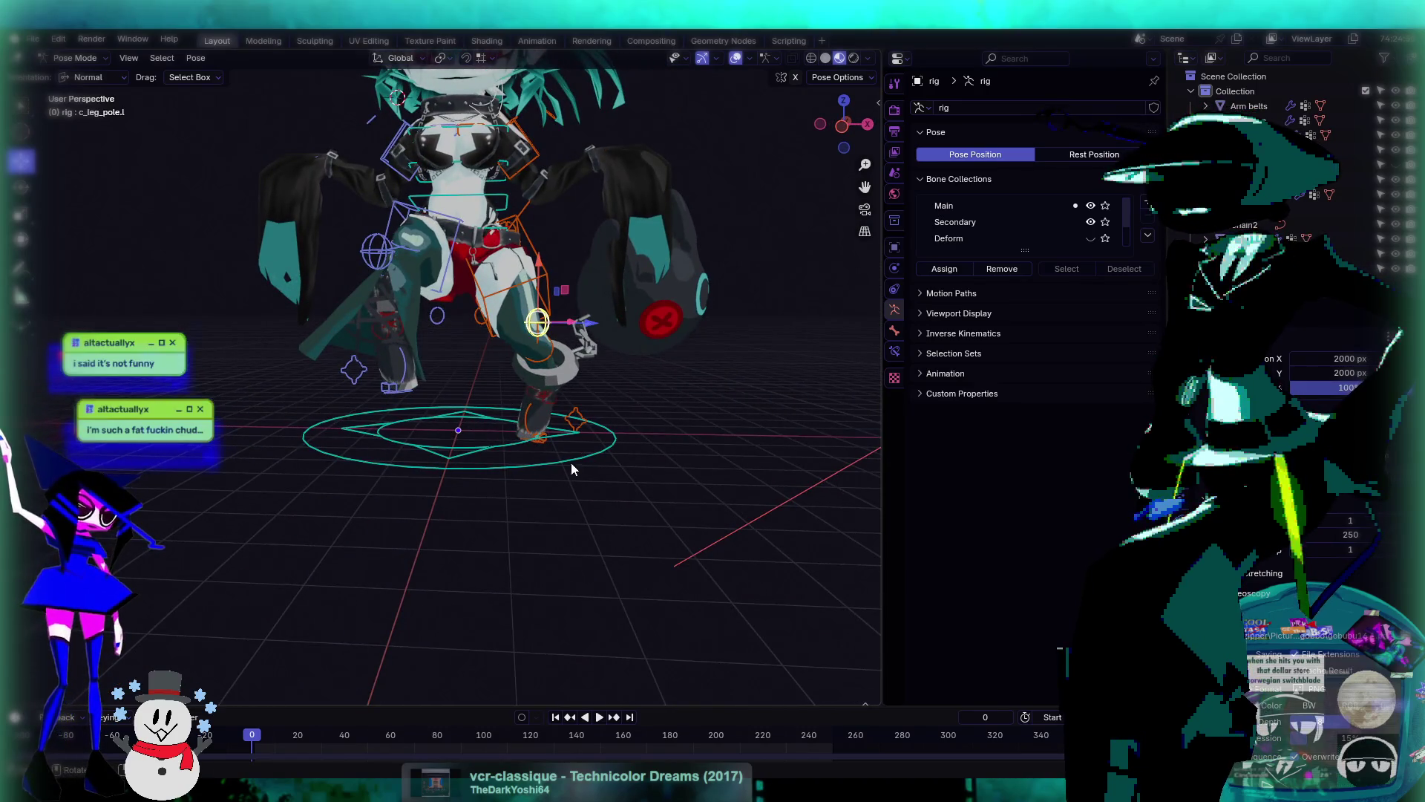
{"action": "left_click", "coordinate": [542, 445]}
{"action": "left_click", "coordinate": [540, 439]}
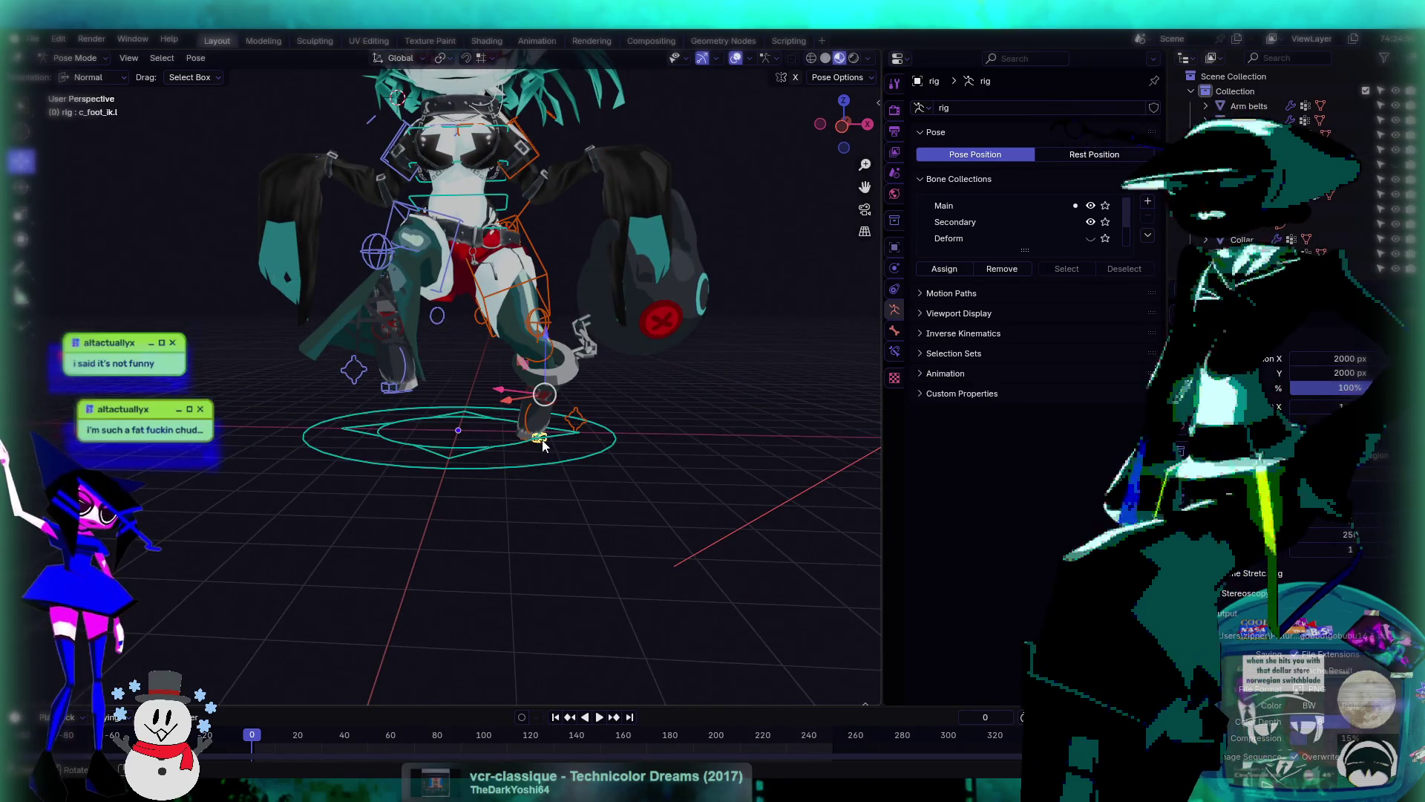
{"action": "mouse_move", "coordinate": [542, 442]}
{"action": "middle_mouse_down"}
{"action": "mouse_move", "coordinate": [472, 405]}
{"action": "mouse_move", "coordinate": [420, 468]}
{"action": "middle_mouse_up"}
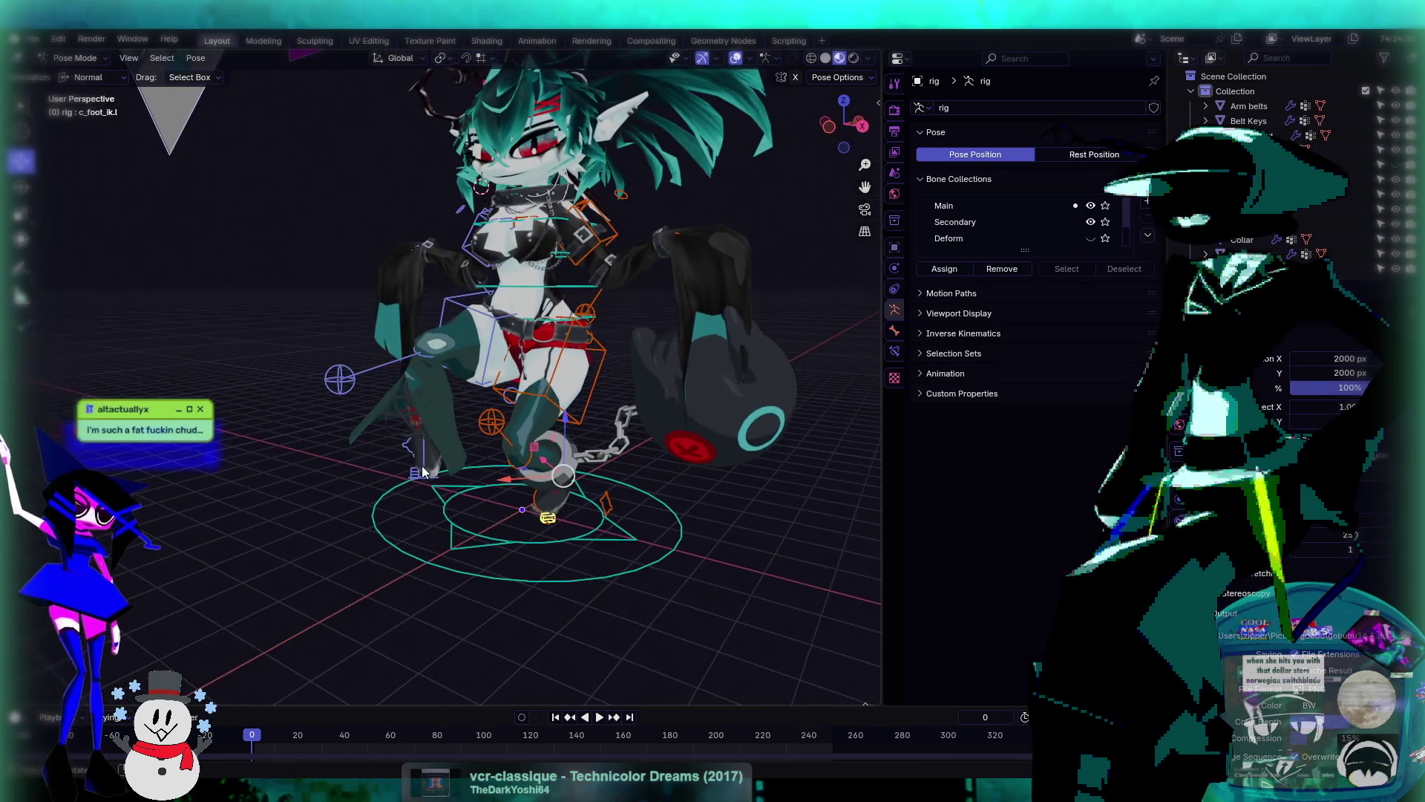
{"action": "left_click", "coordinate": [416, 474]}
{"action": "left_click_drag", "start_coordinate": [421, 436], "coordinate": [454, 421]}
{"action": "mouse_move", "coordinate": [454, 421]}
{"action": "middle_mouse_down"}
{"action": "mouse_move", "coordinate": [541, 365]}
{"action": "mouse_move", "coordinate": [542, 418]}
{"action": "middle_mouse_up"}
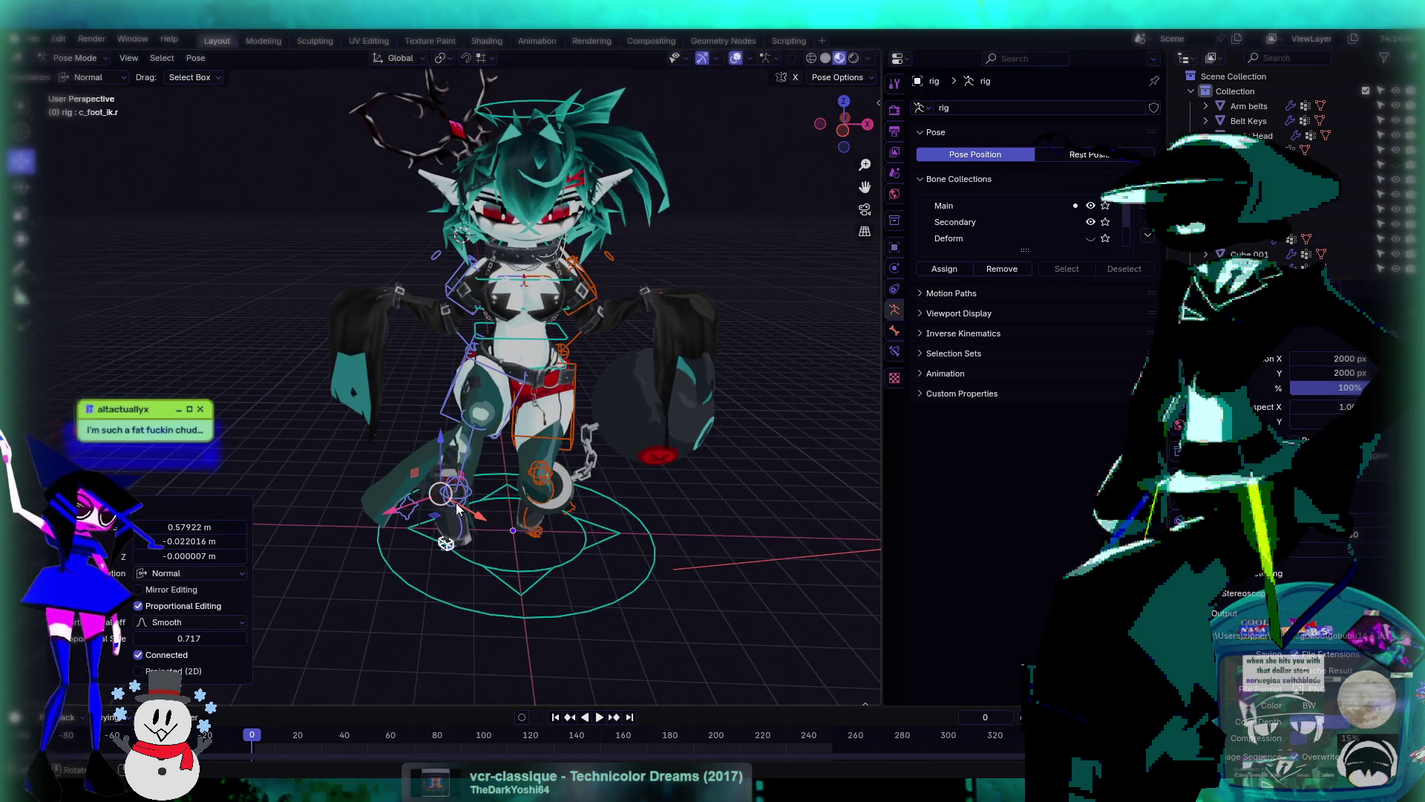
{"action": "left_click_drag", "start_coordinate": [457, 507], "coordinate": [425, 501]}
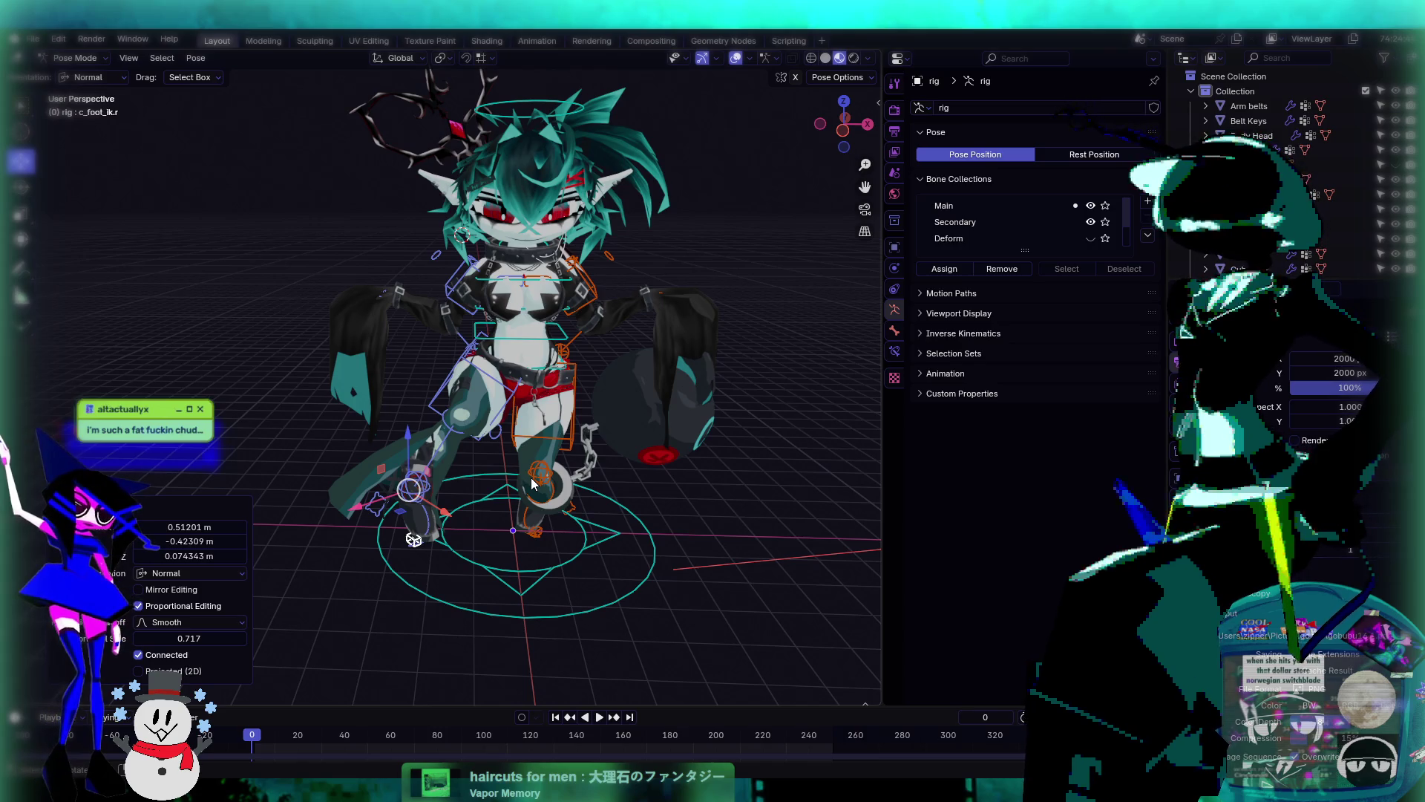
{"action": "mouse_move", "coordinate": [784, 409]}
{"action": "middle_mouse_down"}
{"action": "mouse_move", "coordinate": [740, 440]}
{"action": "mouse_move", "coordinate": [620, 430]}
{"action": "mouse_move", "coordinate": [503, 476]}
{"action": "mouse_move", "coordinate": [608, 381]}
{"action": "mouse_move", "coordinate": [715, 429]}
{"action": "mouse_move", "coordinate": [582, 385]}
{"action": "mouse_move", "coordinate": [539, 405]}
{"action": "middle_mouse_up"}
{"action": "scroll", "coordinate": [539, 400], "scroll_direction": "up", "scroll_amount": 6}
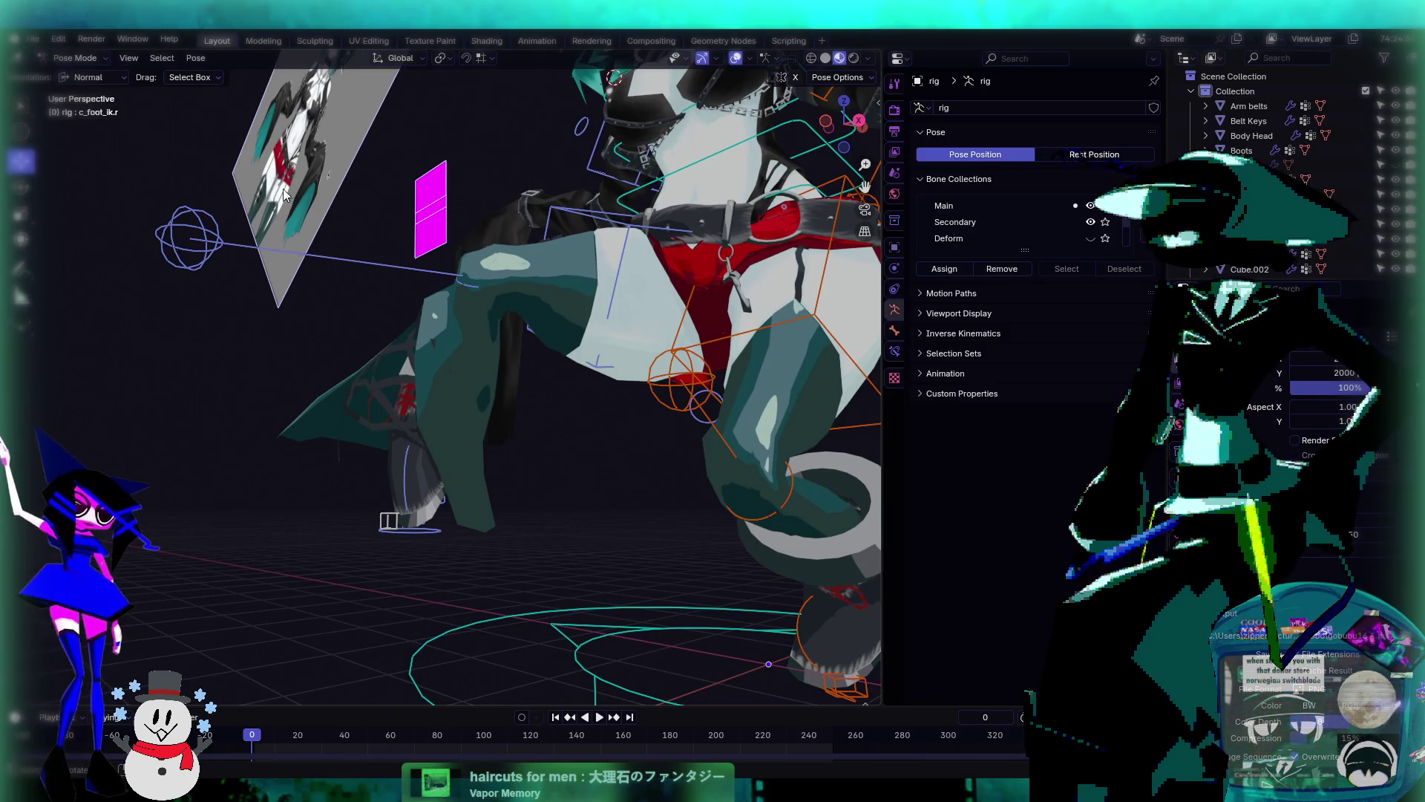
- Return to Object Mode, select the Body Head mesh and enter Weight Paint mode
{"action": "left_click", "coordinate": [65, 66]}
{"action": "left_click", "coordinate": [74, 77]}
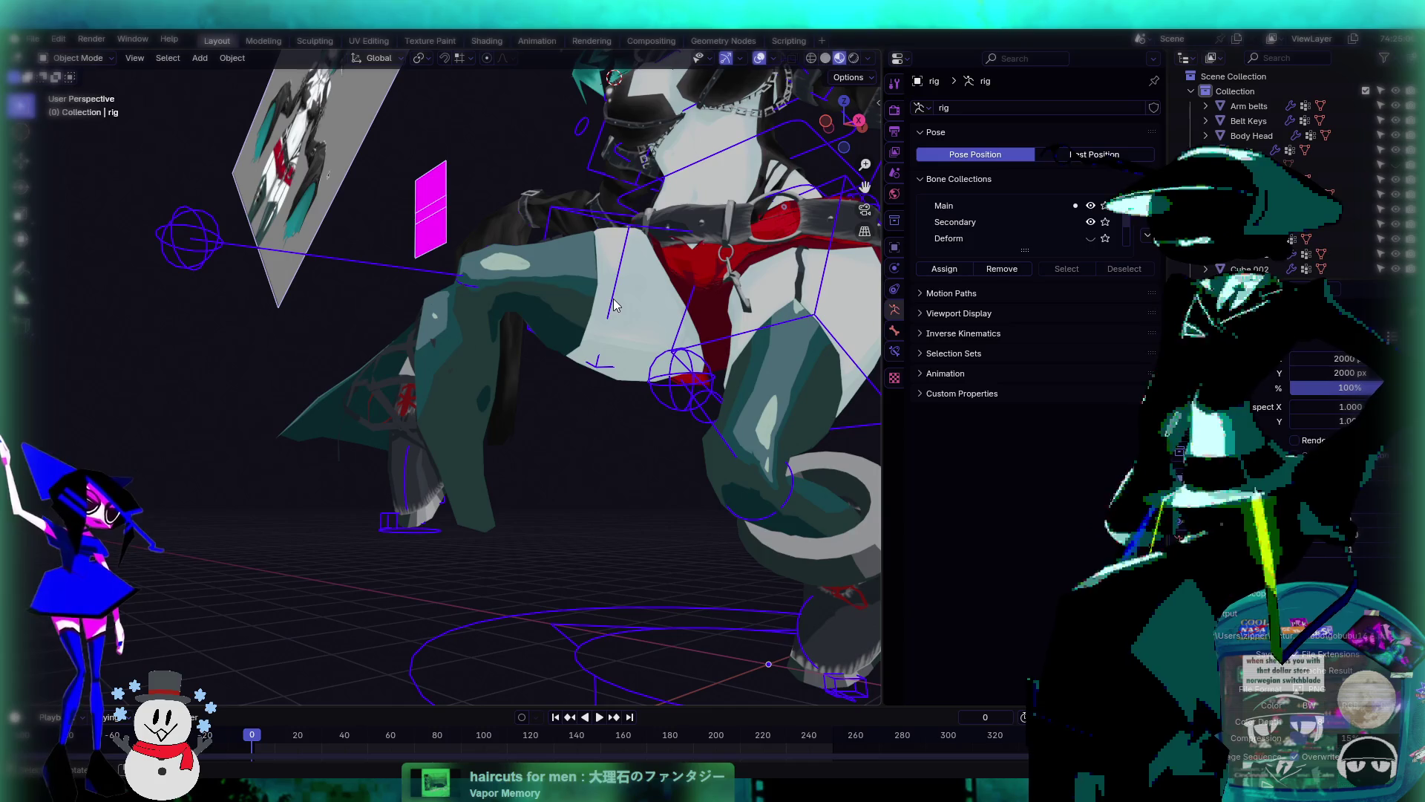
{"action": "left_click", "coordinate": [577, 303]}
{"action": "left_click", "coordinate": [82, 58]}
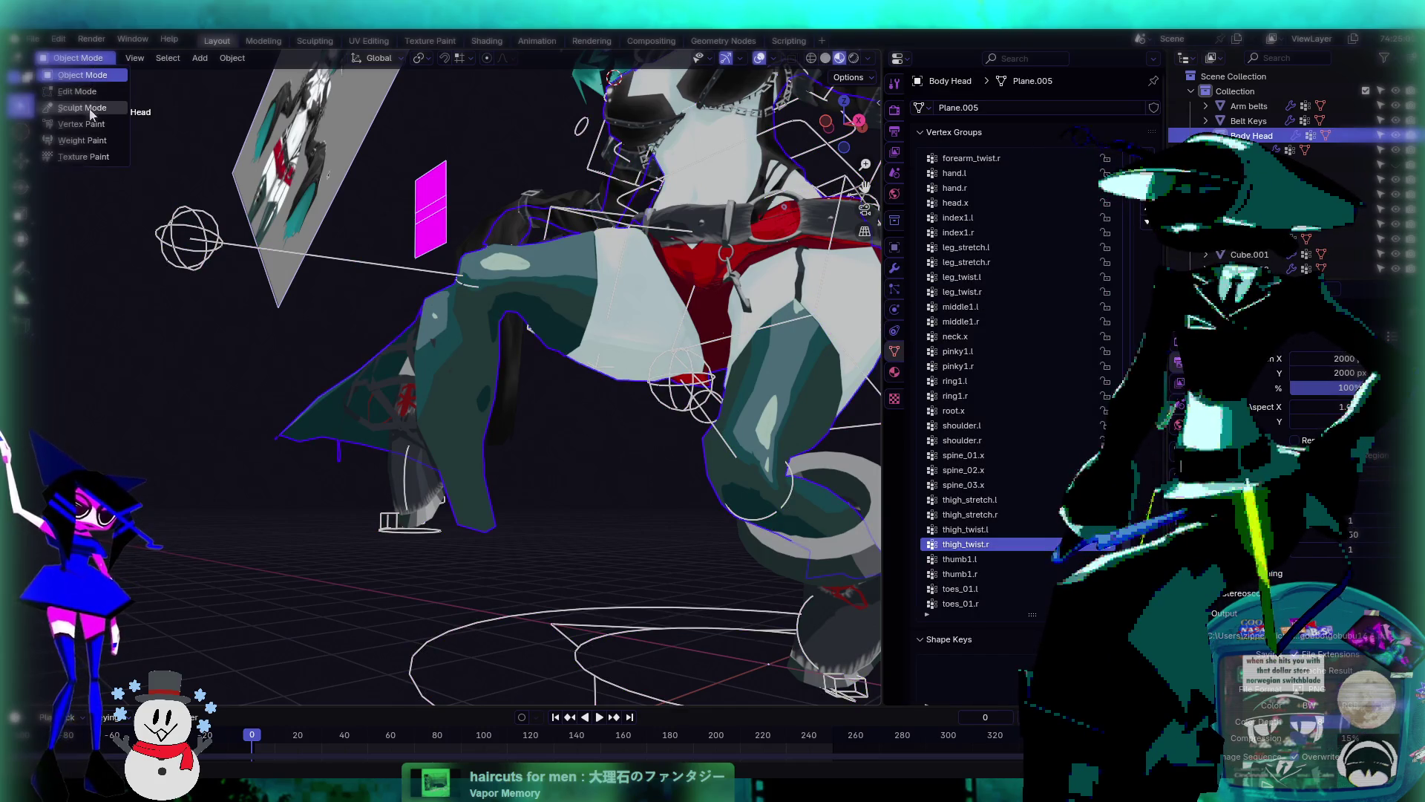
{"action": "left_click", "coordinate": [105, 141]}
{"action": "mouse_move", "coordinate": [594, 445]}
{"action": "middle_mouse_down"}
{"action": "mouse_move", "coordinate": [524, 324]}
{"action": "mouse_move", "coordinate": [479, 358]}
{"action": "middle_mouse_up"}
{"action": "scroll", "coordinate": [524, 324], "scroll_direction": "up", "scroll_amount": 2}
{"action": "scroll", "coordinate": [499, 331], "scroll_direction": "up", "scroll_amount": 1}
- With the Draw brush, paint more thigh_twist.r weight onto the upper and lower thigh
{"action": "left_click", "coordinate": [21, 104]}
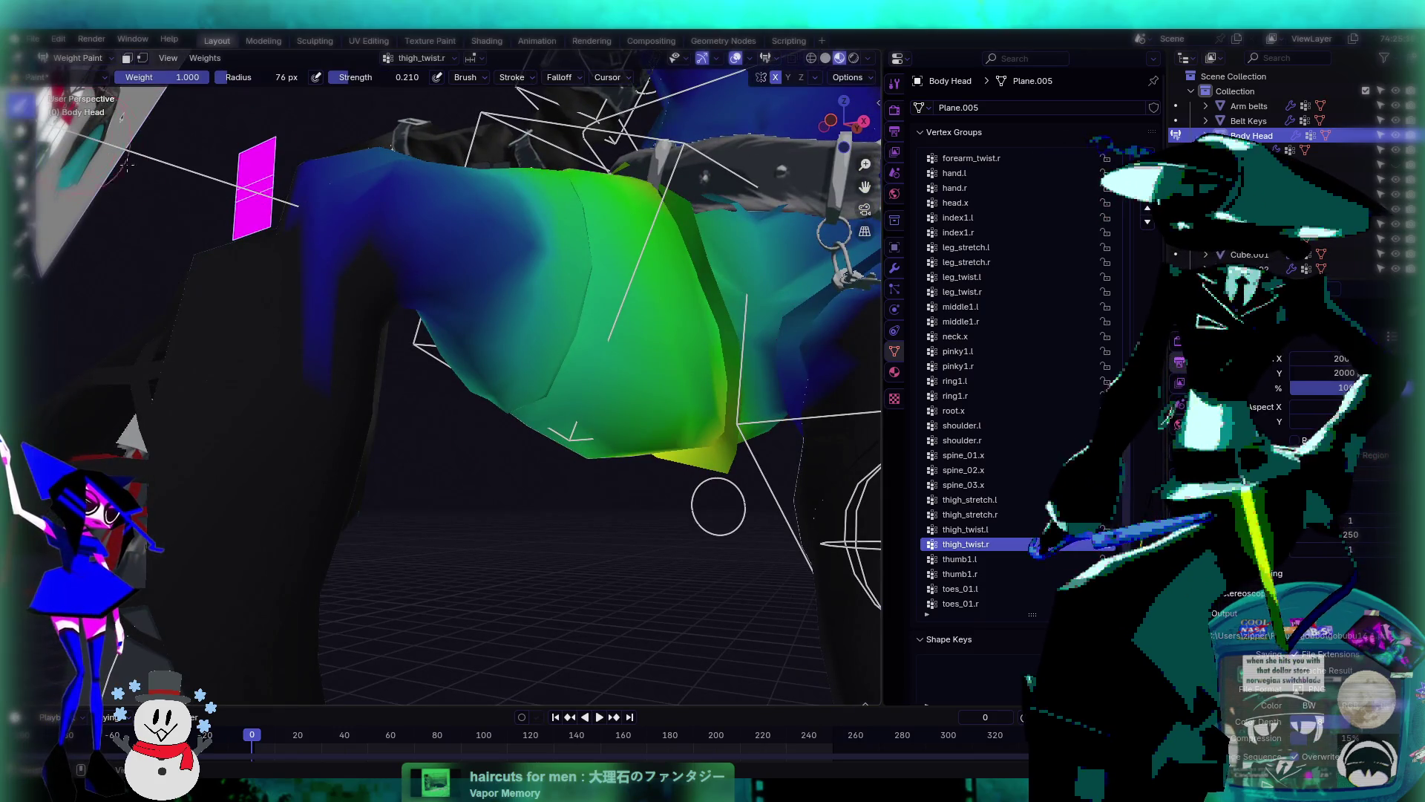
{"action": "middle_click_drag", "start_coordinate": [223, 107], "coordinate": [296, 102]}
{"action": "mouse_move", "coordinate": [416, 253]}
{"action": "left_mouse_down"}
{"action": "mouse_move", "coordinate": [452, 282]}
{"action": "mouse_move", "coordinate": [467, 222]}
{"action": "mouse_move", "coordinate": [416, 371]}
{"action": "left_mouse_up"}
{"action": "mouse_move", "coordinate": [415, 371]}
{"action": "middle_mouse_down"}
{"action": "mouse_move", "coordinate": [473, 257]}
{"action": "mouse_move", "coordinate": [479, 349]}
{"action": "middle_mouse_up"}
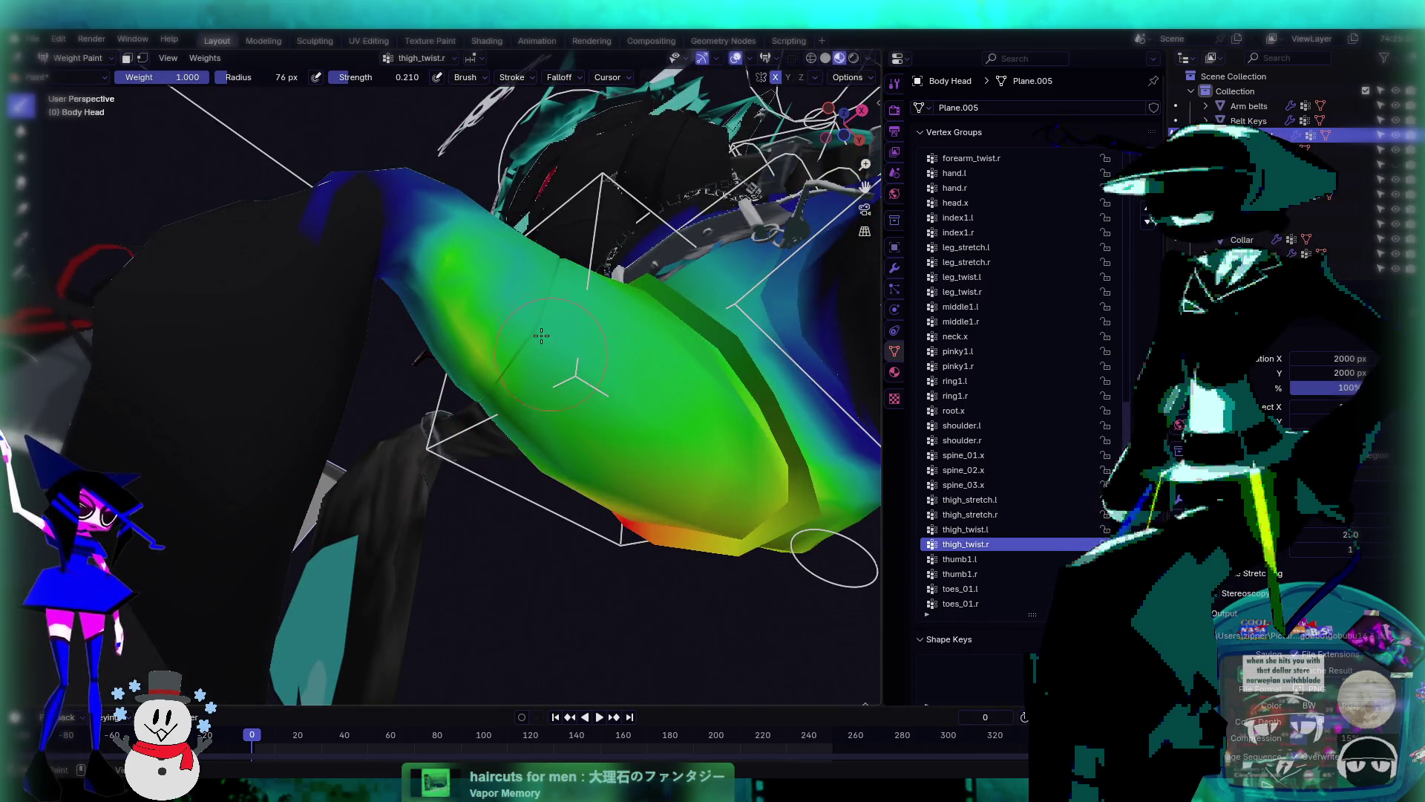
{"action": "mouse_move", "coordinate": [435, 301]}
{"action": "middle_mouse_down"}
{"action": "mouse_move", "coordinate": [451, 275]}
{"action": "mouse_move", "coordinate": [524, 335]}
{"action": "mouse_move", "coordinate": [468, 343]}
{"action": "middle_mouse_up"}
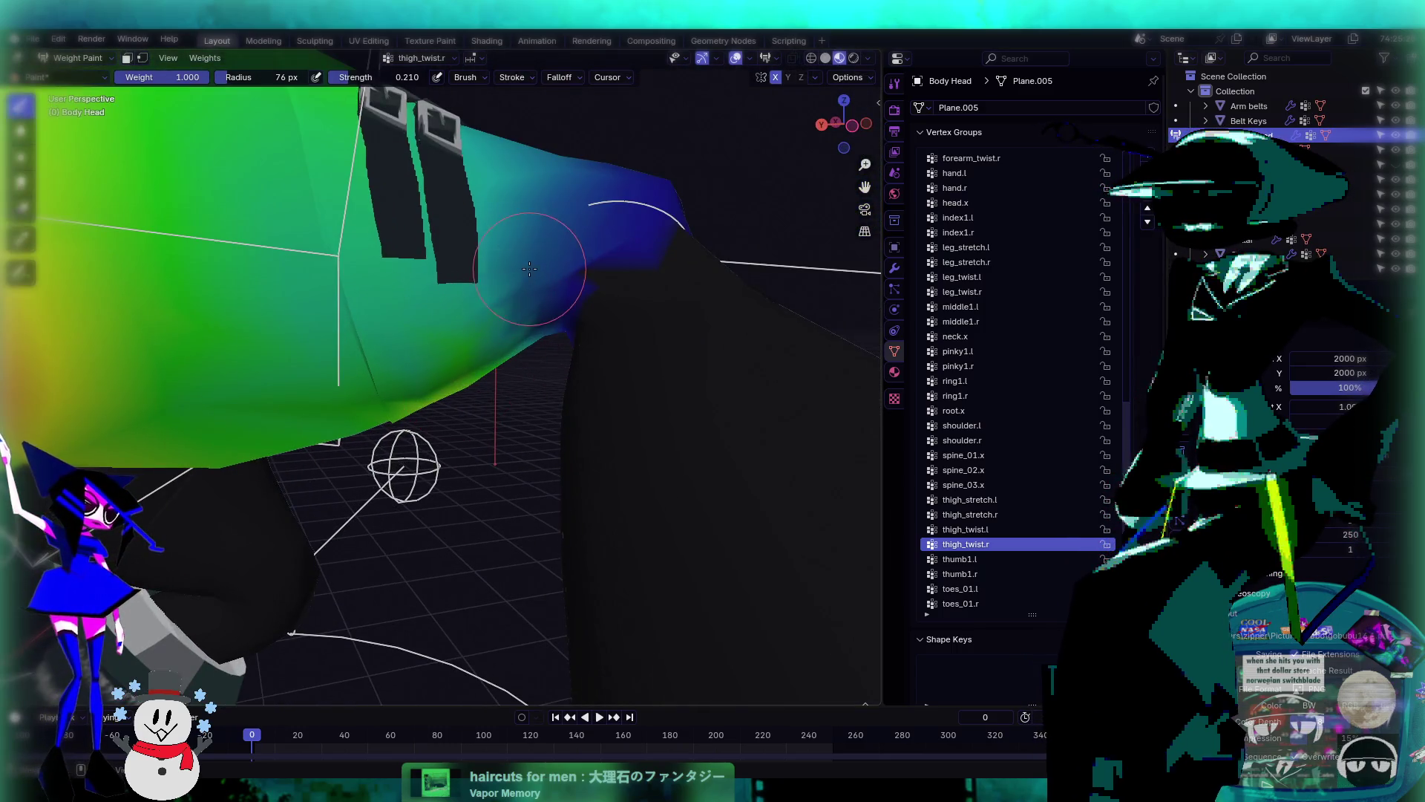
{"action": "mouse_move", "coordinate": [529, 268]}
{"action": "left_mouse_down"}
{"action": "mouse_move", "coordinate": [348, 416]}
{"action": "mouse_move", "coordinate": [319, 401]}
{"action": "mouse_move", "coordinate": [366, 395]}
{"action": "left_mouse_up"}
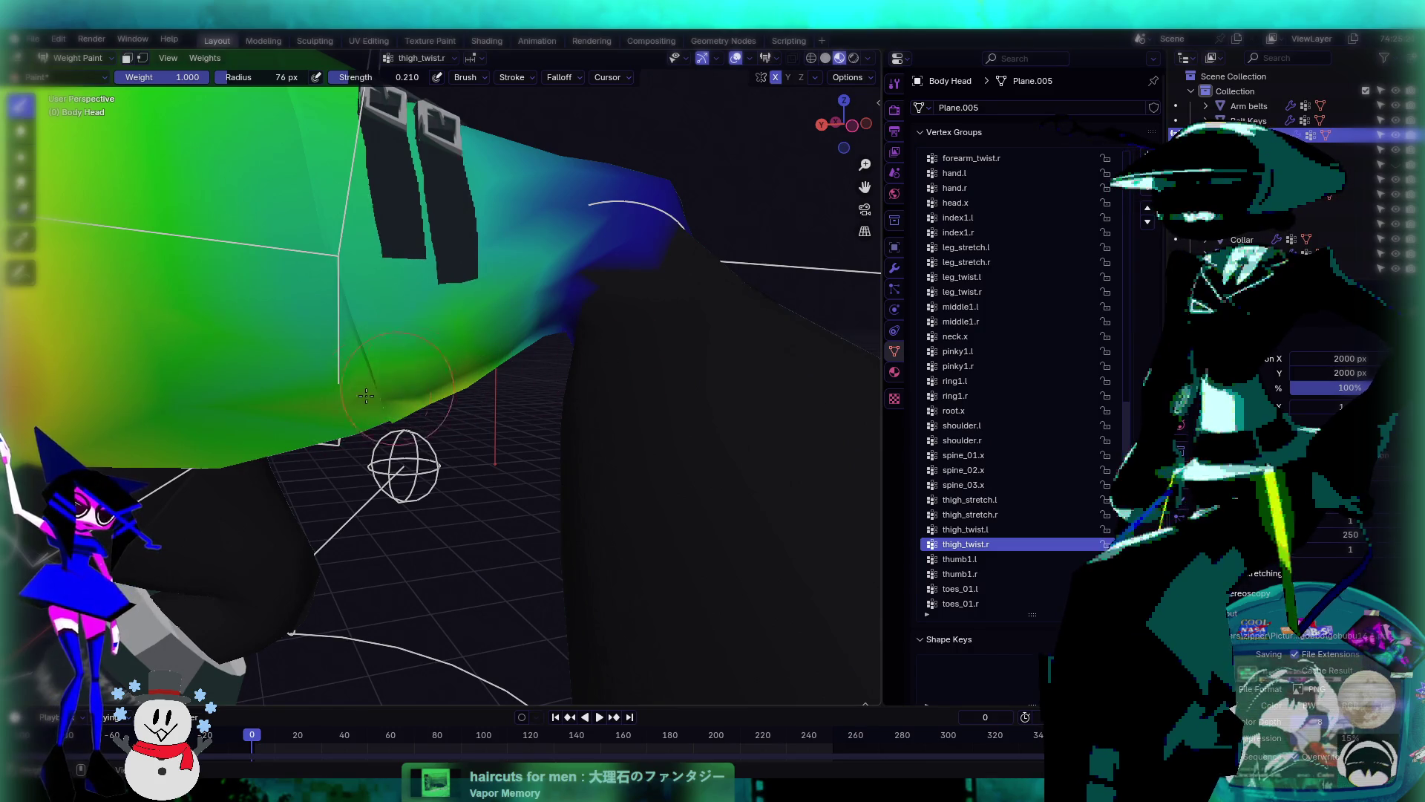
{"action": "middle_click_drag", "start_coordinate": [366, 396], "coordinate": [429, 312]}
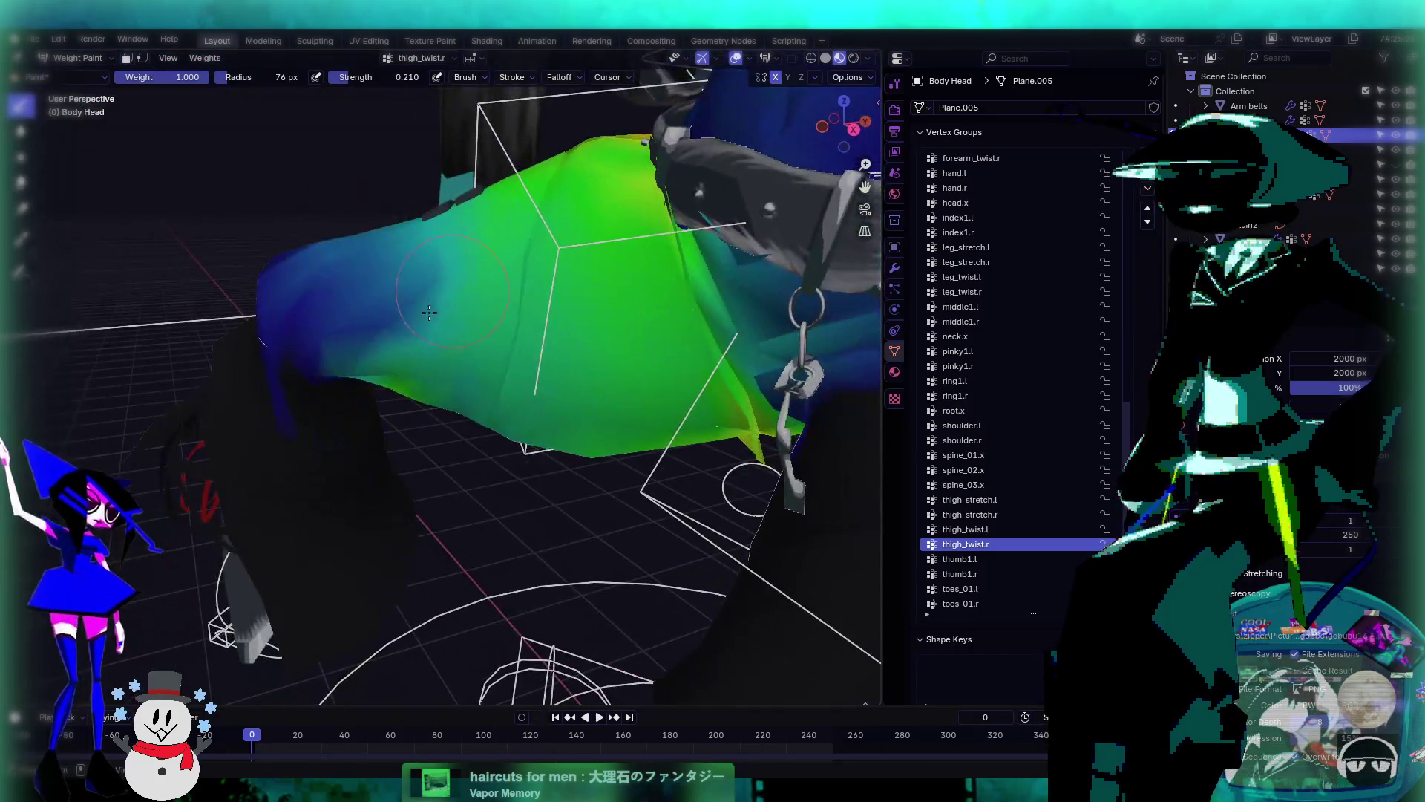
{"action": "middle_click_drag", "start_coordinate": [445, 245], "coordinate": [135, 113]}
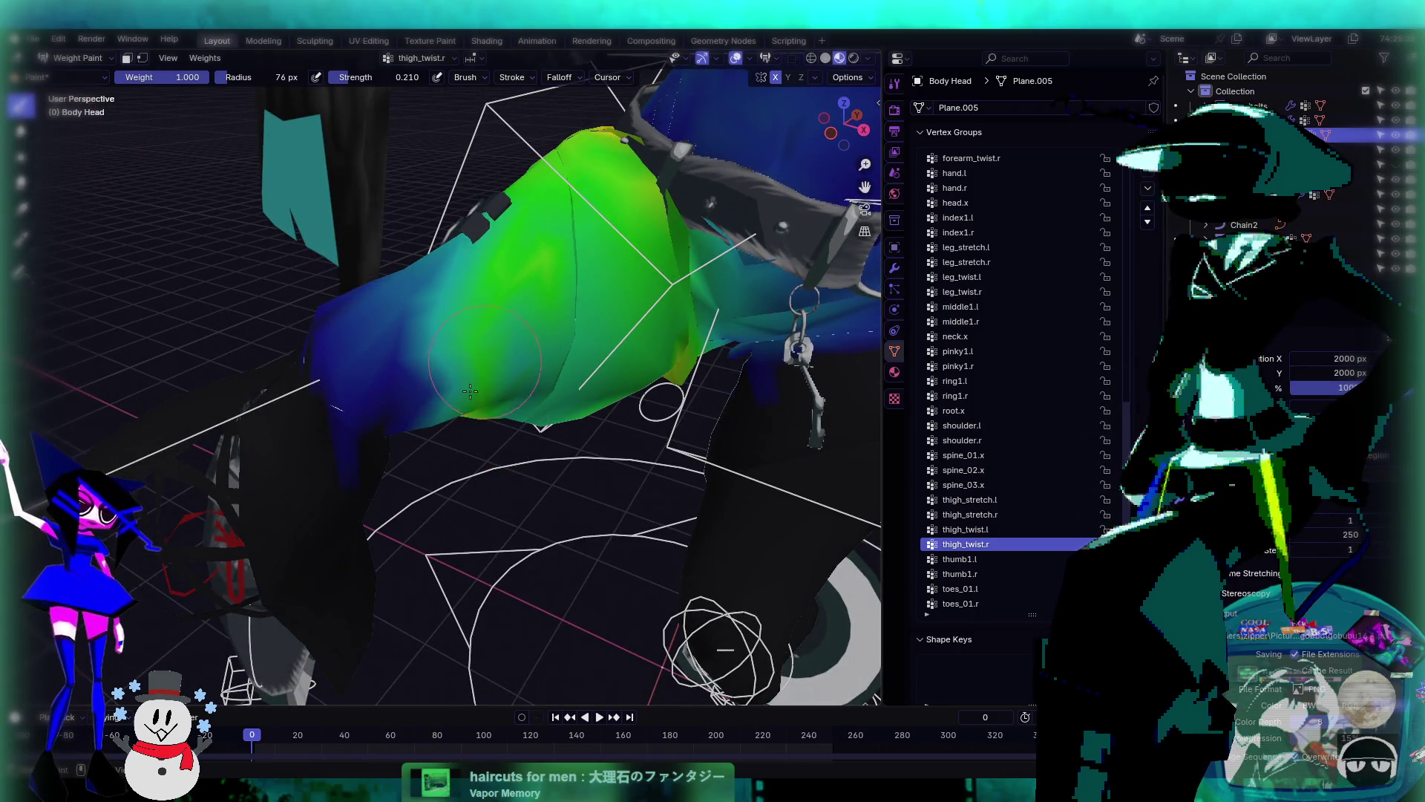
{"action": "middle_click_drag", "start_coordinate": [471, 392], "coordinate": [52, 157]}
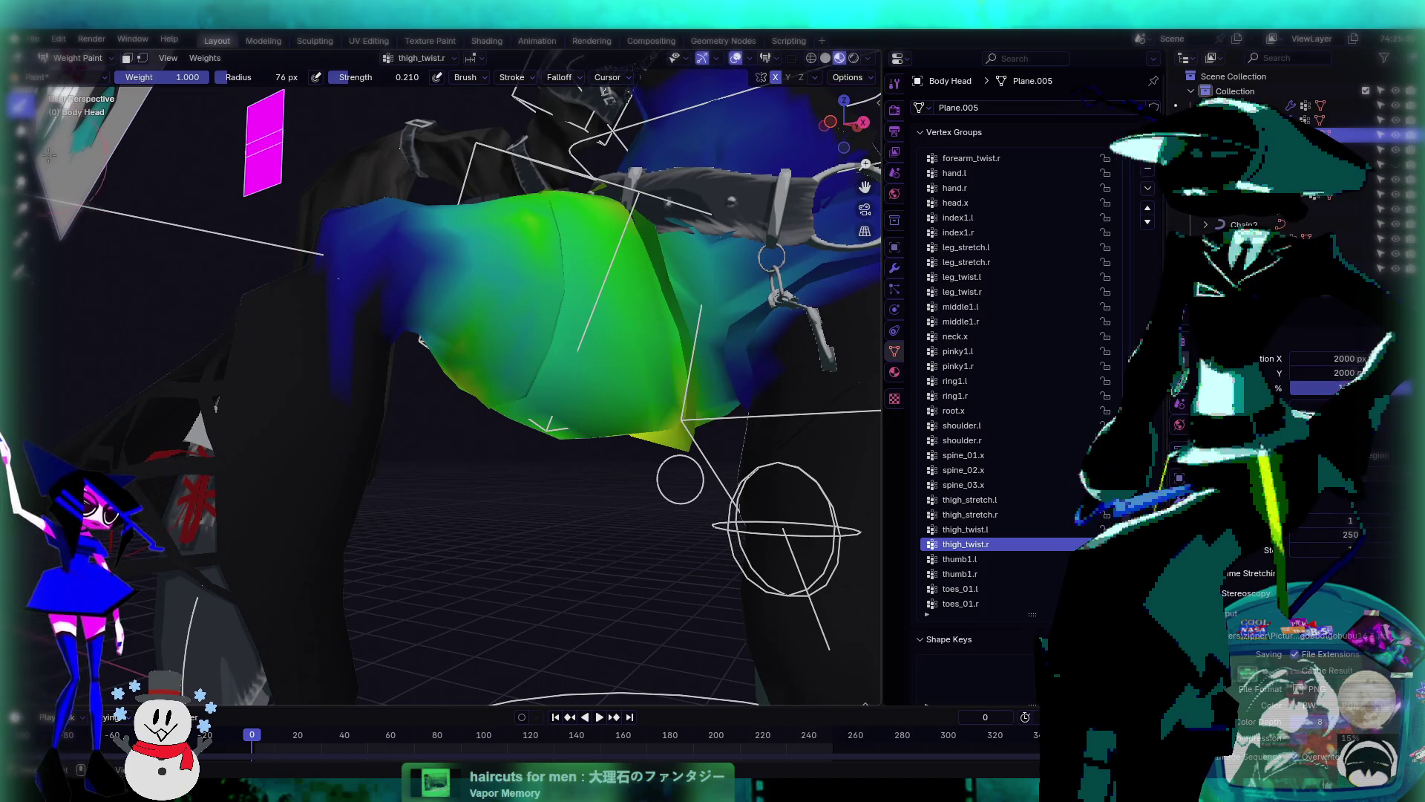
- Switch to the Average brush, inspect the thigh, then make thigh_twist.l the active vertex group
{"action": "left_click", "coordinate": [21, 158]}
{"action": "middle_click_drag", "start_coordinate": [481, 389], "coordinate": [675, 404]}
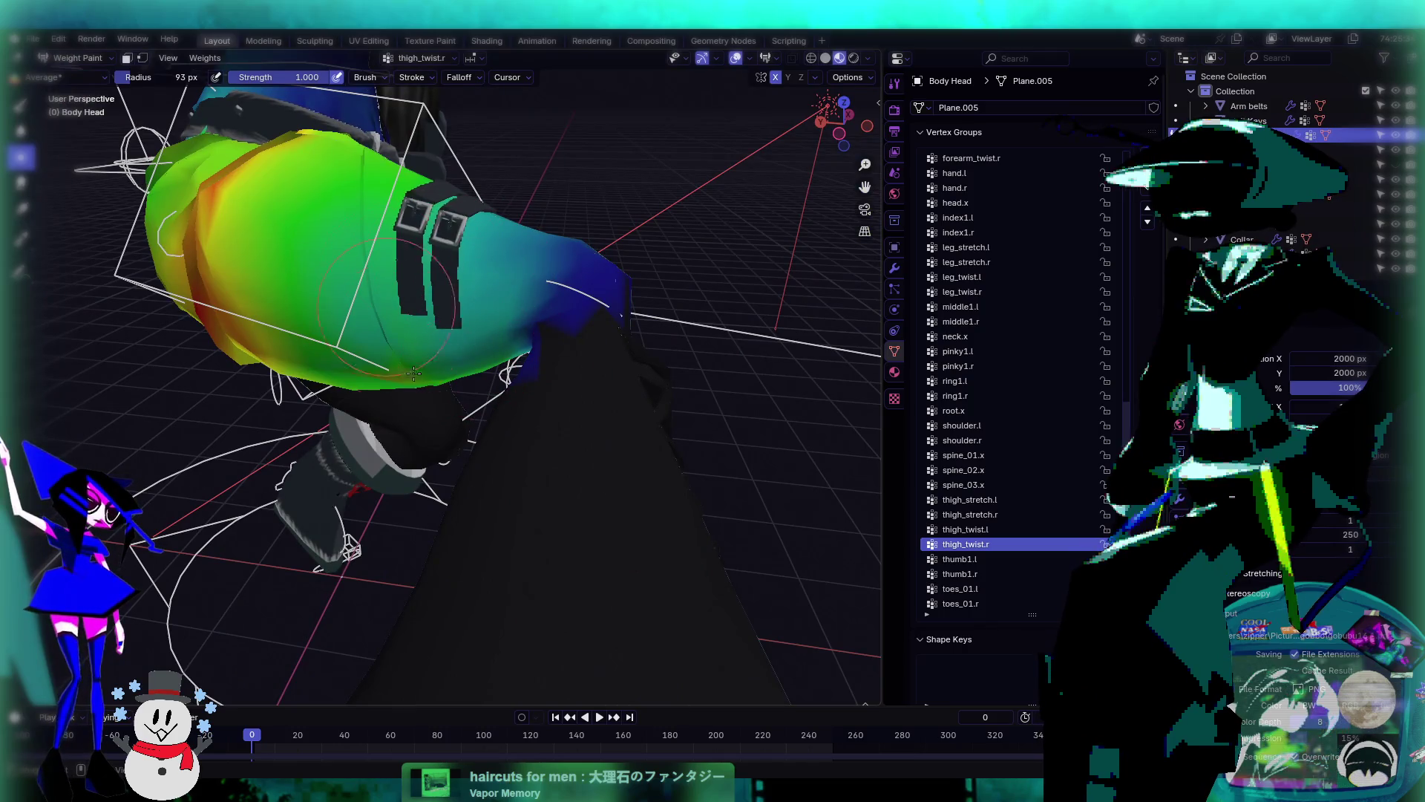
{"action": "mouse_move", "coordinate": [466, 350]}
{"action": "middle_mouse_down"}
{"action": "mouse_move", "coordinate": [283, 394]}
{"action": "mouse_move", "coordinate": [473, 254]}
{"action": "middle_mouse_up"}
{"action": "middle_click_drag", "start_coordinate": [460, 342], "coordinate": [459, 300]}
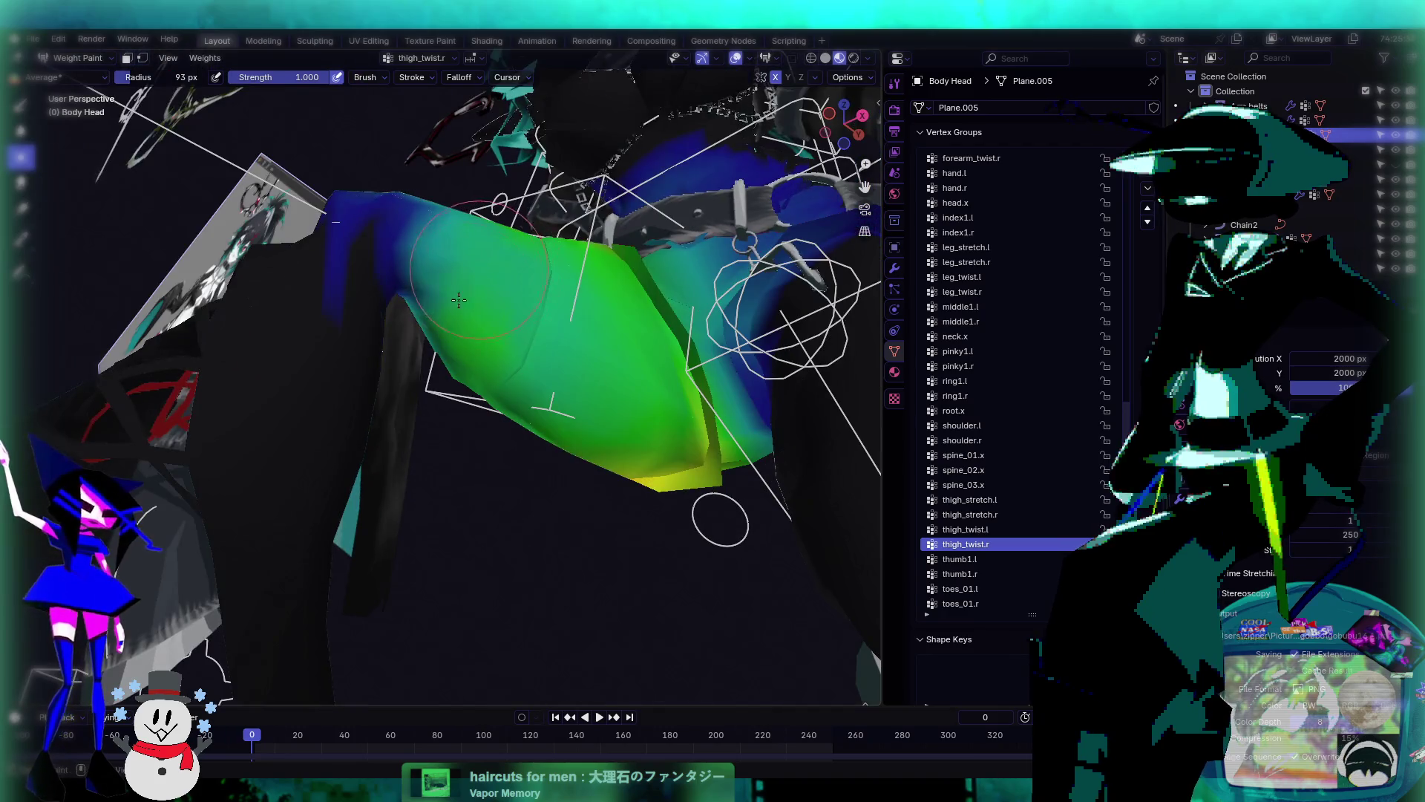
{"action": "middle_click_drag", "start_coordinate": [455, 364], "coordinate": [517, 439]}
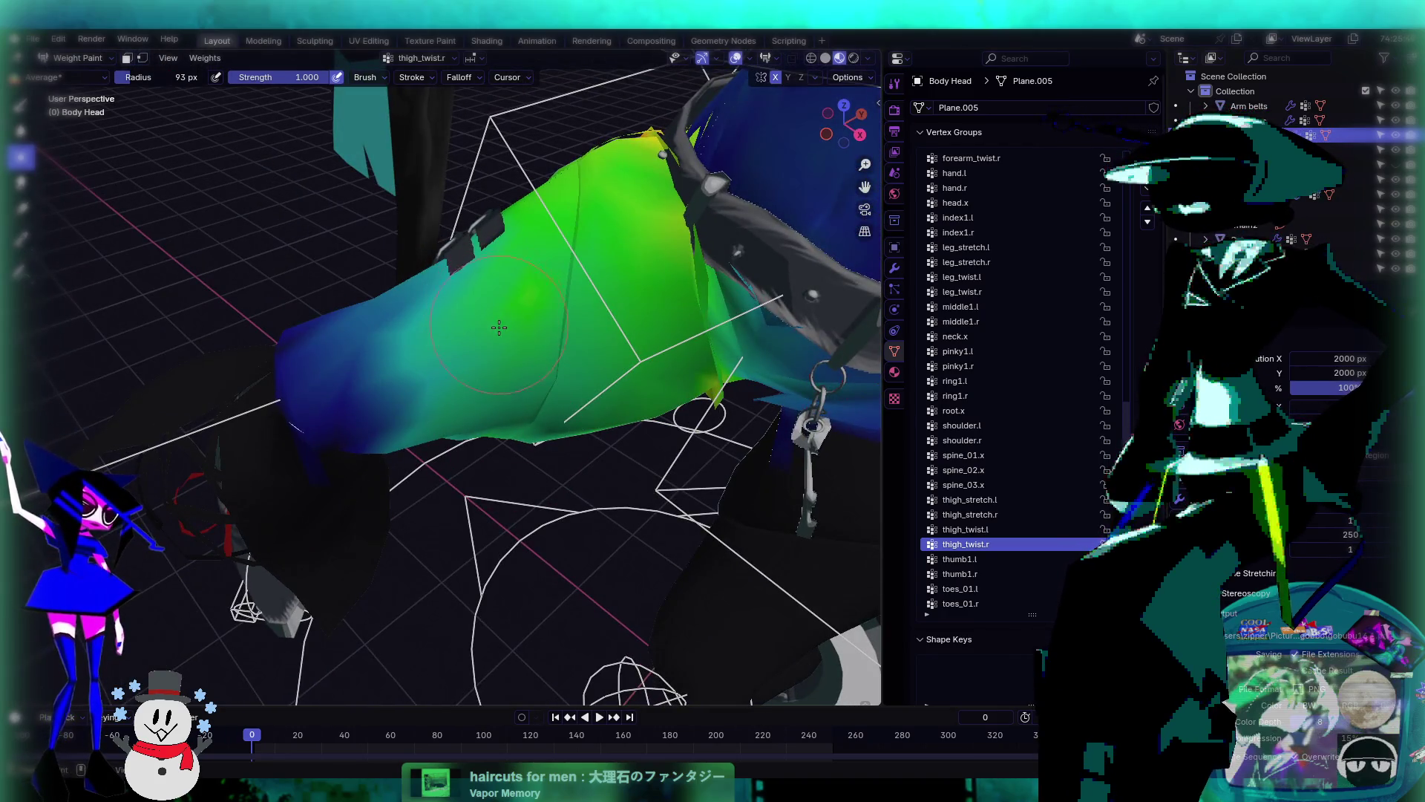
{"action": "mouse_move", "coordinate": [498, 327]}
{"action": "middle_mouse_down"}
{"action": "mouse_move", "coordinate": [510, 393]}
{"action": "mouse_move", "coordinate": [574, 384]}
{"action": "middle_mouse_up"}
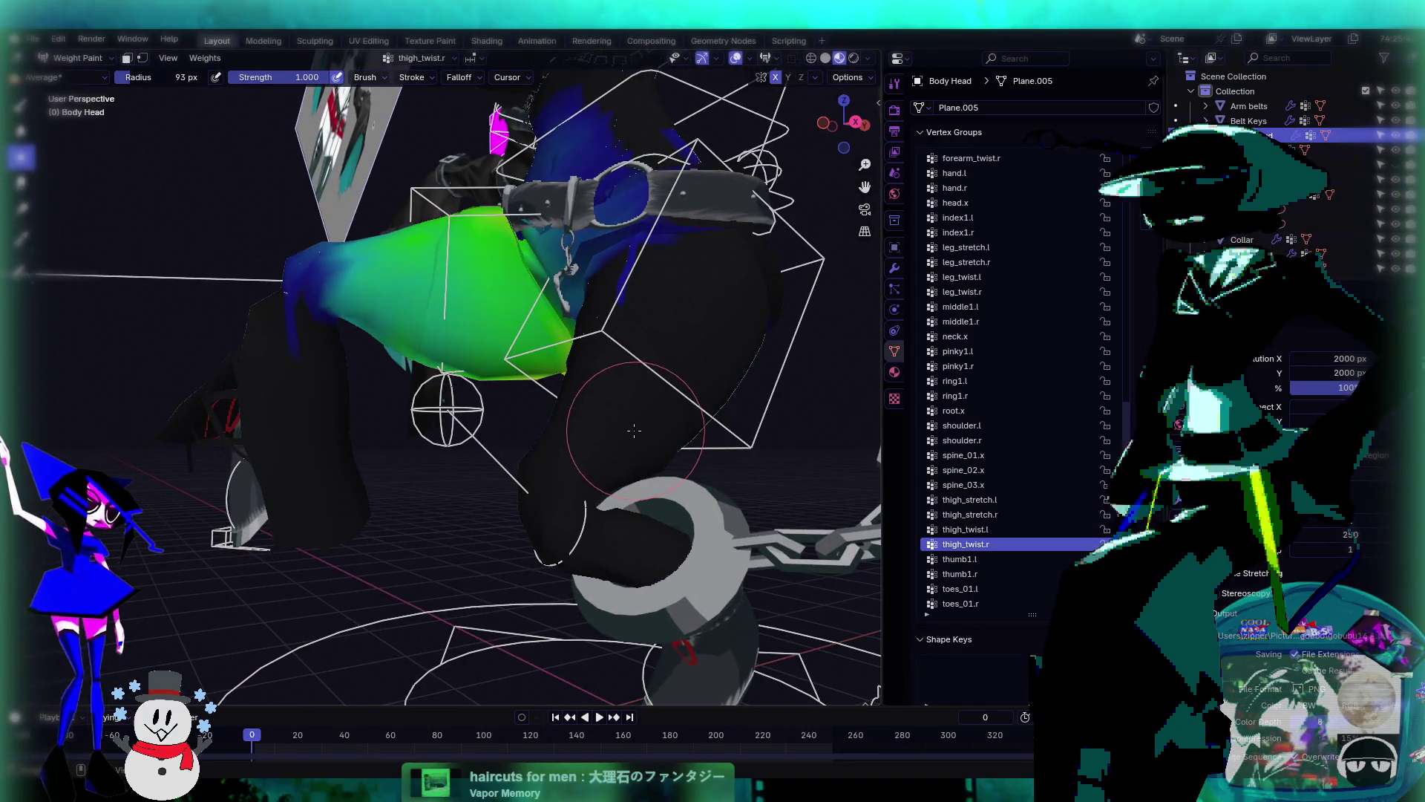
{"action": "middle_click_drag", "start_coordinate": [634, 430], "coordinate": [490, 391]}
{"action": "mouse_move", "coordinate": [339, 250]}
{"action": "middle_mouse_down"}
{"action": "mouse_move", "coordinate": [377, 309]}
{"action": "mouse_move", "coordinate": [360, 275]}
{"action": "middle_mouse_up"}
{"action": "middle_click_drag", "start_coordinate": [398, 377], "coordinate": [445, 386]}
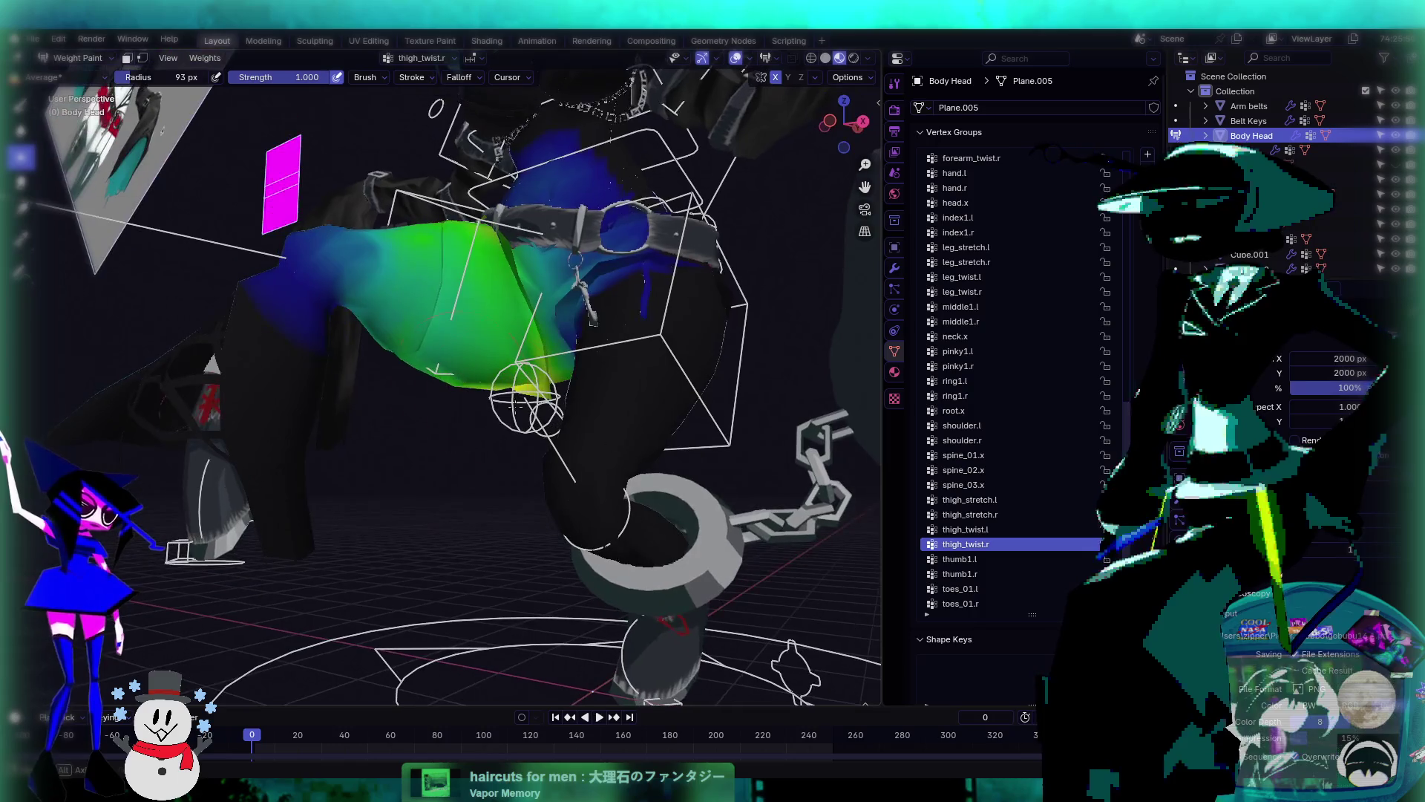
{"action": "left_click", "coordinate": [1004, 528]}
{"action": "mouse_move", "coordinate": [548, 424]}
{"action": "middle_mouse_down"}
{"action": "mouse_move", "coordinate": [439, 429]}
{"action": "mouse_move", "coordinate": [456, 362]}
{"action": "mouse_move", "coordinate": [410, 373]}
{"action": "mouse_move", "coordinate": [526, 431]}
{"action": "mouse_move", "coordinate": [472, 348]}
{"action": "mouse_move", "coordinate": [601, 487]}
{"action": "mouse_move", "coordinate": [698, 460]}
{"action": "mouse_move", "coordinate": [611, 424]}
{"action": "middle_mouse_up"}
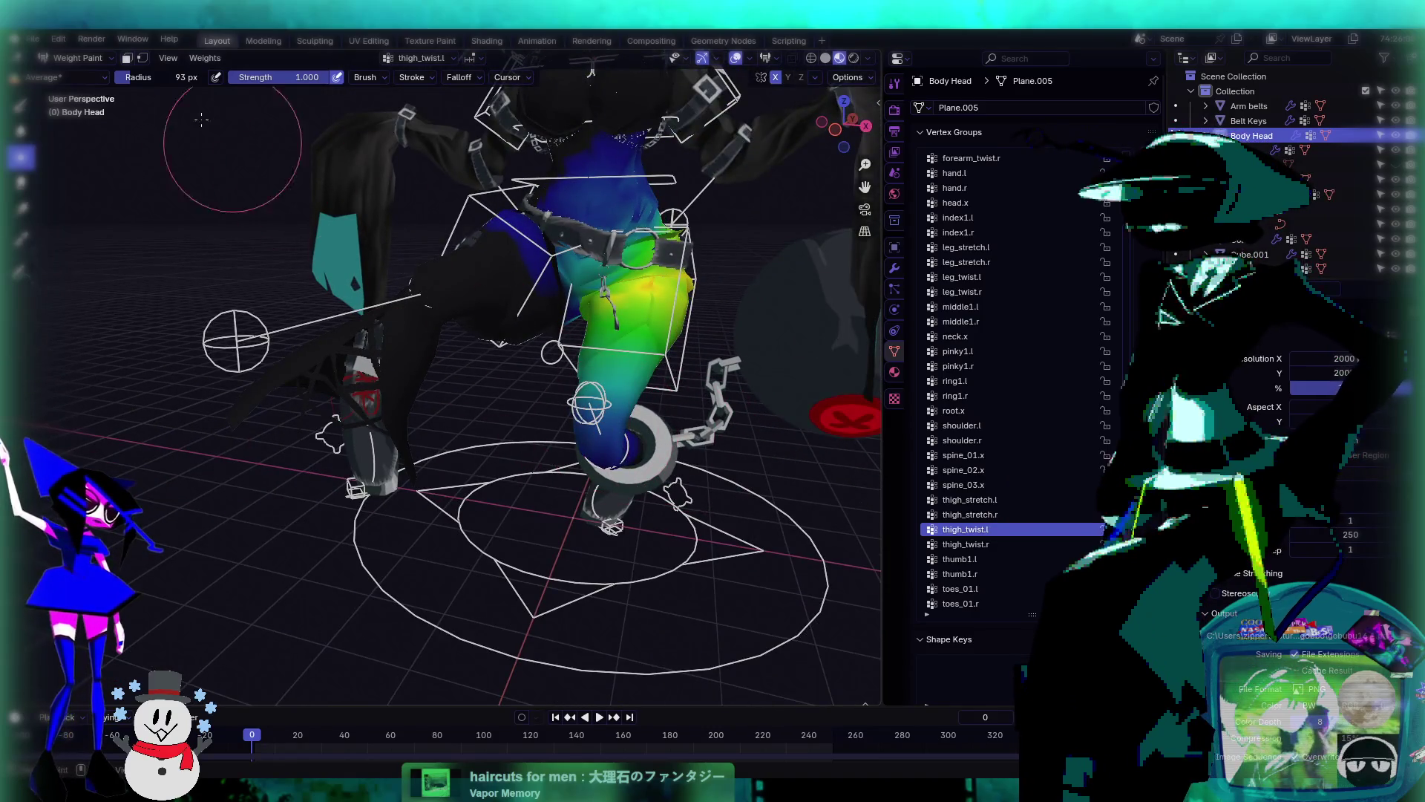
- Leave Weight Paint for Object Mode, select the character's rig, and enter Pose Mode
{"action": "left_click", "coordinate": [77, 58]}
{"action": "left_click", "coordinate": [75, 75]}
{"action": "middle_click_drag", "start_coordinate": [475, 379], "coordinate": [395, 351]}
{"action": "scroll", "coordinate": [403, 346], "scroll_direction": "up", "scroll_amount": 3}
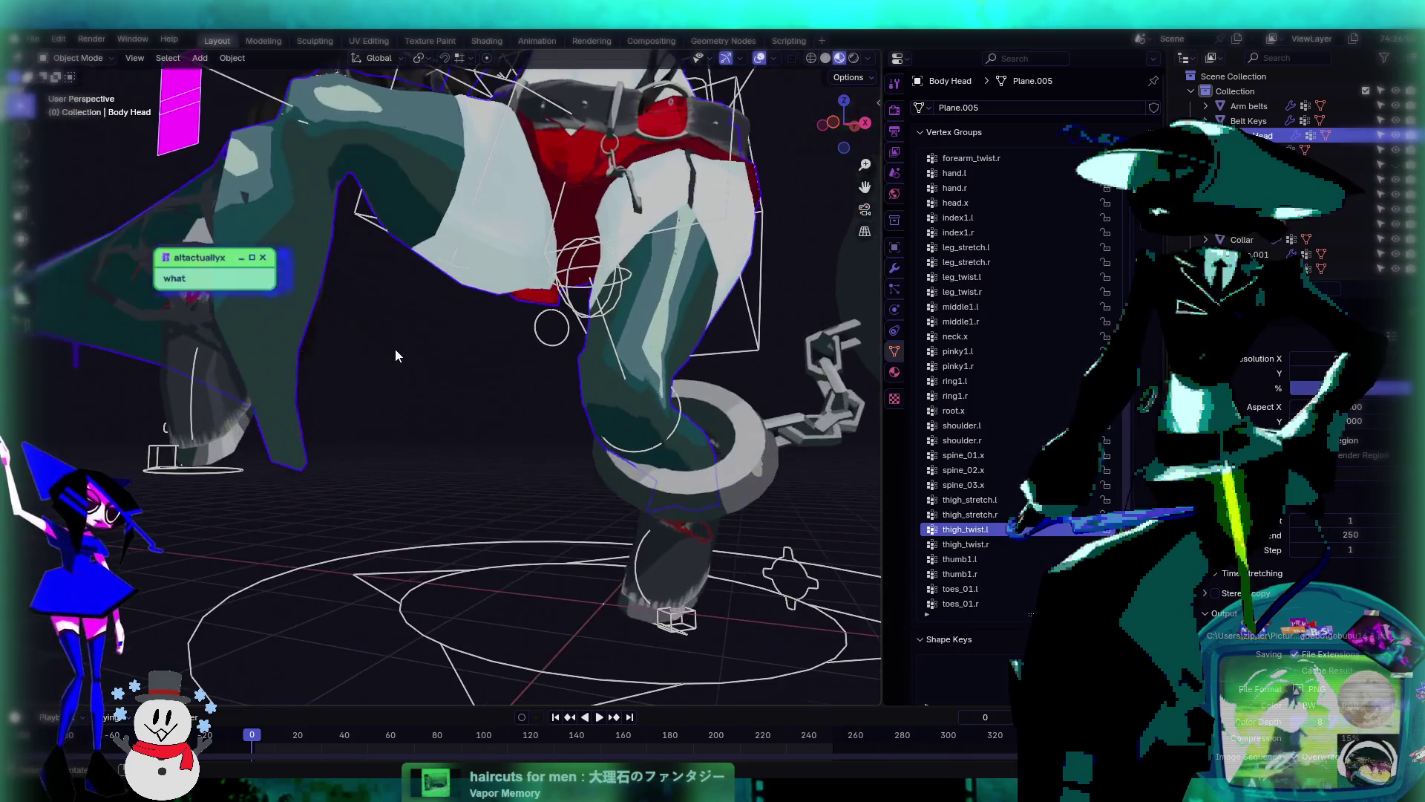
{"action": "left_click", "coordinate": [162, 460]}
{"action": "middle_click_drag", "start_coordinate": [246, 452], "coordinate": [117, 104]}
{"action": "left_click", "coordinate": [79, 59]}
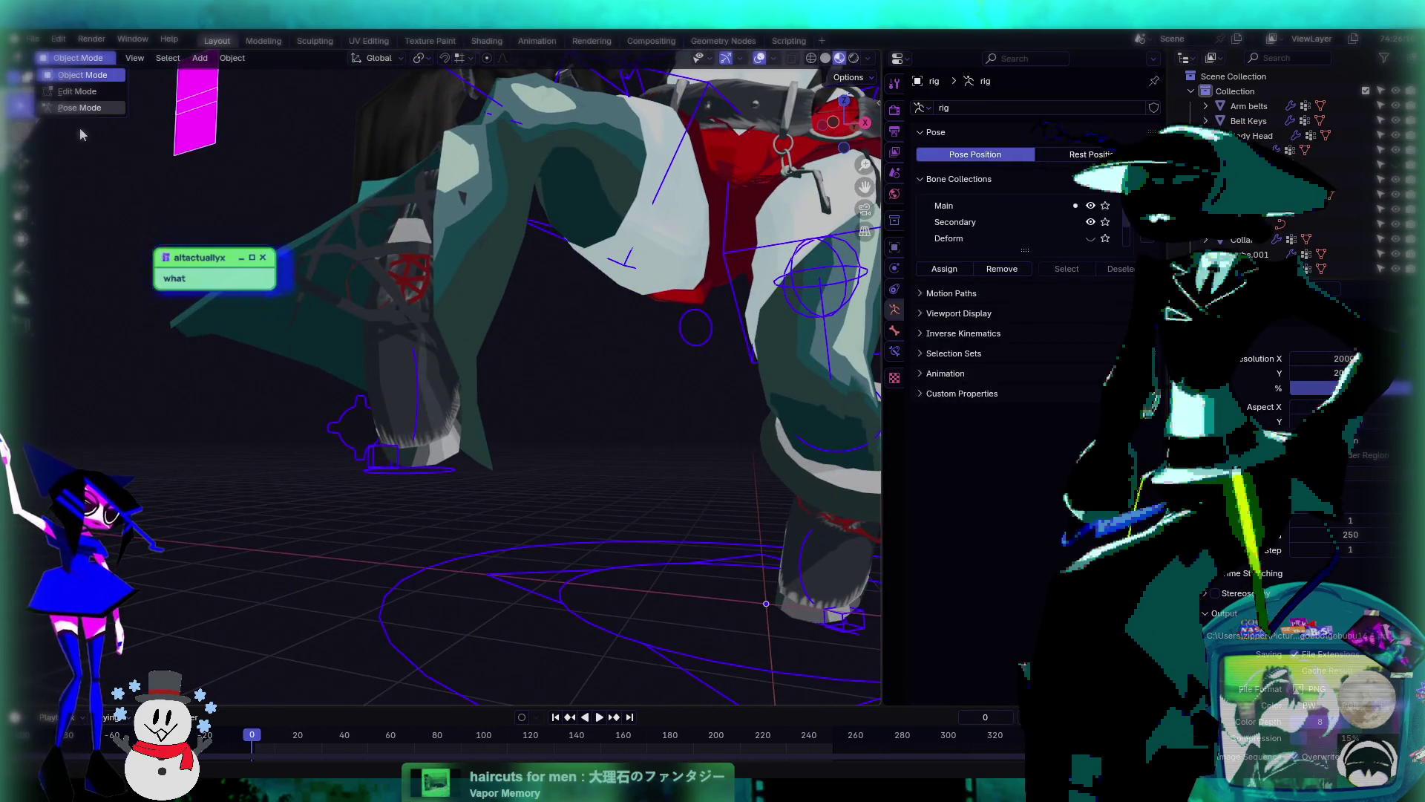
{"action": "left_click", "coordinate": [91, 118]}
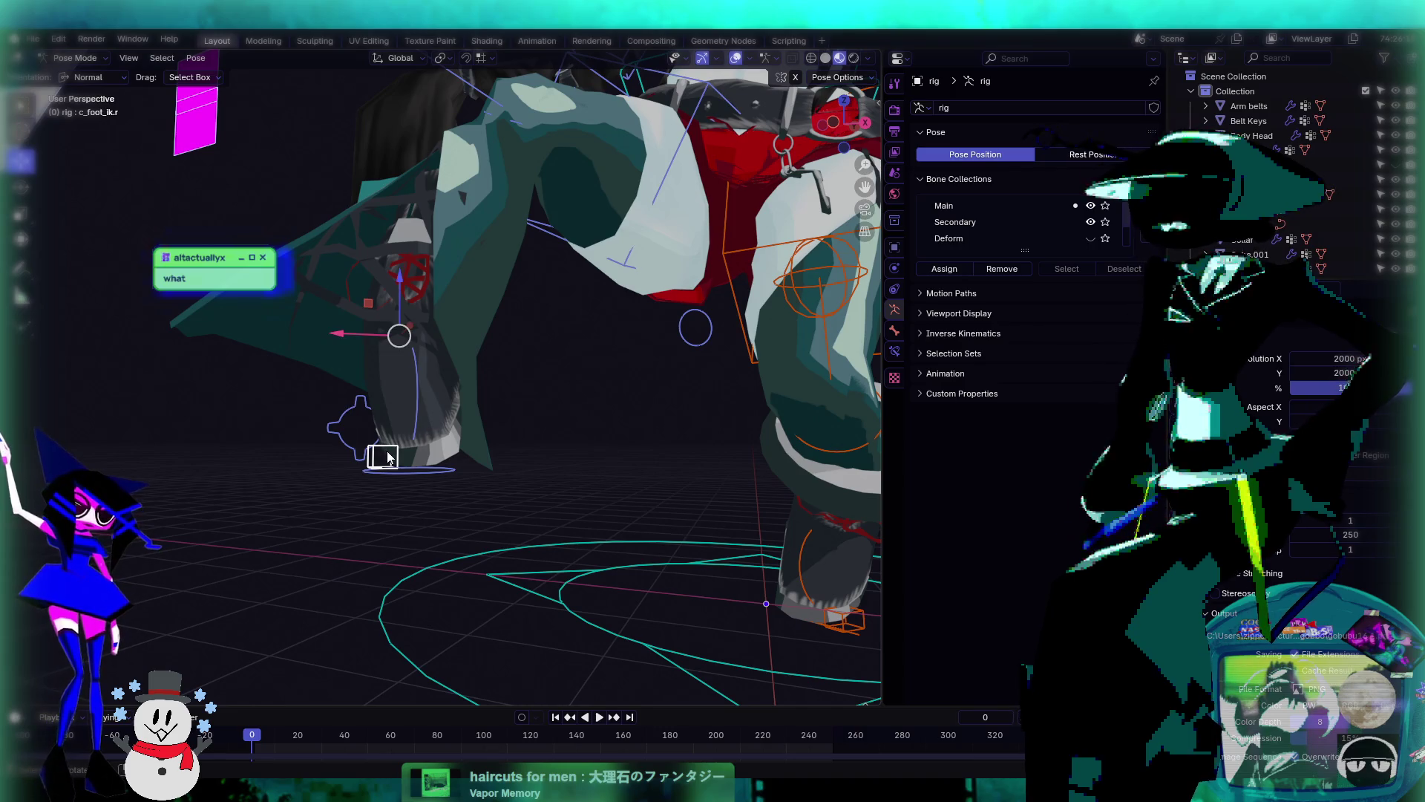
- Move the c_foot_ik.r and c_foot_ik.l controls so both legs bend into a crouch
{"action": "middle_click_drag", "start_coordinate": [387, 456], "coordinate": [386, 451]}
{"action": "mouse_move", "coordinate": [567, 486]}
{"action": "middle_mouse_down"}
{"action": "mouse_move", "coordinate": [448, 433]}
{"action": "mouse_move", "coordinate": [519, 479]}
{"action": "mouse_move", "coordinate": [640, 441]}
{"action": "mouse_move", "coordinate": [553, 501]}
{"action": "mouse_move", "coordinate": [561, 531]}
{"action": "mouse_move", "coordinate": [538, 525]}
{"action": "mouse_move", "coordinate": [522, 540]}
{"action": "middle_mouse_up"}
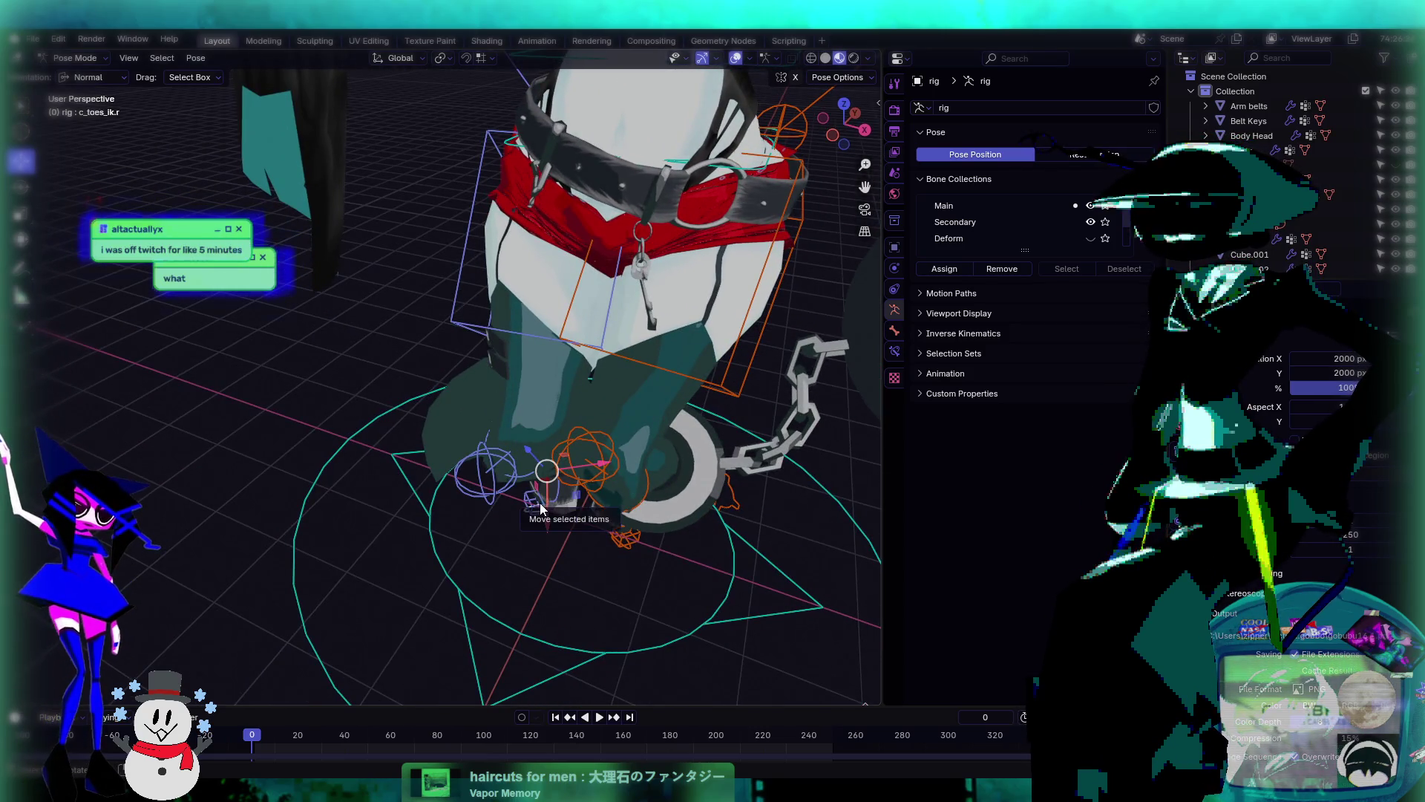
{"action": "mouse_move", "coordinate": [558, 441]}
{"action": "middle_mouse_down"}
{"action": "mouse_move", "coordinate": [589, 349]}
{"action": "mouse_move", "coordinate": [533, 567]}
{"action": "mouse_move", "coordinate": [526, 483]}
{"action": "middle_mouse_up"}
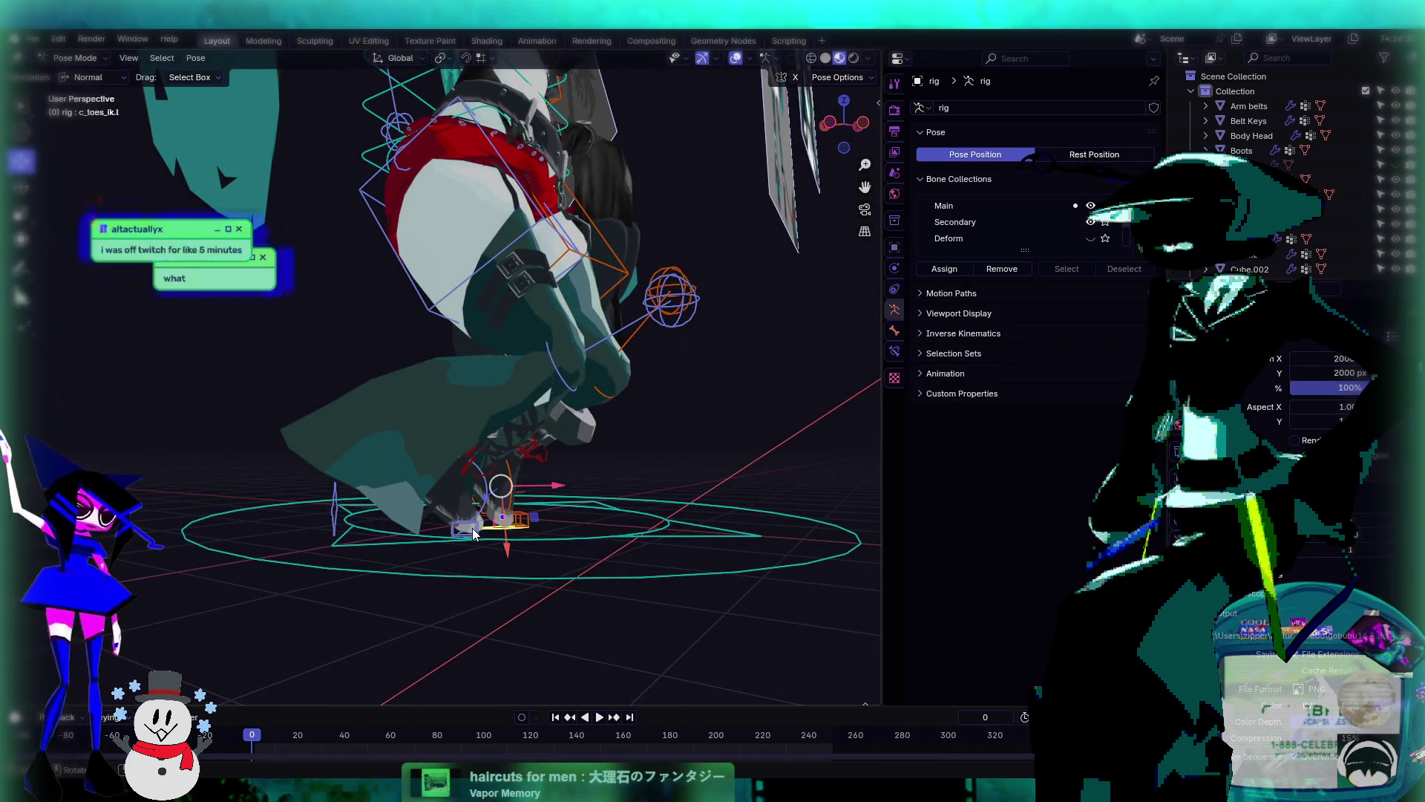
{"action": "mouse_move", "coordinate": [466, 529]}
{"action": "middle_mouse_down"}
{"action": "mouse_move", "coordinate": [477, 493]}
{"action": "mouse_move", "coordinate": [462, 470]}
{"action": "mouse_move", "coordinate": [498, 434]}
{"action": "middle_mouse_up"}
{"action": "key", "text": "g"}
{"action": "left_click", "coordinate": [462, 502]}
{"action": "key", "text": "g"}
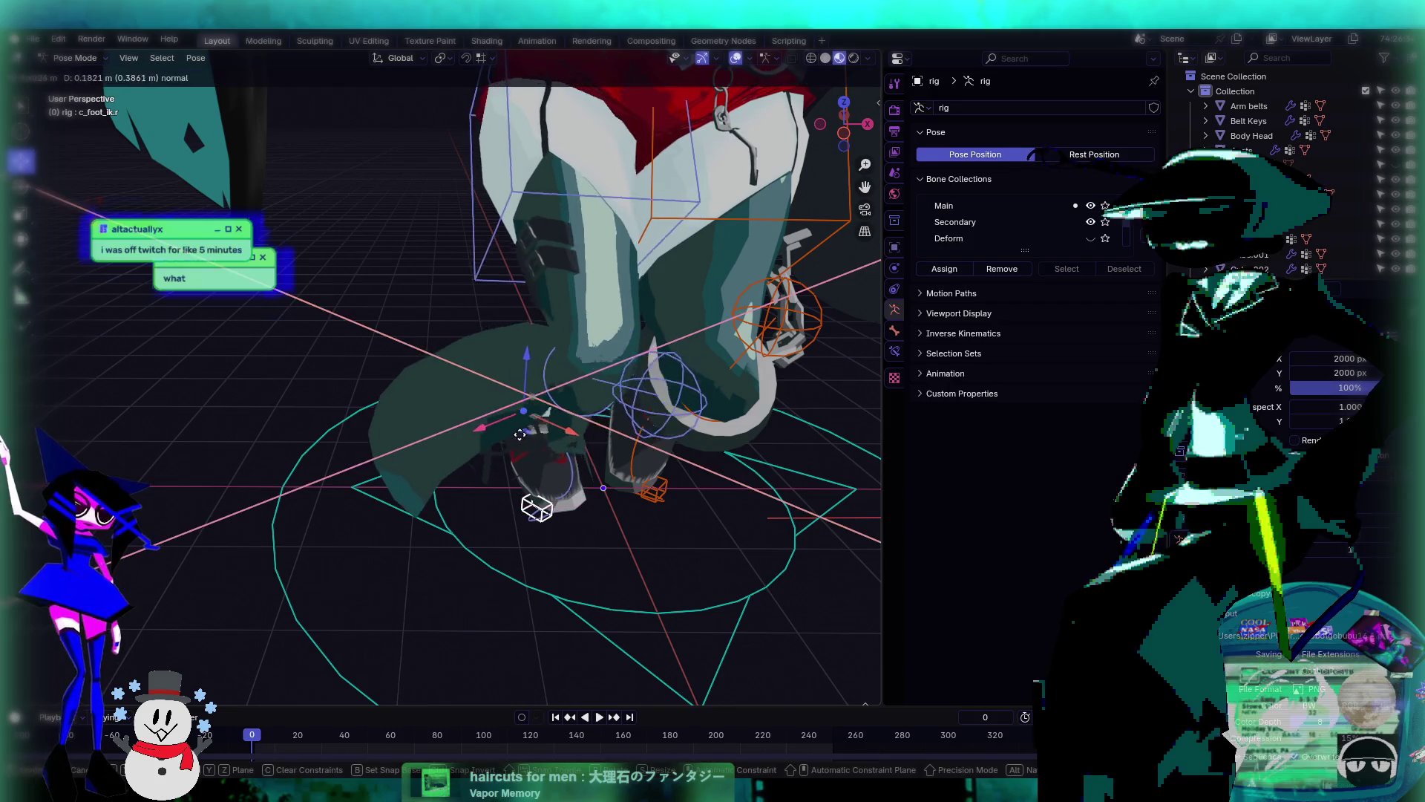
{"action": "left_click", "coordinate": [397, 493]}
{"action": "mouse_move", "coordinate": [398, 493]}
{"action": "middle_mouse_down"}
{"action": "mouse_move", "coordinate": [492, 458]}
{"action": "mouse_move", "coordinate": [478, 451]}
{"action": "mouse_move", "coordinate": [645, 470]}
{"action": "mouse_move", "coordinate": [563, 503]}
{"action": "mouse_move", "coordinate": [590, 462]}
{"action": "mouse_move", "coordinate": [531, 454]}
{"action": "mouse_move", "coordinate": [576, 489]}
{"action": "mouse_move", "coordinate": [576, 421]}
{"action": "mouse_move", "coordinate": [540, 398]}
{"action": "middle_mouse_up"}
{"action": "left_click", "coordinate": [557, 469]}
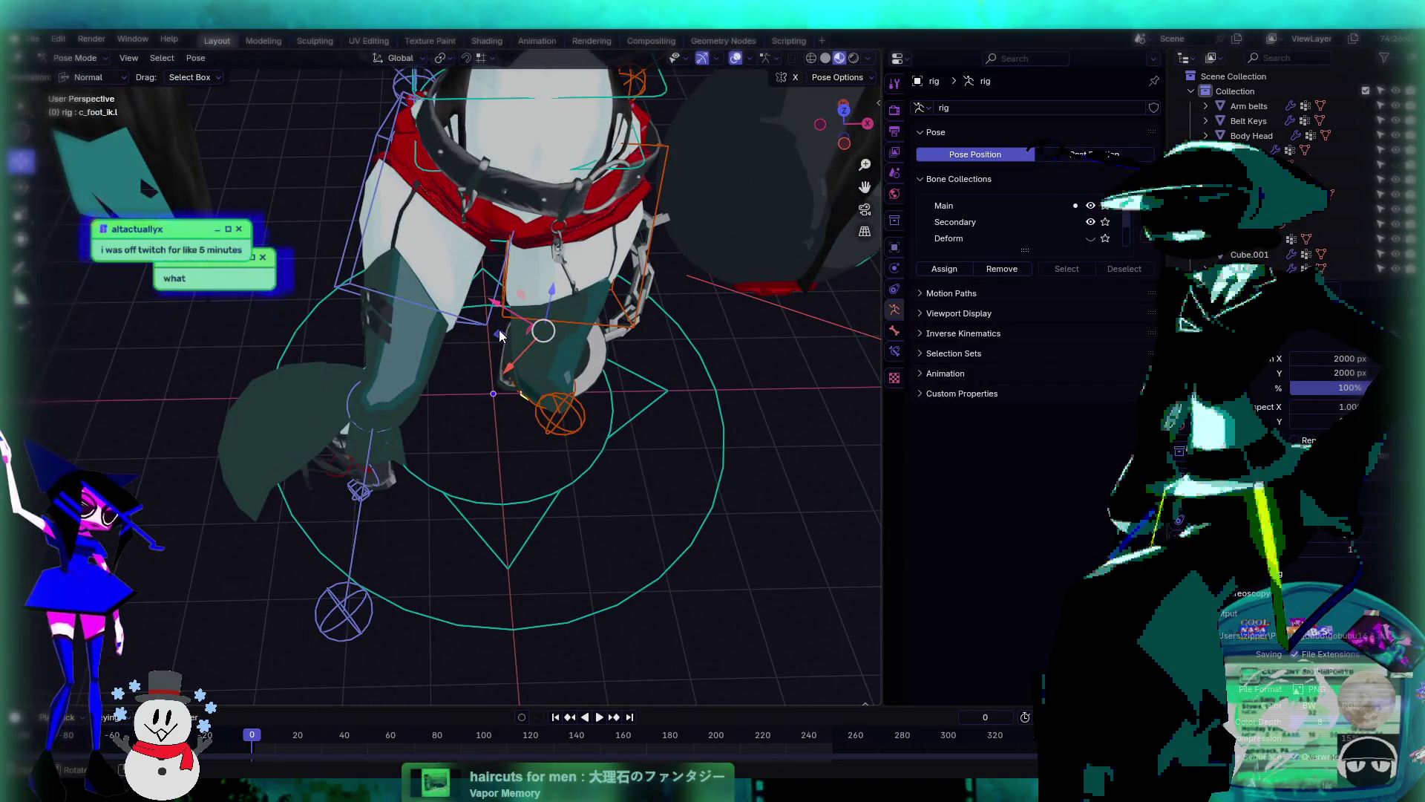
{"action": "key", "text": "g"}
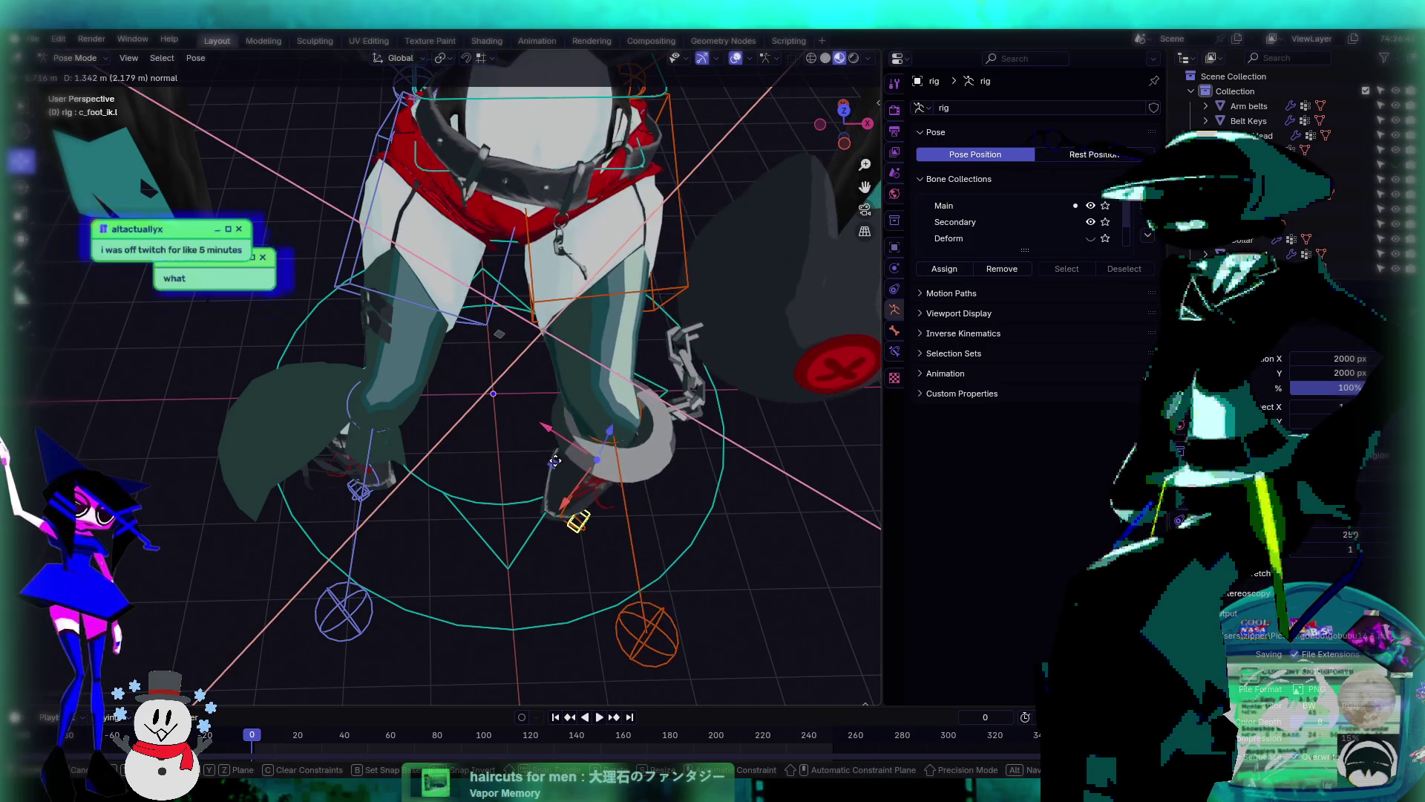
{"action": "left_click", "coordinate": [555, 462]}
- Tilt the head control as a test, then reset its rotation with Alt+R so it faces forward
{"action": "mouse_move", "coordinate": [555, 462]}
{"action": "middle_mouse_down"}
{"action": "mouse_move", "coordinate": [528, 425]}
{"action": "mouse_move", "coordinate": [547, 439]}
{"action": "mouse_move", "coordinate": [628, 295]}
{"action": "middle_mouse_up"}
{"action": "scroll", "coordinate": [514, 425], "scroll_direction": "down", "scroll_amount": 3}
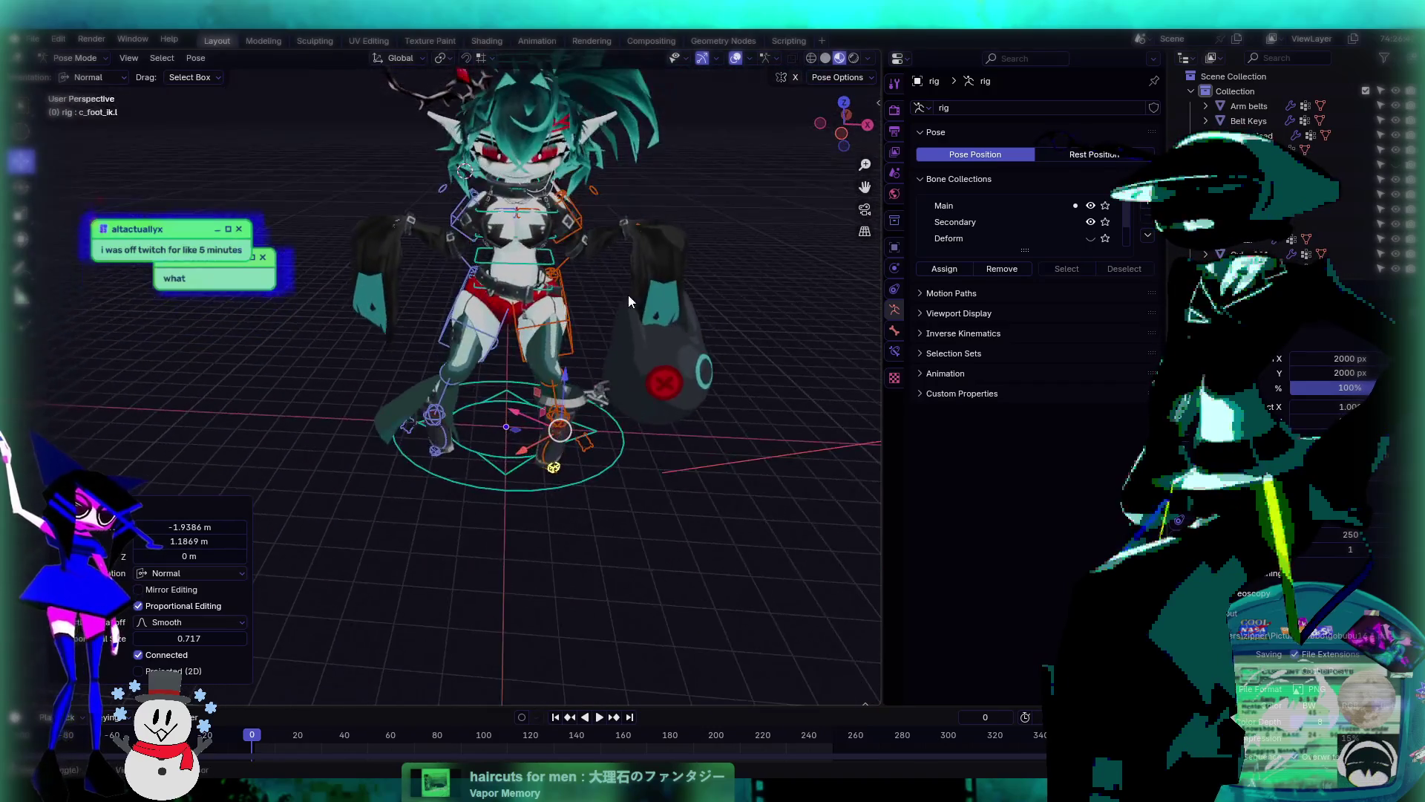
{"action": "scroll", "coordinate": [563, 424], "scroll_direction": "up", "scroll_amount": 5}
{"action": "mouse_move", "coordinate": [562, 425]}
{"action": "middle_mouse_down"}
{"action": "mouse_move", "coordinate": [505, 446]}
{"action": "mouse_move", "coordinate": [427, 441]}
{"action": "mouse_move", "coordinate": [592, 434]}
{"action": "mouse_move", "coordinate": [585, 457]}
{"action": "mouse_move", "coordinate": [740, 461]}
{"action": "mouse_move", "coordinate": [640, 467]}
{"action": "mouse_move", "coordinate": [695, 475]}
{"action": "middle_mouse_up"}
{"action": "scroll", "coordinate": [506, 498], "scroll_direction": "down", "scroll_amount": 3}
{"action": "scroll", "coordinate": [719, 451], "scroll_direction": "up", "scroll_amount": 3}
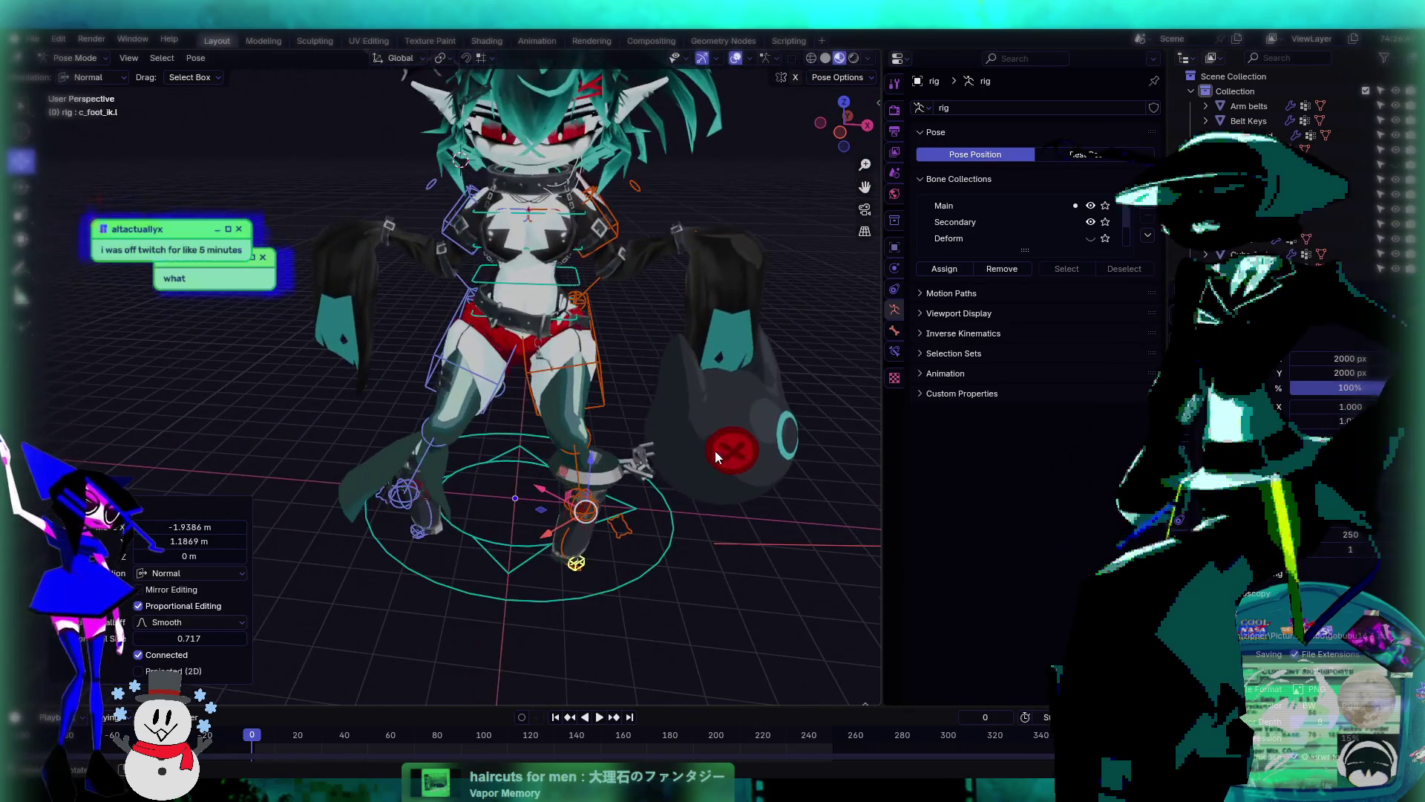
{"action": "scroll", "coordinate": [562, 482], "scroll_direction": "down", "scroll_amount": 2}
{"action": "middle_click_drag", "start_coordinate": [562, 482], "coordinate": [796, 455]}
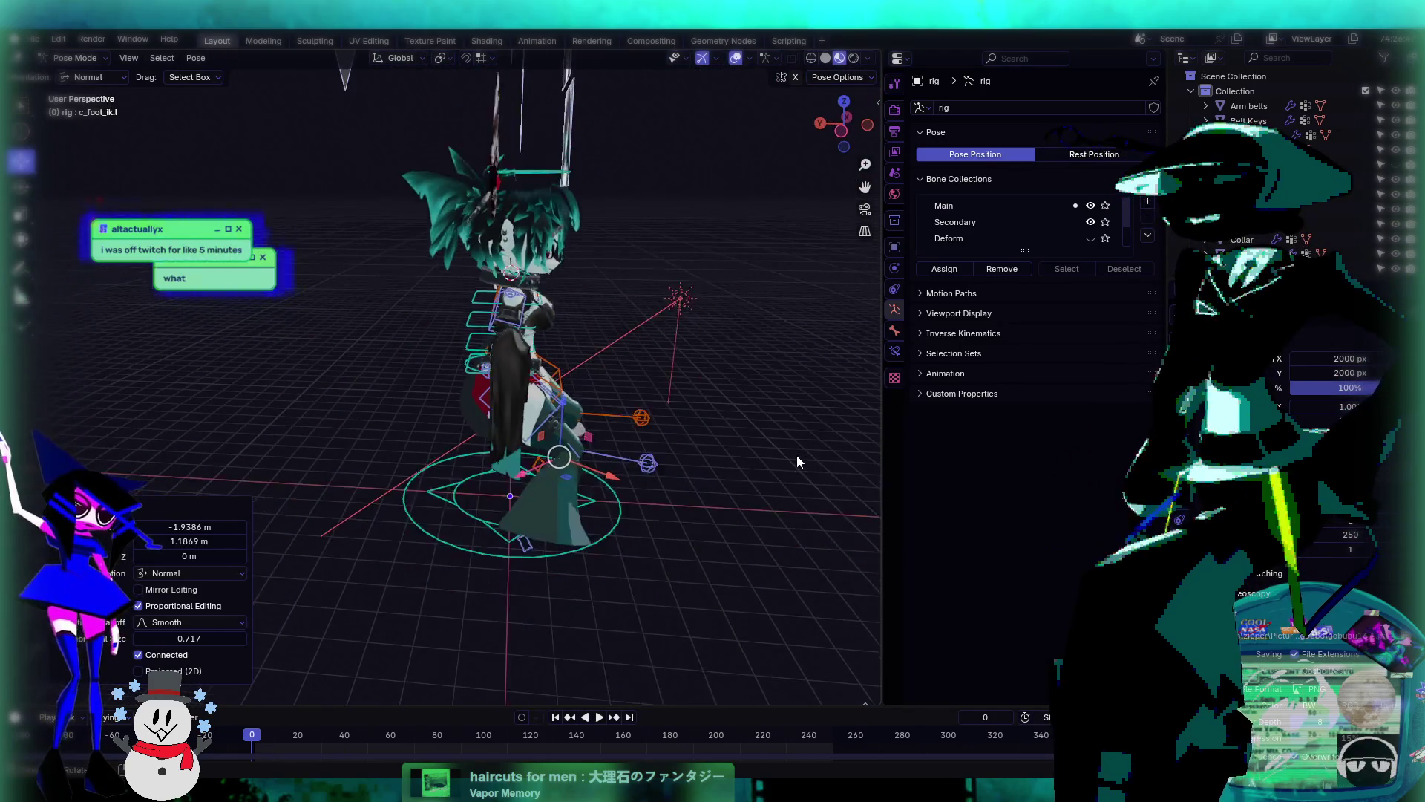
{"action": "scroll", "coordinate": [797, 456], "scroll_direction": "down", "scroll_amount": 2}
{"action": "middle_click_drag", "start_coordinate": [609, 258], "coordinate": [601, 289]}
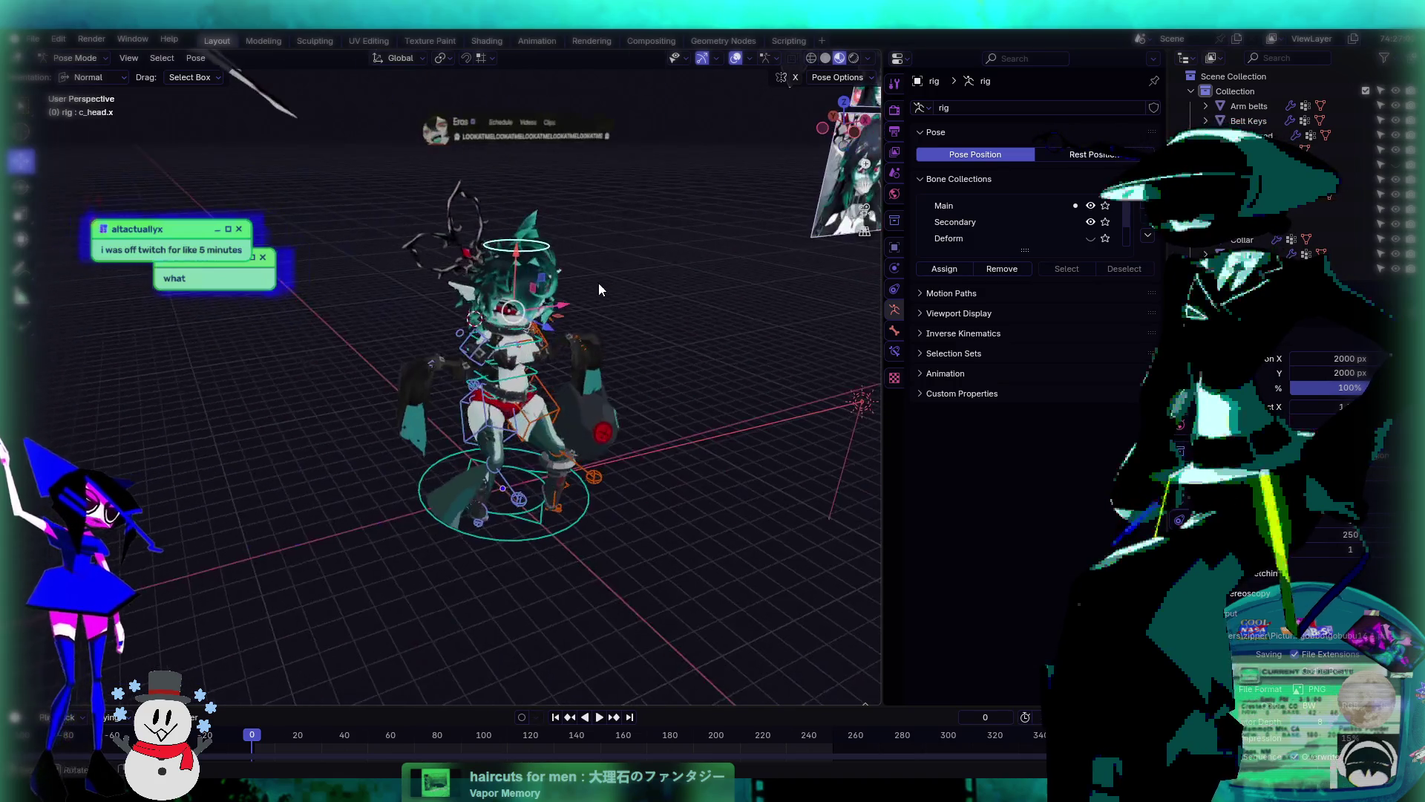
{"action": "left_click", "coordinate": [20, 186]}
{"action": "left_click_drag", "start_coordinate": [565, 327], "coordinate": [616, 369]}
{"action": "scroll", "coordinate": [616, 362], "scroll_direction": "up", "scroll_amount": 4}
{"action": "mouse_move", "coordinate": [616, 362]}
{"action": "middle_mouse_down"}
{"action": "mouse_move", "coordinate": [523, 365]}
{"action": "mouse_move", "coordinate": [589, 355]}
{"action": "mouse_move", "coordinate": [566, 403]}
{"action": "mouse_move", "coordinate": [871, 377]}
{"action": "mouse_move", "coordinate": [588, 337]}
{"action": "mouse_move", "coordinate": [532, 433]}
{"action": "mouse_move", "coordinate": [697, 414]}
{"action": "mouse_move", "coordinate": [430, 422]}
{"action": "mouse_move", "coordinate": [576, 434]}
{"action": "middle_mouse_up"}
{"action": "scroll", "coordinate": [572, 386], "scroll_direction": "down", "scroll_amount": 3}
{"action": "scroll", "coordinate": [566, 403], "scroll_direction": "up", "scroll_amount": 3}
{"action": "scroll", "coordinate": [674, 353], "scroll_direction": "up", "scroll_amount": 2}
{"action": "scroll", "coordinate": [697, 414], "scroll_direction": "down", "scroll_amount": 3}
{"action": "key", "text": "alt+r"}
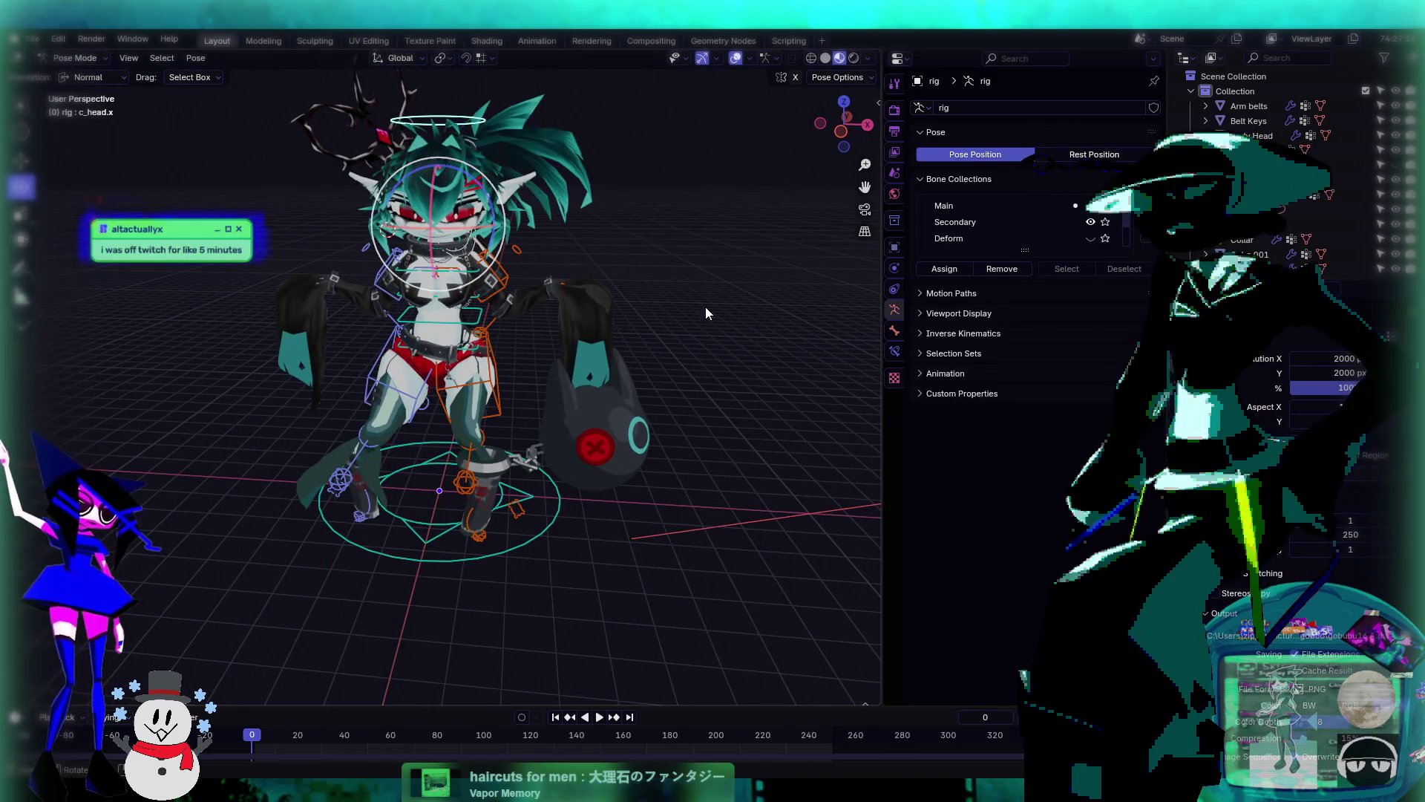
{"action": "scroll", "coordinate": [572, 432], "scroll_direction": "up", "scroll_amount": 3}
{"action": "mouse_move", "coordinate": [470, 422]}
{"action": "middle_mouse_down"}
{"action": "mouse_move", "coordinate": [447, 412]}
{"action": "mouse_move", "coordinate": [513, 375]}
{"action": "mouse_move", "coordinate": [532, 420]}
{"action": "mouse_move", "coordinate": [467, 449]}
{"action": "mouse_move", "coordinate": [755, 418]}
{"action": "mouse_move", "coordinate": [680, 415]}
{"action": "mouse_move", "coordinate": [764, 416]}
{"action": "mouse_move", "coordinate": [830, 395]}
{"action": "mouse_move", "coordinate": [640, 472]}
{"action": "mouse_move", "coordinate": [775, 446]}
{"action": "mouse_move", "coordinate": [706, 449]}
{"action": "mouse_move", "coordinate": [714, 461]}
{"action": "mouse_move", "coordinate": [609, 518]}
{"action": "mouse_move", "coordinate": [548, 332]}
{"action": "middle_mouse_up"}
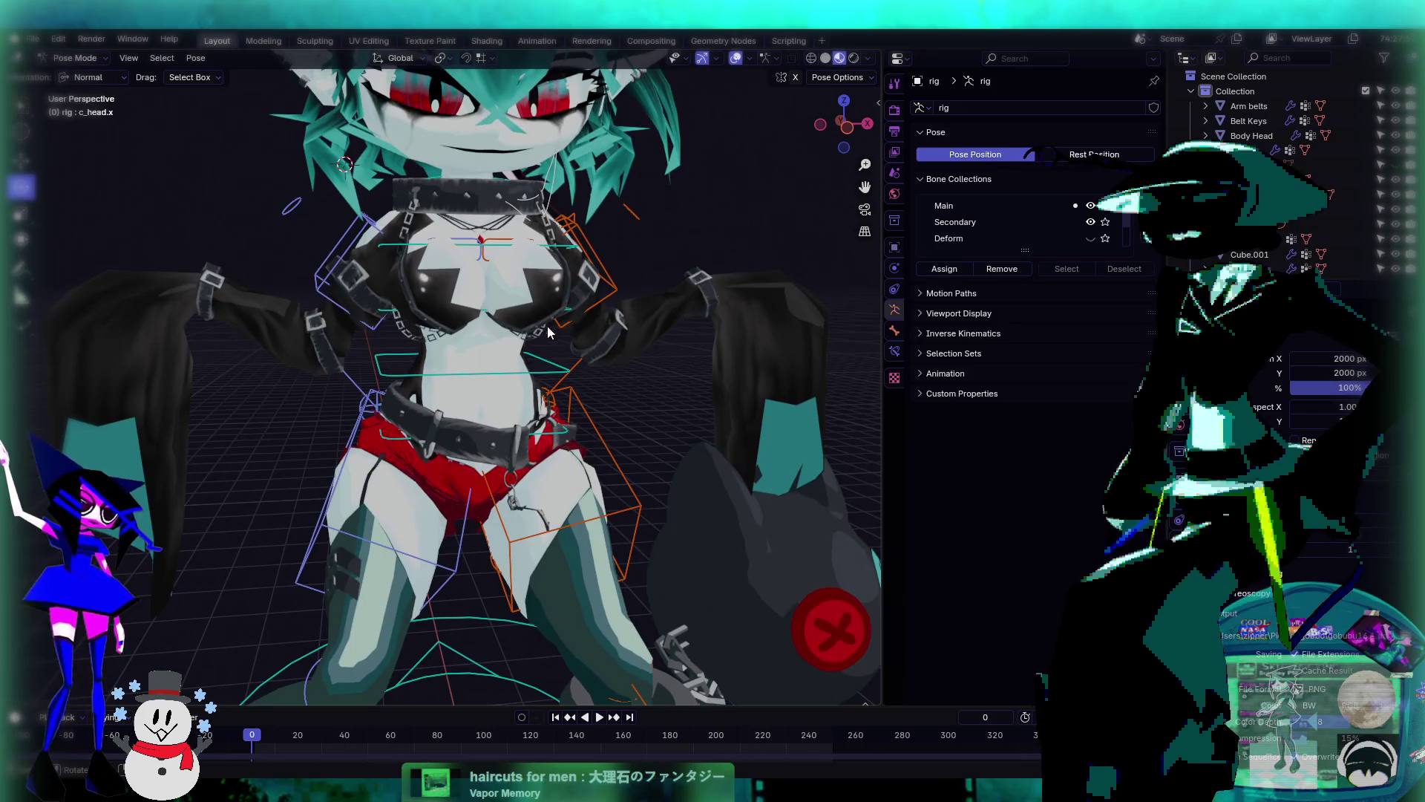
- Try a free rotation of the upper spine control, then cancel a second attempt
{"action": "left_click", "coordinate": [473, 247]}
{"action": "middle_click_drag", "start_coordinate": [473, 248], "coordinate": [517, 311]}
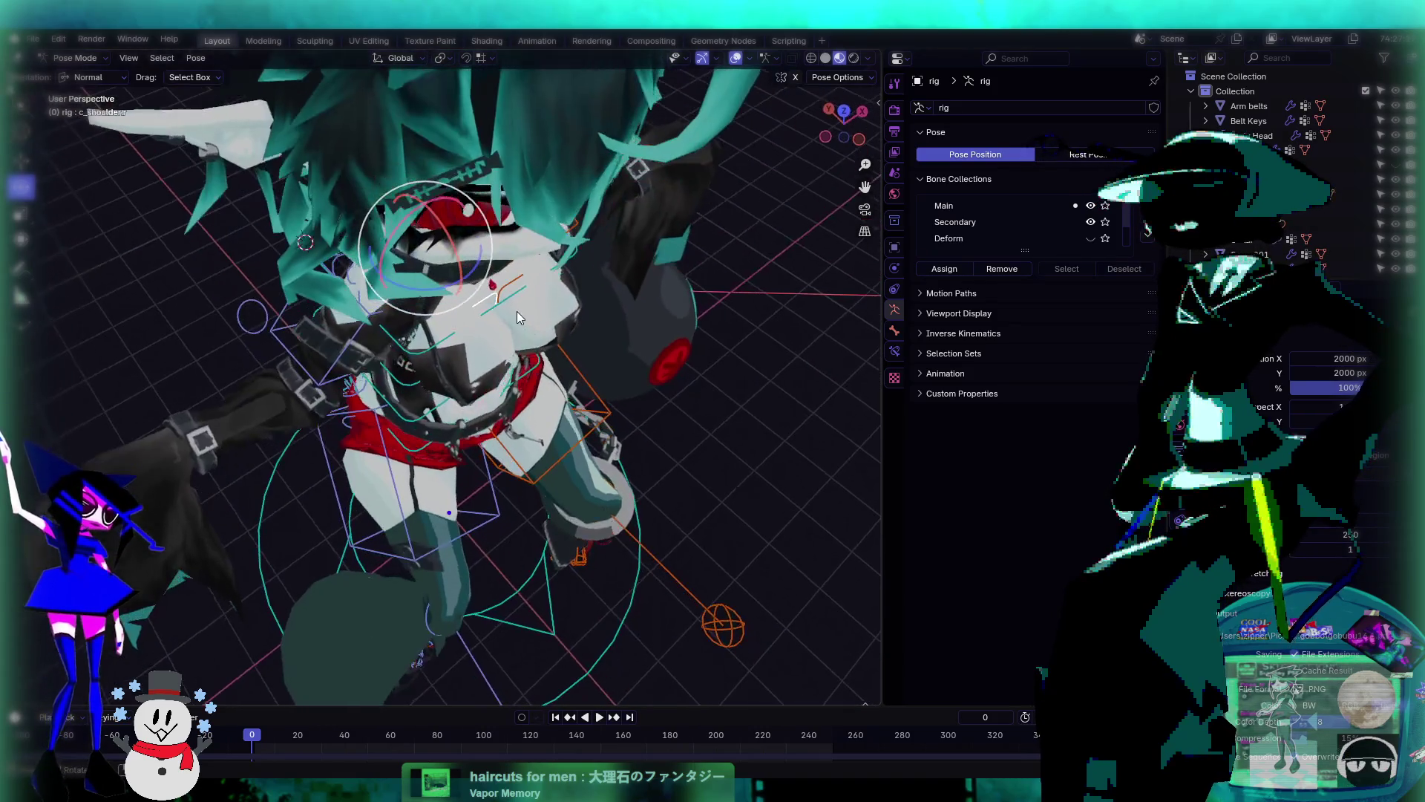
{"action": "left_click", "coordinate": [510, 301]}
{"action": "key", "text": "r"}
{"action": "key", "text": "r"}
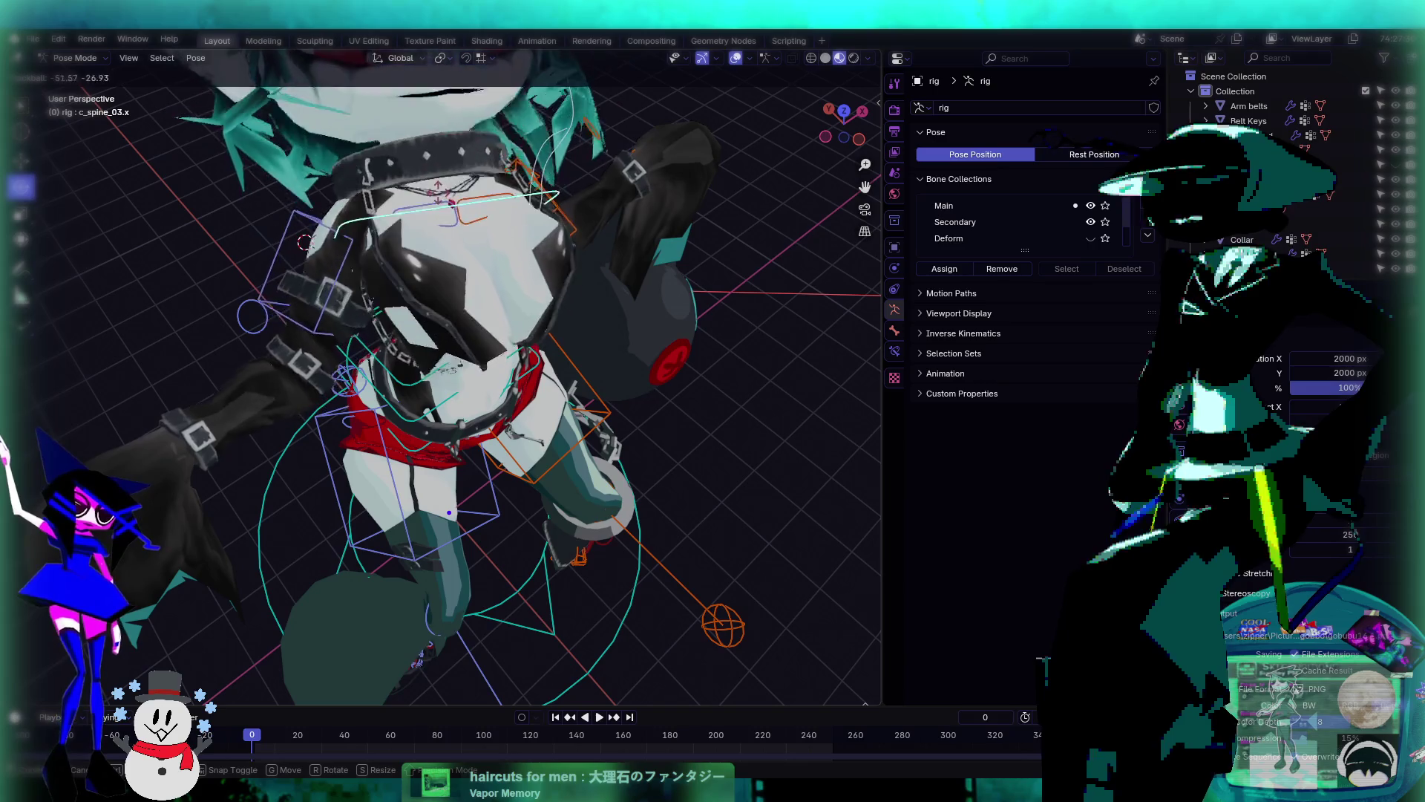
{"action": "key", "text": "Return"}
{"action": "mouse_move", "coordinate": [490, 311]}
{"action": "middle_mouse_down"}
{"action": "mouse_move", "coordinate": [525, 349]}
{"action": "mouse_move", "coordinate": [542, 414]}
{"action": "middle_mouse_up"}
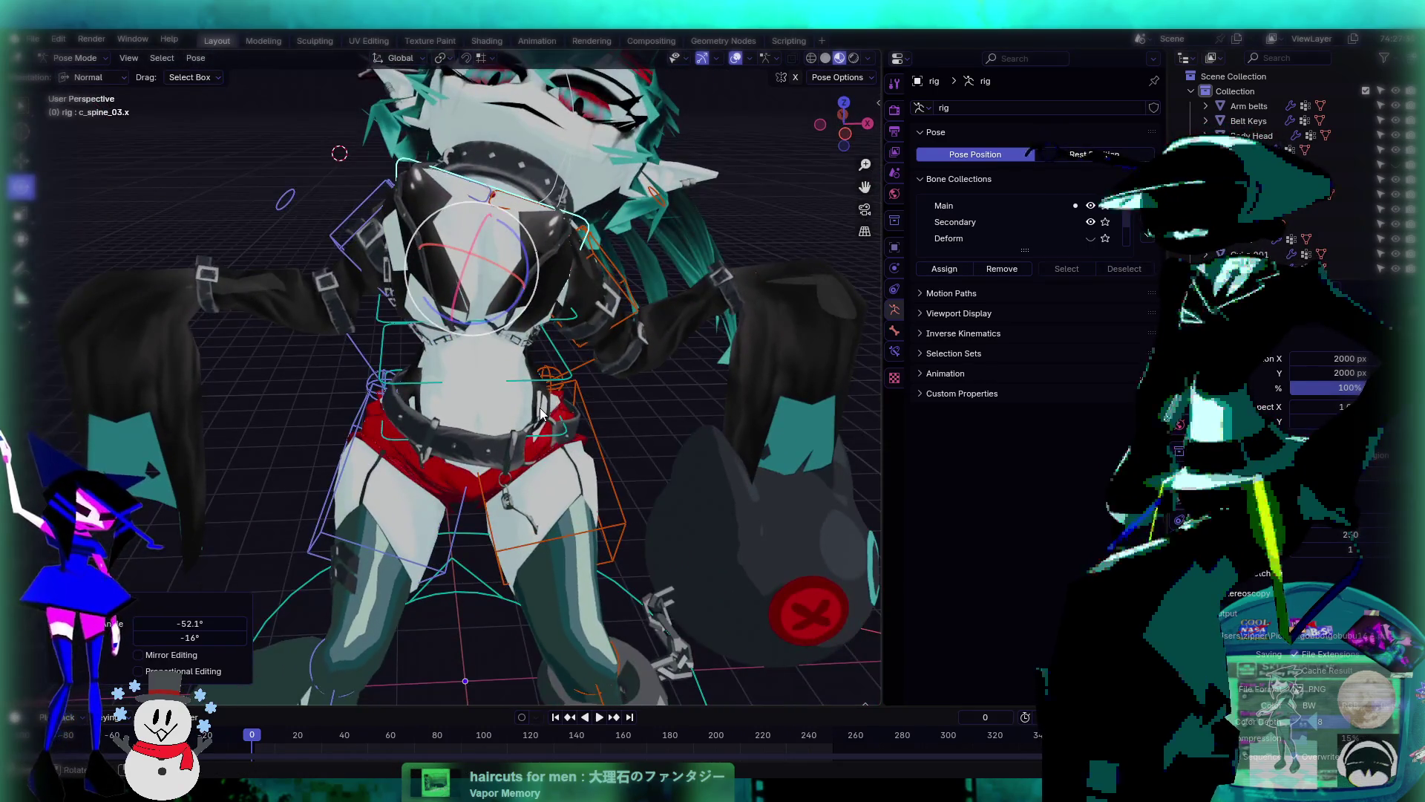
{"action": "middle_click_drag", "start_coordinate": [528, 518], "coordinate": [530, 363]}
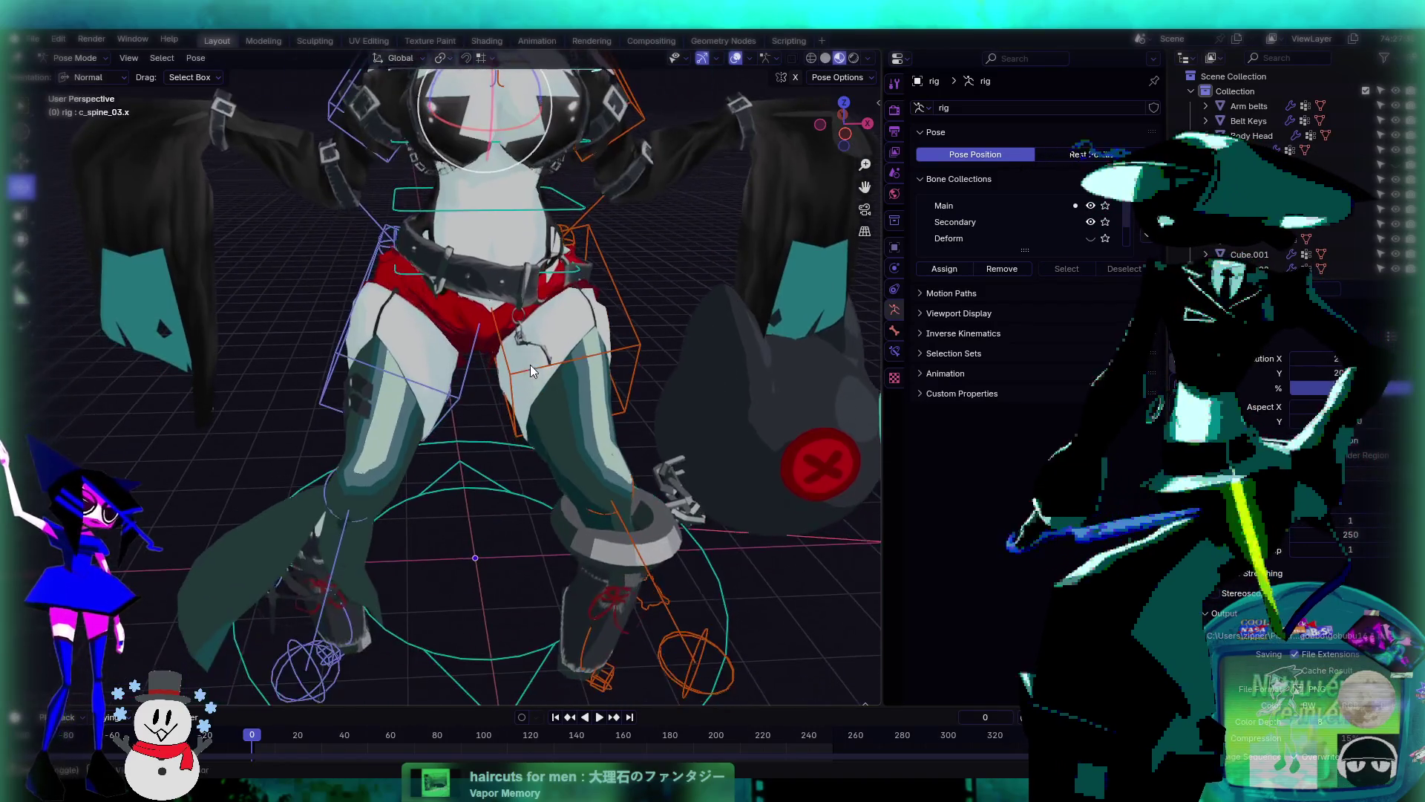
{"action": "middle_click_drag", "start_coordinate": [533, 434], "coordinate": [531, 504]}
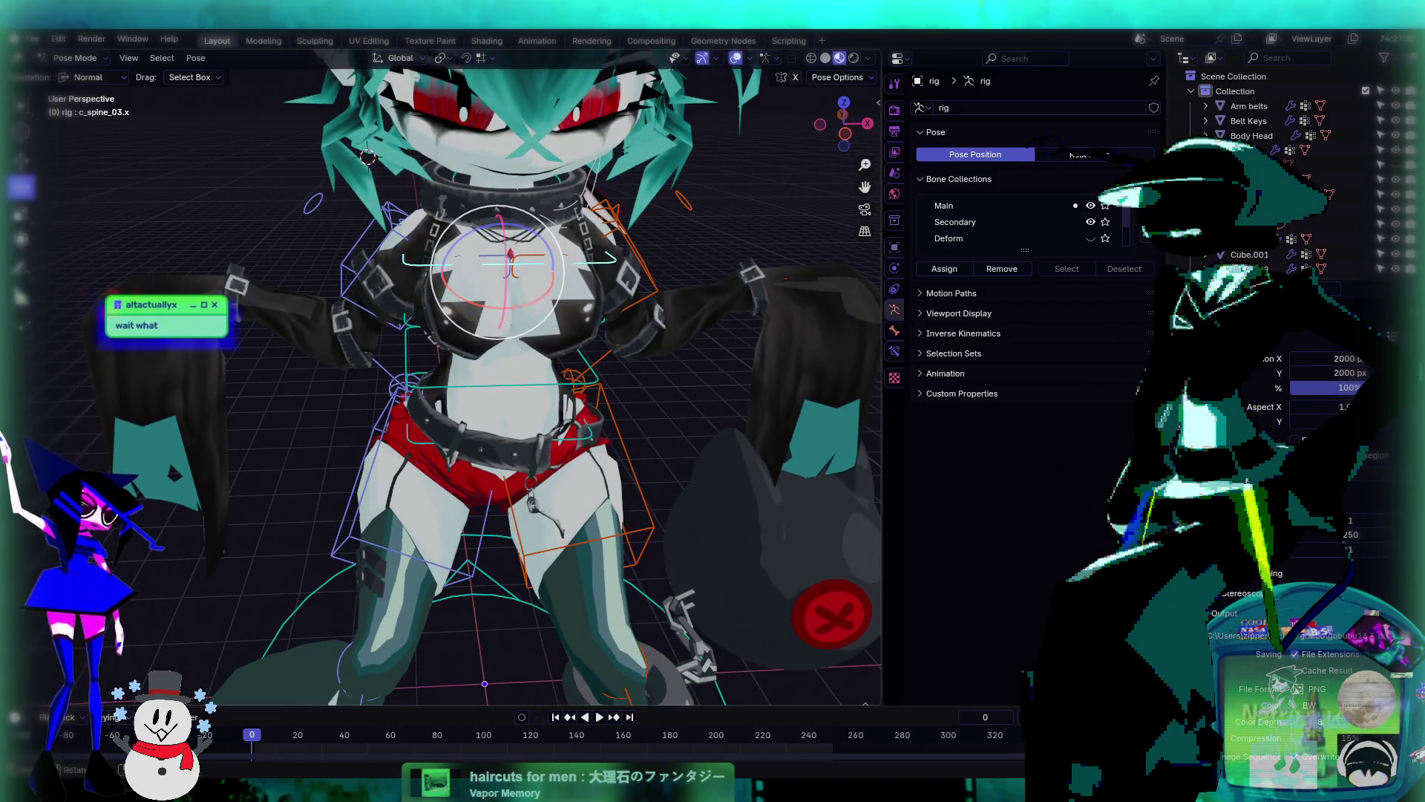
{"action": "key", "text": "r"}
{"action": "key", "text": "r"}
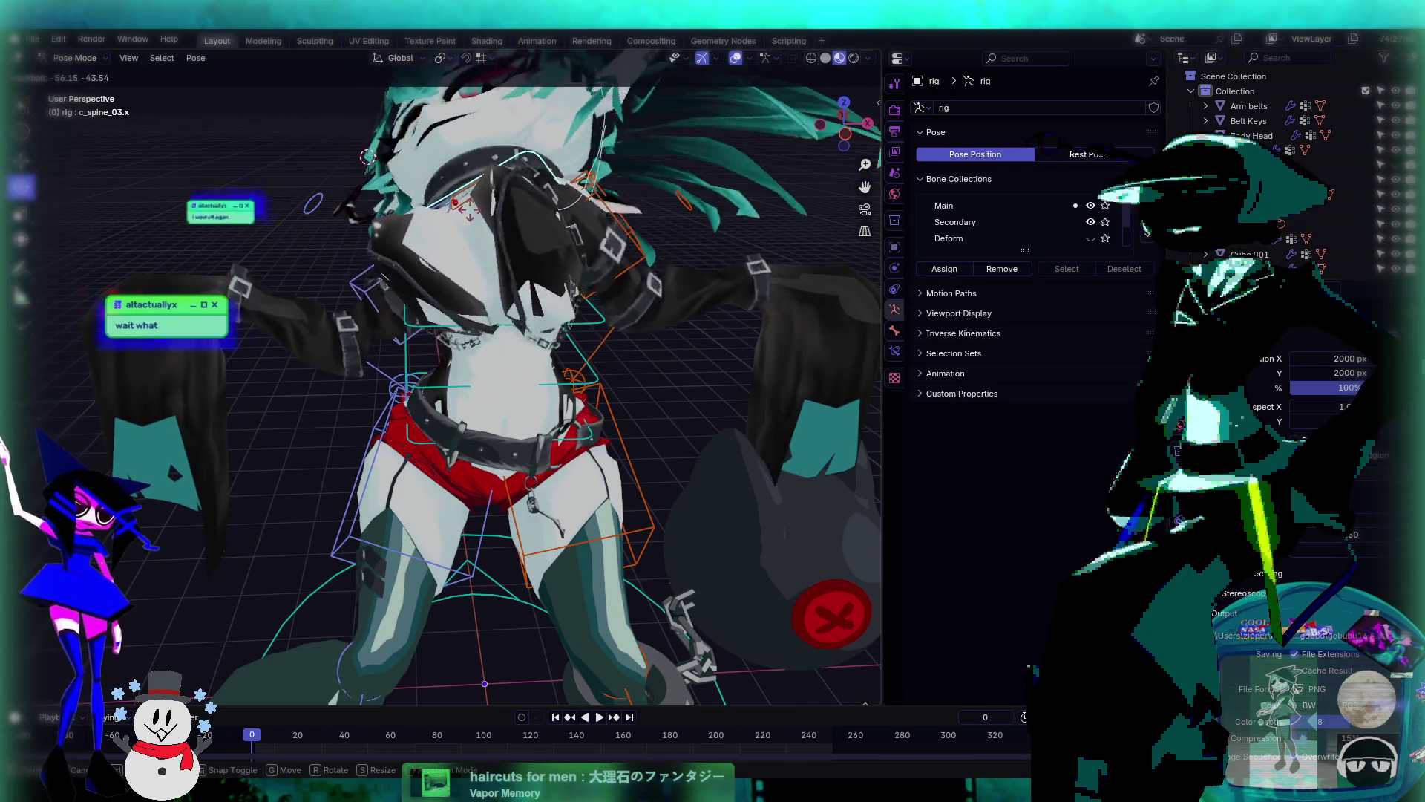
{"action": "key", "text": "Escape"}
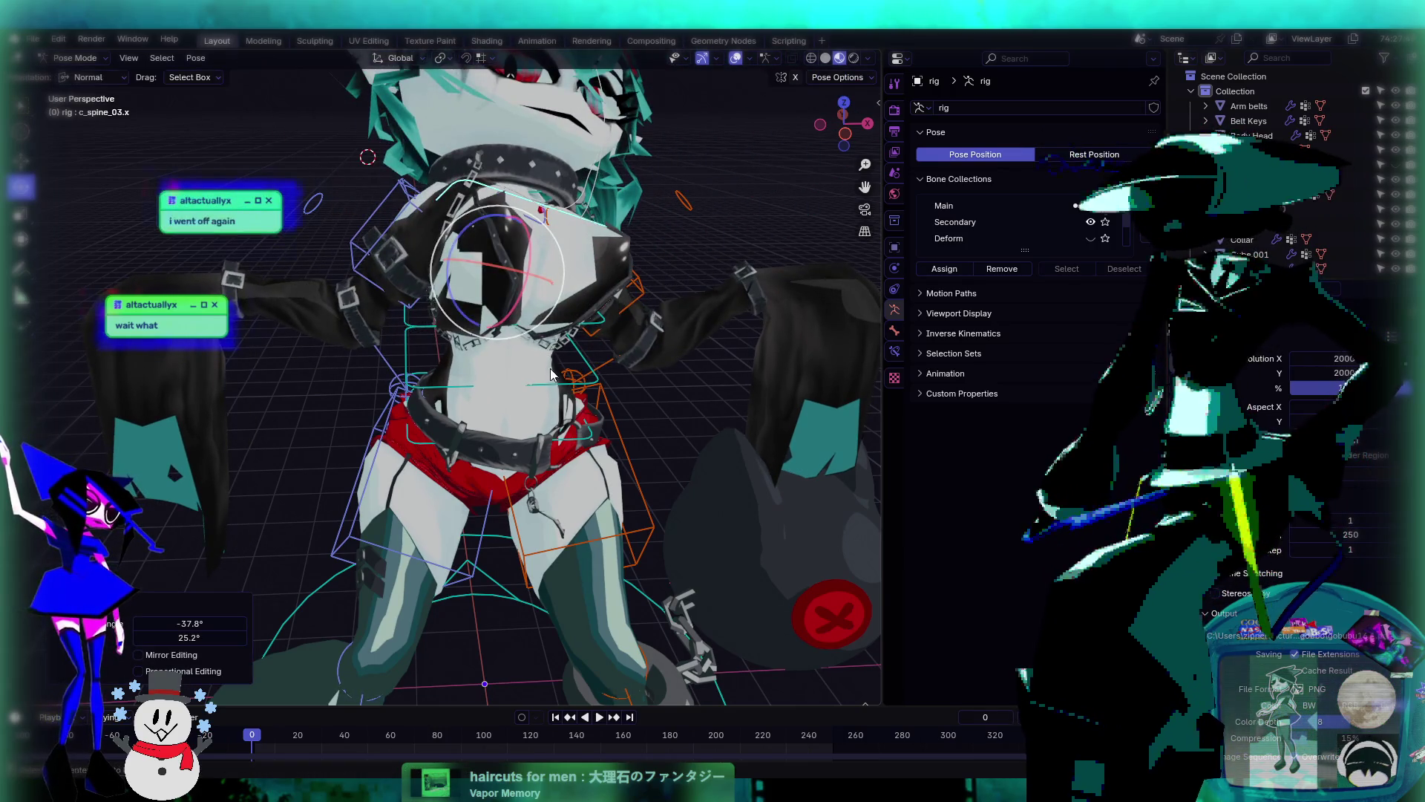
{"action": "mouse_move", "coordinate": [555, 381]}
{"action": "middle_mouse_down"}
{"action": "mouse_move", "coordinate": [594, 421]}
{"action": "mouse_move", "coordinate": [581, 420]}
{"action": "middle_mouse_up"}
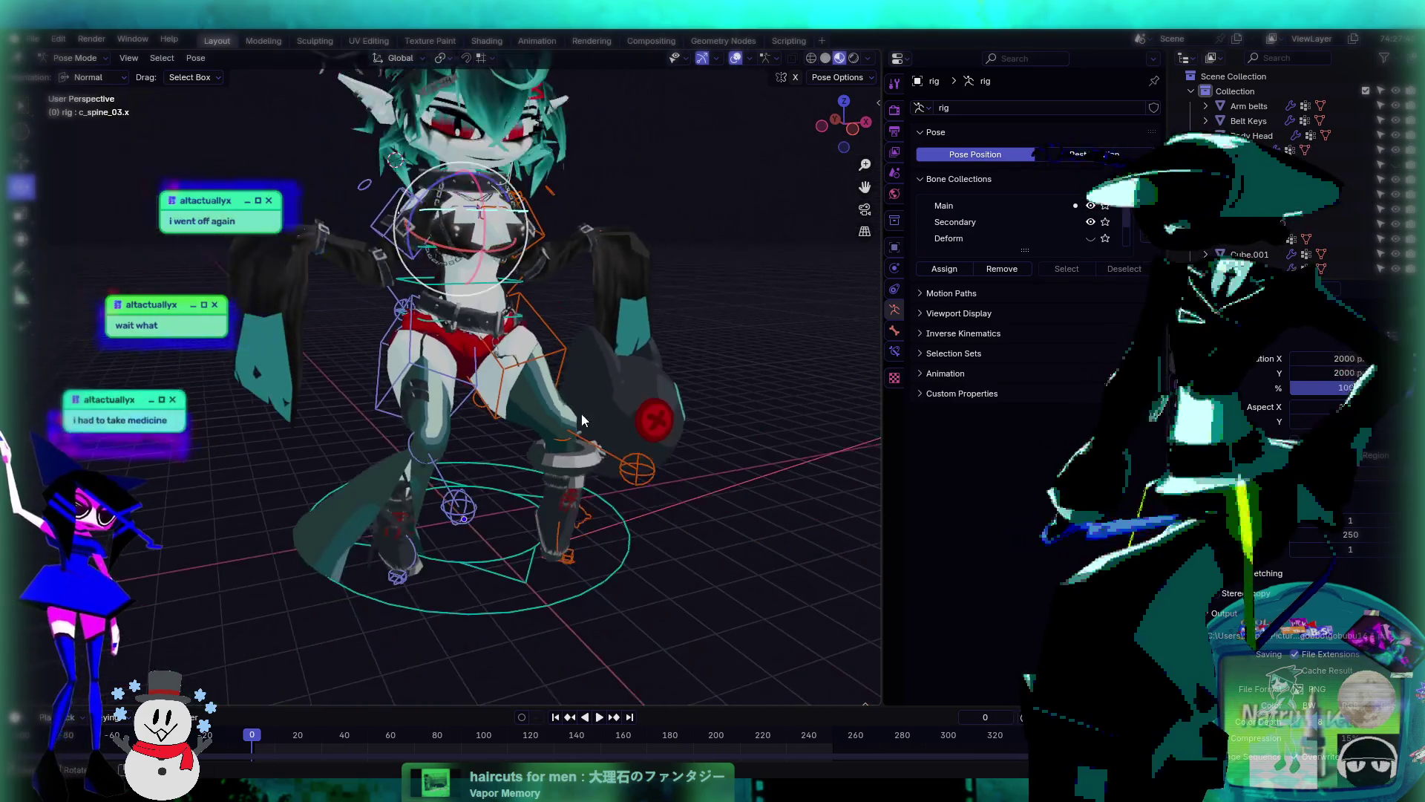
- Raise the right foot IK control up and outward and move c_foot_ik.l toward the hips
{"action": "left_click", "coordinate": [399, 578]}
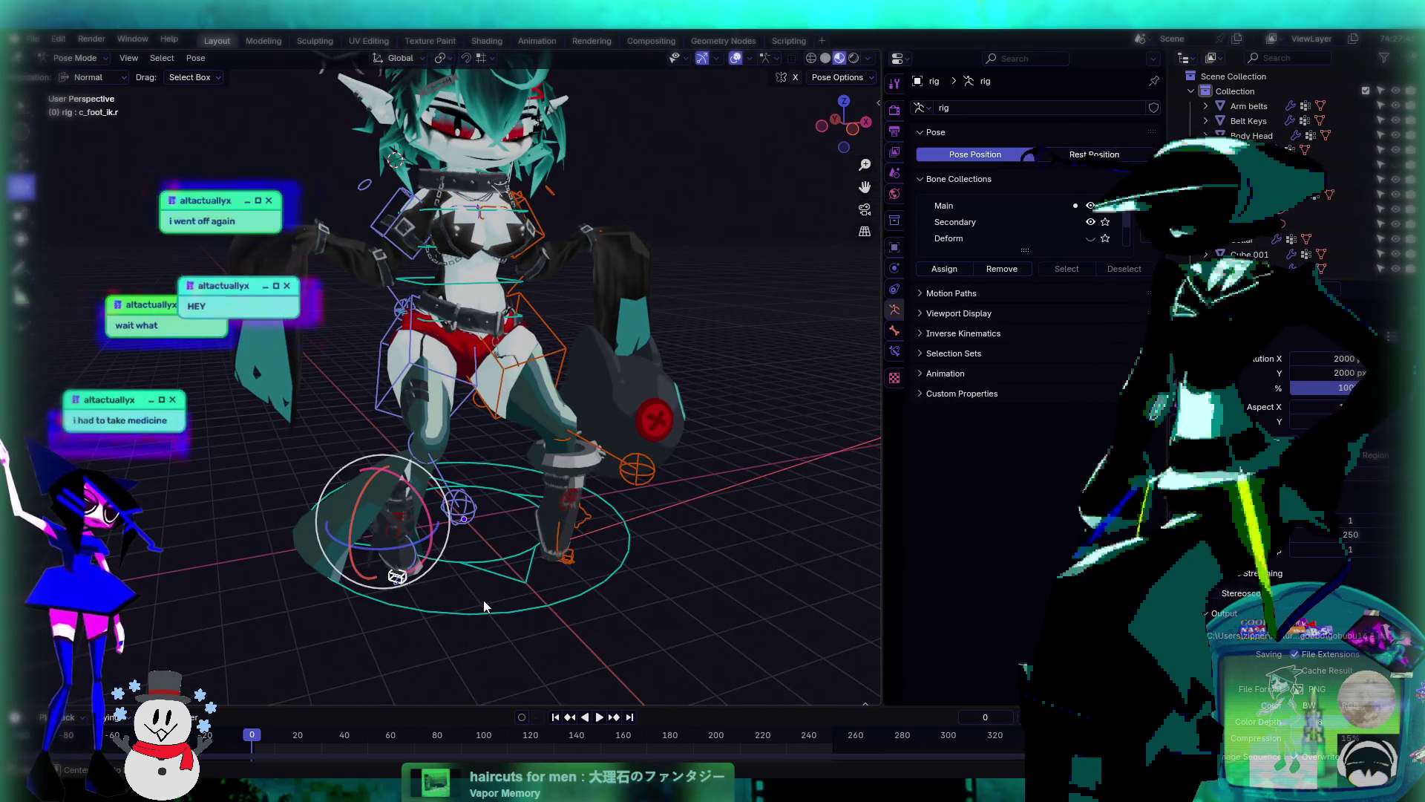
{"action": "key", "text": "g"}
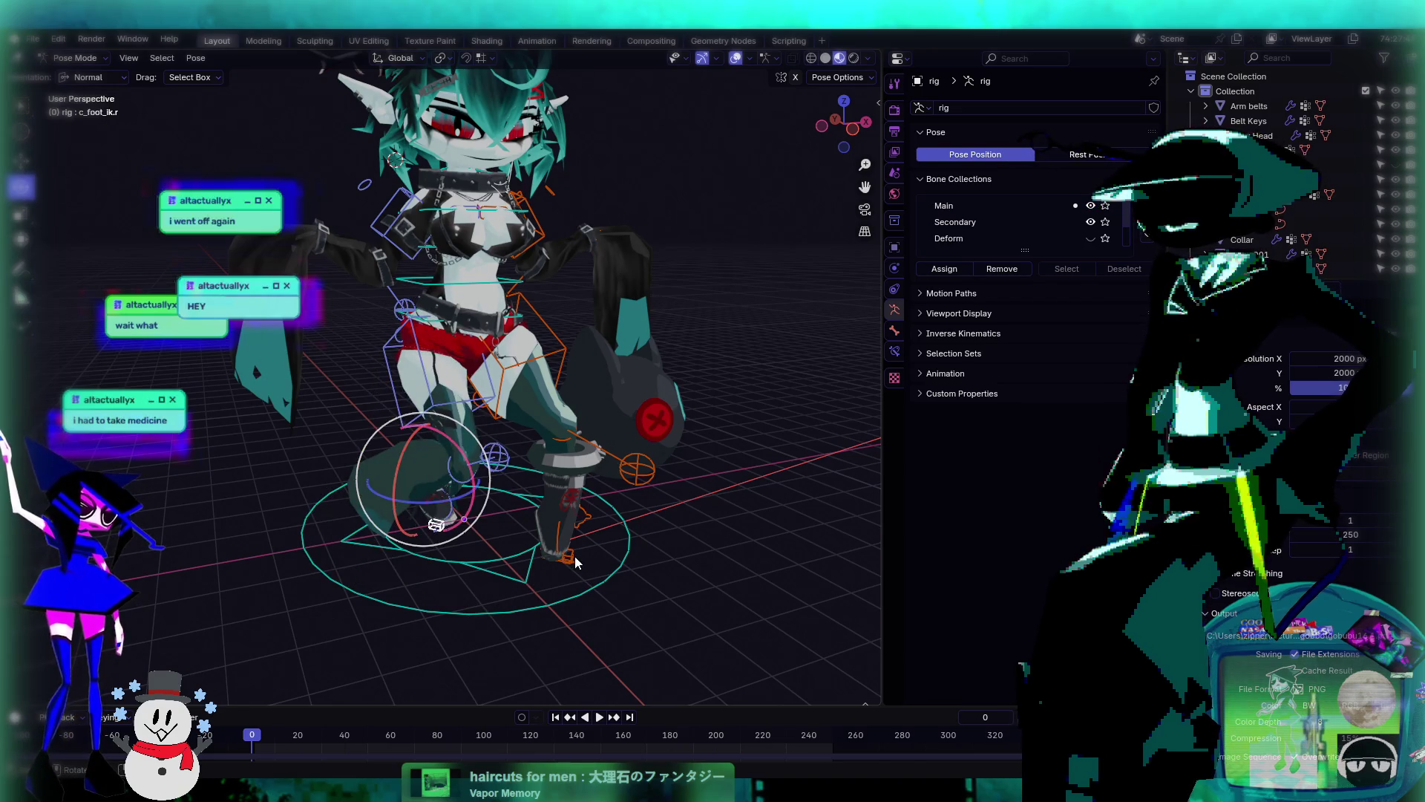
{"action": "left_click", "coordinate": [575, 562]}
{"action": "key", "text": "g"}
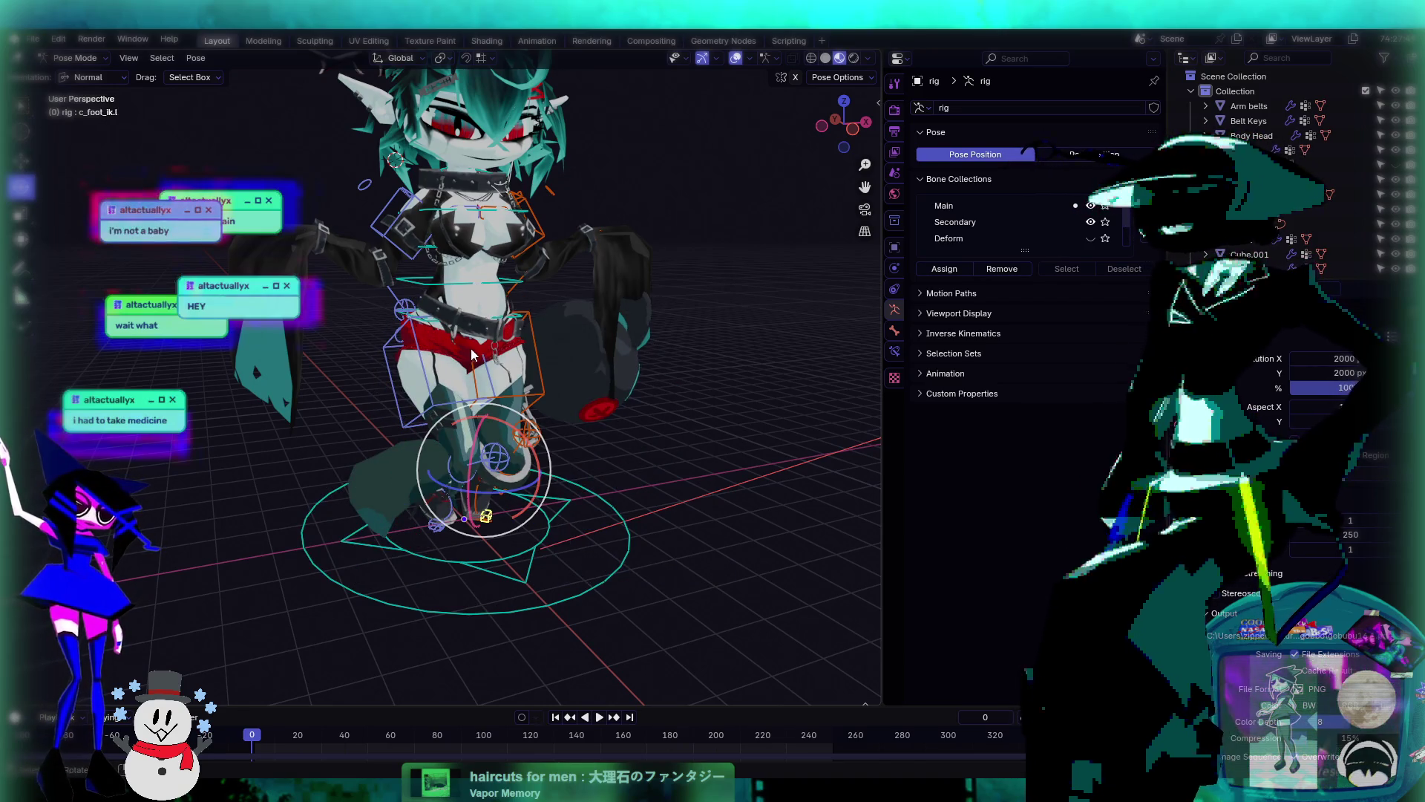
{"action": "scroll", "coordinate": [472, 355], "scroll_direction": "up", "scroll_amount": 5}
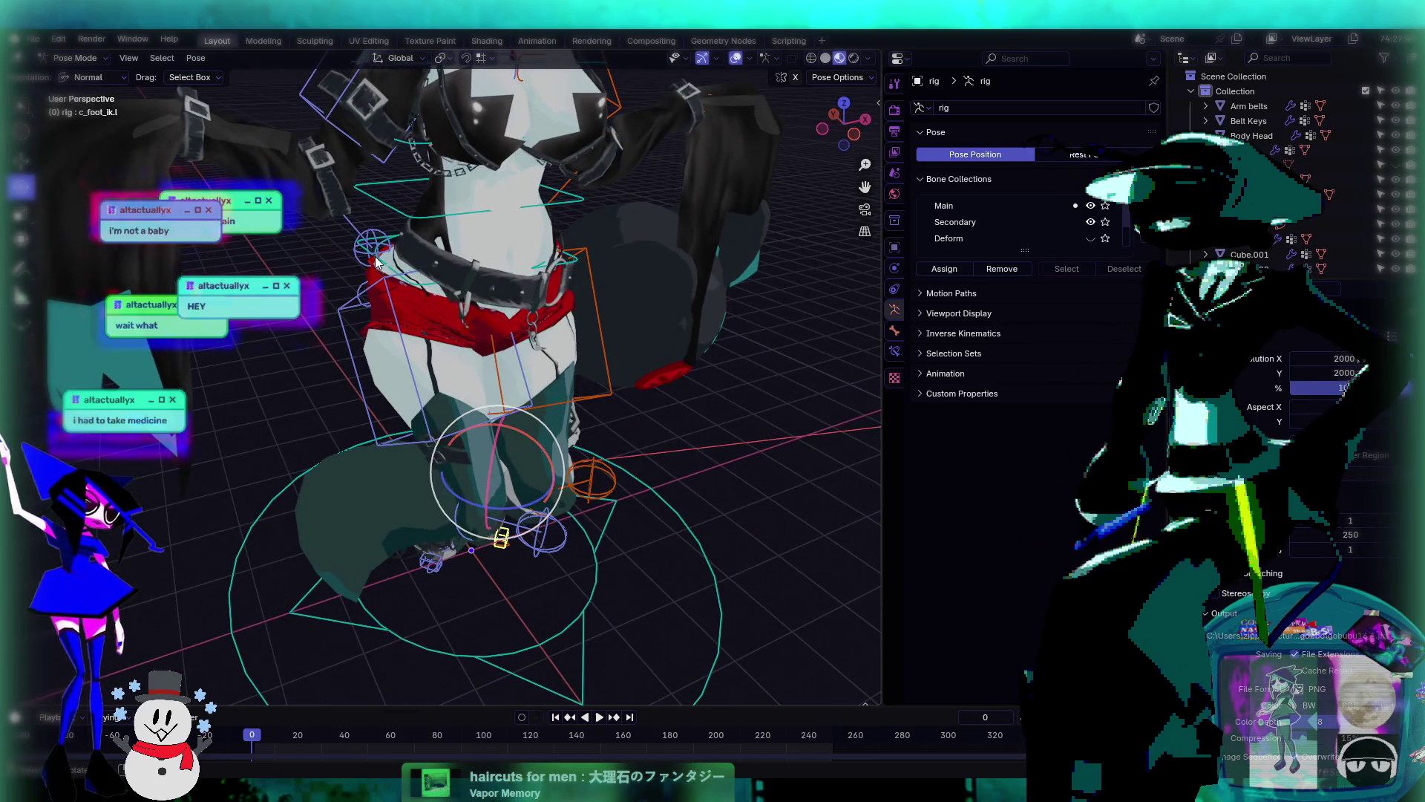
- Rotate the c_spine_03.x chest bone about -40 degrees to tilt the upper body
{"action": "left_click", "coordinate": [379, 264]}
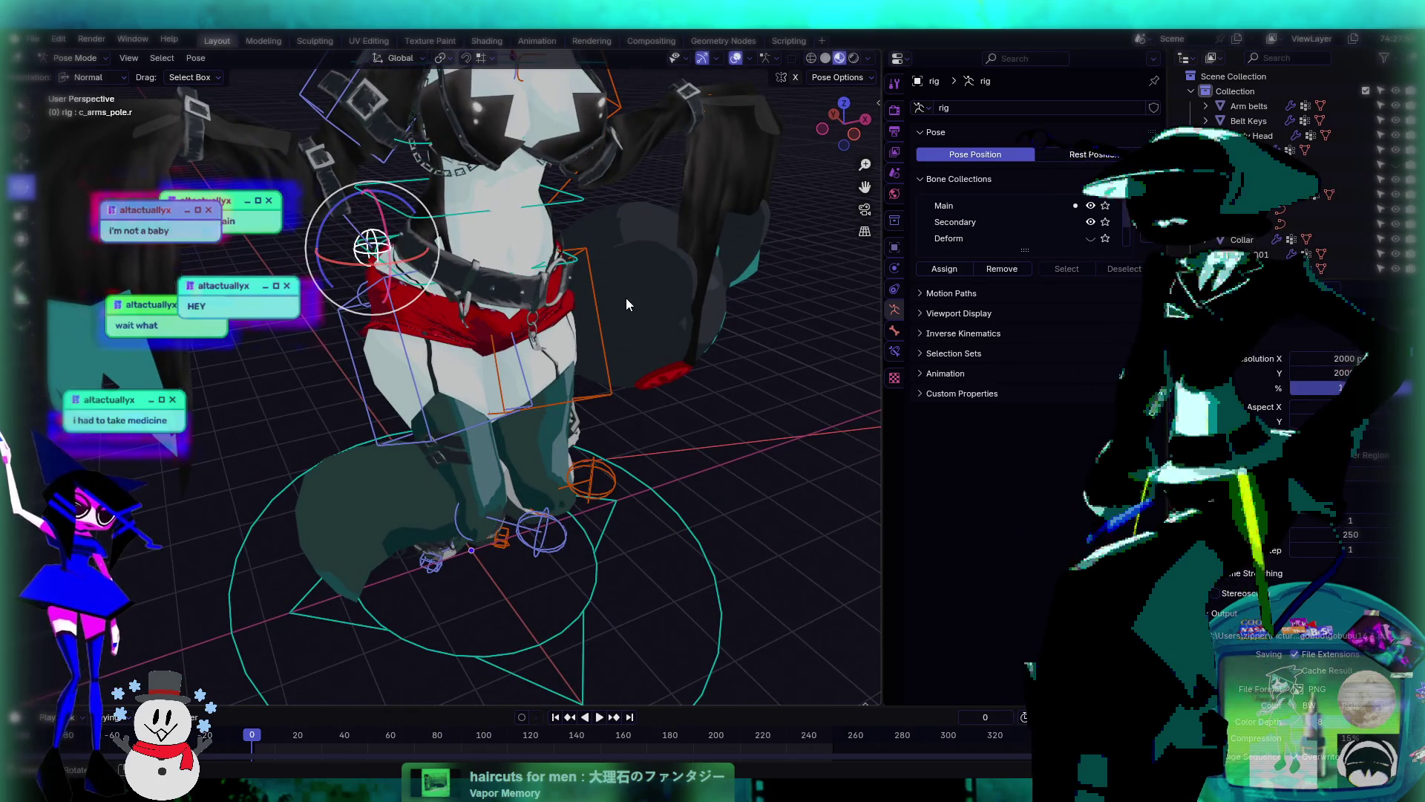
{"action": "middle_click_drag", "start_coordinate": [626, 297], "coordinate": [589, 288]}
{"action": "left_click", "coordinate": [607, 283]}
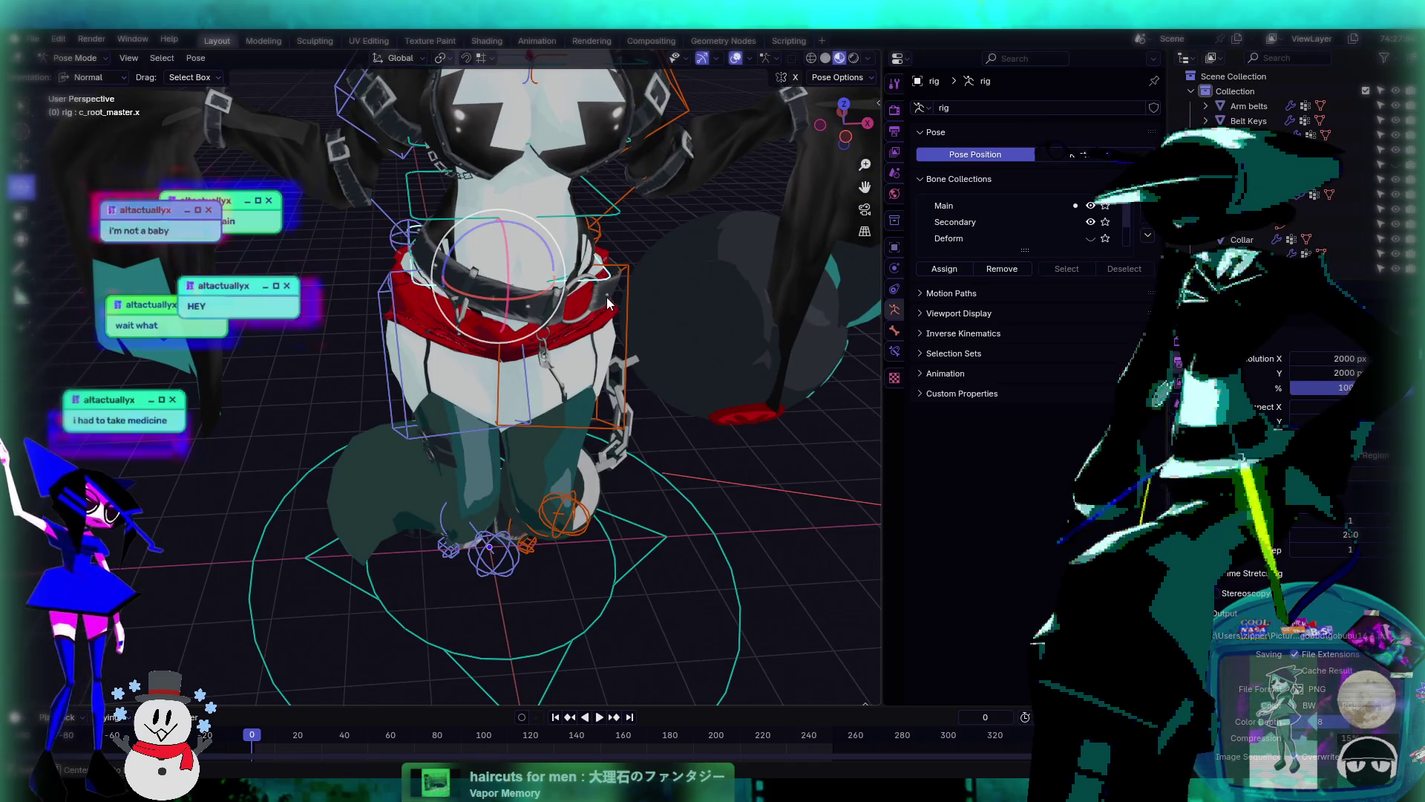
{"action": "middle_click_drag", "start_coordinate": [608, 306], "coordinate": [607, 260]}
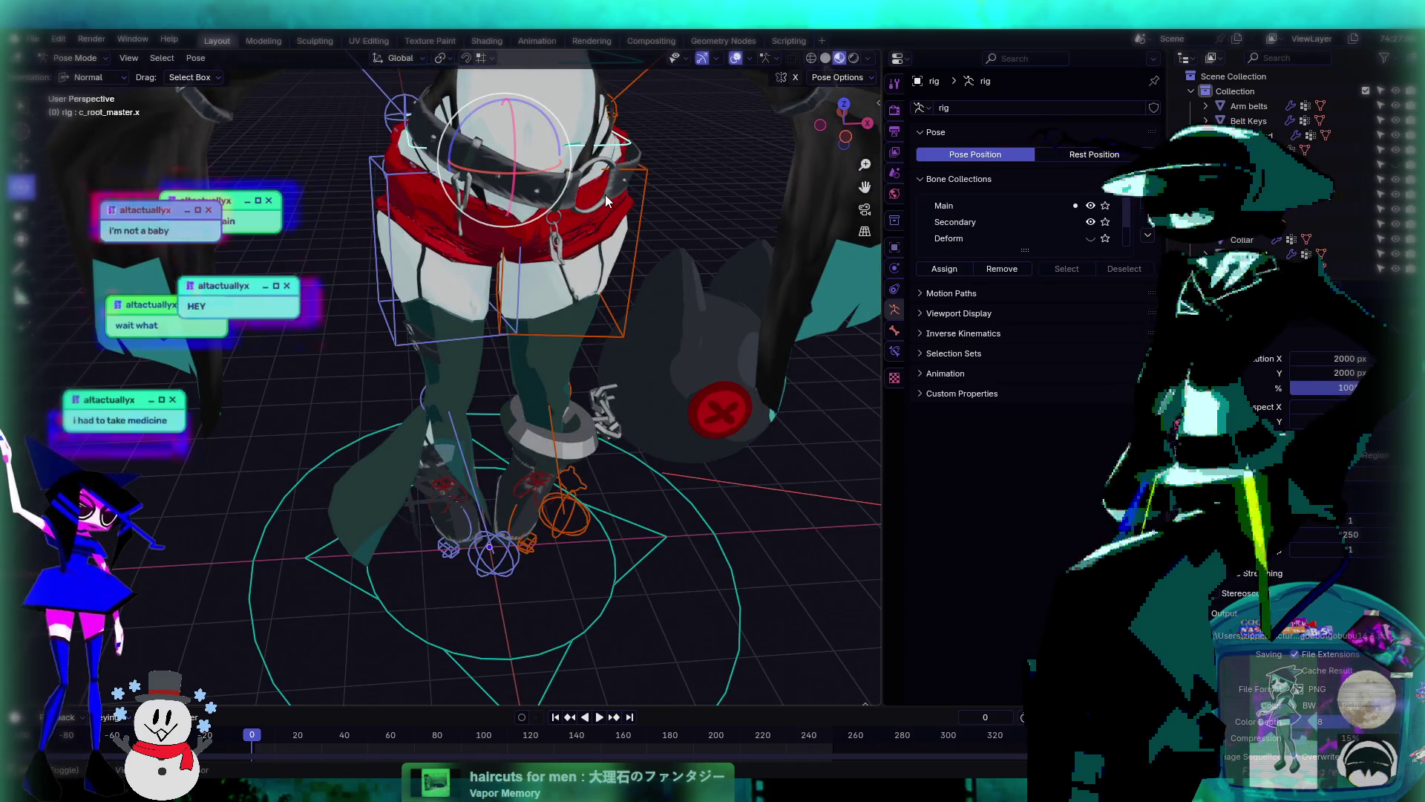
{"action": "middle_click_drag", "start_coordinate": [604, 194], "coordinate": [622, 400]}
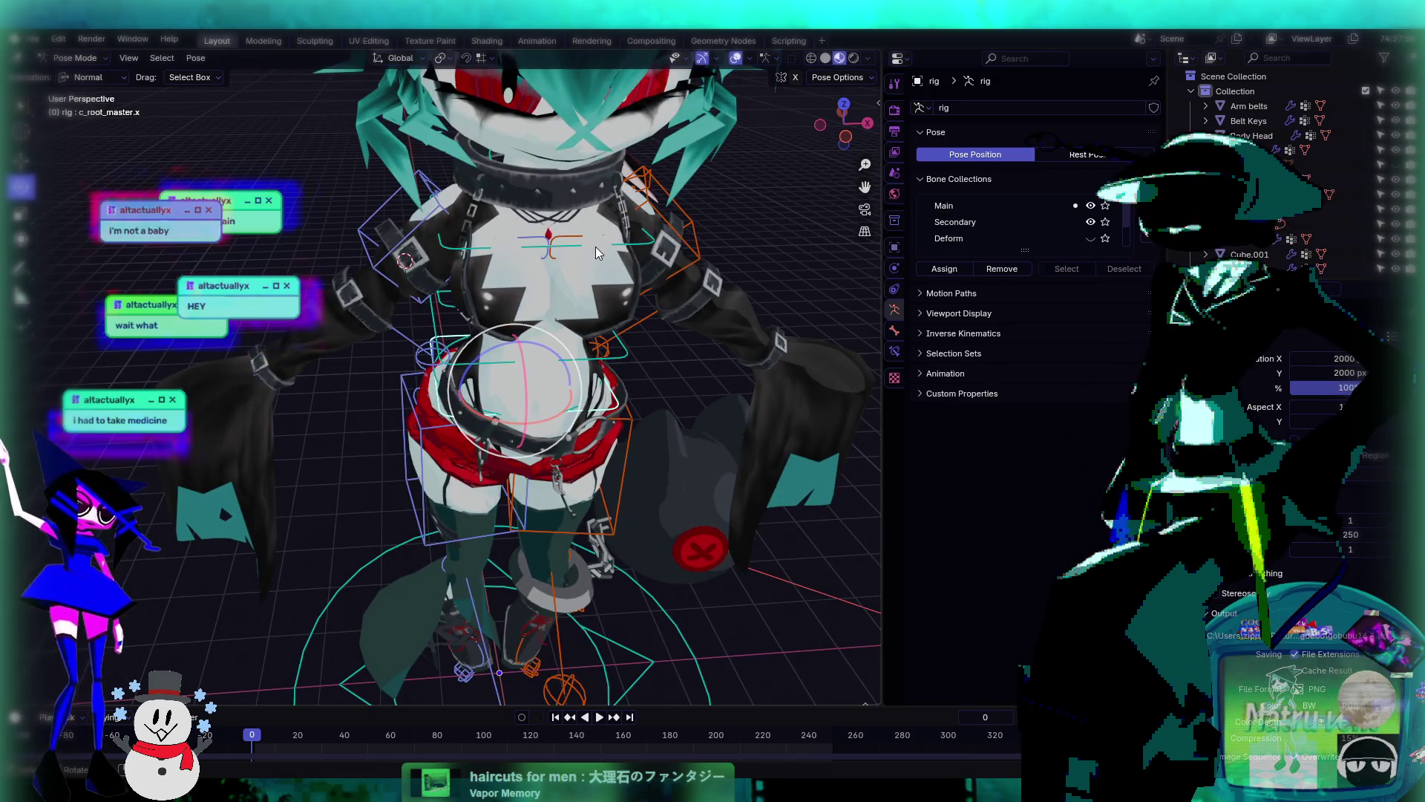
{"action": "left_click", "coordinate": [639, 239]}
{"action": "key", "text": "r"}
{"action": "left_click", "coordinate": [220, 501]}
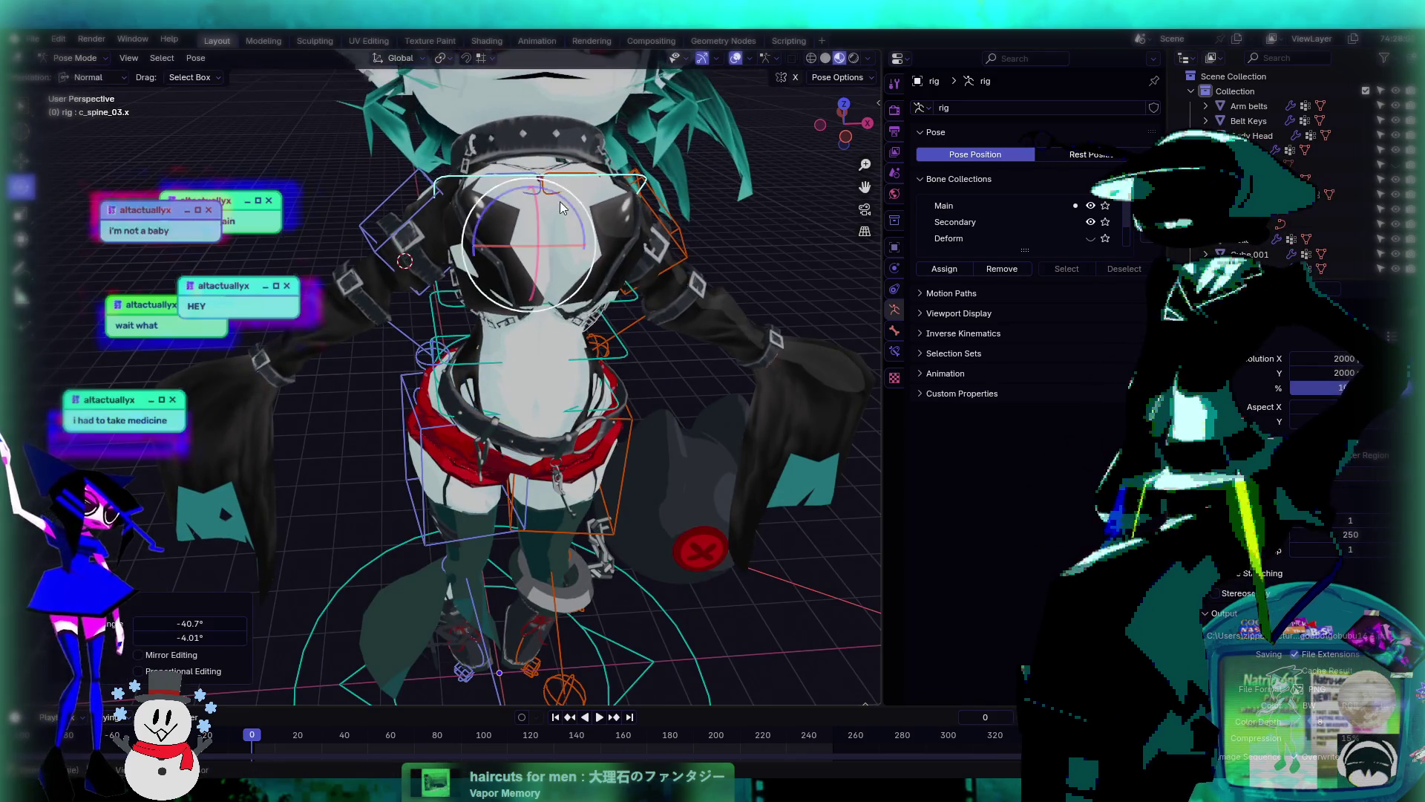
{"action": "mouse_move", "coordinate": [220, 501]}
{"action": "middle_mouse_down"}
{"action": "mouse_move", "coordinate": [629, 444]}
{"action": "mouse_move", "coordinate": [630, 394]}
{"action": "mouse_move", "coordinate": [687, 483]}
{"action": "mouse_move", "coordinate": [555, 402]}
{"action": "mouse_move", "coordinate": [635, 384]}
{"action": "mouse_move", "coordinate": [543, 353]}
{"action": "mouse_move", "coordinate": [519, 311]}
{"action": "middle_mouse_up"}
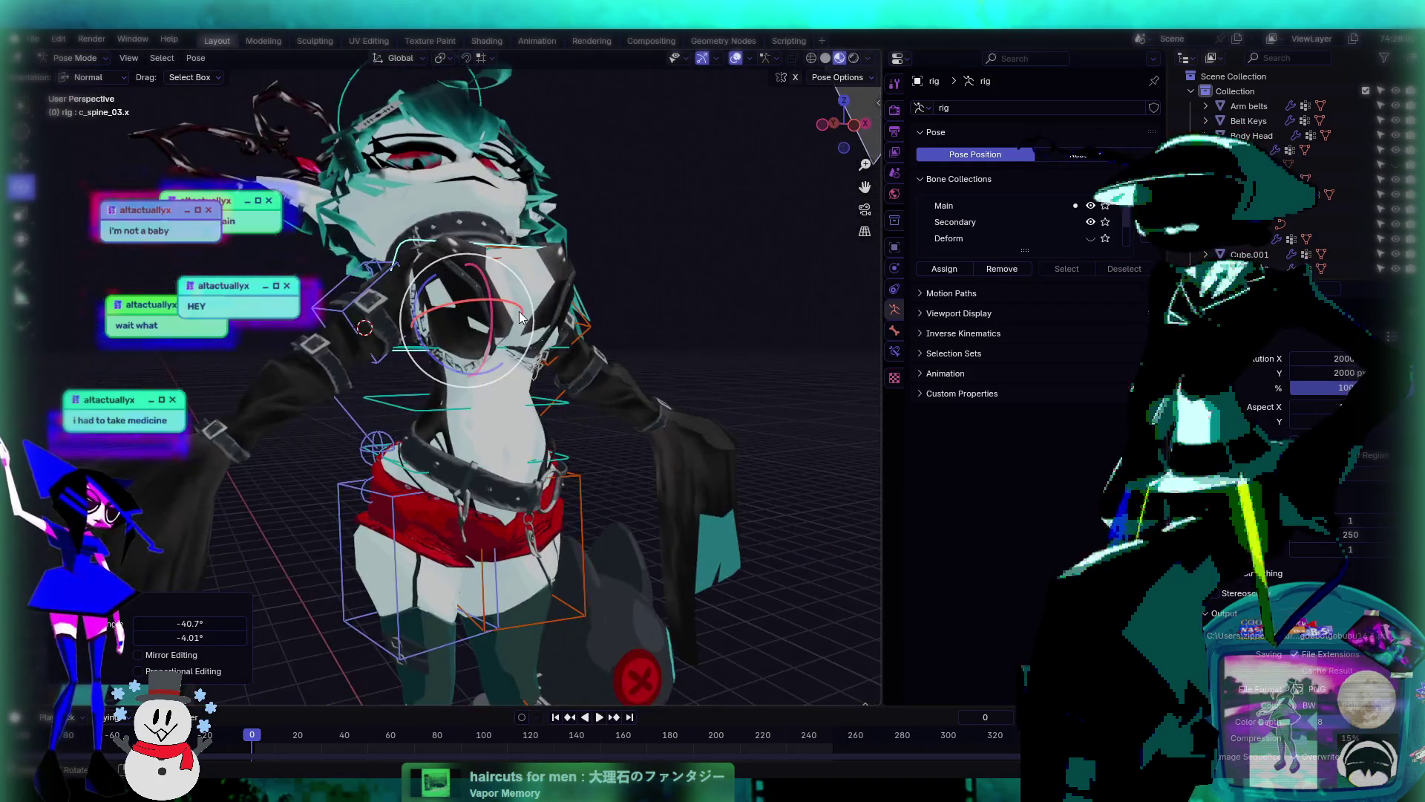
{"action": "middle_click_drag", "start_coordinate": [347, 196], "coordinate": [554, 261]}
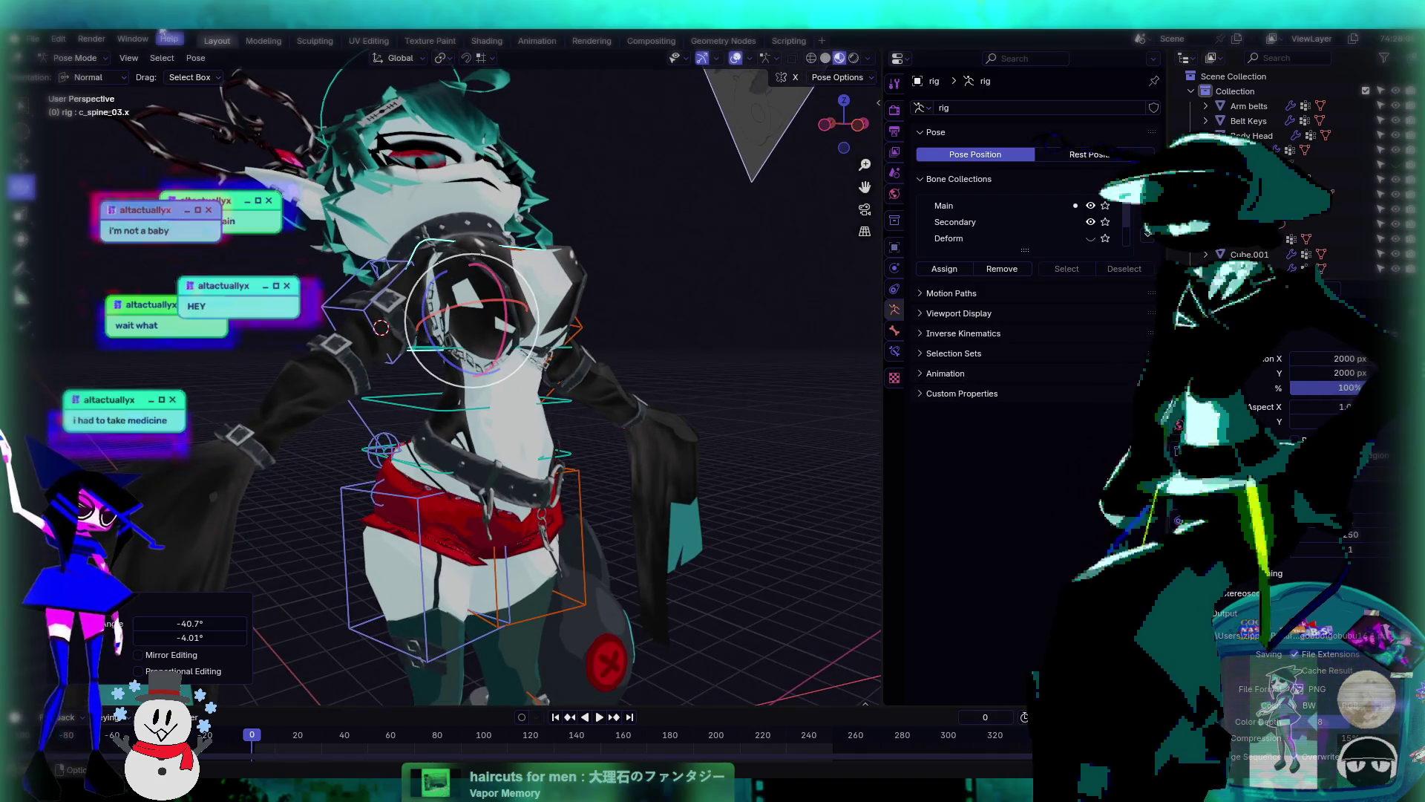
- Put the Body Head mesh into Weight Paint mode with the Draw brush
{"action": "left_click", "coordinate": [81, 59]}
{"action": "left_click", "coordinate": [78, 77]}
{"action": "left_click", "coordinate": [527, 297]}
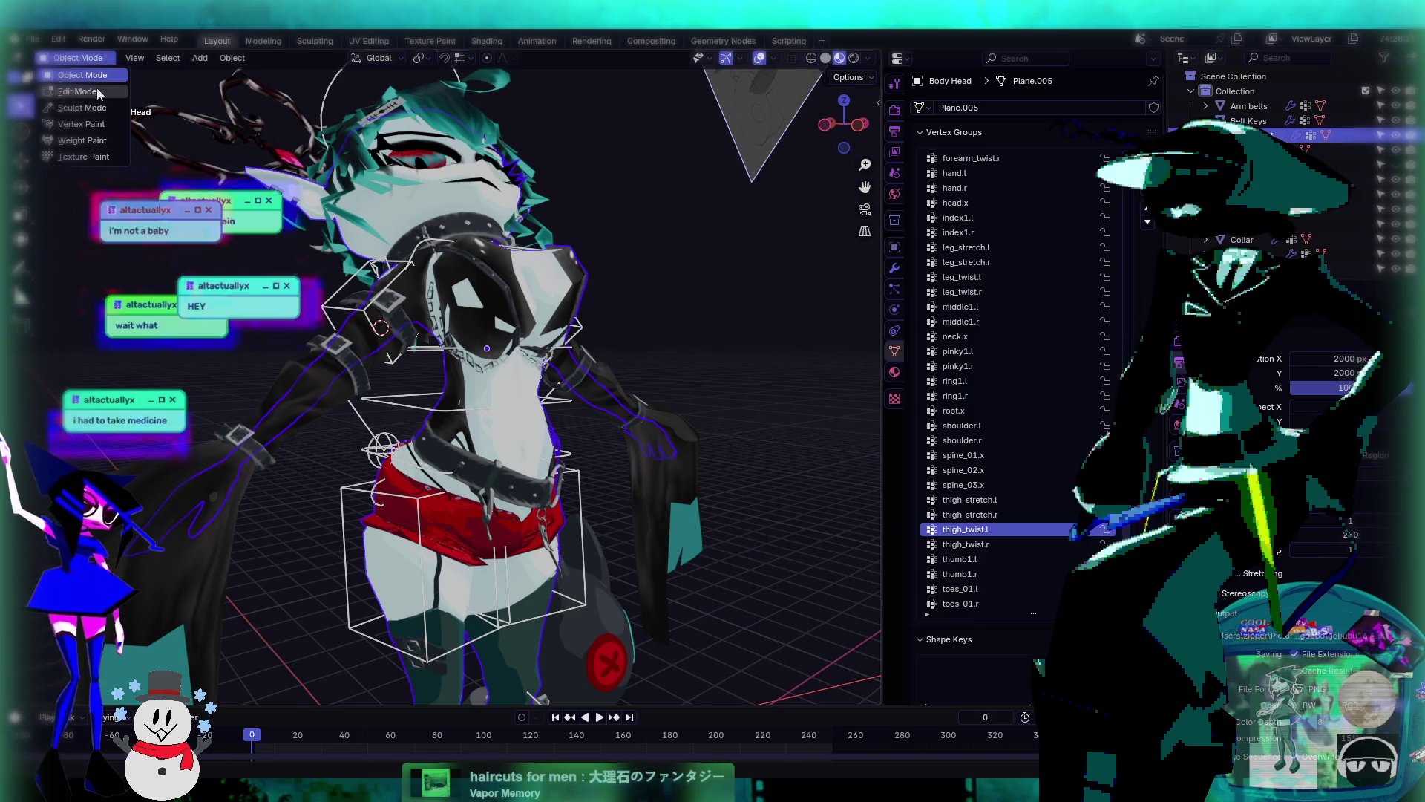
{"action": "left_click", "coordinate": [82, 140]}
{"action": "scroll", "coordinate": [475, 371], "scroll_direction": "up", "scroll_amount": 2}
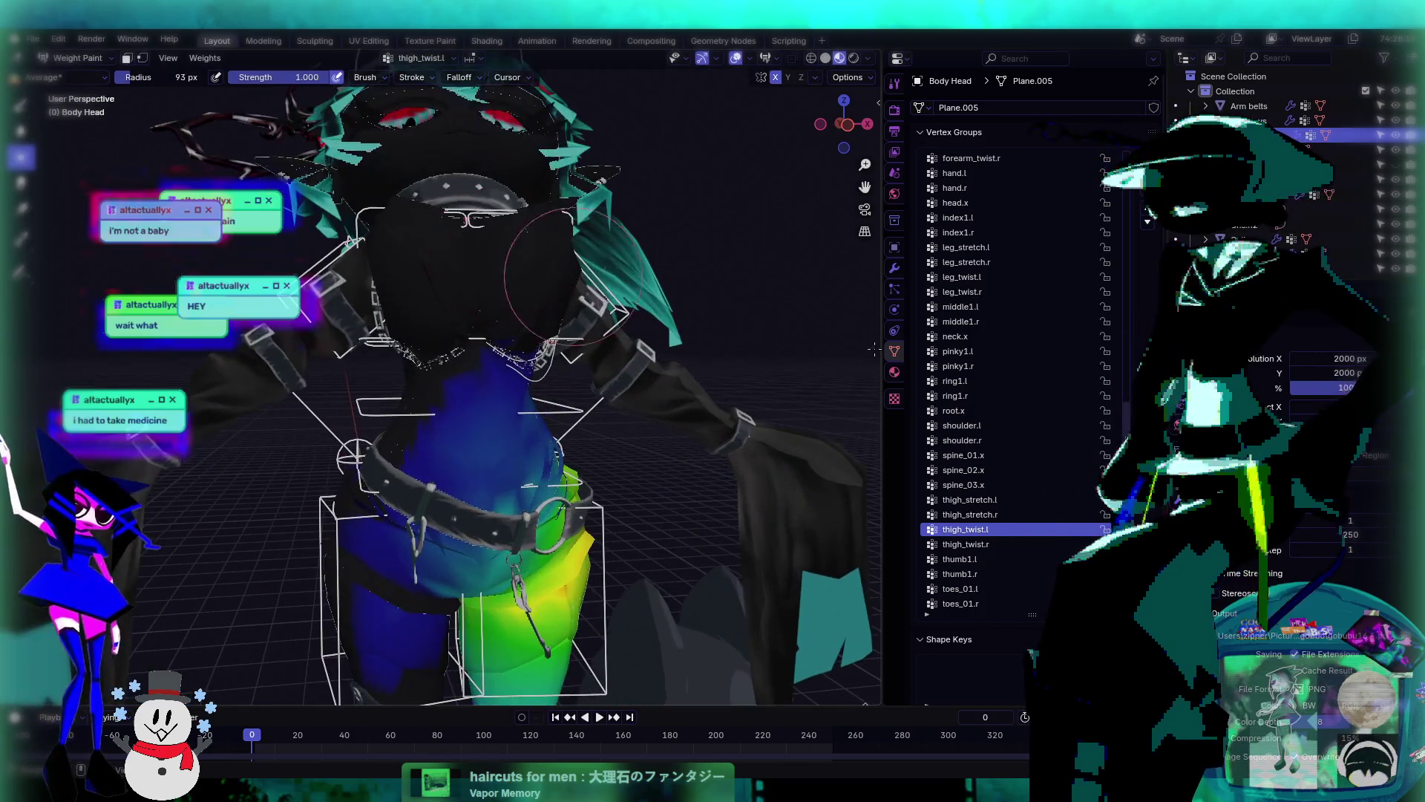
{"action": "scroll", "coordinate": [1008, 544], "scroll_direction": "down", "scroll_amount": 5, "text": "ctrl"}
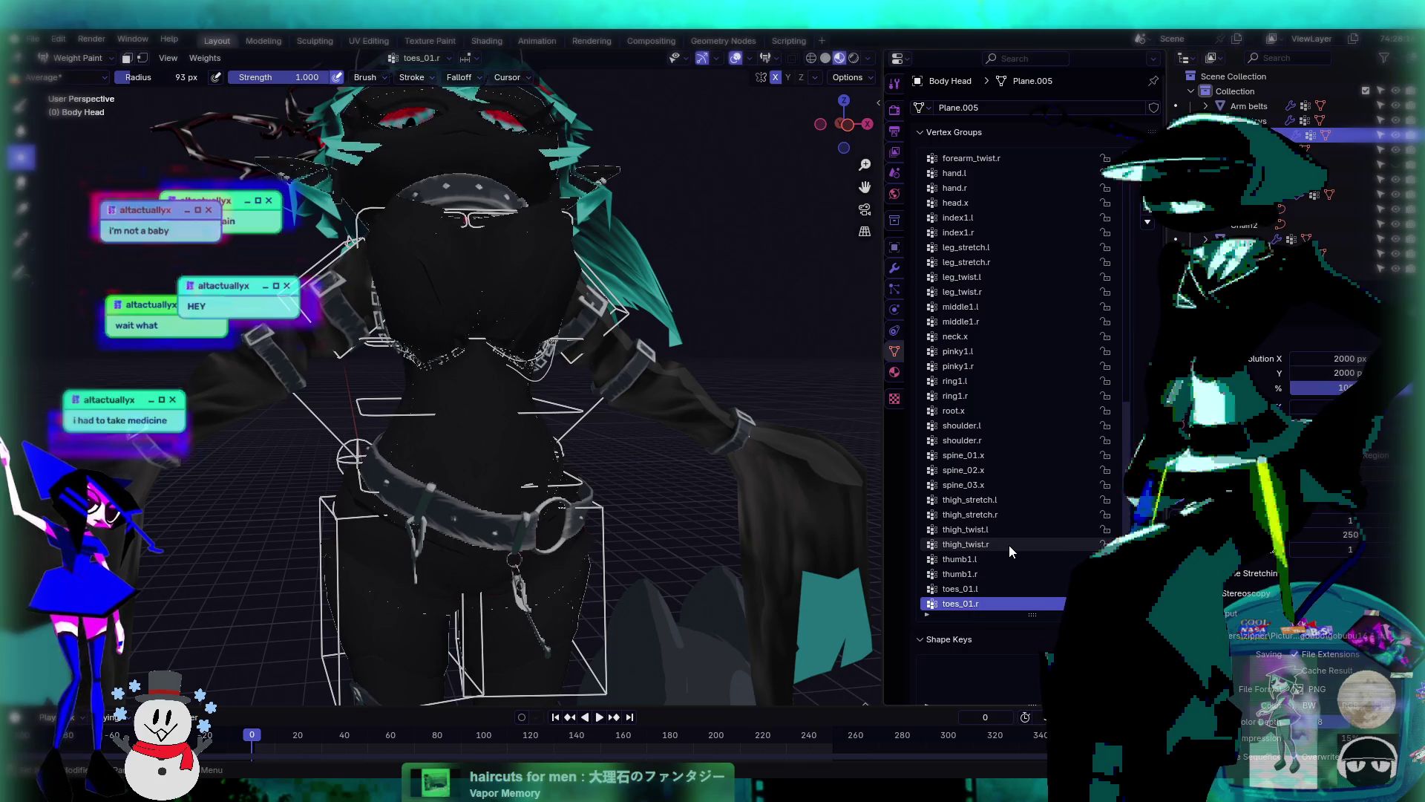
{"action": "scroll", "coordinate": [1009, 545], "scroll_direction": "up", "scroll_amount": 17, "text": "ctrl"}
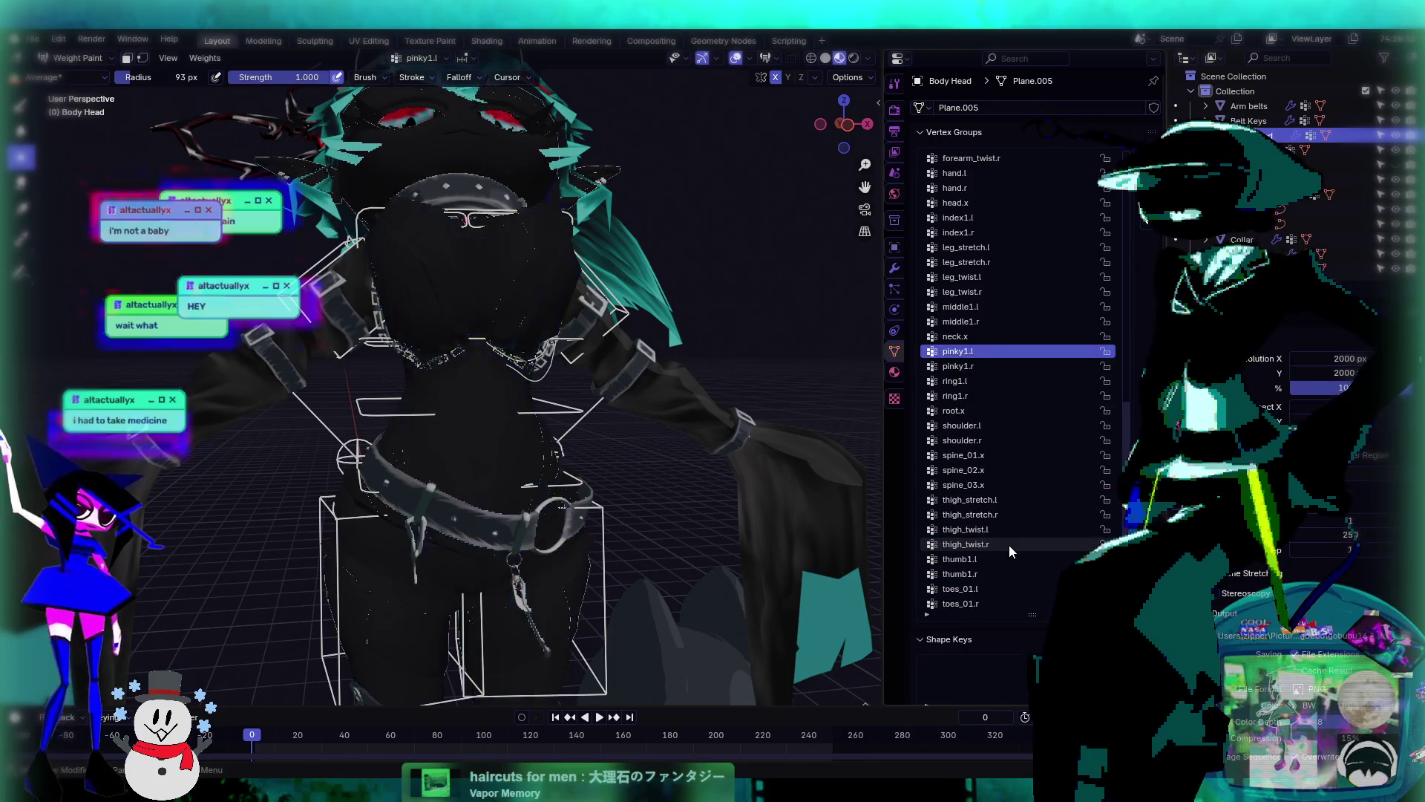
{"action": "scroll", "coordinate": [1009, 544], "scroll_direction": "down", "scroll_amount": 2, "text": "ctrl"}
{"action": "scroll", "coordinate": [1009, 544], "scroll_direction": "down", "scroll_amount": 3, "text": "ctrl"}
{"action": "mouse_move", "coordinate": [446, 371]}
{"action": "middle_mouse_down"}
{"action": "mouse_move", "coordinate": [478, 343]}
{"action": "mouse_move", "coordinate": [456, 323]}
{"action": "middle_mouse_up"}
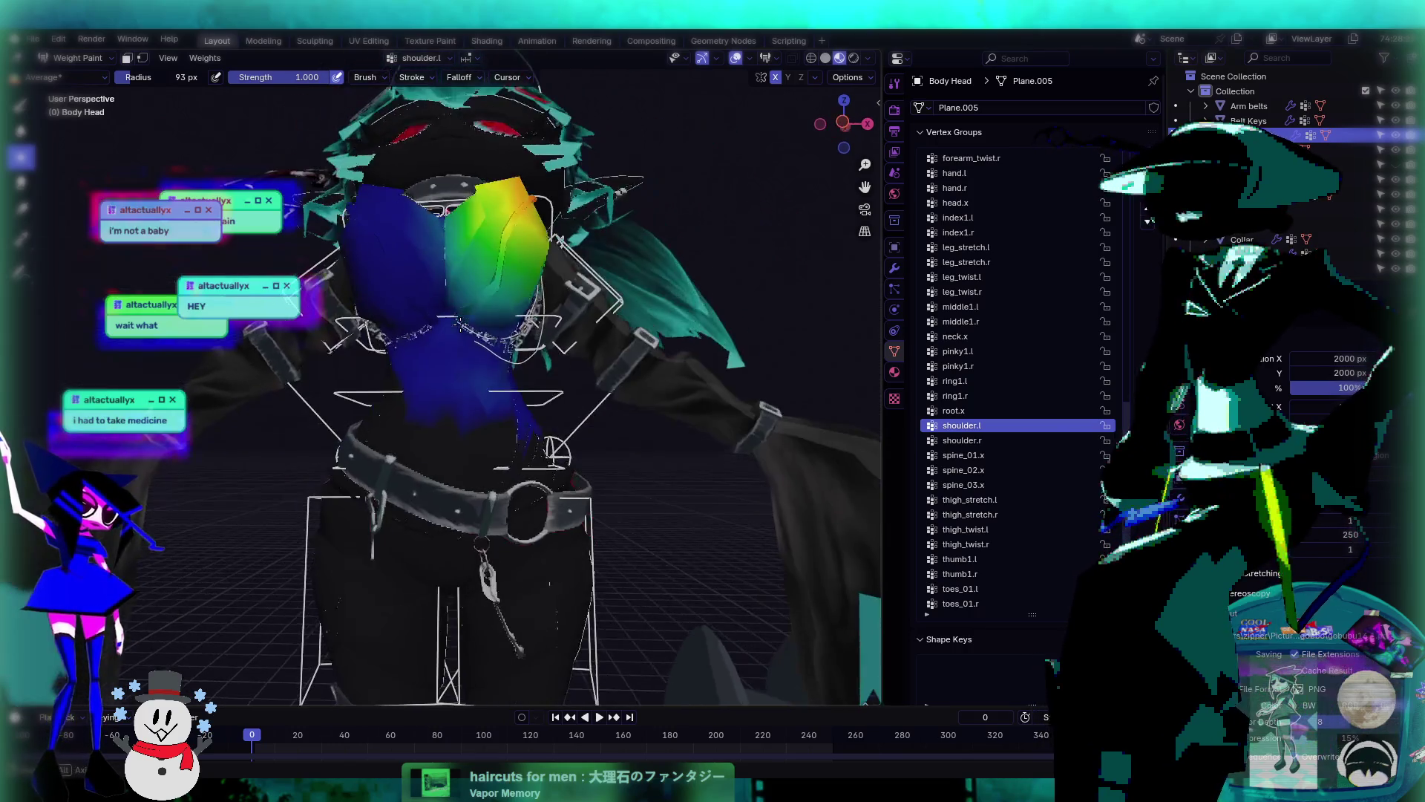
{"action": "left_click", "coordinate": [21, 107]}
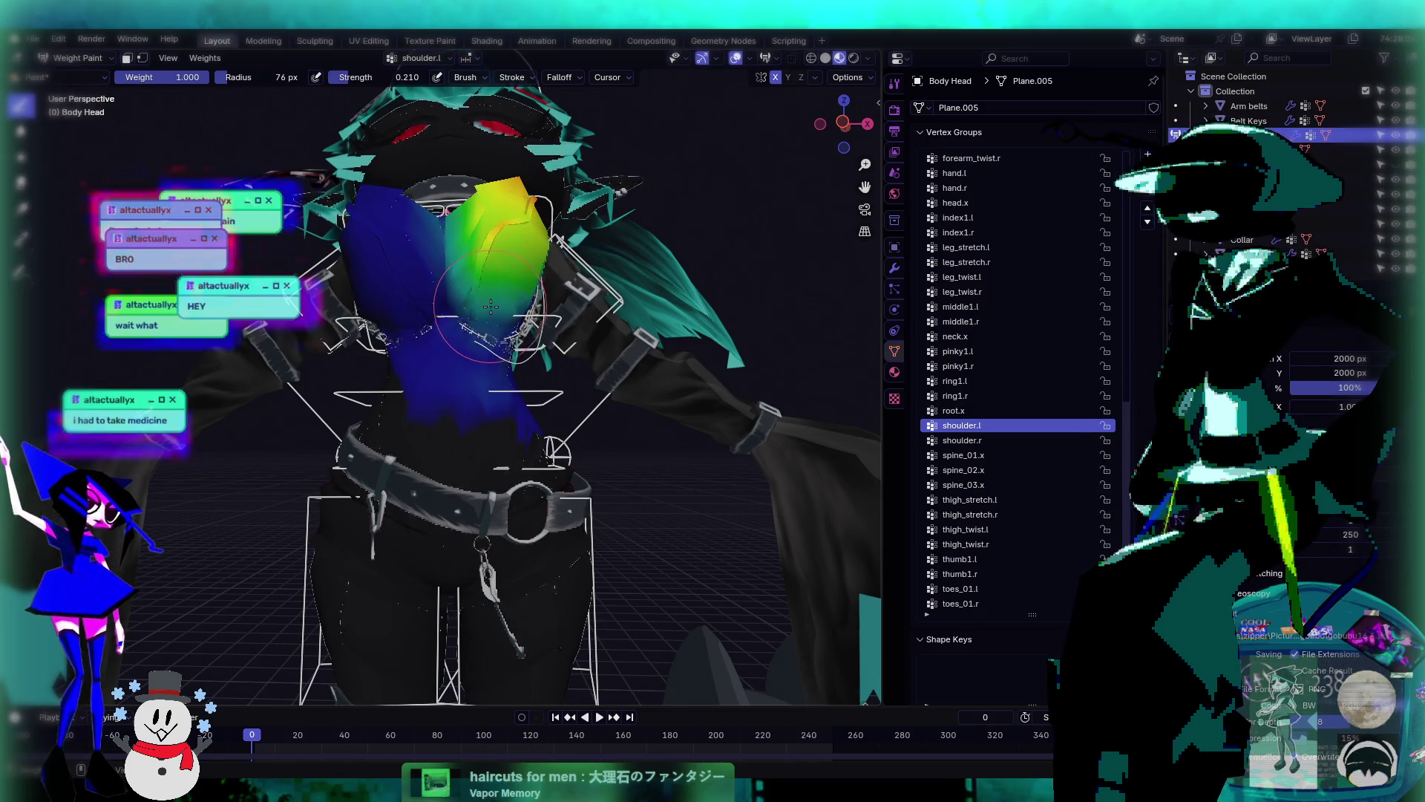
- Paint the left shoulder's shoulder.l weights, then display the shoulder.r group
{"action": "middle_click_drag", "start_coordinate": [509, 296], "coordinate": [473, 316]}
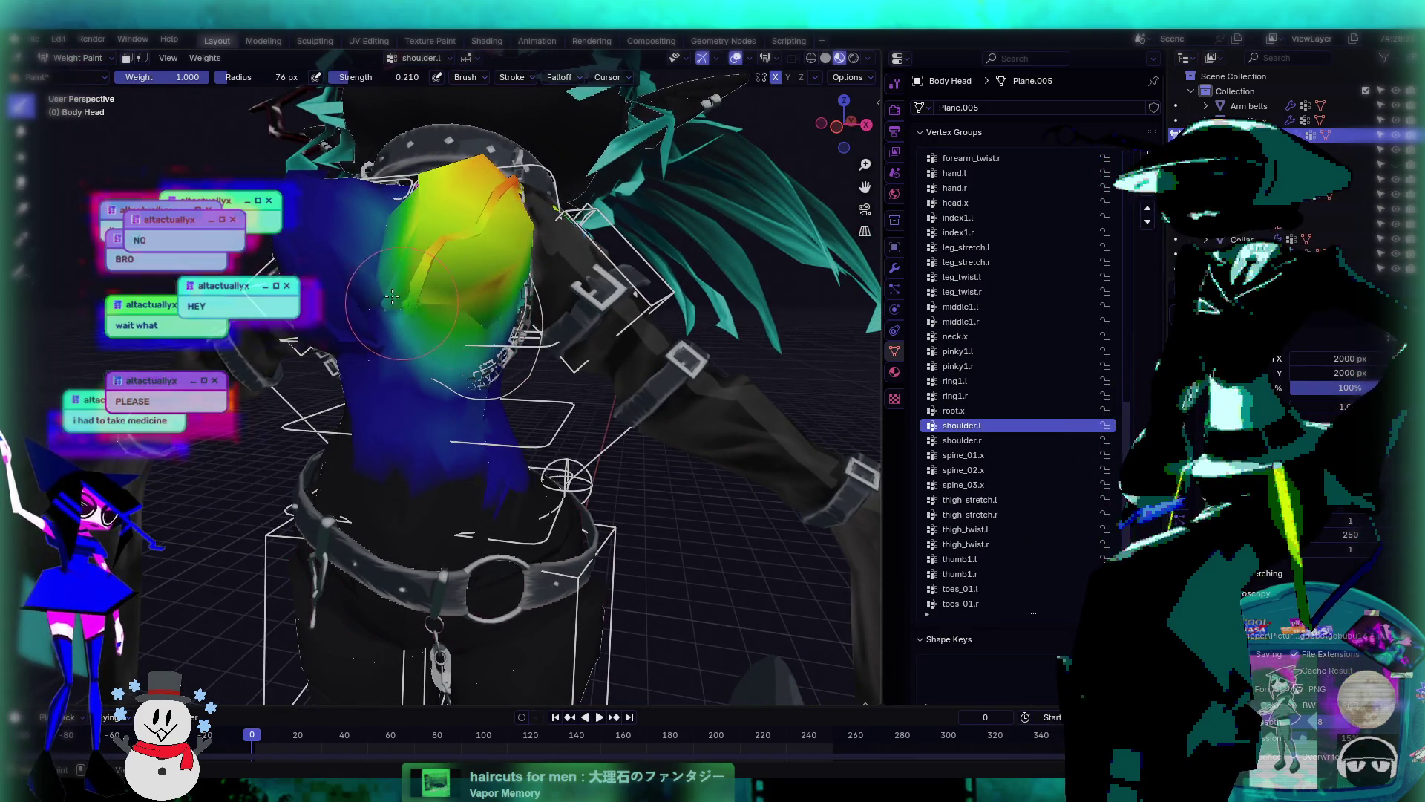
{"action": "middle_click_drag", "start_coordinate": [514, 306], "coordinate": [398, 327]}
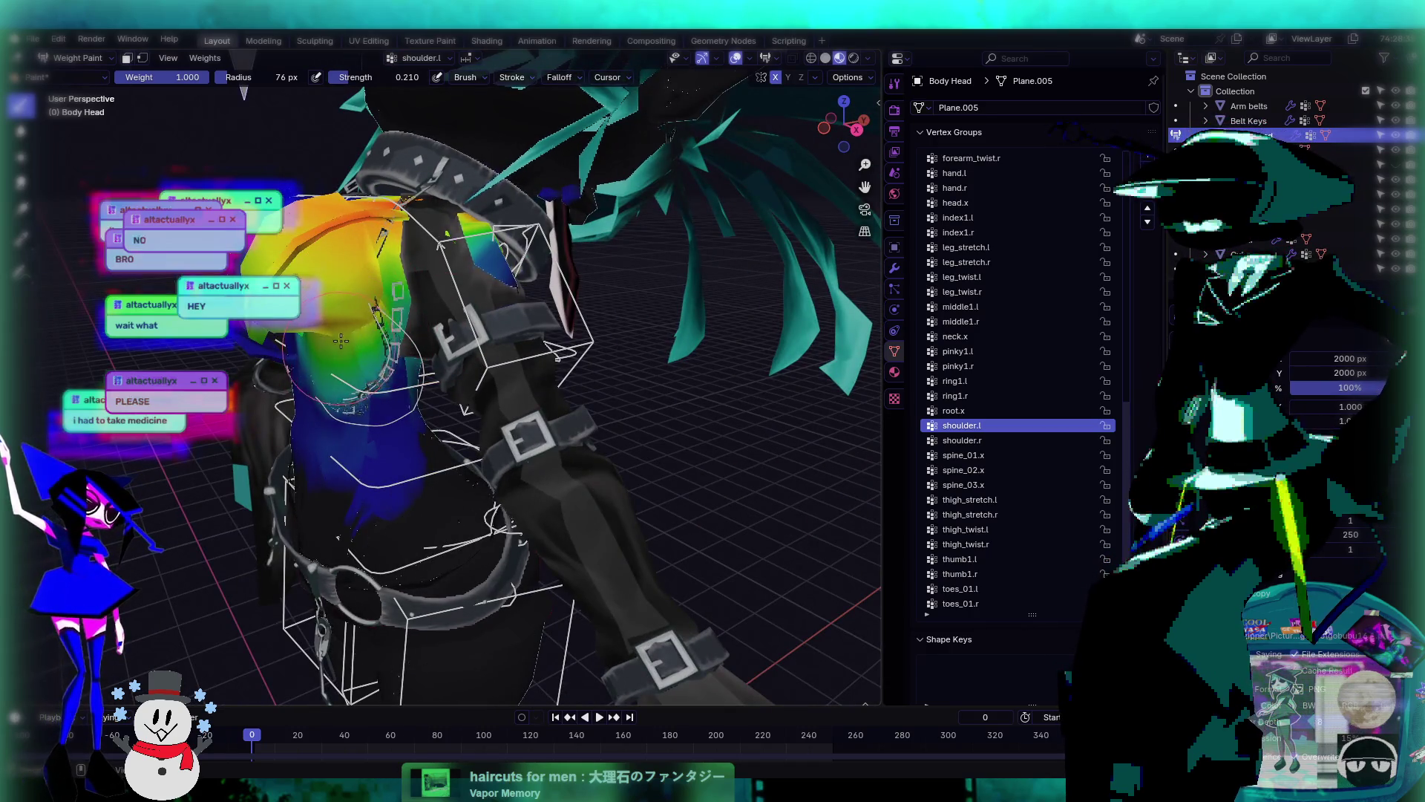
{"action": "middle_click_drag", "start_coordinate": [377, 282], "coordinate": [377, 318]}
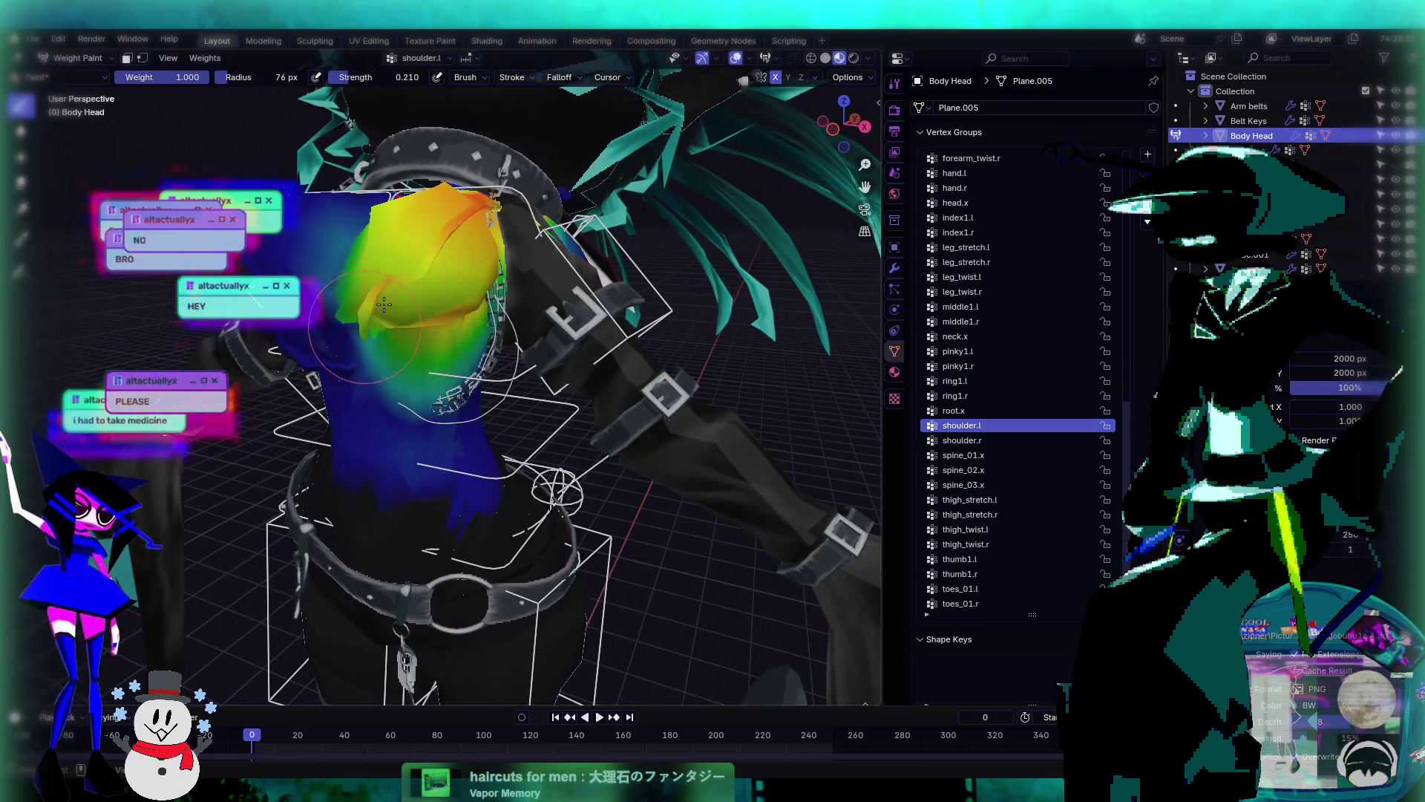
{"action": "mouse_move", "coordinate": [452, 241]}
{"action": "middle_mouse_down"}
{"action": "mouse_move", "coordinate": [493, 283]}
{"action": "mouse_move", "coordinate": [465, 258]}
{"action": "middle_mouse_up"}
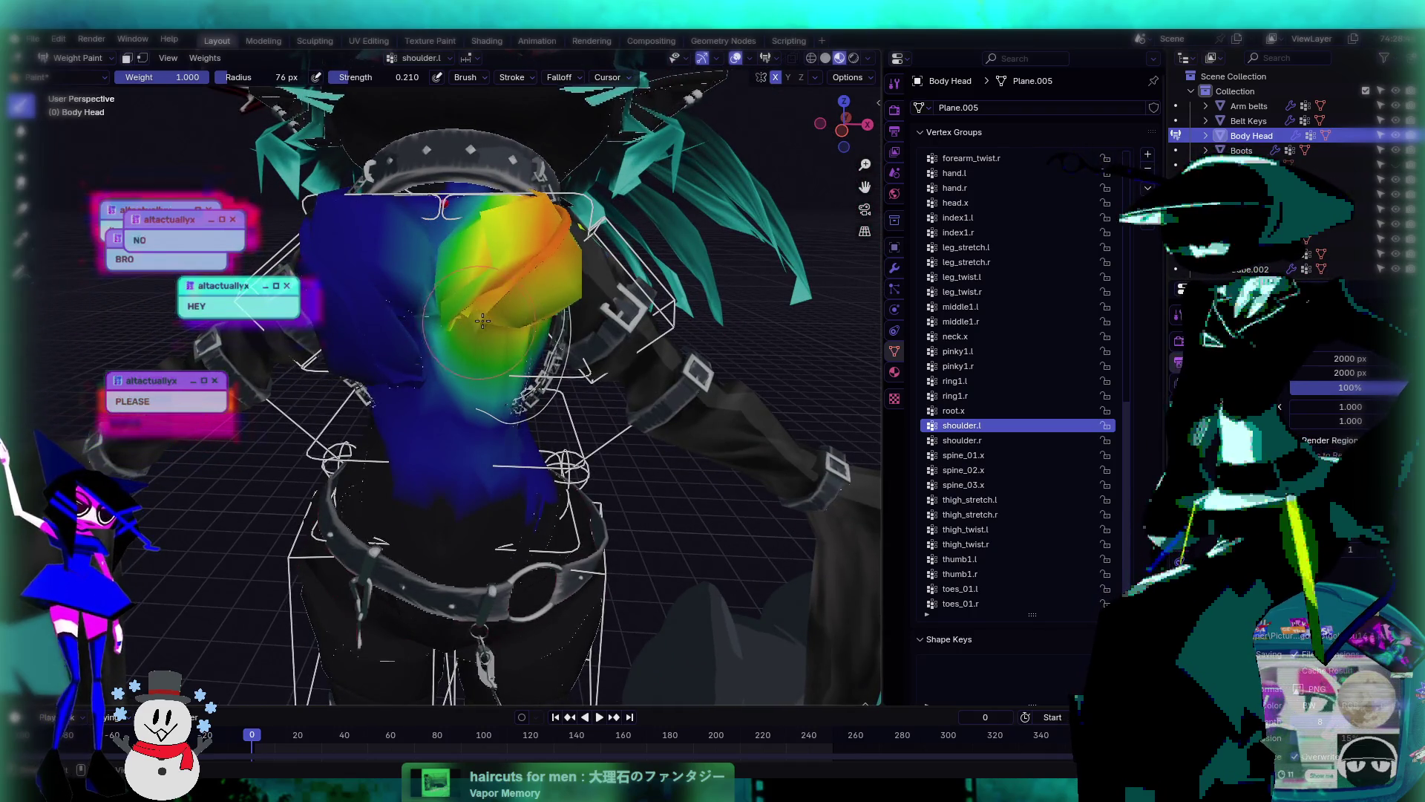
{"action": "mouse_move", "coordinate": [573, 319]}
{"action": "middle_mouse_down"}
{"action": "mouse_move", "coordinate": [410, 275]}
{"action": "mouse_move", "coordinate": [416, 255]}
{"action": "mouse_move", "coordinate": [362, 269]}
{"action": "mouse_move", "coordinate": [300, 258]}
{"action": "mouse_move", "coordinate": [348, 242]}
{"action": "mouse_move", "coordinate": [468, 263]}
{"action": "middle_mouse_up"}
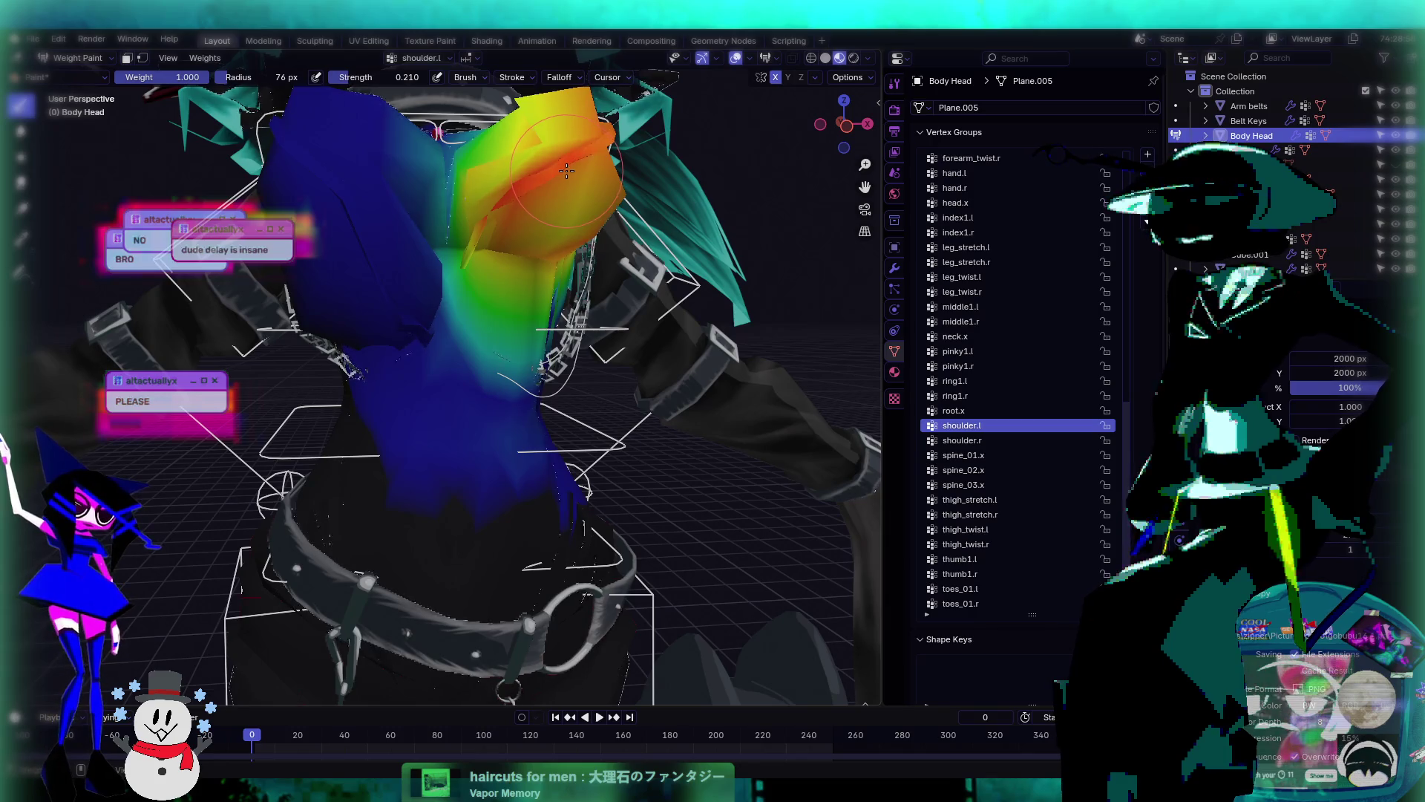
{"action": "middle_click_drag", "start_coordinate": [493, 224], "coordinate": [504, 282]}
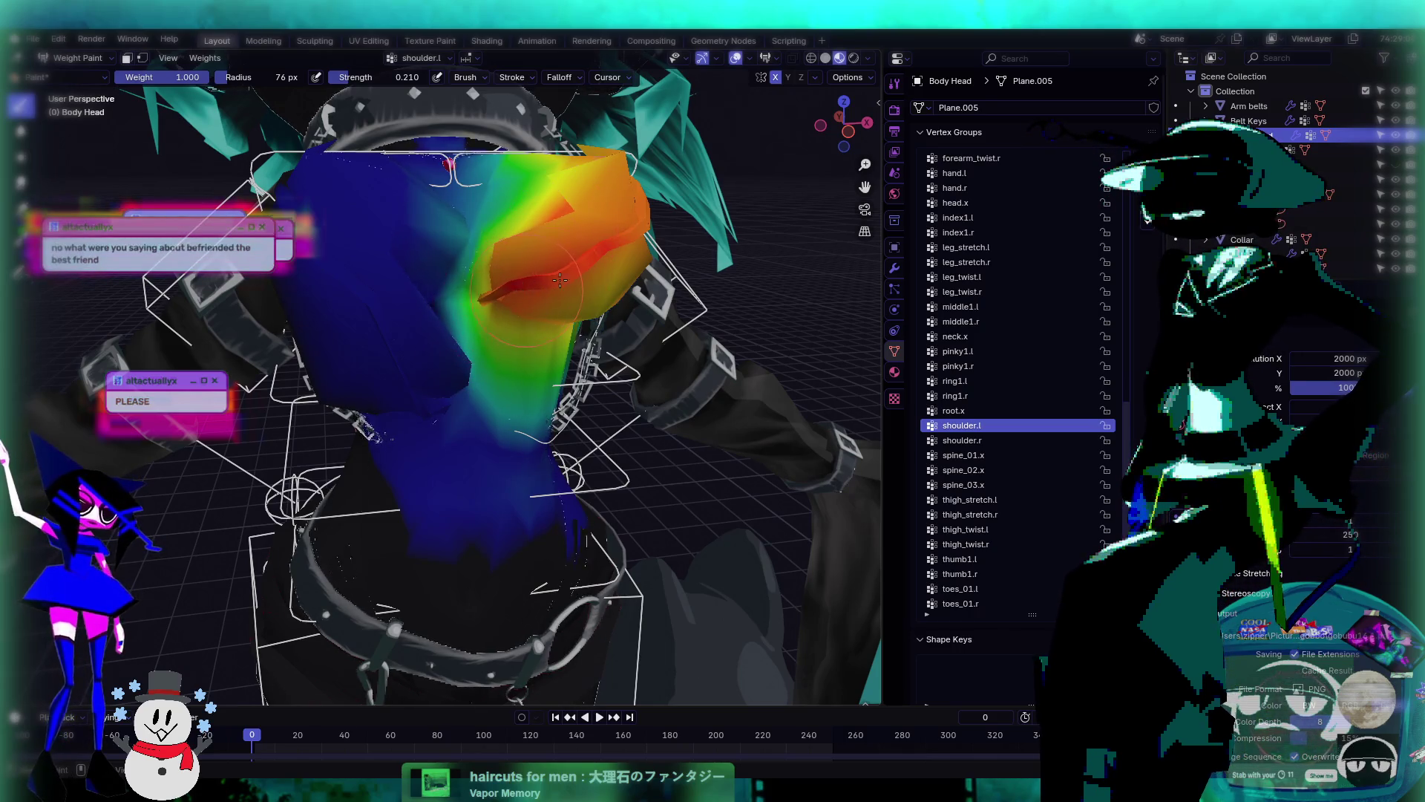
{"action": "middle_click_drag", "start_coordinate": [620, 233], "coordinate": [553, 275]}
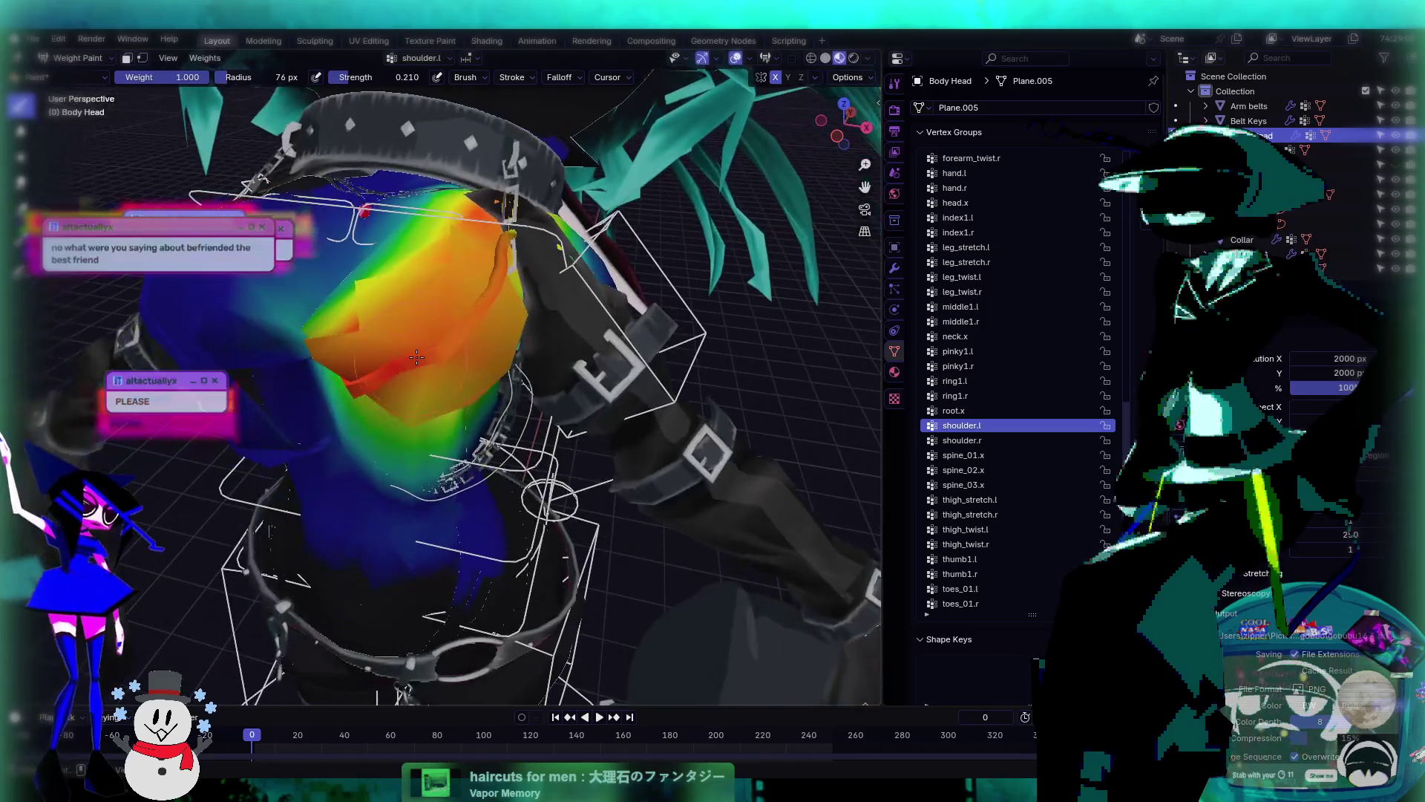
{"action": "left_click", "coordinate": [946, 441]}
{"action": "mouse_move", "coordinate": [415, 371]}
{"action": "middle_mouse_down"}
{"action": "mouse_move", "coordinate": [324, 383]}
{"action": "mouse_move", "coordinate": [375, 349]}
{"action": "middle_mouse_up"}
- Paint stronger shoulder.r weight onto the right shoulder with the Draw brush
{"action": "mouse_move", "coordinate": [367, 298]}
{"action": "middle_mouse_down"}
{"action": "mouse_move", "coordinate": [433, 345]}
{"action": "mouse_move", "coordinate": [464, 391]}
{"action": "mouse_move", "coordinate": [536, 367]}
{"action": "middle_mouse_up"}
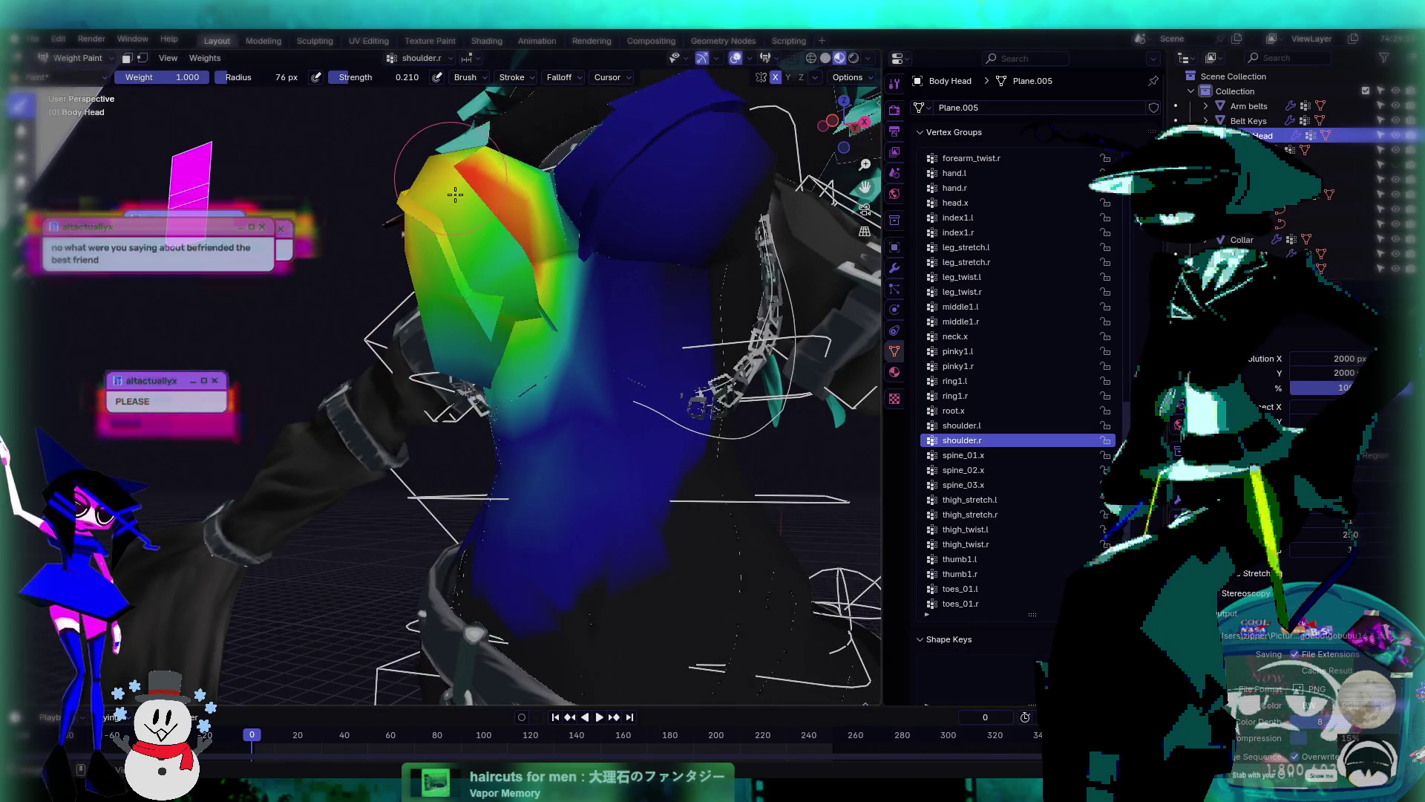
{"action": "middle_click_drag", "start_coordinate": [455, 194], "coordinate": [538, 288]}
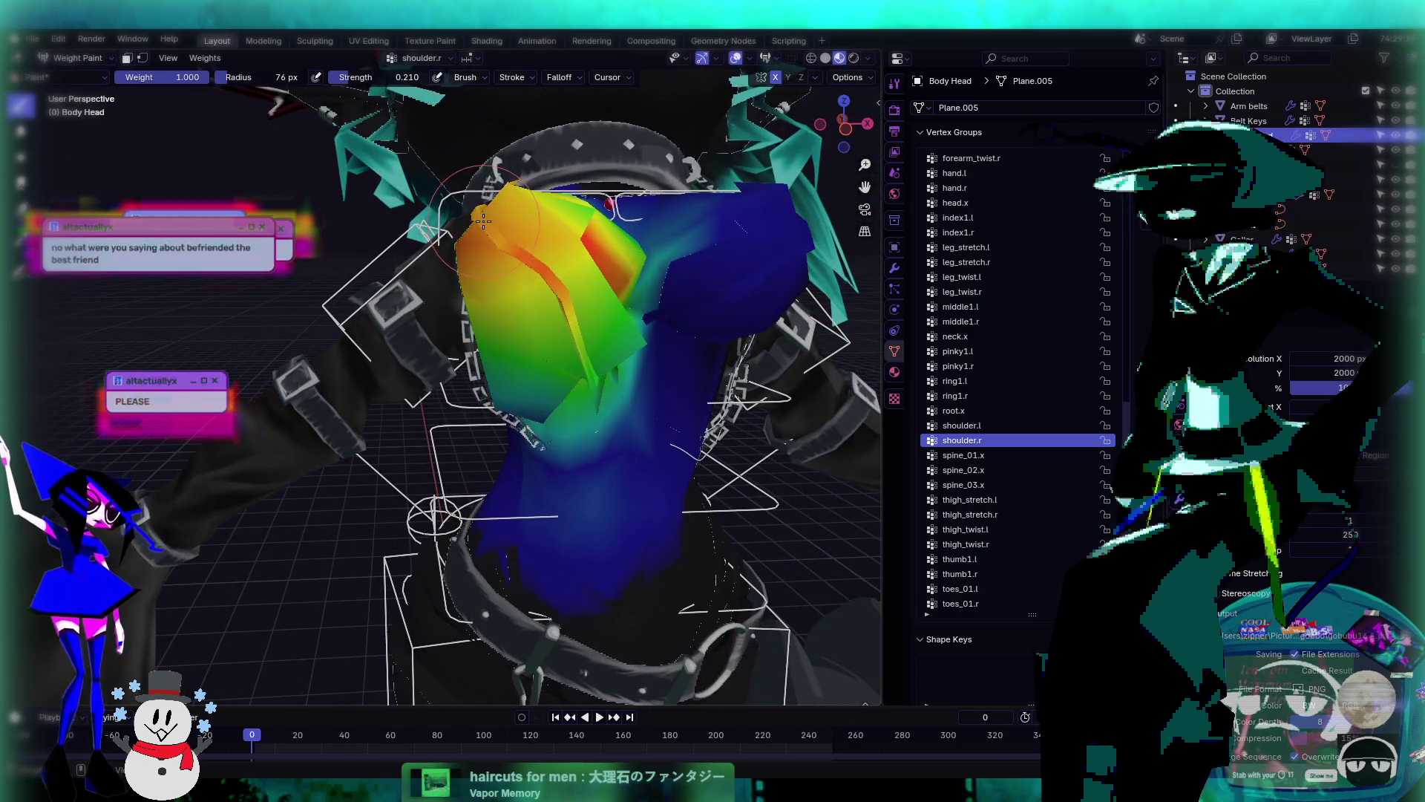
{"action": "middle_click_drag", "start_coordinate": [484, 222], "coordinate": [545, 365]}
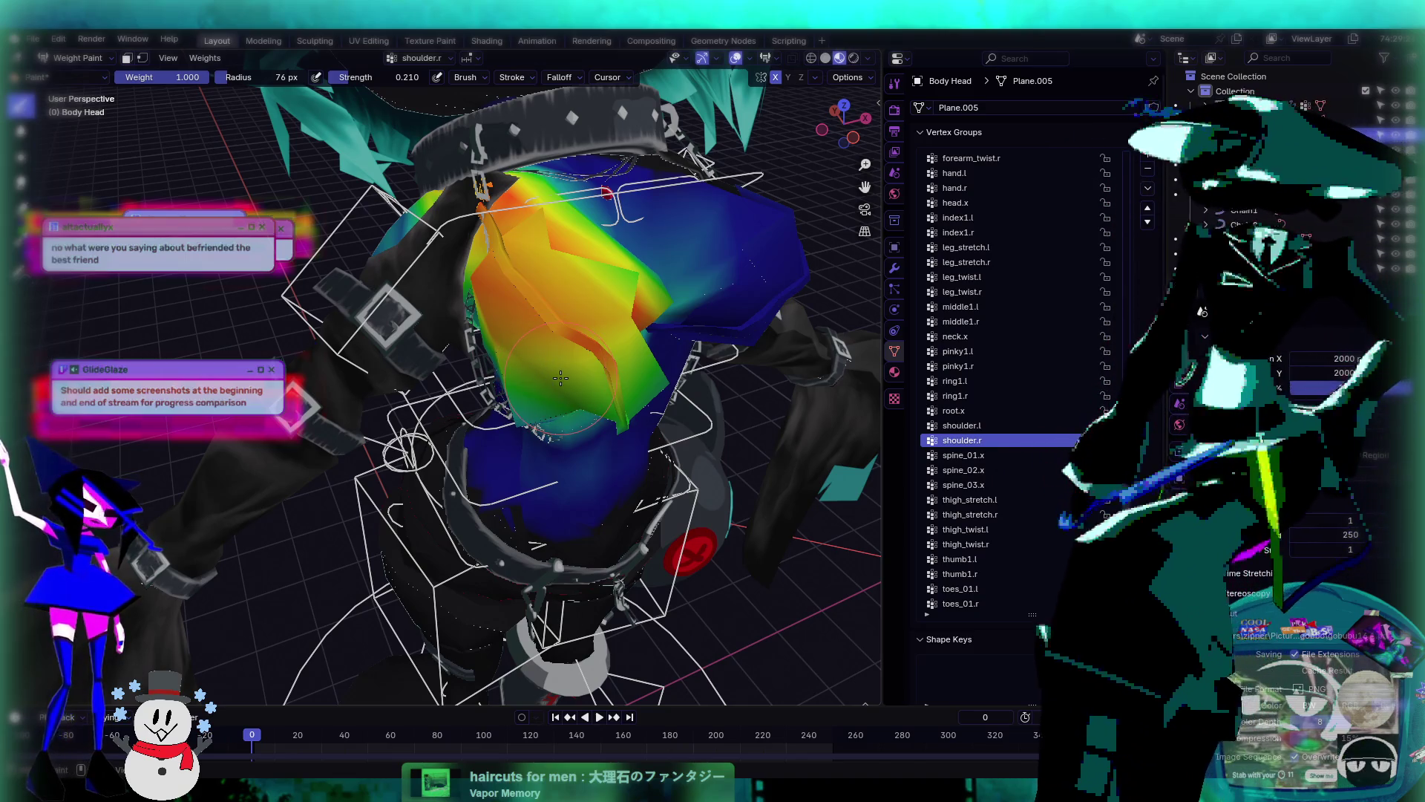
{"action": "middle_click_drag", "start_coordinate": [561, 378], "coordinate": [622, 376]}
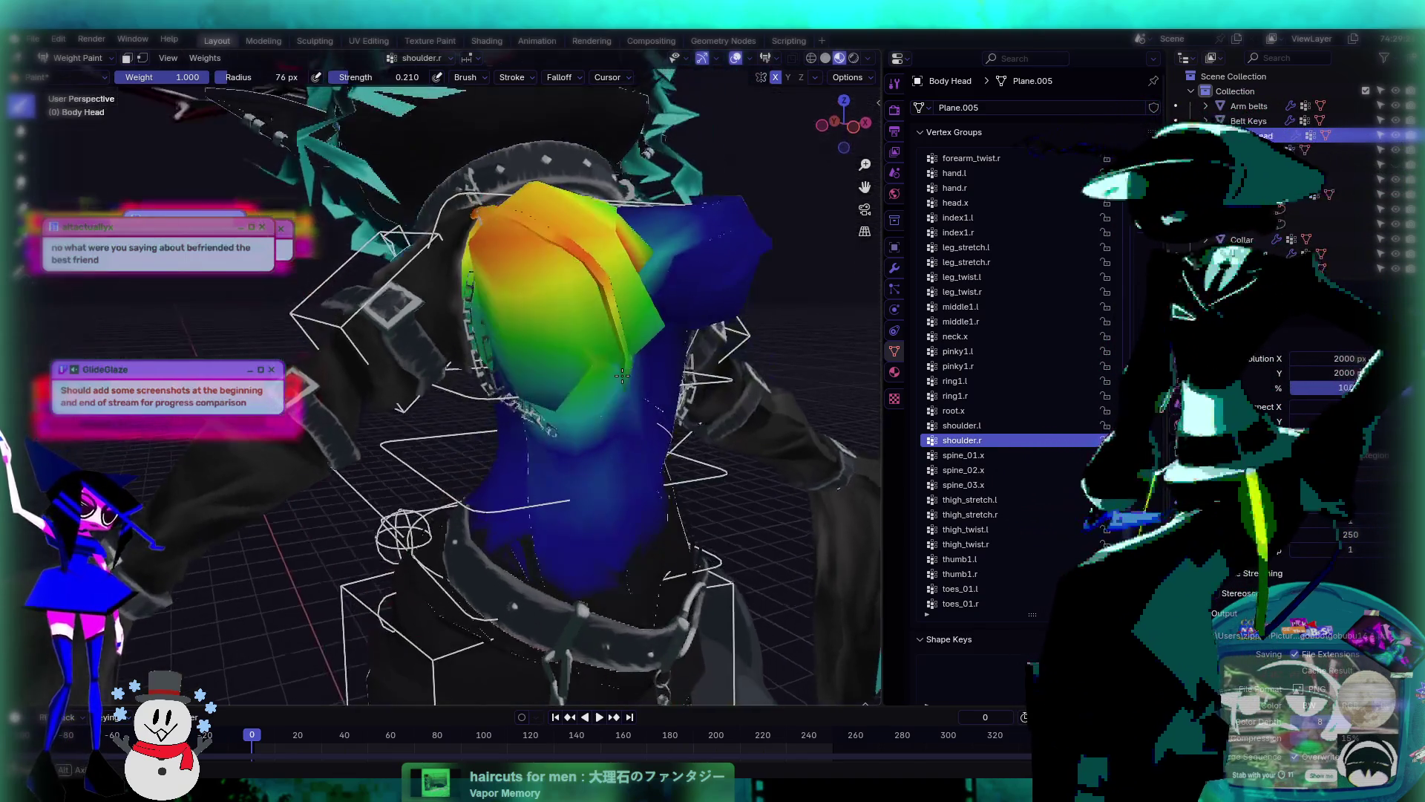
{"action": "left_click_drag", "start_coordinate": [553, 416], "coordinate": [523, 346]}
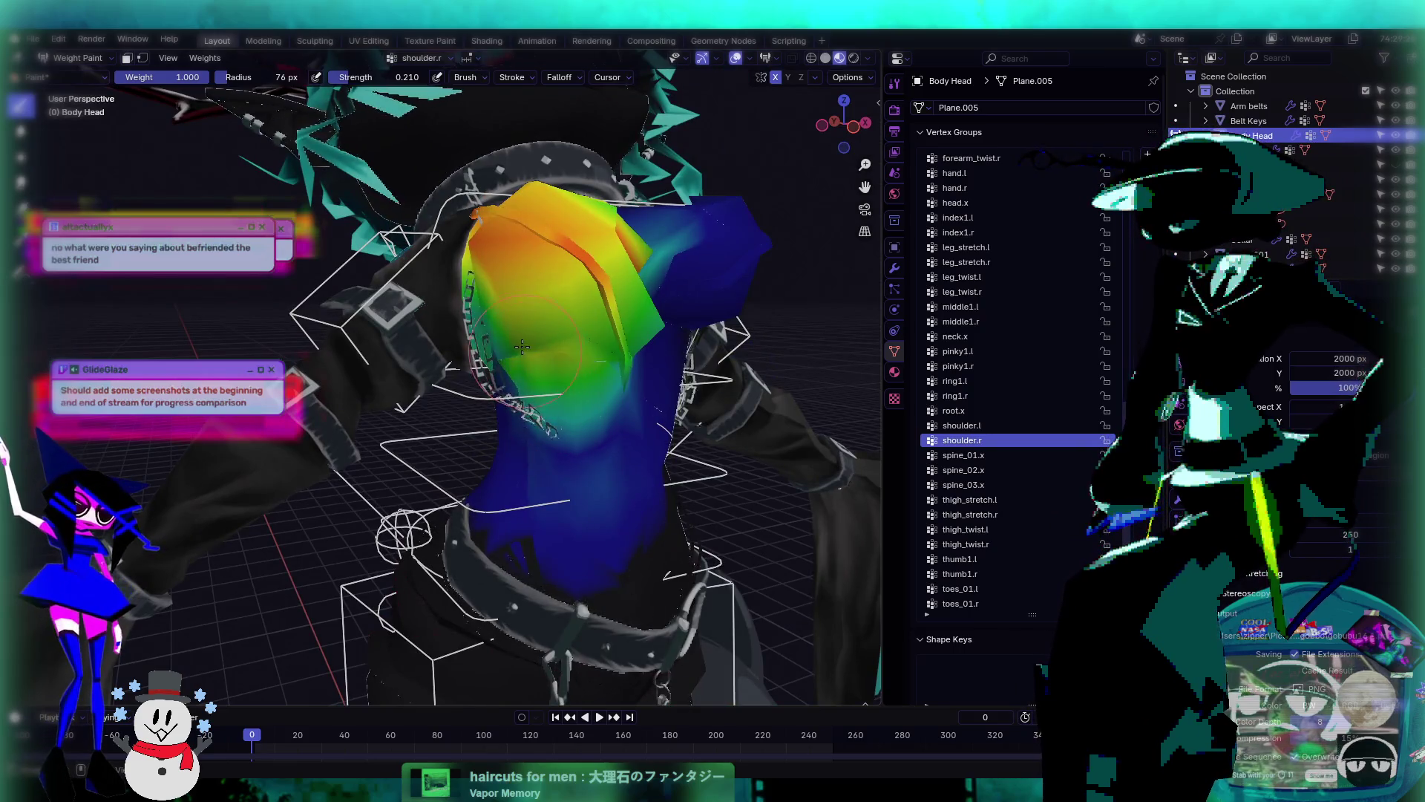
{"action": "mouse_move", "coordinate": [523, 347]}
{"action": "middle_mouse_down"}
{"action": "mouse_move", "coordinate": [622, 331]}
{"action": "mouse_move", "coordinate": [553, 282]}
{"action": "middle_mouse_up"}
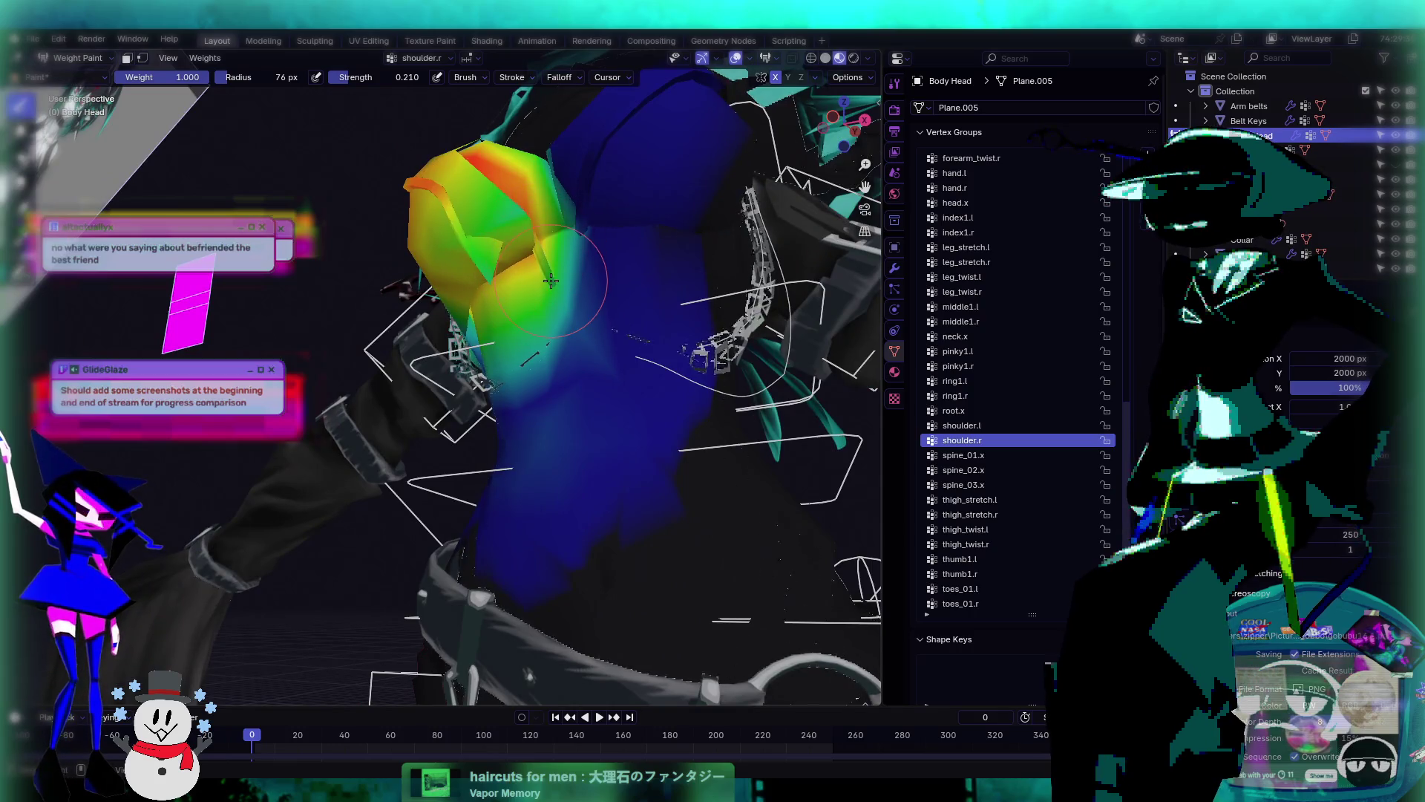
{"action": "mouse_move", "coordinate": [551, 280]}
{"action": "left_mouse_down"}
{"action": "mouse_move", "coordinate": [493, 267]}
{"action": "mouse_move", "coordinate": [464, 223]}
{"action": "mouse_move", "coordinate": [478, 228]}
{"action": "mouse_move", "coordinate": [475, 138]}
{"action": "mouse_move", "coordinate": [523, 152]}
{"action": "left_mouse_up"}
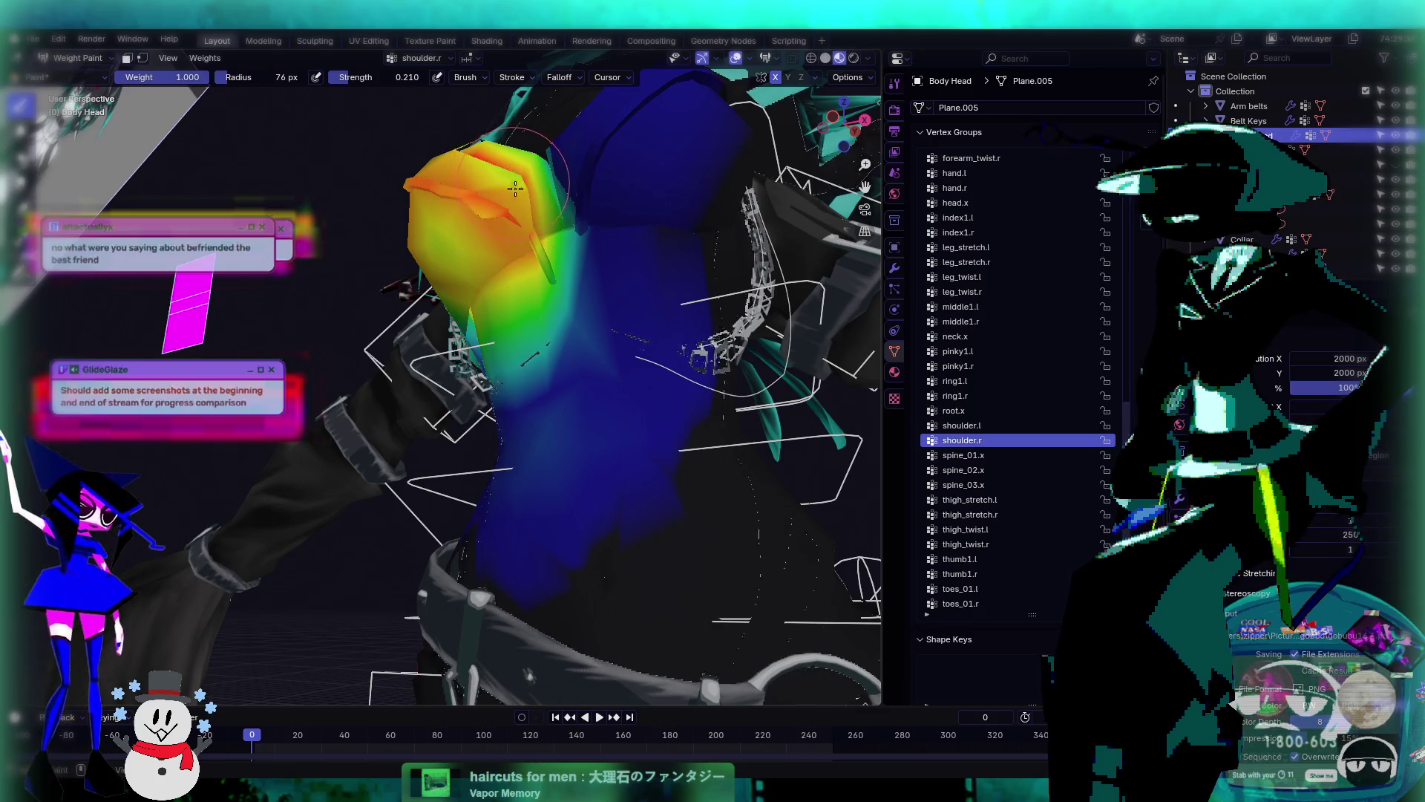
{"action": "middle_click_drag", "start_coordinate": [523, 153], "coordinate": [513, 265]}
{"action": "left_click_drag", "start_coordinate": [514, 265], "coordinate": [479, 149]}
{"action": "middle_click_drag", "start_coordinate": [479, 148], "coordinate": [490, 310]}
{"action": "left_click_drag", "start_coordinate": [491, 309], "coordinate": [496, 291]}
- Blend the shoulder weights with the Average brush, then return to Draw and display shoulder.l
{"action": "middle_click_drag", "start_coordinate": [504, 321], "coordinate": [520, 344]}
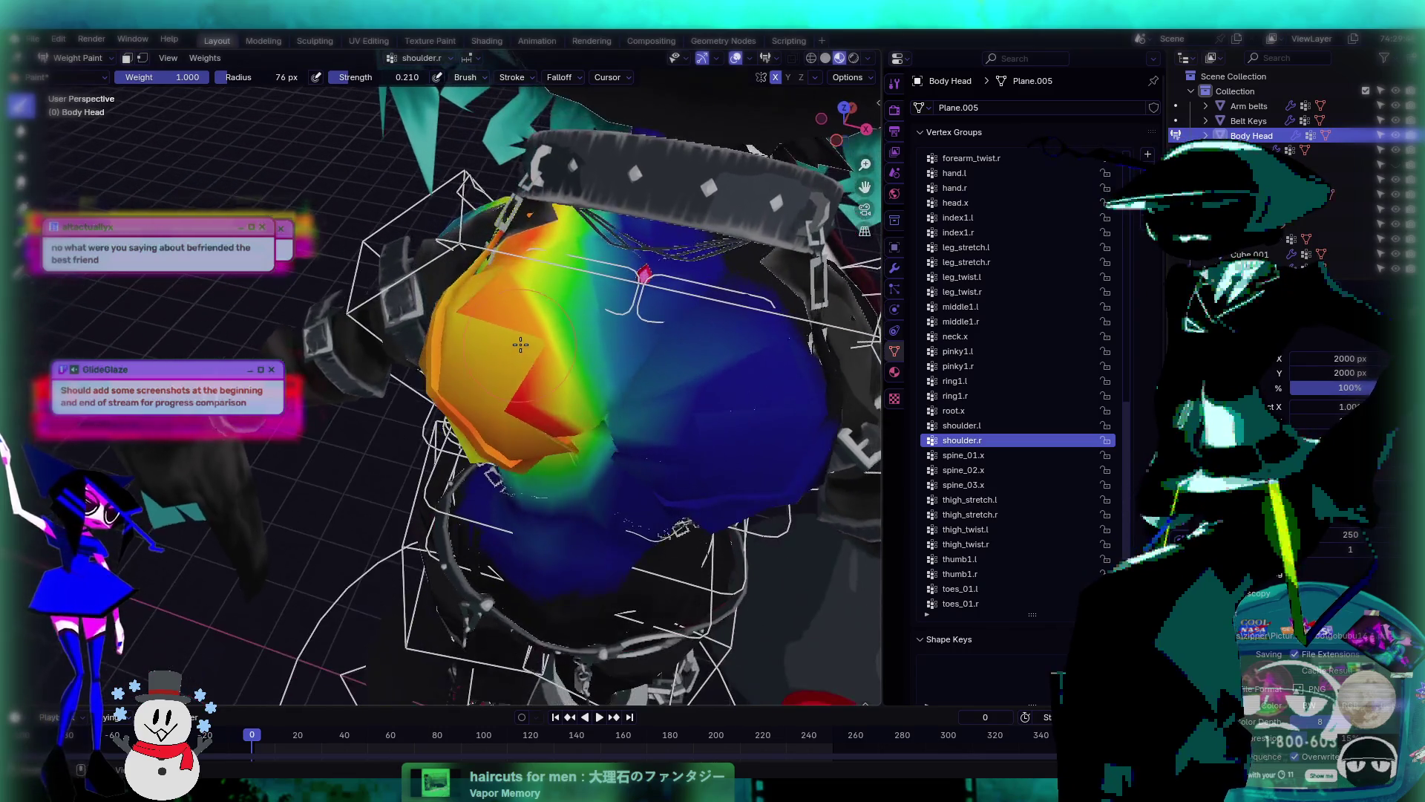
{"action": "mouse_move", "coordinate": [529, 285]}
{"action": "middle_mouse_down"}
{"action": "mouse_move", "coordinate": [607, 358]}
{"action": "mouse_move", "coordinate": [508, 279]}
{"action": "middle_mouse_up"}
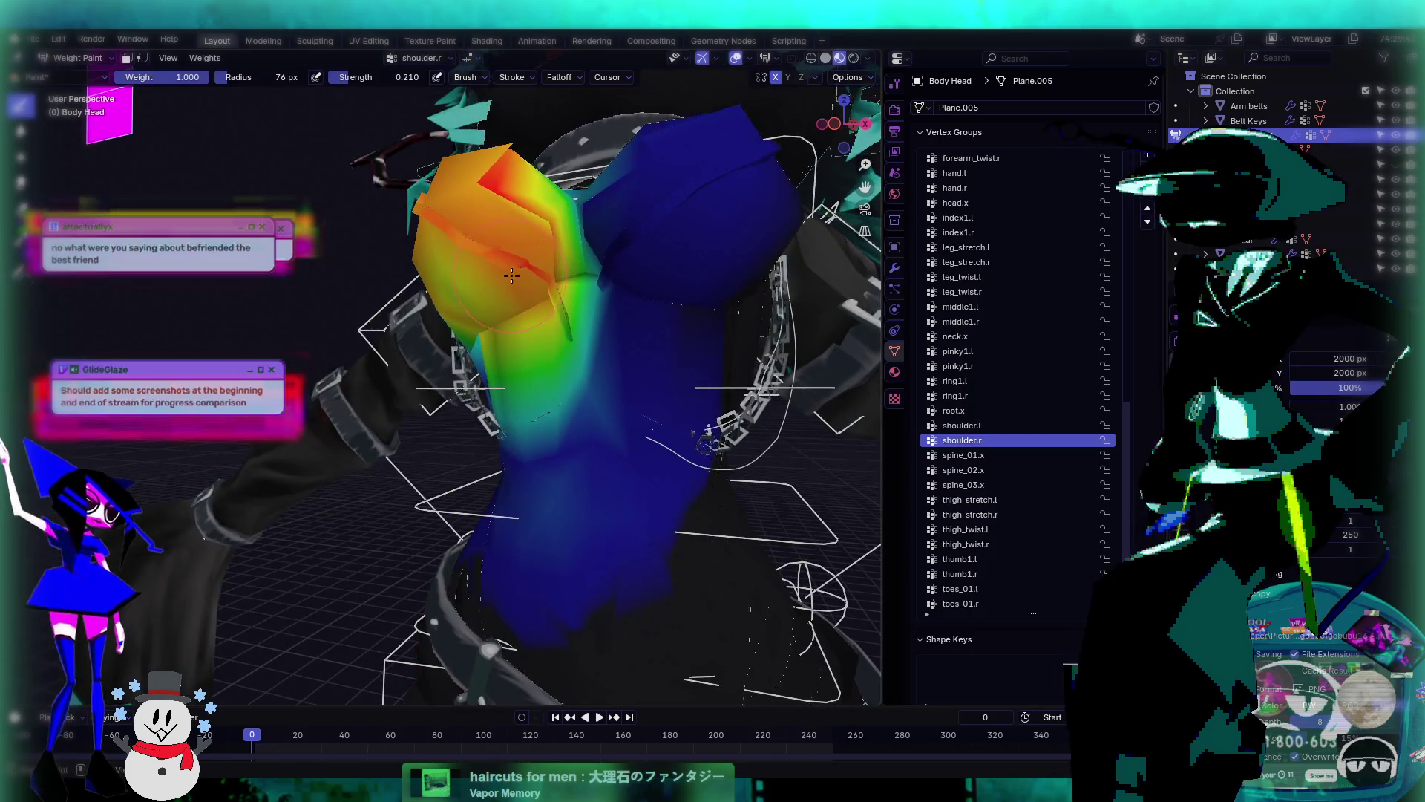
{"action": "mouse_move", "coordinate": [570, 340]}
{"action": "middle_mouse_down"}
{"action": "mouse_move", "coordinate": [532, 337]}
{"action": "mouse_move", "coordinate": [565, 319]}
{"action": "middle_mouse_up"}
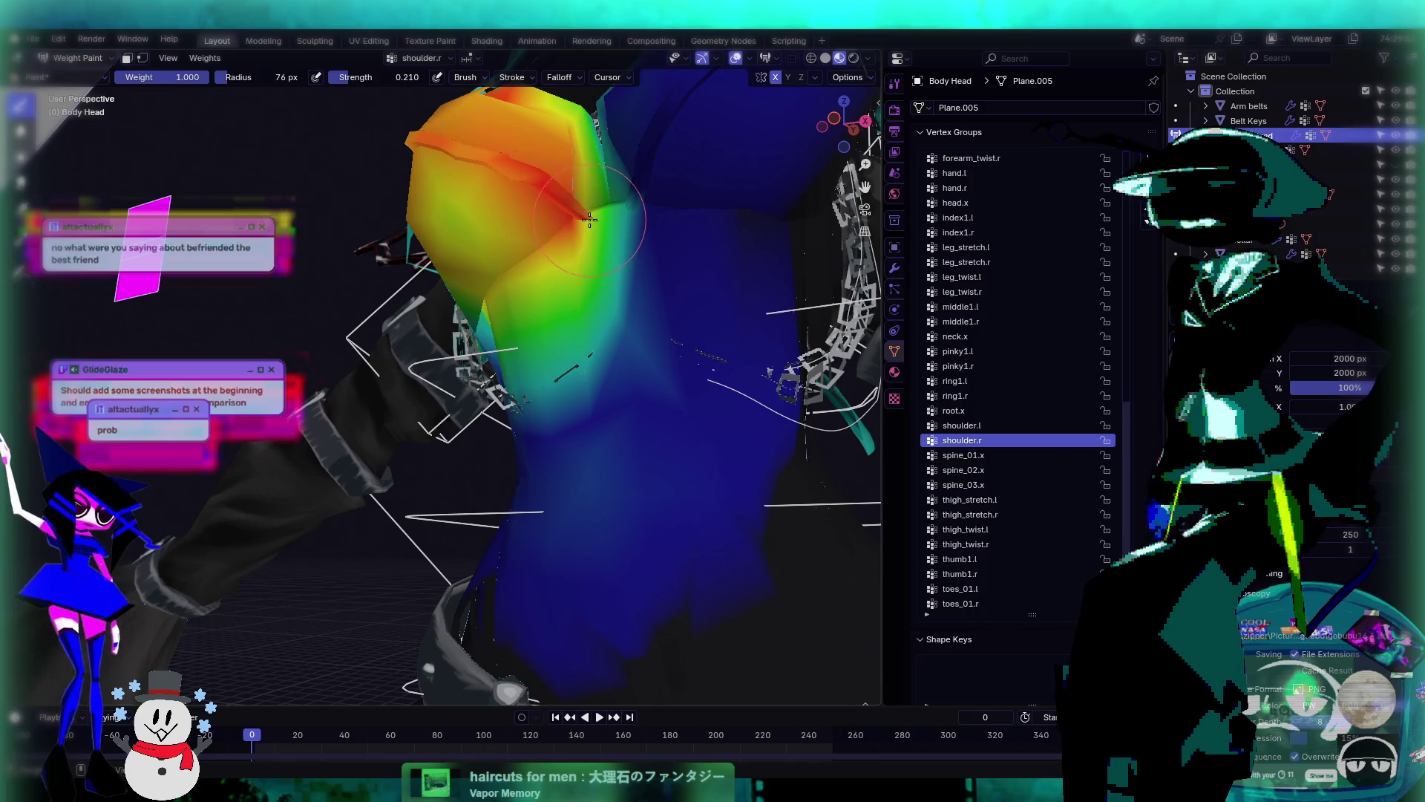
{"action": "middle_click_drag", "start_coordinate": [458, 164], "coordinate": [587, 232]}
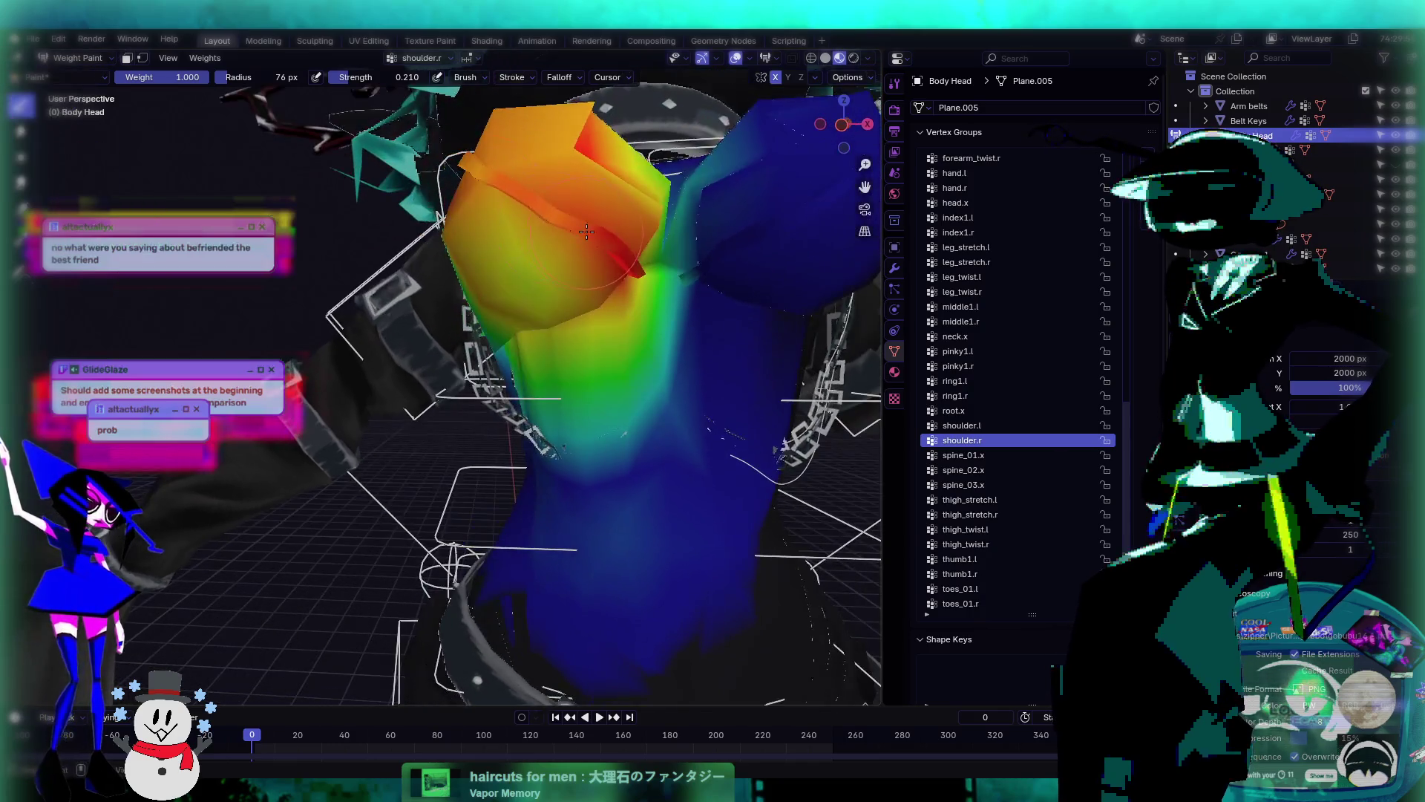
{"action": "mouse_move", "coordinate": [460, 169]}
{"action": "middle_mouse_down"}
{"action": "mouse_move", "coordinate": [533, 236]}
{"action": "mouse_move", "coordinate": [600, 264]}
{"action": "middle_mouse_up"}
{"action": "mouse_move", "coordinate": [527, 201]}
{"action": "middle_mouse_down"}
{"action": "mouse_move", "coordinate": [537, 292]}
{"action": "mouse_move", "coordinate": [548, 239]}
{"action": "mouse_move", "coordinate": [545, 284]}
{"action": "mouse_move", "coordinate": [607, 247]}
{"action": "mouse_move", "coordinate": [625, 338]}
{"action": "mouse_move", "coordinate": [531, 330]}
{"action": "mouse_move", "coordinate": [594, 327]}
{"action": "mouse_move", "coordinate": [536, 289]}
{"action": "mouse_move", "coordinate": [542, 391]}
{"action": "mouse_move", "coordinate": [502, 301]}
{"action": "mouse_move", "coordinate": [478, 336]}
{"action": "mouse_move", "coordinate": [490, 308]}
{"action": "mouse_move", "coordinate": [542, 311]}
{"action": "mouse_move", "coordinate": [486, 370]}
{"action": "mouse_move", "coordinate": [436, 312]}
{"action": "mouse_move", "coordinate": [390, 293]}
{"action": "mouse_move", "coordinate": [423, 305]}
{"action": "mouse_move", "coordinate": [418, 333]}
{"action": "mouse_move", "coordinate": [465, 323]}
{"action": "mouse_move", "coordinate": [464, 373]}
{"action": "mouse_move", "coordinate": [443, 375]}
{"action": "mouse_move", "coordinate": [508, 416]}
{"action": "middle_mouse_up"}
{"action": "left_click", "coordinate": [962, 425]}
{"action": "left_click", "coordinate": [19, 156]}
{"action": "left_click", "coordinate": [1002, 440]}
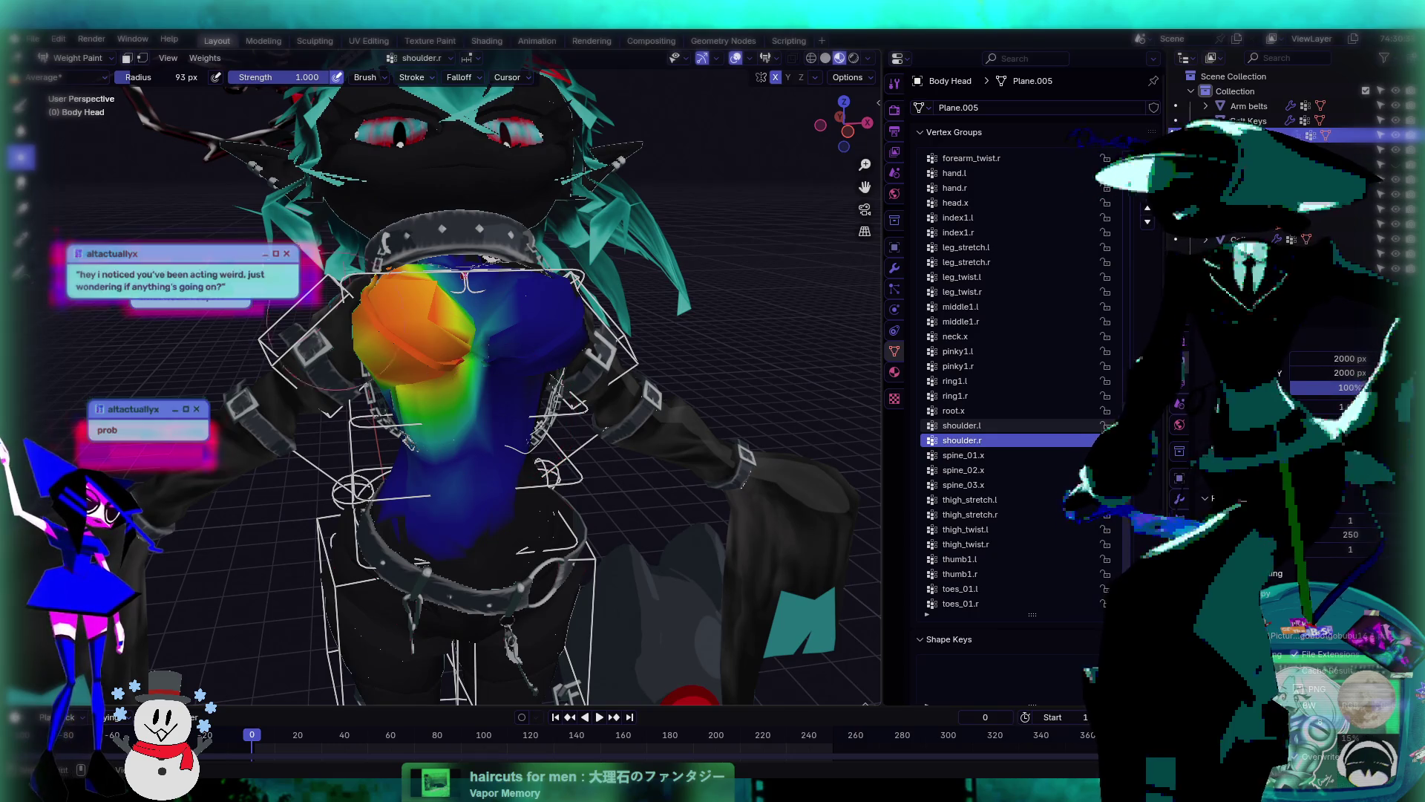
{"action": "left_click", "coordinate": [19, 104]}
{"action": "mouse_move", "coordinate": [460, 386]}
{"action": "middle_mouse_down"}
{"action": "mouse_move", "coordinate": [493, 365]}
{"action": "mouse_move", "coordinate": [482, 334]}
{"action": "middle_mouse_up"}
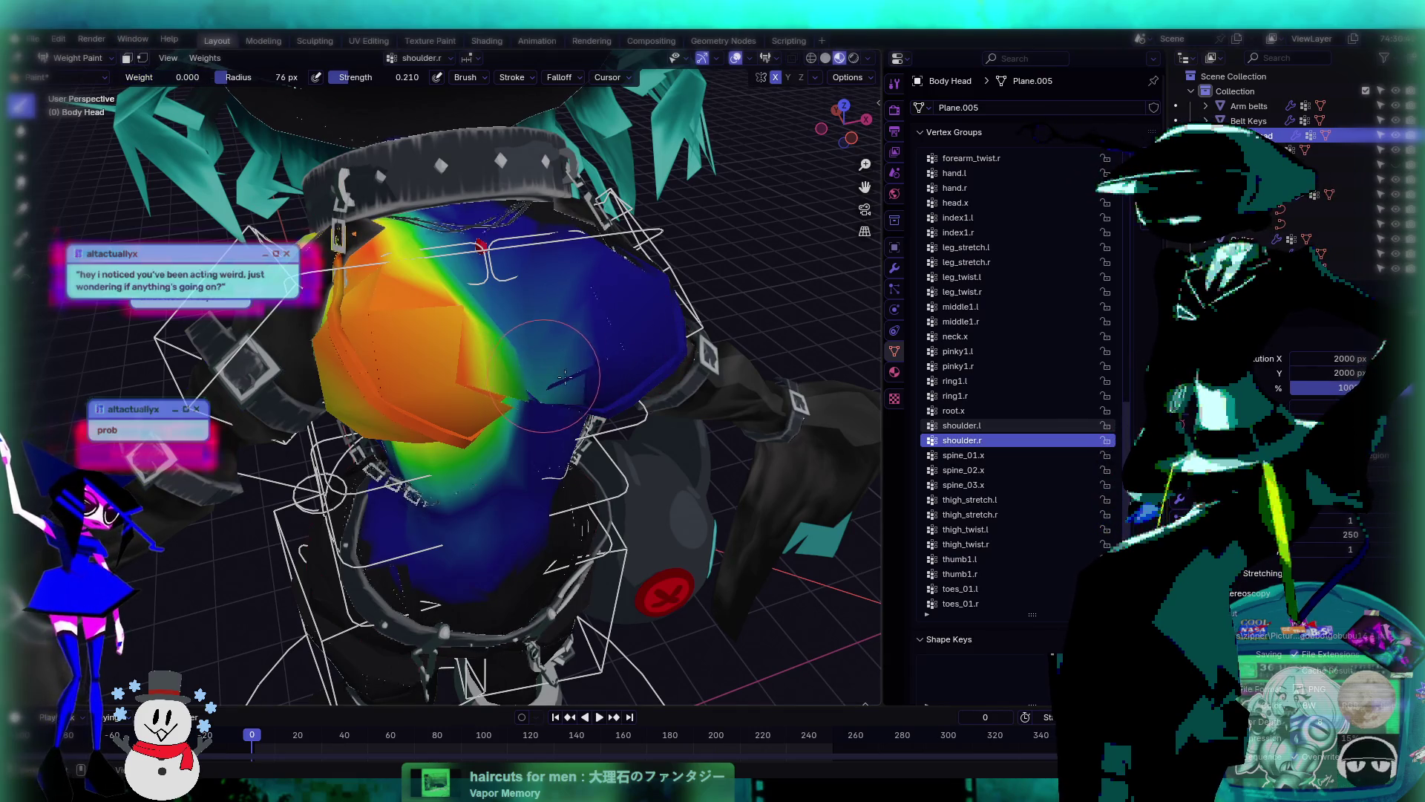
{"action": "mouse_move", "coordinate": [565, 378]}
{"action": "middle_mouse_down"}
{"action": "mouse_move", "coordinate": [556, 323]}
{"action": "mouse_move", "coordinate": [523, 297]}
{"action": "mouse_move", "coordinate": [536, 323]}
{"action": "mouse_move", "coordinate": [539, 266]}
{"action": "middle_mouse_up"}
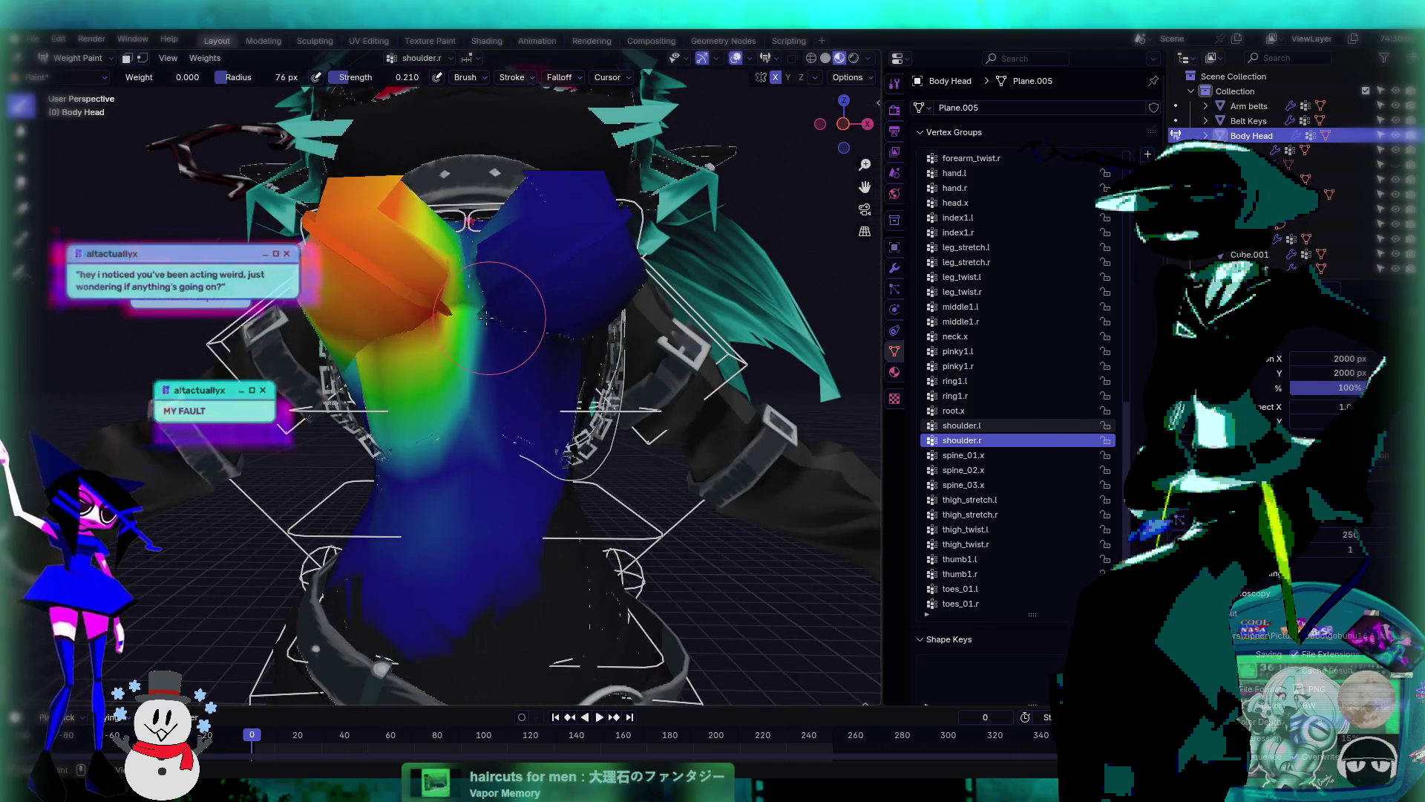
{"action": "mouse_move", "coordinate": [483, 318]}
{"action": "middle_mouse_down"}
{"action": "mouse_move", "coordinate": [530, 279]}
{"action": "mouse_move", "coordinate": [616, 352]}
{"action": "mouse_move", "coordinate": [542, 334]}
{"action": "mouse_move", "coordinate": [564, 339]}
{"action": "middle_mouse_up"}
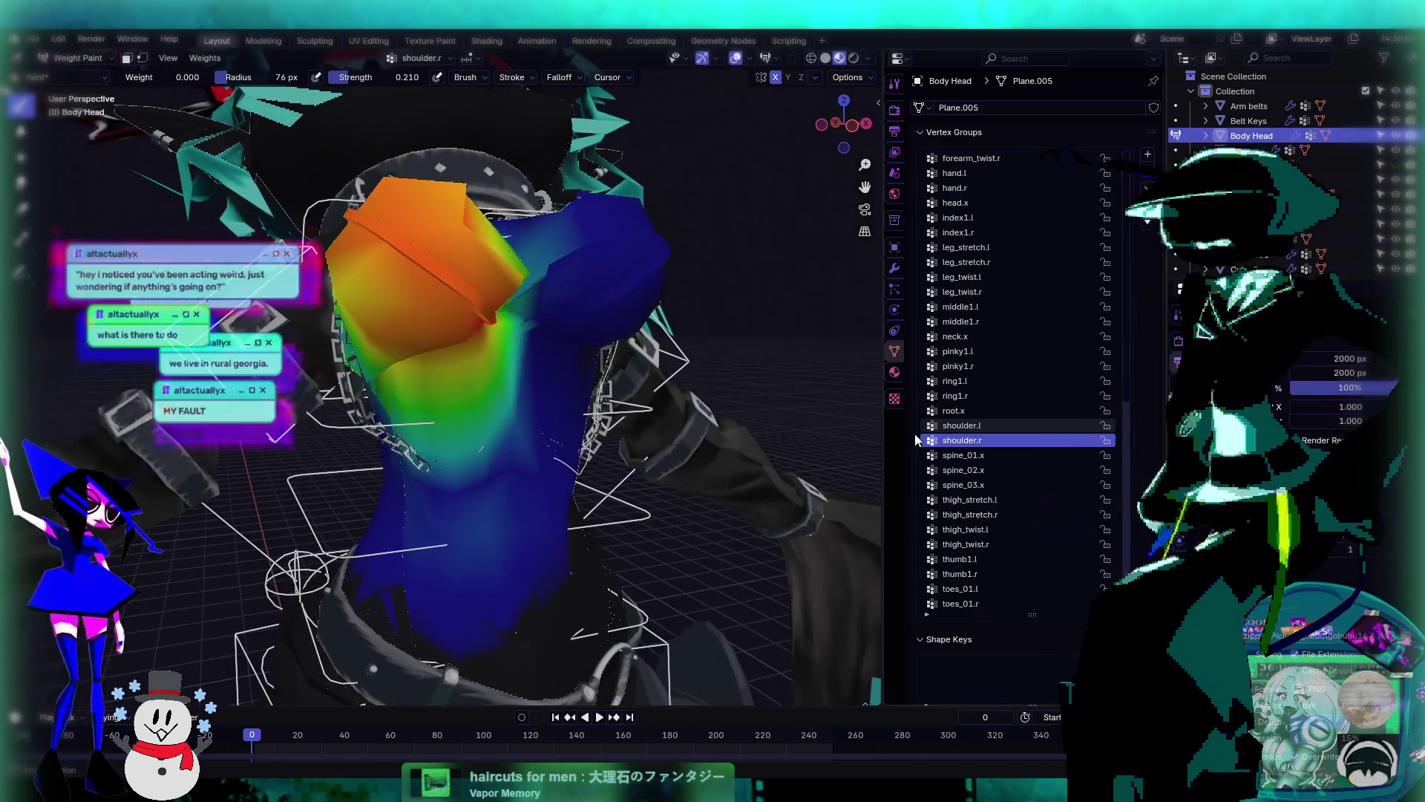
{"action": "left_click", "coordinate": [1009, 427]}
- Switch to the Average brush and frame the left shoulder's shoulder.l weights
{"action": "middle_click_drag", "start_coordinate": [505, 297], "coordinate": [520, 299]}
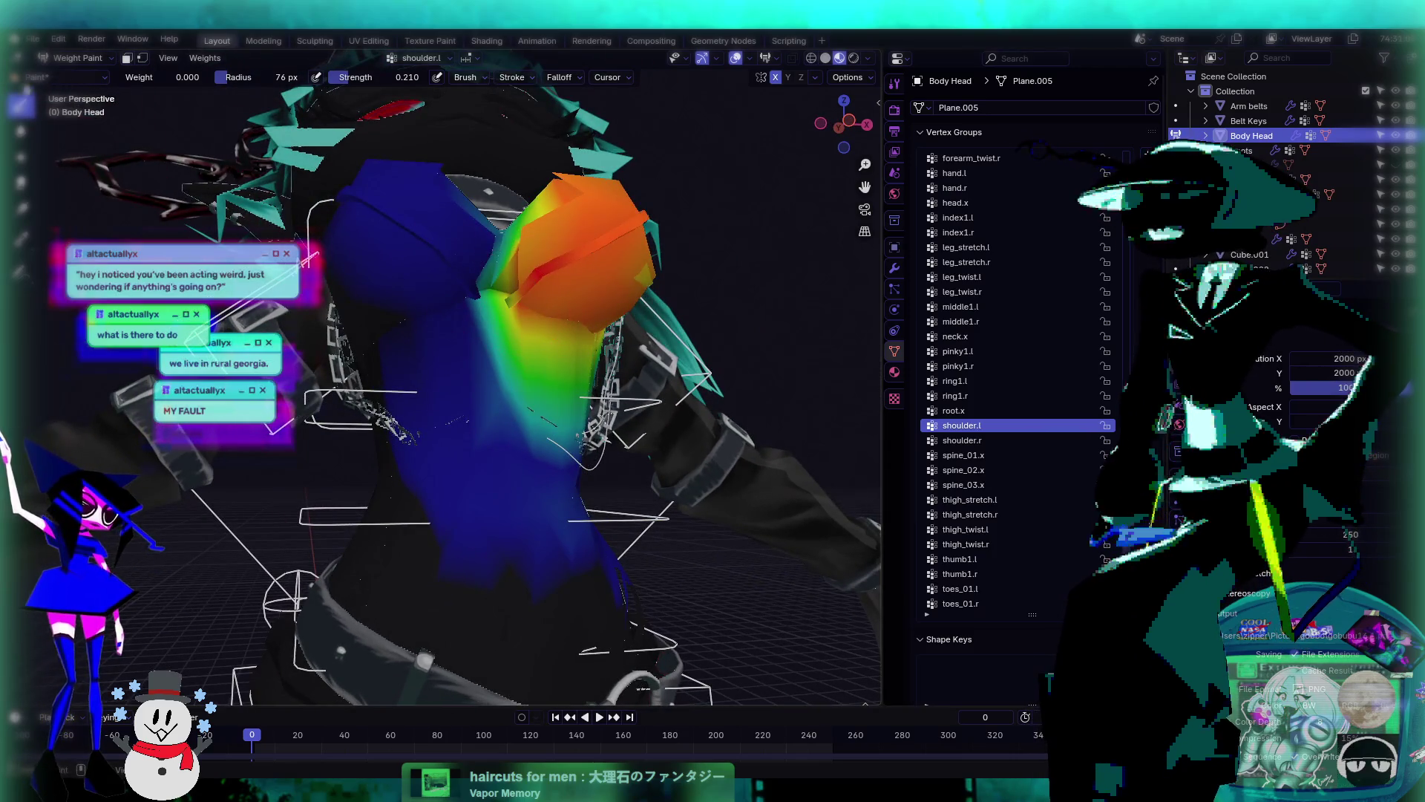
{"action": "left_click", "coordinate": [21, 157]}
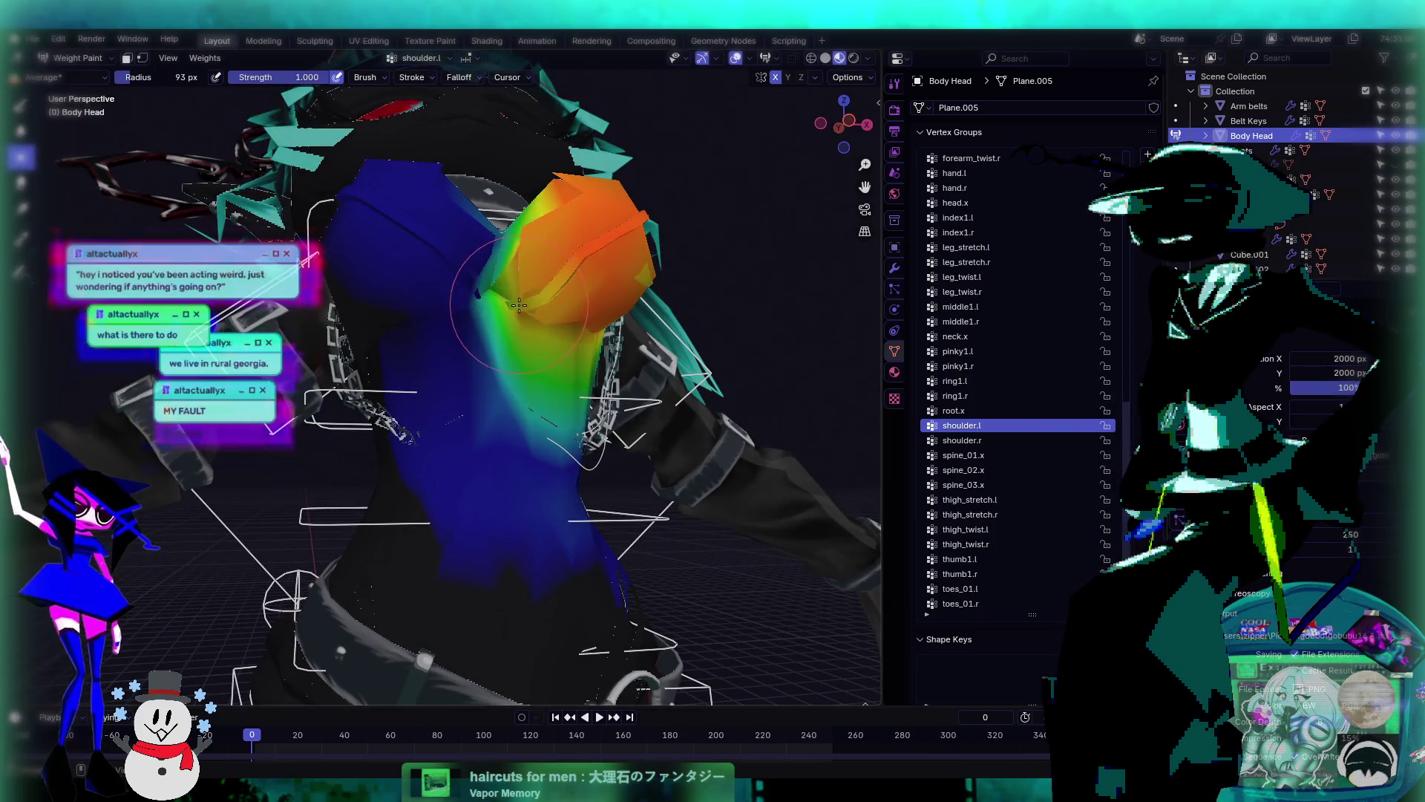
{"action": "mouse_move", "coordinate": [545, 309]}
{"action": "middle_mouse_down"}
{"action": "mouse_move", "coordinate": [507, 243]}
{"action": "mouse_move", "coordinate": [480, 404]}
{"action": "mouse_move", "coordinate": [523, 368]}
{"action": "middle_mouse_up"}
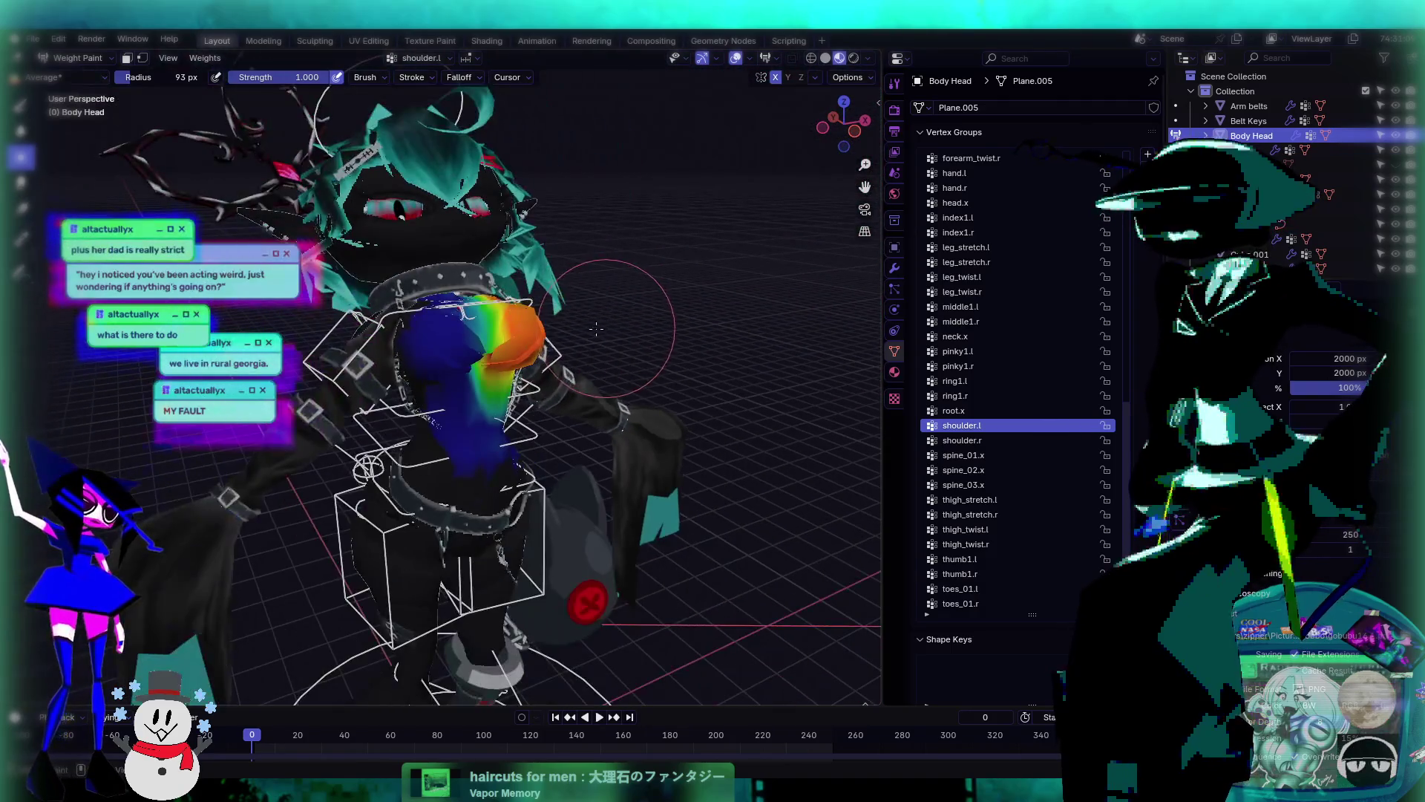
{"action": "scroll", "coordinate": [534, 357], "scroll_direction": "up", "scroll_amount": 3}
{"action": "scroll", "coordinate": [534, 358], "scroll_direction": "down", "scroll_amount": 5}
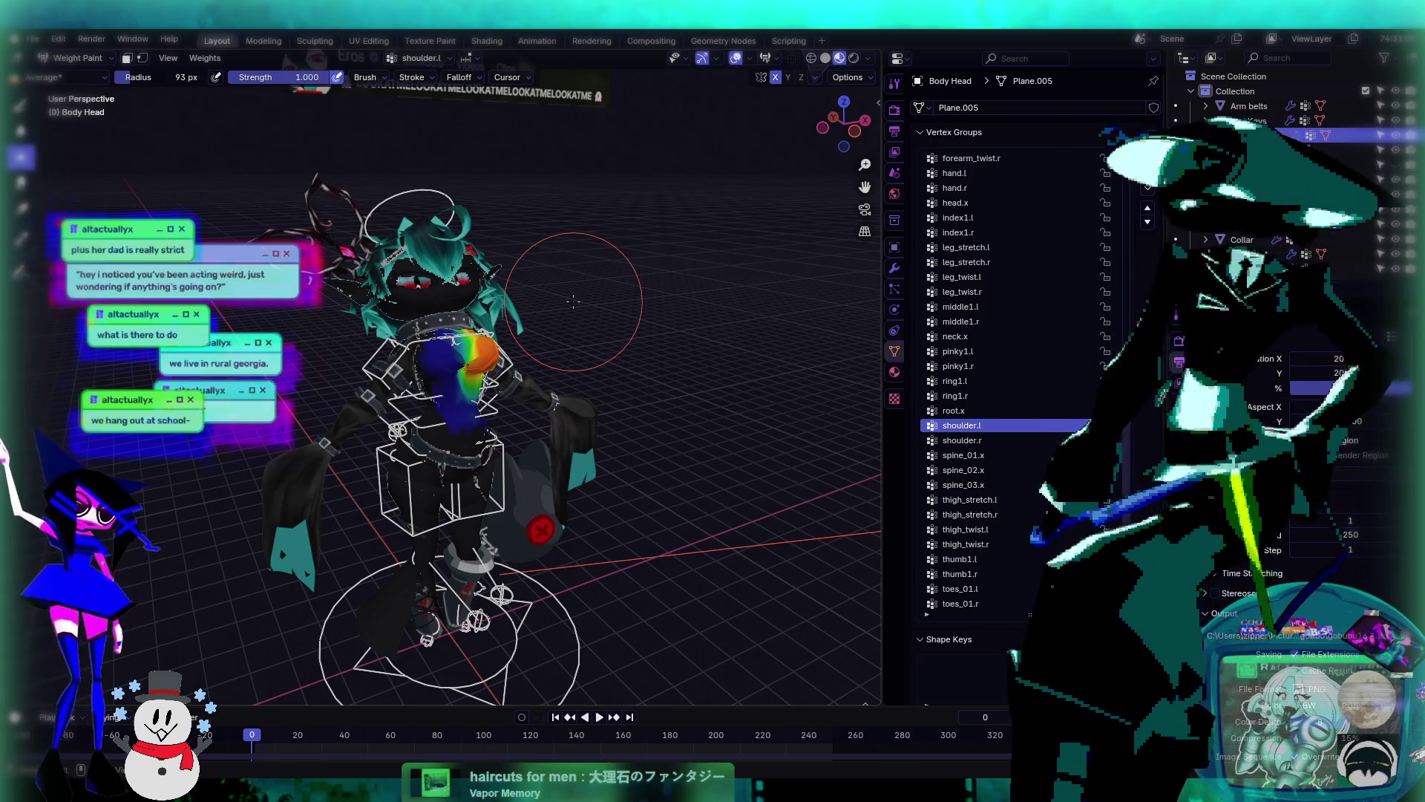
{"action": "scroll", "coordinate": [573, 301], "scroll_direction": "up", "scroll_amount": 3}
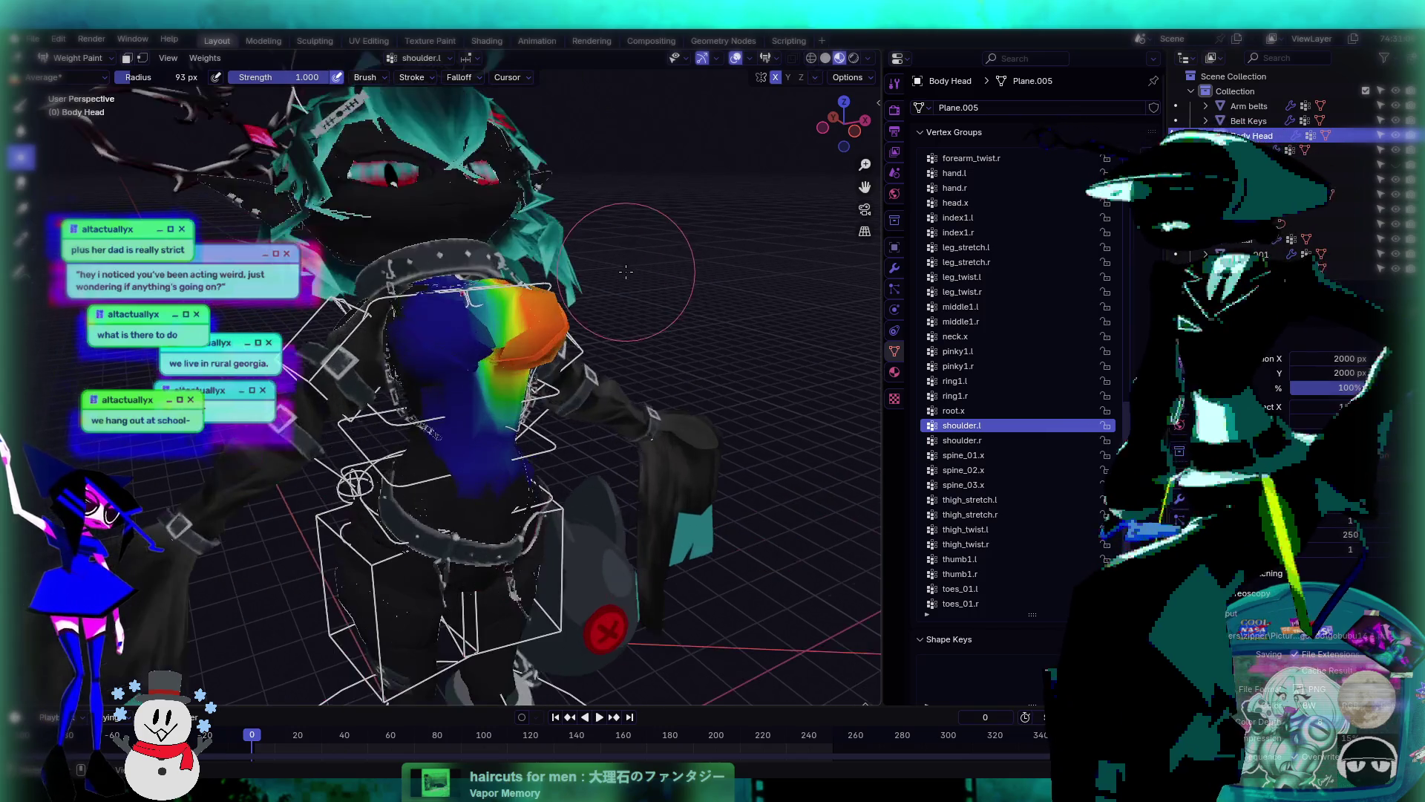
{"action": "middle_click_drag", "start_coordinate": [573, 300], "coordinate": [51, 66]}
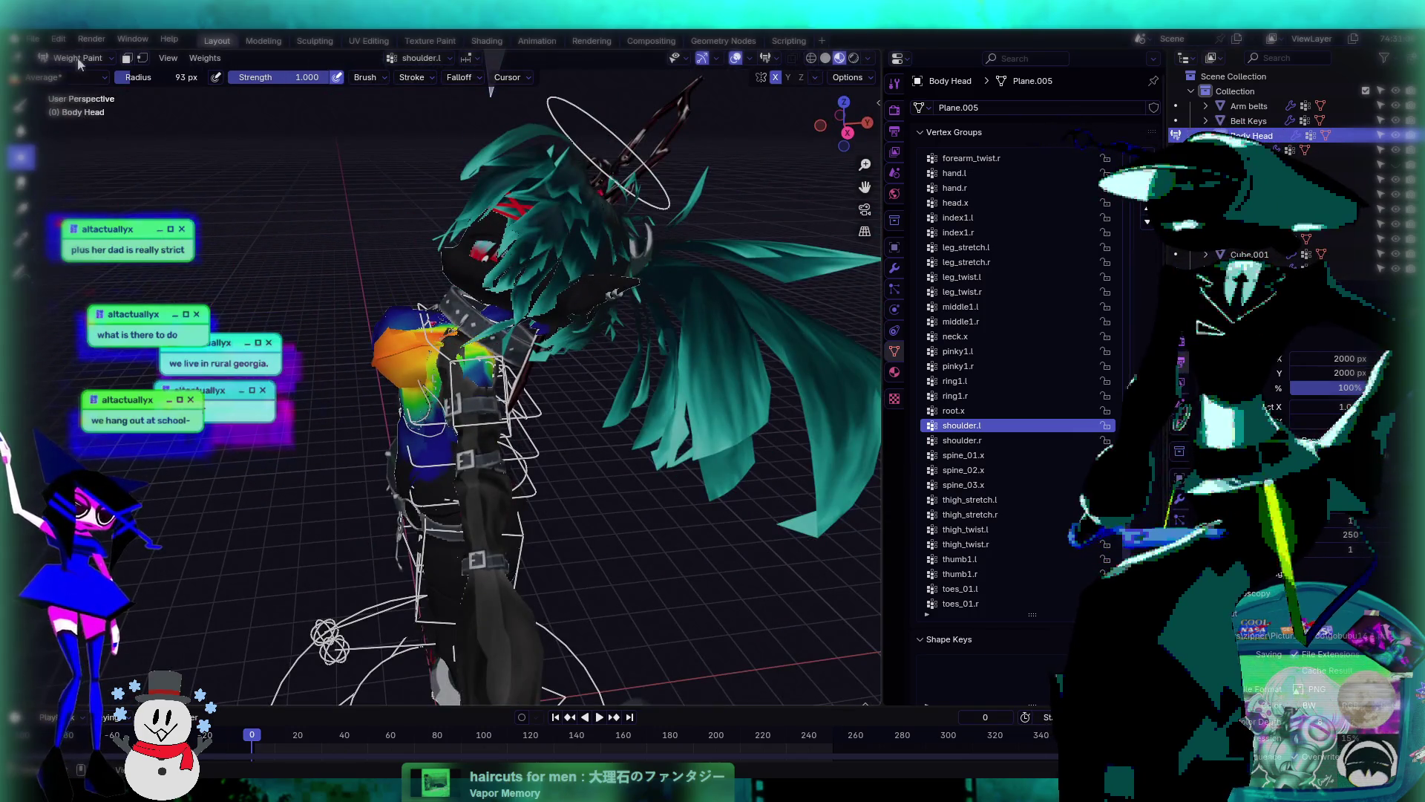
- Leave Weight Paint for Object Mode and orbit in close to the character
{"action": "left_click", "coordinate": [80, 58]}
{"action": "left_click", "coordinate": [75, 90]}
{"action": "mouse_move", "coordinate": [564, 334]}
{"action": "middle_mouse_down"}
{"action": "mouse_move", "coordinate": [622, 371]}
{"action": "mouse_move", "coordinate": [599, 410]}
{"action": "middle_mouse_up"}
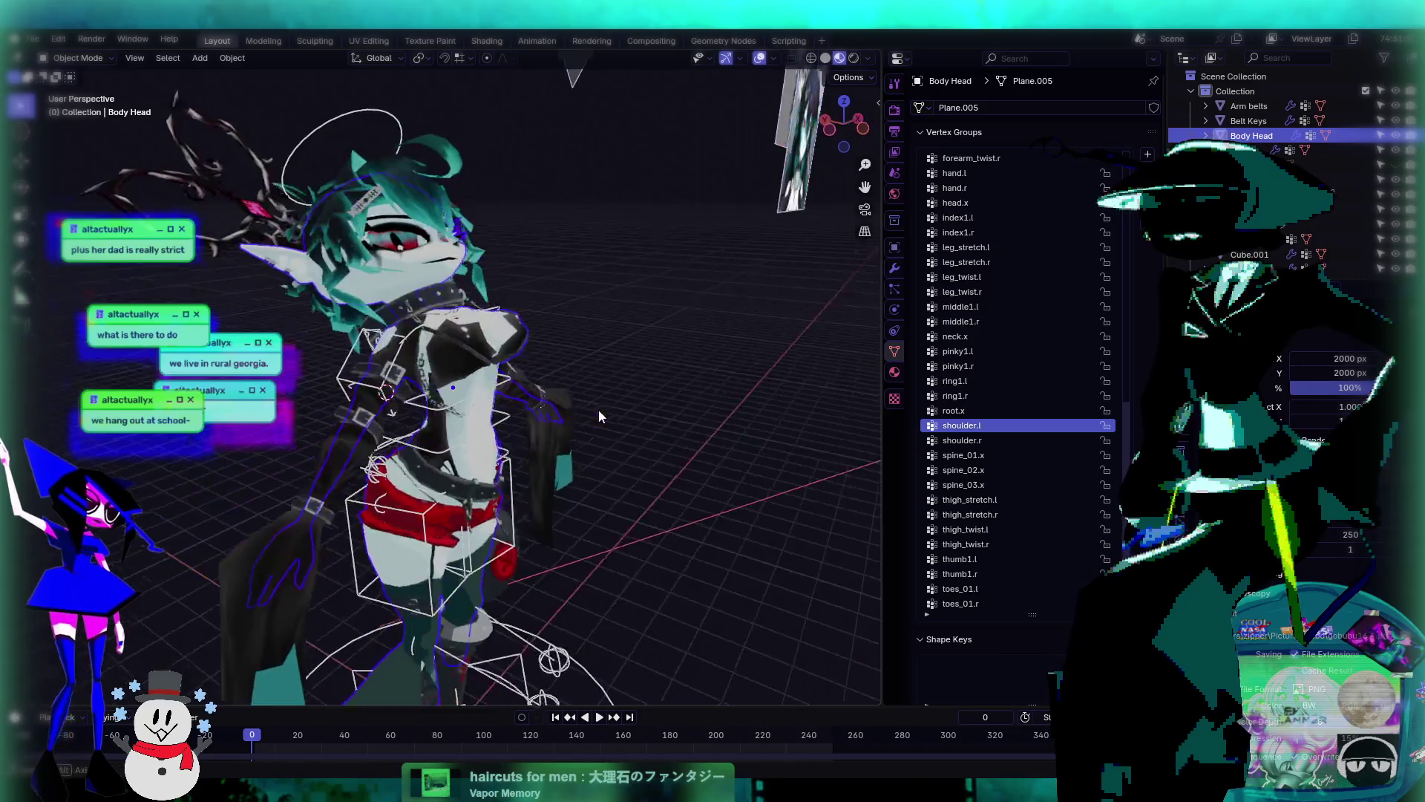
{"action": "scroll", "coordinate": [598, 410], "scroll_direction": "up", "scroll_amount": 3}
{"action": "mouse_move", "coordinate": [554, 331]}
{"action": "middle_mouse_down"}
{"action": "mouse_move", "coordinate": [520, 319]}
{"action": "mouse_move", "coordinate": [620, 388]}
{"action": "mouse_move", "coordinate": [461, 270]}
{"action": "mouse_move", "coordinate": [420, 285]}
{"action": "mouse_move", "coordinate": [463, 274]}
{"action": "mouse_move", "coordinate": [471, 246]}
{"action": "middle_mouse_up"}
- Select the rig armature and put it into Pose Mode
{"action": "left_click", "coordinate": [420, 272]}
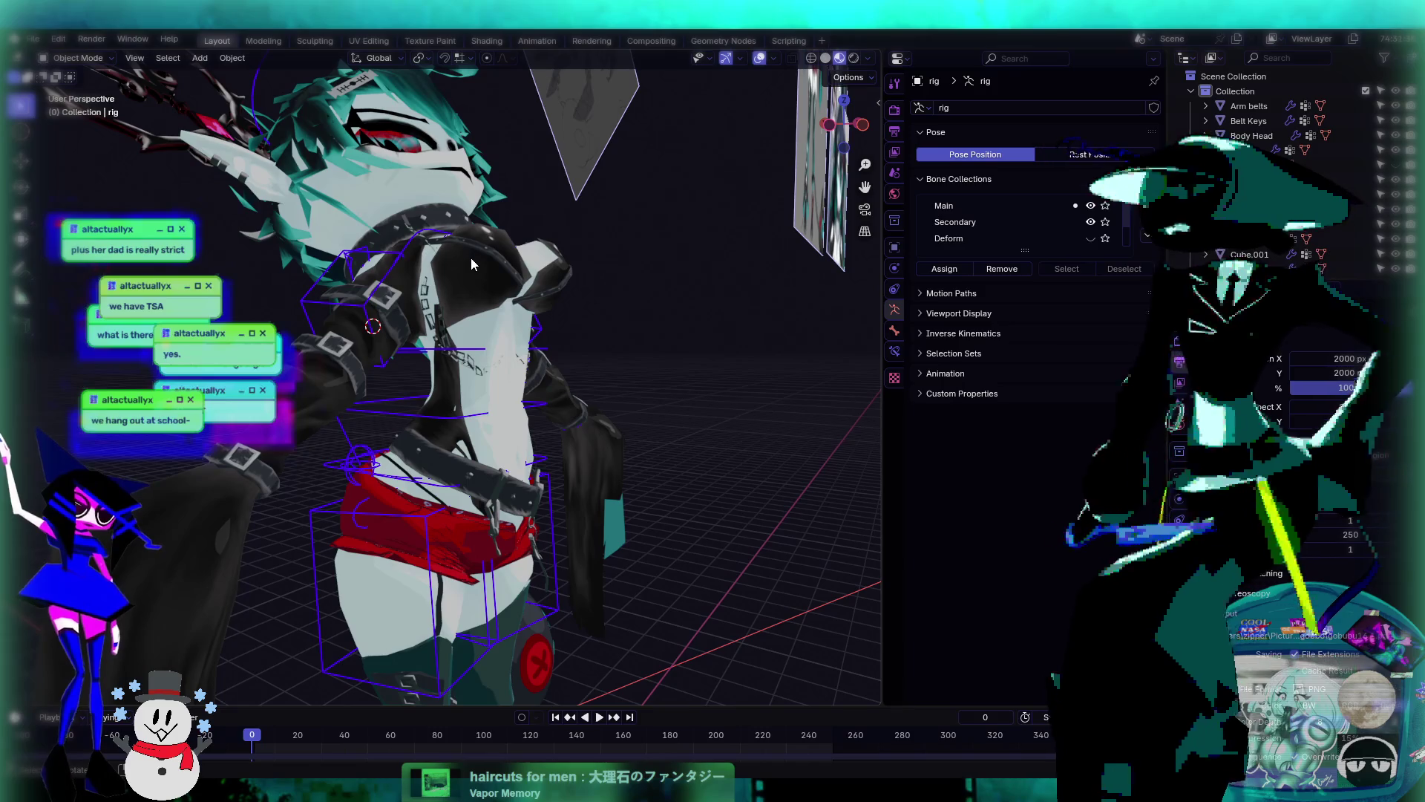
{"action": "left_click", "coordinate": [22, 160]}
{"action": "left_click", "coordinate": [428, 222]}
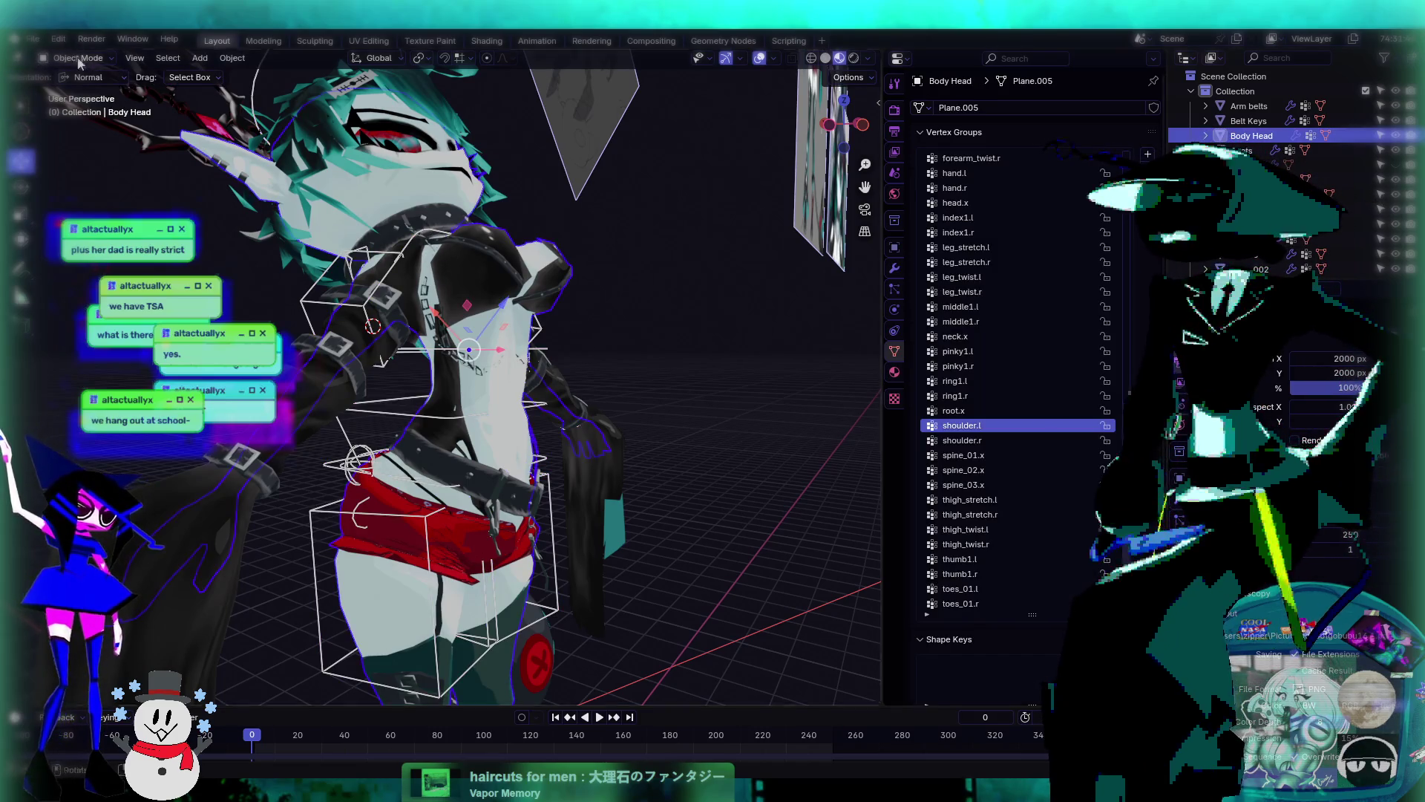
{"action": "left_click", "coordinate": [424, 237]}
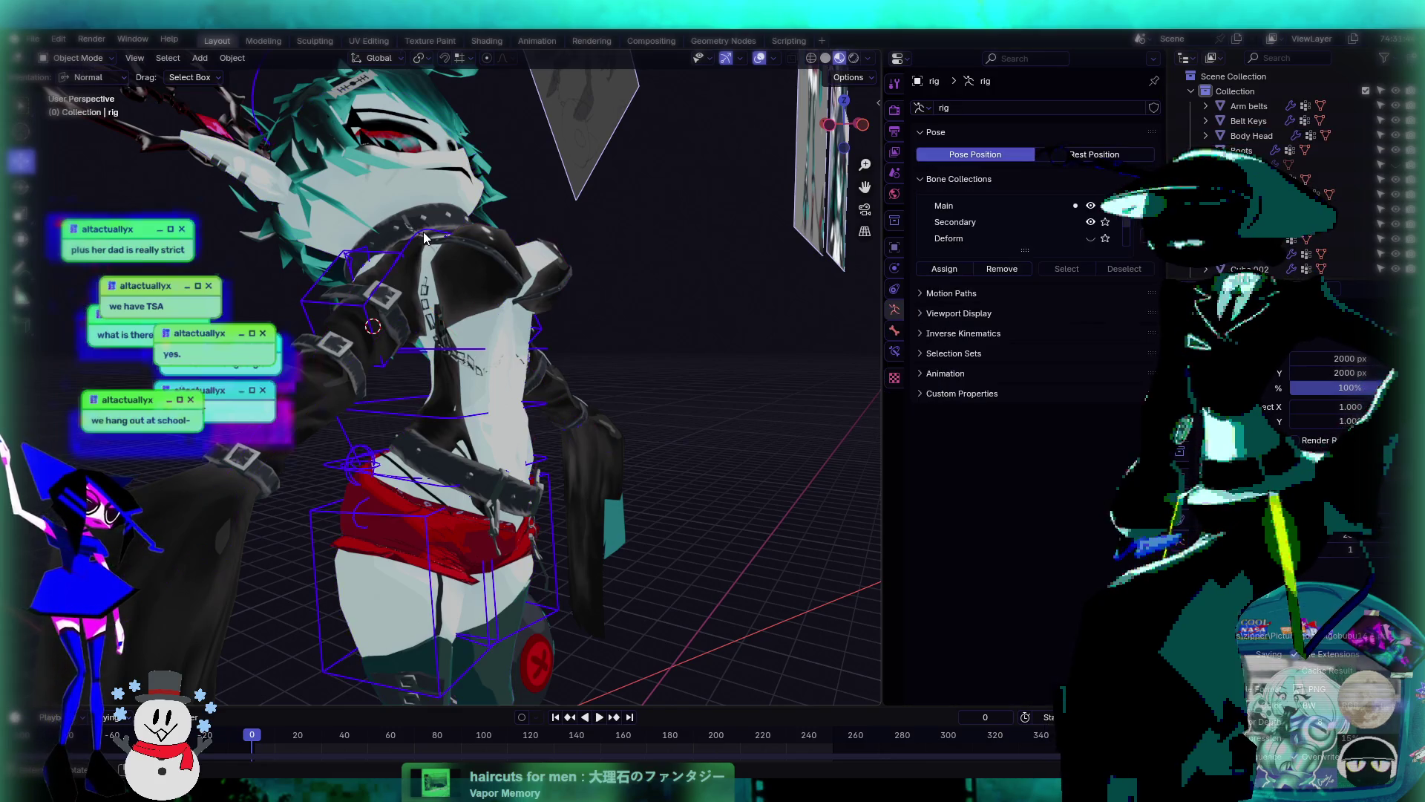
{"action": "left_click", "coordinate": [88, 59]}
{"action": "left_click", "coordinate": [79, 108]}
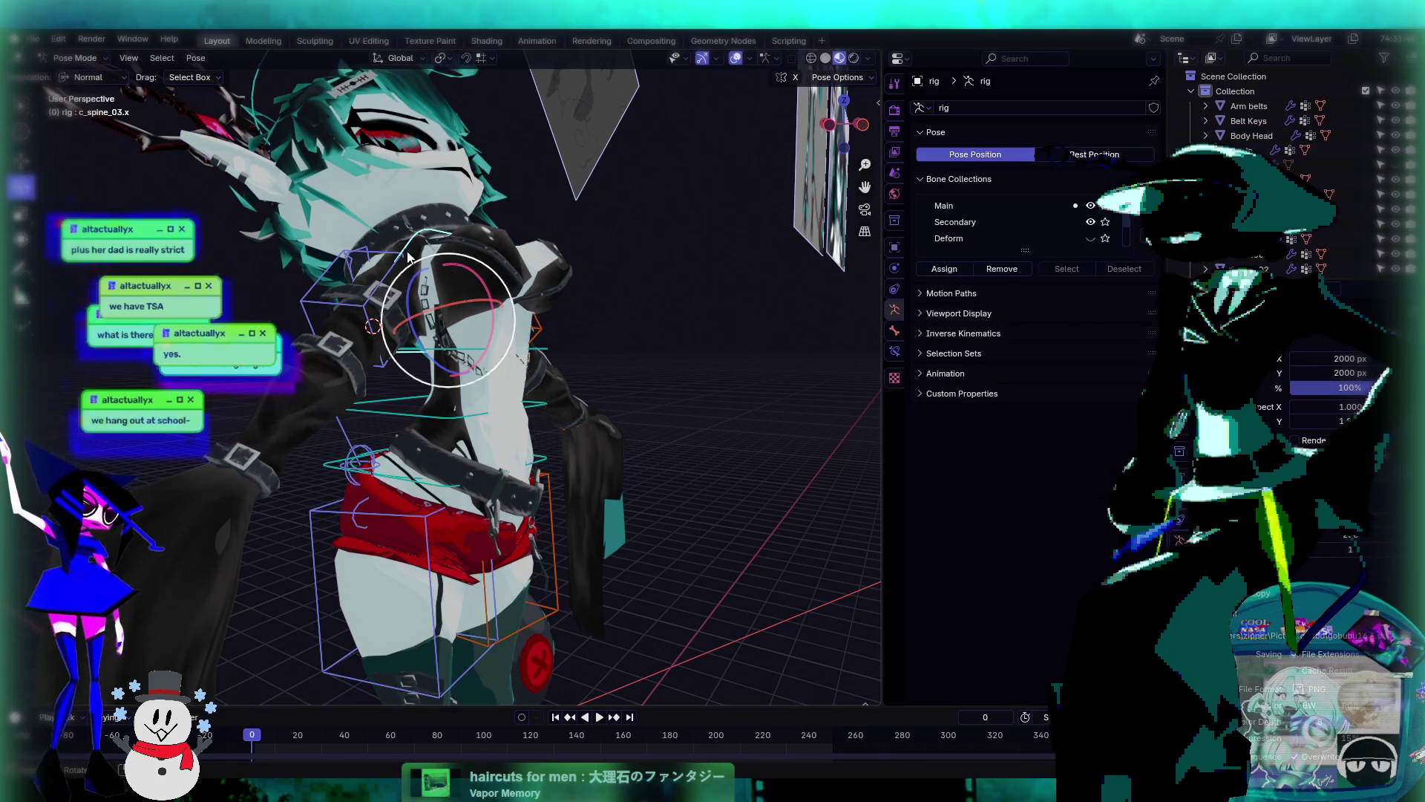
- Move the c_spine_03.x bone to test how the body and chain deform
{"action": "key", "text": "shift+space"}
{"action": "key", "text": "g"}
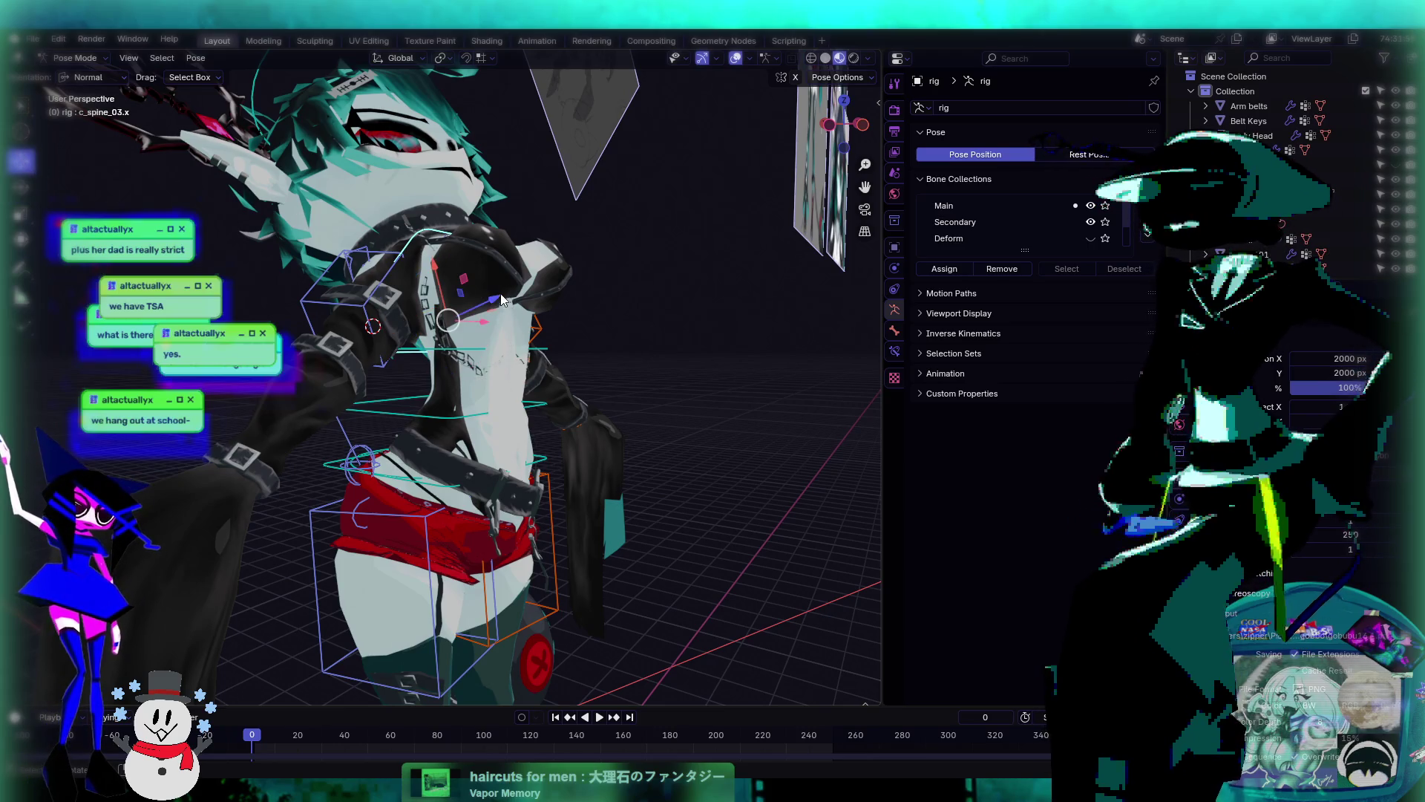
{"action": "mouse_move", "coordinate": [445, 278]}
{"action": "left_mouse_down"}
{"action": "mouse_move", "coordinate": [483, 319]}
{"action": "mouse_move", "coordinate": [642, 372]}
{"action": "left_mouse_up"}
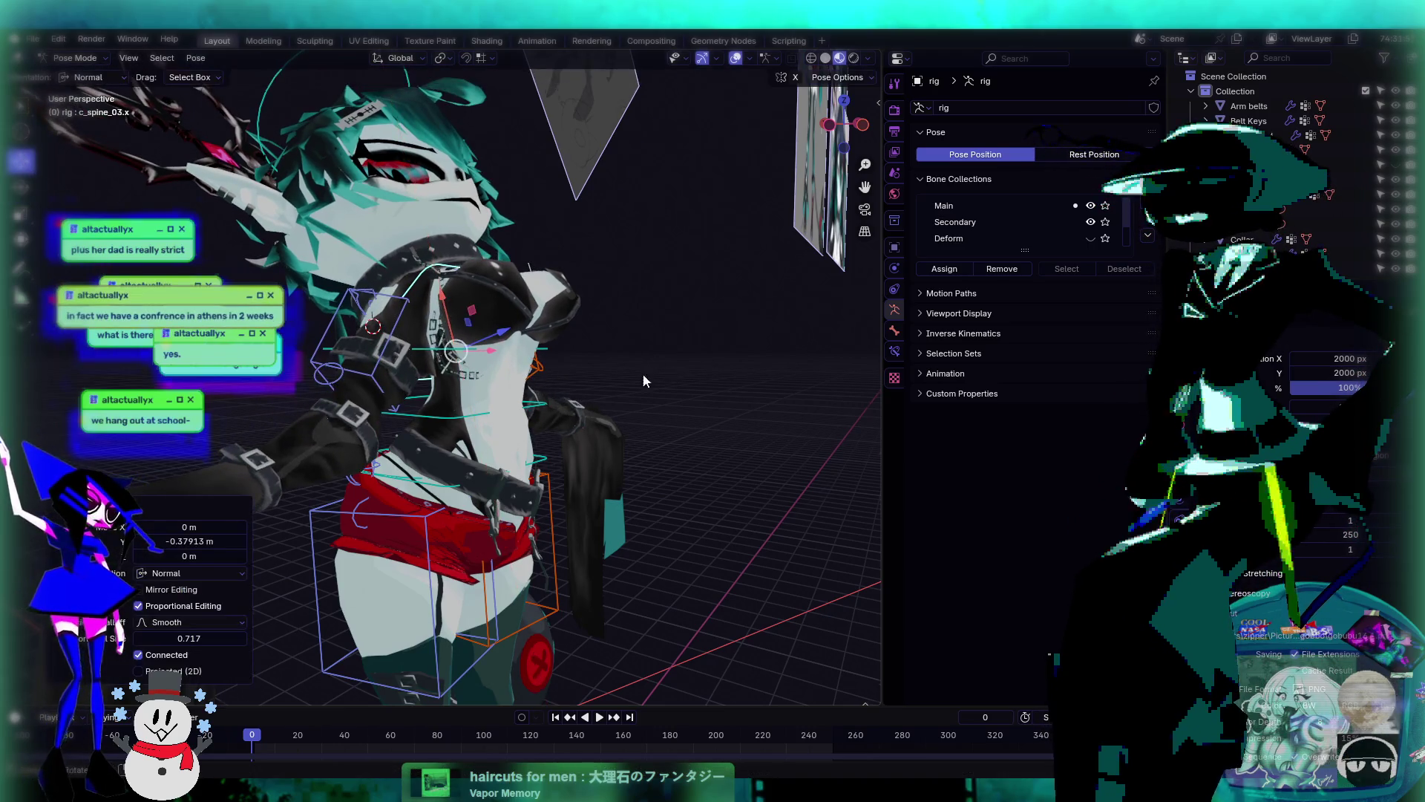
{"action": "mouse_move", "coordinate": [642, 373]}
{"action": "middle_mouse_down"}
{"action": "mouse_move", "coordinate": [508, 400]}
{"action": "mouse_move", "coordinate": [687, 399]}
{"action": "mouse_move", "coordinate": [614, 358]}
{"action": "mouse_move", "coordinate": [641, 432]}
{"action": "mouse_move", "coordinate": [436, 393]}
{"action": "middle_mouse_up"}
{"action": "mouse_move", "coordinate": [520, 416]}
{"action": "middle_mouse_down"}
{"action": "mouse_move", "coordinate": [648, 416]}
{"action": "mouse_move", "coordinate": [472, 393]}
{"action": "middle_mouse_up"}
- Check the c_spine_02.x, c_spine_01.x and torso control bones around the chest and necklace
{"action": "left_click", "coordinate": [463, 373]}
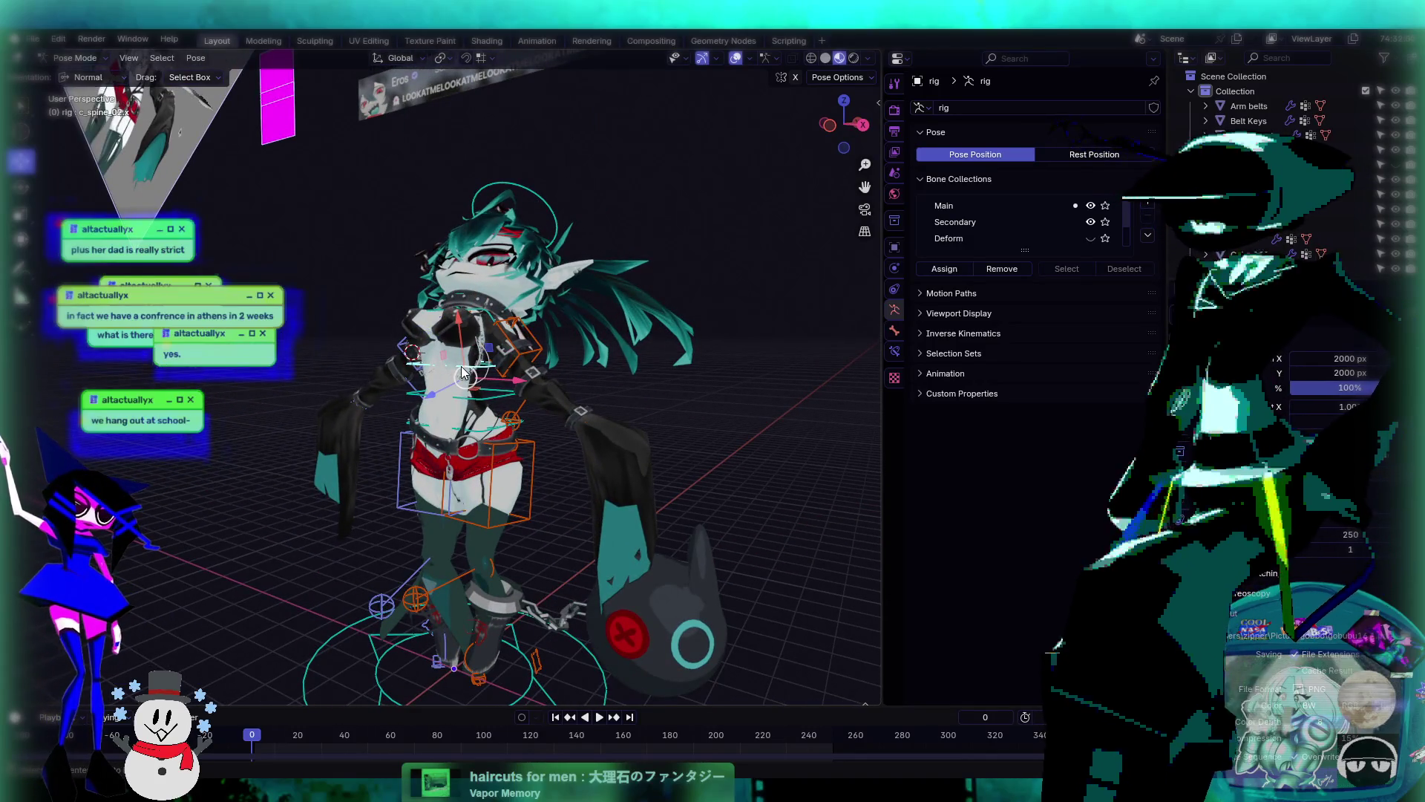
{"action": "left_click", "coordinate": [487, 412]}
{"action": "scroll", "coordinate": [554, 406], "scroll_direction": "up", "scroll_amount": 3}
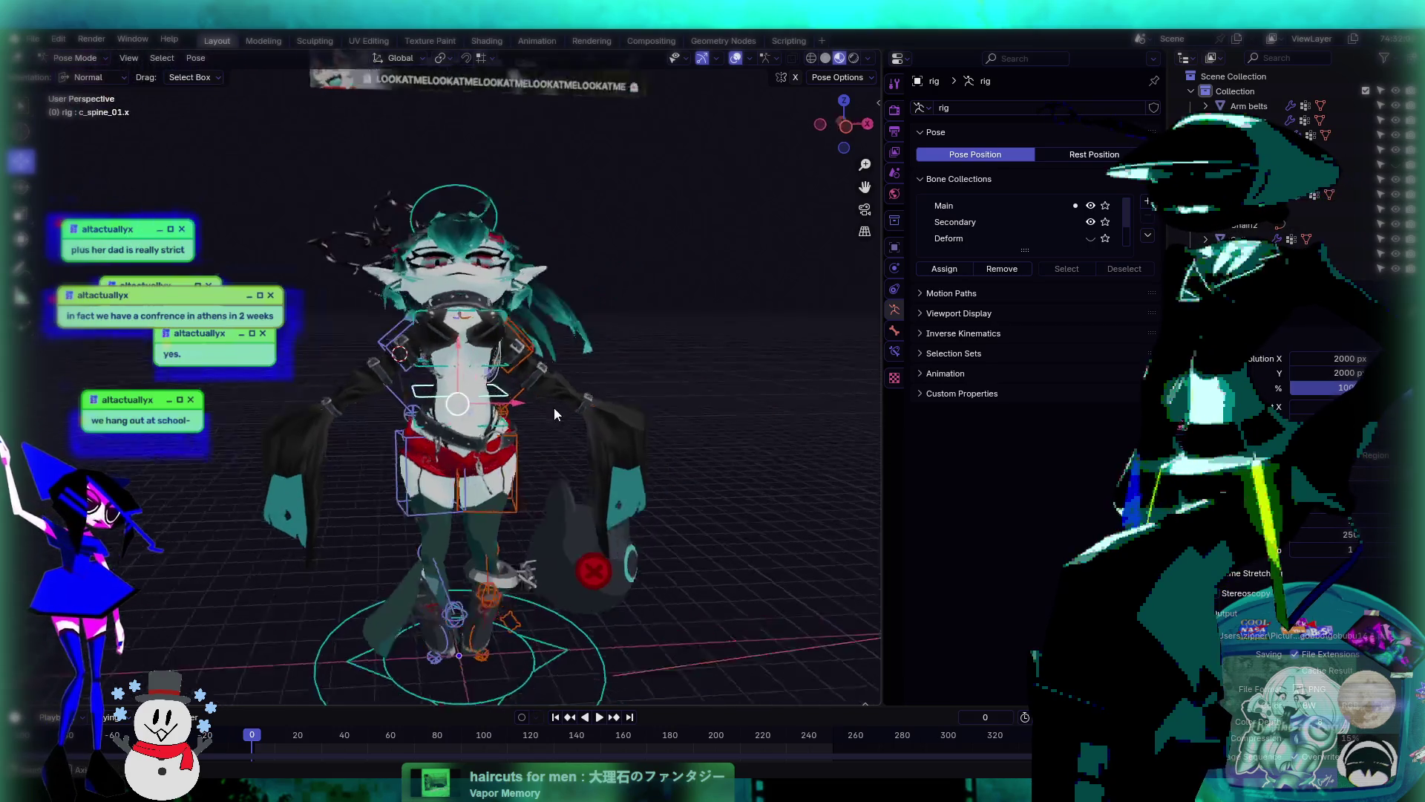
{"action": "mouse_move", "coordinate": [554, 407]}
{"action": "middle_mouse_down"}
{"action": "mouse_move", "coordinate": [492, 405]}
{"action": "mouse_move", "coordinate": [571, 386]}
{"action": "mouse_move", "coordinate": [537, 350]}
{"action": "mouse_move", "coordinate": [519, 436]}
{"action": "mouse_move", "coordinate": [627, 404]}
{"action": "mouse_move", "coordinate": [511, 402]}
{"action": "mouse_move", "coordinate": [589, 412]}
{"action": "mouse_move", "coordinate": [569, 466]}
{"action": "middle_mouse_up"}
{"action": "scroll", "coordinate": [519, 379], "scroll_direction": "up", "scroll_amount": 2}
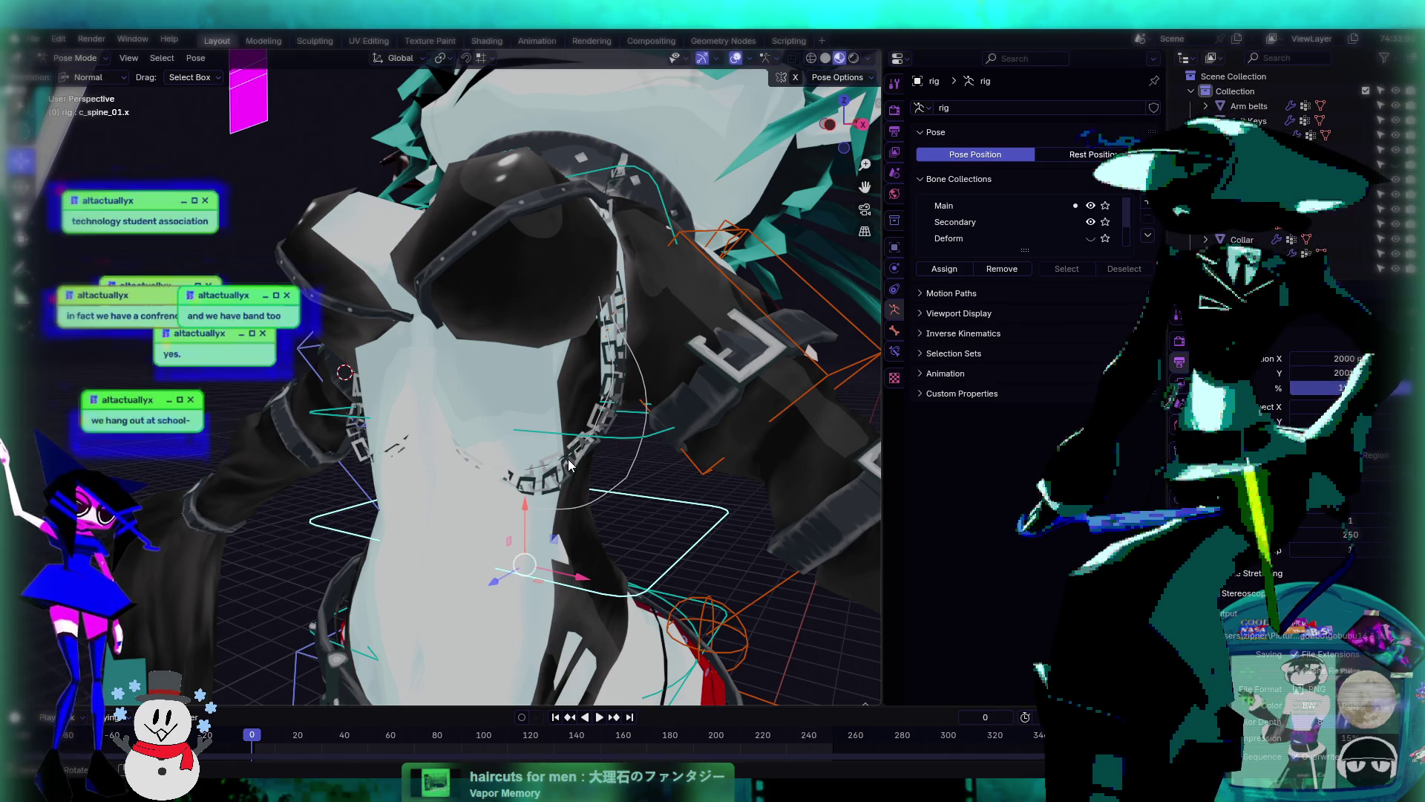
{"action": "mouse_move", "coordinate": [569, 465]}
{"action": "middle_mouse_down"}
{"action": "mouse_move", "coordinate": [510, 432]}
{"action": "mouse_move", "coordinate": [547, 428]}
{"action": "mouse_move", "coordinate": [441, 431]}
{"action": "middle_mouse_up"}
{"action": "left_click", "coordinate": [457, 454]}
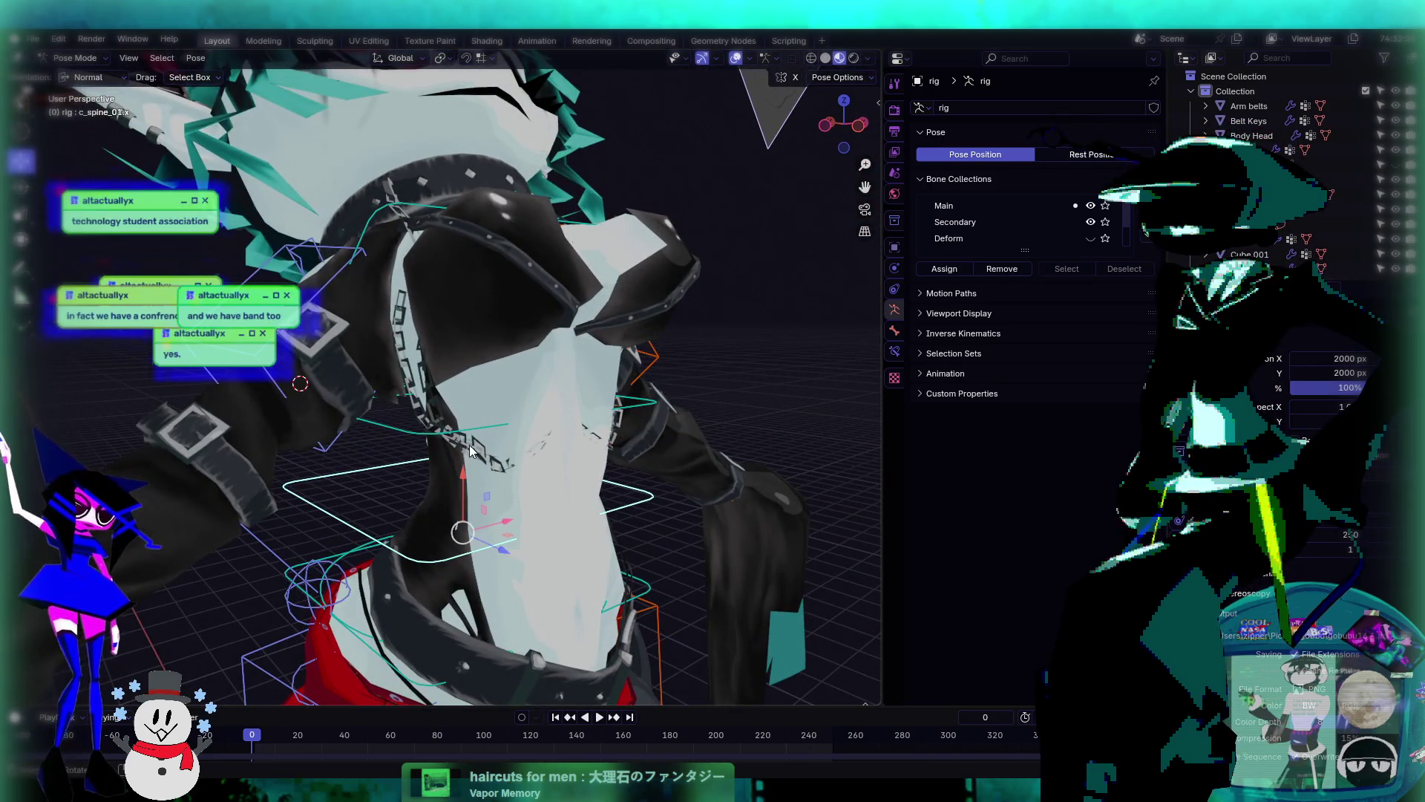
{"action": "left_click", "coordinate": [74, 58]}
- Return to Object Mode, select the chain necklace, and enter Weight Paint mode
{"action": "left_click", "coordinate": [81, 75]}
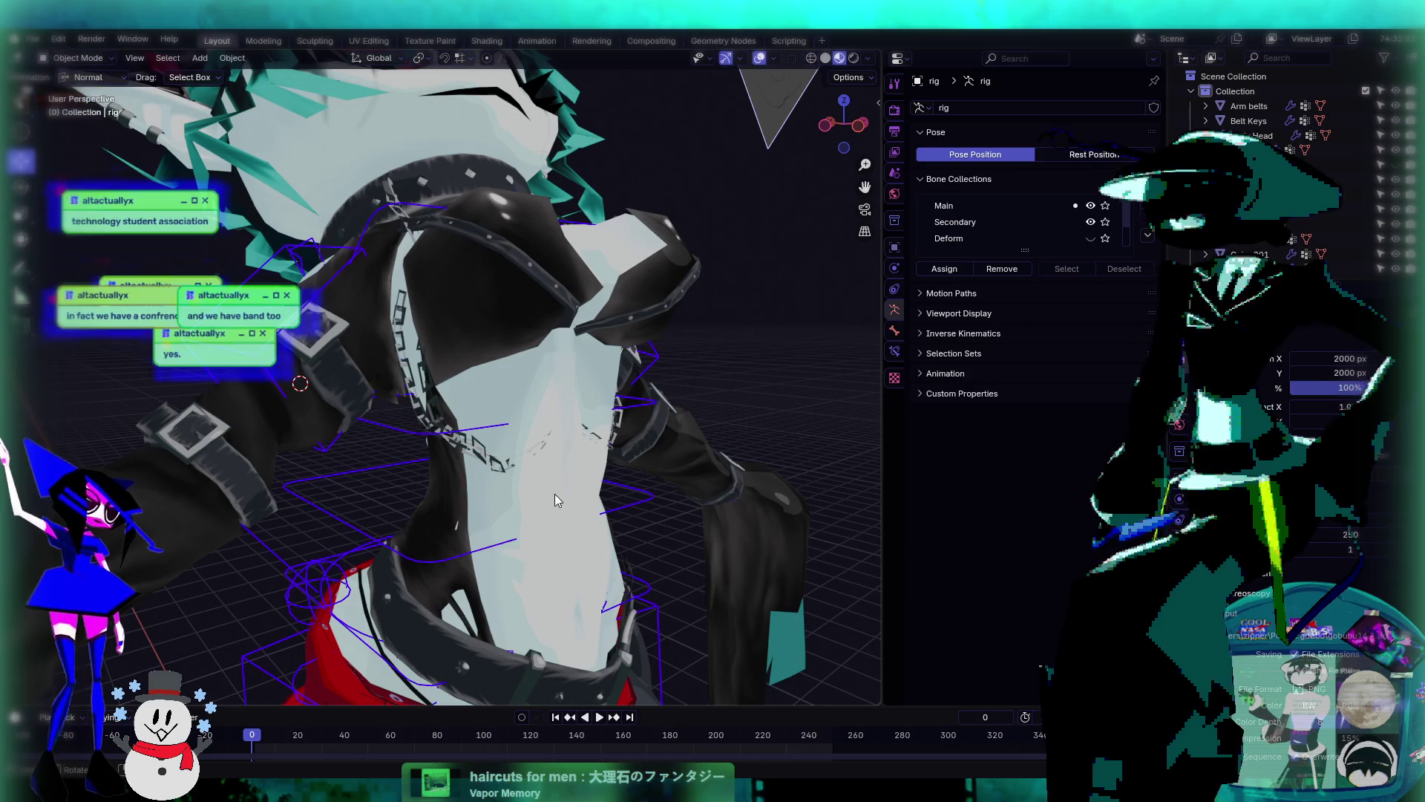
{"action": "left_click", "coordinate": [481, 464]}
{"action": "left_click", "coordinate": [75, 58]}
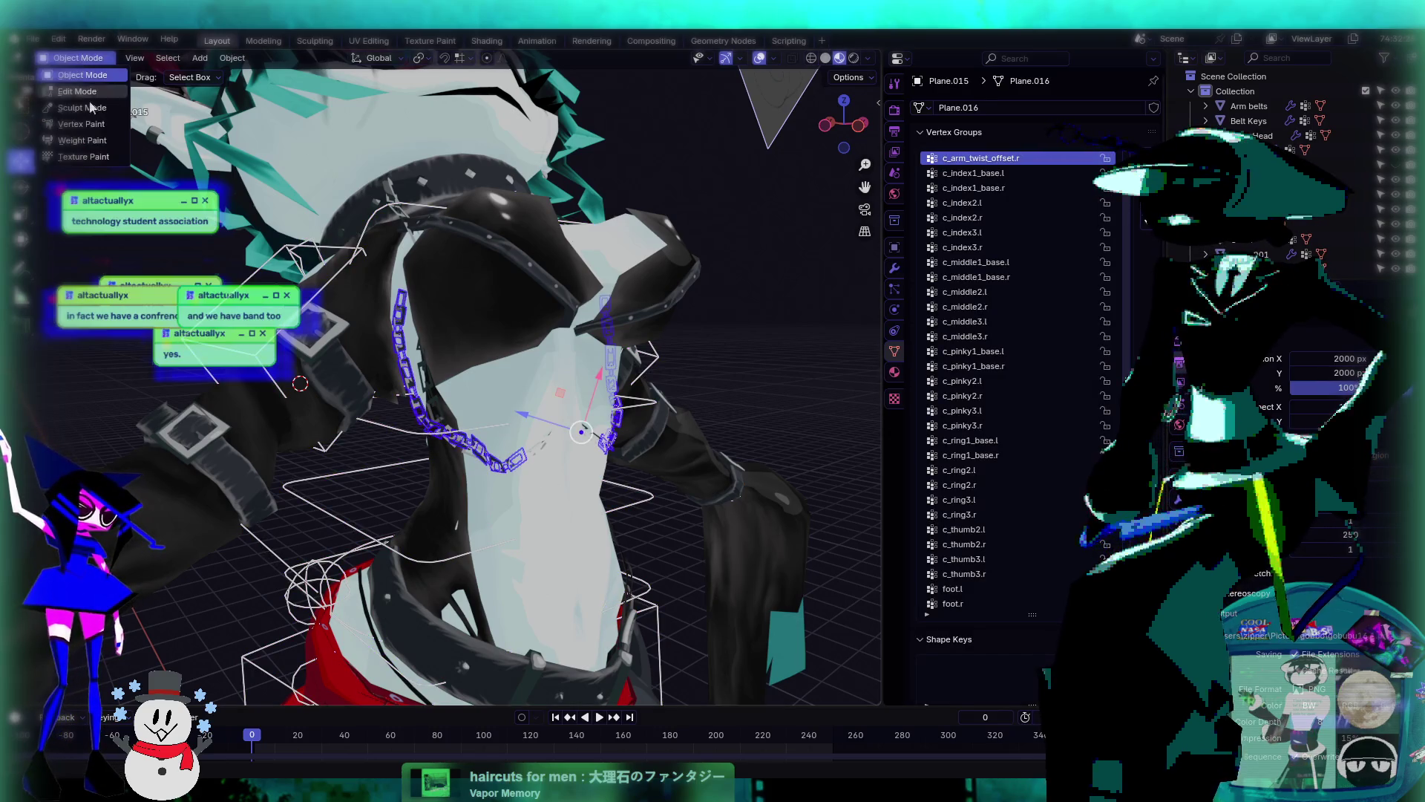
{"action": "left_click", "coordinate": [97, 141]}
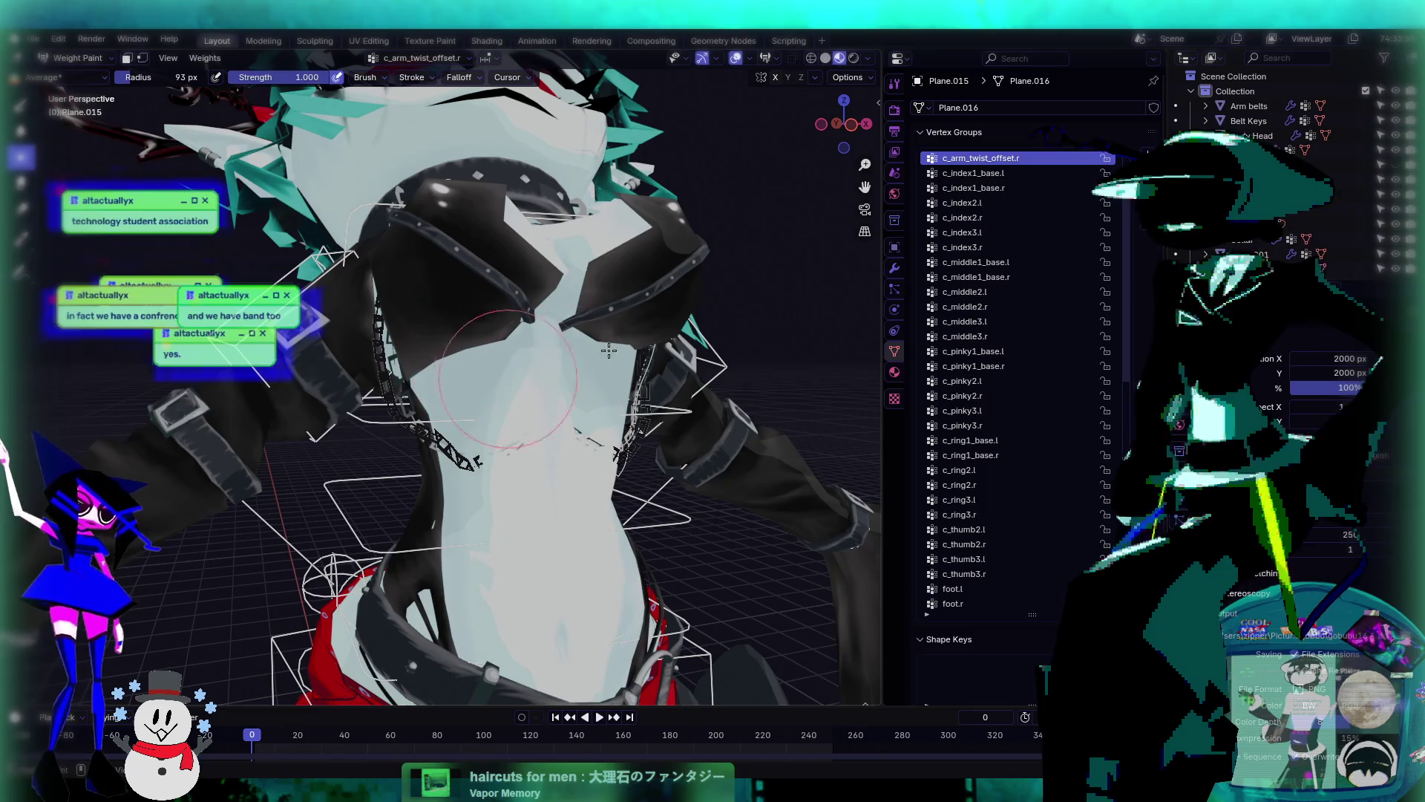
- Browse the c_ring3.l, index1.l, forearm_stretch.l and c_thumb2.l vertex group weights
{"action": "left_click", "coordinate": [1018, 500]}
{"action": "scroll", "coordinate": [988, 505], "scroll_direction": "down", "scroll_amount": 6}
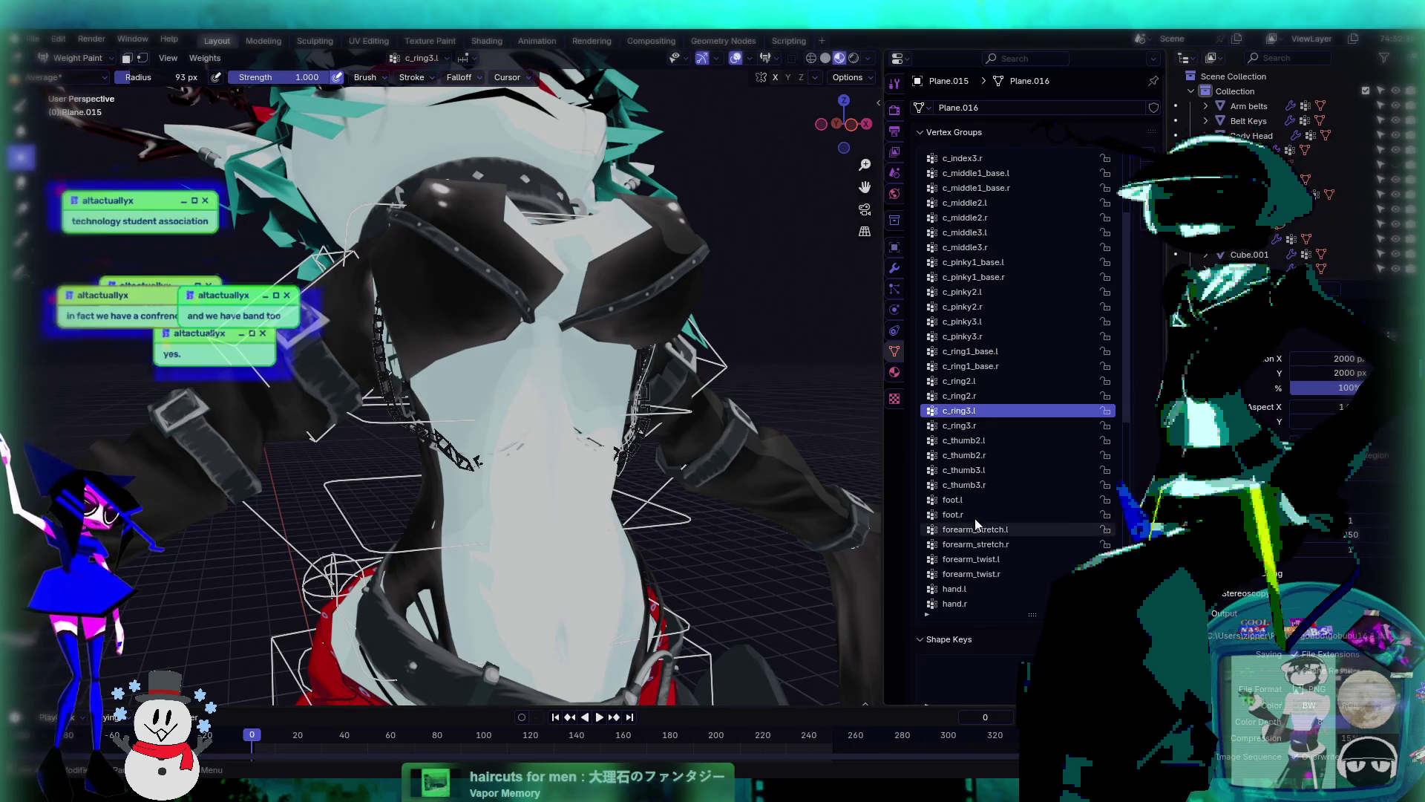
{"action": "scroll", "coordinate": [995, 527], "scroll_direction": "down", "scroll_amount": 10}
{"action": "left_click", "coordinate": [973, 485]}
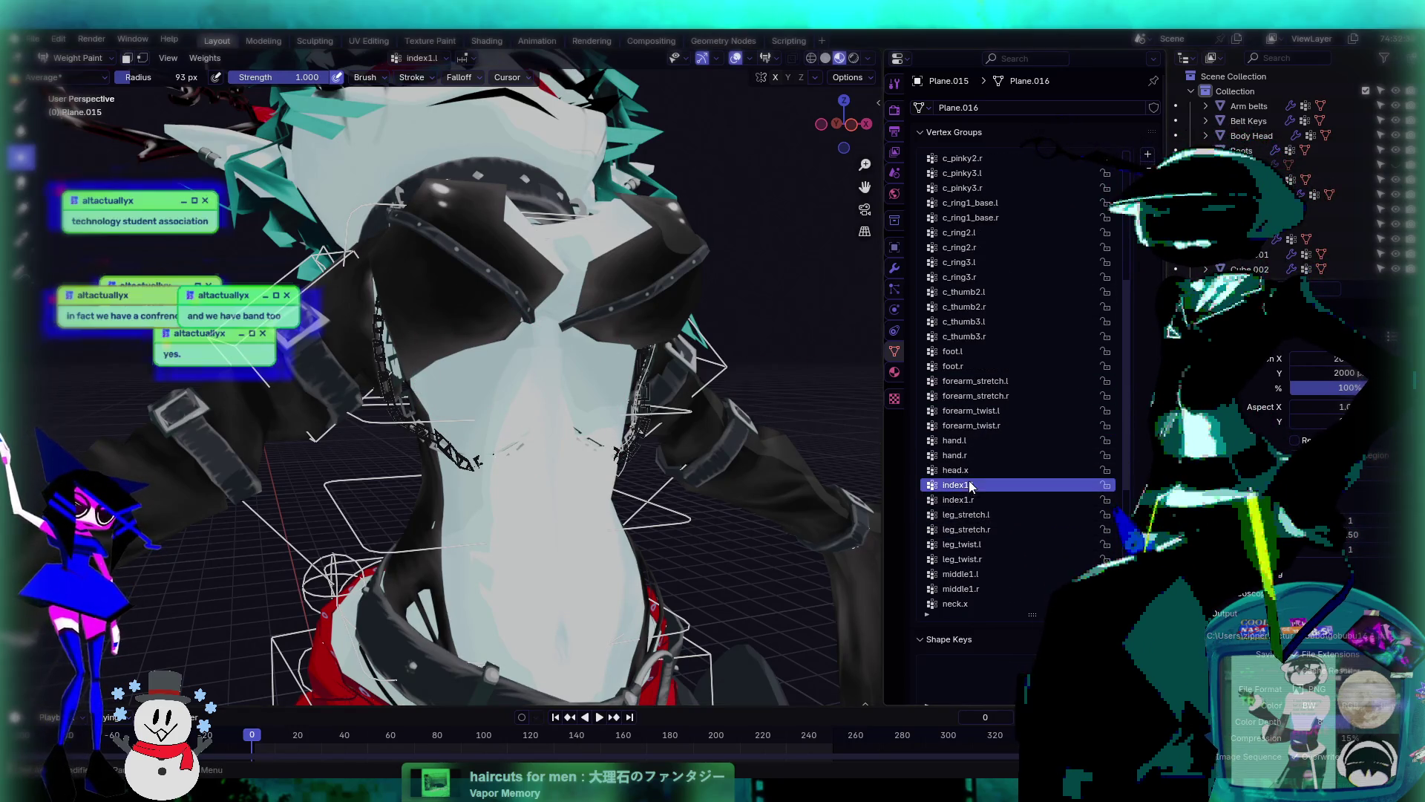
{"action": "left_click", "coordinate": [968, 381]}
{"action": "scroll", "coordinate": [1018, 511], "scroll_direction": "down", "scroll_amount": 18}
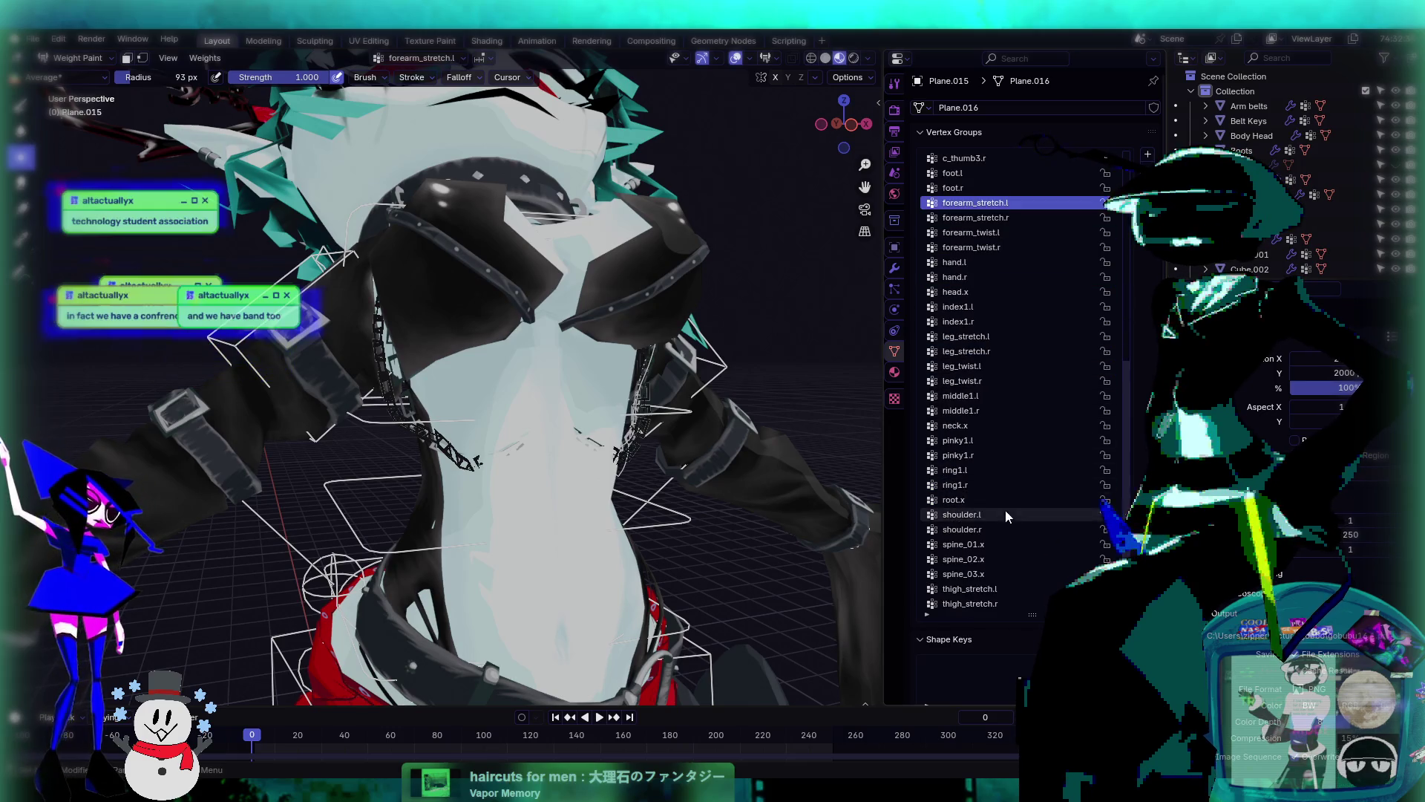
{"action": "scroll", "coordinate": [981, 495], "scroll_direction": "up", "scroll_amount": 12}
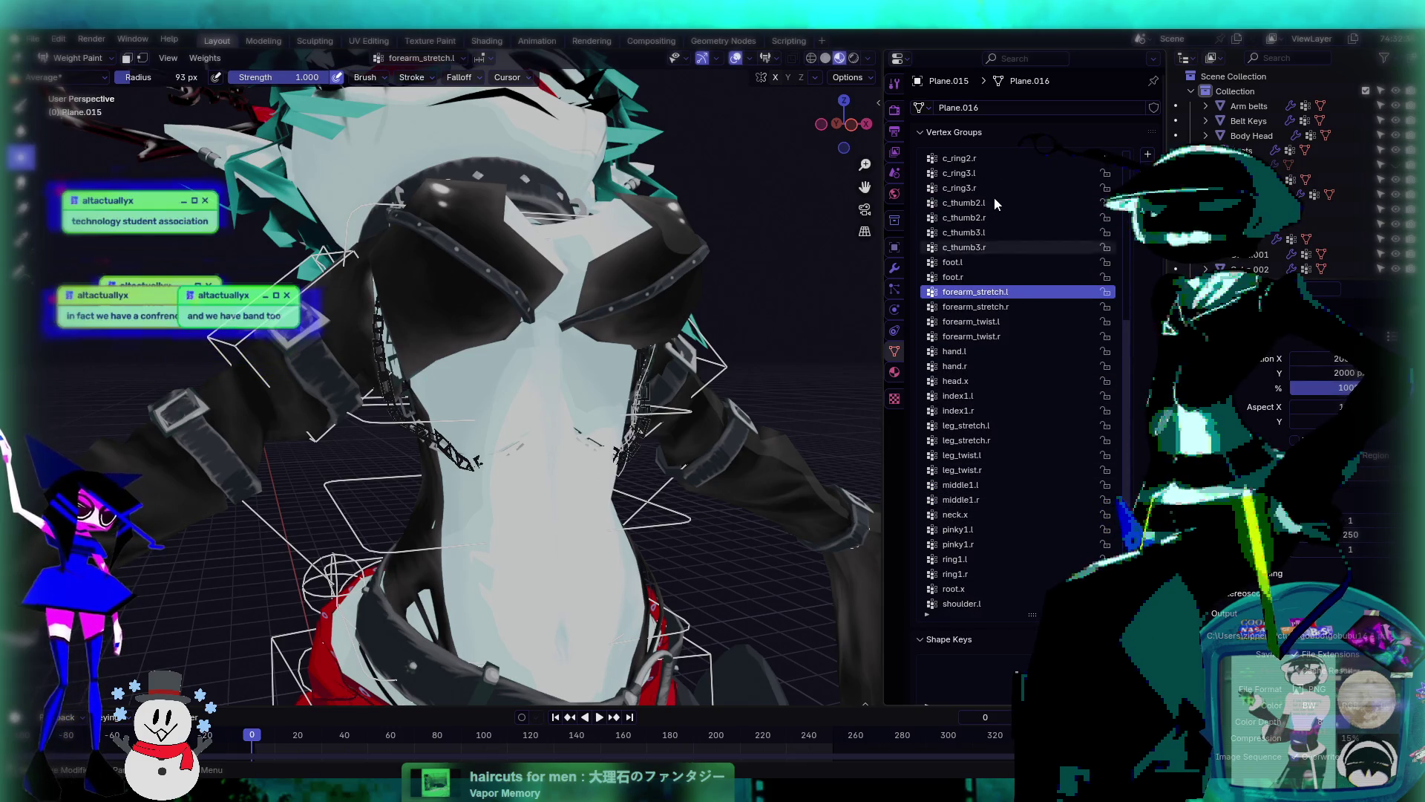
{"action": "left_click", "coordinate": [995, 202]}
{"action": "scroll", "coordinate": [1005, 386], "scroll_direction": "up", "scroll_amount": 19}
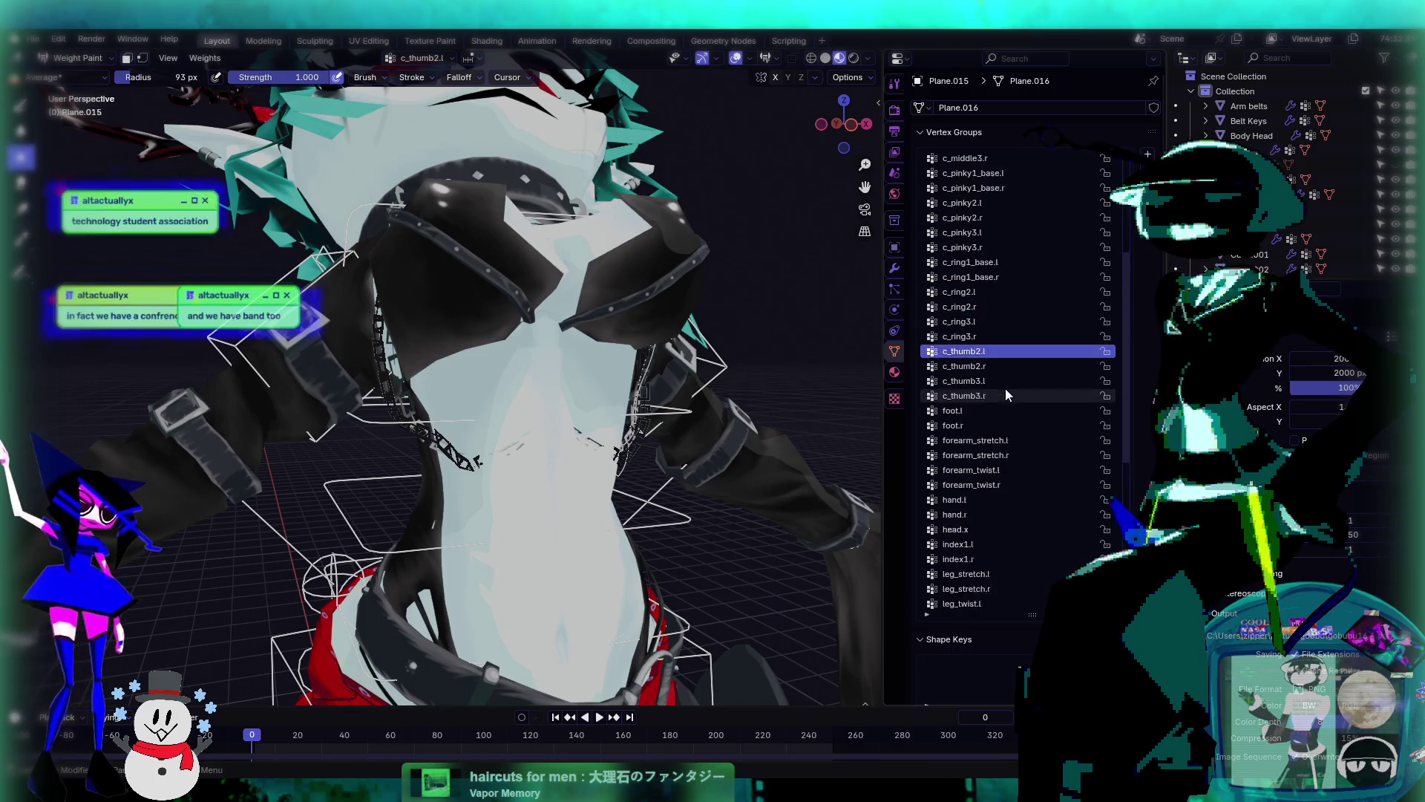
{"action": "scroll", "coordinate": [1005, 423], "scroll_direction": "down", "scroll_amount": 15}
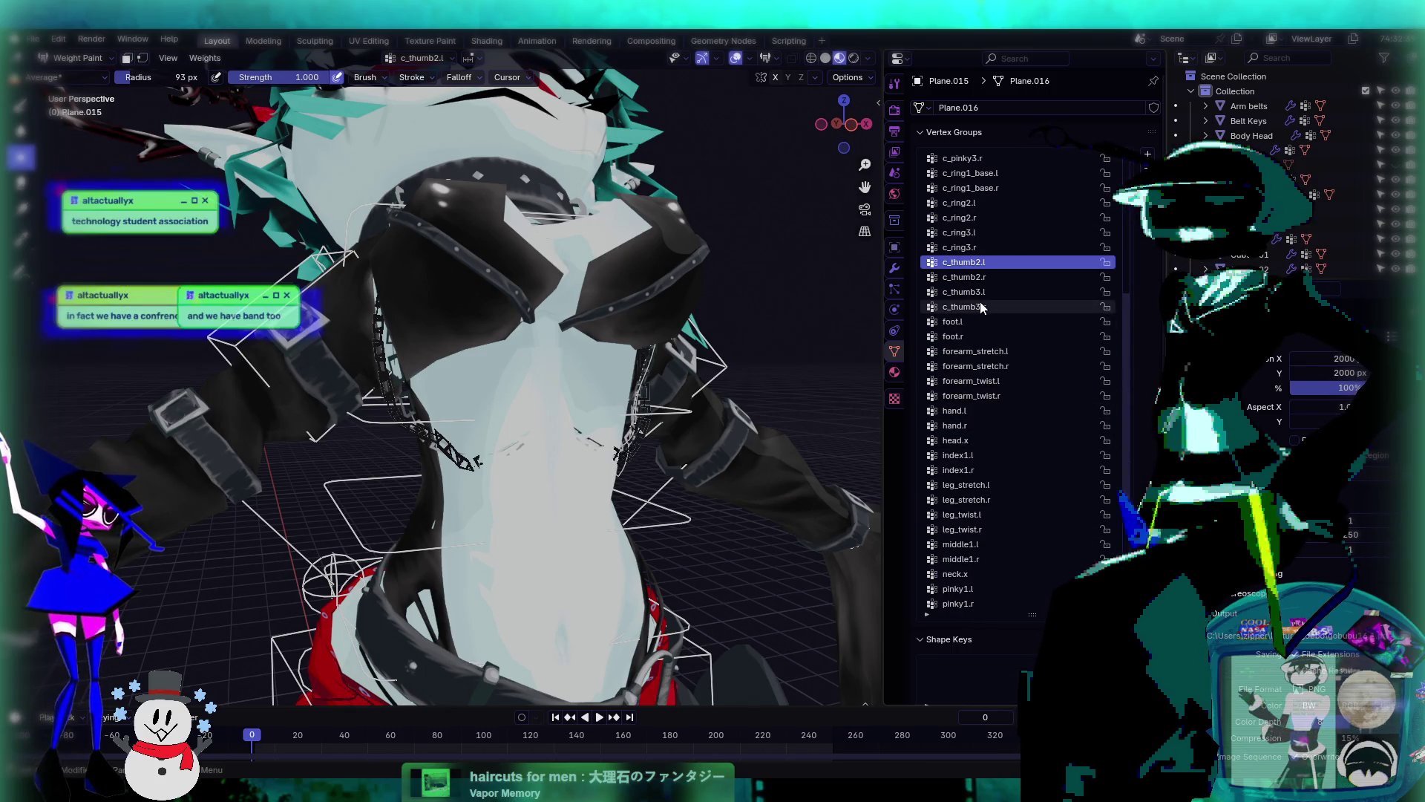
- Step through foot.r, forearm_twist.r, leg_stretch.l and leg_twist.r down to shoulder.r
{"action": "left_click", "coordinate": [986, 336]}
{"action": "scroll", "coordinate": [987, 341], "scroll_direction": "down", "scroll_amount": 7}
{"action": "left_click", "coordinate": [974, 292]}
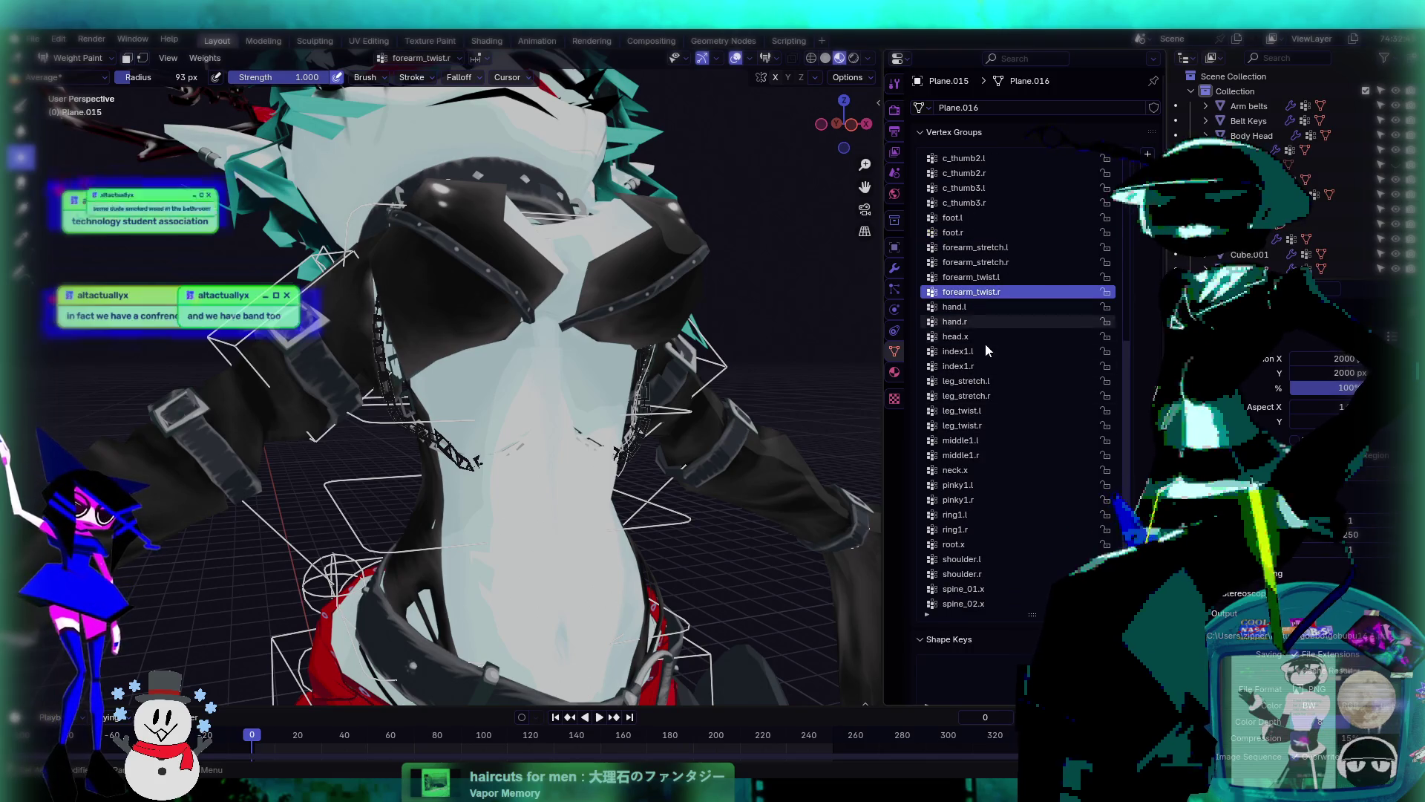
{"action": "left_click", "coordinate": [1009, 379]}
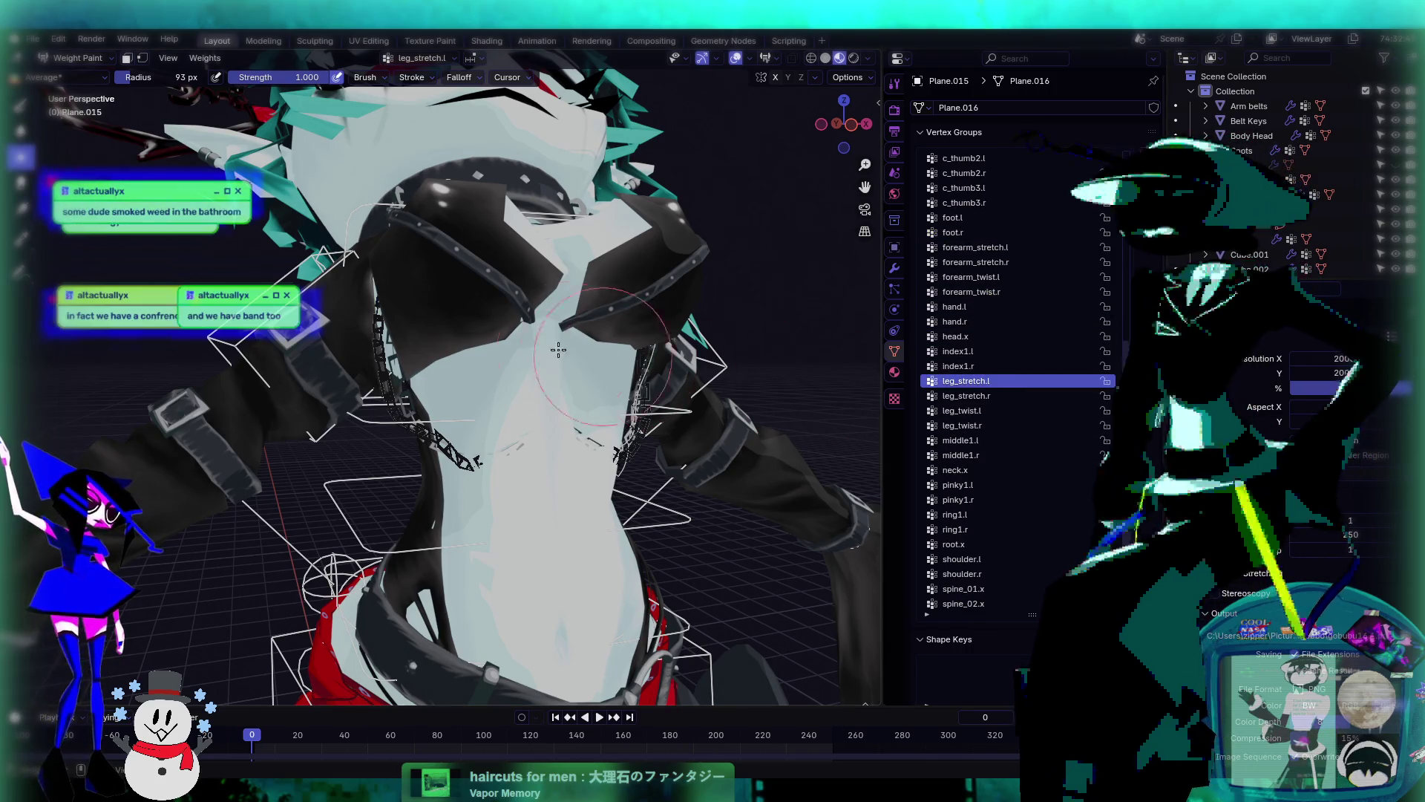
{"action": "mouse_move", "coordinate": [502, 311]}
{"action": "middle_mouse_down"}
{"action": "mouse_move", "coordinate": [515, 413]}
{"action": "mouse_move", "coordinate": [560, 394]}
{"action": "middle_mouse_up"}
{"action": "key", "text": "Down"}
{"action": "key", "text": "Down"}
{"action": "key", "text": "Down"}
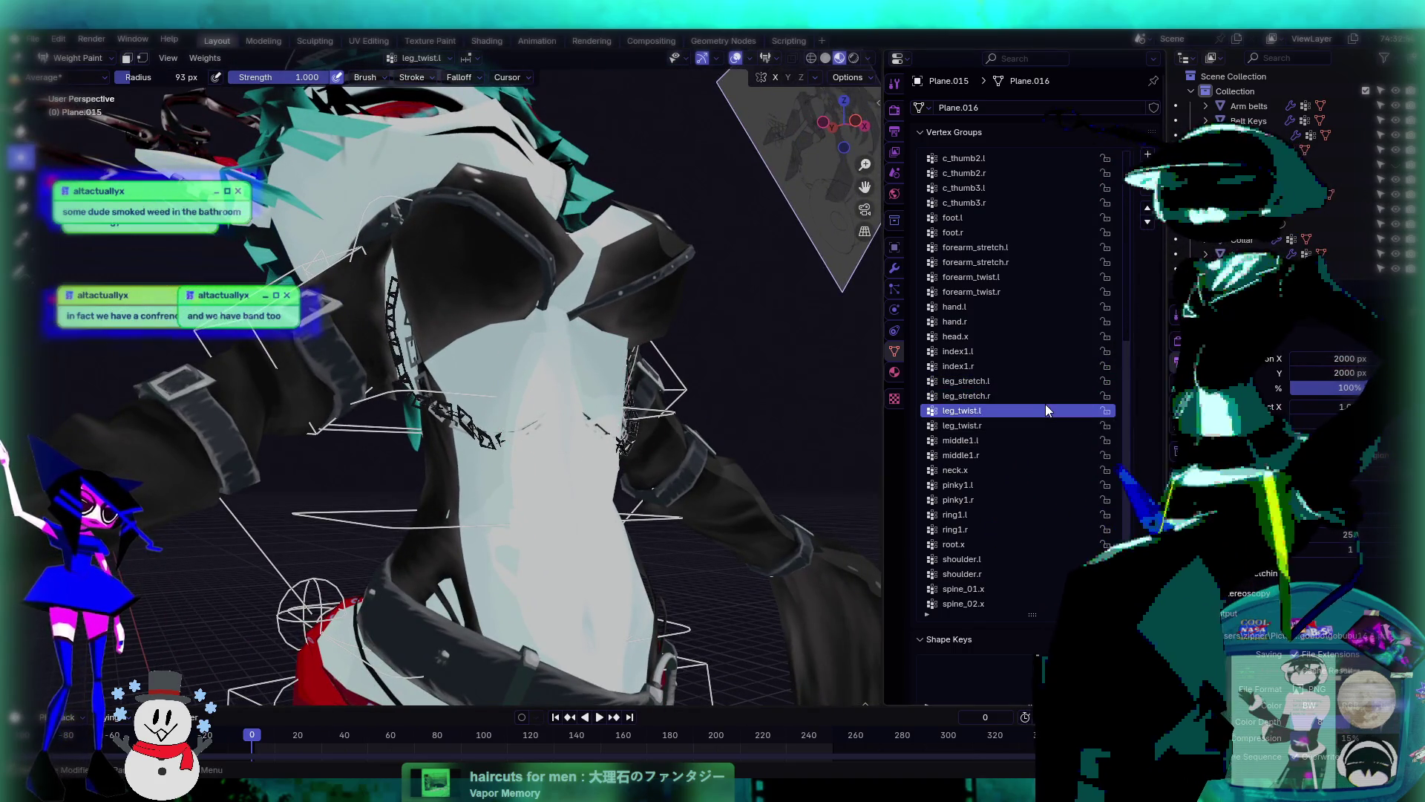
{"action": "key", "text": "Down"}
{"action": "key", "text": "Down"}
{"action": "key", "text": "Down"}
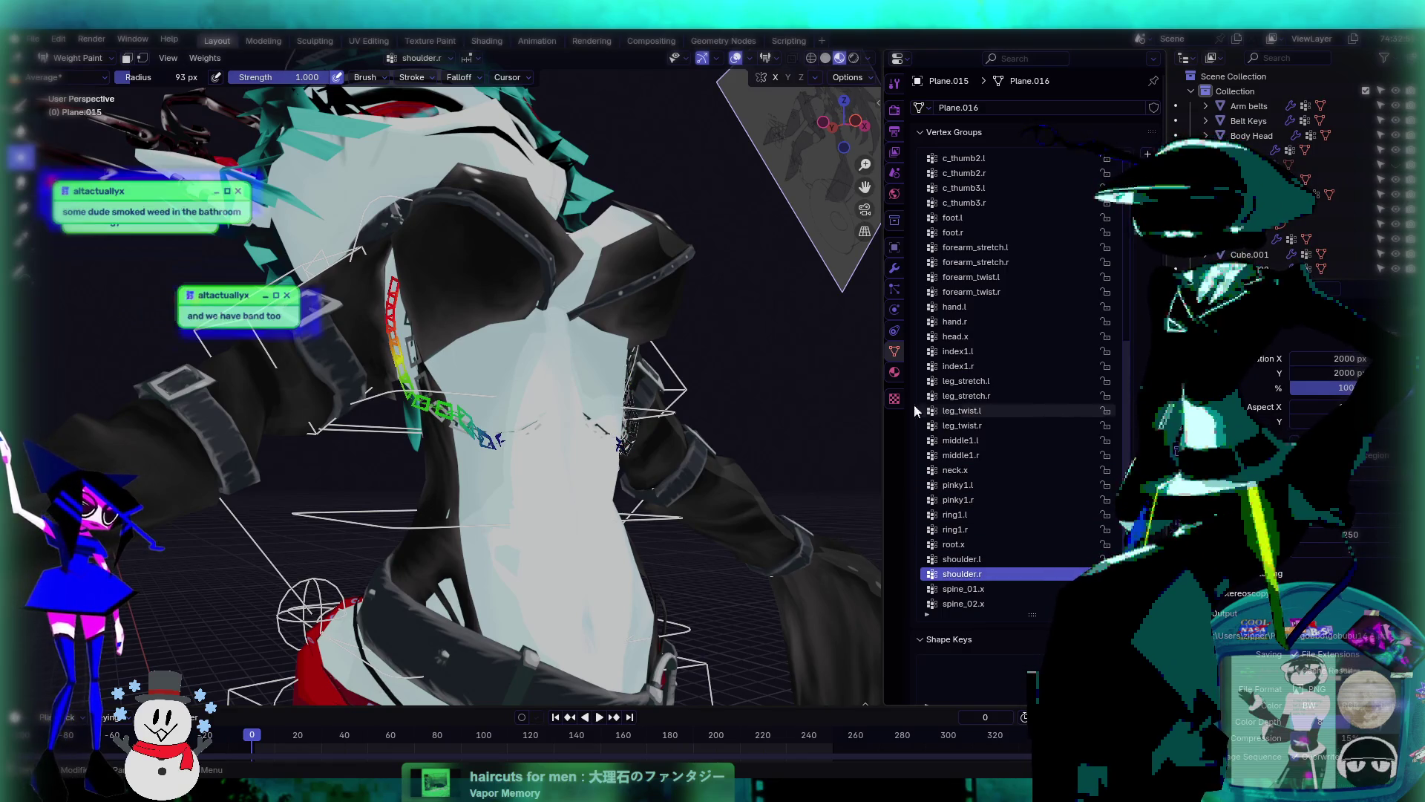
- Select the Draw brush, then smooth the chain's weights with the Average brush
{"action": "mouse_move", "coordinate": [534, 416]}
{"action": "middle_mouse_down"}
{"action": "mouse_move", "coordinate": [558, 420]}
{"action": "mouse_move", "coordinate": [566, 474]}
{"action": "middle_mouse_up"}
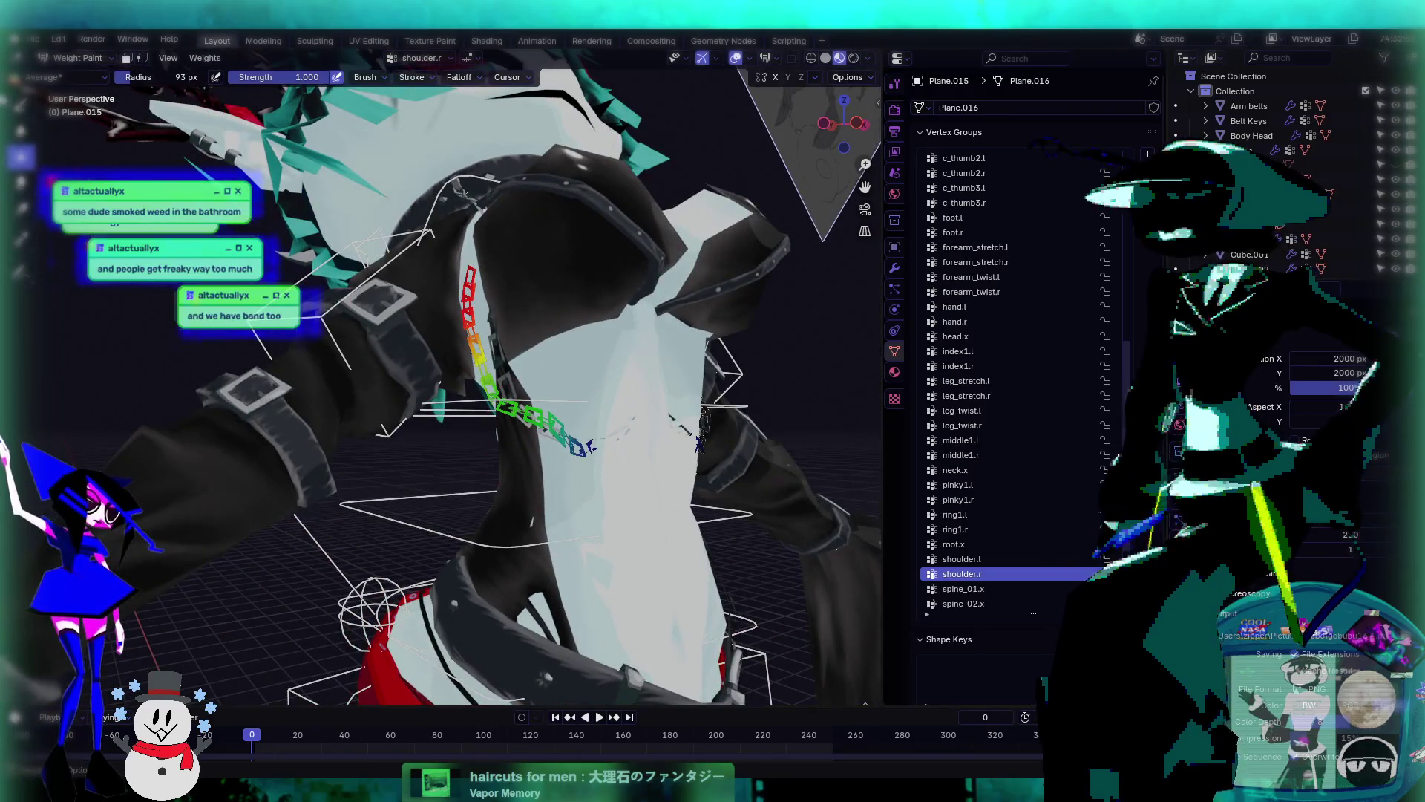
{"action": "left_click", "coordinate": [21, 104]}
{"action": "middle_click_drag", "start_coordinate": [111, 92], "coordinate": [169, 89]}
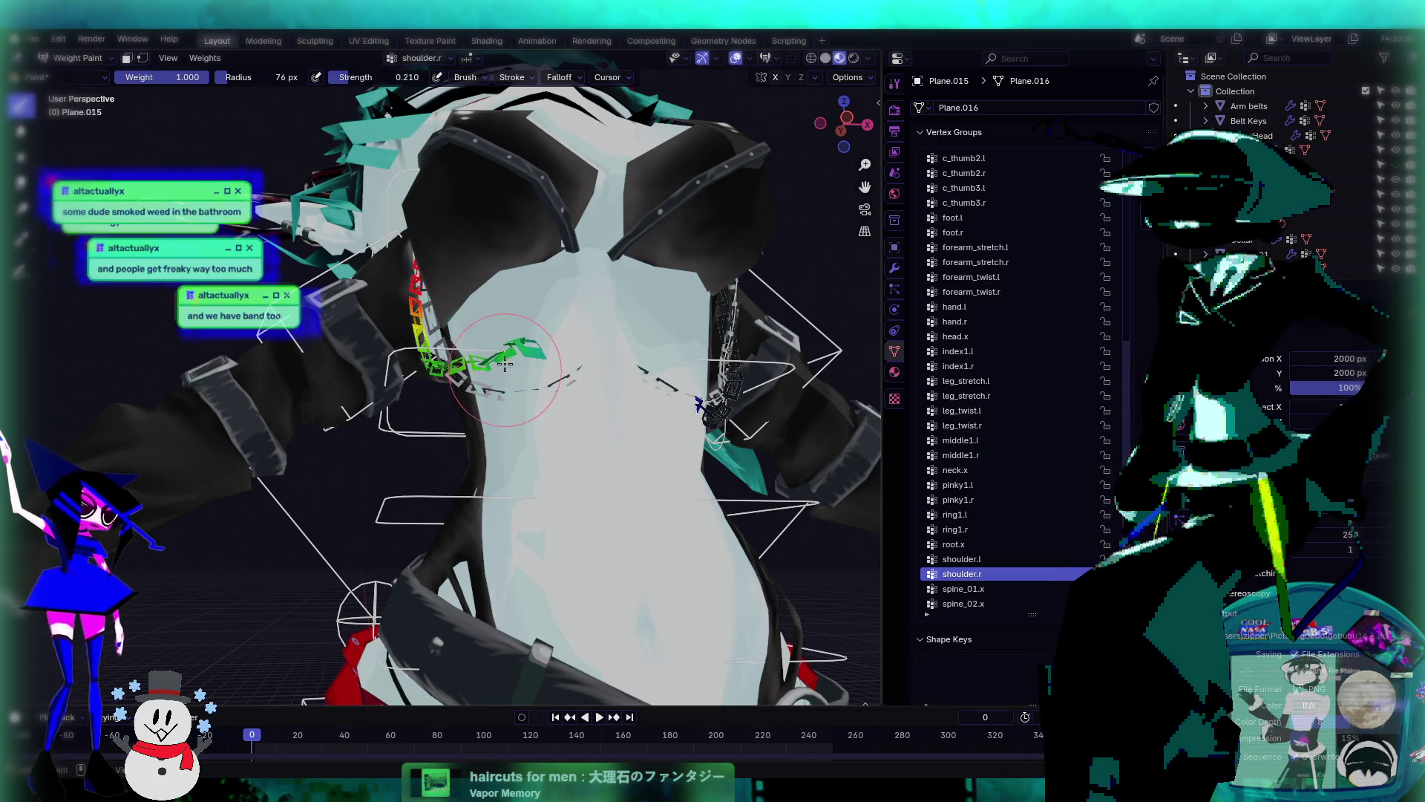
{"action": "middle_click_drag", "start_coordinate": [486, 345], "coordinate": [510, 399]}
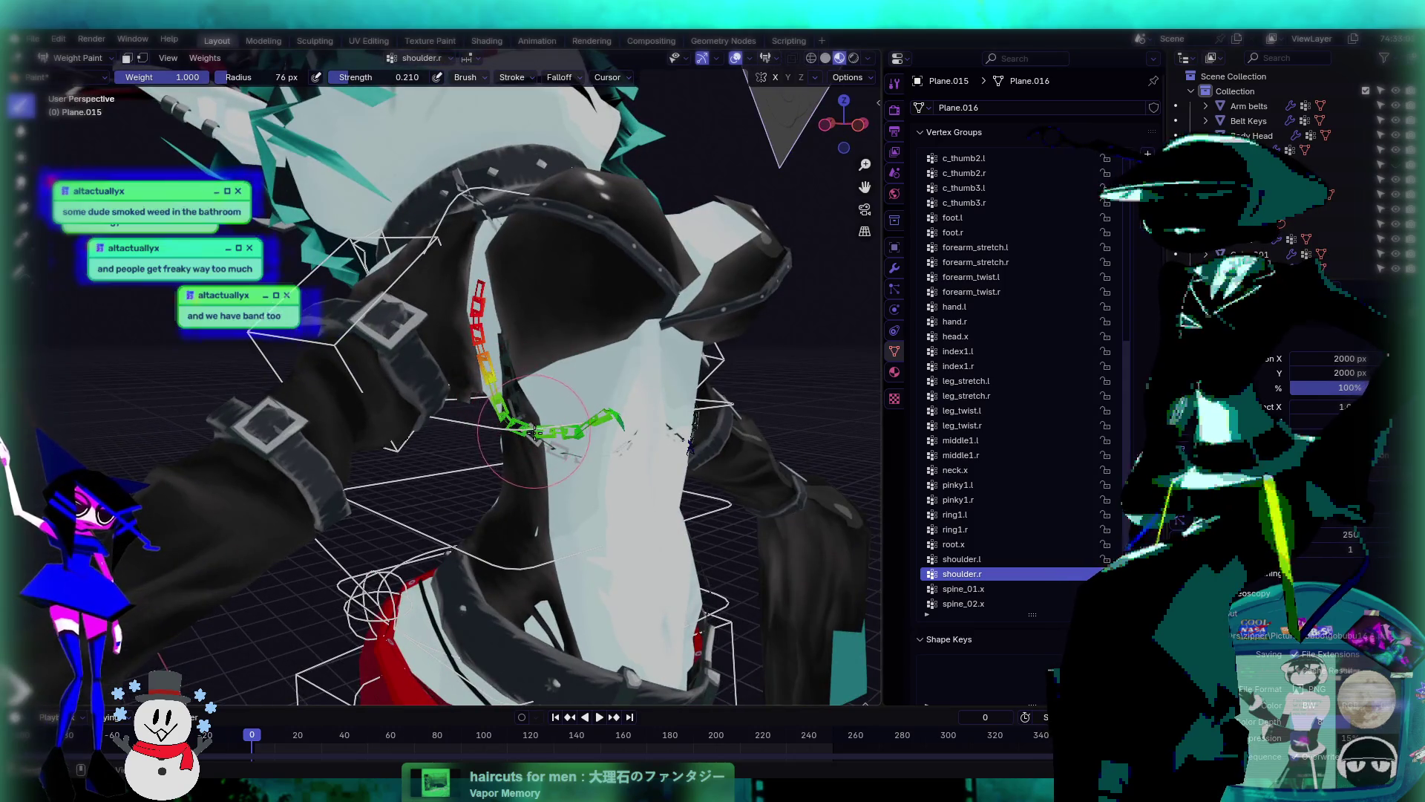
{"action": "middle_click_drag", "start_coordinate": [481, 288], "coordinate": [554, 282]}
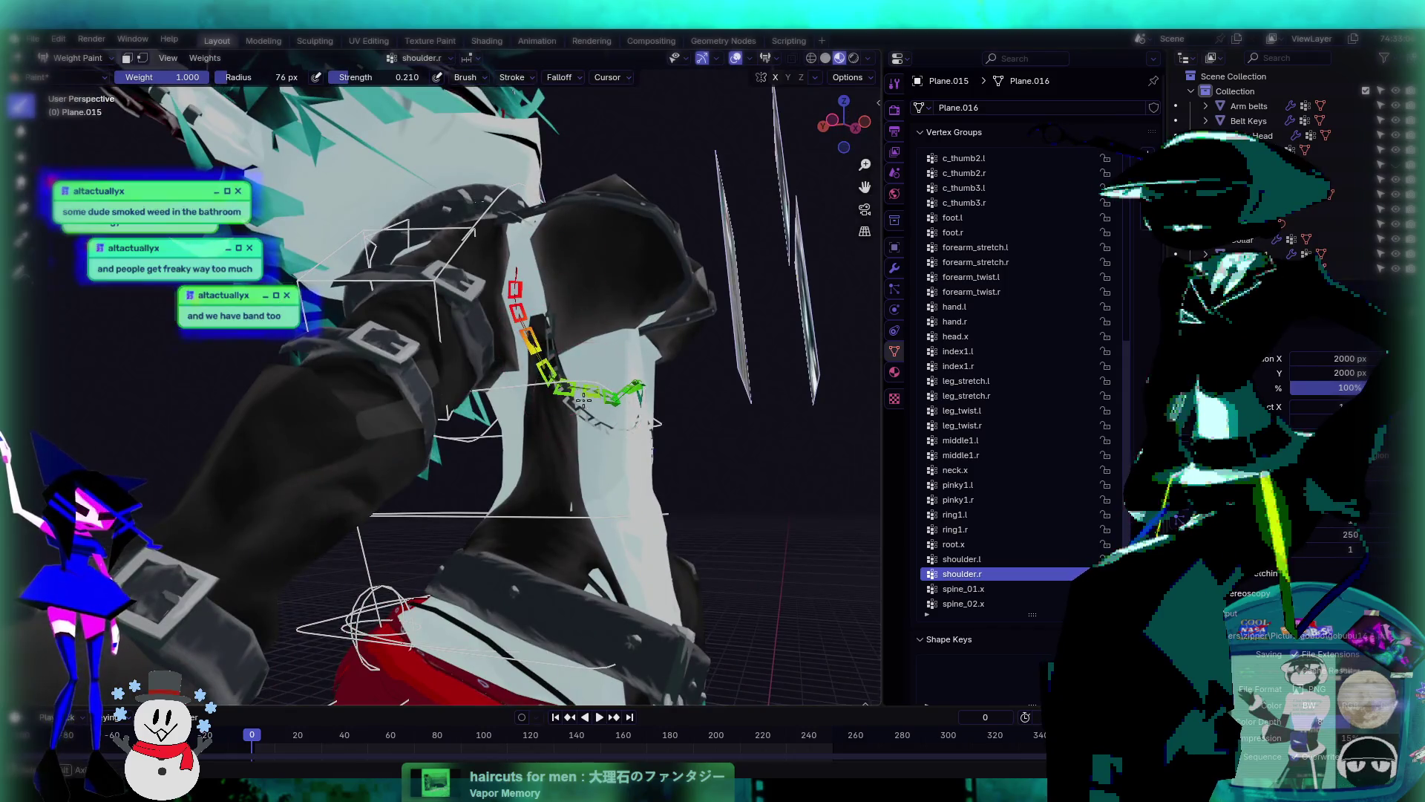
{"action": "middle_click_drag", "start_coordinate": [584, 401], "coordinate": [533, 402]}
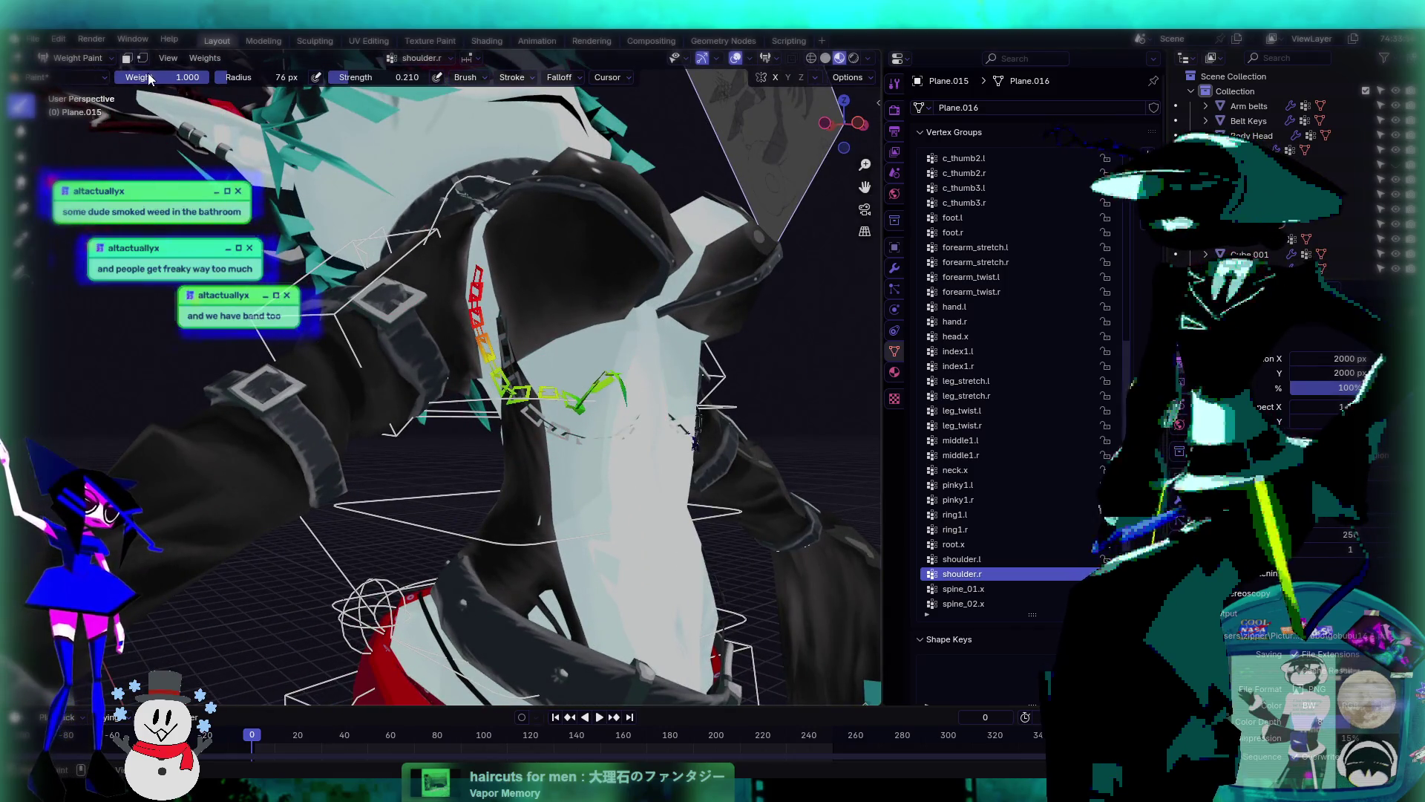
{"action": "left_click", "coordinate": [22, 157]}
{"action": "middle_click_drag", "start_coordinate": [563, 386], "coordinate": [527, 420]}
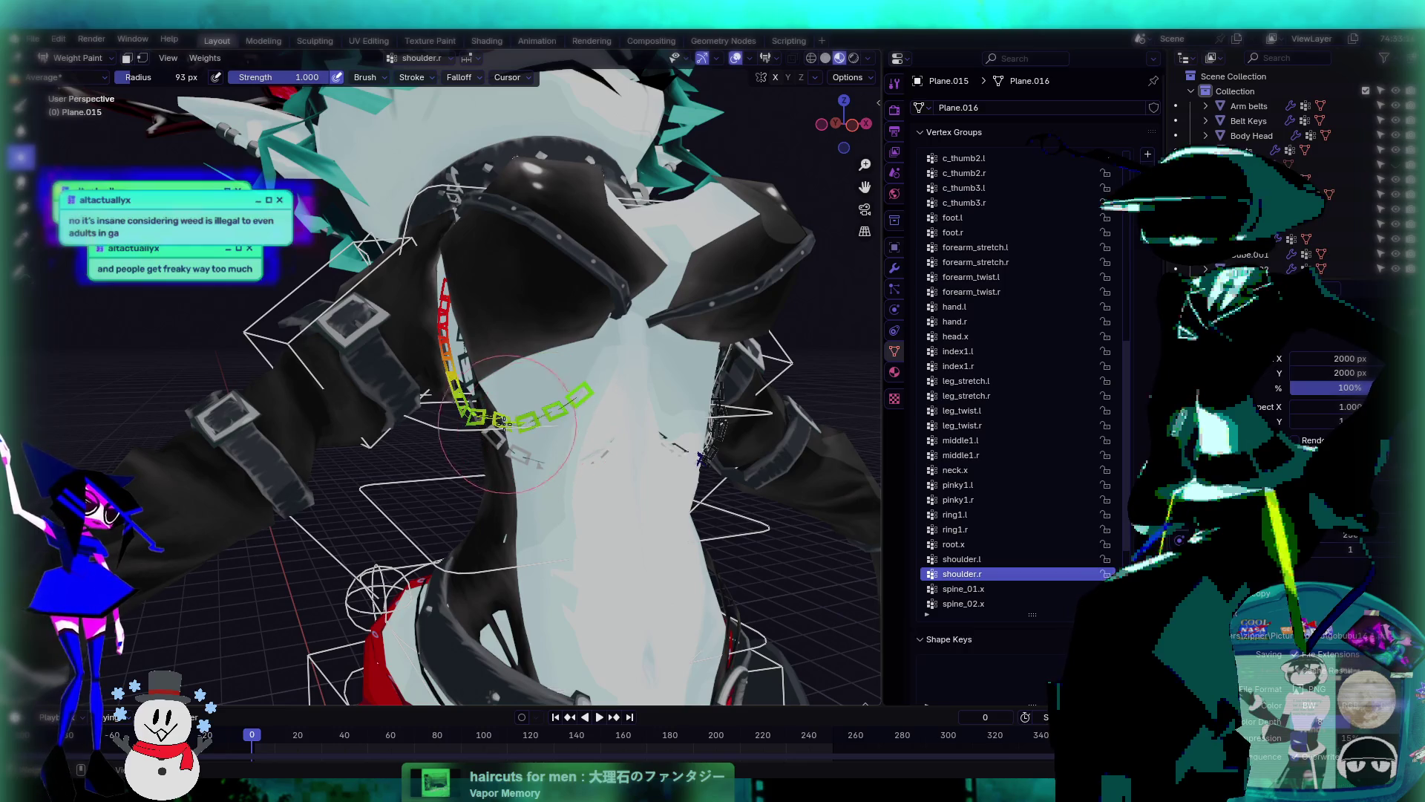
{"action": "mouse_move", "coordinate": [490, 304]}
{"action": "middle_mouse_down"}
{"action": "mouse_move", "coordinate": [507, 291]}
{"action": "mouse_move", "coordinate": [570, 416]}
{"action": "middle_mouse_up"}
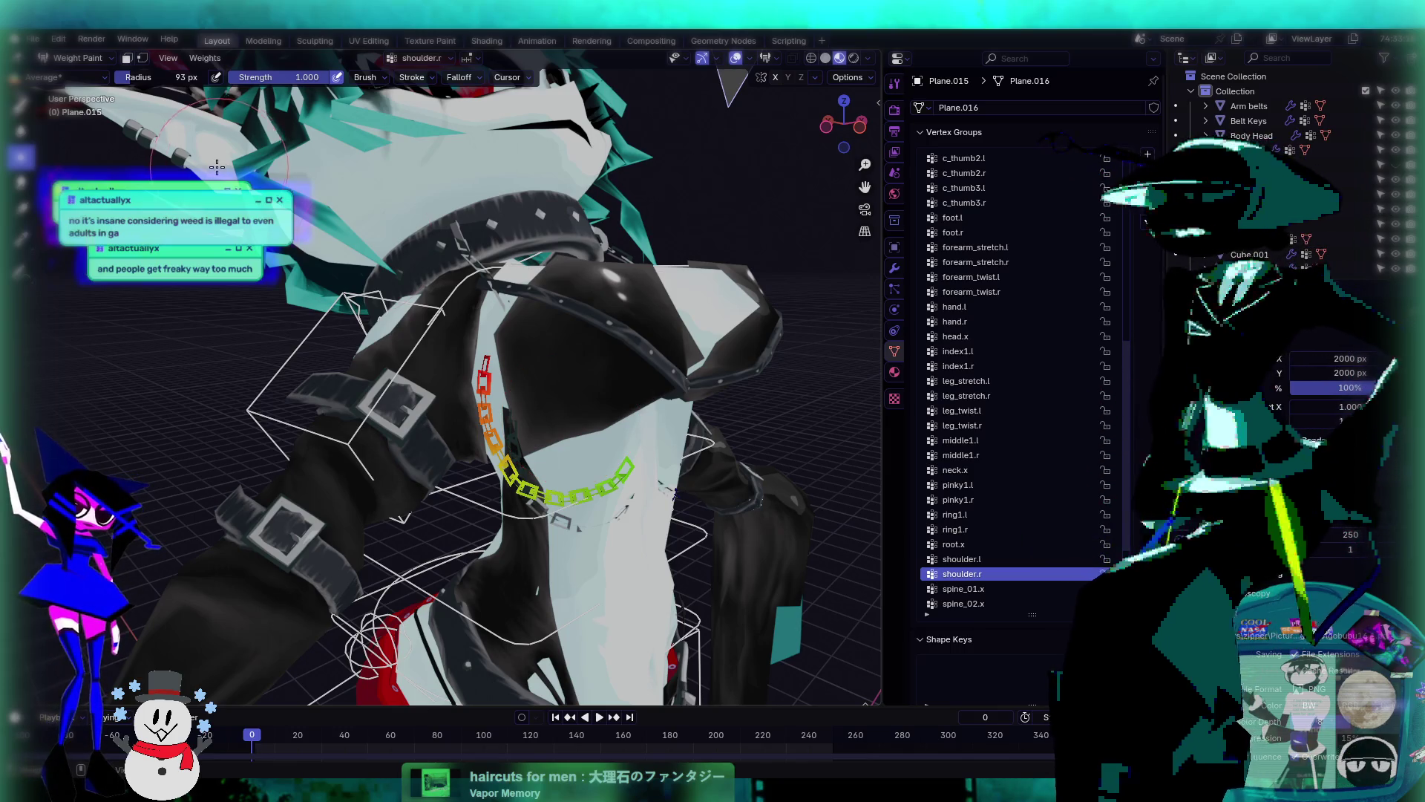
- Paint full shoulder.r weight over all chain links with the Draw brush
{"action": "left_click", "coordinate": [20, 104]}
{"action": "middle_click_drag", "start_coordinate": [512, 416], "coordinate": [555, 426]}
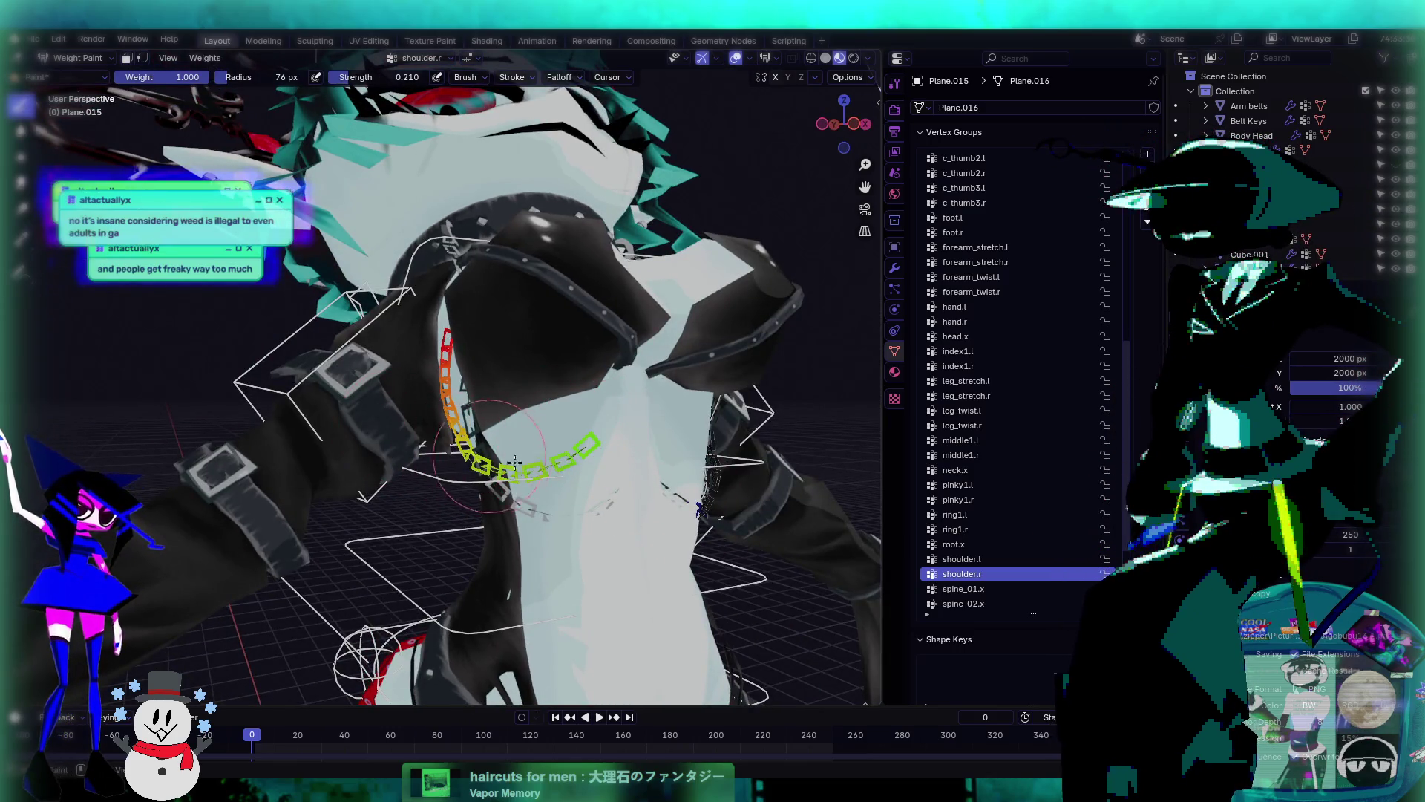
{"action": "middle_click_drag", "start_coordinate": [496, 475], "coordinate": [491, 394]}
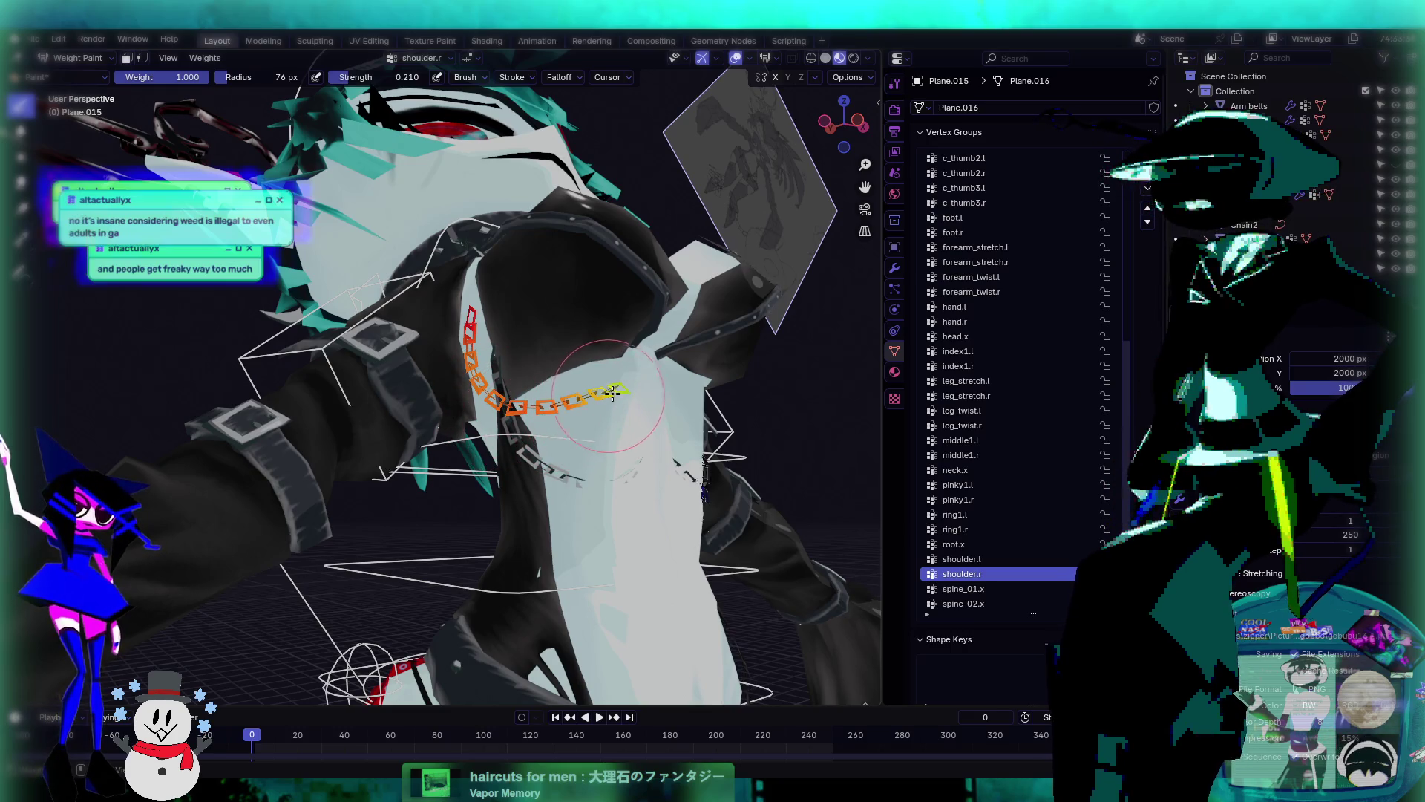
{"action": "middle_click_drag", "start_coordinate": [618, 369], "coordinate": [488, 452]}
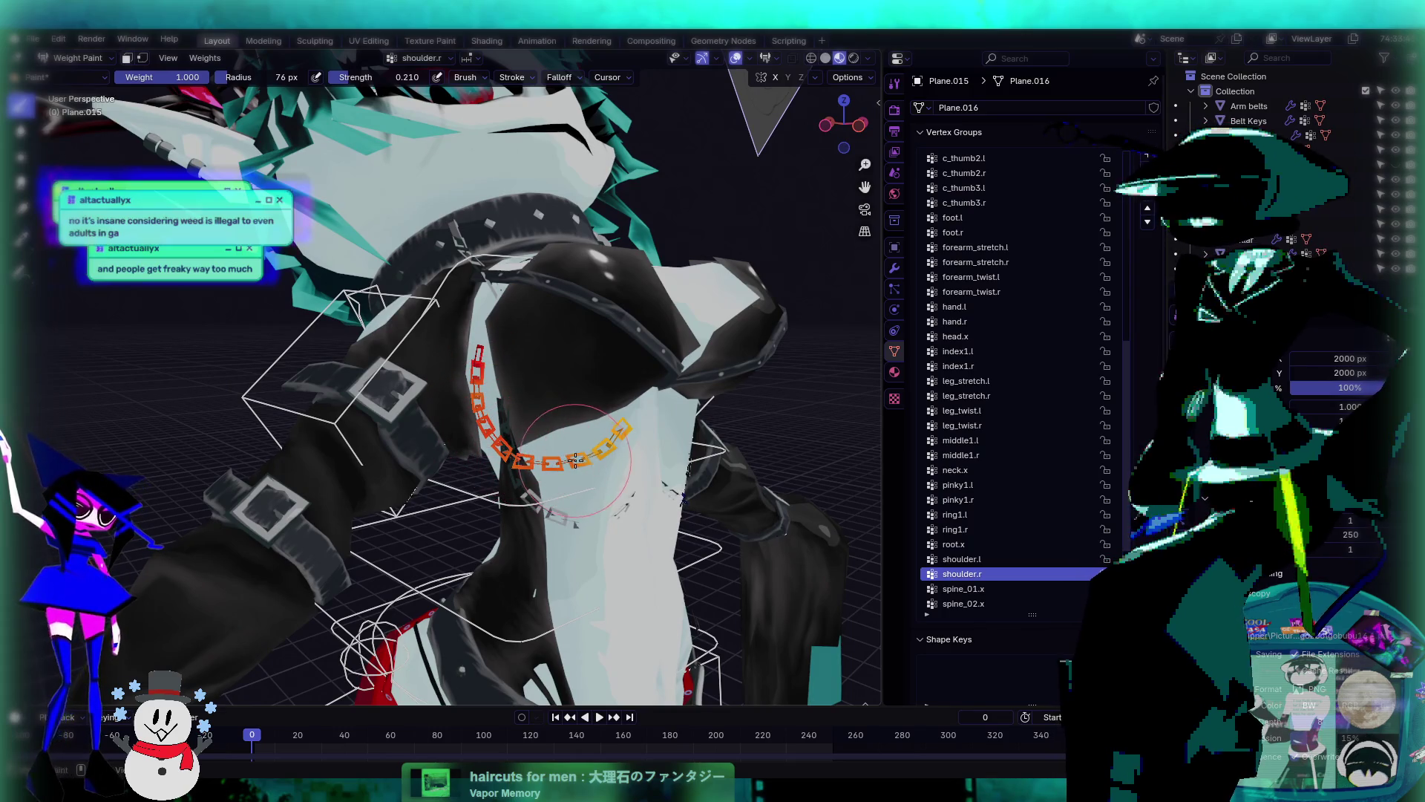
{"action": "middle_click_drag", "start_coordinate": [624, 419], "coordinate": [429, 413]}
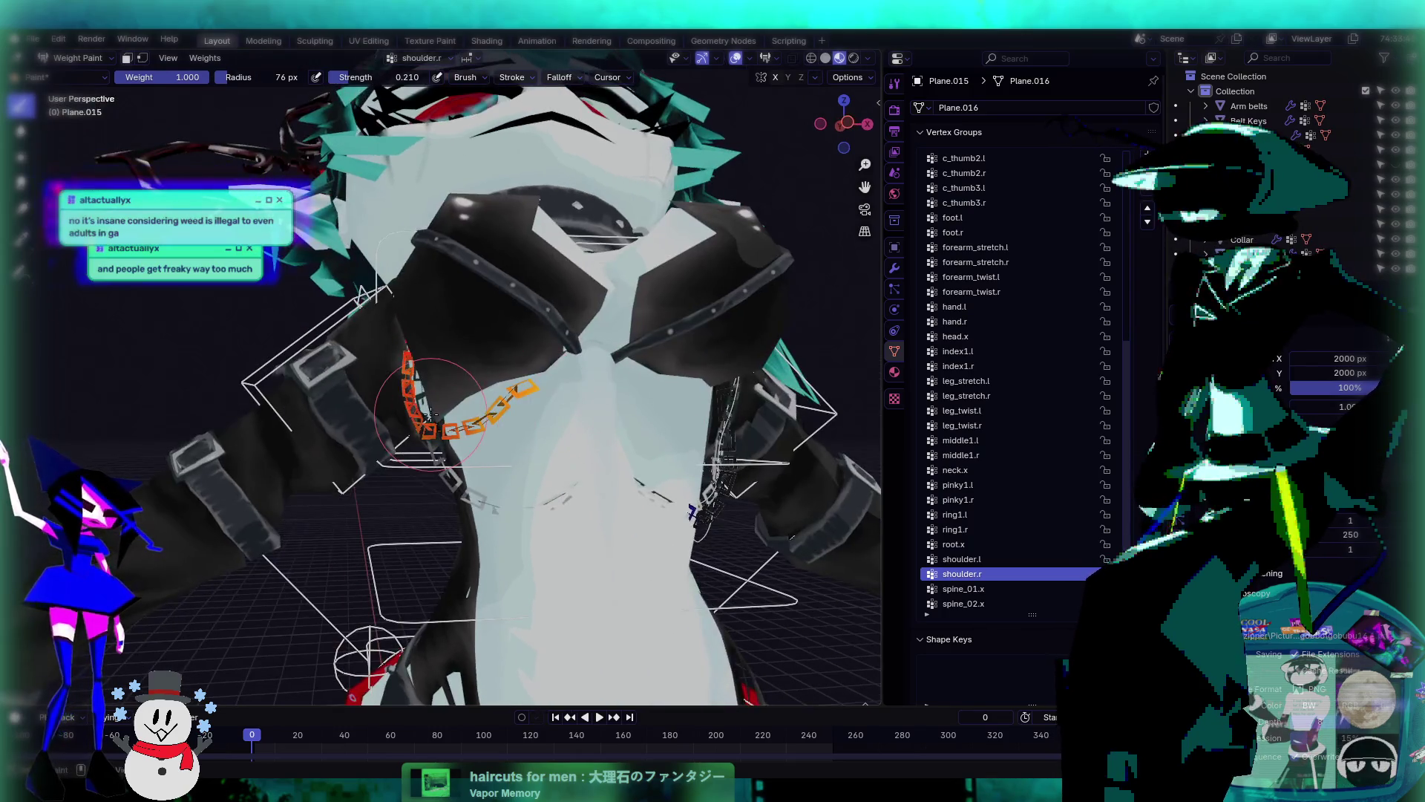
{"action": "middle_click_drag", "start_coordinate": [534, 378], "coordinate": [123, 119]}
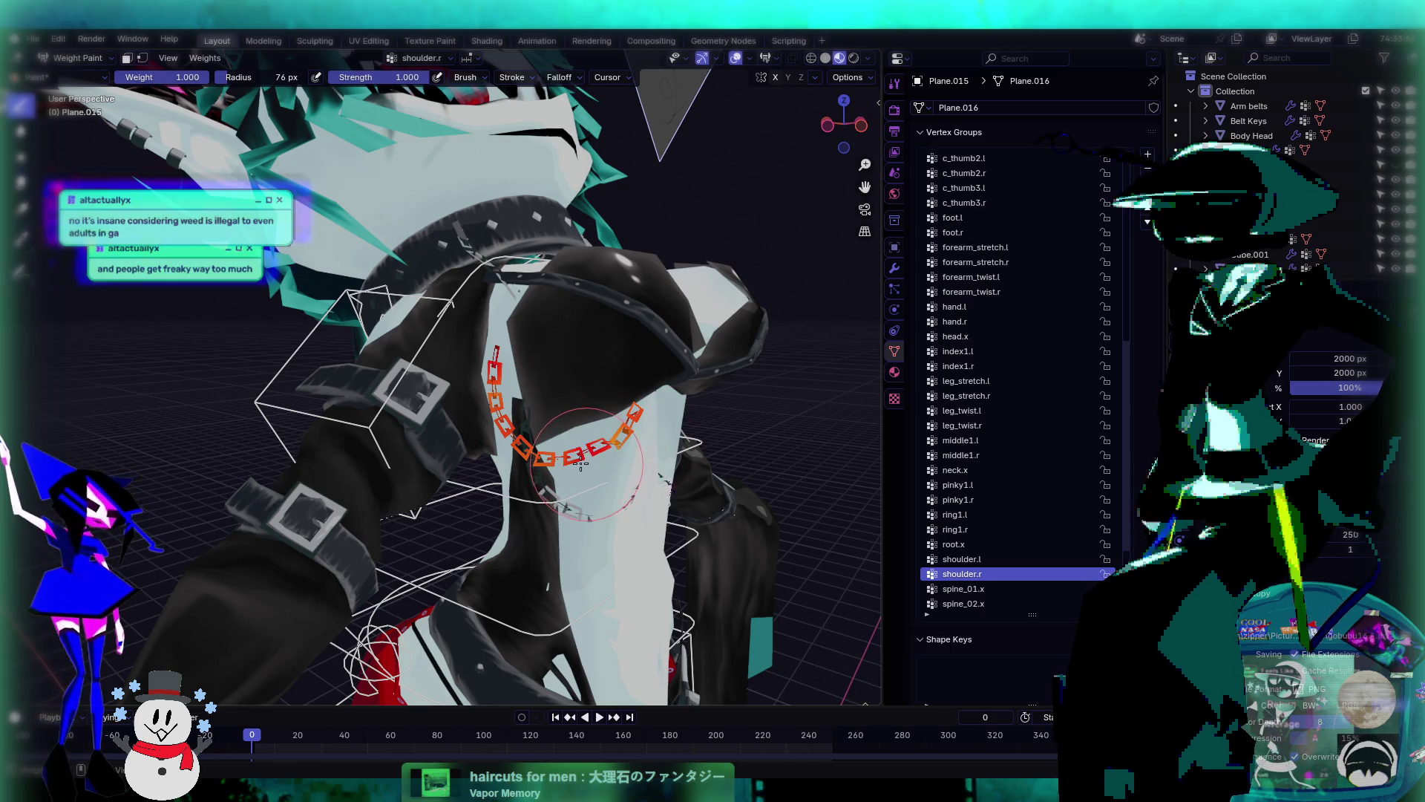
{"action": "middle_click_drag", "start_coordinate": [505, 422], "coordinate": [563, 418]}
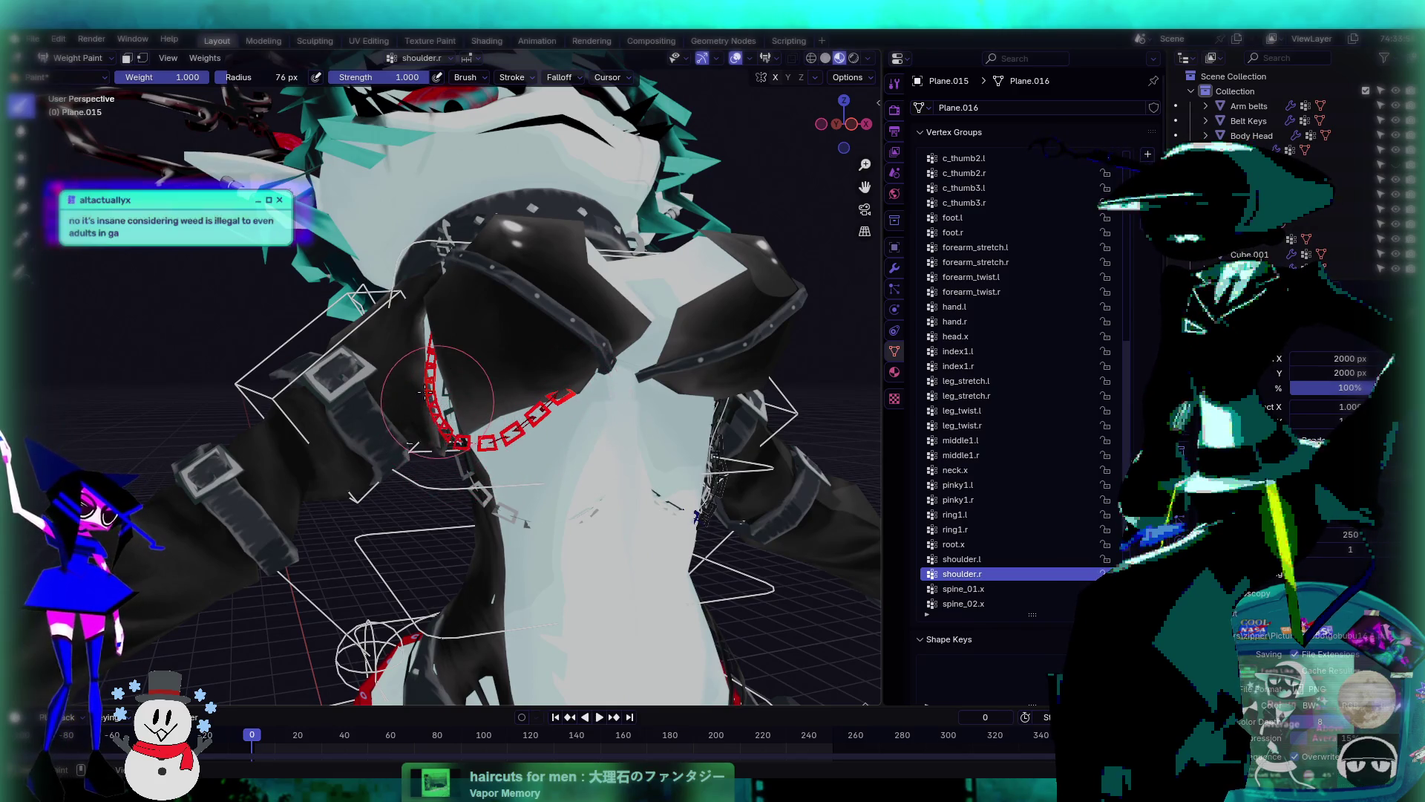
{"action": "mouse_move", "coordinate": [624, 484]}
{"action": "middle_mouse_down", "text": "shift"}
{"action": "mouse_move", "coordinate": [624, 402]}
{"action": "mouse_move", "coordinate": [742, 404]}
{"action": "middle_mouse_up", "text": "shift"}
- Show the chain's spine_02.x weights, where every link reads blue with no weight
{"action": "scroll", "coordinate": [995, 574], "scroll_direction": "down", "scroll_amount": 2, "text": "ctrl"}
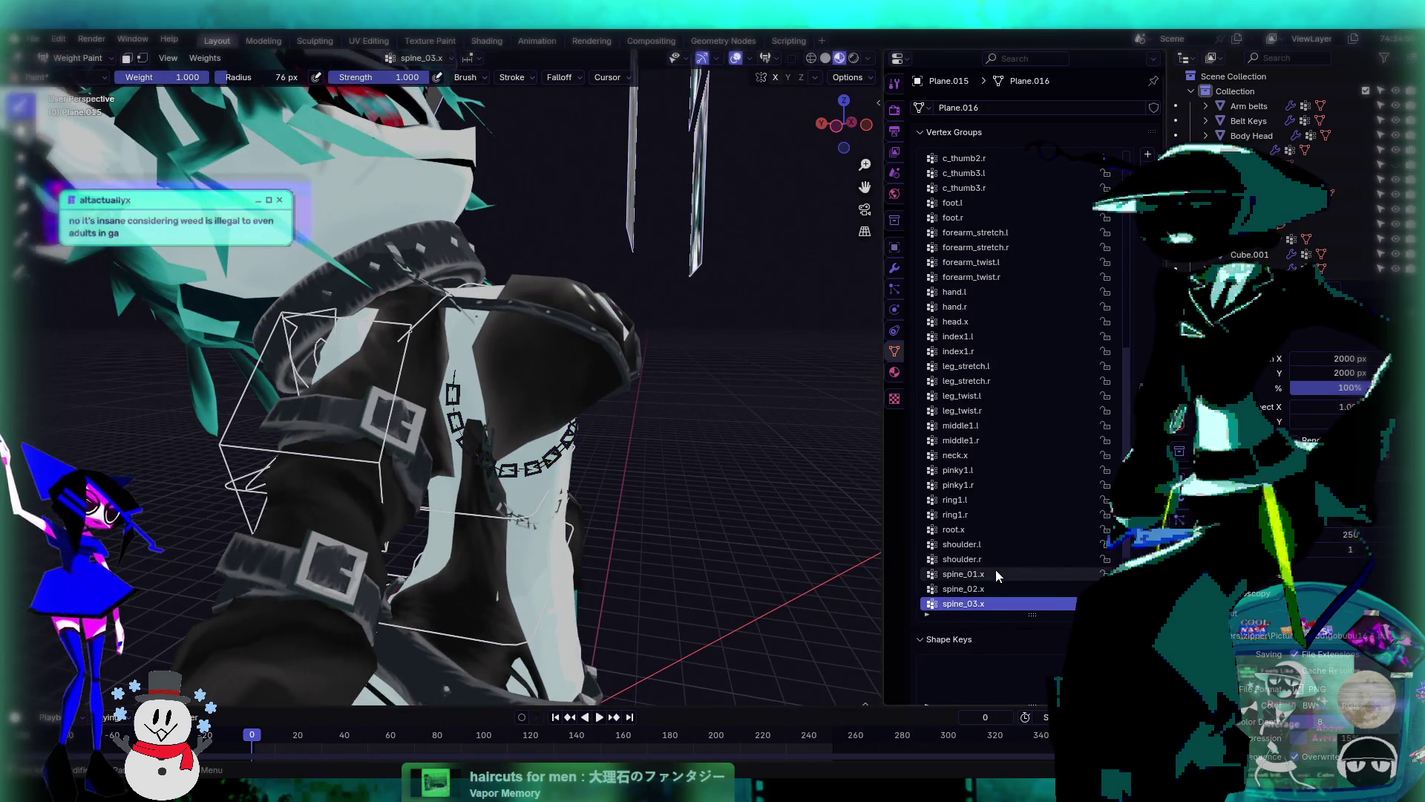
{"action": "middle_click_drag", "start_coordinate": [668, 446], "coordinate": [445, 334]}
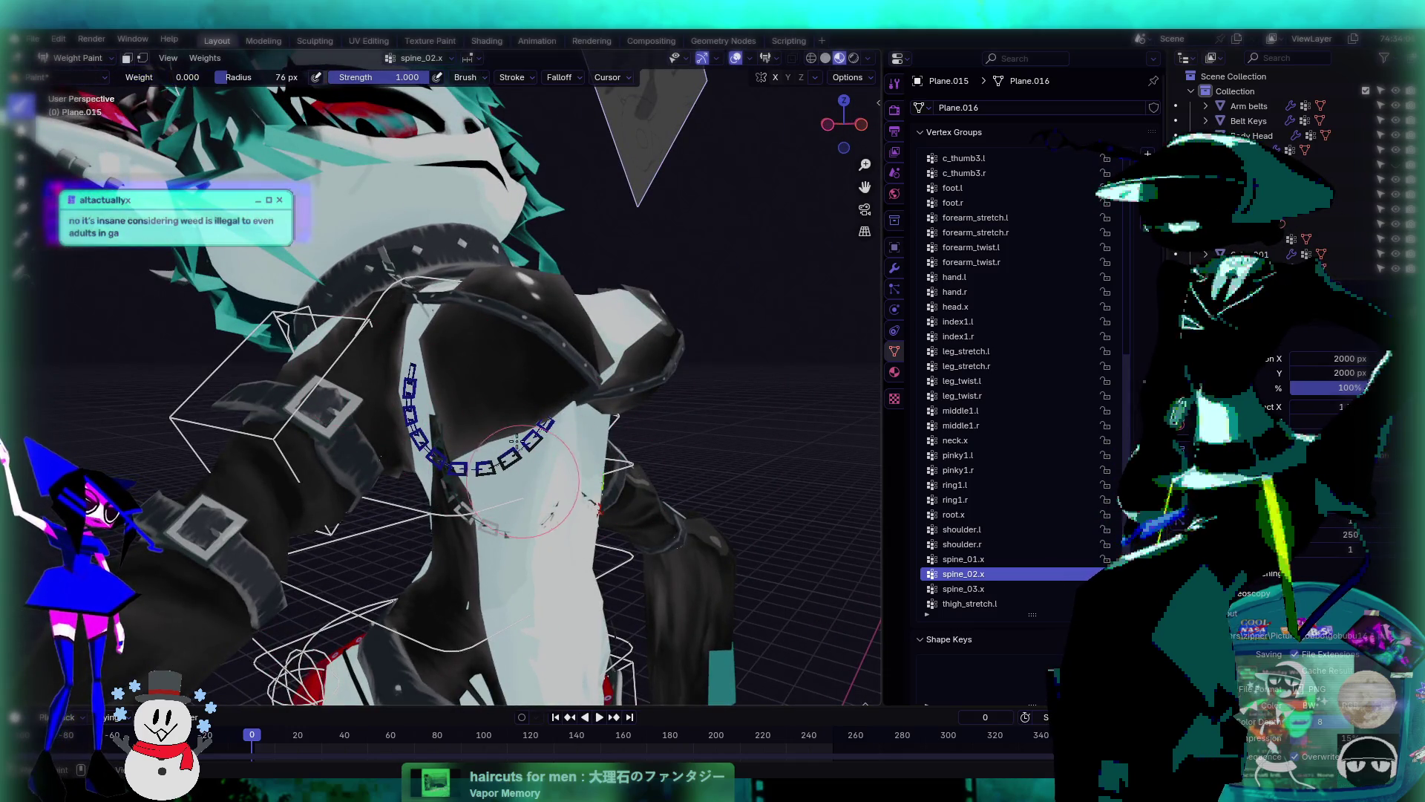
{"action": "scroll", "coordinate": [1047, 538], "scroll_direction": "down", "scroll_amount": 1, "text": "ctrl"}
{"action": "scroll", "coordinate": [1046, 535], "scroll_direction": "down", "scroll_amount": 8, "text": "ctrl"}
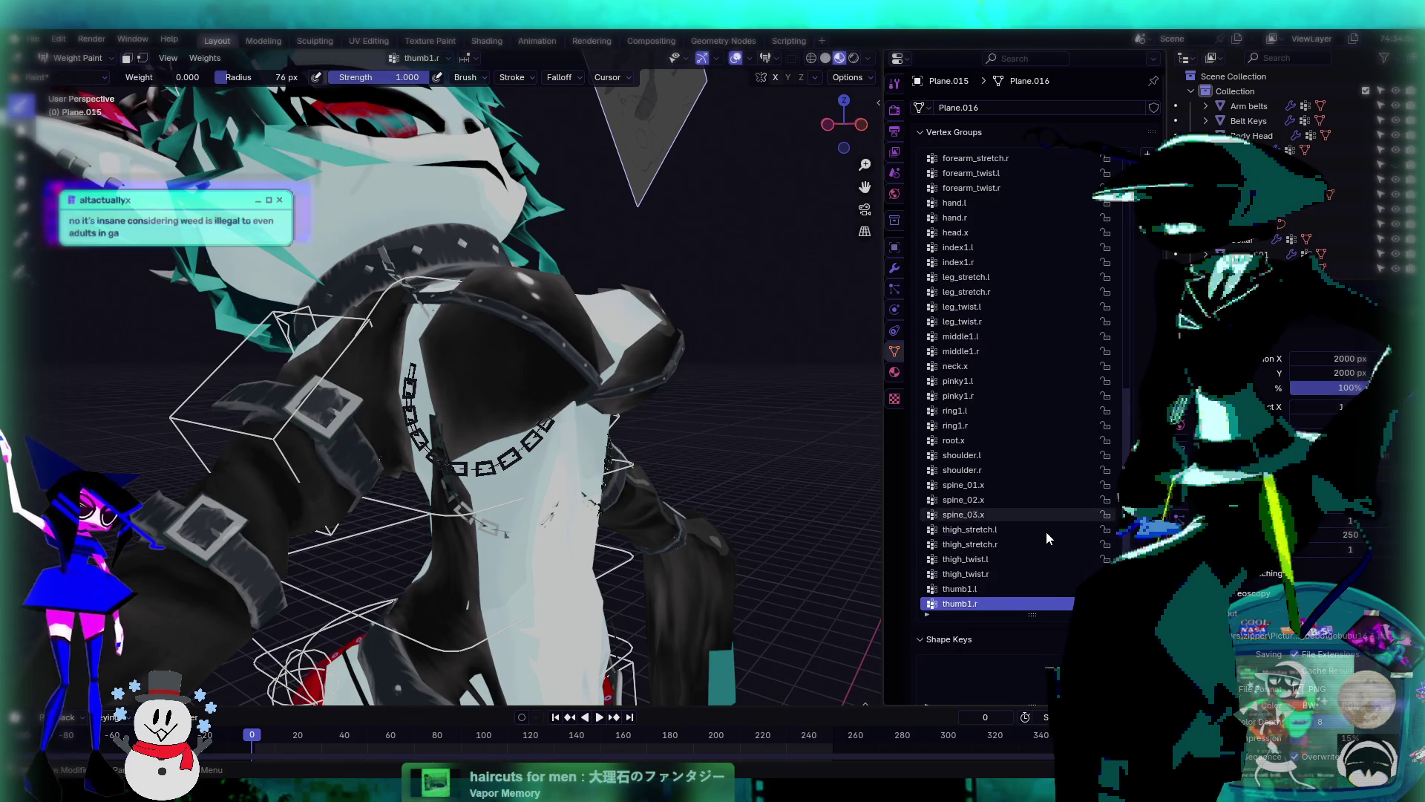
{"action": "scroll", "coordinate": [1045, 532], "scroll_direction": "up", "scroll_amount": 20, "text": "ctrl"}
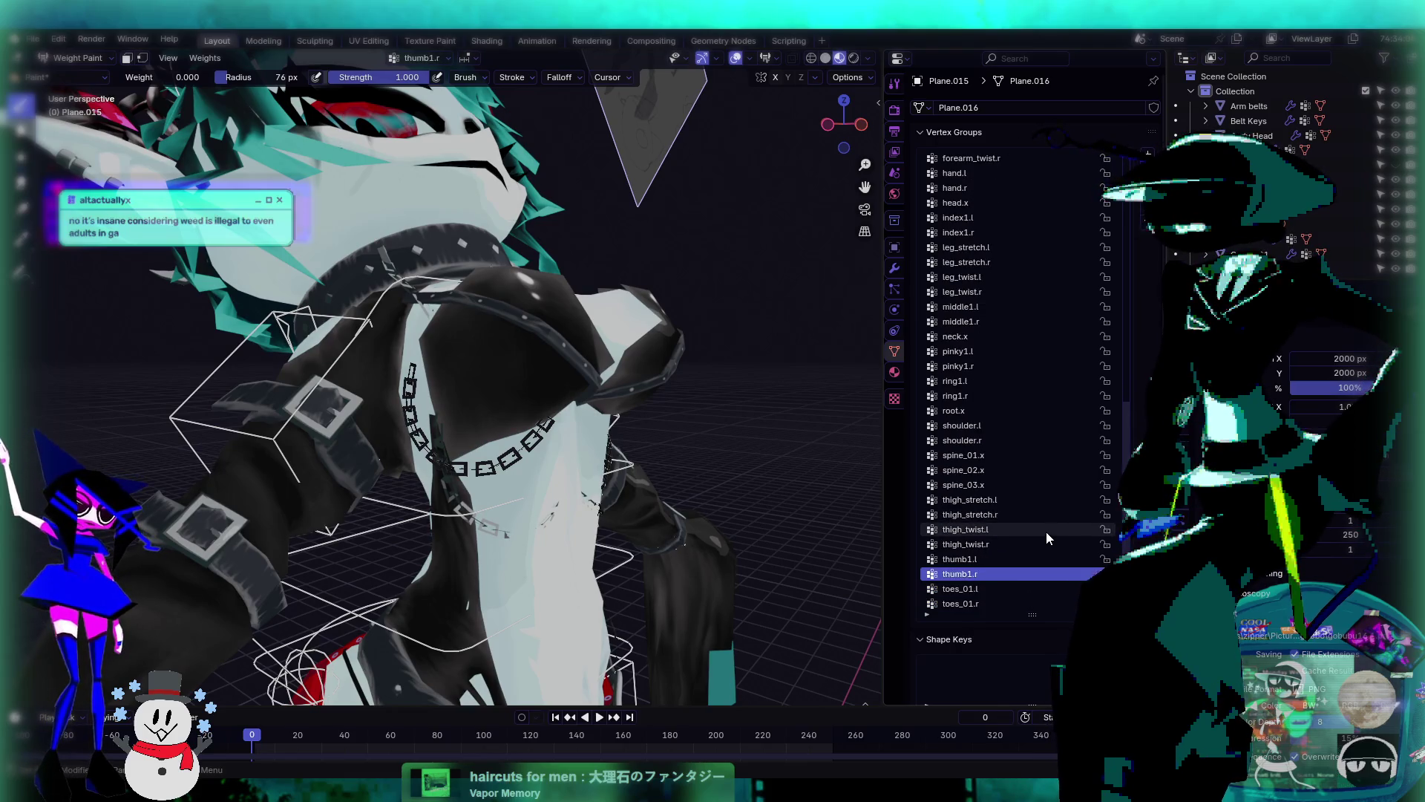
{"action": "scroll", "coordinate": [1046, 531], "scroll_direction": "down", "scroll_amount": 1, "text": "ctrl"}
{"action": "scroll", "coordinate": [1046, 532], "scroll_direction": "up", "scroll_amount": 11, "text": "ctrl"}
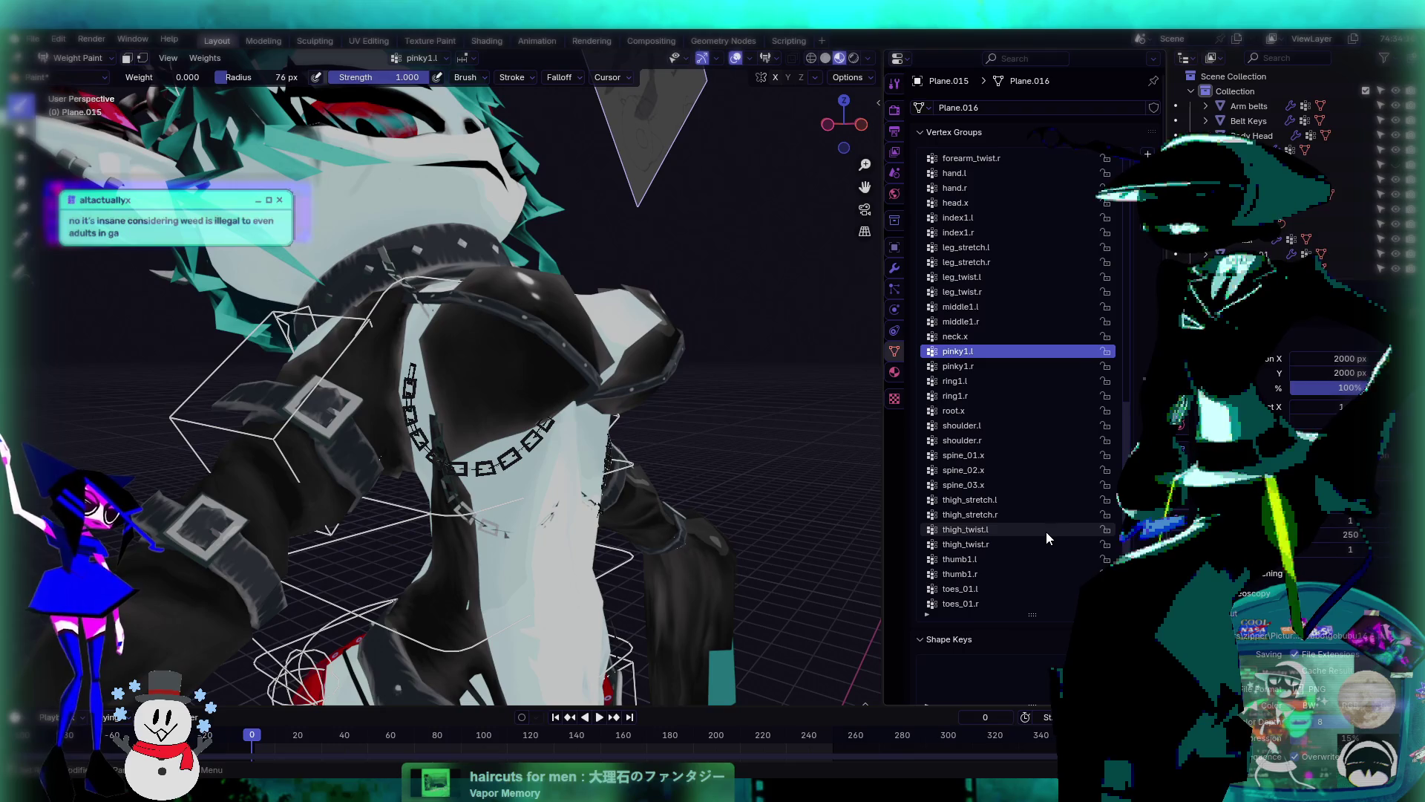
{"action": "scroll", "coordinate": [1045, 531], "scroll_direction": "up", "scroll_amount": 20, "text": "ctrl"}
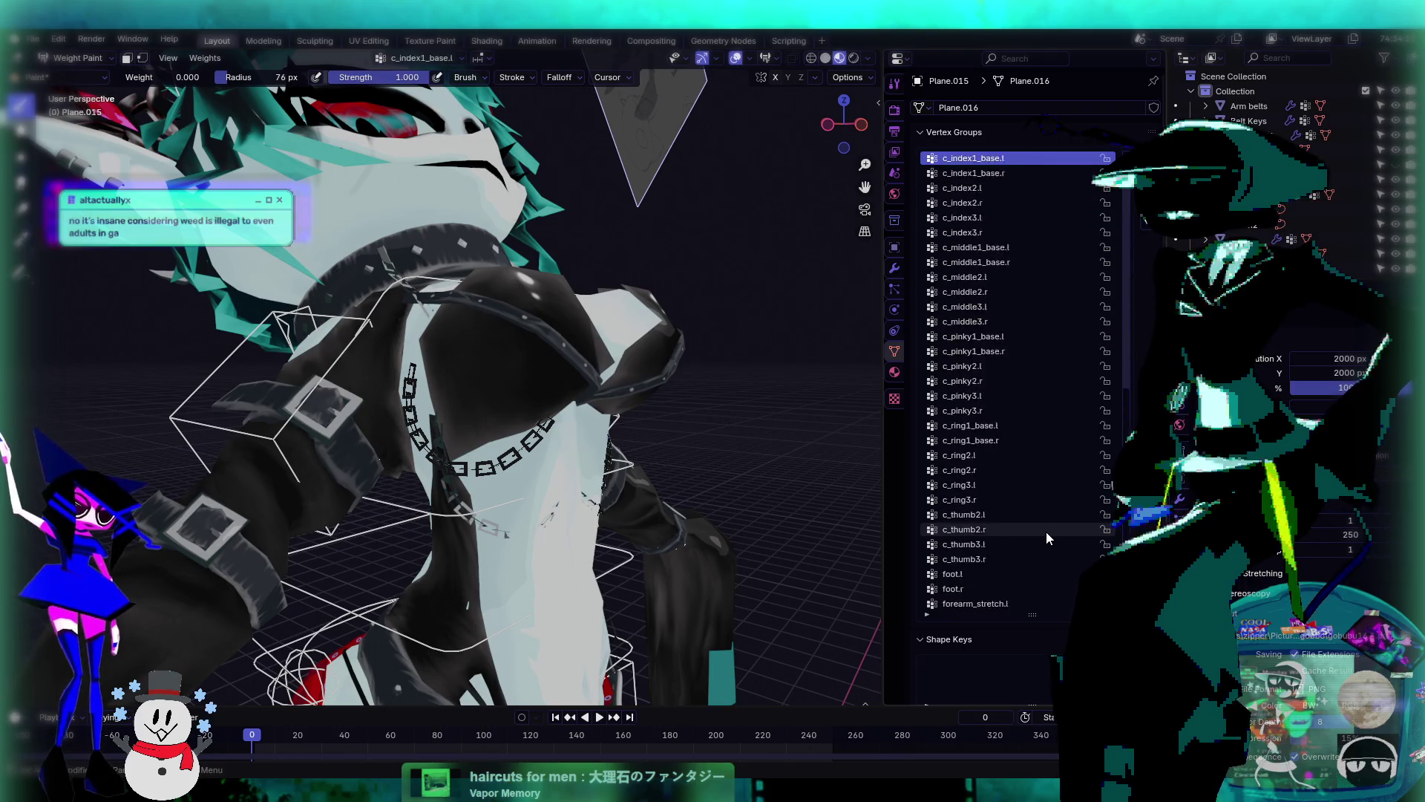
{"action": "scroll", "coordinate": [1045, 532], "scroll_direction": "down", "scroll_amount": 20, "text": "ctrl"}
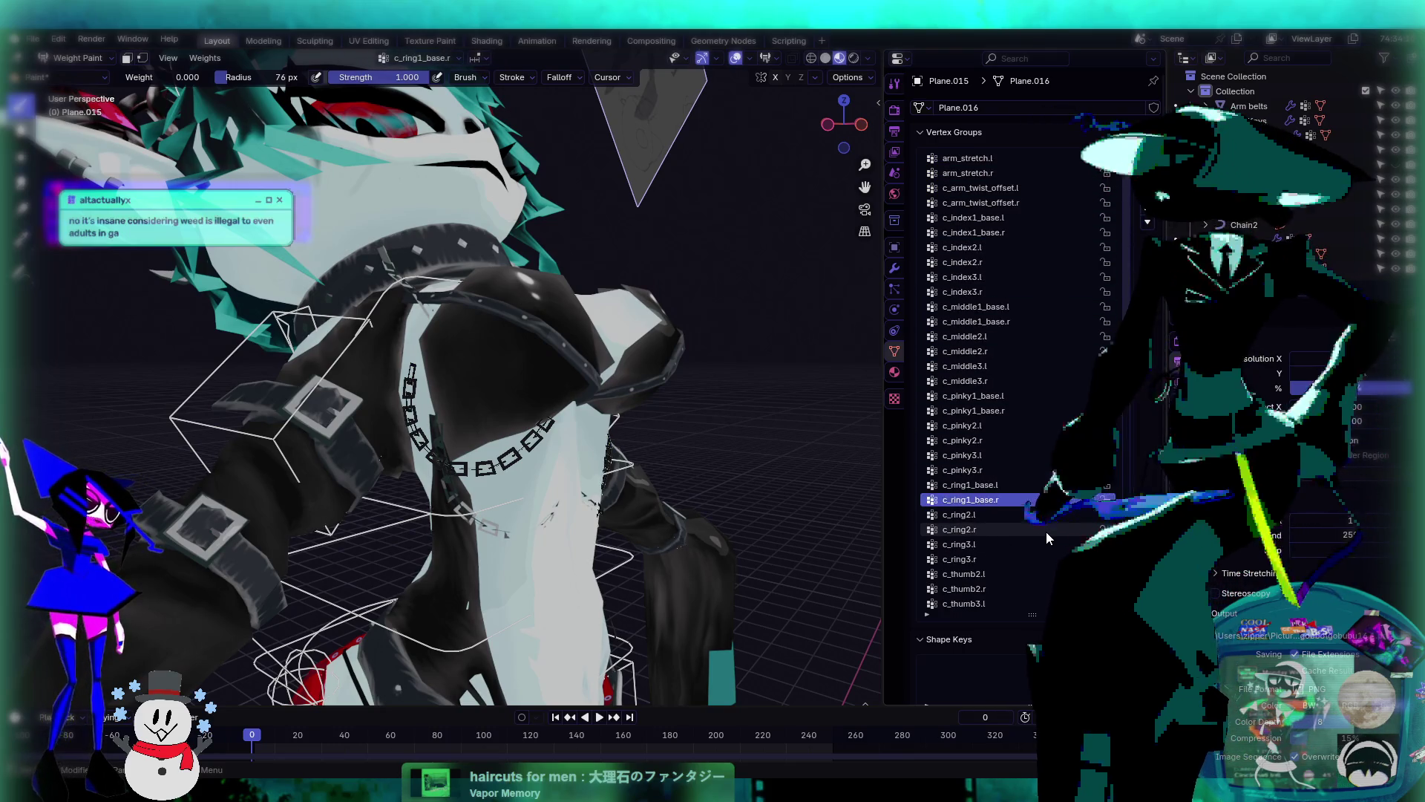
{"action": "scroll", "coordinate": [1046, 531], "scroll_direction": "down", "scroll_amount": 20, "text": "ctrl"}
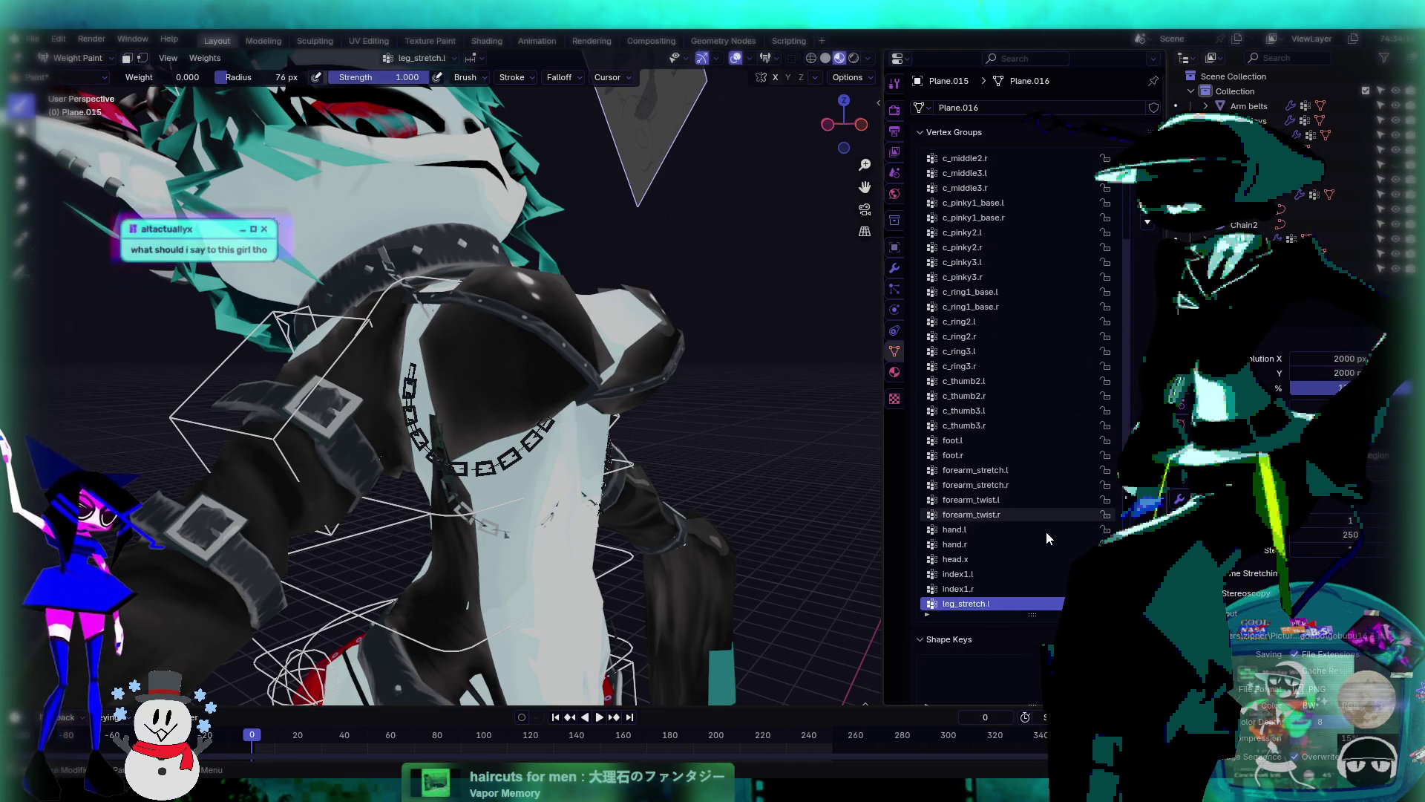
{"action": "scroll", "coordinate": [1045, 532], "scroll_direction": "up", "scroll_amount": 10, "text": "ctrl"}
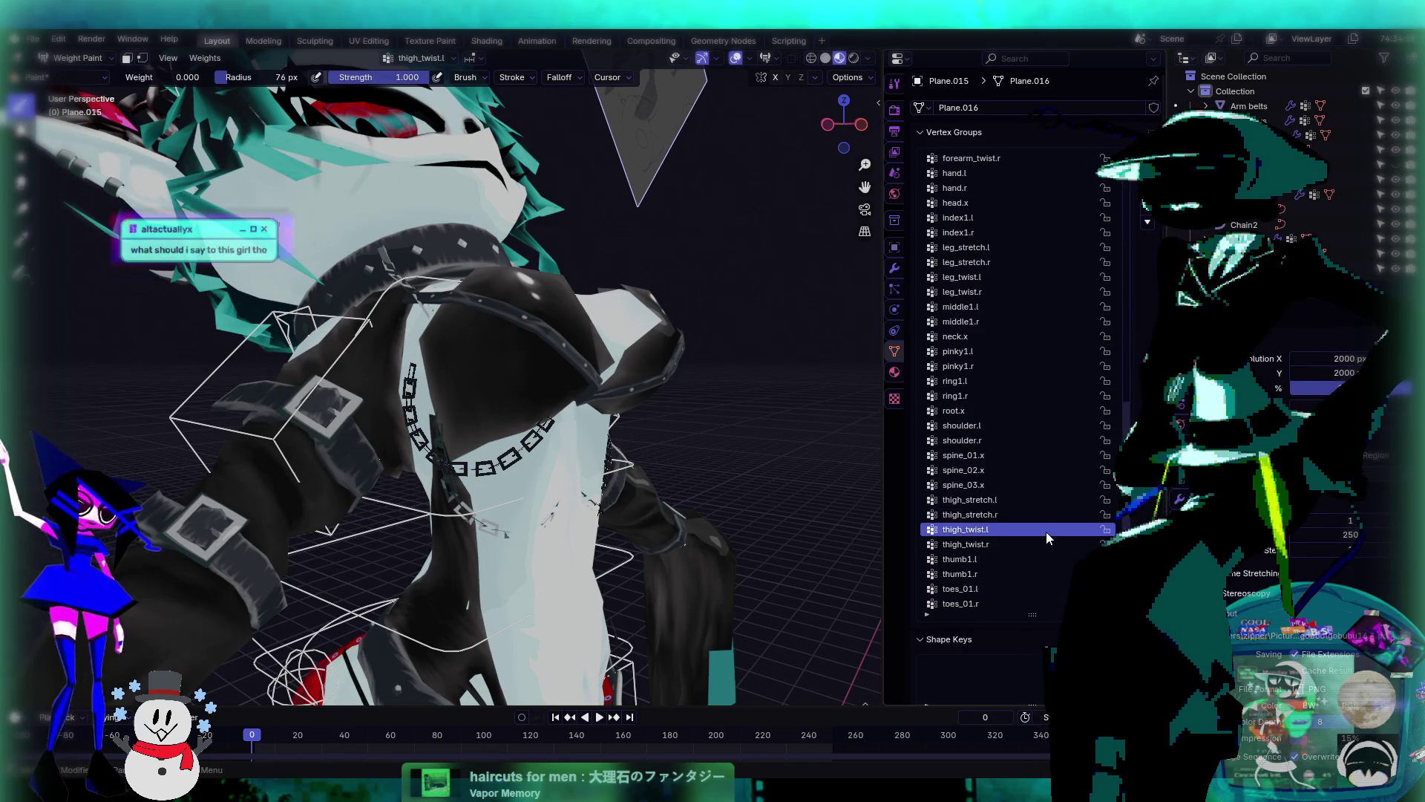
{"action": "scroll", "coordinate": [1045, 532], "scroll_direction": "down", "scroll_amount": 1, "text": "ctrl"}
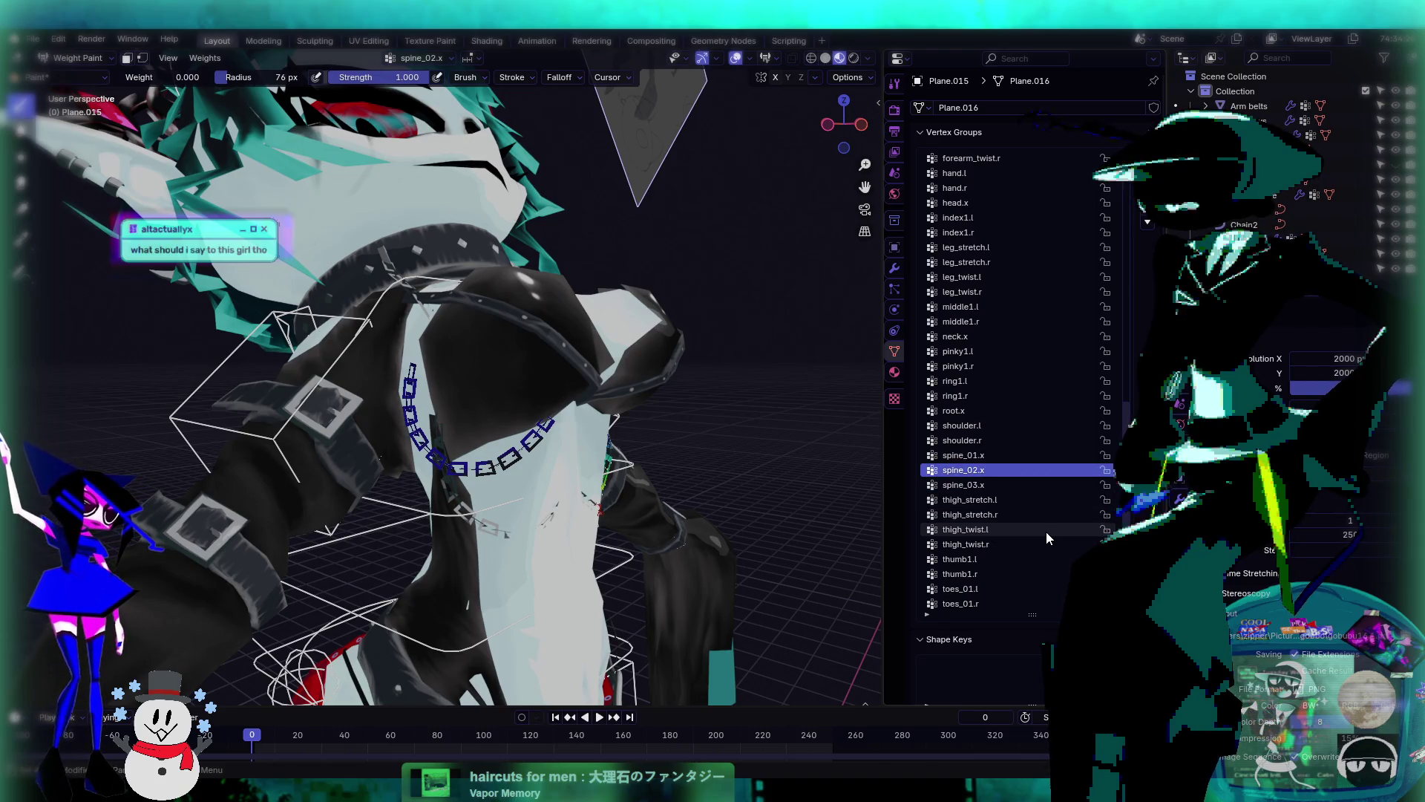
- Paint a trial spine_02.x stroke on the neck chain, then undo it
{"action": "mouse_move", "coordinate": [483, 445]}
{"action": "middle_mouse_down"}
{"action": "mouse_move", "coordinate": [645, 523]}
{"action": "mouse_move", "coordinate": [497, 412]}
{"action": "middle_mouse_up"}
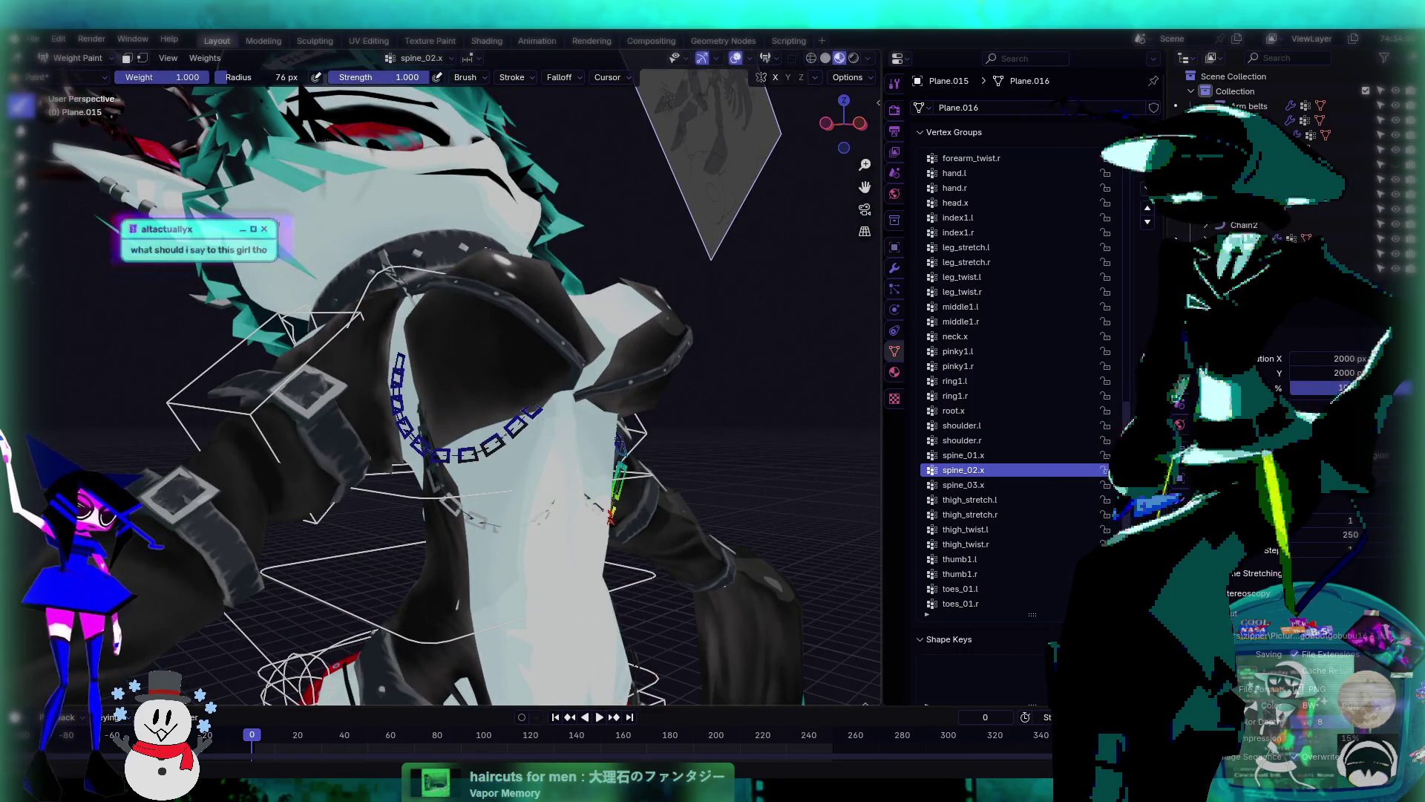
{"action": "left_click_drag", "start_coordinate": [471, 369], "coordinate": [538, 416]}
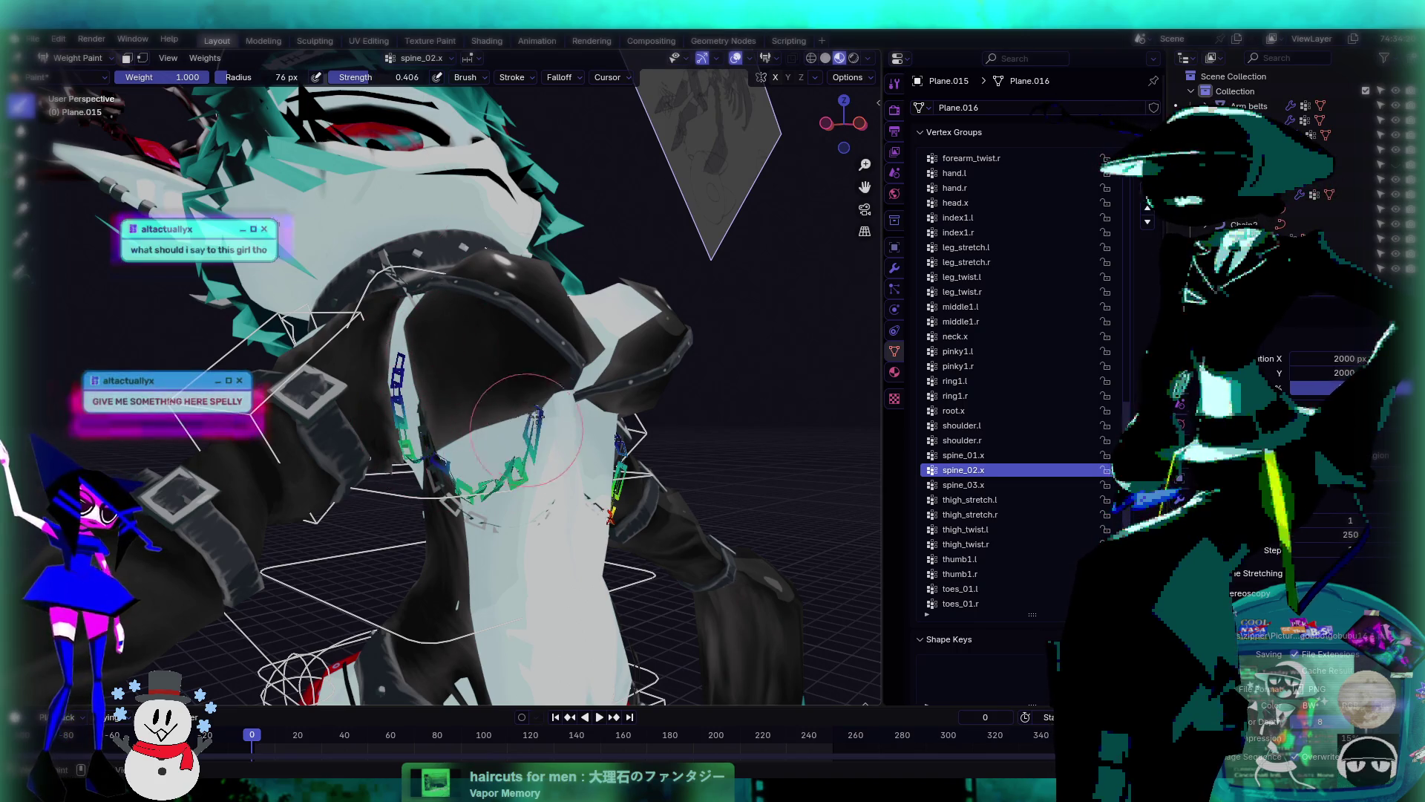
{"action": "key", "text": "ctrl+z"}
{"action": "key", "text": "ctrl+z"}
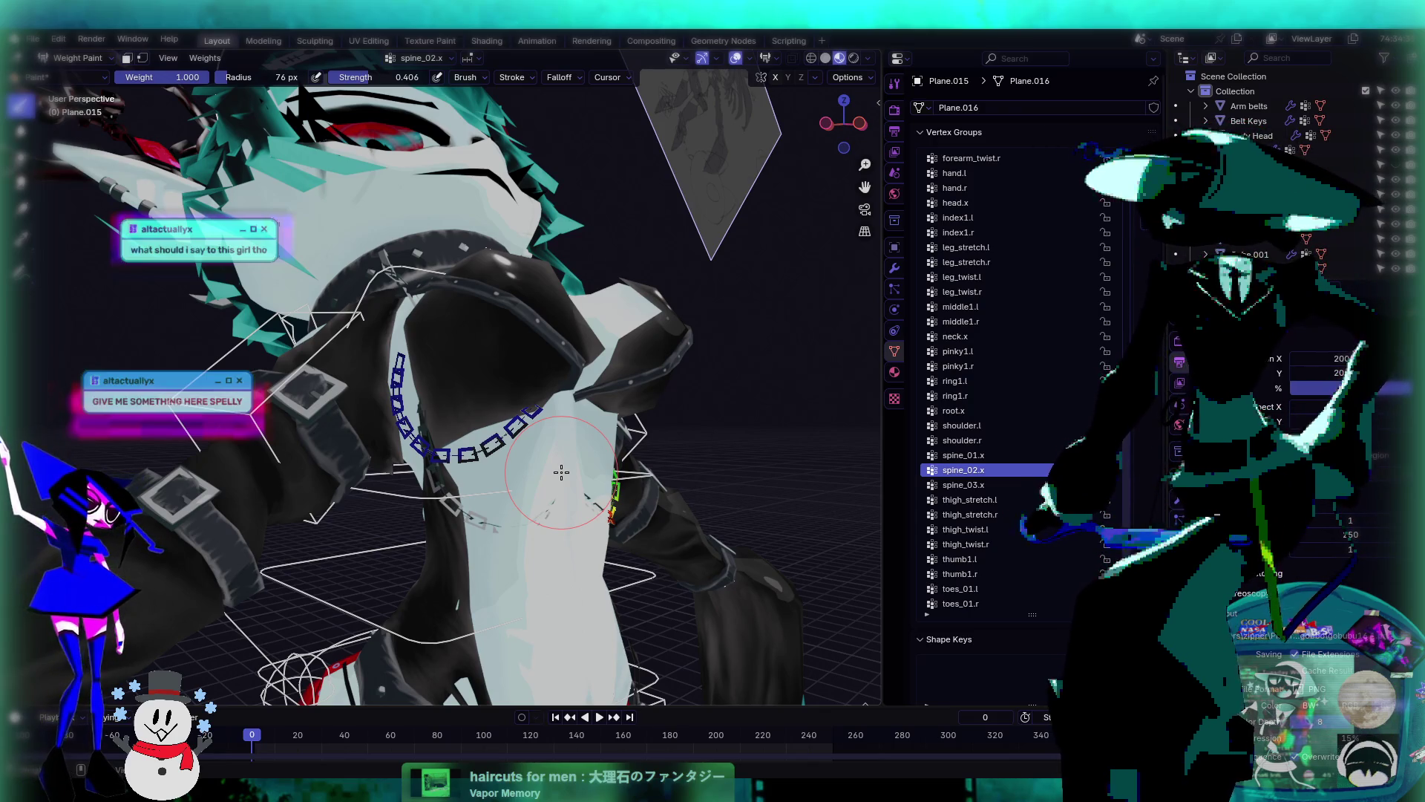
- Make shoulder.r active to confirm the chain is fully weighted to it
{"action": "mouse_move", "coordinate": [561, 473]}
{"action": "middle_mouse_down"}
{"action": "mouse_move", "coordinate": [622, 443]}
{"action": "mouse_move", "coordinate": [467, 452]}
{"action": "mouse_move", "coordinate": [601, 510]}
{"action": "middle_mouse_up"}
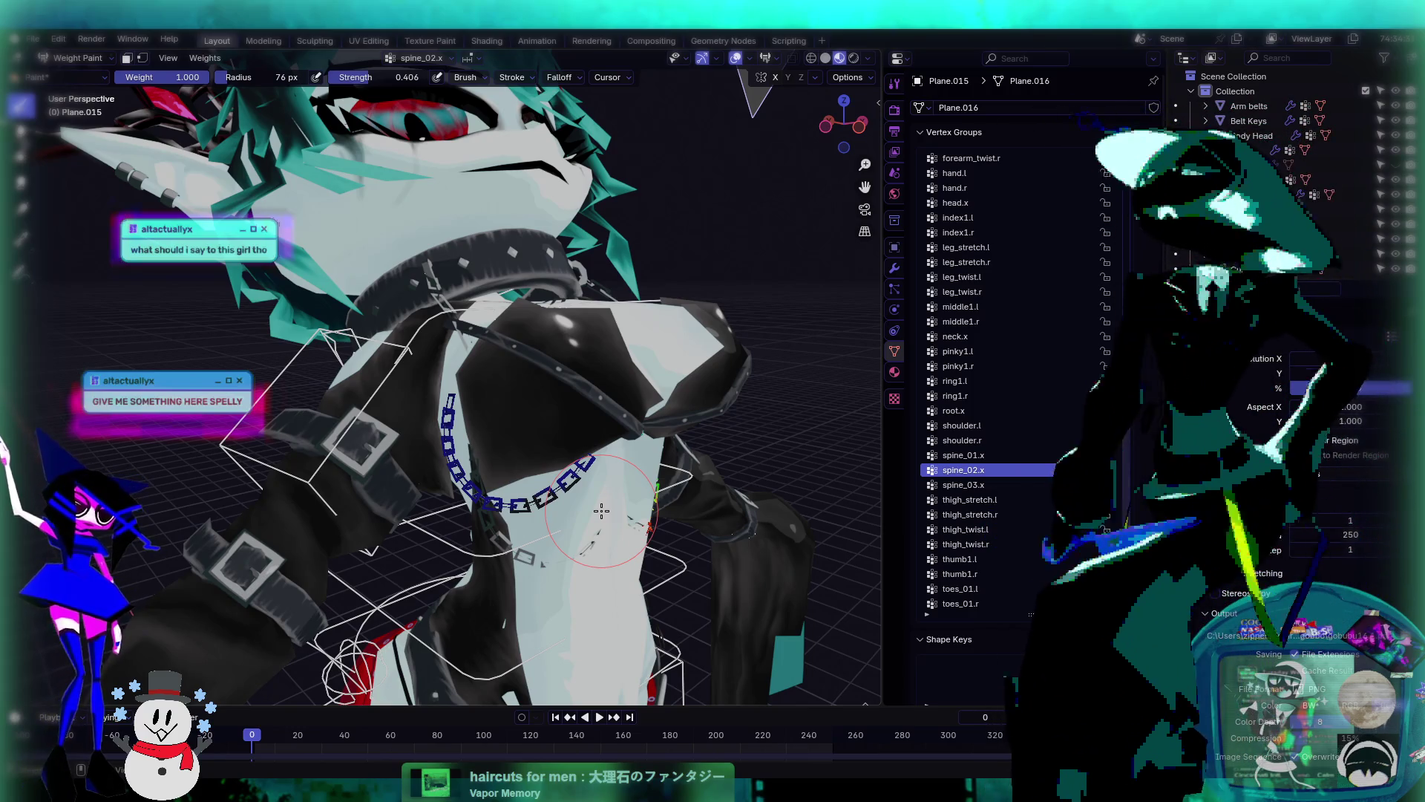
{"action": "left_click", "coordinate": [601, 510], "text": "ctrl"}
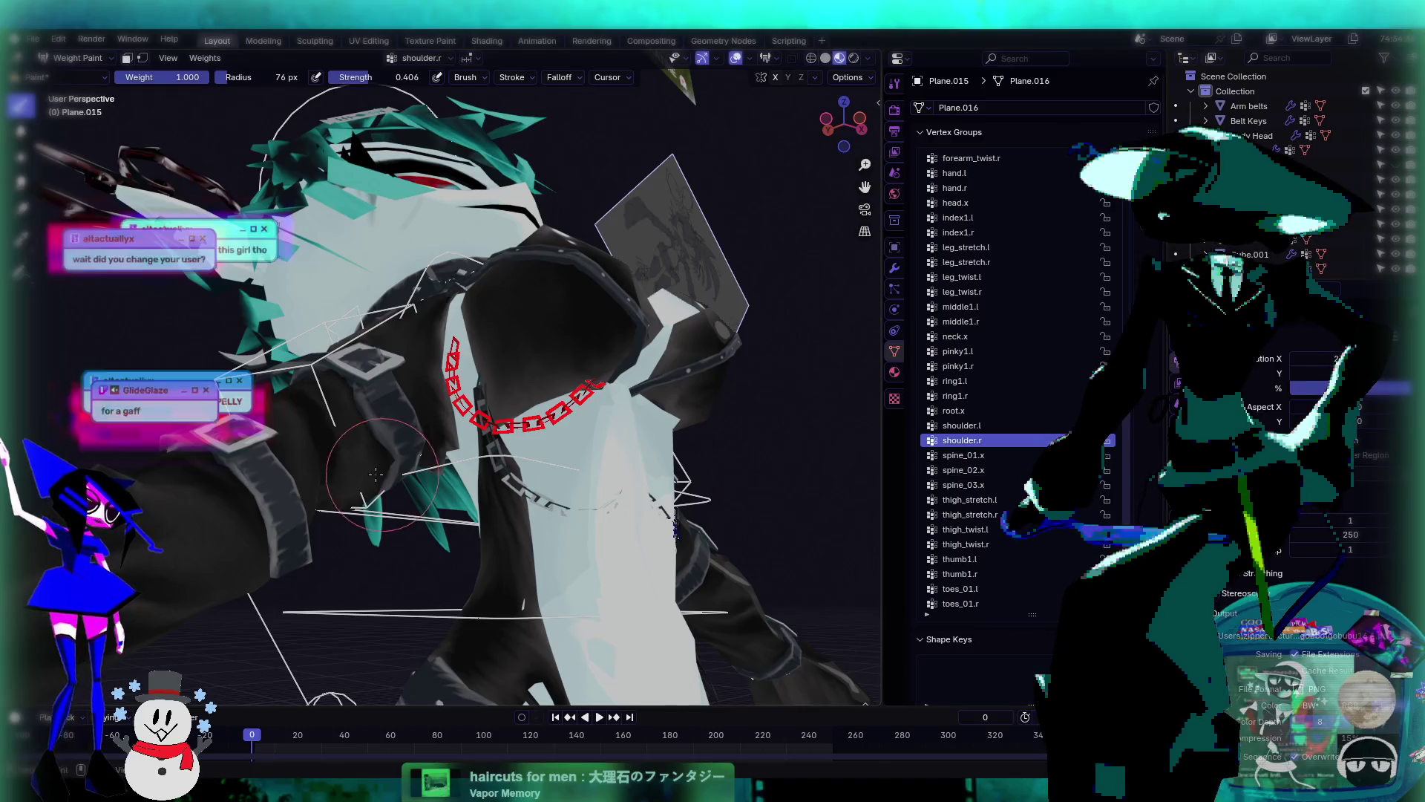
{"action": "middle_click_drag", "start_coordinate": [602, 510], "coordinate": [398, 393]}
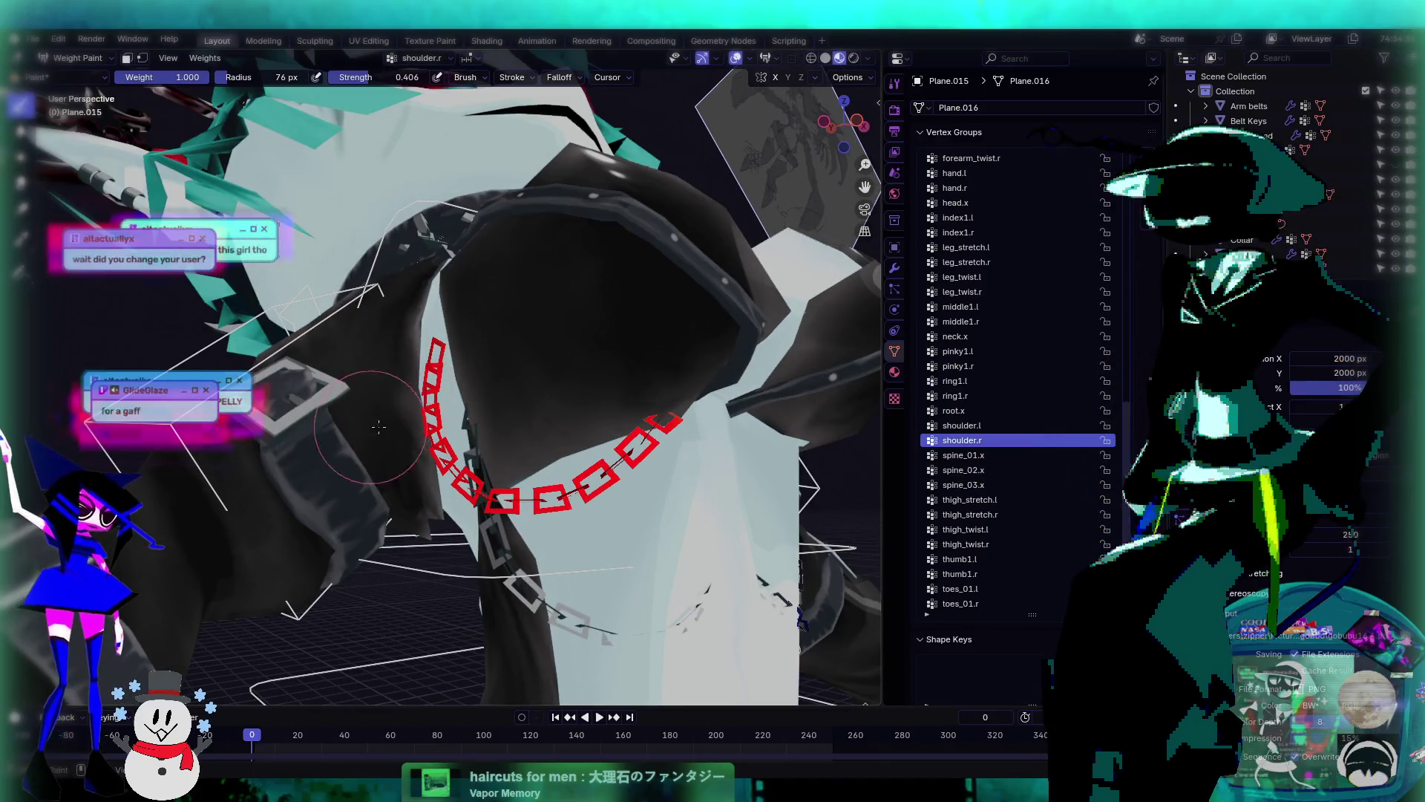
{"action": "scroll", "coordinate": [974, 473], "scroll_direction": "down", "scroll_amount": 3, "text": "ctrl"}
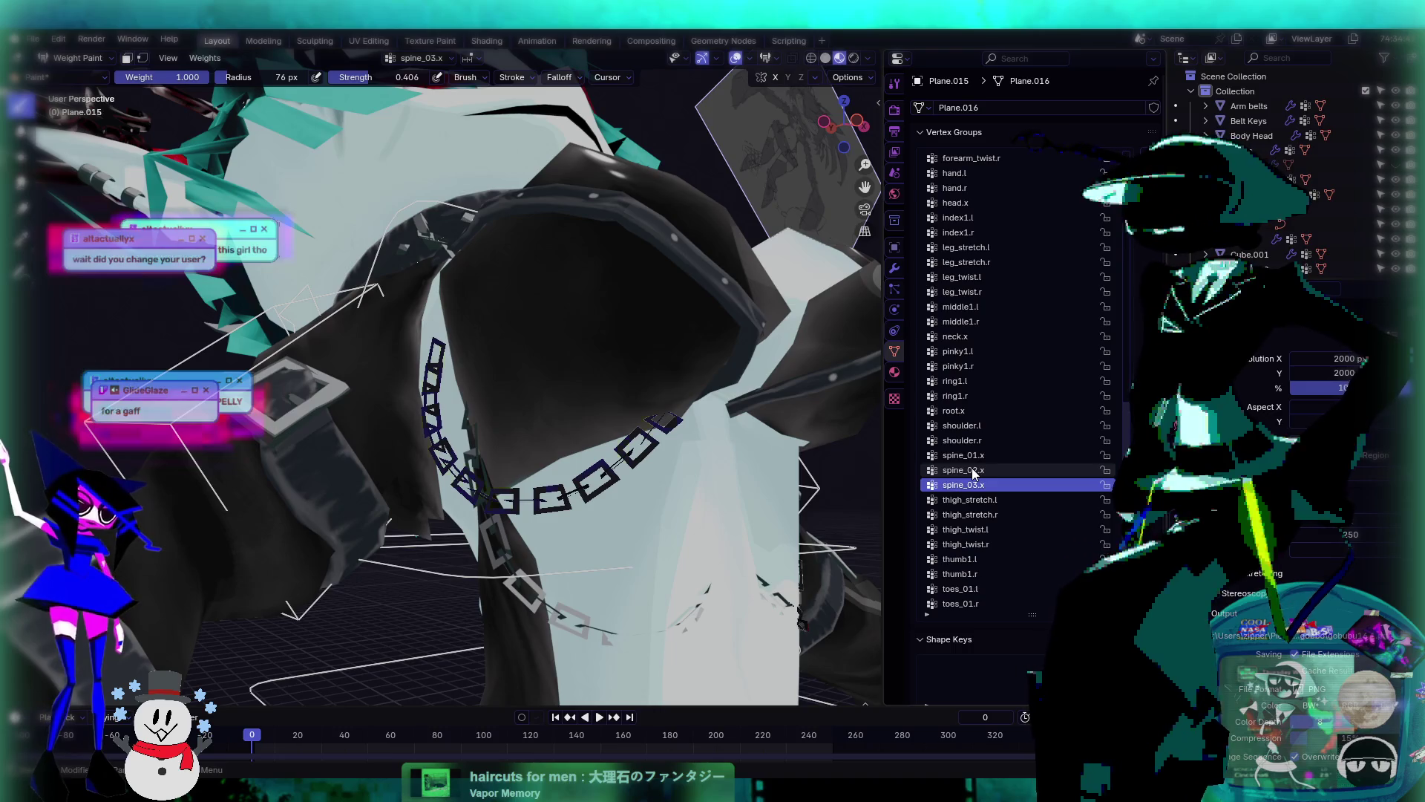
{"action": "scroll", "coordinate": [975, 473], "scroll_direction": "up", "scroll_amount": 1, "text": "ctrl"}
{"action": "scroll", "coordinate": [607, 464], "scroll_direction": "down", "scroll_amount": 5}
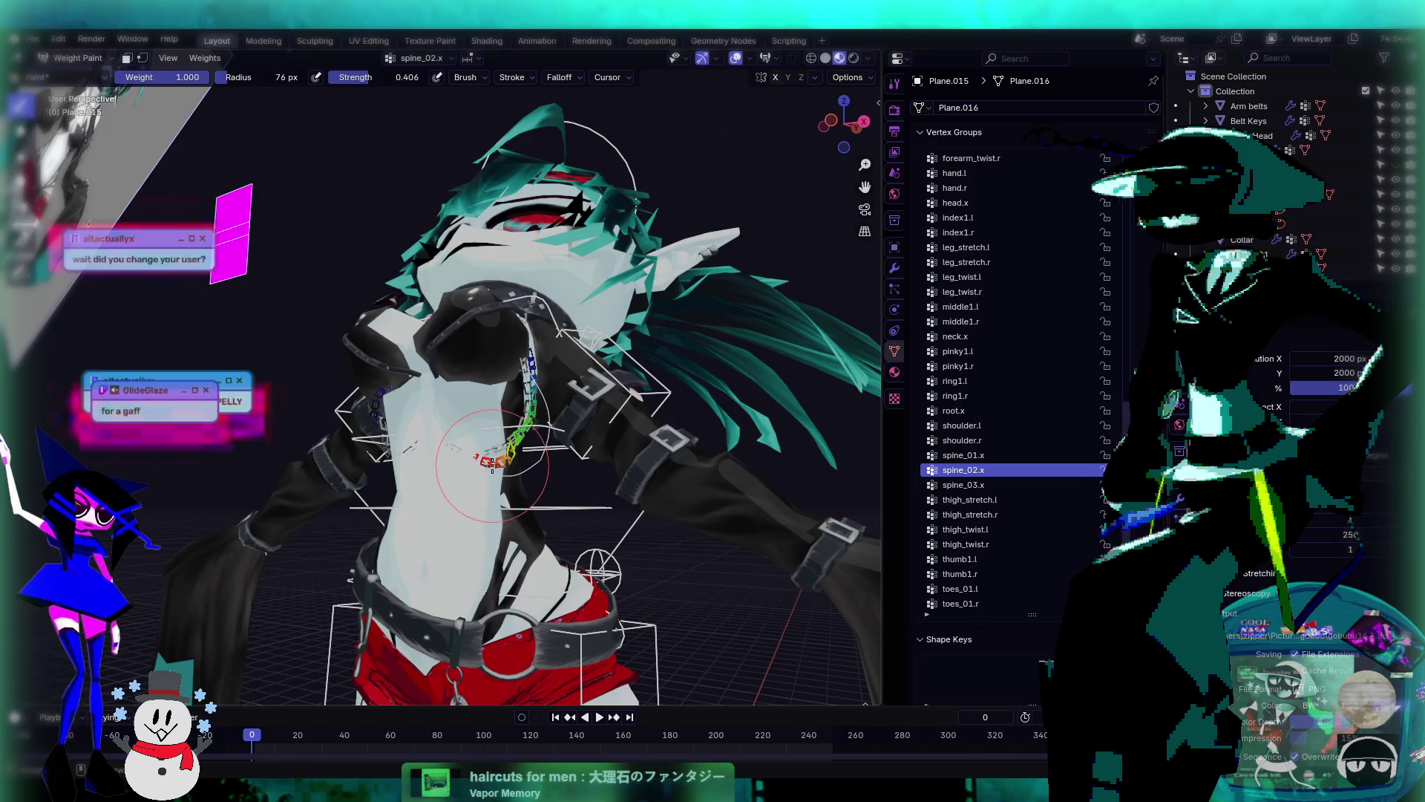
{"action": "middle_click_drag", "start_coordinate": [319, 274], "coordinate": [143, 98]}
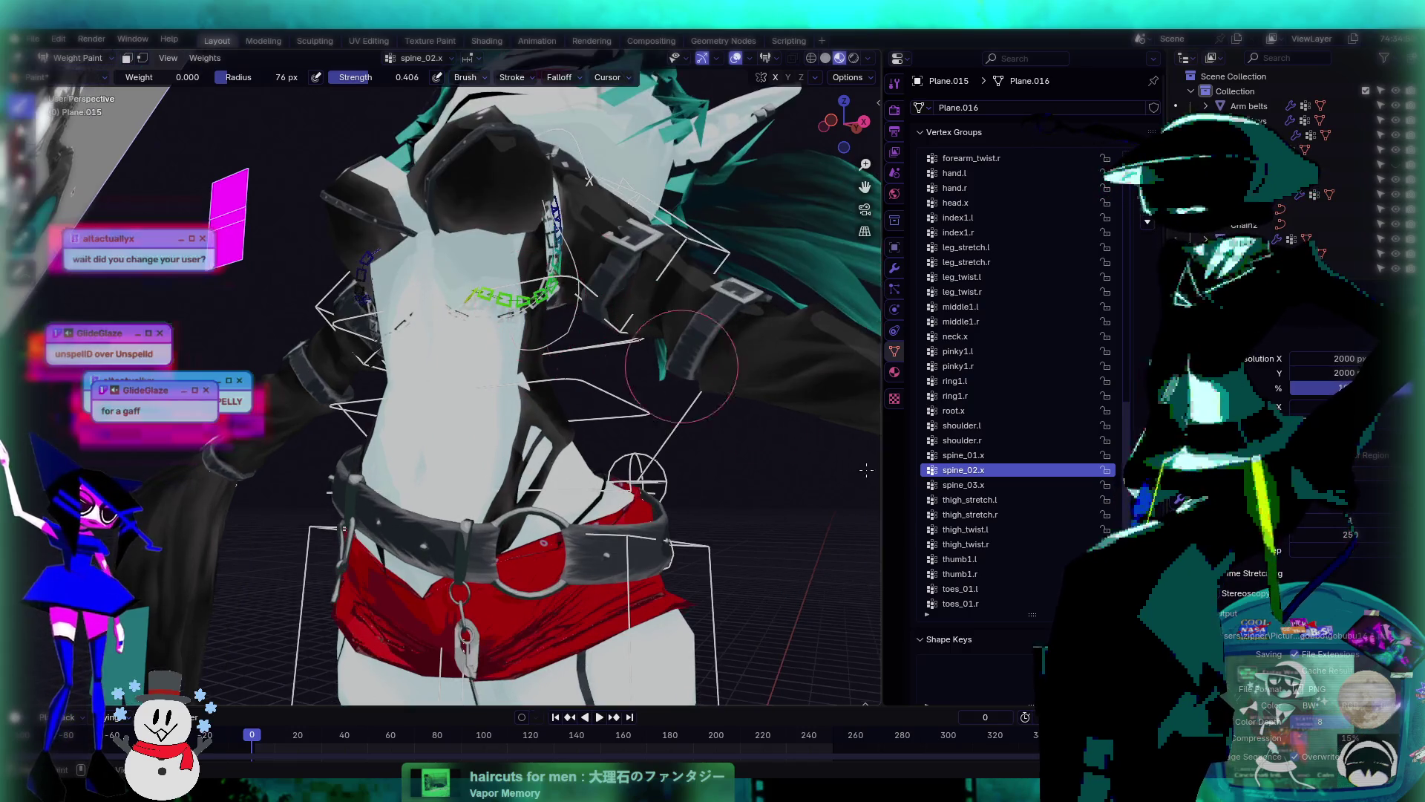
- Enter Edit Mode on the chain mesh, briefly rechecking its weights in Weight Paint
{"action": "key", "text": "Tab"}
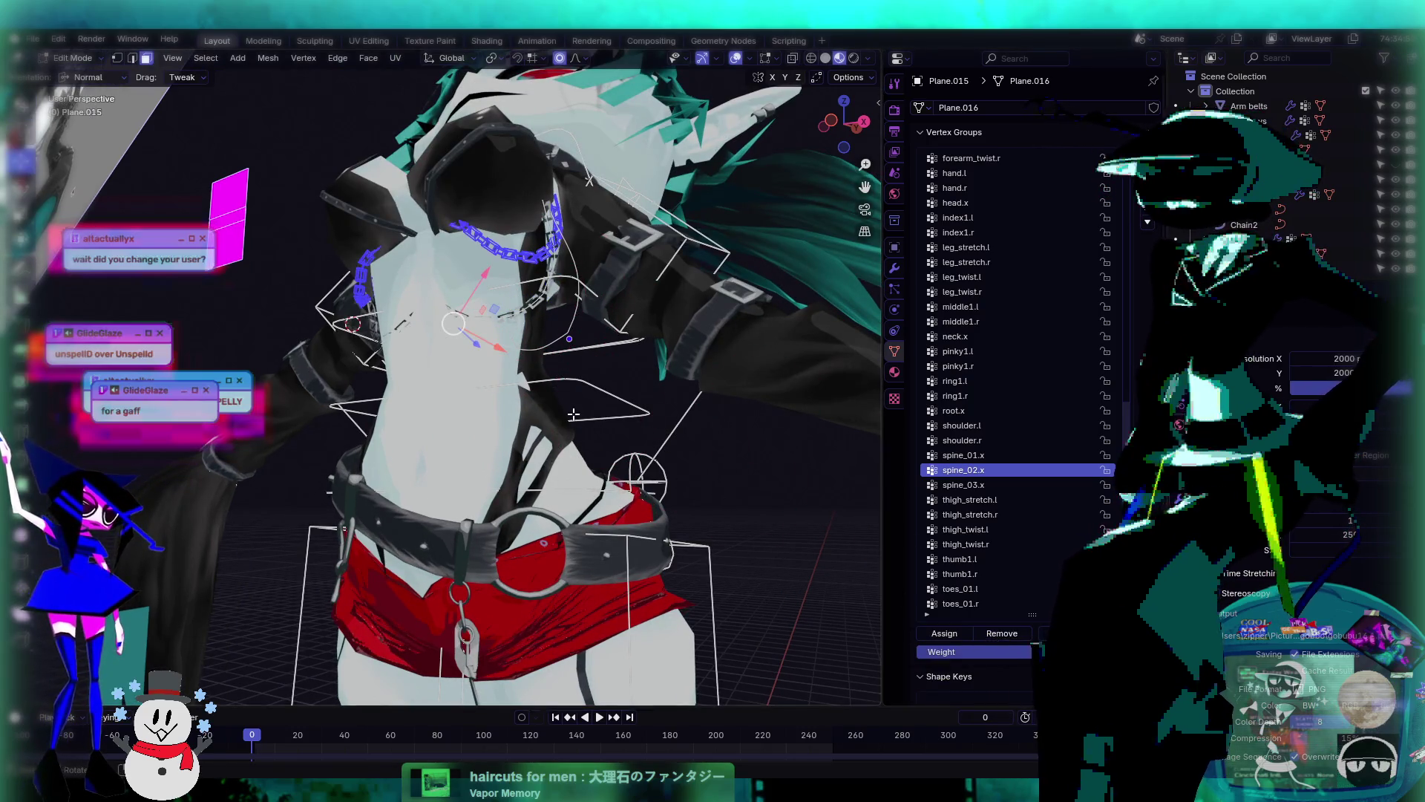
{"action": "middle_click_drag", "start_coordinate": [520, 356], "coordinate": [618, 360]}
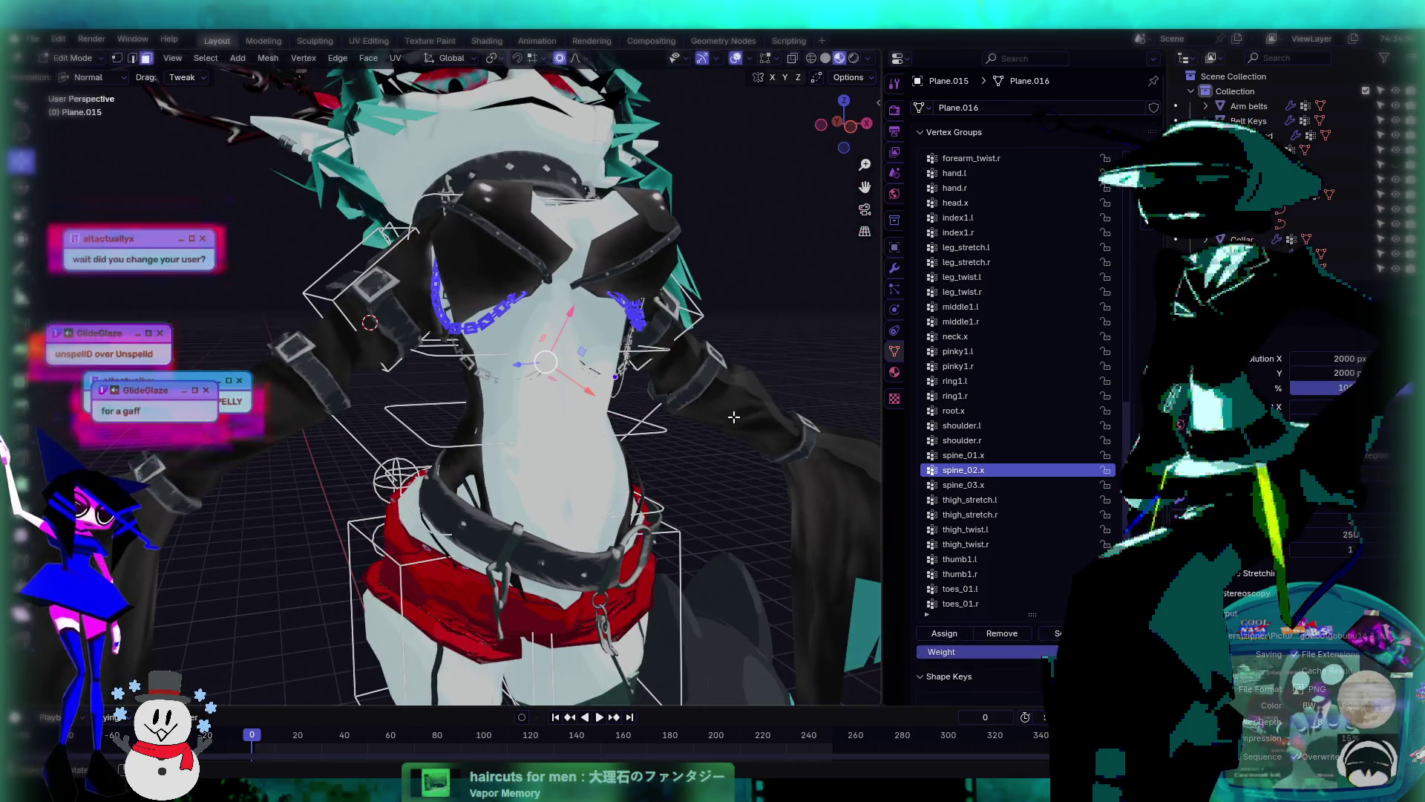
{"action": "mouse_move", "coordinate": [748, 416]}
{"action": "middle_mouse_down"}
{"action": "mouse_move", "coordinate": [716, 388]}
{"action": "mouse_move", "coordinate": [641, 404]}
{"action": "mouse_move", "coordinate": [608, 374]}
{"action": "mouse_move", "coordinate": [512, 342]}
{"action": "middle_mouse_up"}
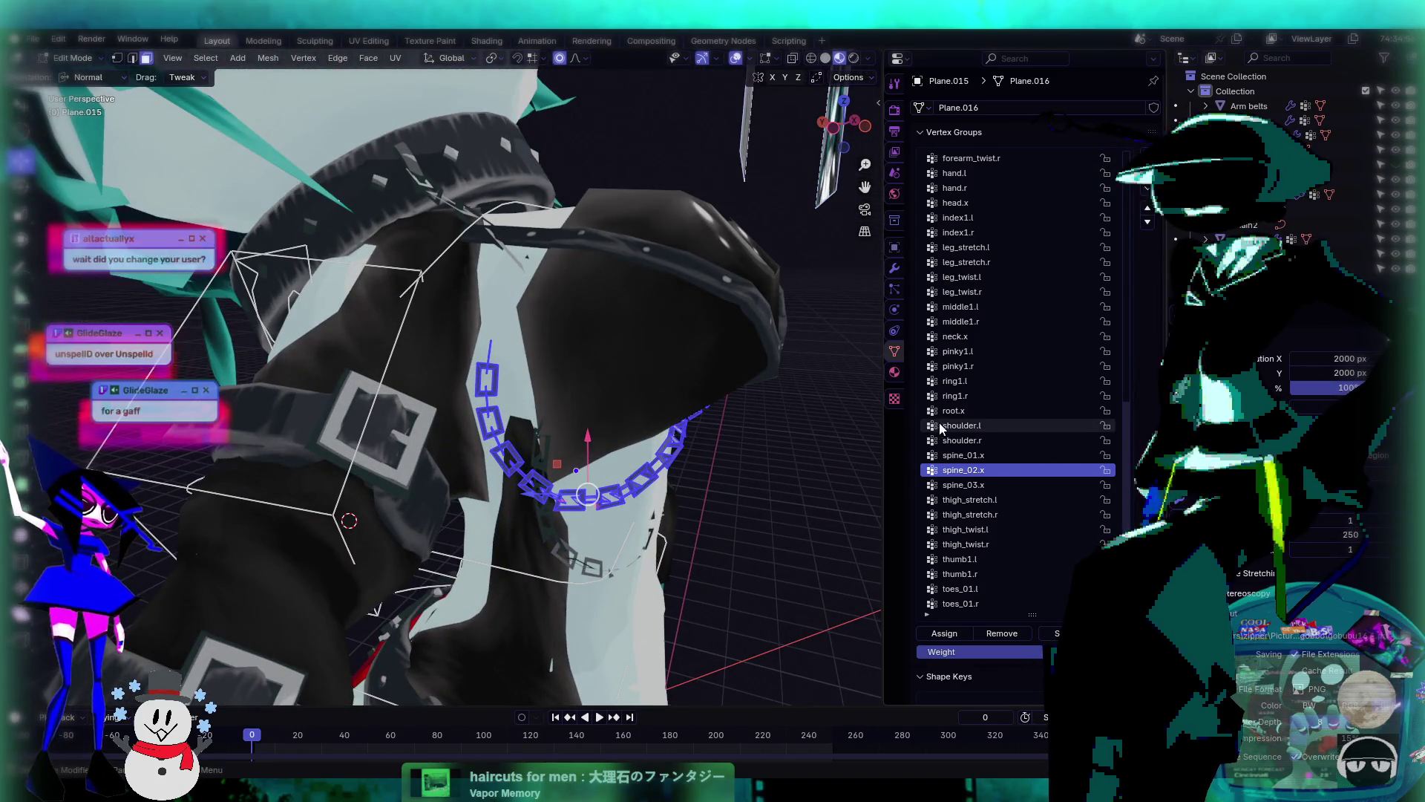
{"action": "scroll", "coordinate": [1021, 546], "scroll_direction": "down", "scroll_amount": 3}
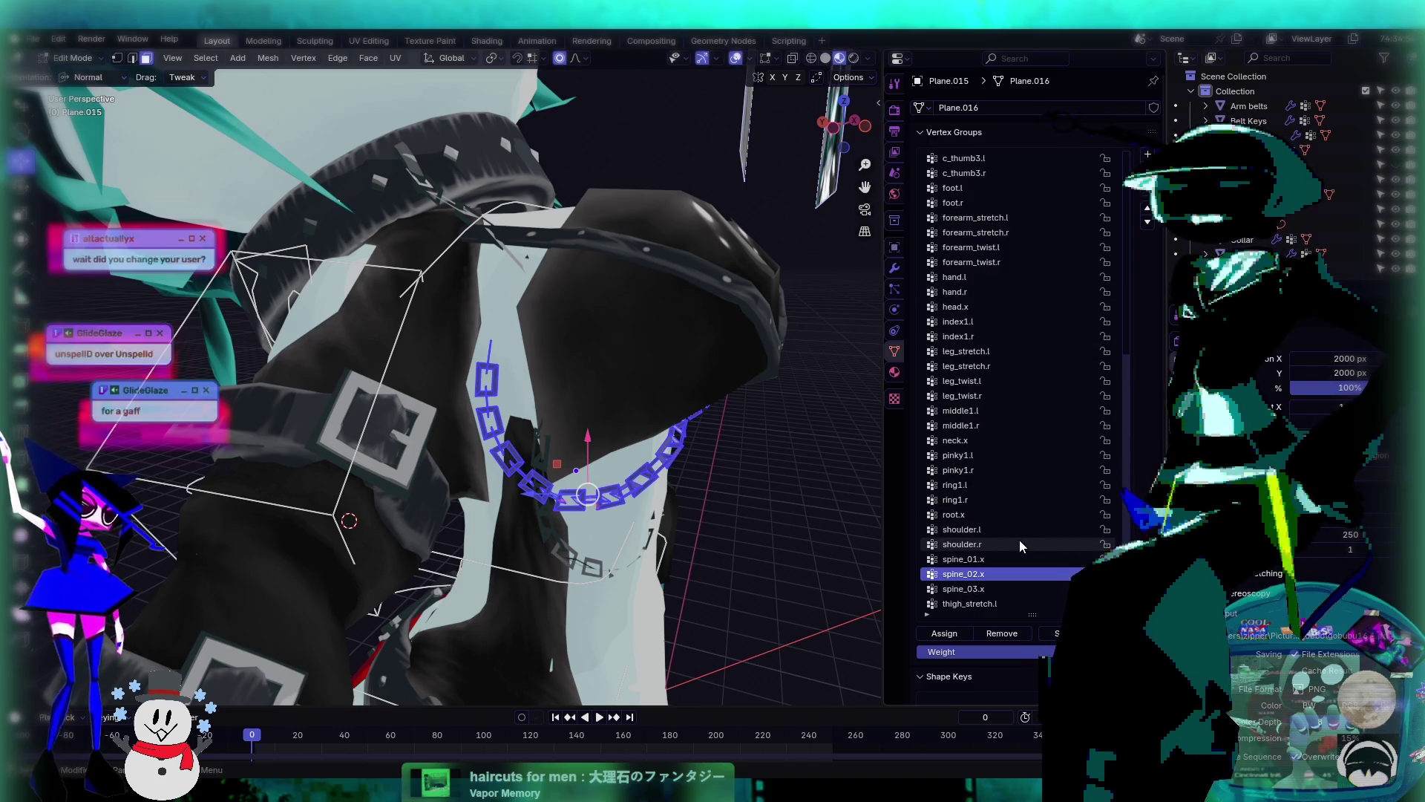
{"action": "scroll", "coordinate": [1020, 549], "scroll_direction": "up", "scroll_amount": 4}
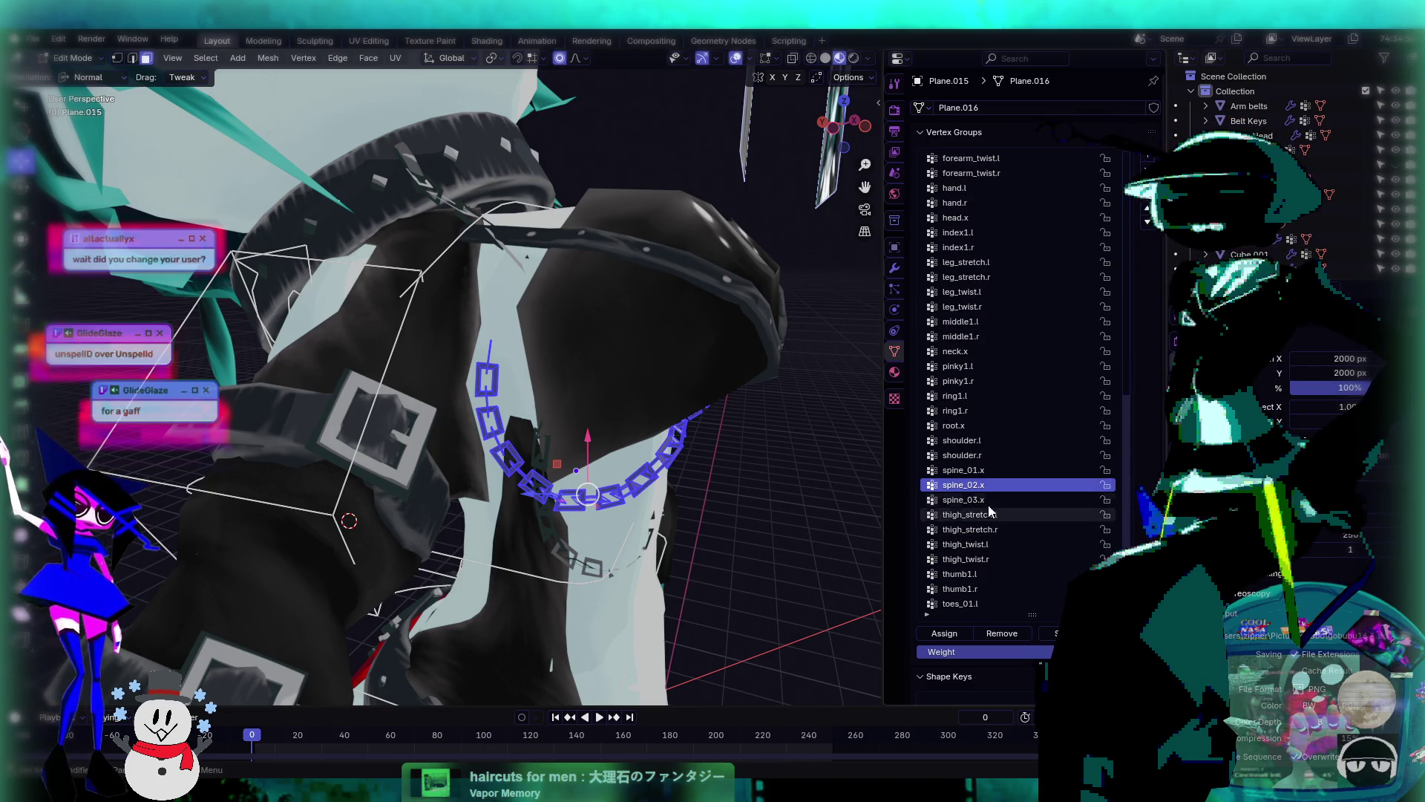
{"action": "key", "text": "ctrl+Tab"}
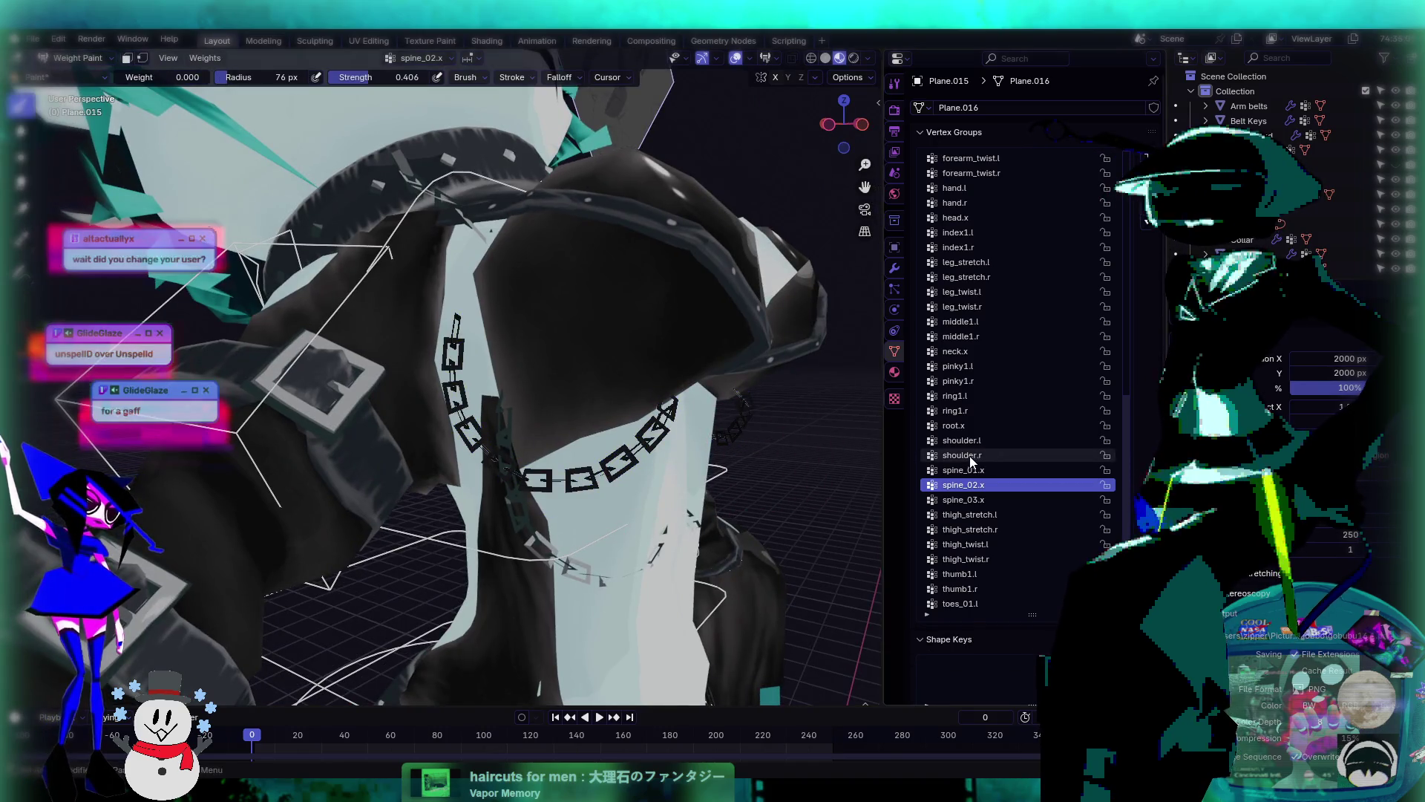
{"action": "key", "text": "Tab"}
- Deselect all, select one linked chain piece with L, and frame the chest in front ortho
{"action": "key", "text": "alt+a"}
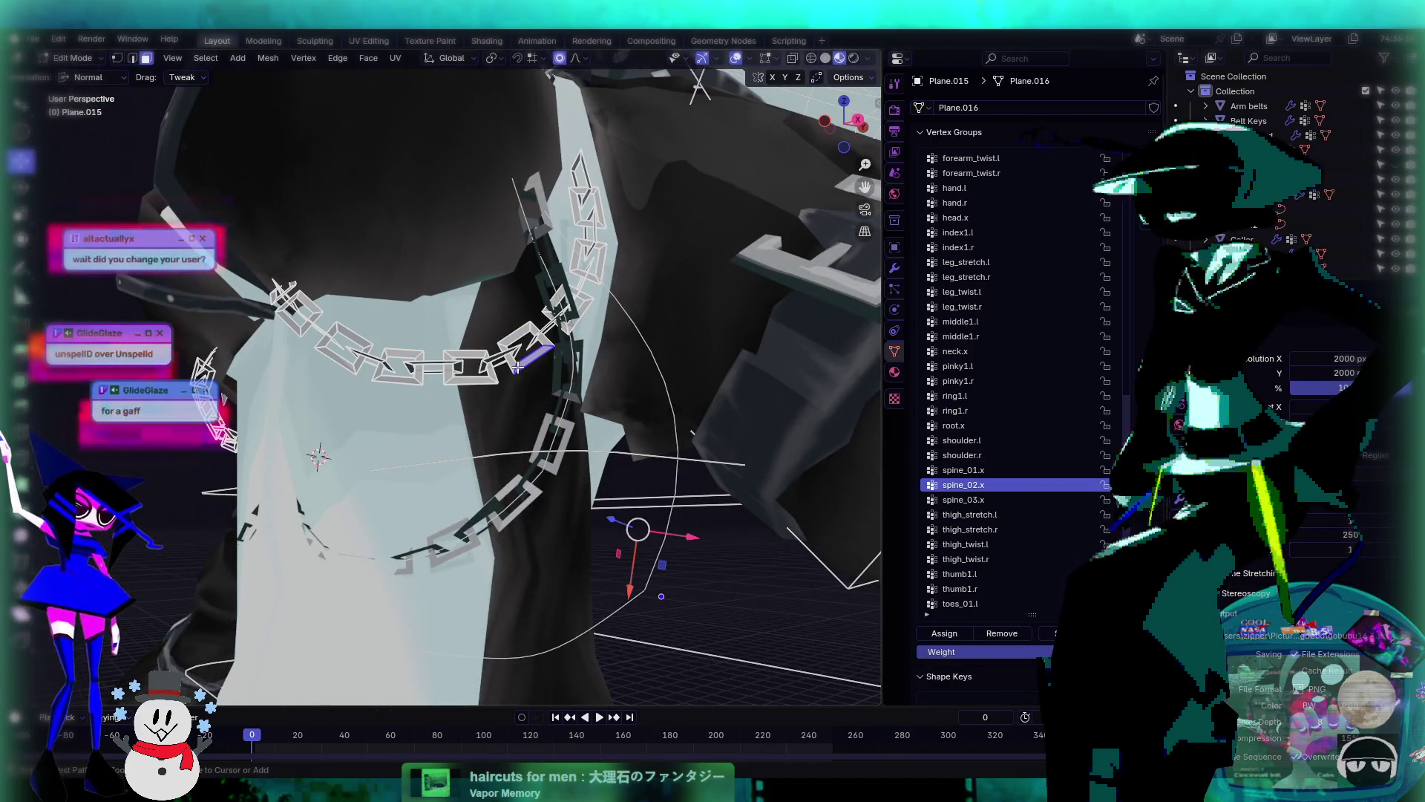
{"action": "key", "text": "l"}
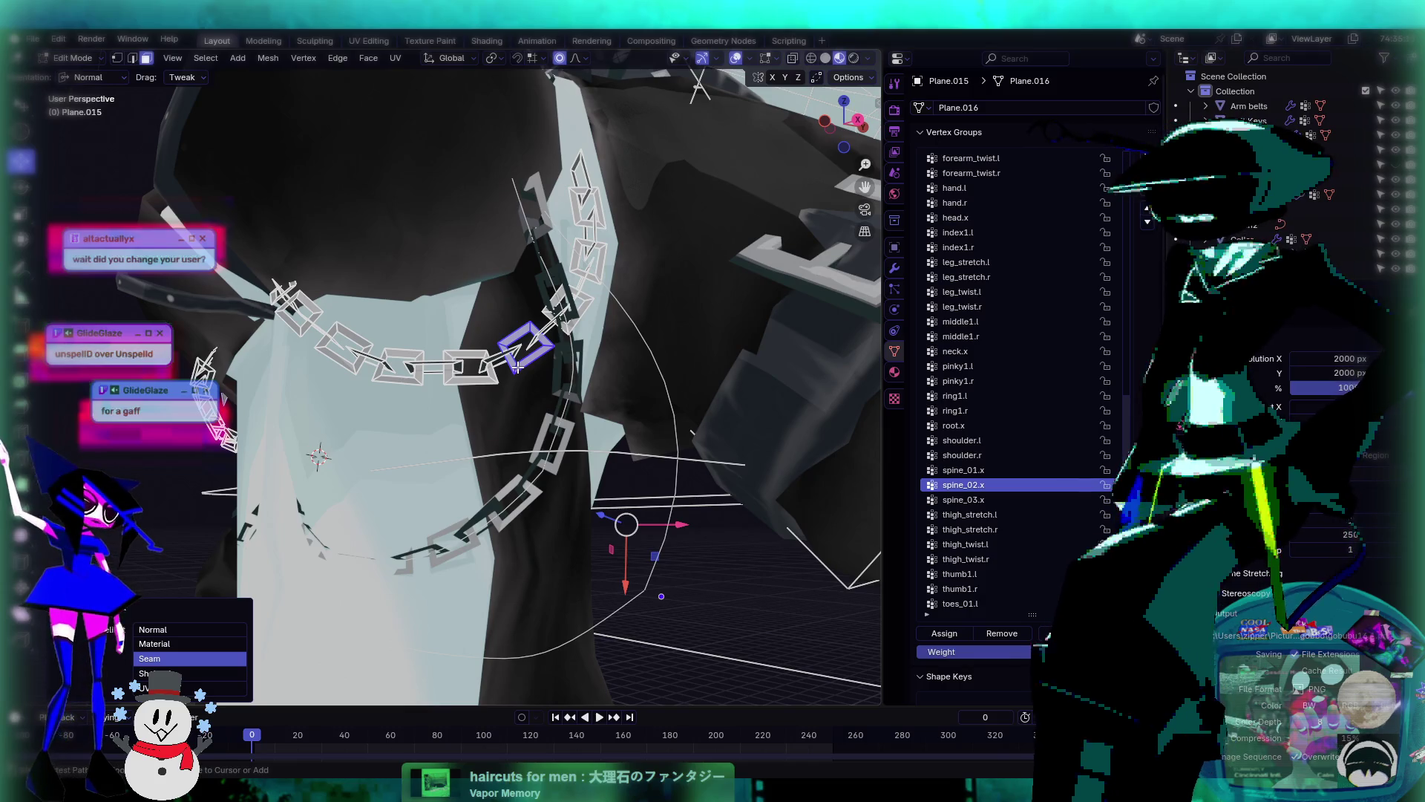
{"action": "middle_click_drag", "start_coordinate": [471, 354], "coordinate": [594, 327]}
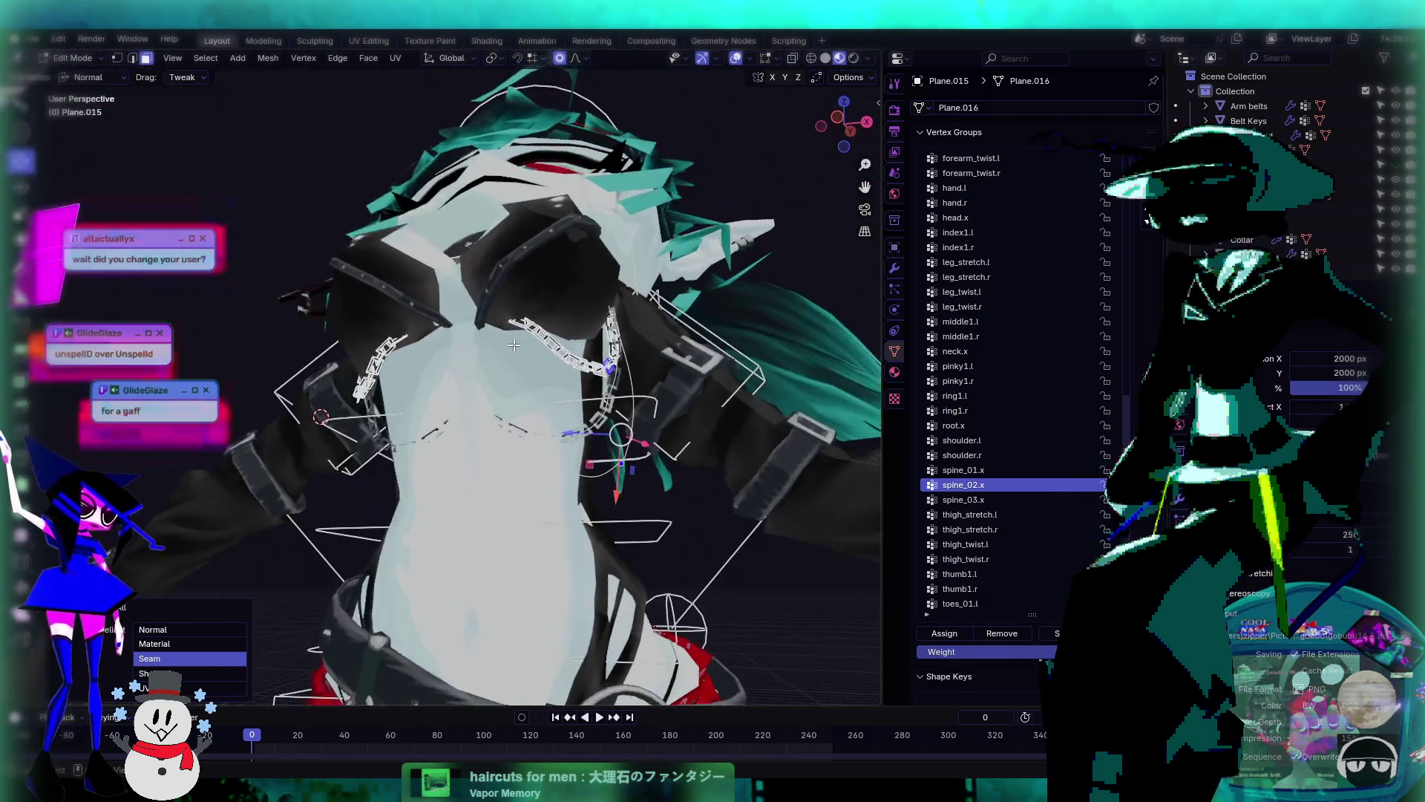
{"action": "key", "text": "KP_1"}
{"action": "middle_click_drag", "start_coordinate": [682, 307], "coordinate": [622, 272], "text": "shift"}
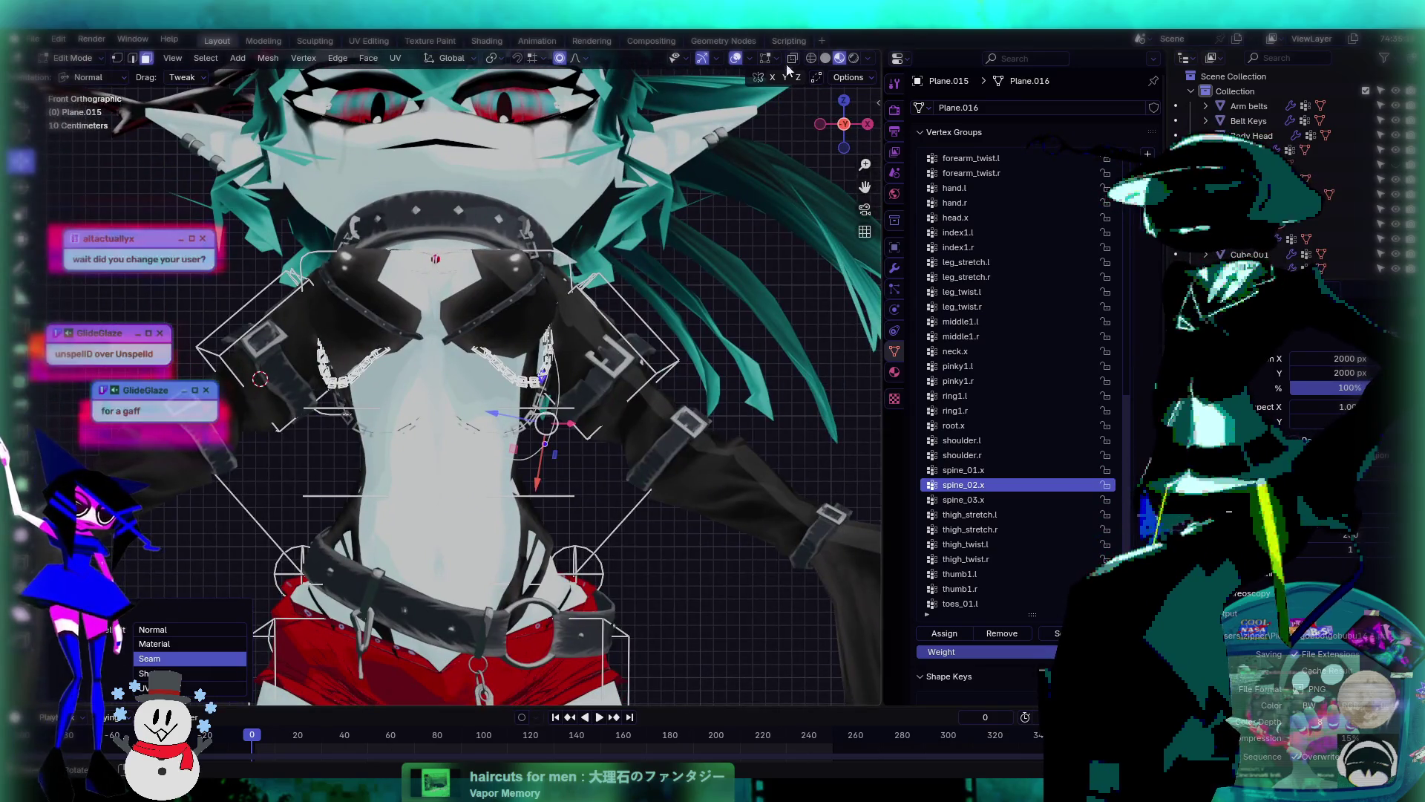
- Box-select the right-hand chain and assign its vertices to the shoulder.r group
{"action": "left_click", "coordinate": [25, 109]}
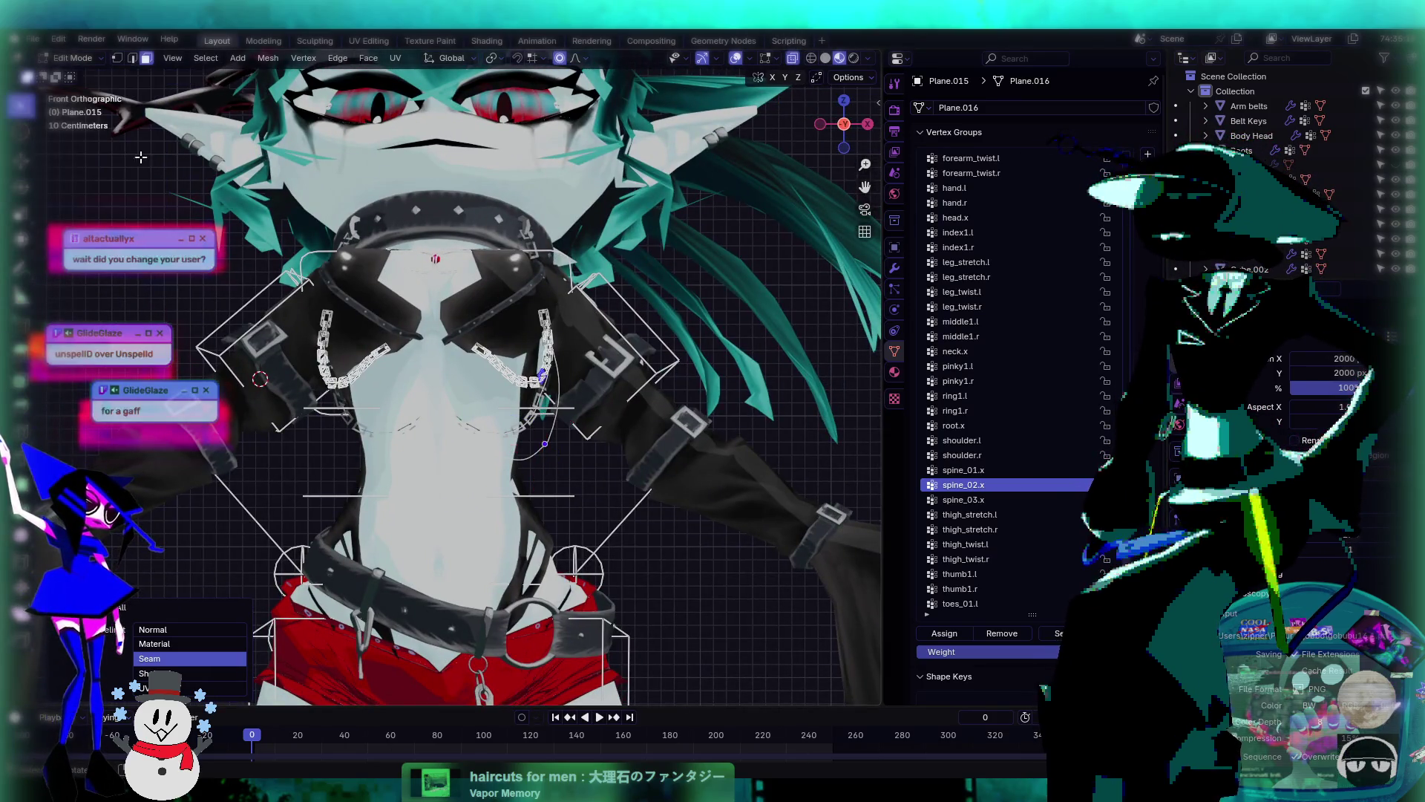
{"action": "mouse_move", "coordinate": [650, 249]}
{"action": "left_mouse_down"}
{"action": "mouse_move", "coordinate": [536, 420]}
{"action": "mouse_move", "coordinate": [460, 438]}
{"action": "left_mouse_up"}
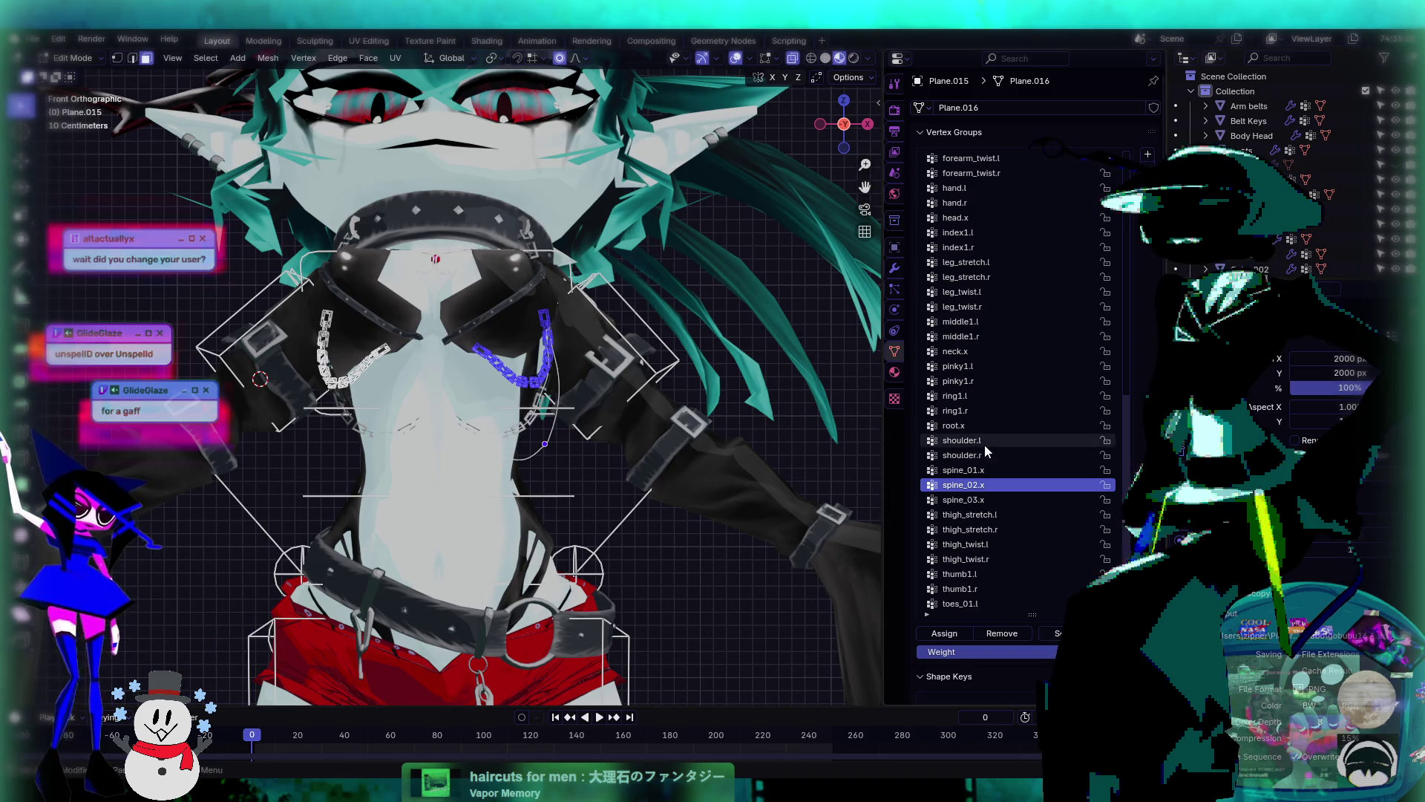
{"action": "scroll", "coordinate": [1009, 473], "scroll_direction": "up", "scroll_amount": 5}
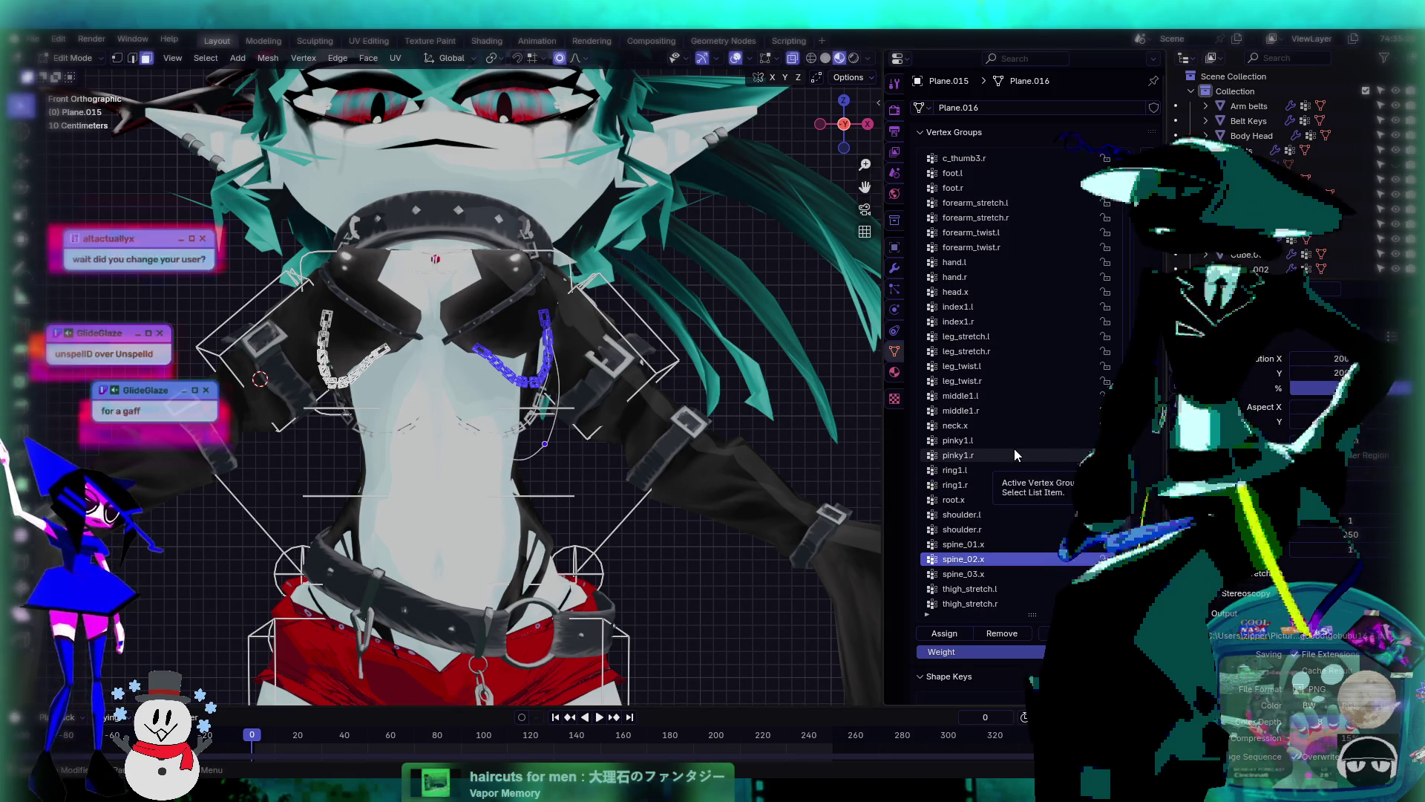
{"action": "scroll", "coordinate": [1014, 451], "scroll_direction": "up", "scroll_amount": 9}
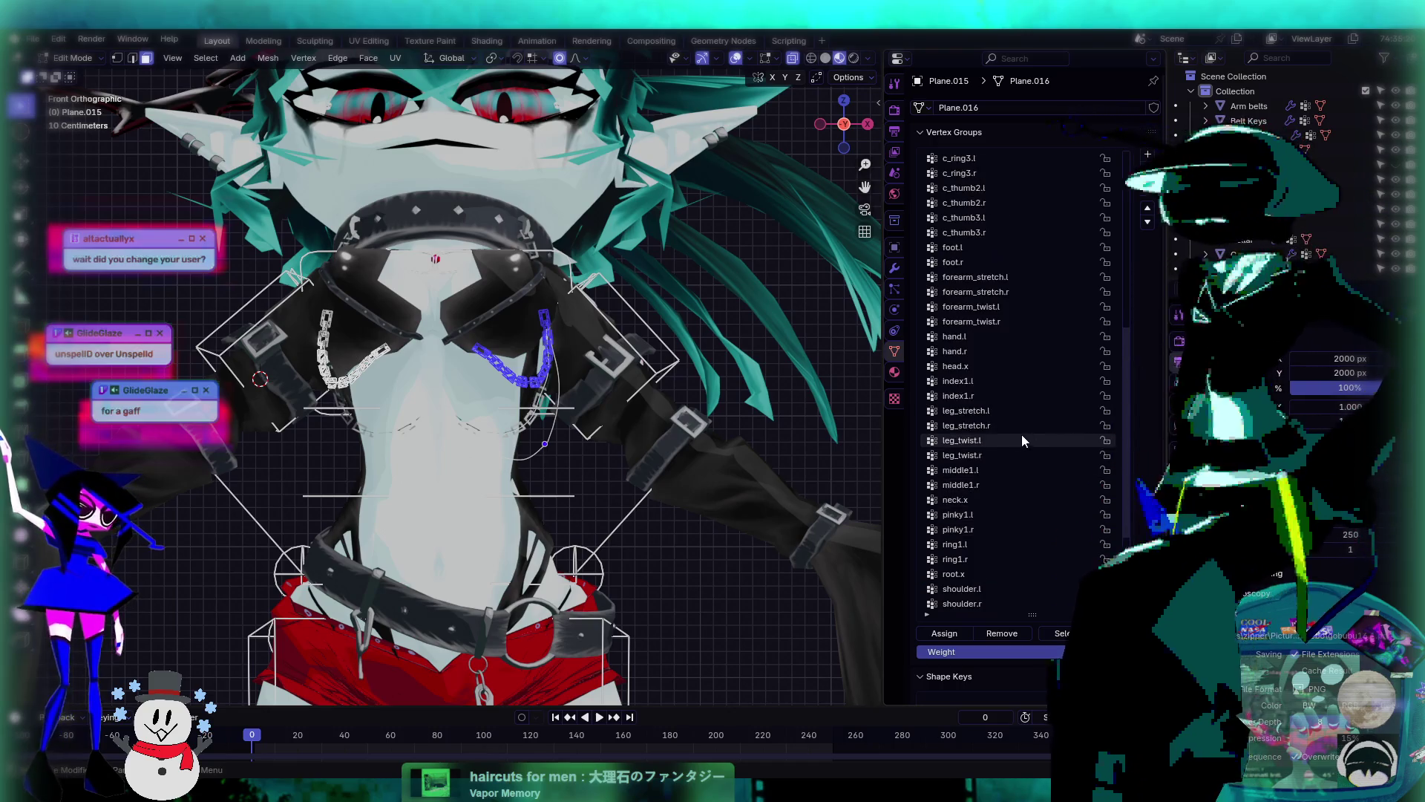
{"action": "scroll", "coordinate": [1017, 440], "scroll_direction": "down", "scroll_amount": 15}
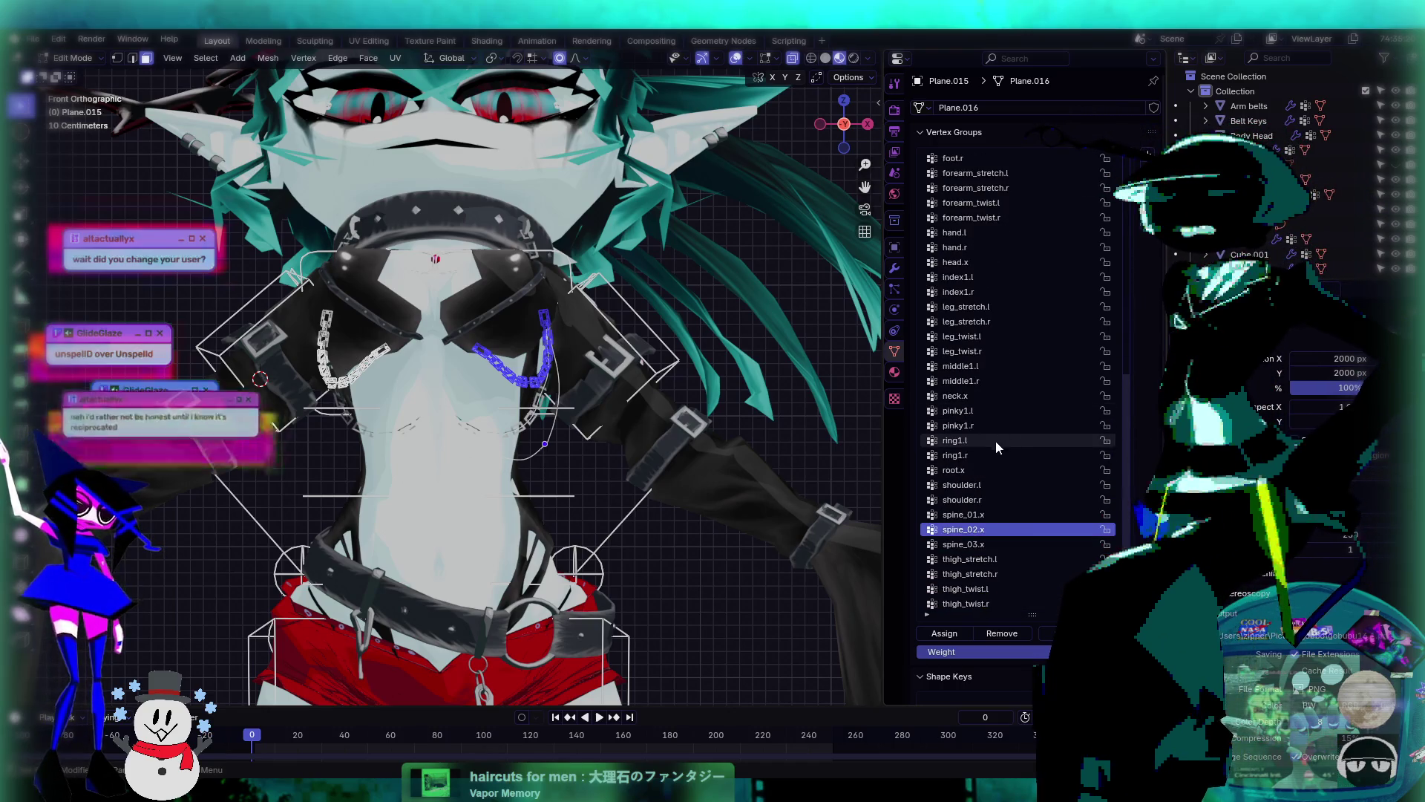
{"action": "left_click", "coordinate": [990, 442]}
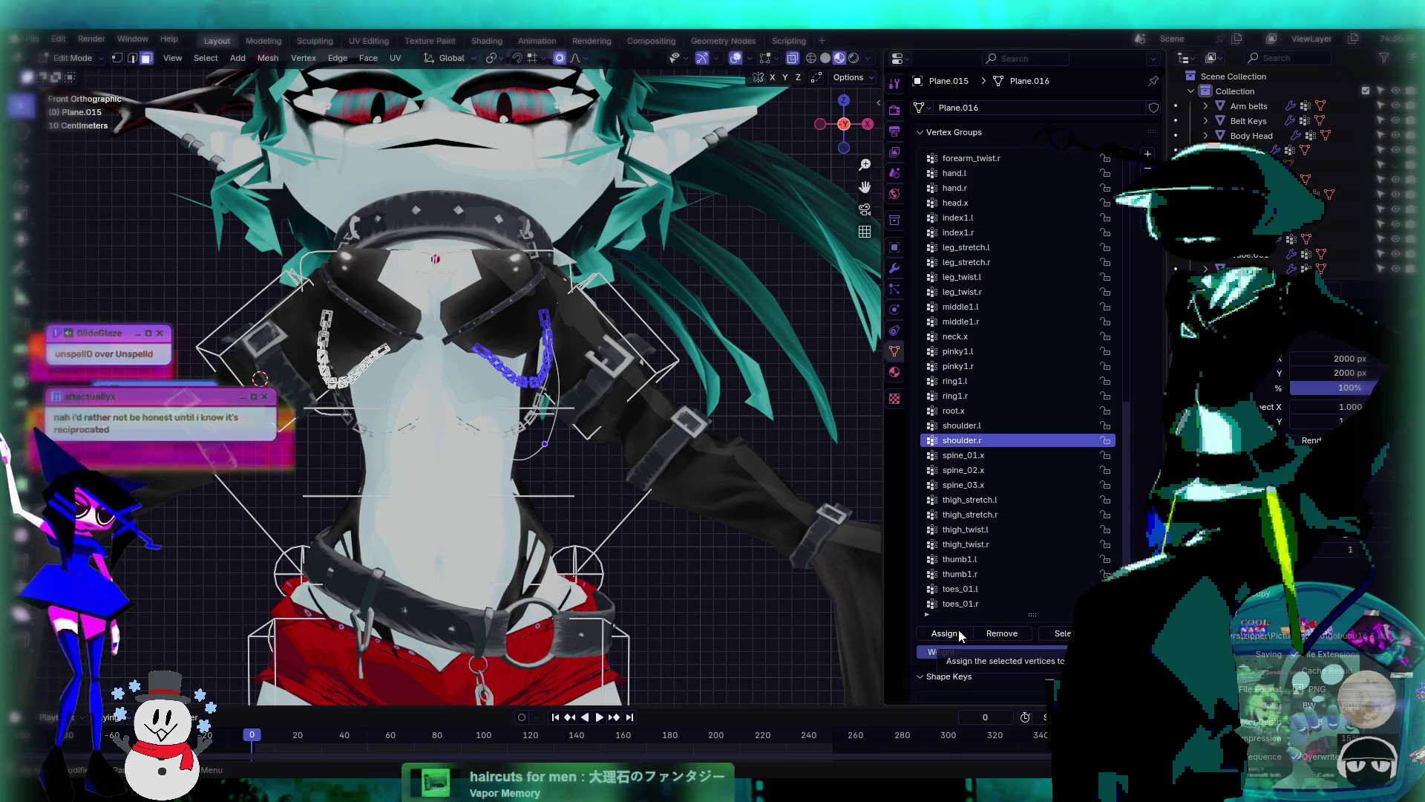
{"action": "left_click", "coordinate": [961, 424]}
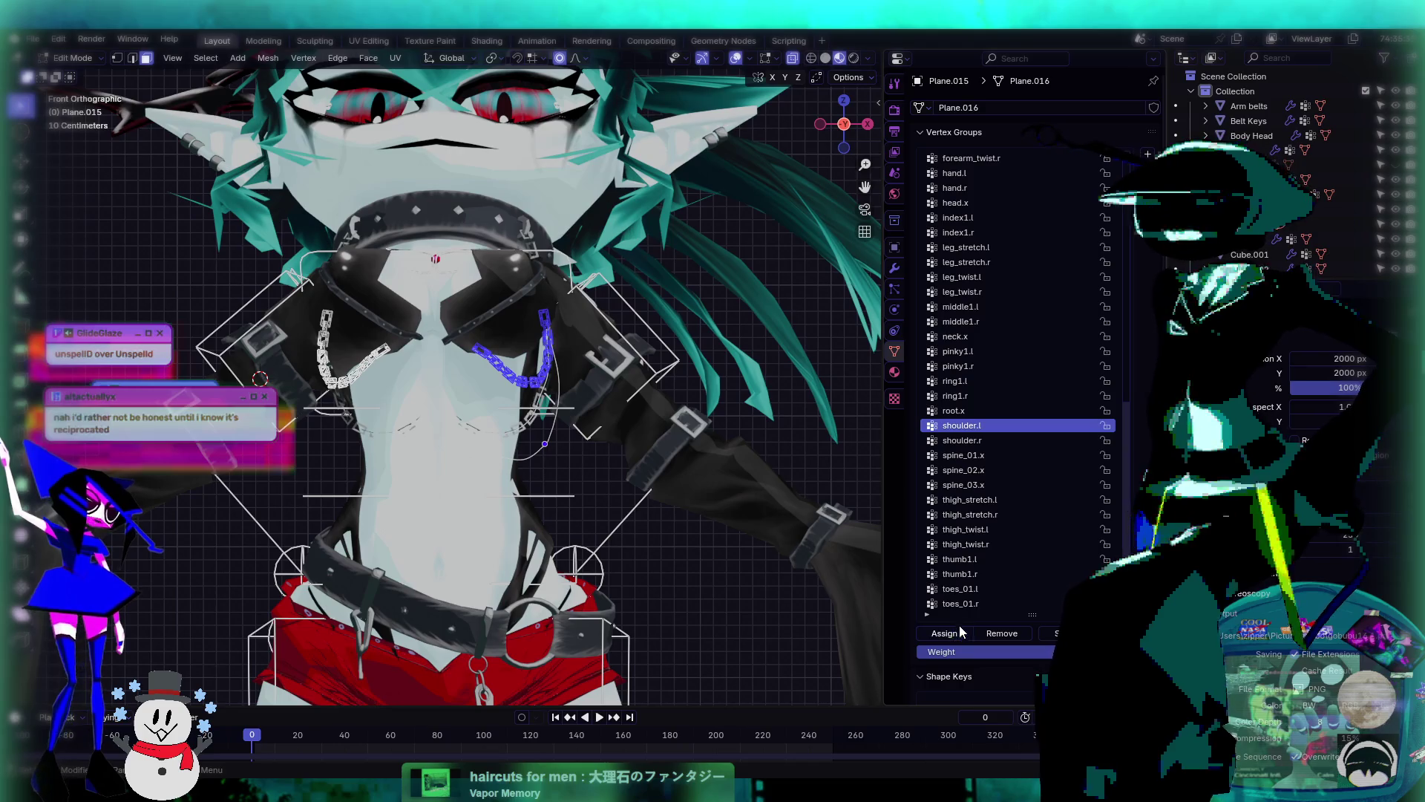
{"action": "left_click", "coordinate": [991, 442]}
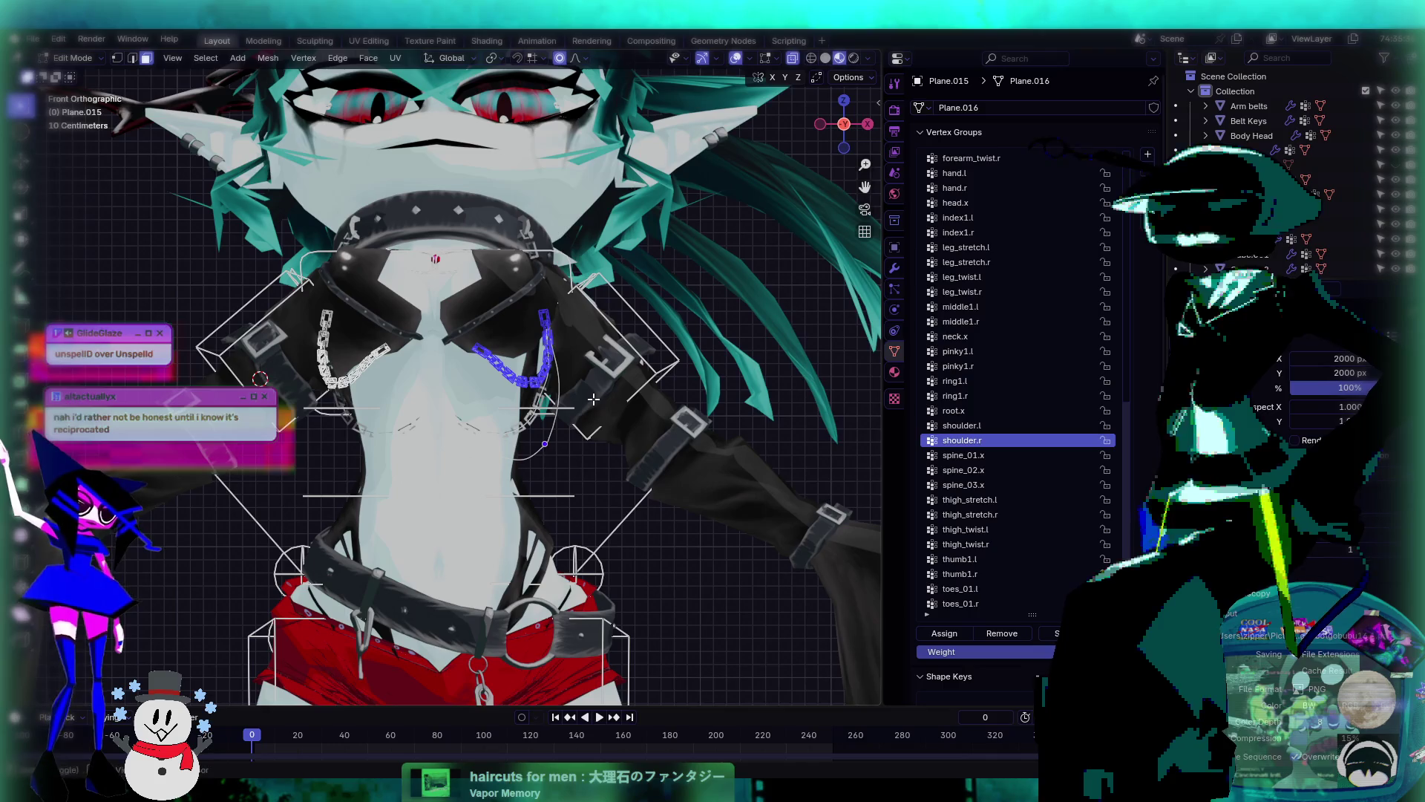
- Orbit below the model and return the chain to Object Mode
{"action": "mouse_move", "coordinate": [594, 398]}
{"action": "middle_mouse_down"}
{"action": "mouse_move", "coordinate": [714, 424]}
{"action": "mouse_move", "coordinate": [668, 405]}
{"action": "mouse_move", "coordinate": [517, 411]}
{"action": "middle_mouse_up"}
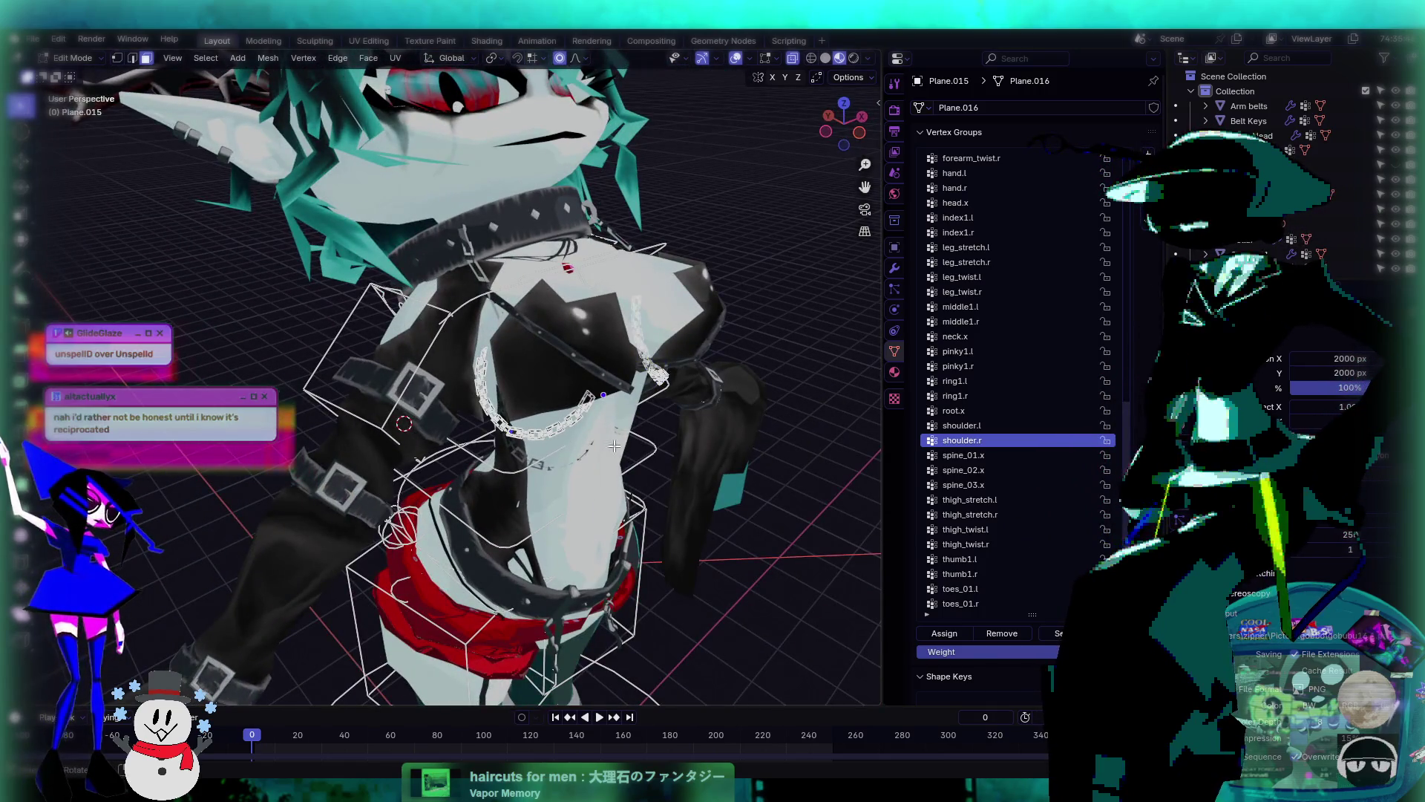
{"action": "left_click", "coordinate": [75, 58]}
{"action": "left_click", "coordinate": [74, 75]}
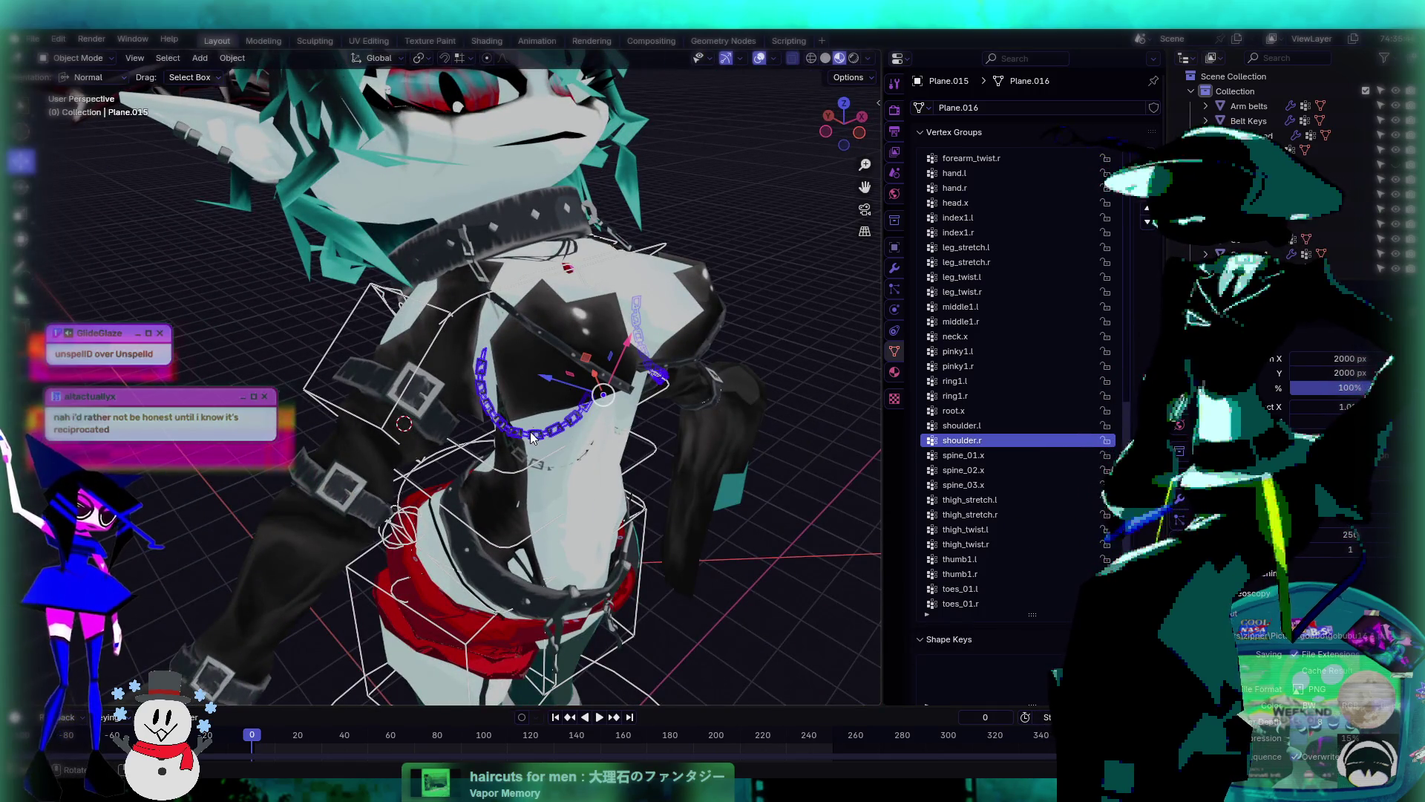
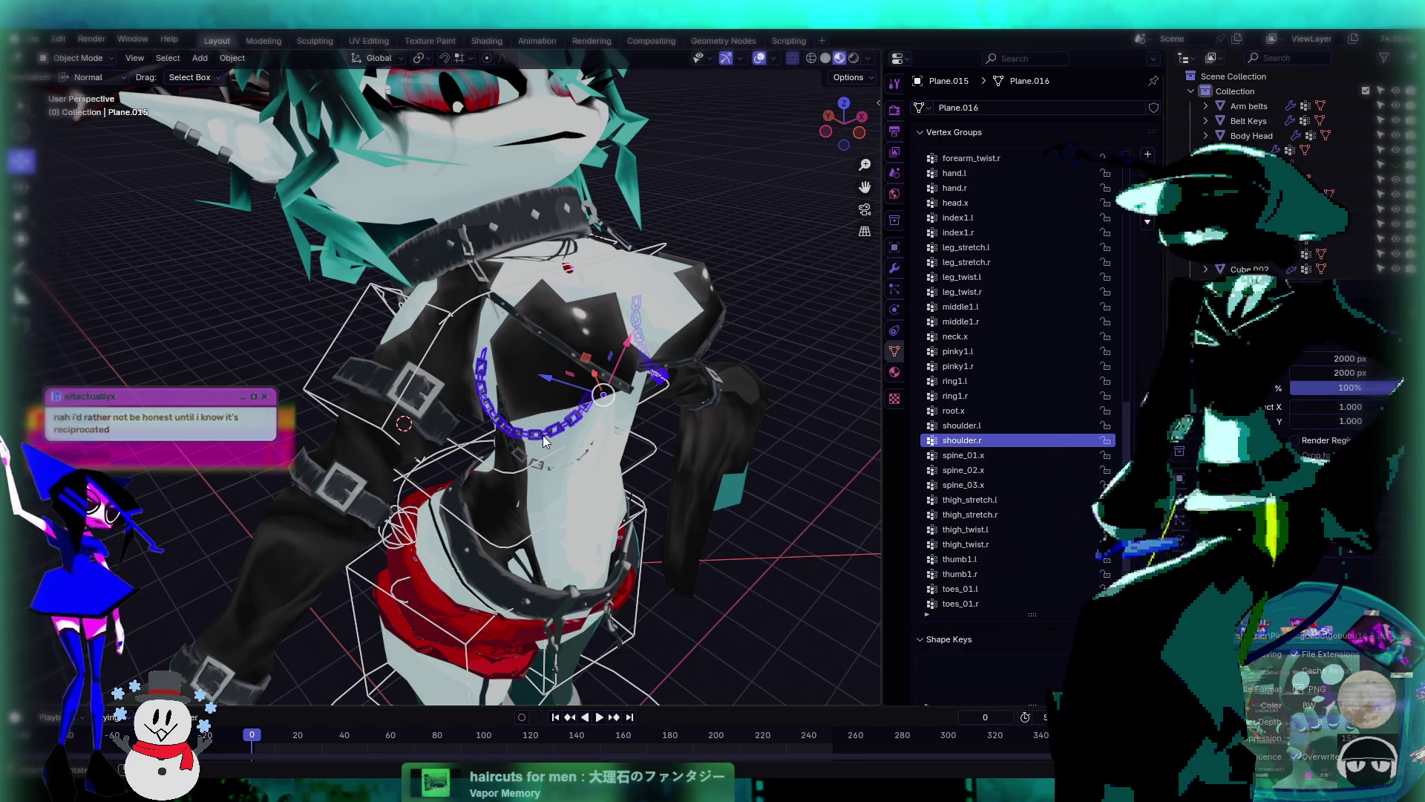
- Select the chain necklace and enter Edit Mode on its mesh
{"action": "scroll", "coordinate": [542, 435], "scroll_direction": "up", "scroll_amount": 5}
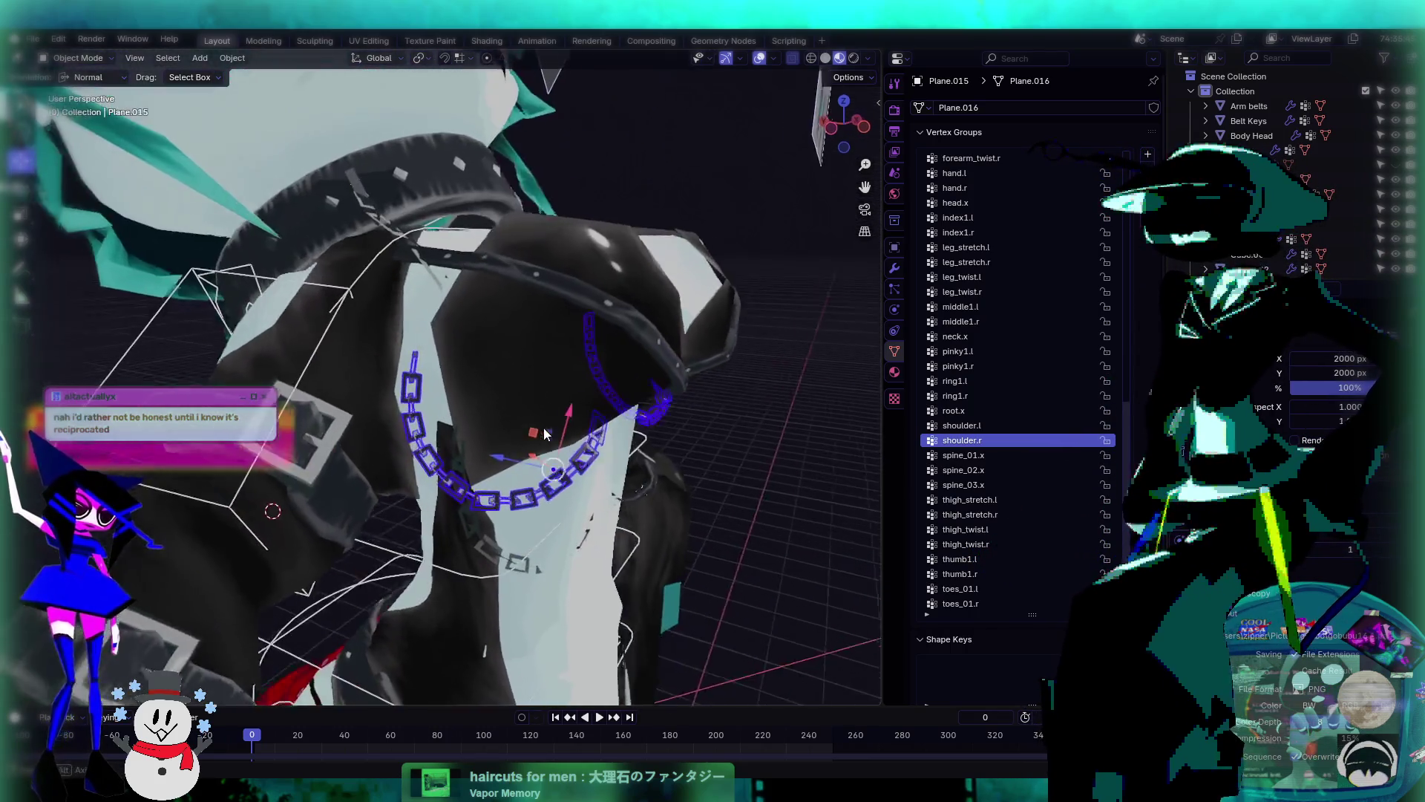
{"action": "middle_click_drag", "start_coordinate": [546, 434], "coordinate": [551, 438]}
{"action": "left_click", "coordinate": [632, 479]}
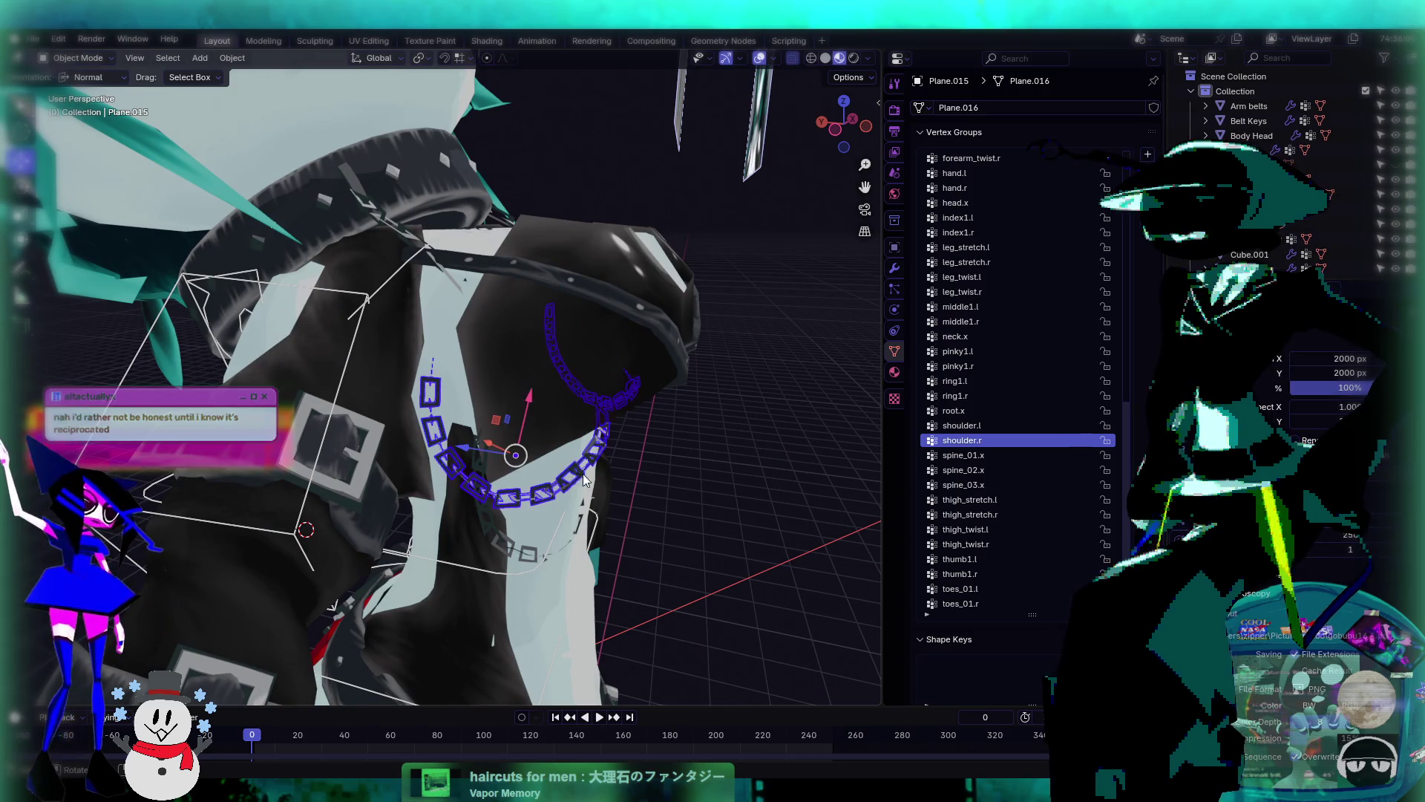
{"action": "key", "text": "Tab"}
- Step up and down the chain's vertex groups, then orbit to a frontal chest view
{"action": "key", "text": "Down"}
{"action": "key", "text": "Down"}
{"action": "key", "text": "Down"}
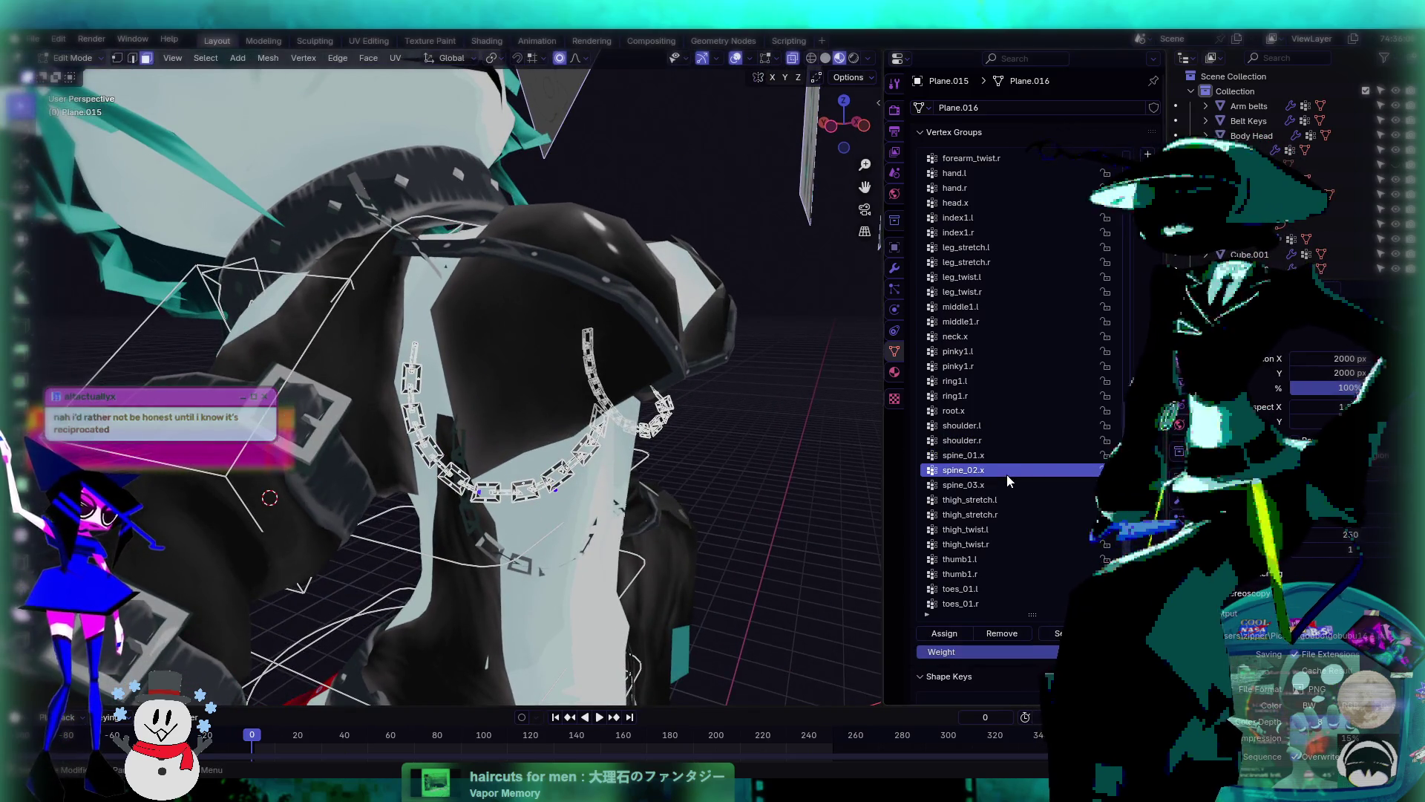
{"action": "key", "text": "Up"}
{"action": "key", "text": "Up"}
{"action": "key", "text": "Up"}
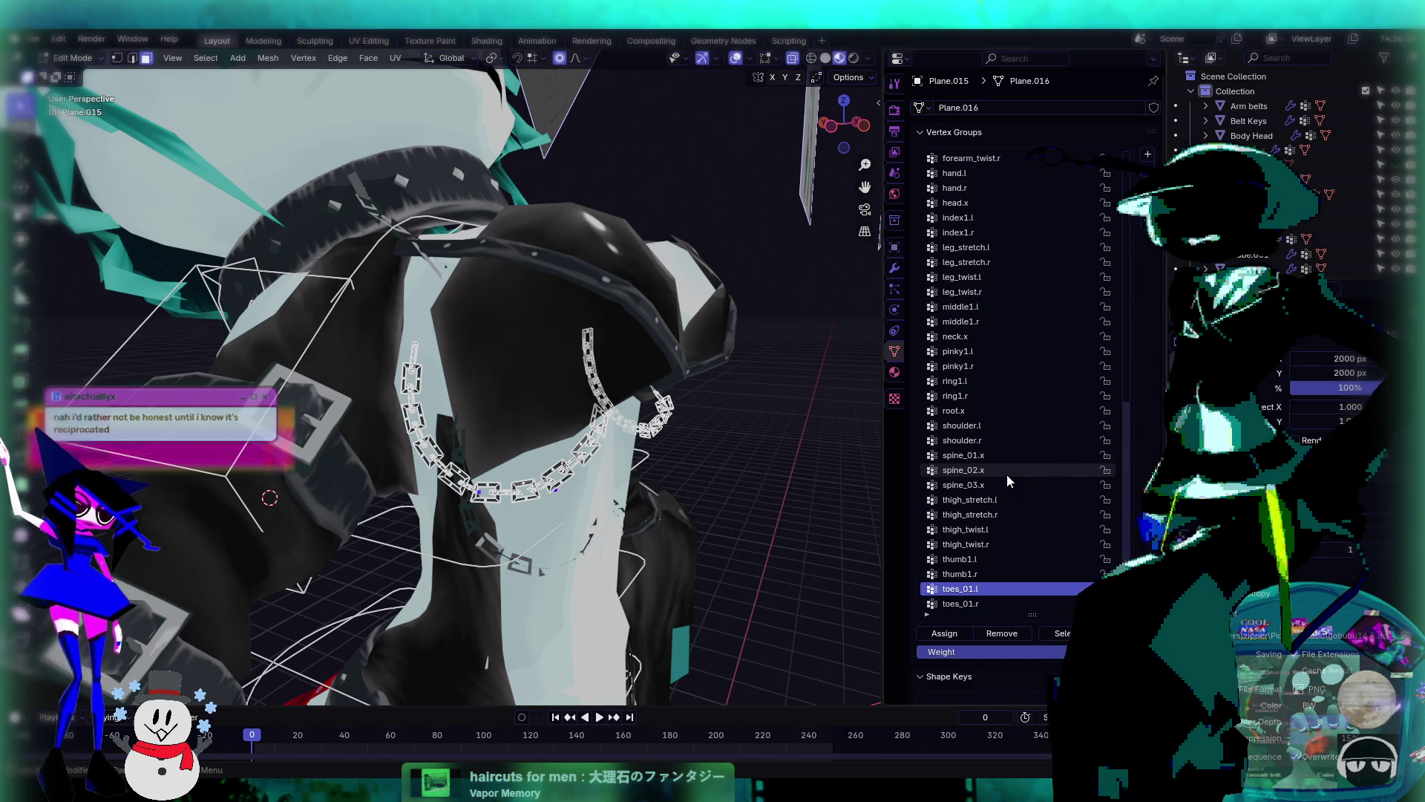
{"action": "key", "text": "Up"}
{"action": "key", "text": "Up"}
{"action": "key", "text": "Up"}
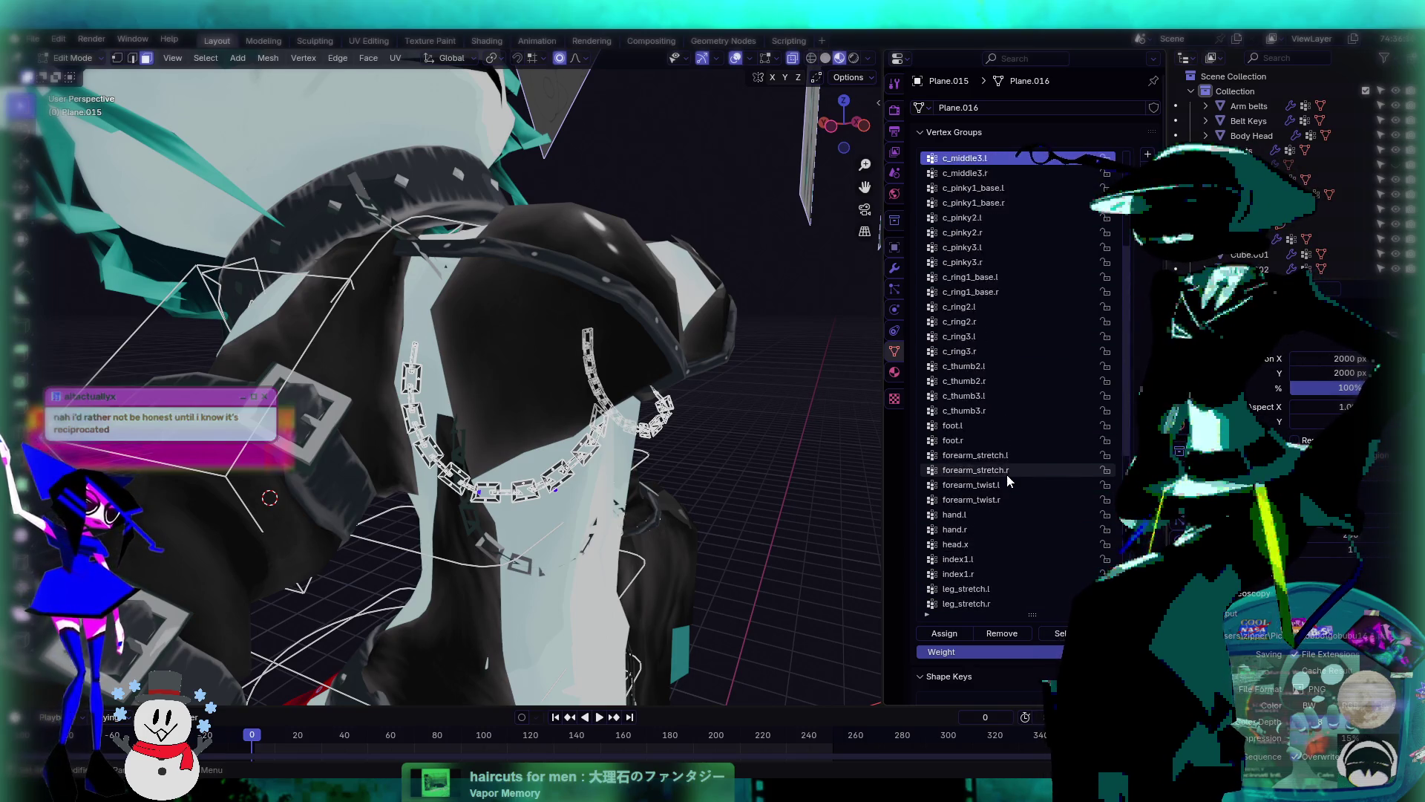
{"action": "key", "text": "Down"}
{"action": "key", "text": "Down"}
{"action": "key", "text": "Down"}
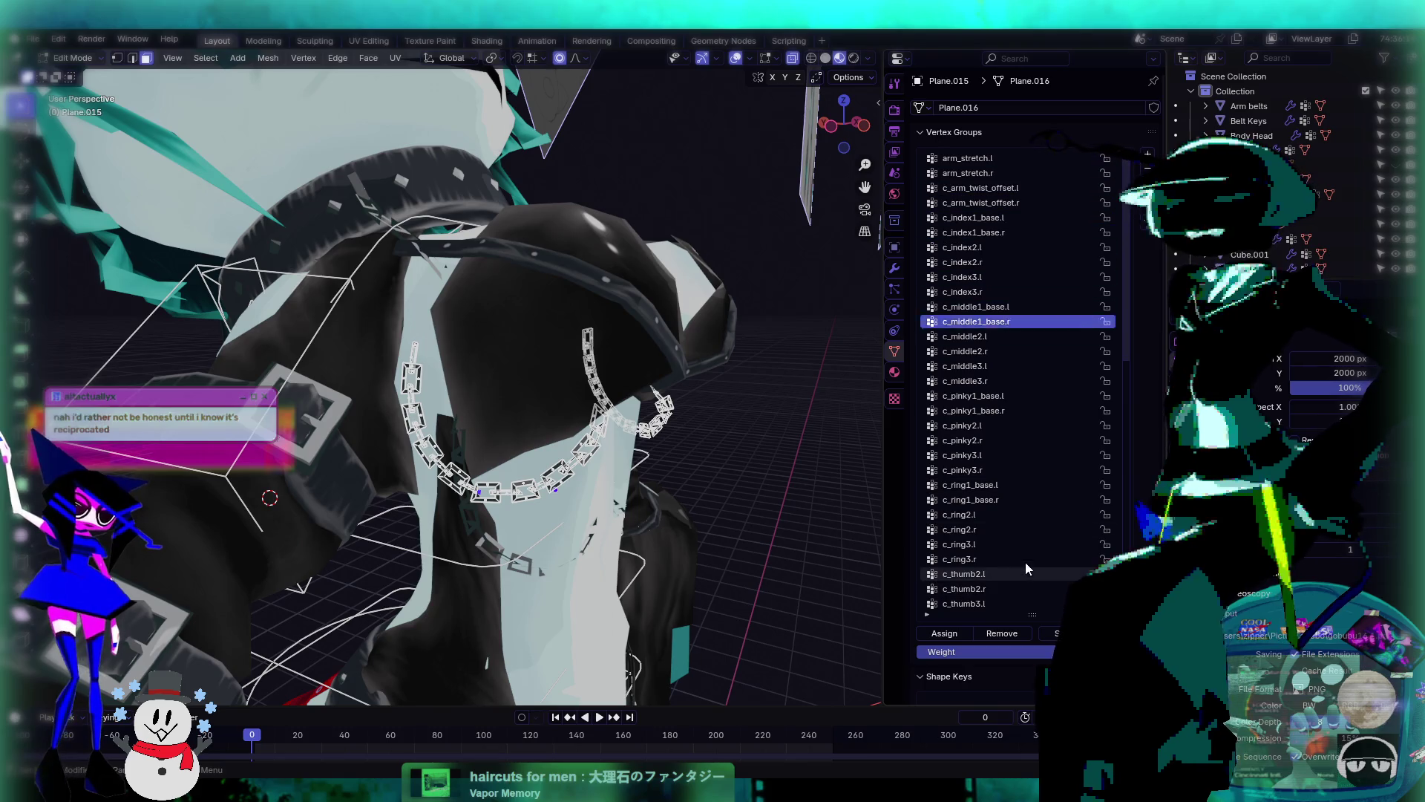
{"action": "middle_click_drag", "start_coordinate": [297, 223], "coordinate": [154, 100]}
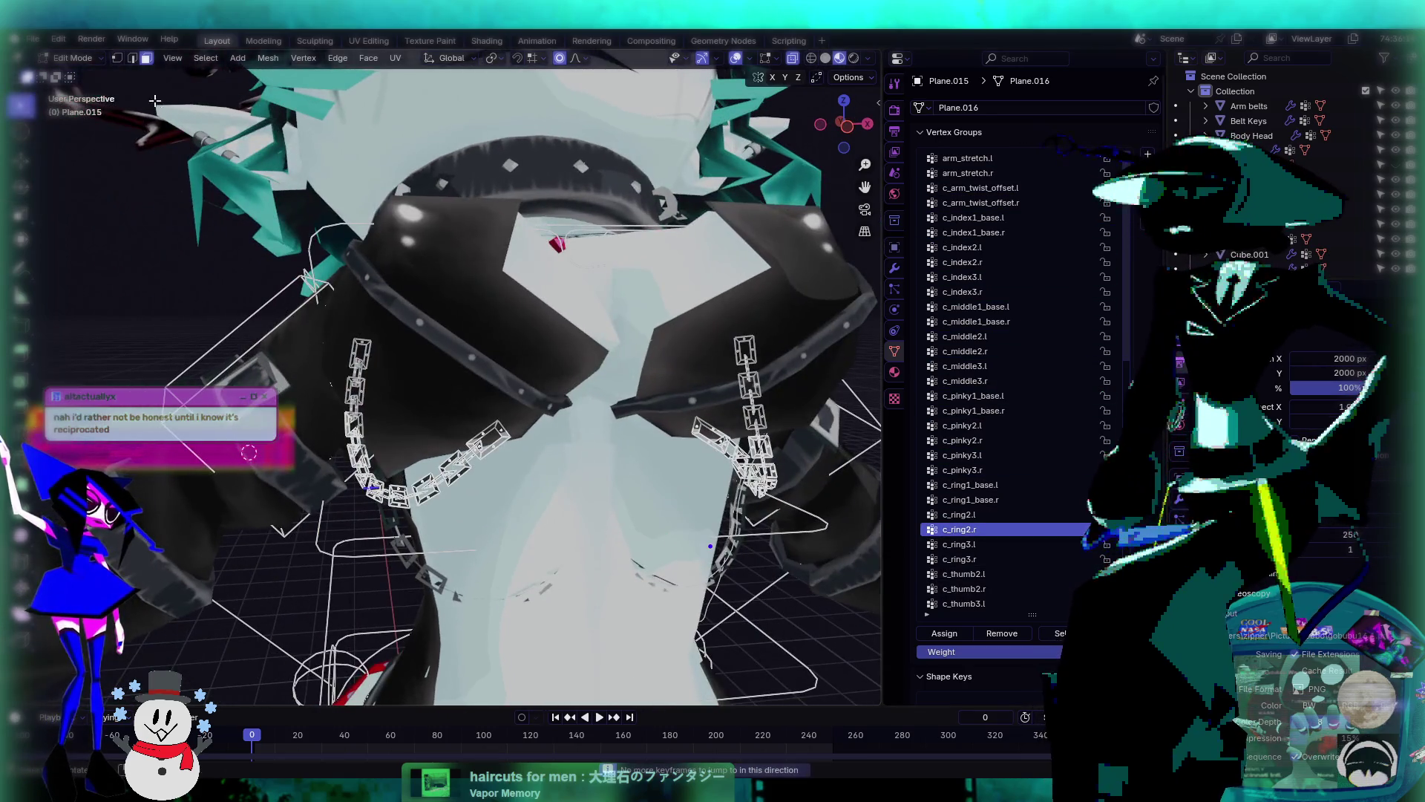
{"action": "left_click", "coordinate": [68, 60]}
- Switch the chain to Weight Paint and compare vertex groups, landing on shoulder.r
{"action": "left_click", "coordinate": [81, 140]}
{"action": "middle_click_drag", "start_coordinate": [371, 334], "coordinate": [742, 408]}
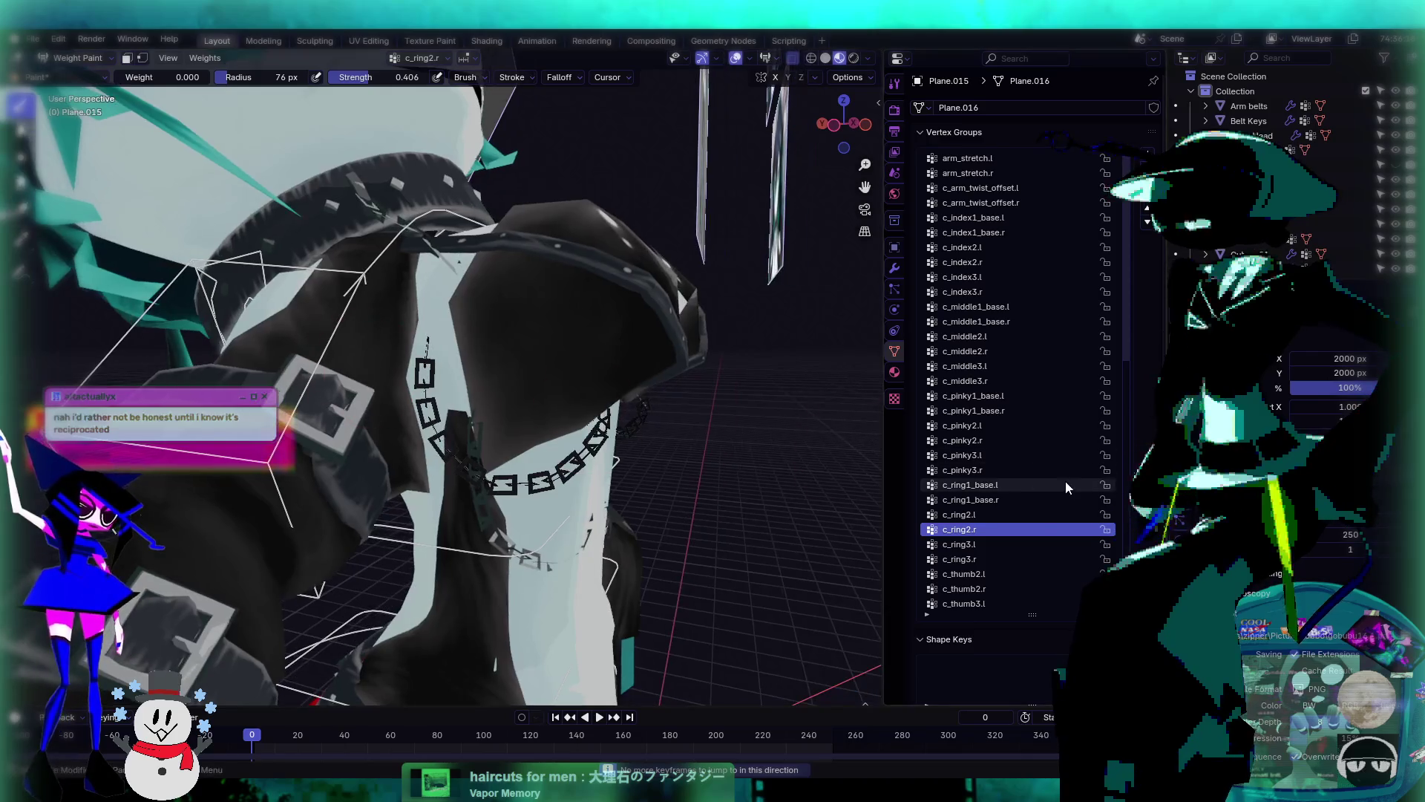
{"action": "key", "text": "Down"}
{"action": "key", "text": "Down"}
{"action": "key", "text": "Down"}
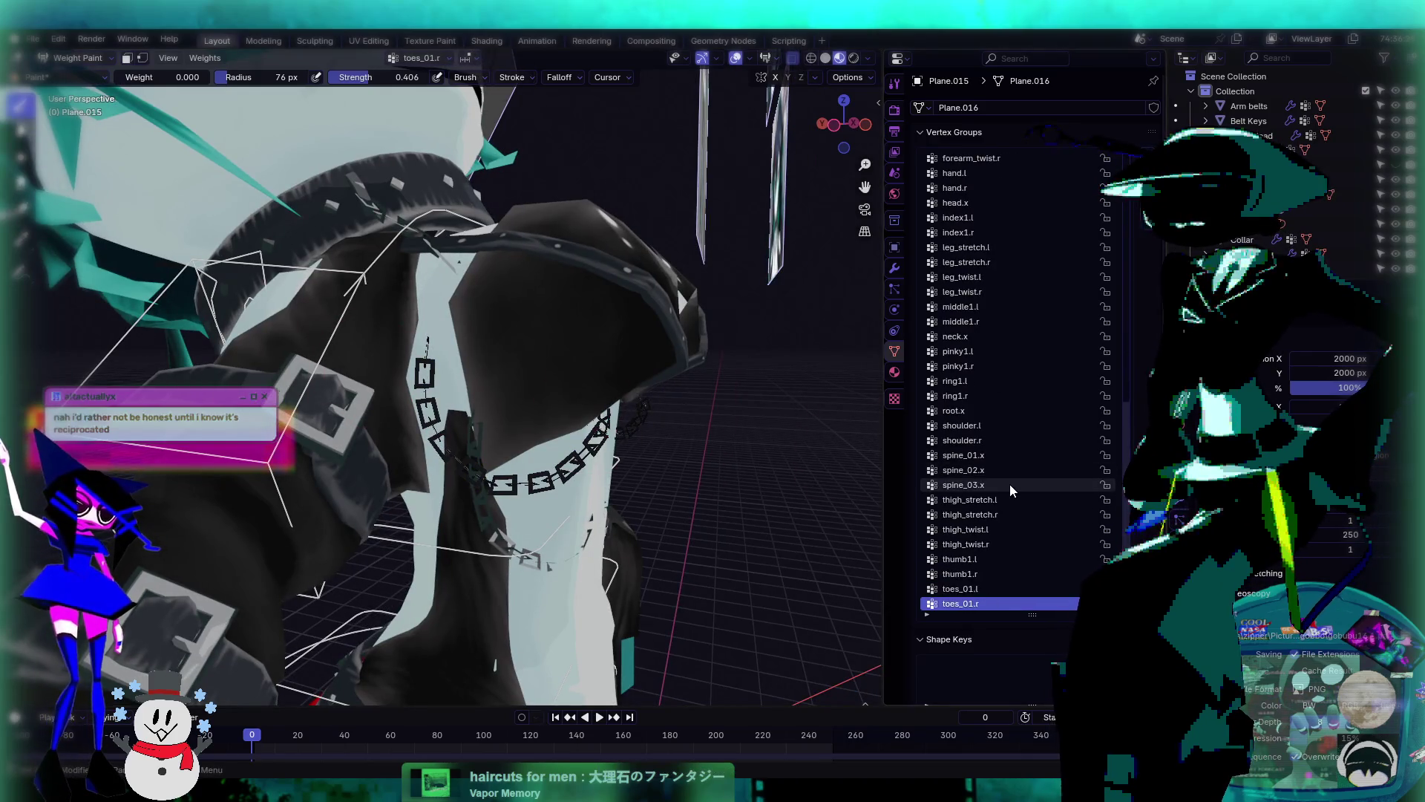
{"action": "key", "text": "Down"}
{"action": "key", "text": "Down"}
{"action": "key", "text": "Down"}
{"action": "key", "text": "Up"}
{"action": "key", "text": "Up"}
{"action": "key", "text": "Up"}
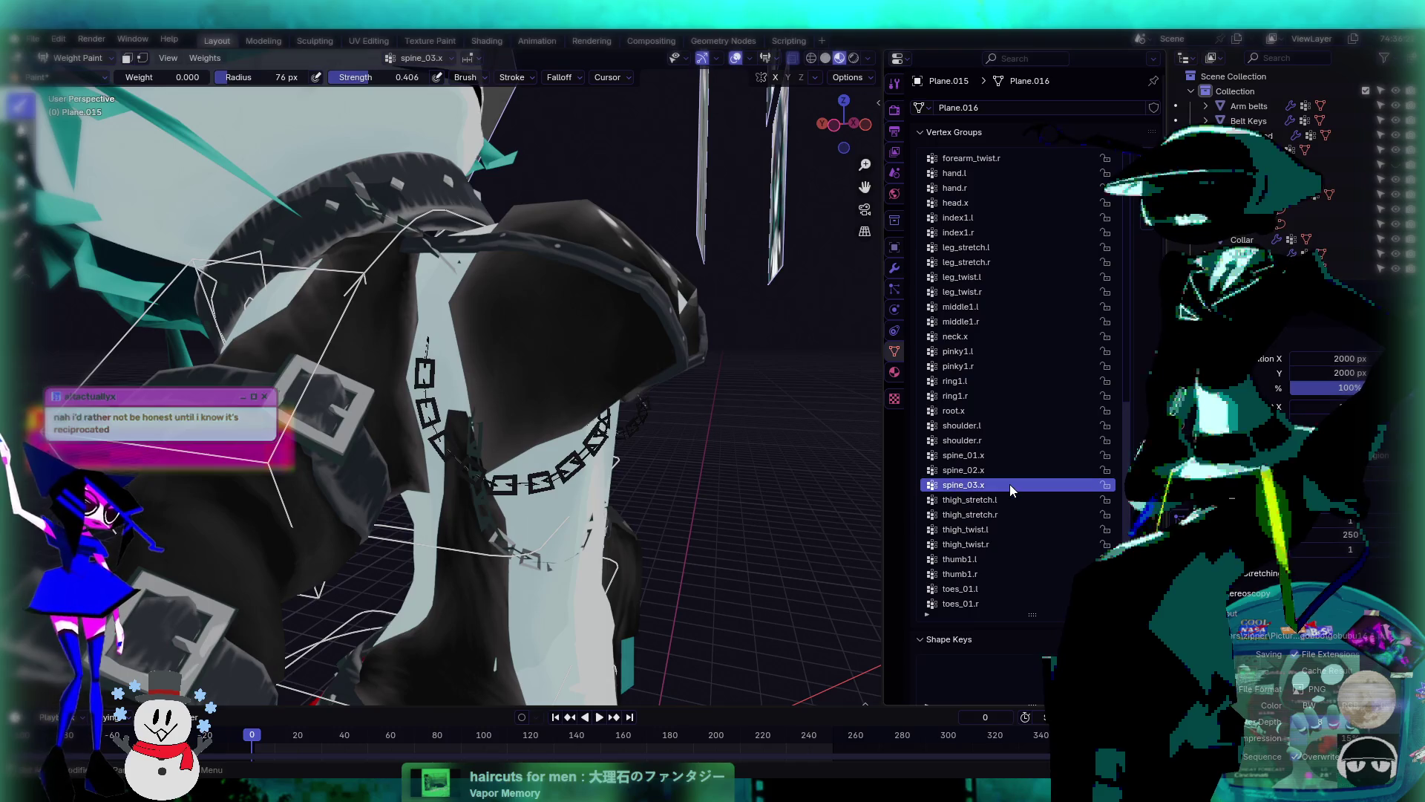
{"action": "key", "text": "Down"}
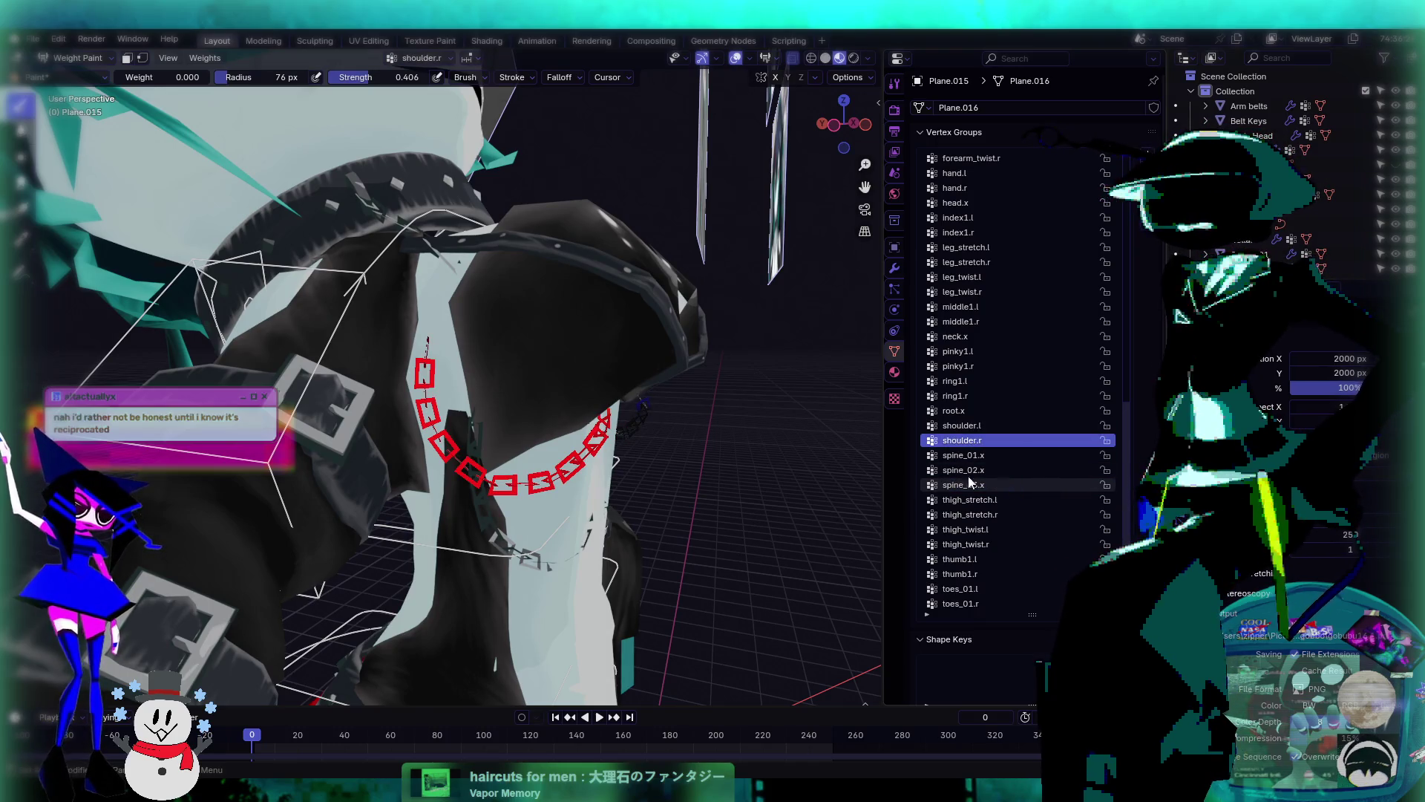
{"action": "middle_click_drag", "start_coordinate": [816, 482], "coordinate": [934, 490]}
{"action": "key", "text": "Down"}
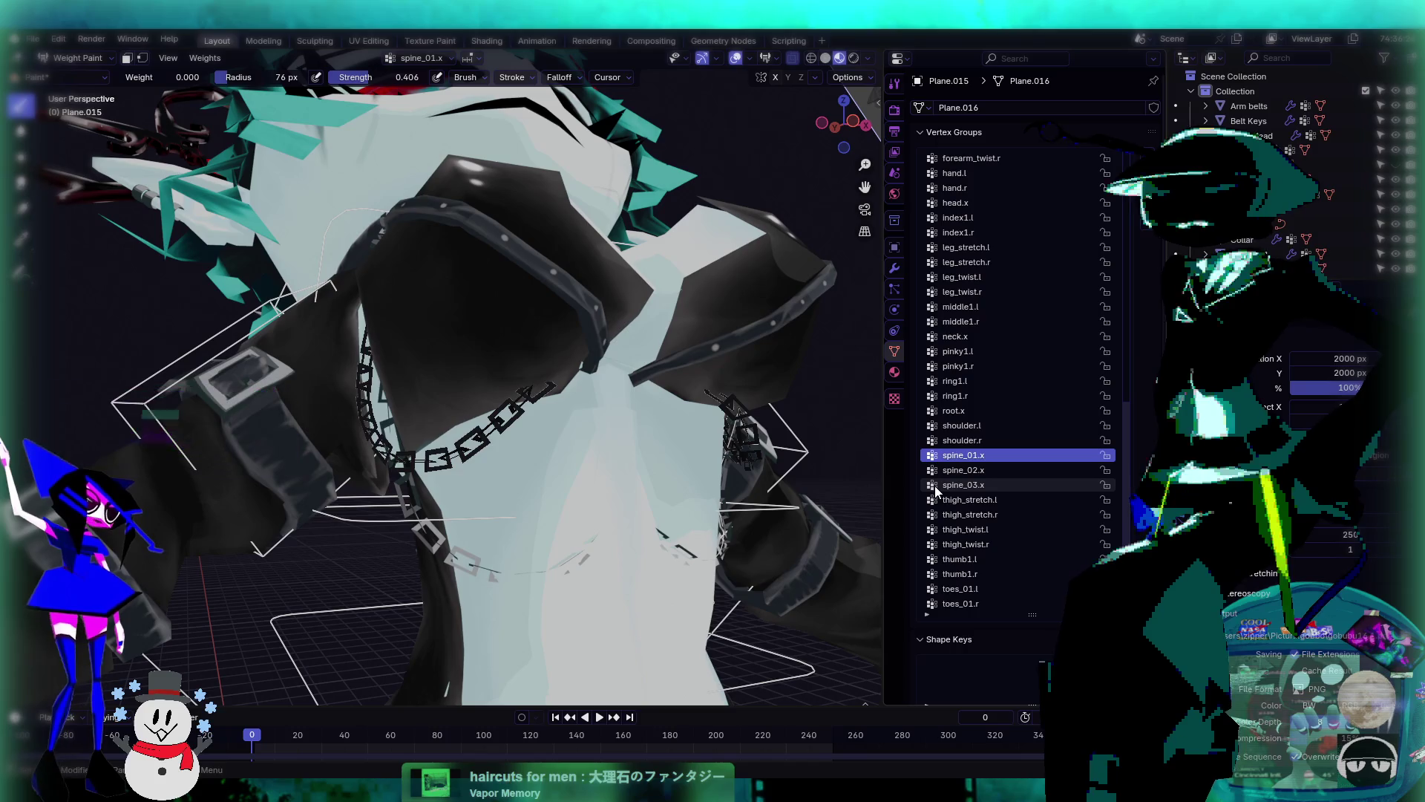
{"action": "key", "text": "Up"}
{"action": "key", "text": "Up"}
{"action": "mouse_move", "coordinate": [675, 411]}
{"action": "middle_mouse_down"}
{"action": "mouse_move", "coordinate": [709, 421]}
{"action": "mouse_move", "coordinate": [875, 403]}
{"action": "middle_mouse_up"}
{"action": "left_click", "coordinate": [988, 441]}
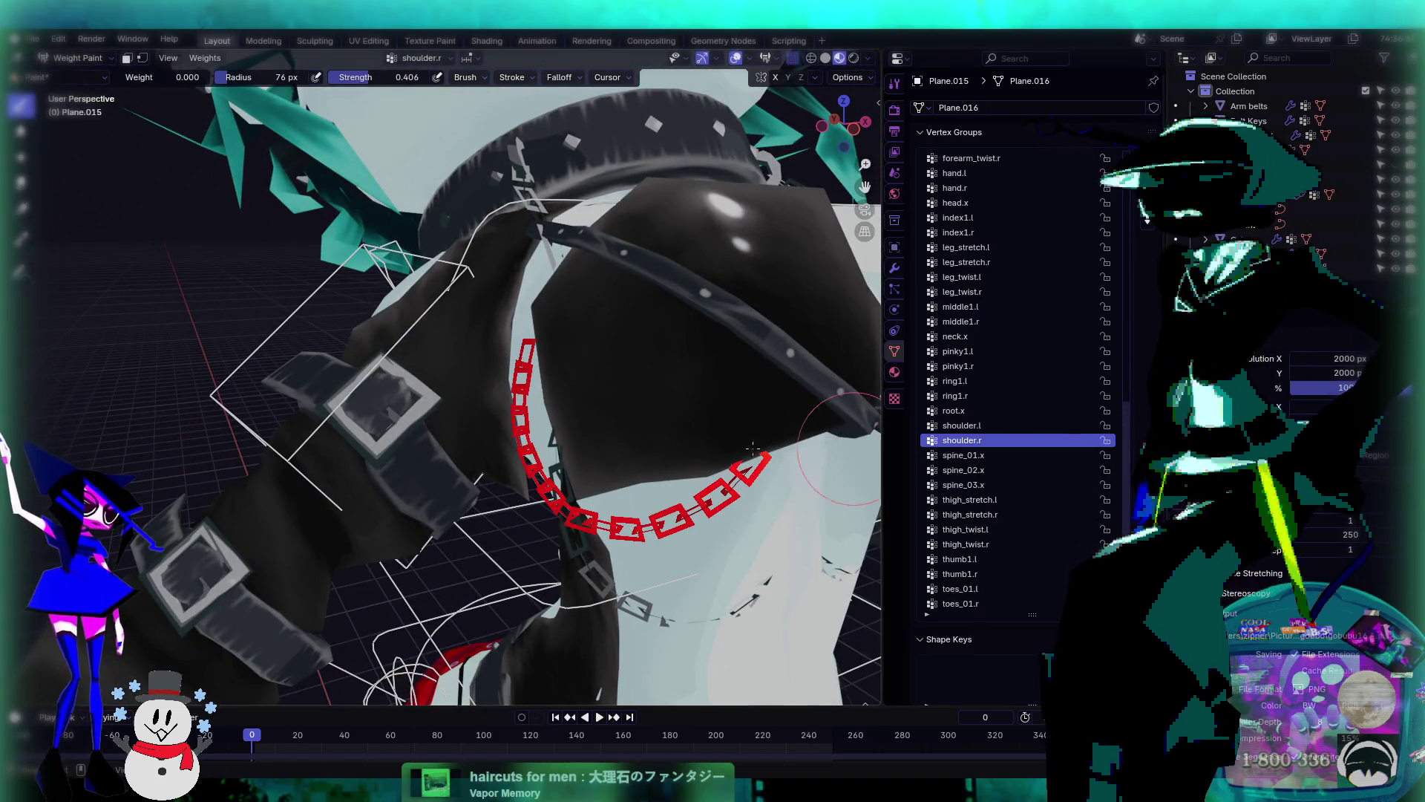
- Cycle the active vertex group through arm_stretch and finger groups, watching the chain's weights
{"action": "scroll", "coordinate": [1023, 514], "scroll_direction": "down", "scroll_amount": 11, "text": "ctrl"}
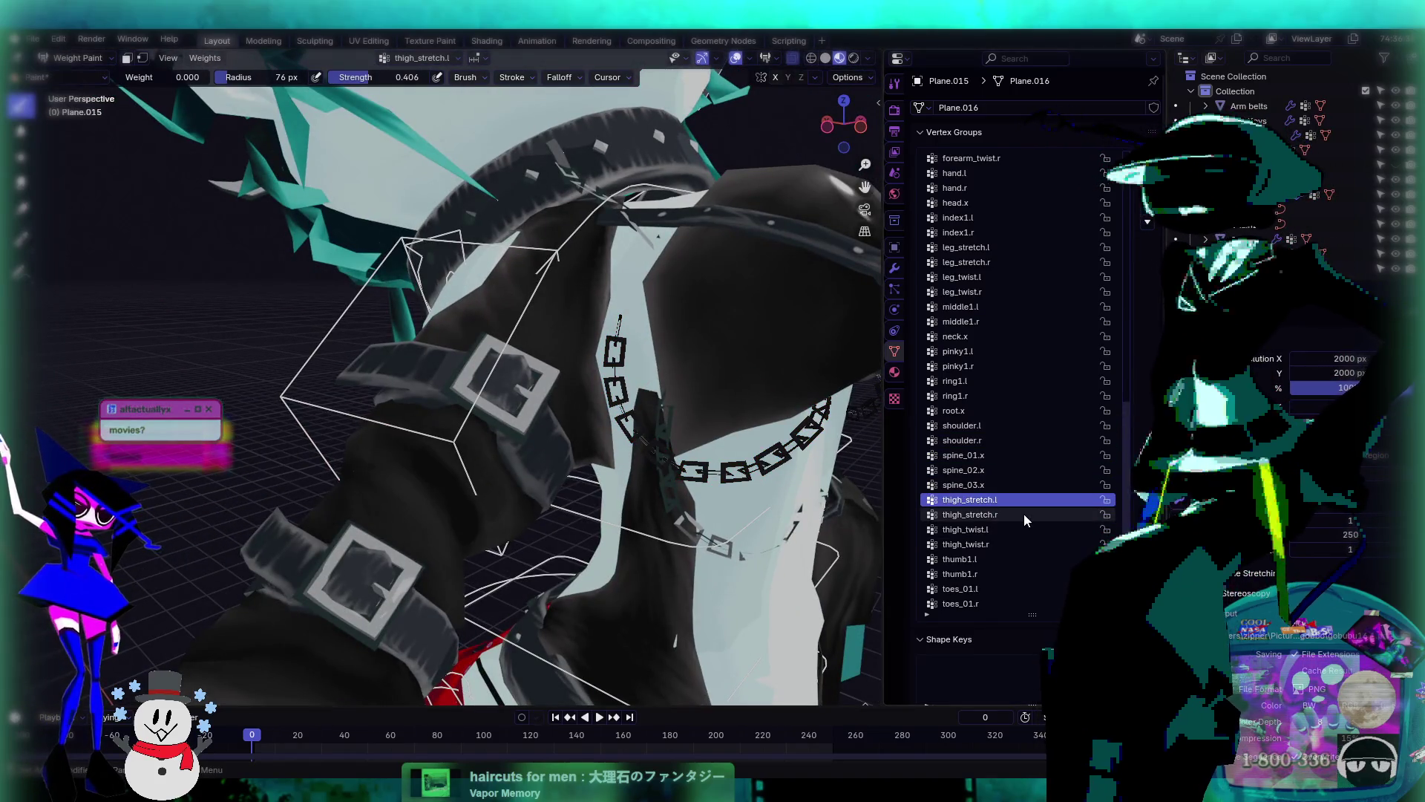
{"action": "scroll", "coordinate": [1022, 514], "scroll_direction": "up", "scroll_amount": 1, "text": "ctrl"}
{"action": "scroll", "coordinate": [1042, 493], "scroll_direction": "up", "scroll_amount": 20, "text": "ctrl"}
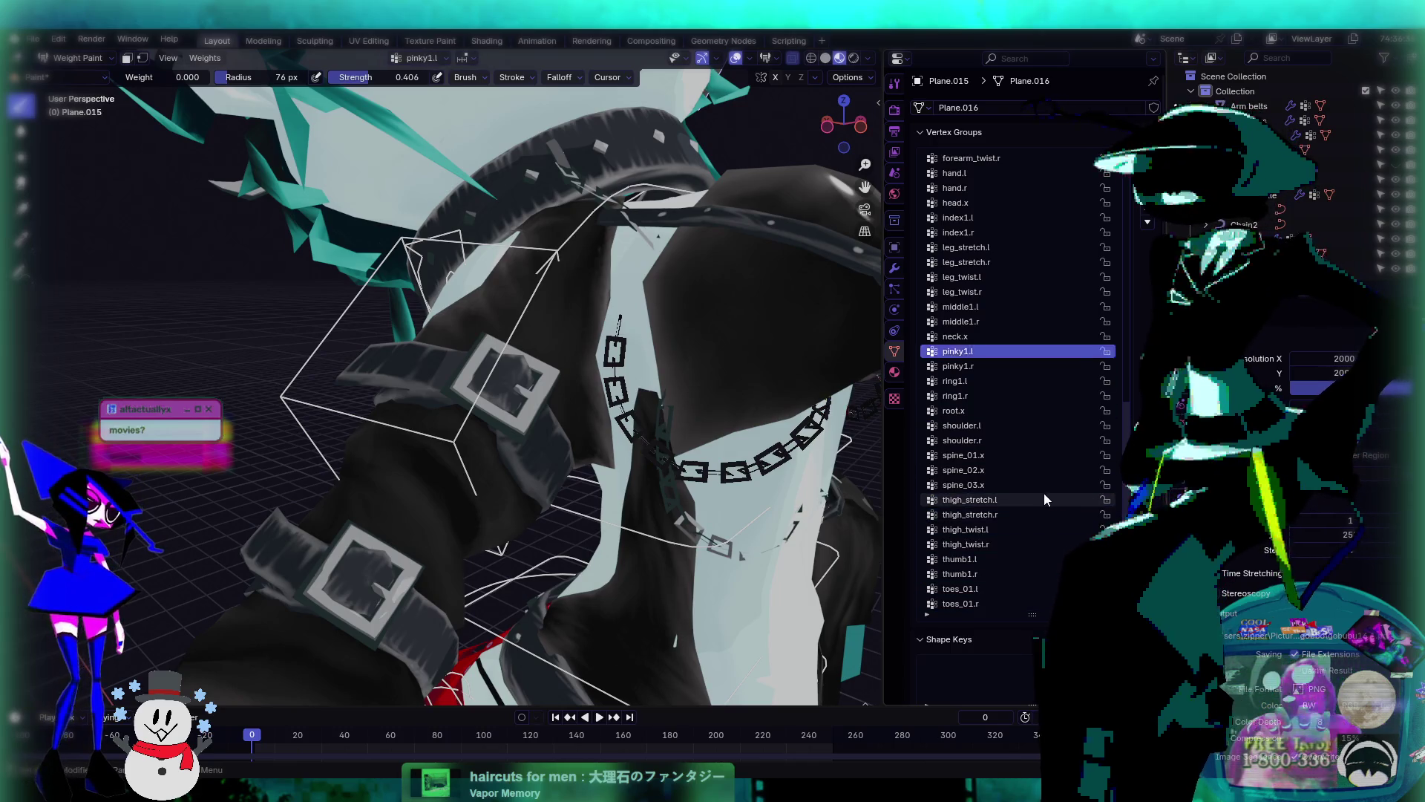
{"action": "scroll", "coordinate": [1042, 493], "scroll_direction": "down", "scroll_amount": 5, "text": "ctrl"}
{"action": "scroll", "coordinate": [1042, 493], "scroll_direction": "down", "scroll_amount": 6, "text": "ctrl"}
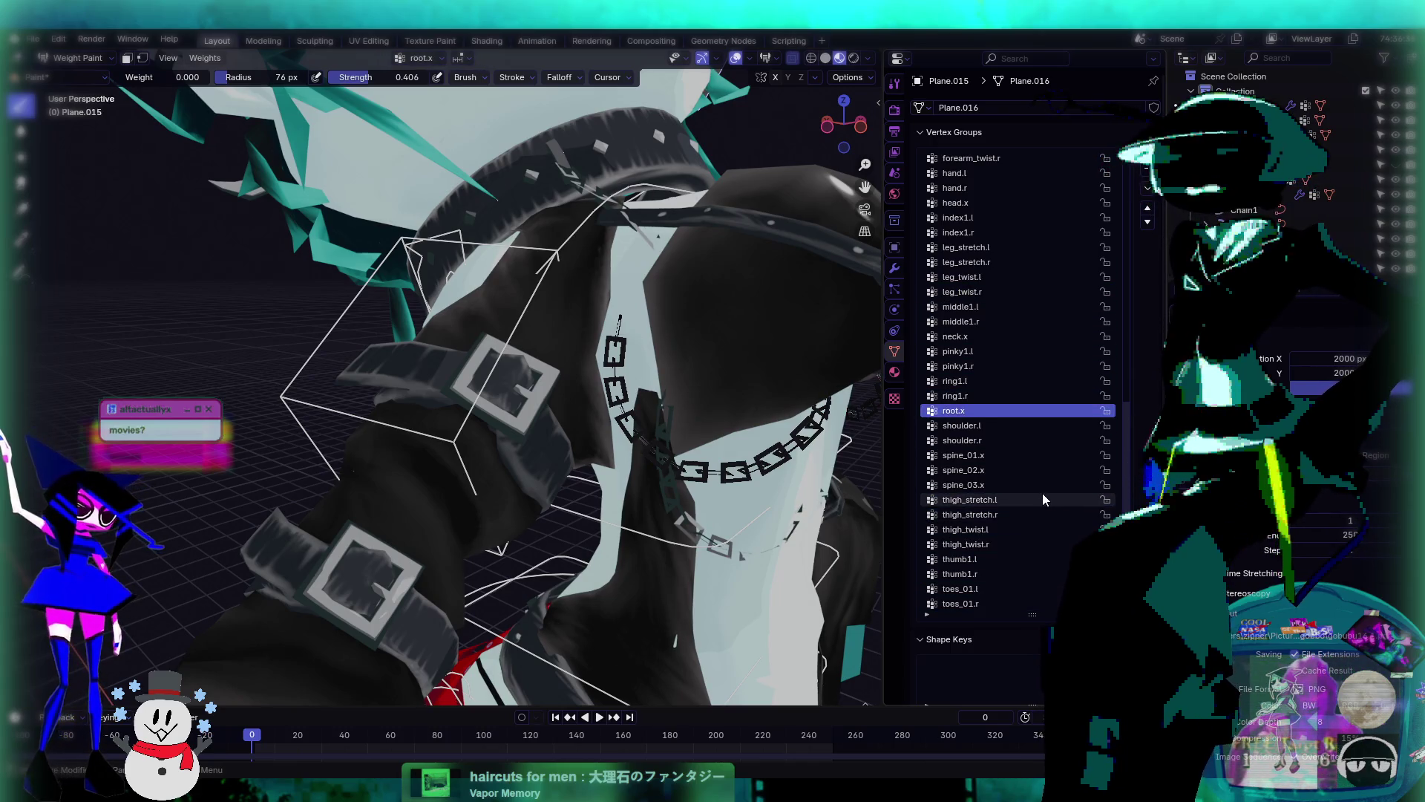
{"action": "scroll", "coordinate": [1042, 493], "scroll_direction": "up", "scroll_amount": 20, "text": "ctrl"}
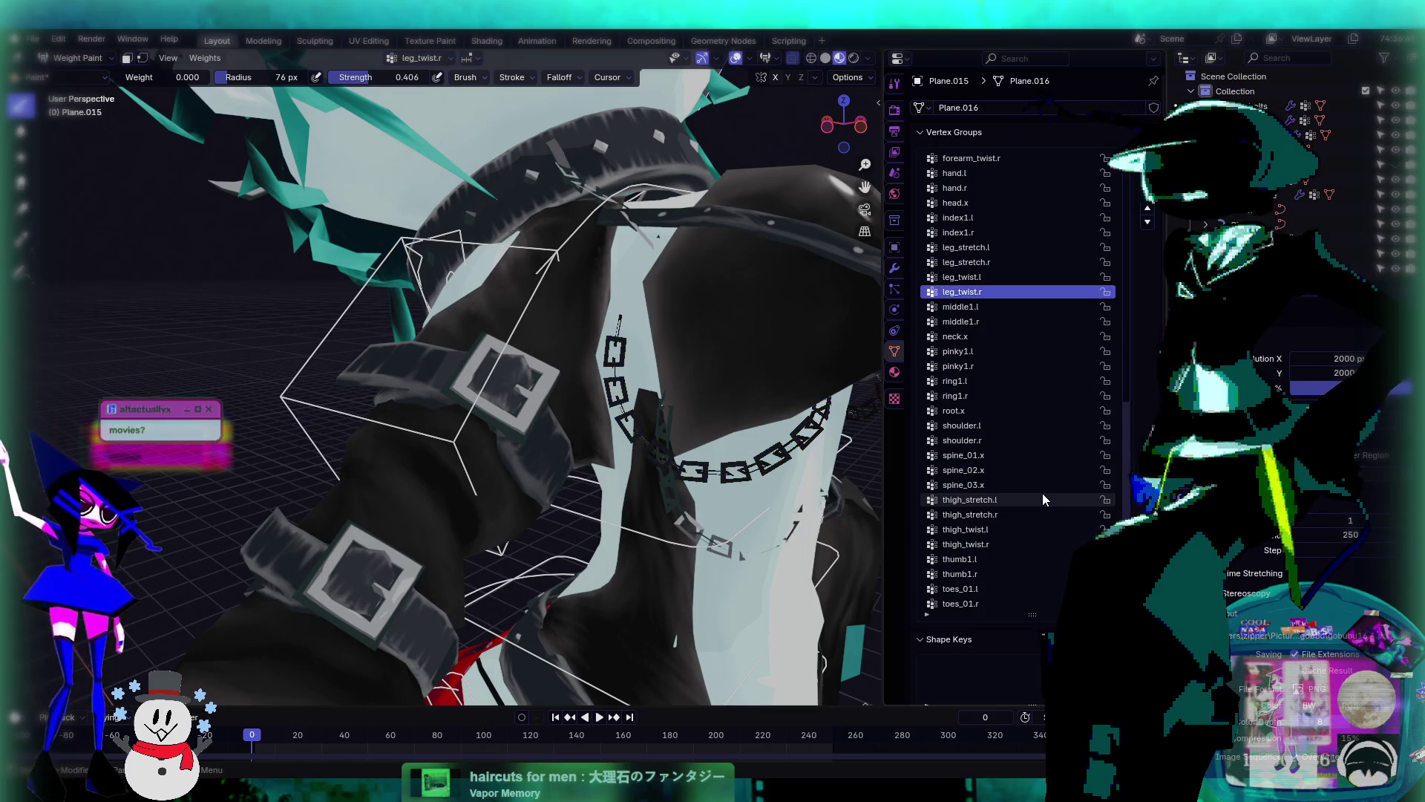
{"action": "scroll", "coordinate": [1042, 498], "scroll_direction": "up", "scroll_amount": 20, "text": "ctrl"}
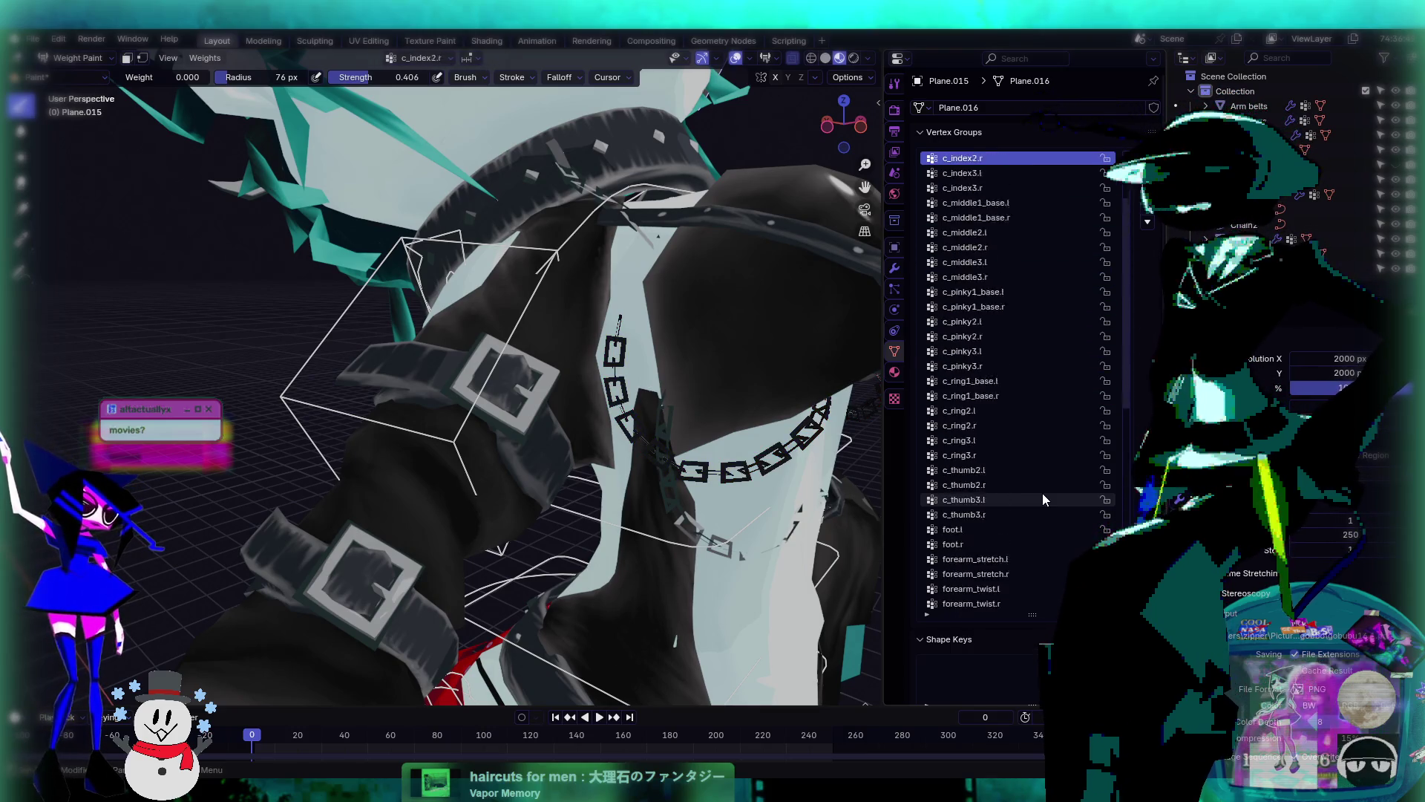
{"action": "scroll", "coordinate": [1042, 495], "scroll_direction": "down", "scroll_amount": 9, "text": "ctrl"}
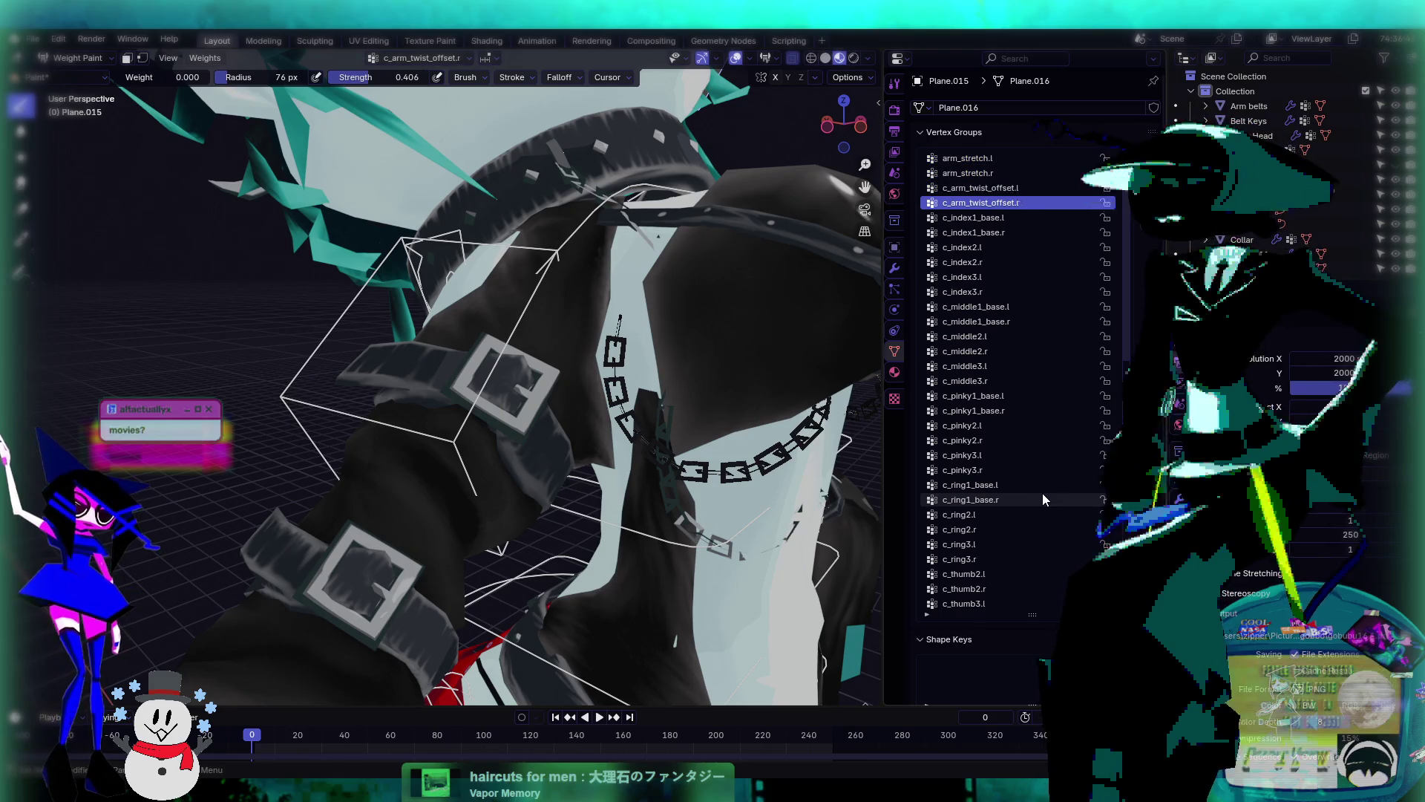
{"action": "scroll", "coordinate": [1042, 493], "scroll_direction": "down", "scroll_amount": 11, "text": "ctrl"}
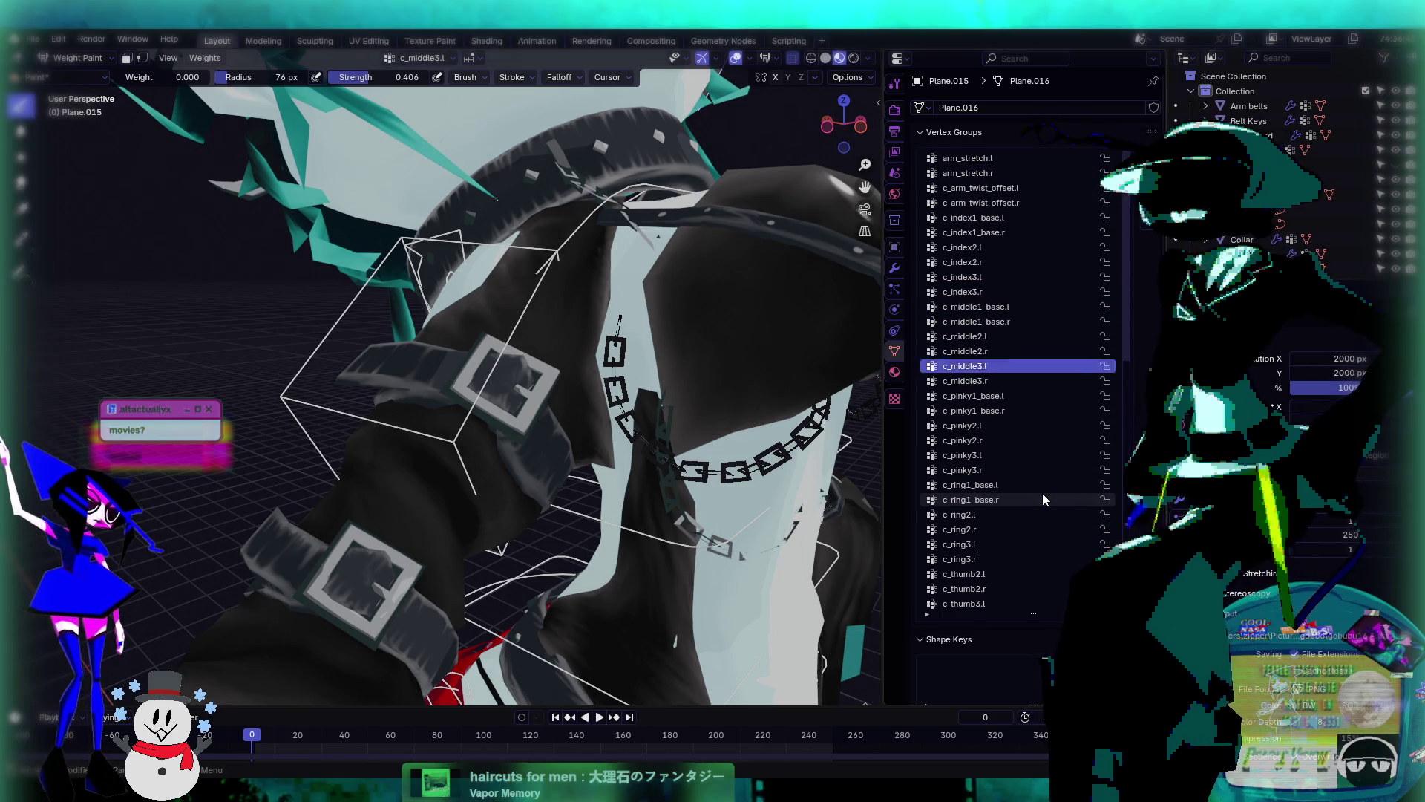
{"action": "scroll", "coordinate": [1042, 499], "scroll_direction": "down", "scroll_amount": 12, "text": "ctrl"}
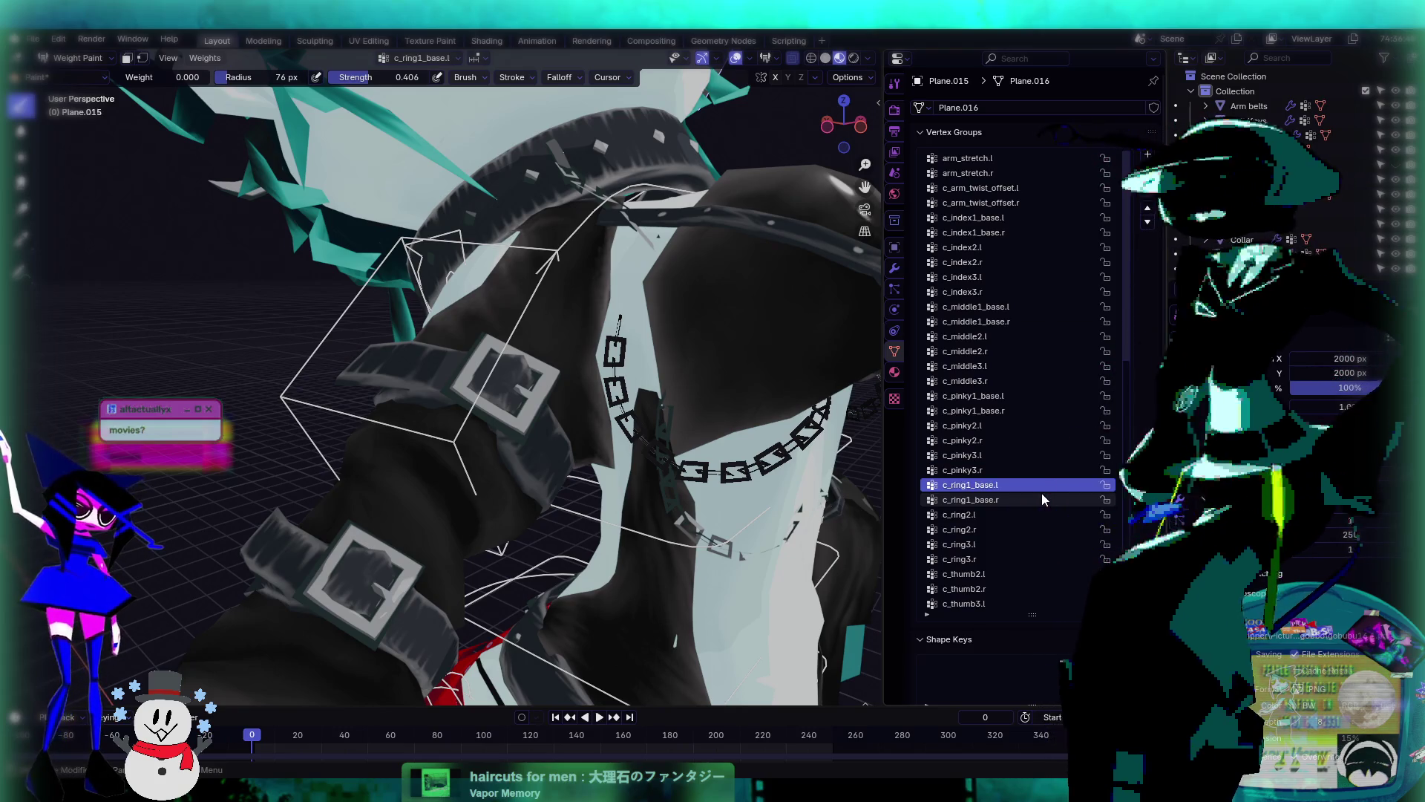
{"action": "scroll", "coordinate": [1040, 492], "scroll_direction": "down", "scroll_amount": 20, "text": "ctrl"}
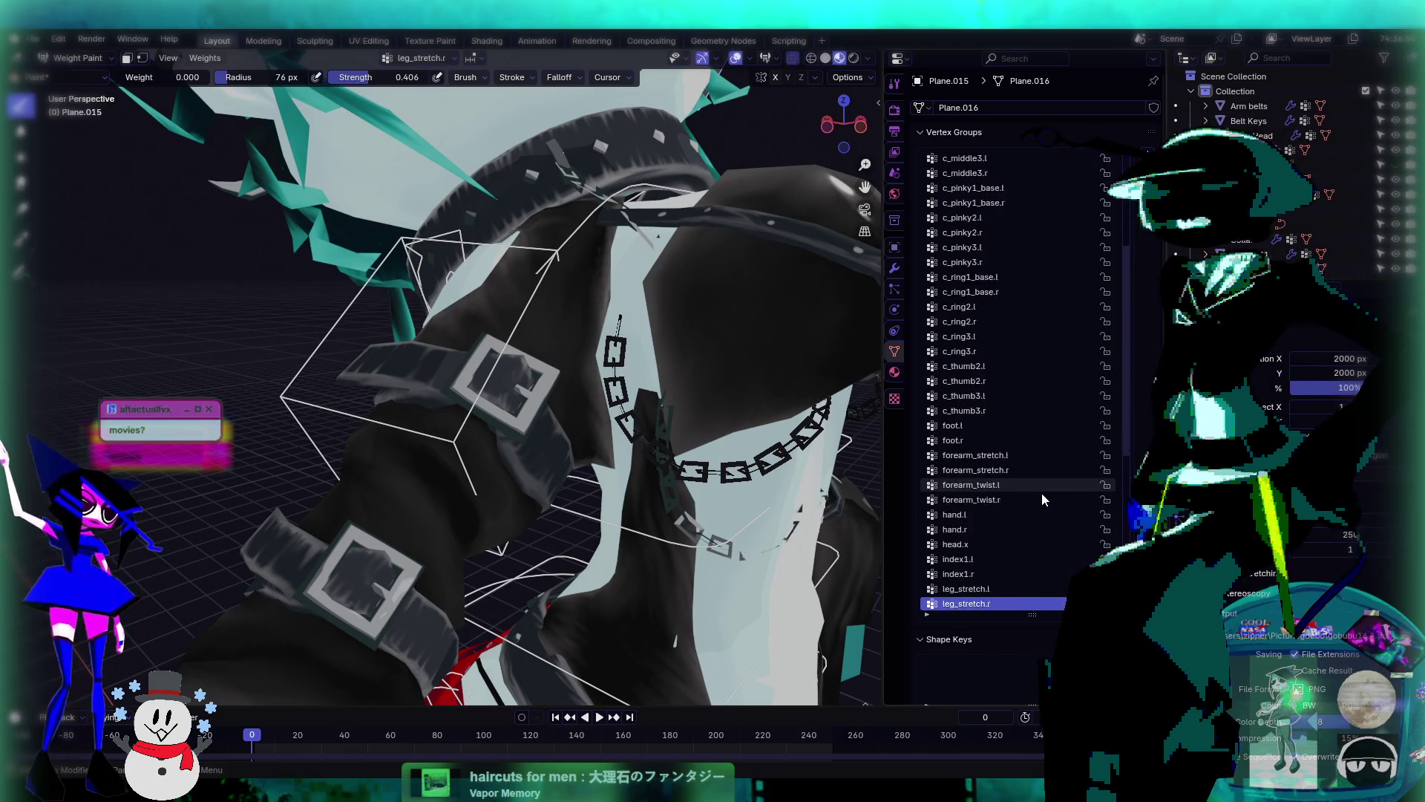
{"action": "scroll", "coordinate": [1042, 496], "scroll_direction": "up", "scroll_amount": 9, "text": "ctrl"}
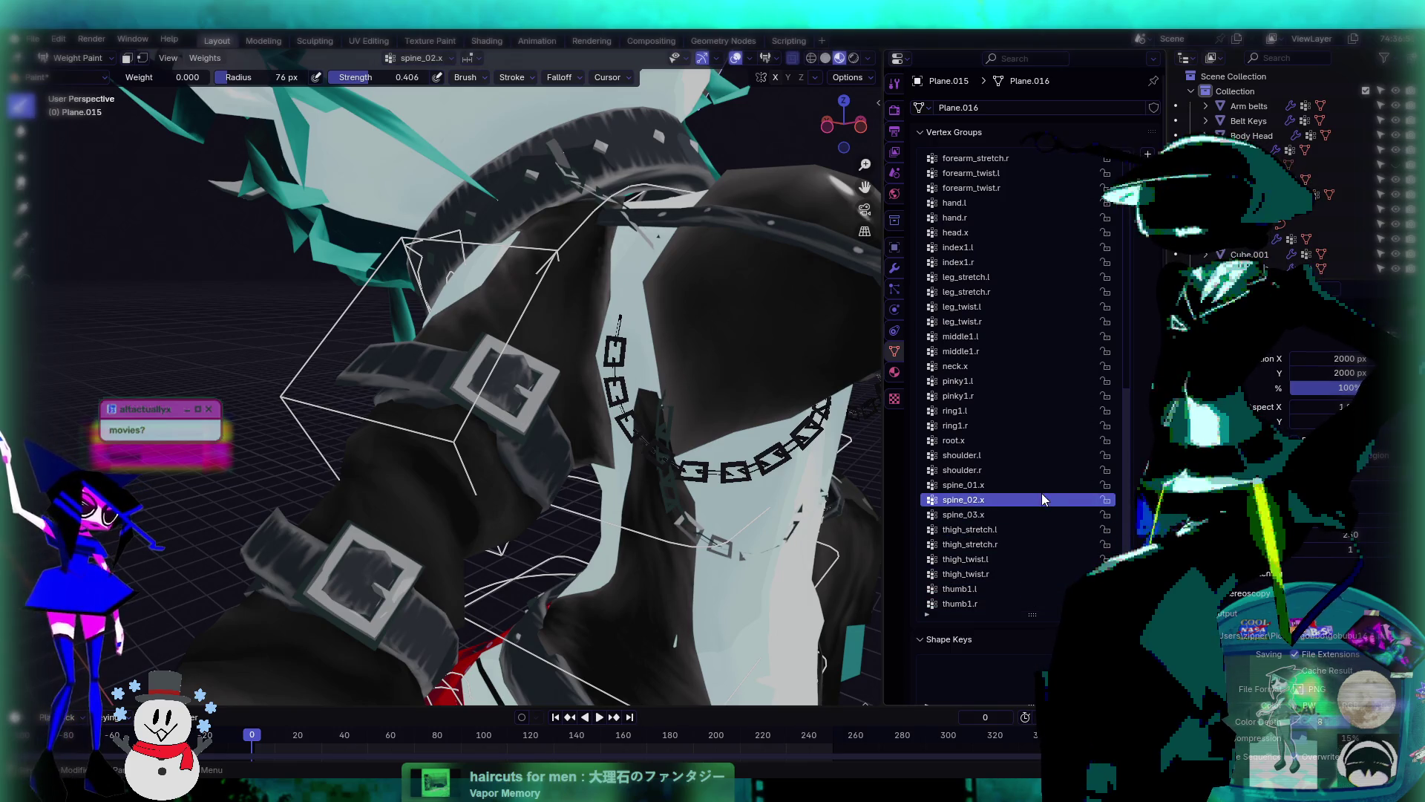
{"action": "scroll", "coordinate": [1037, 493], "scroll_direction": "down", "scroll_amount": 1, "text": "ctrl"}
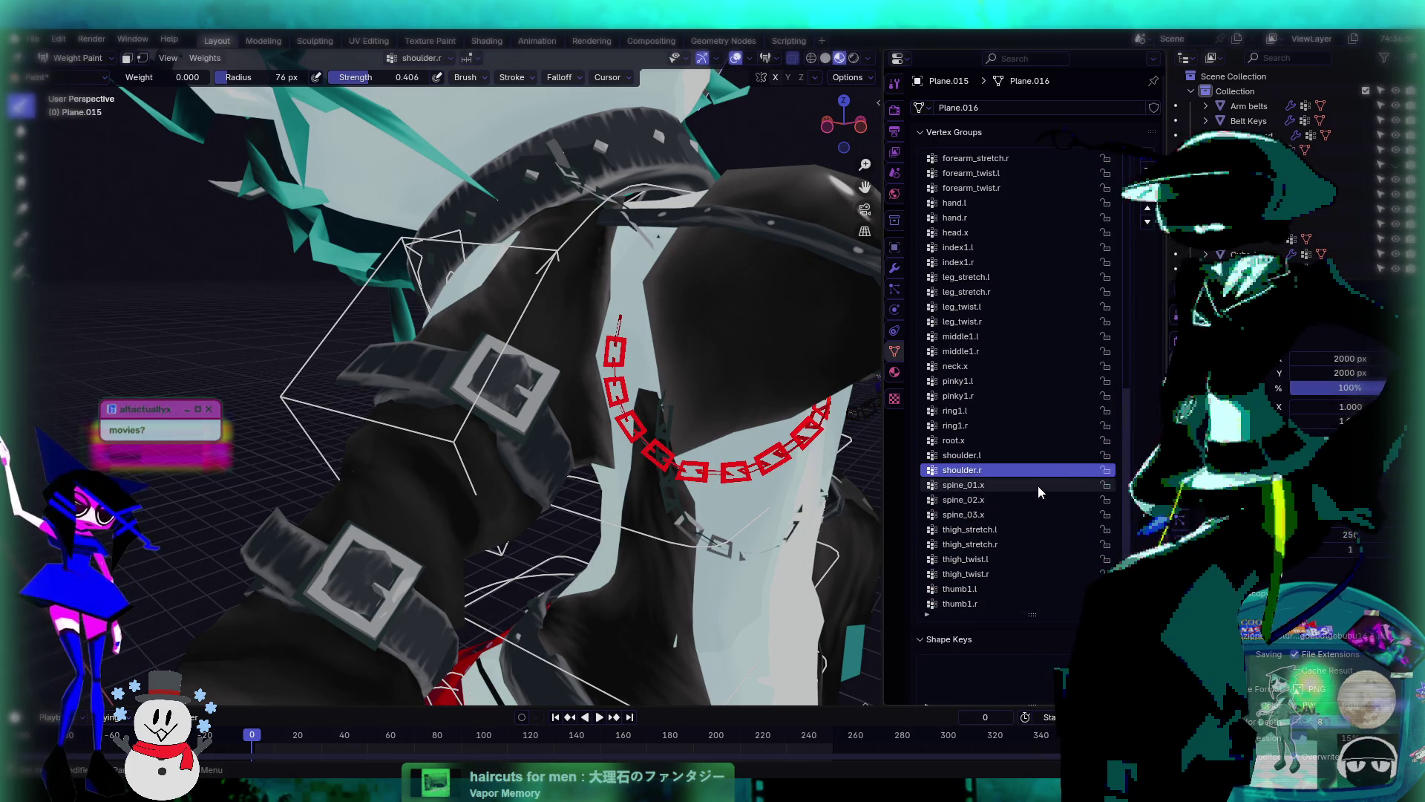
{"action": "scroll", "coordinate": [1038, 485], "scroll_direction": "up", "scroll_amount": 1, "text": "ctrl"}
{"action": "scroll", "coordinate": [1037, 485], "scroll_direction": "down", "scroll_amount": 1, "text": "ctrl"}
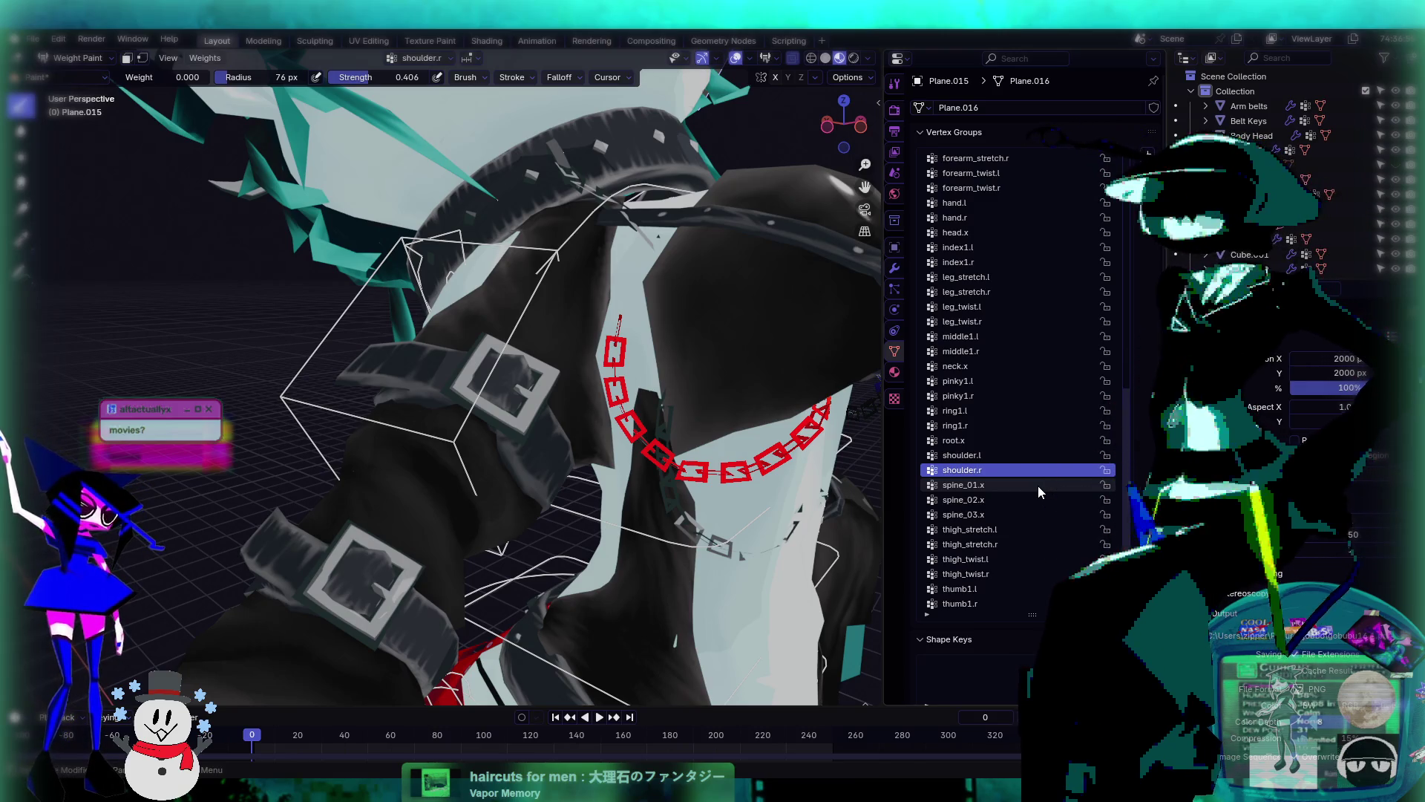
- Keep cycling through foot and forearm groups, selecting another group to compare the chain's weights
{"action": "scroll", "coordinate": [1063, 469], "scroll_direction": "down", "scroll_amount": 11, "text": "ctrl"}
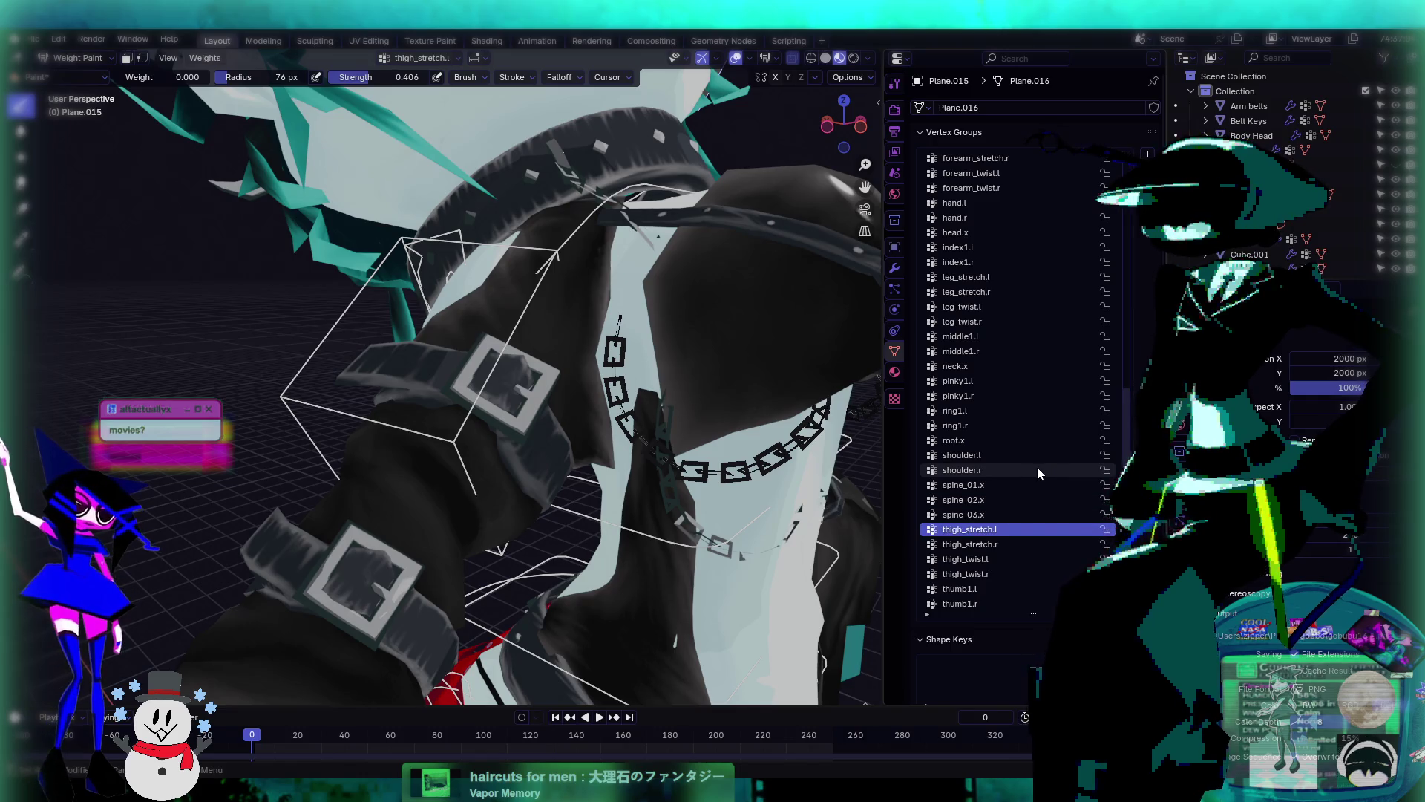
{"action": "scroll", "coordinate": [1013, 475], "scroll_direction": "up", "scroll_amount": 20, "text": "ctrl"}
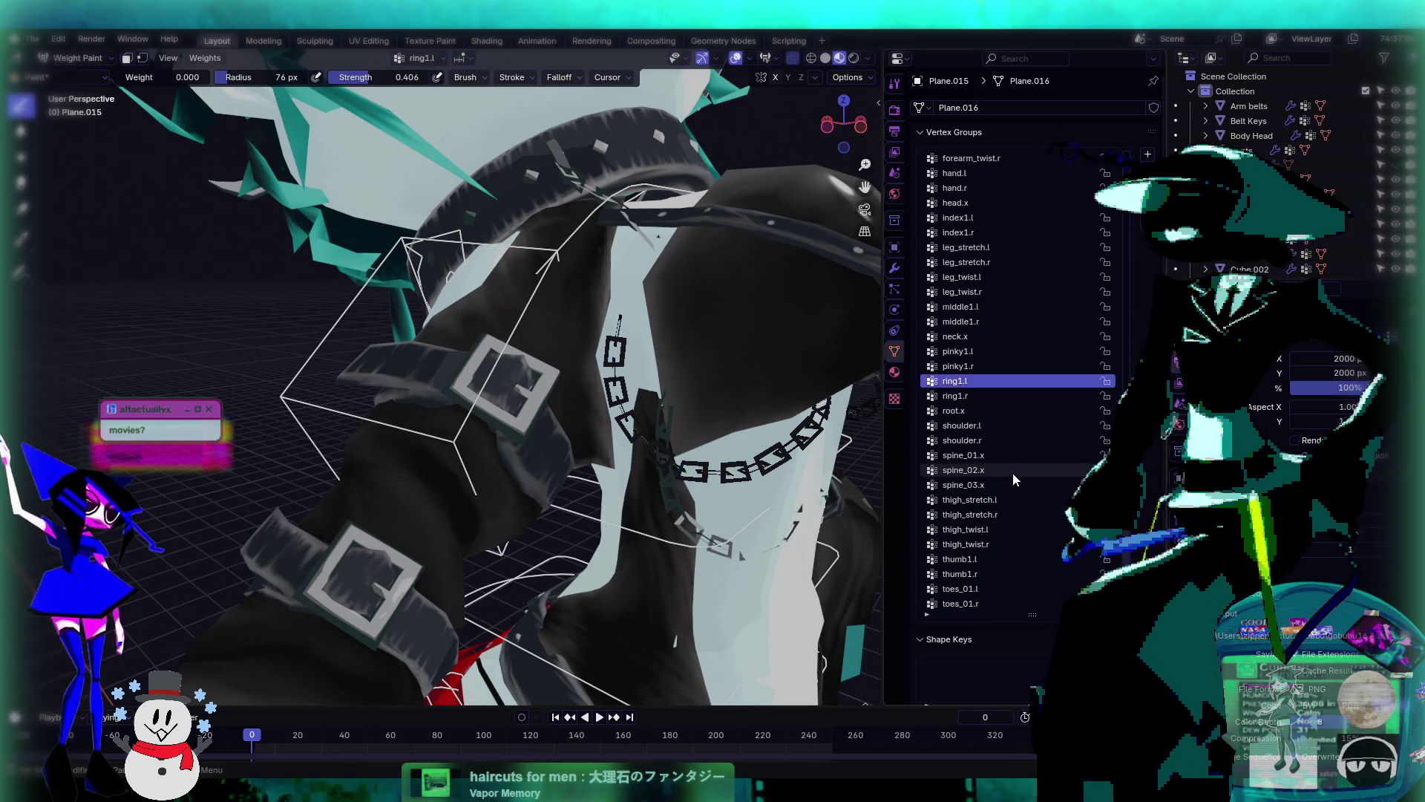
{"action": "scroll", "coordinate": [1013, 474], "scroll_direction": "down", "scroll_amount": 10, "text": "ctrl"}
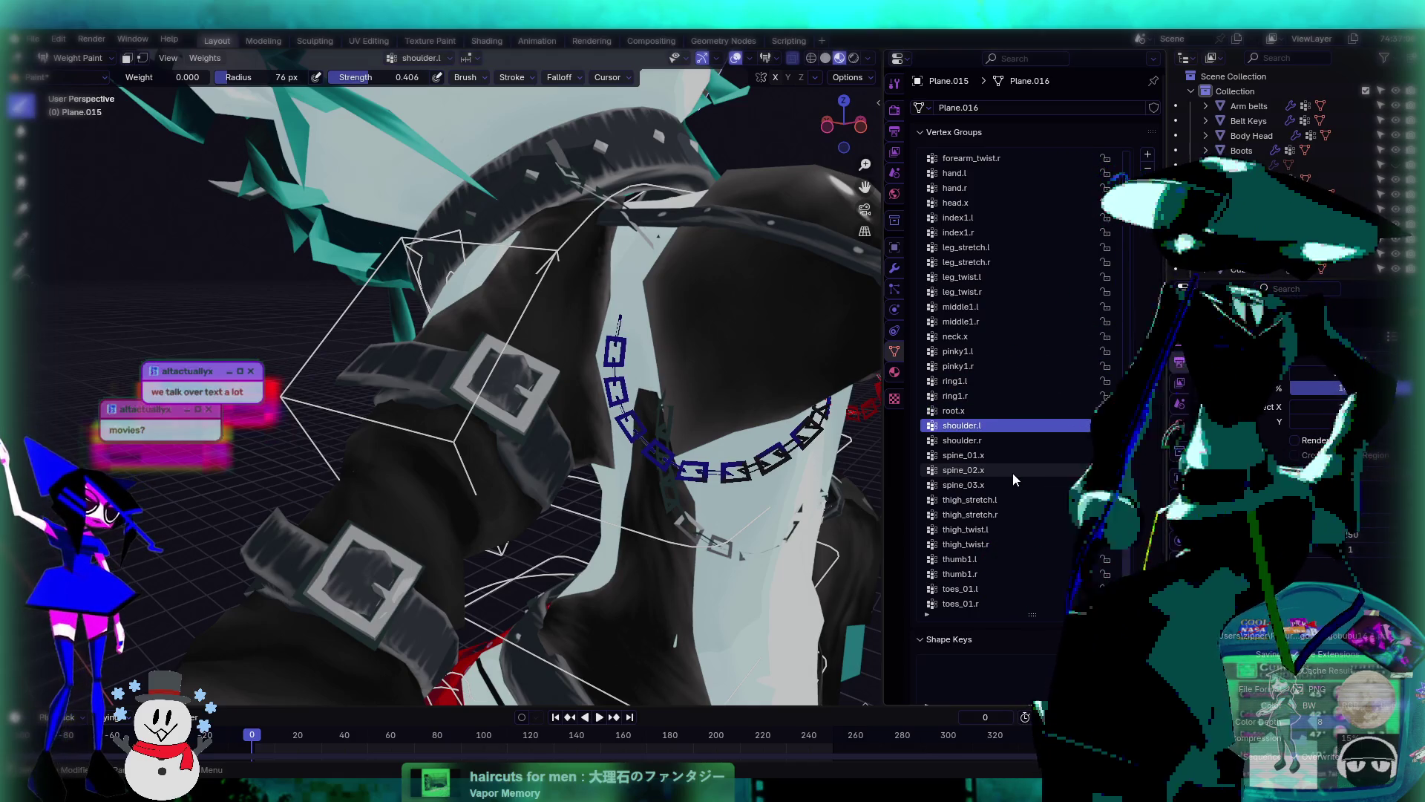
{"action": "scroll", "coordinate": [1013, 473], "scroll_direction": "up", "scroll_amount": 1, "text": "ctrl"}
{"action": "scroll", "coordinate": [1013, 473], "scroll_direction": "down", "scroll_amount": 2, "text": "ctrl"}
{"action": "scroll", "coordinate": [1012, 473], "scroll_direction": "up", "scroll_amount": 1, "text": "ctrl"}
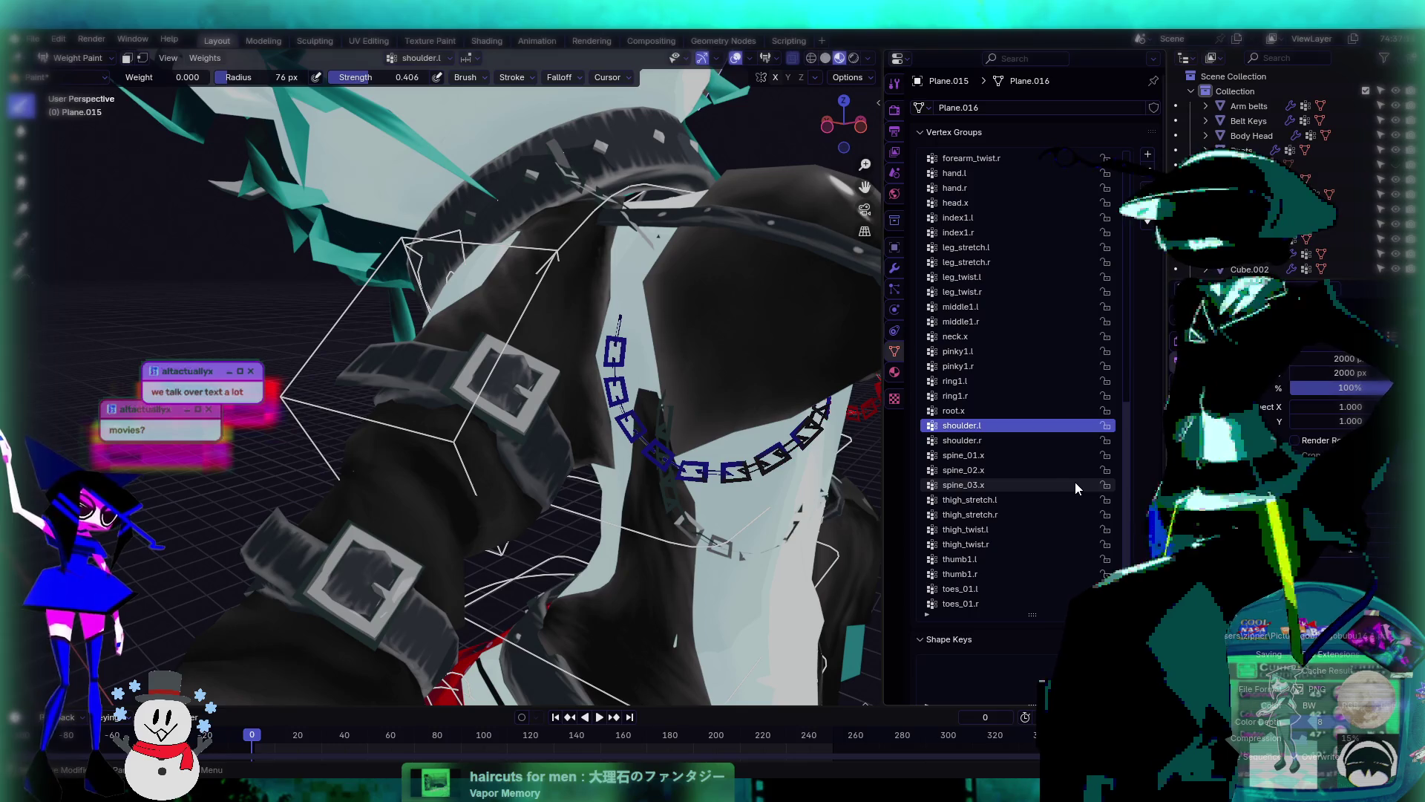
{"action": "scroll", "coordinate": [1073, 479], "scroll_direction": "up", "scroll_amount": 13, "text": "ctrl"}
{"action": "scroll", "coordinate": [1074, 479], "scroll_direction": "up", "scroll_amount": 20, "text": "ctrl"}
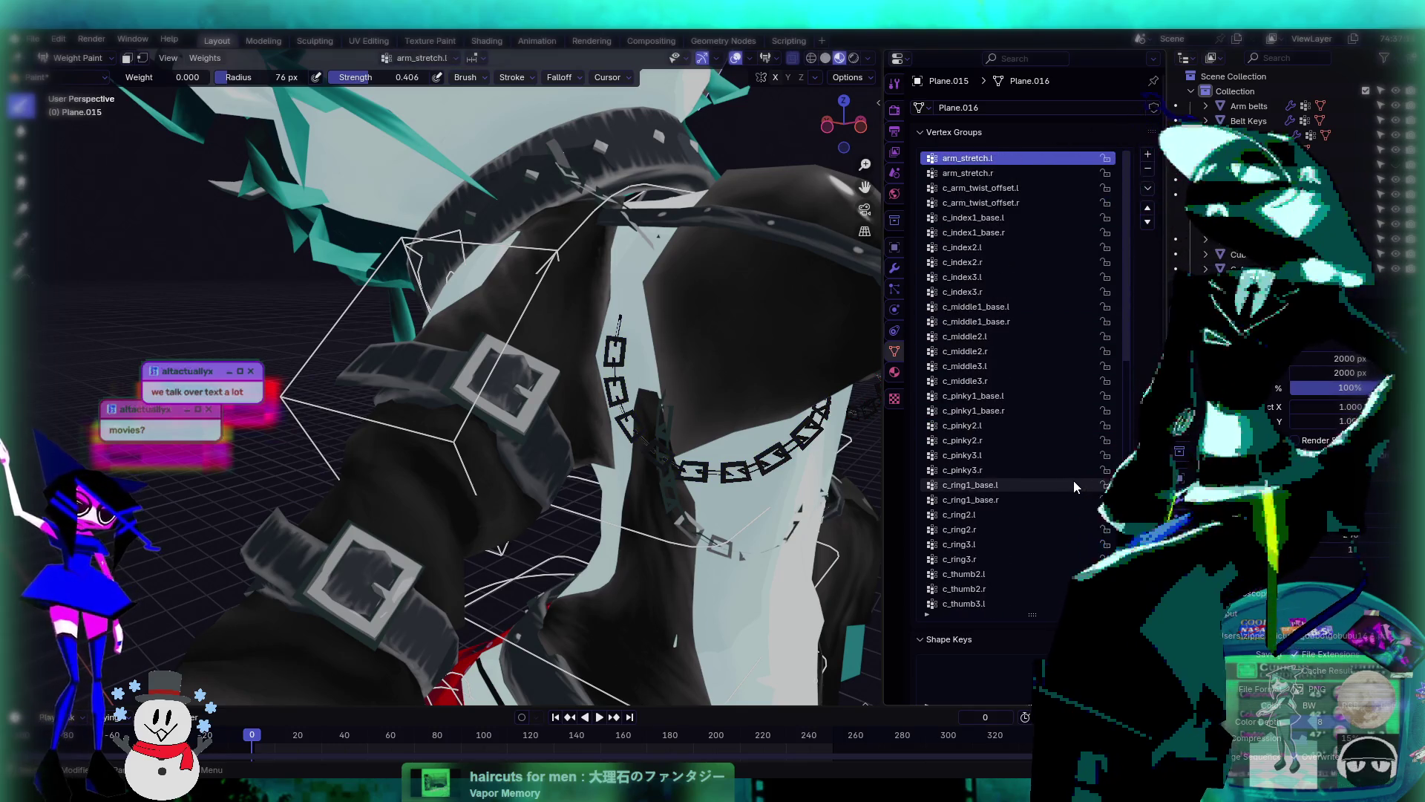
{"action": "scroll", "coordinate": [1073, 479], "scroll_direction": "down", "scroll_amount": 10, "text": "ctrl"}
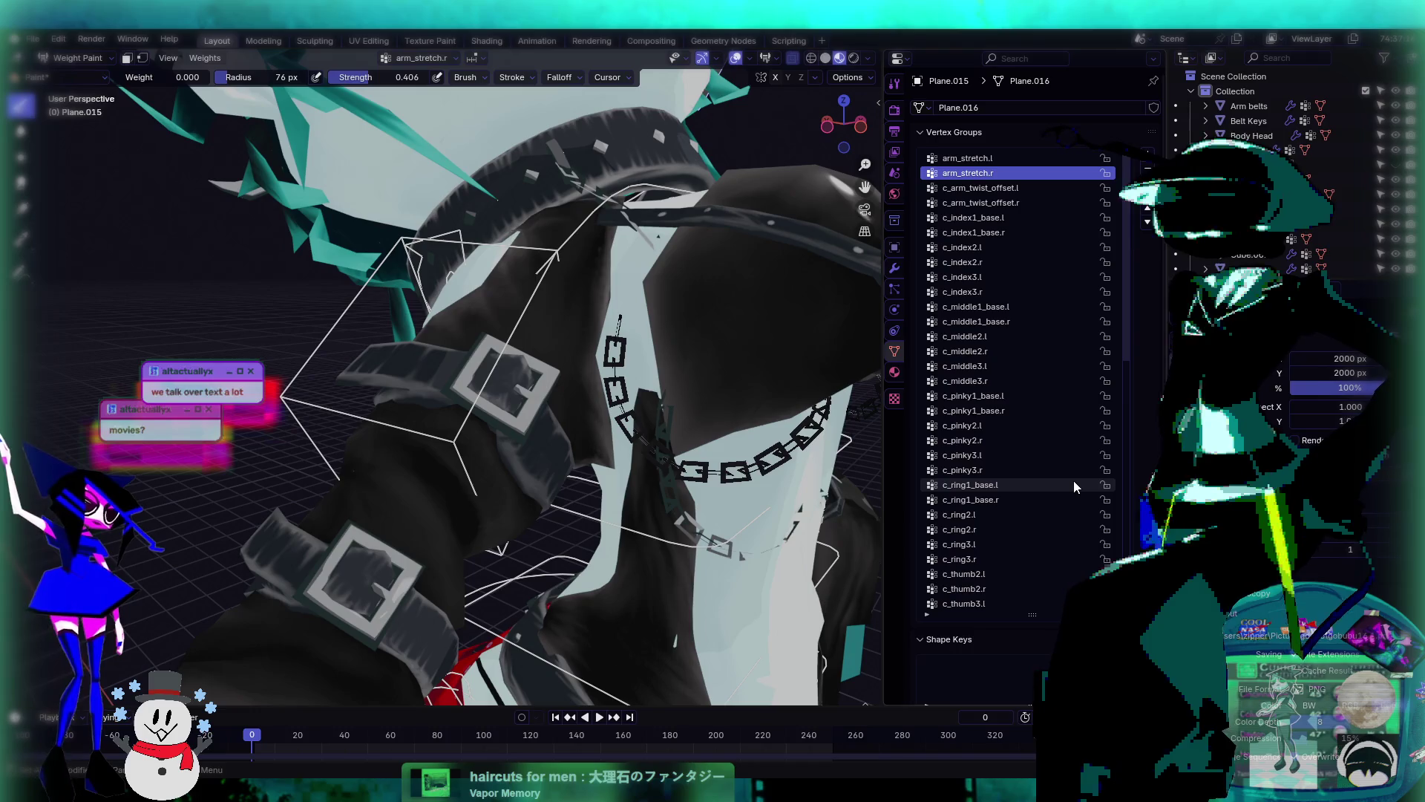
{"action": "scroll", "coordinate": [1075, 479], "scroll_direction": "down", "scroll_amount": 20, "text": "ctrl"}
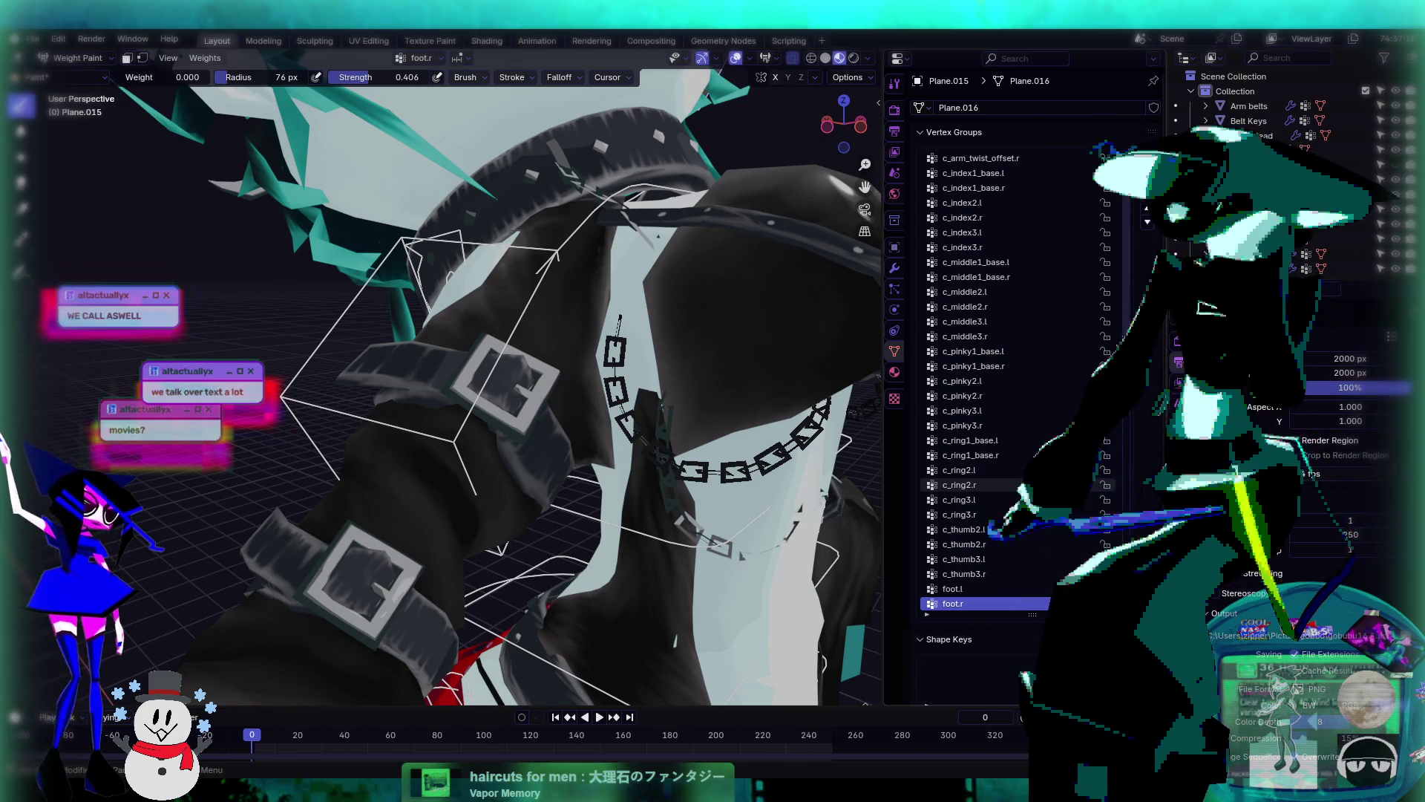
{"action": "scroll", "coordinate": [1075, 478], "scroll_direction": "down", "scroll_amount": 1}
{"action": "scroll", "coordinate": [1061, 486], "scroll_direction": "down", "scroll_amount": 14}
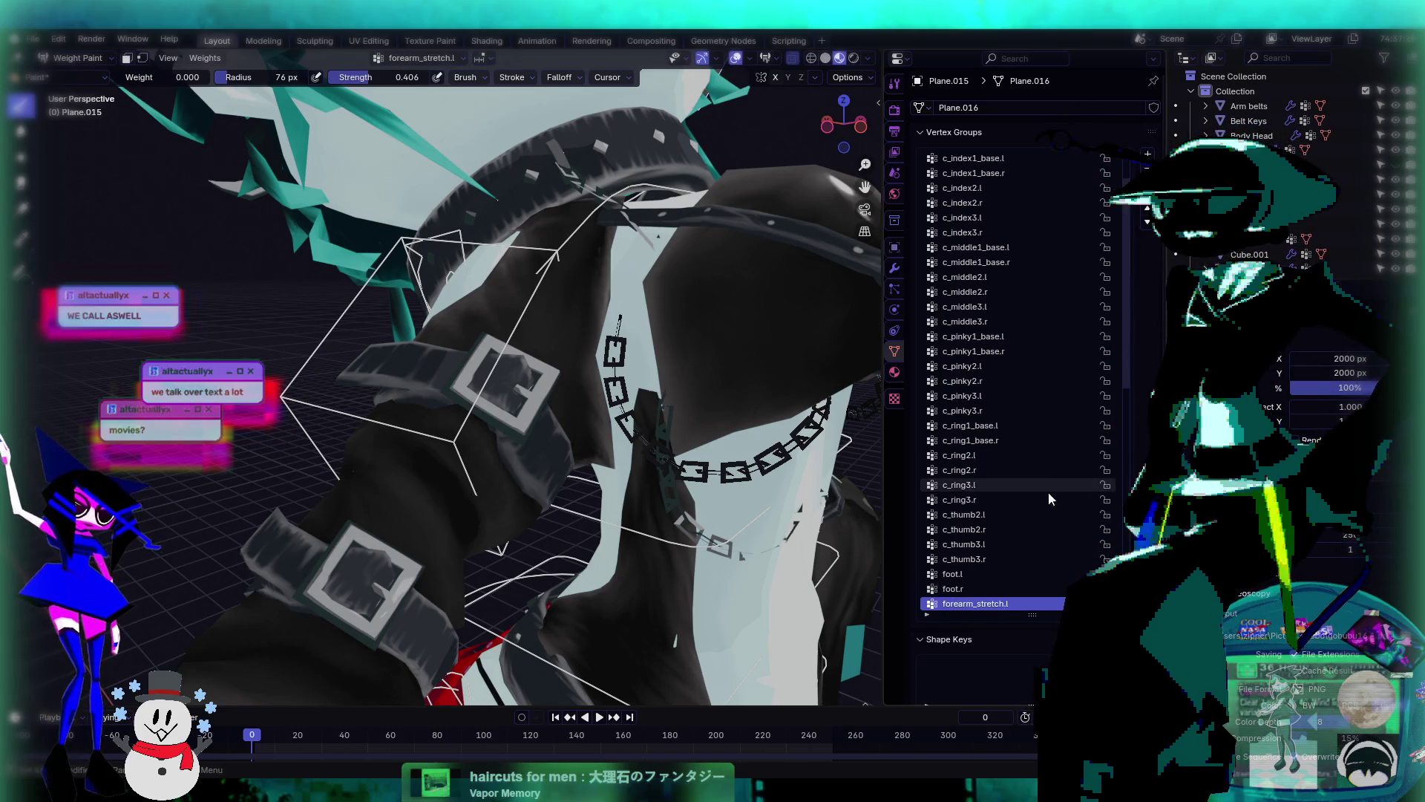
{"action": "left_click", "coordinate": [1024, 499]}
{"action": "scroll", "coordinate": [1023, 499], "scroll_direction": "up", "scroll_amount": 20, "text": "ctrl"}
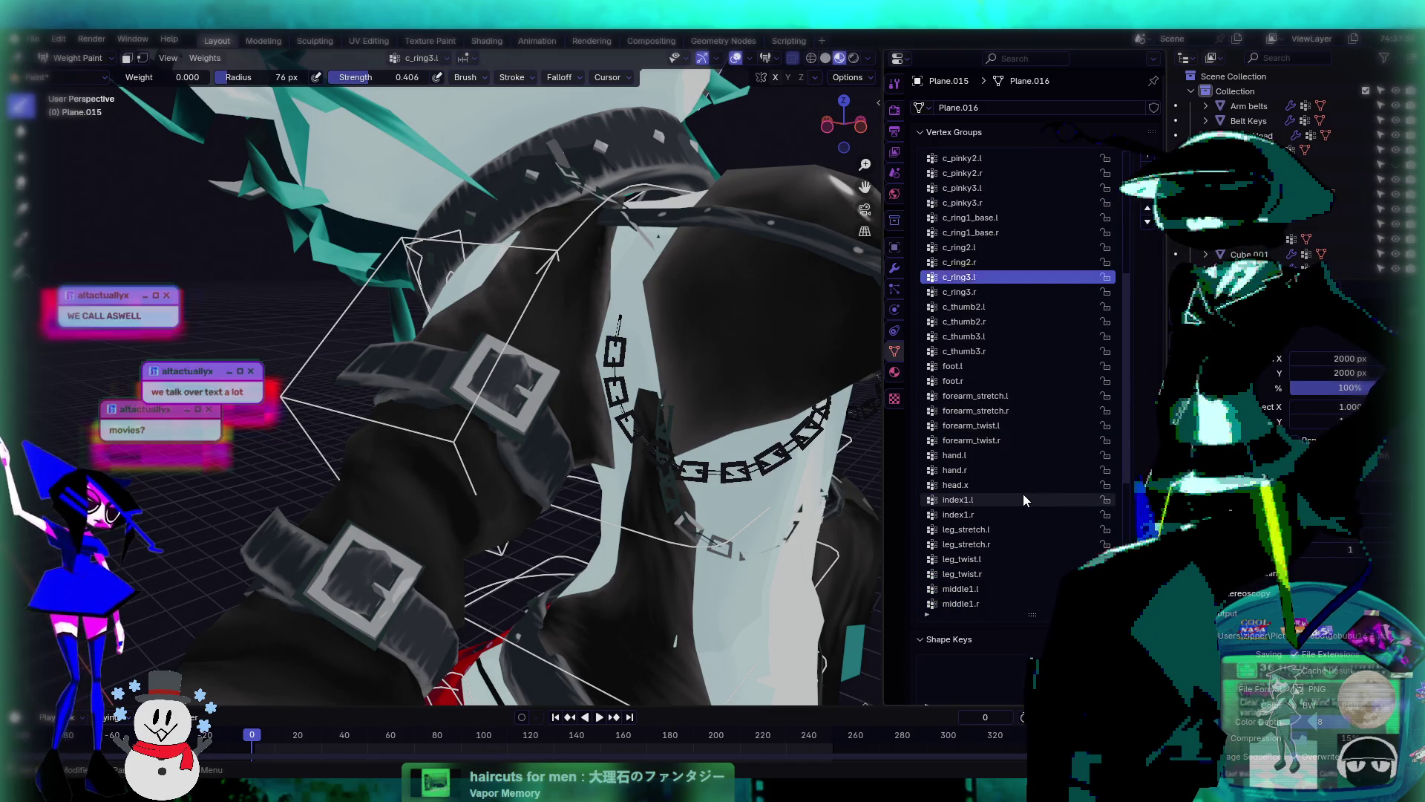
{"action": "scroll", "coordinate": [1024, 496], "scroll_direction": "down", "scroll_amount": 20, "text": "ctrl"}
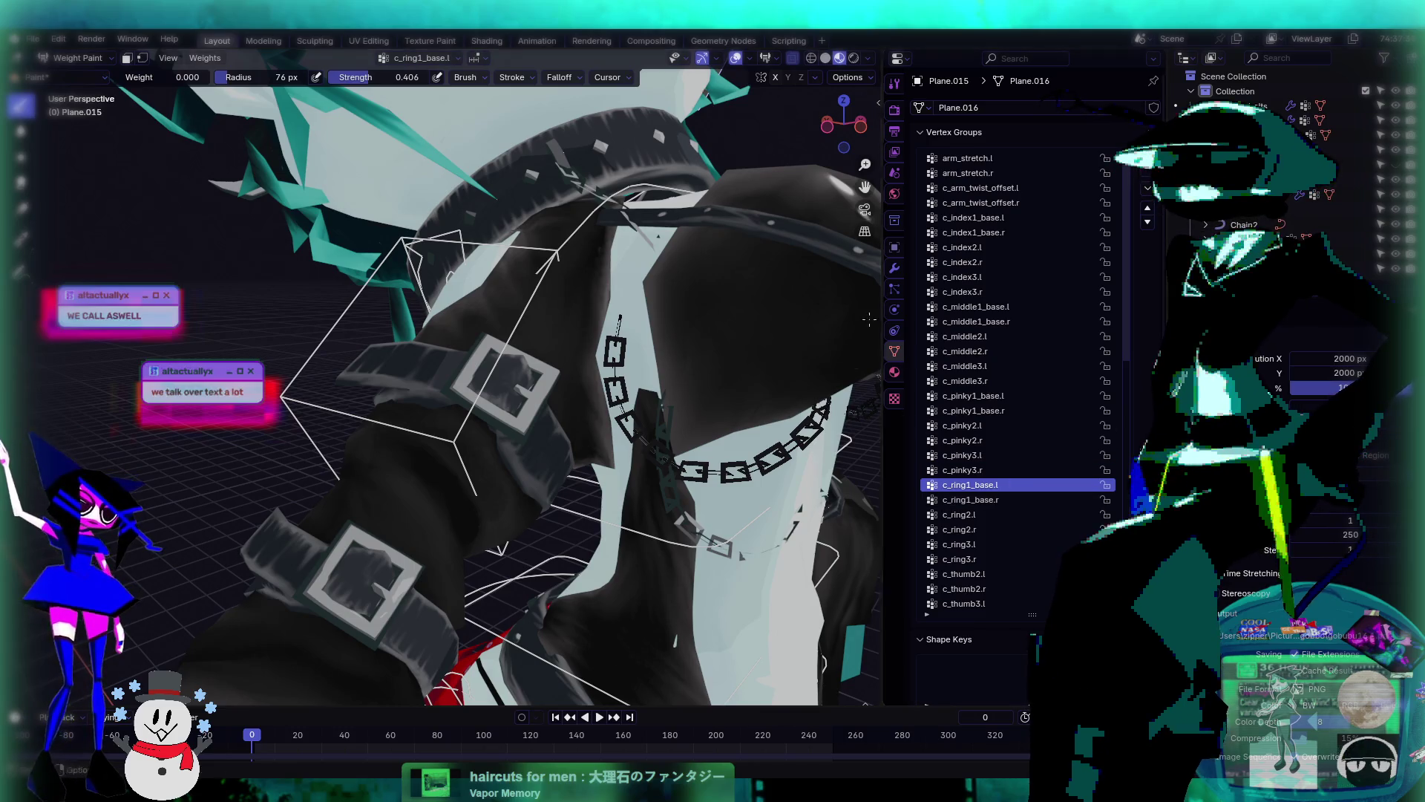
- Zoom in on the chain and step from shoulder.l to shoulder.r, turning the chain fully red
{"action": "middle_click_drag", "start_coordinate": [742, 282], "coordinate": [840, 297]}
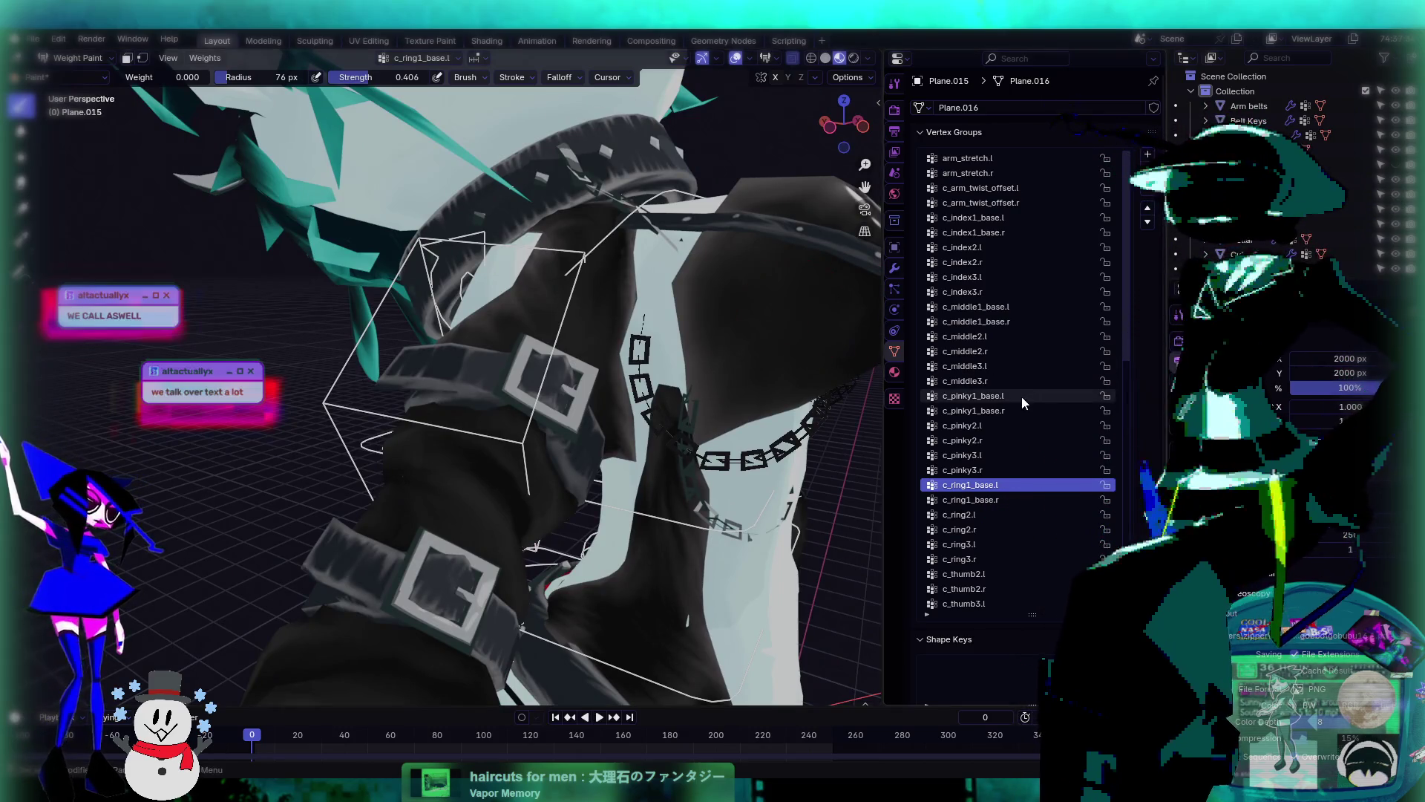
{"action": "key", "text": "Up"}
{"action": "key", "text": "Up"}
{"action": "key", "text": "Up"}
{"action": "key", "text": "Up"}
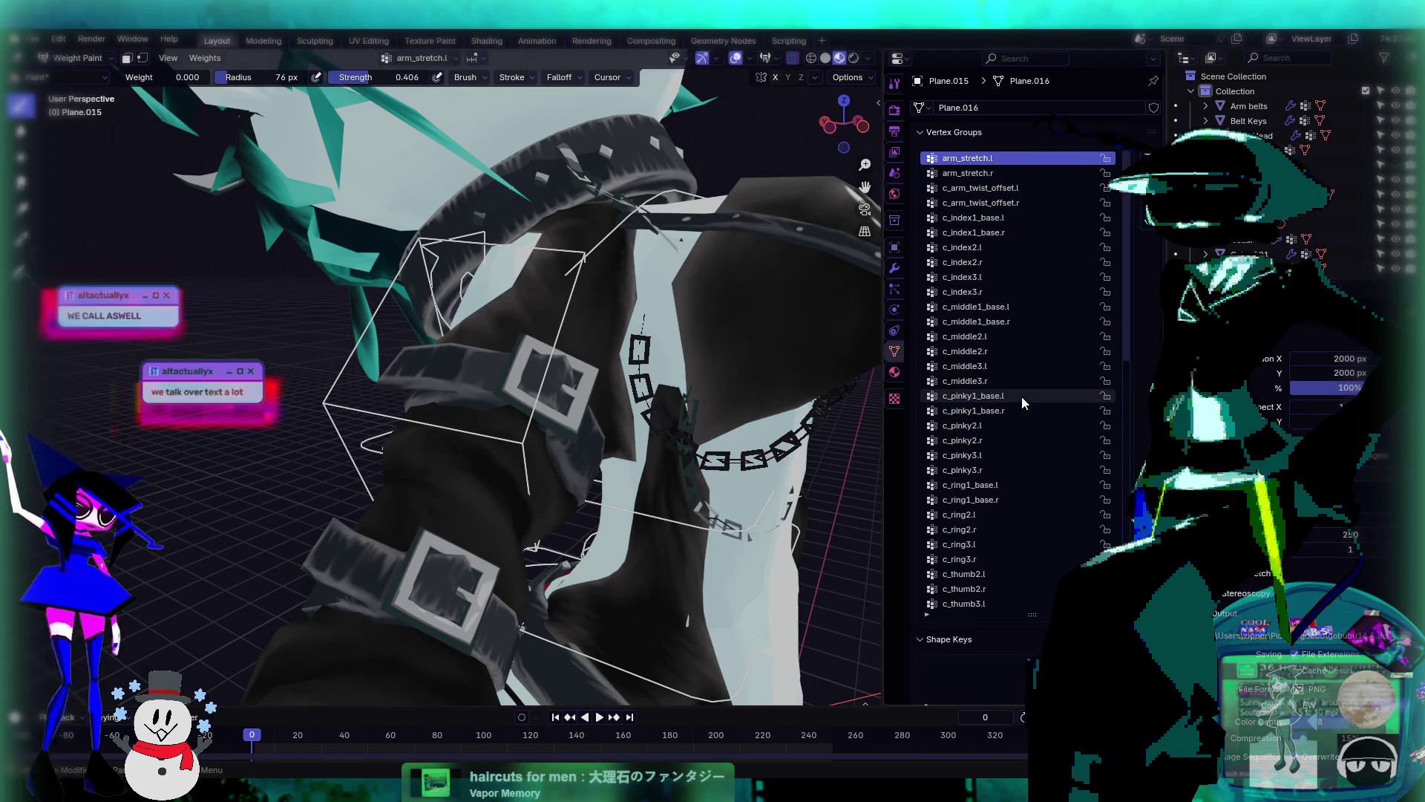
{"action": "key", "text": "Down"}
{"action": "key", "text": "Down"}
{"action": "key", "text": "Down"}
{"action": "key", "text": "Down"}
{"action": "key", "text": "Down"}
{"action": "key", "text": "Down"}
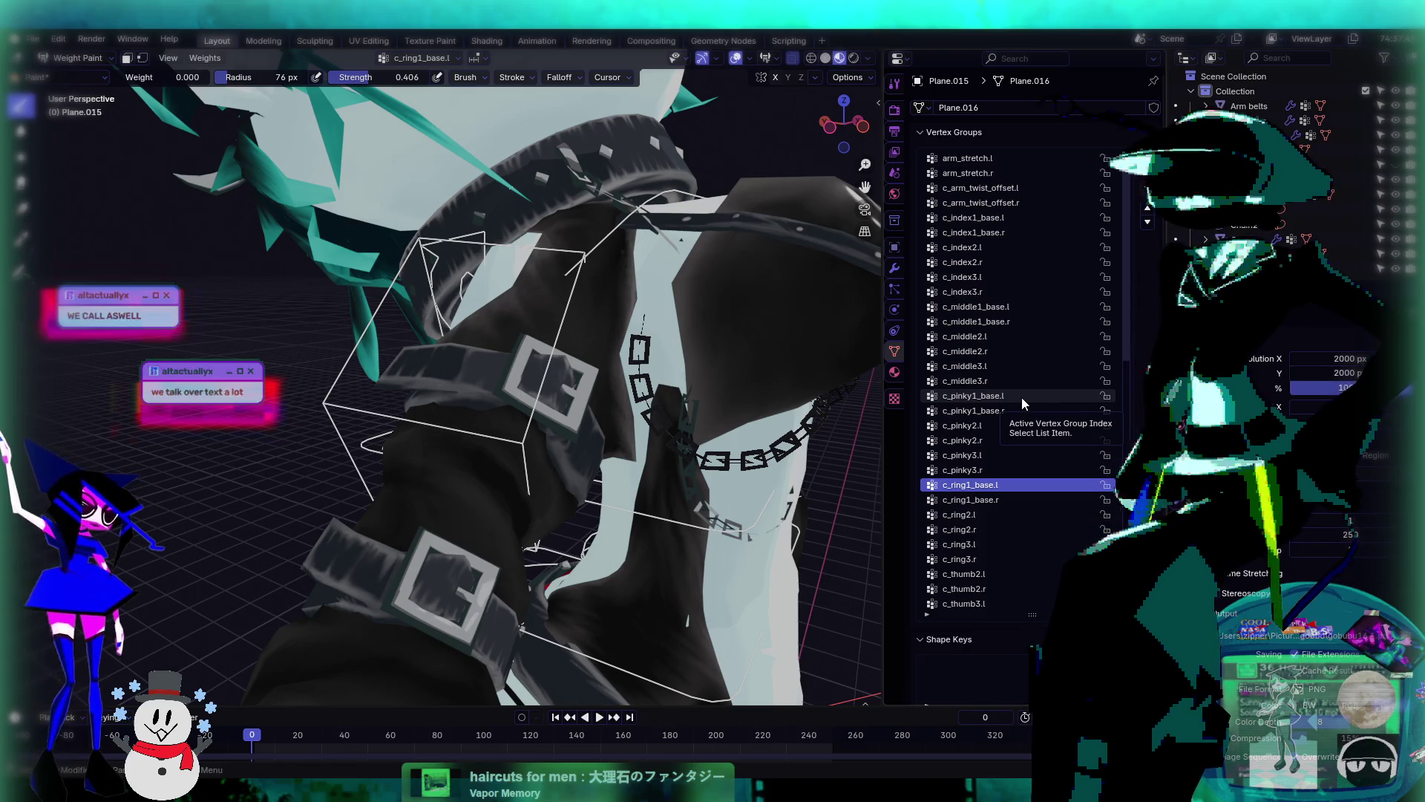
{"action": "middle_click_drag", "start_coordinate": [729, 304], "coordinate": [725, 362]}
{"action": "key", "text": "Down"}
{"action": "key", "text": "Down"}
{"action": "key", "text": "Down"}
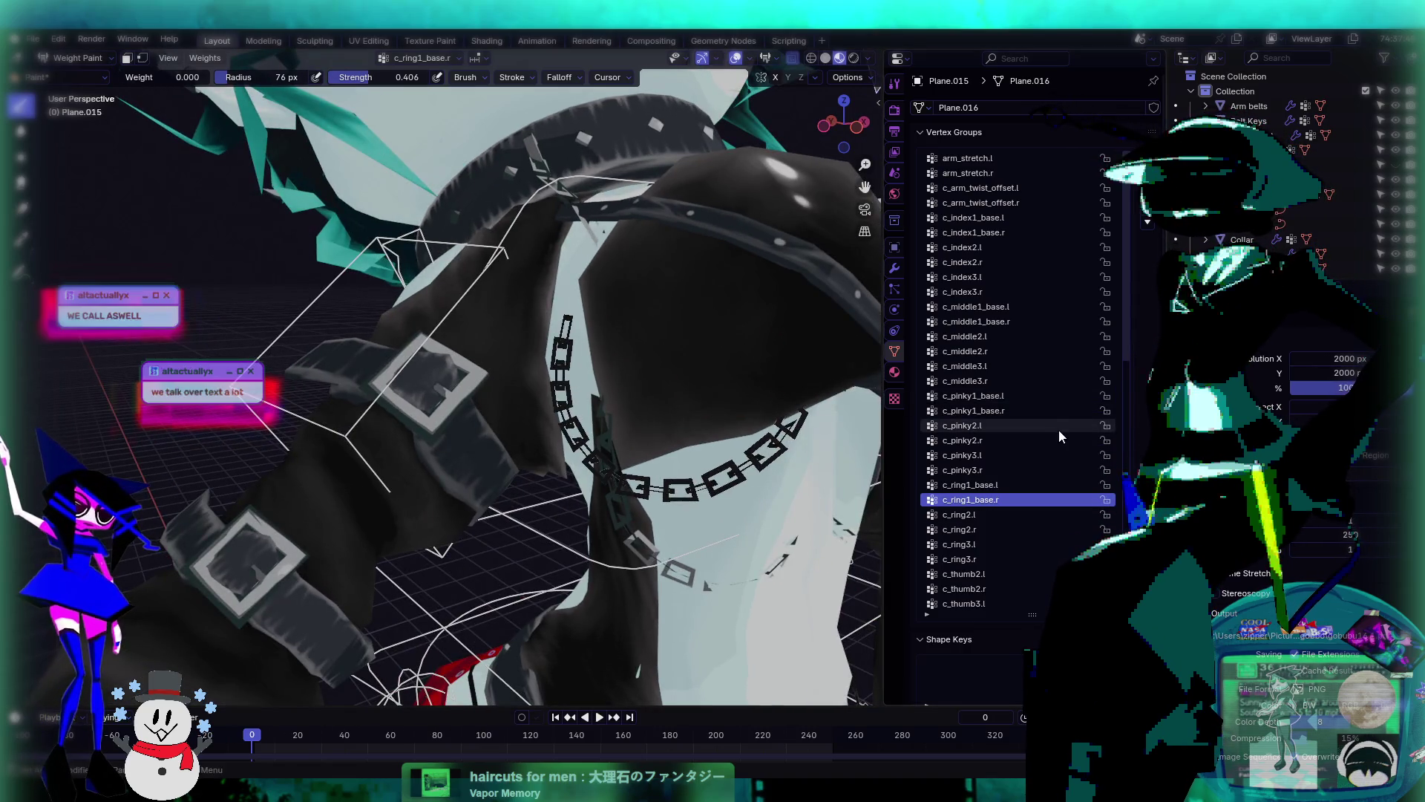
{"action": "key", "text": "Down"}
{"action": "key", "text": "Down"}
{"action": "key", "text": "Down"}
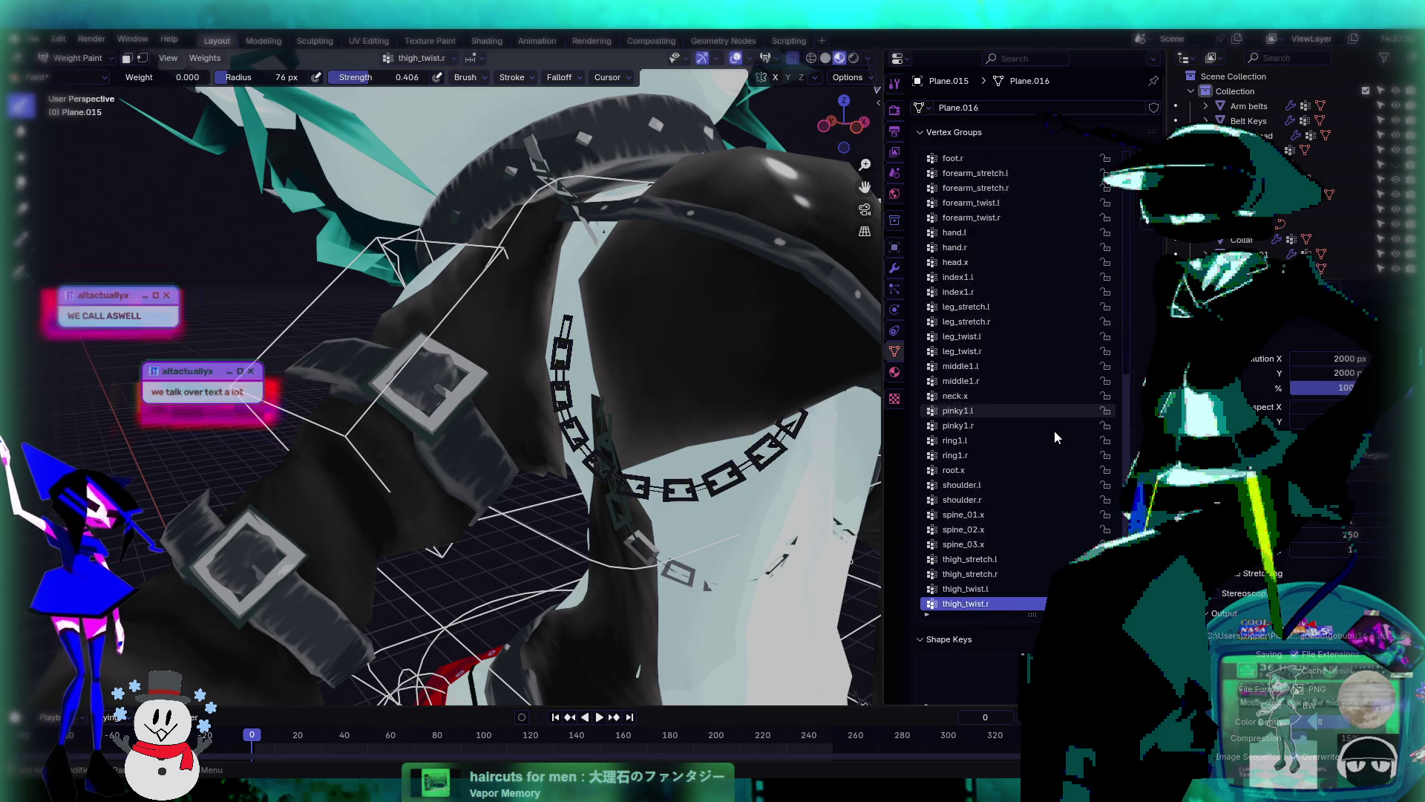
{"action": "key", "text": "Up"}
{"action": "key", "text": "Up"}
{"action": "key", "text": "Up"}
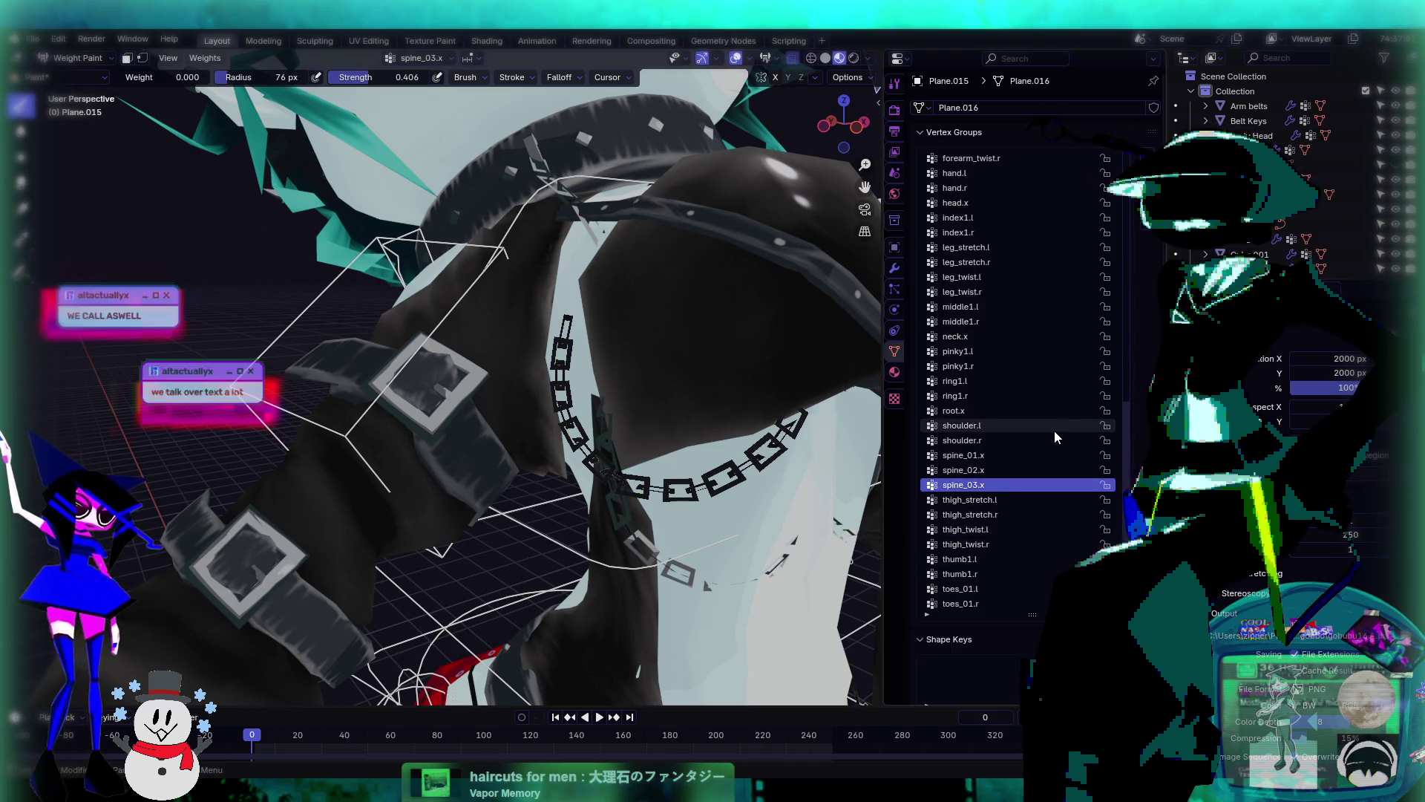
{"action": "key", "text": "Down"}
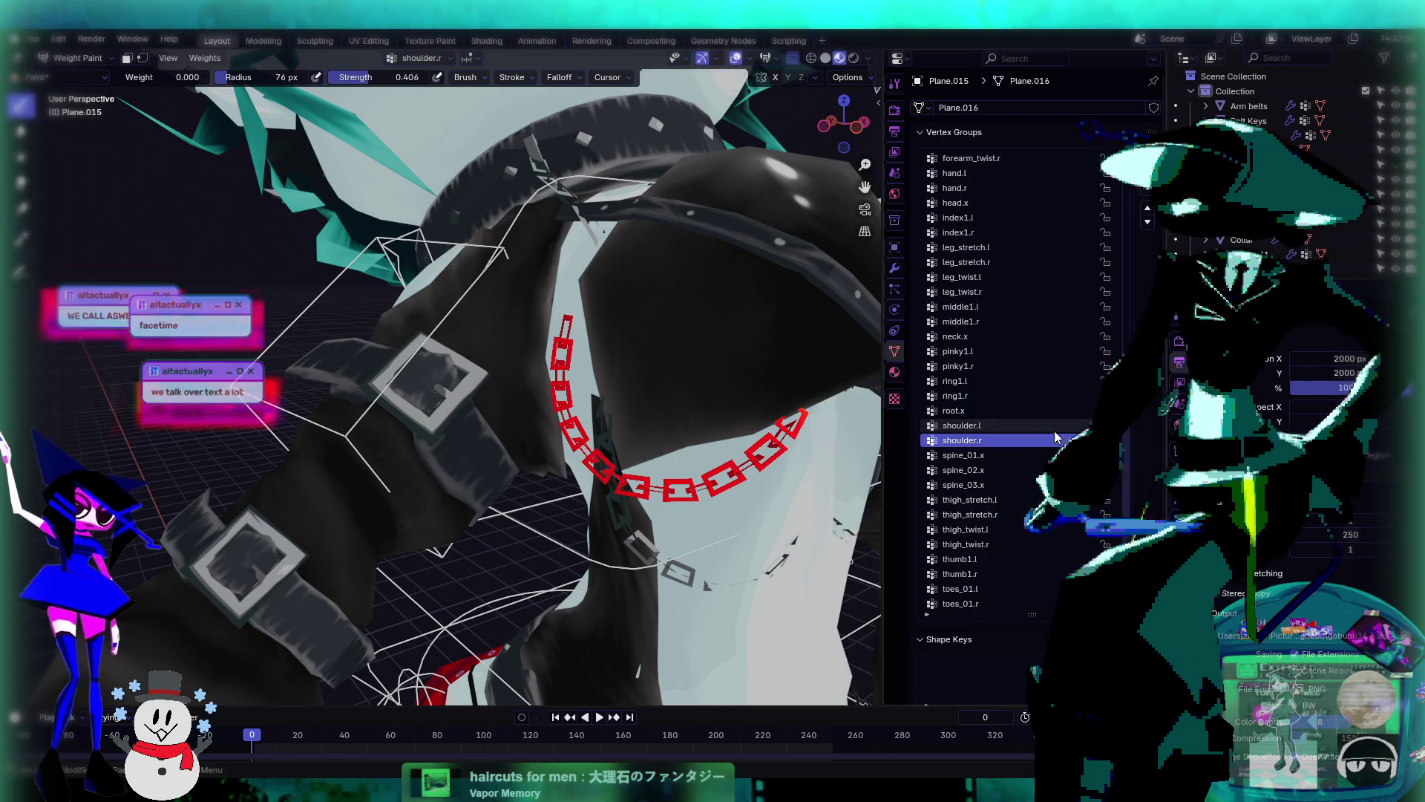
- Check other groups from arm_stretch.l to root.x, confirming none weight the chain, ending on shoulder.l
{"action": "key", "text": "Down"}
{"action": "key", "text": "Down"}
{"action": "key", "text": "Down"}
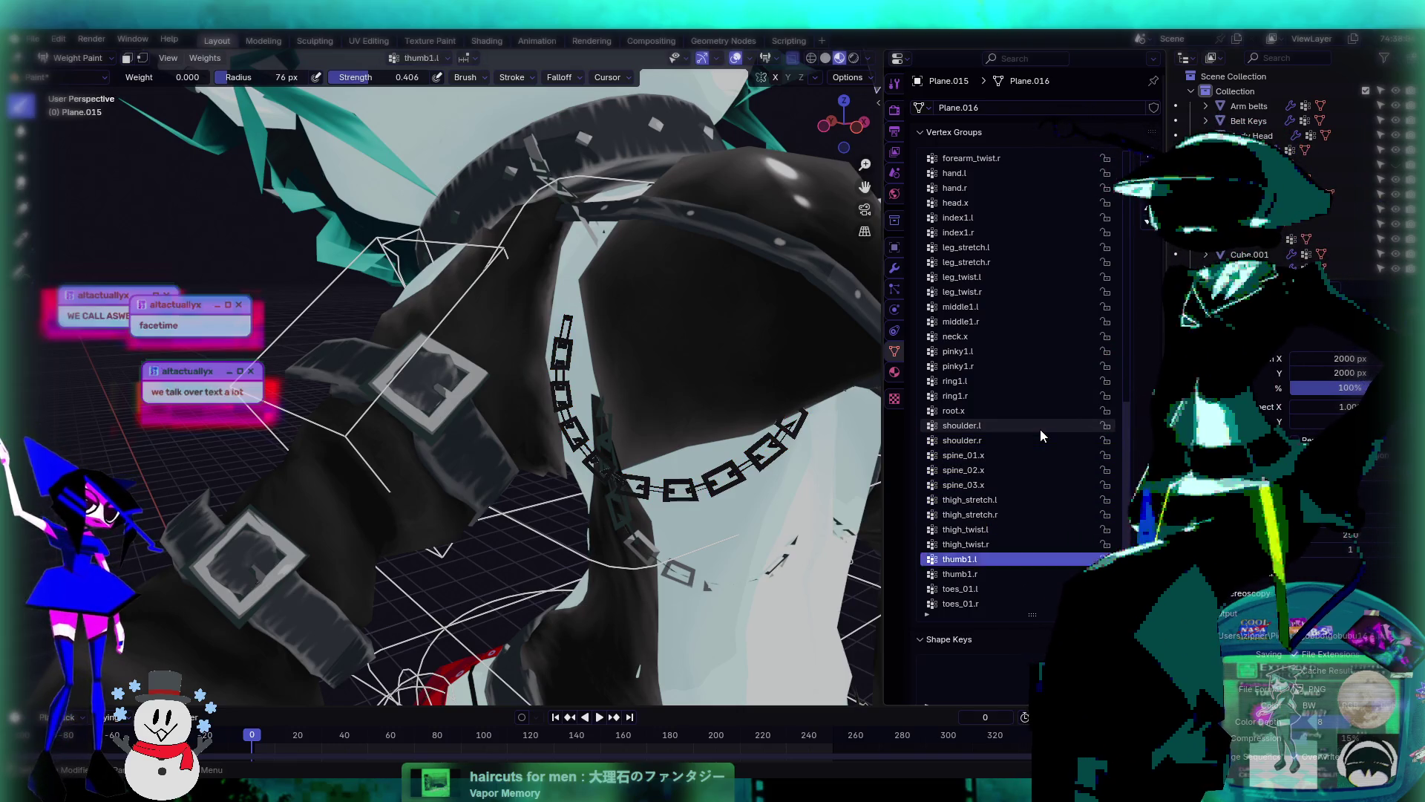
{"action": "key", "text": "Up"}
{"action": "key", "text": "Up"}
{"action": "key", "text": "Up"}
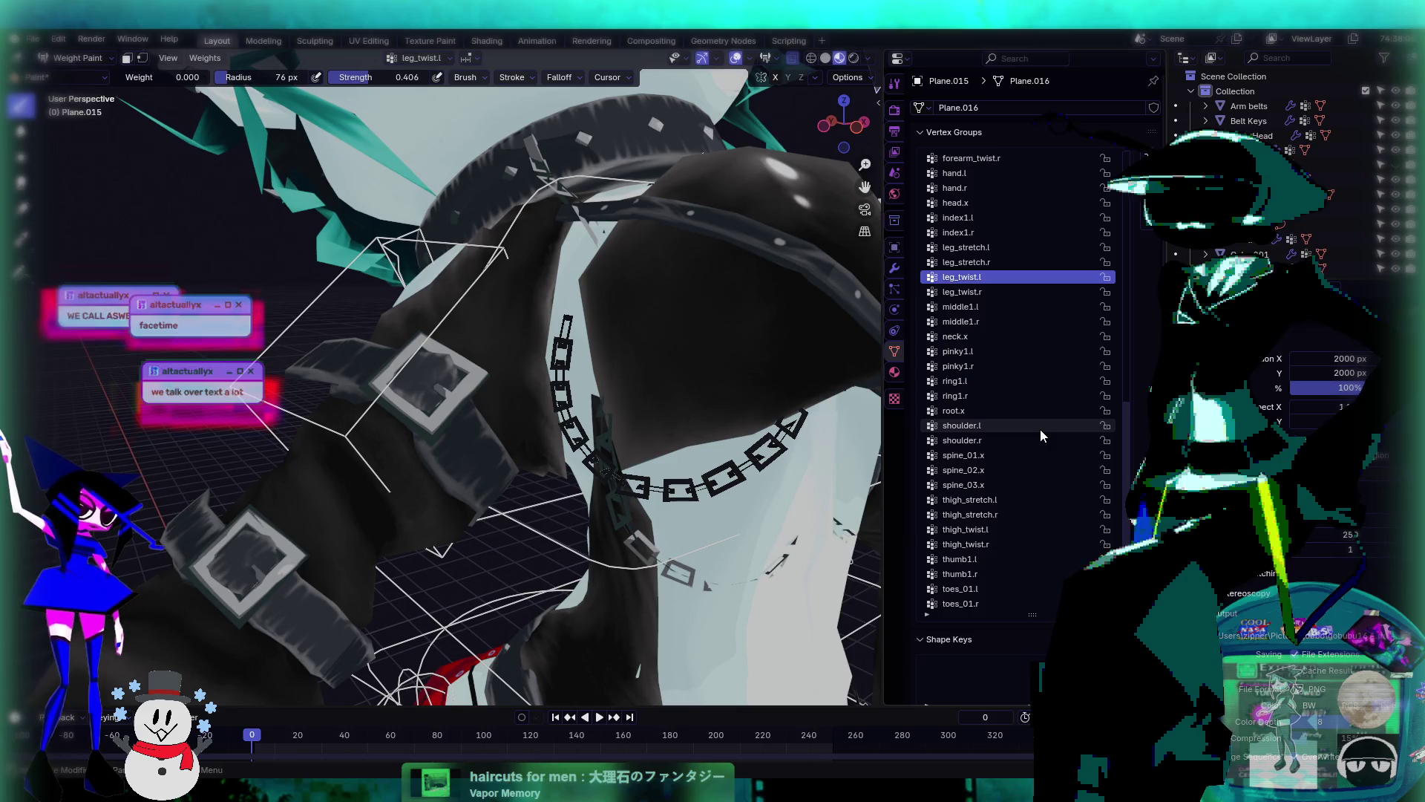
{"action": "key", "text": "Down"}
{"action": "key", "text": "Down"}
{"action": "key", "text": "Down"}
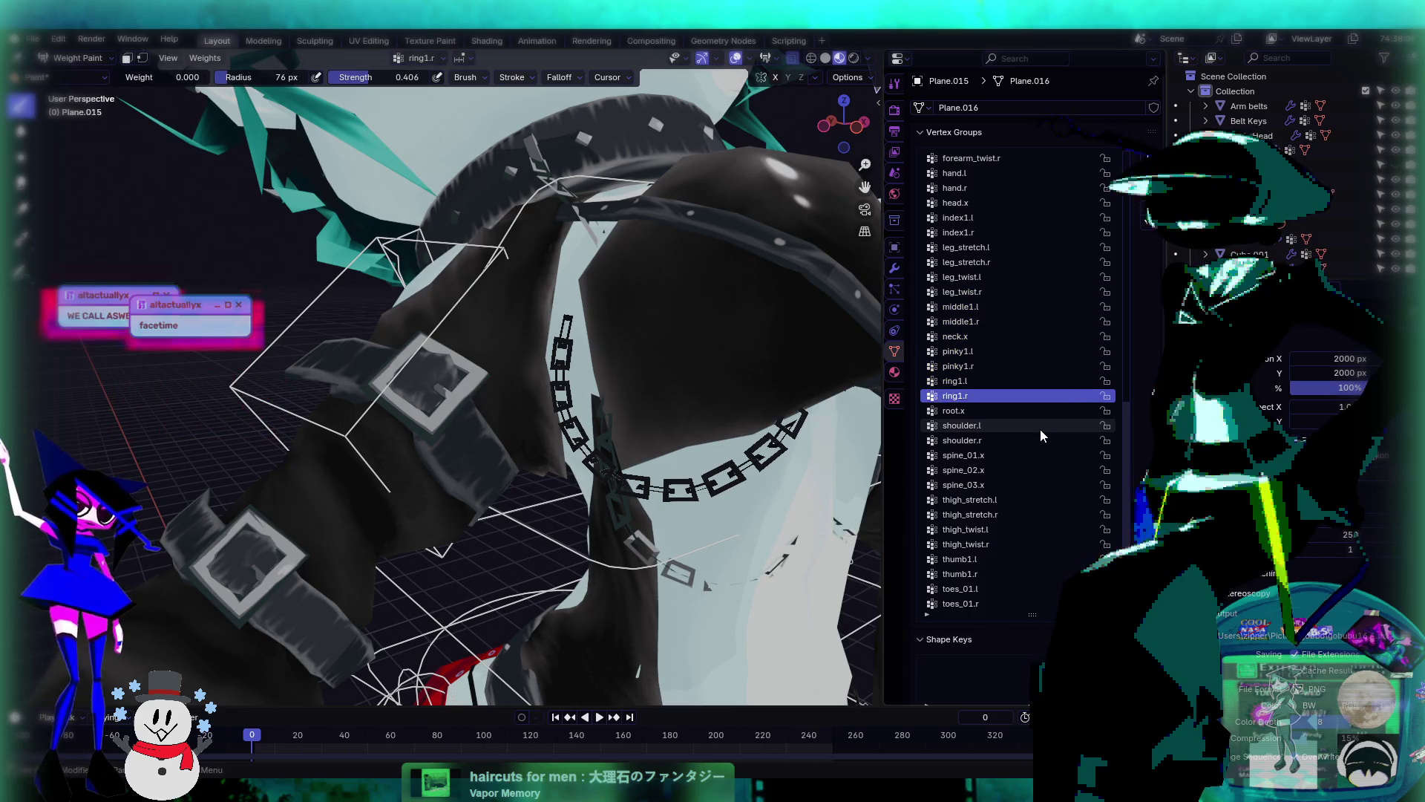
{"action": "key", "text": "Up"}
{"action": "key", "text": "Up"}
{"action": "key", "text": "Up"}
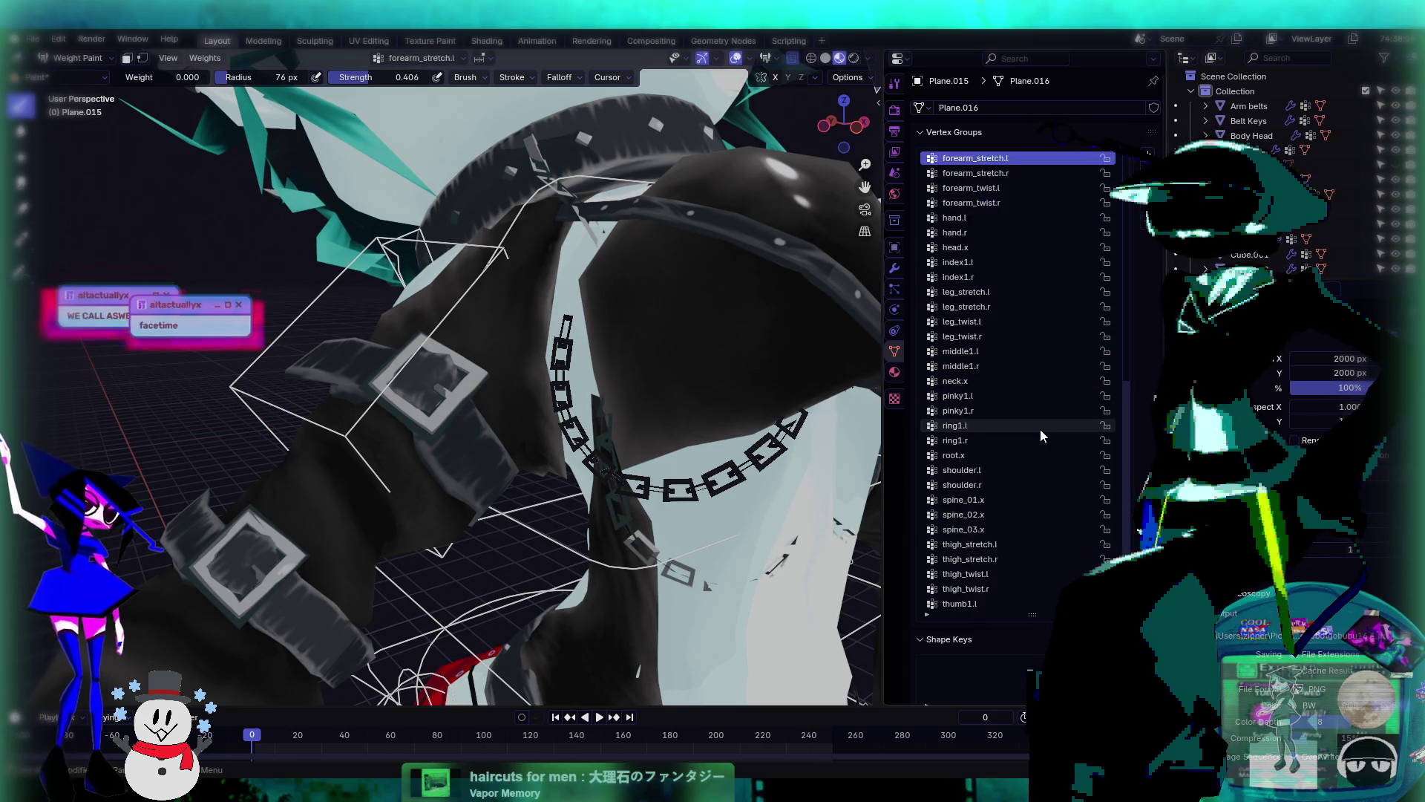
{"action": "key", "text": "Up"}
{"action": "key", "text": "Up"}
{"action": "key", "text": "Up"}
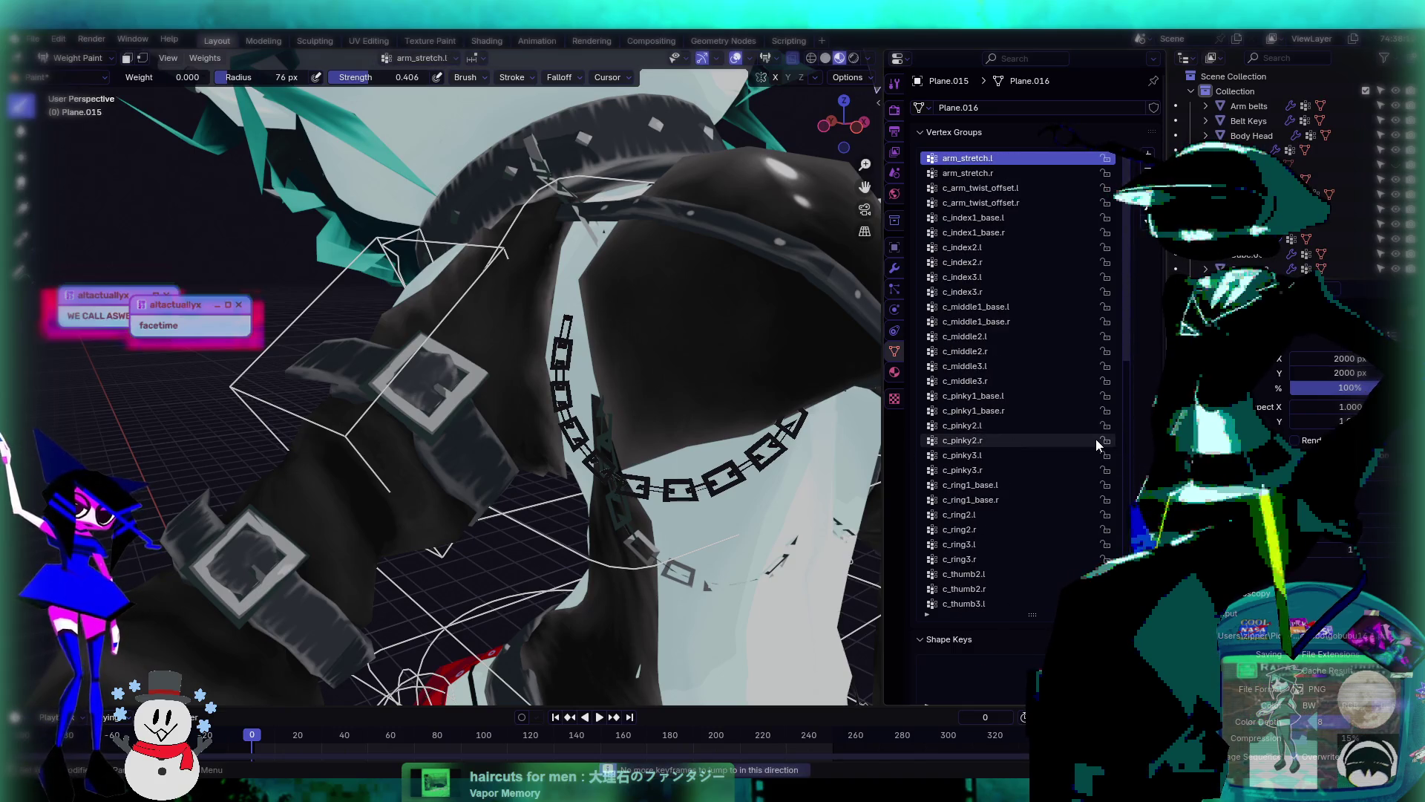
{"action": "key", "text": "Down"}
{"action": "key", "text": "Down"}
{"action": "key", "text": "Down"}
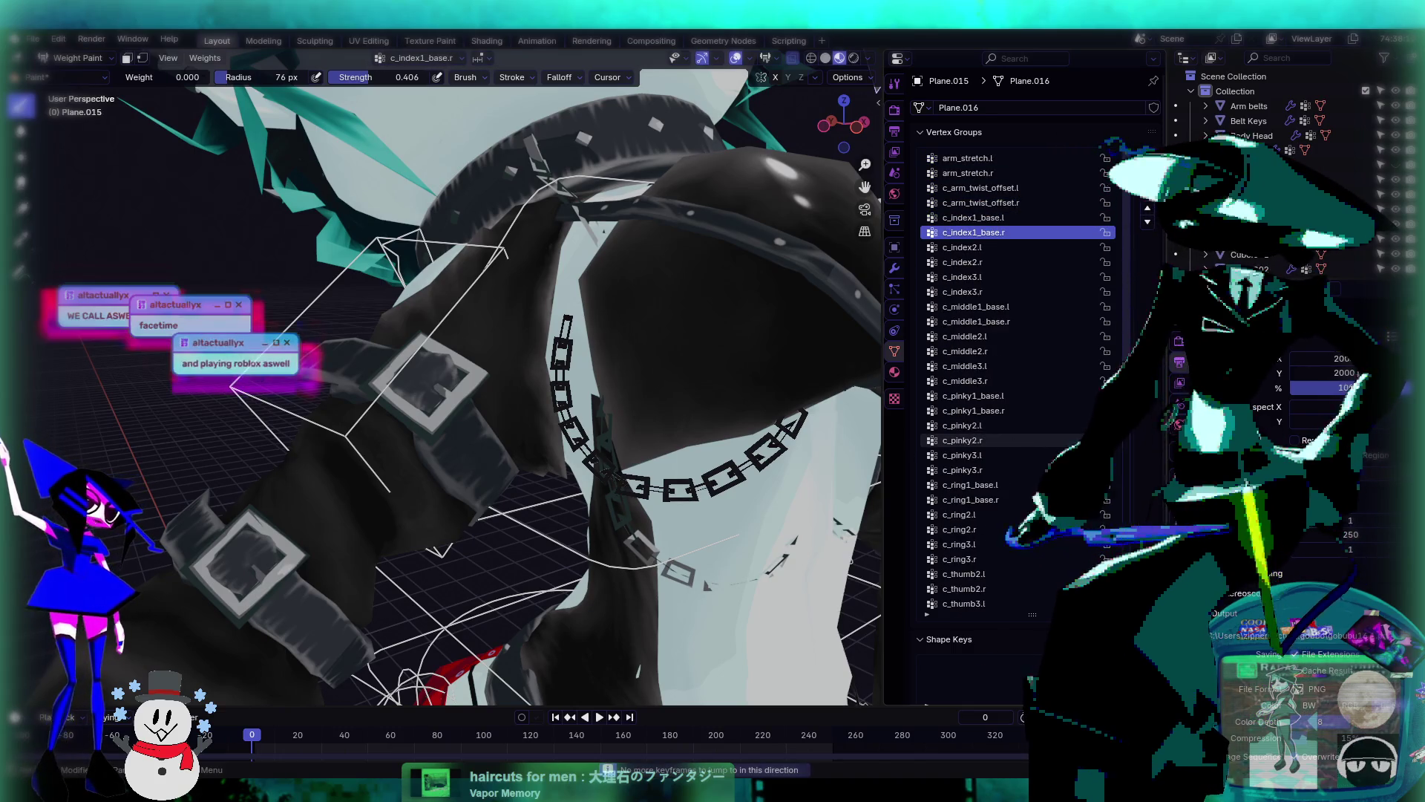
{"action": "key", "text": "Down"}
{"action": "key", "text": "Down"}
{"action": "key", "text": "Down"}
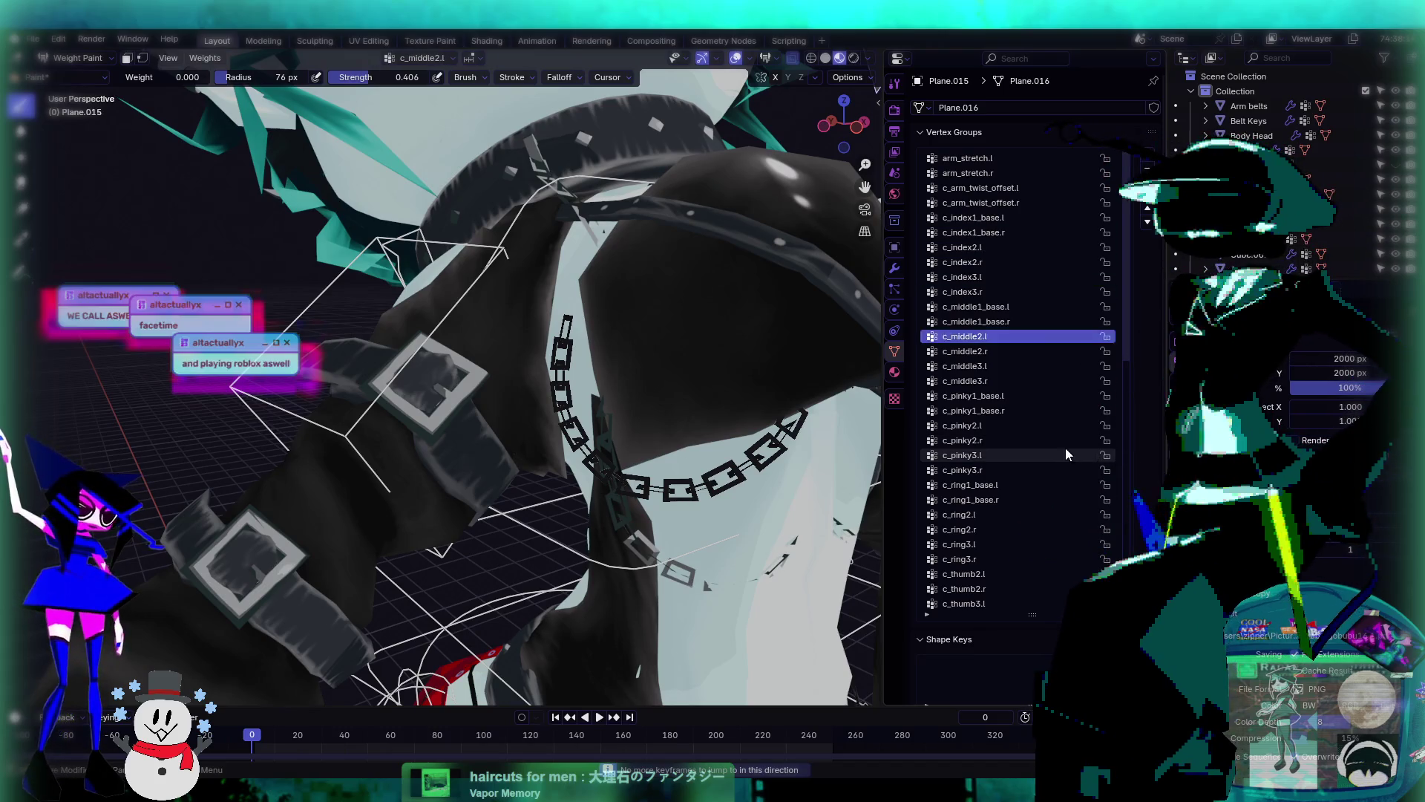
{"action": "key", "text": "Down"}
{"action": "key", "text": "Down"}
{"action": "key", "text": "Down"}
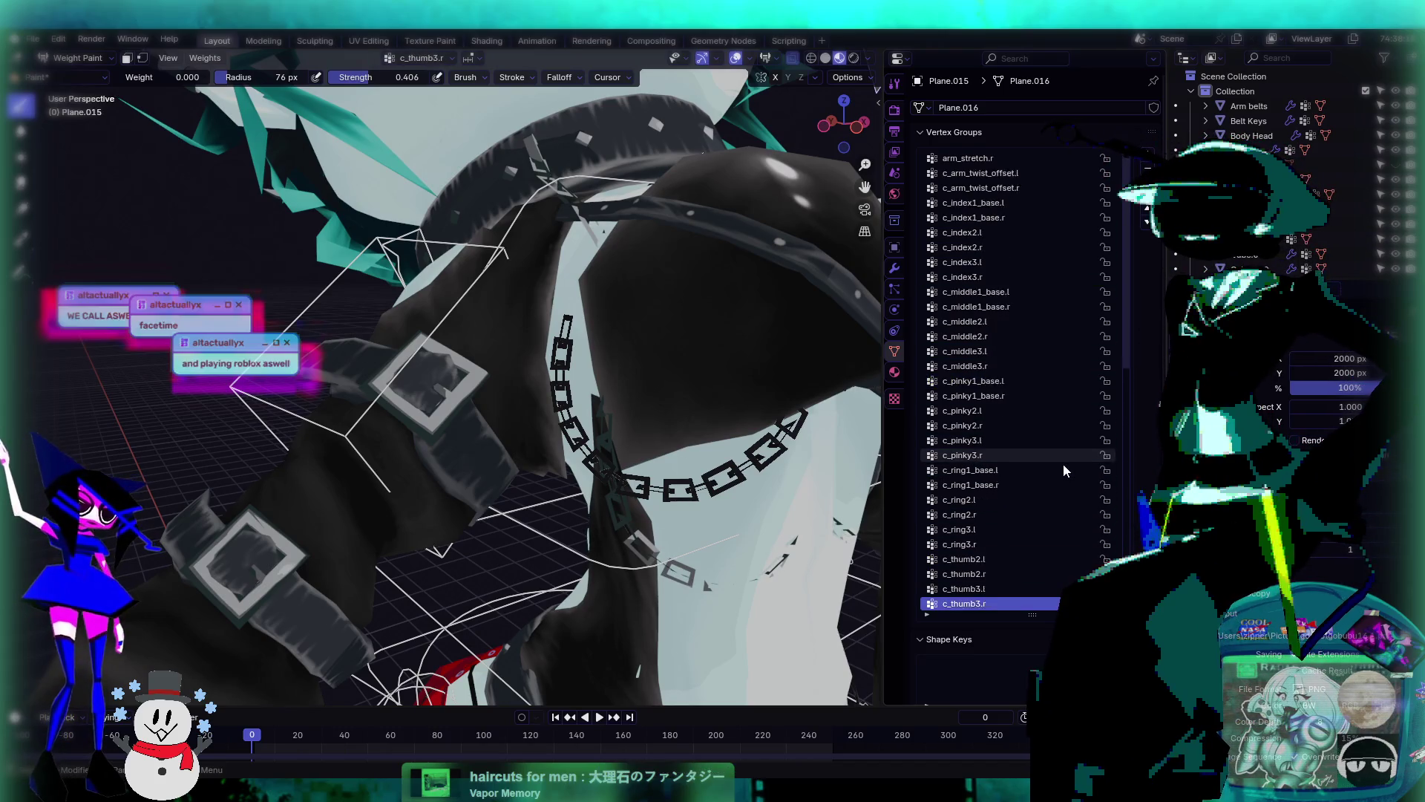
{"action": "key", "text": "Down"}
{"action": "key", "text": "Down"}
{"action": "key", "text": "Down"}
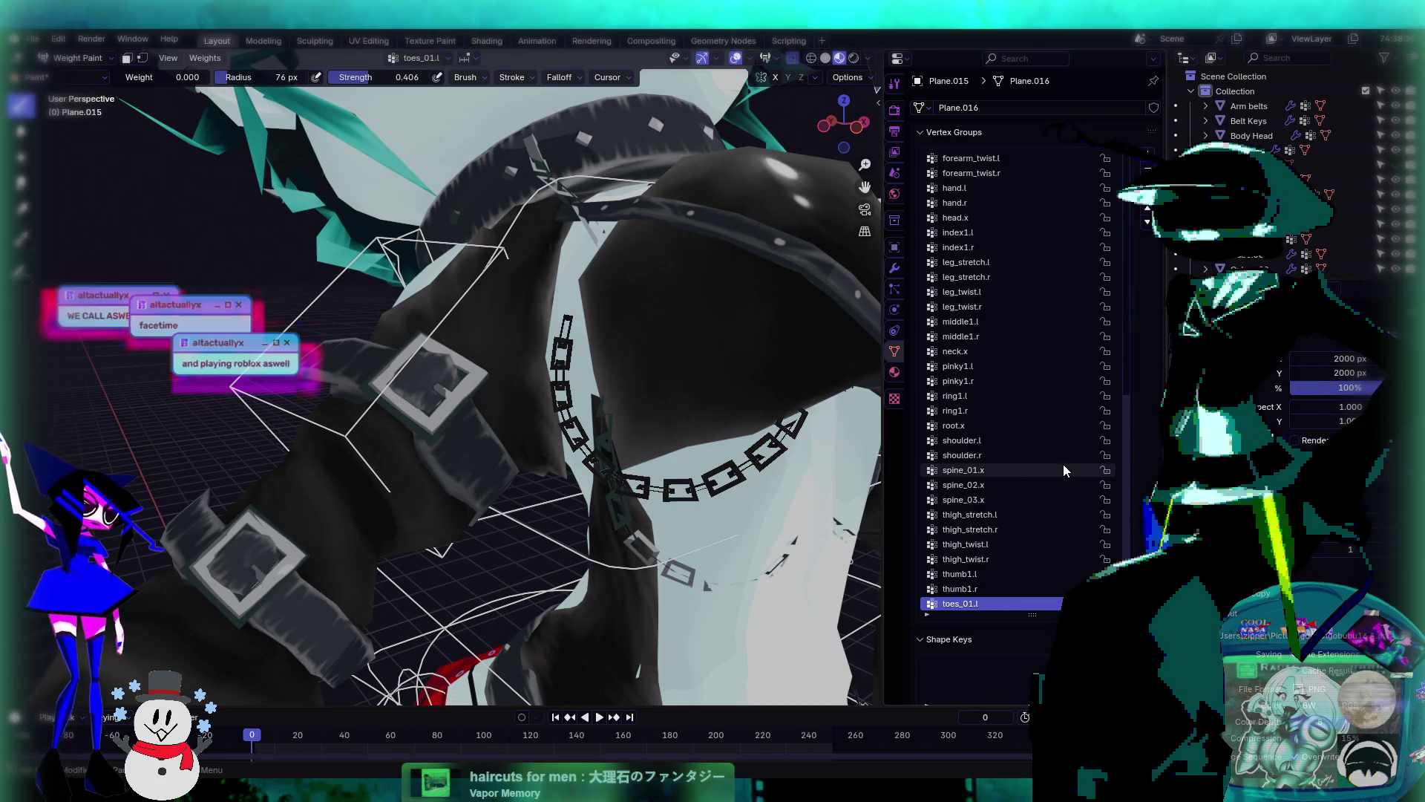
{"action": "key", "text": "Up"}
{"action": "key", "text": "Up"}
{"action": "key", "text": "Up"}
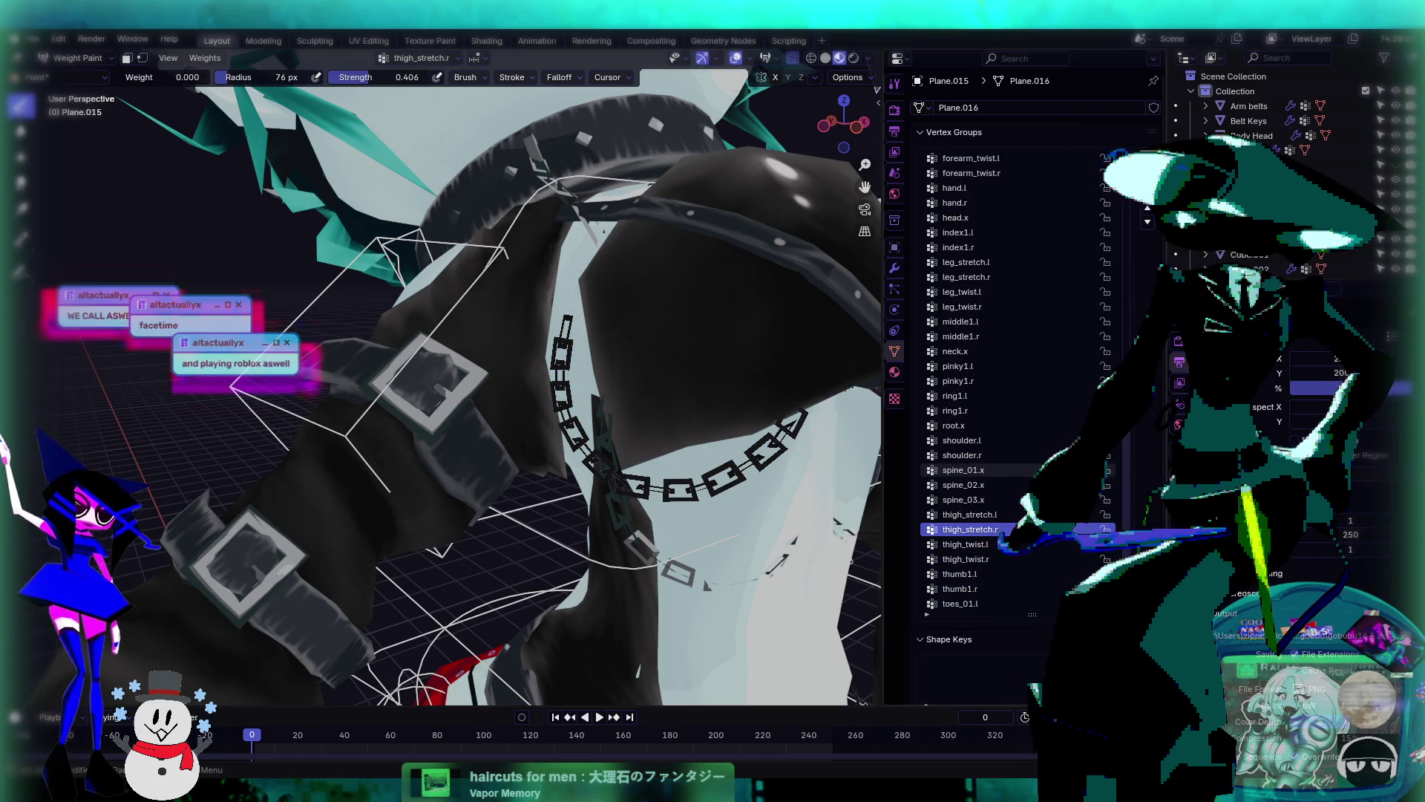
{"action": "key", "text": "Up"}
{"action": "key", "text": "Up"}
{"action": "key", "text": "Up"}
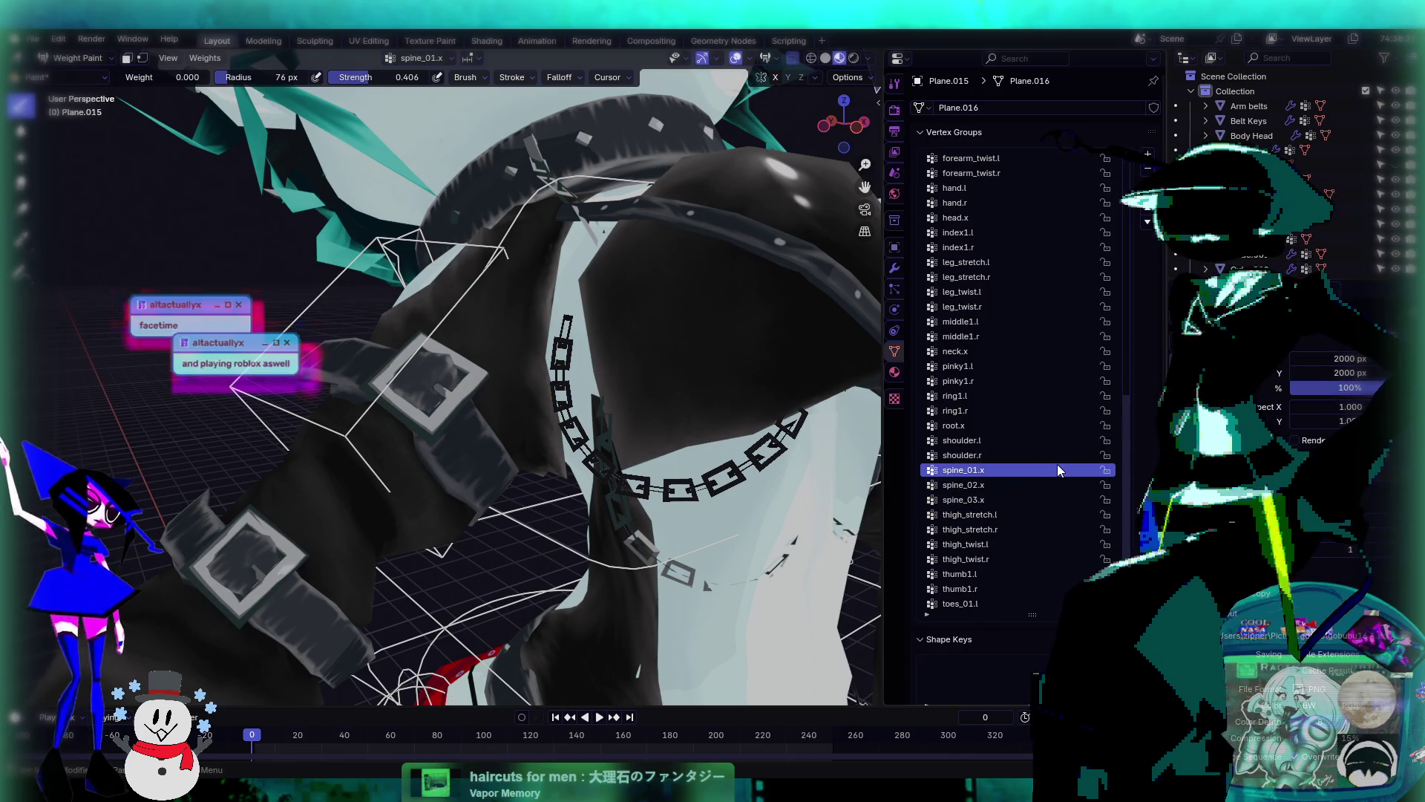
{"action": "key", "text": "Up"}
{"action": "key", "text": "Up"}
{"action": "key", "text": "Up"}
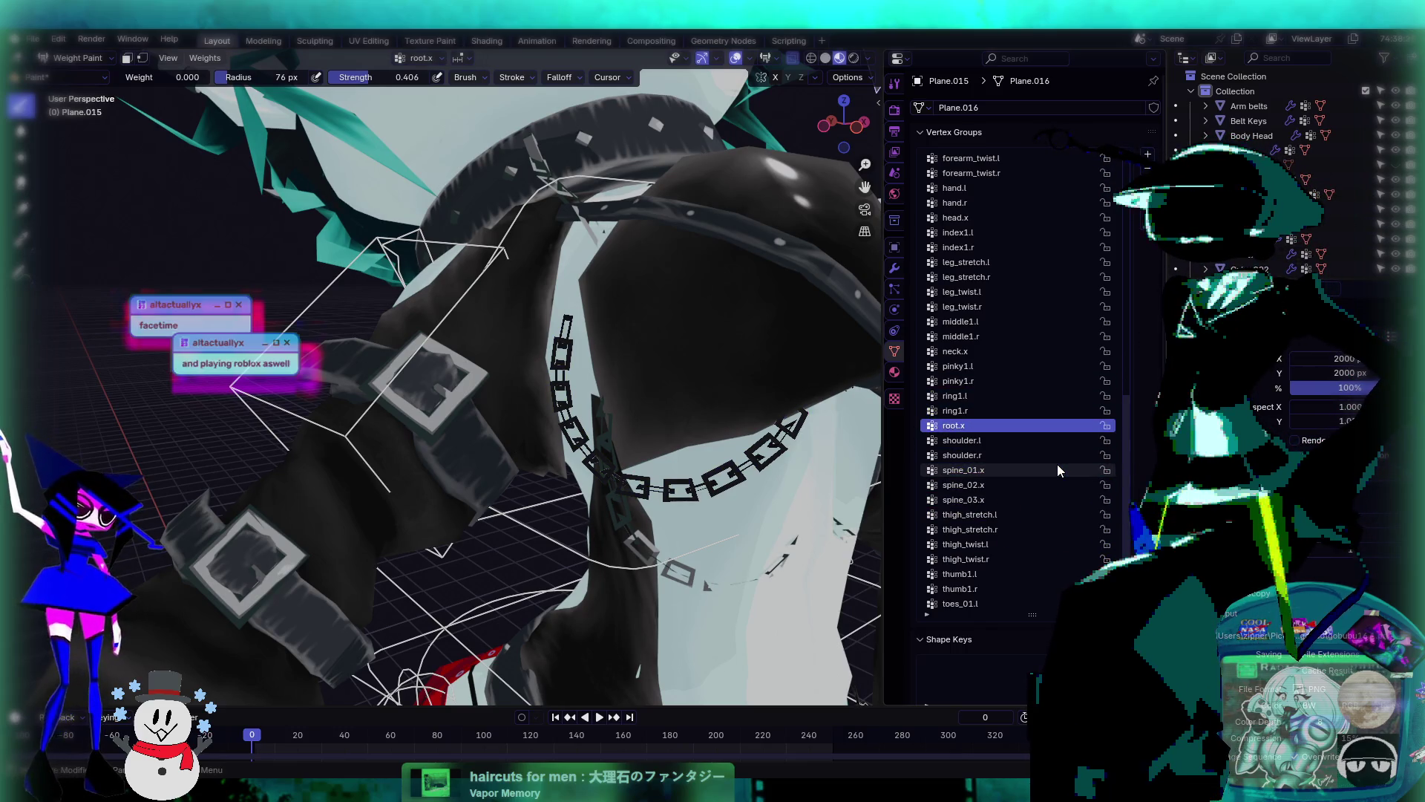
{"action": "key", "text": "Down"}
- Reselect shoulder.r and orbit to confirm it covers the whole chain
{"action": "middle_click_drag", "start_coordinate": [831, 430], "coordinate": [751, 391]}
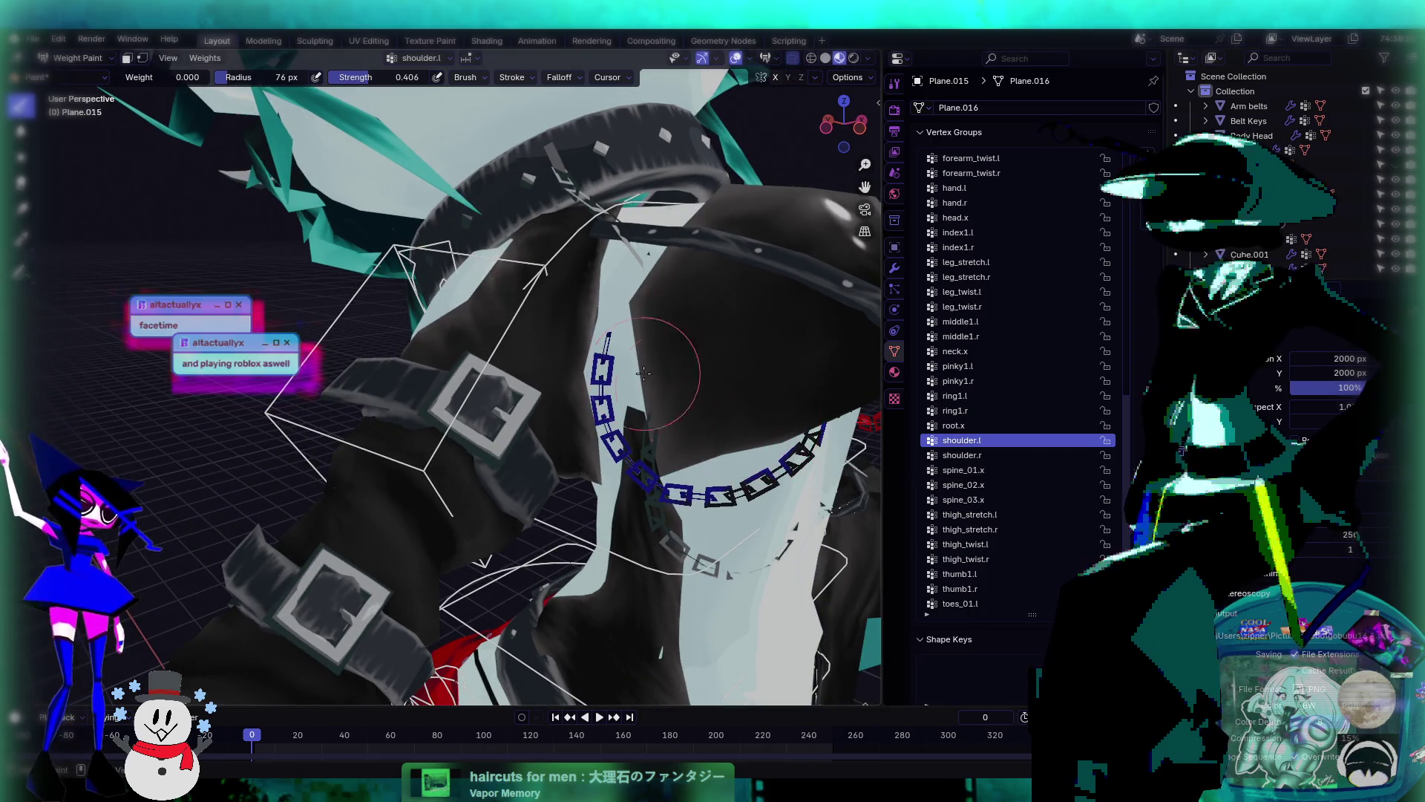
{"action": "middle_click_drag", "start_coordinate": [643, 372], "coordinate": [746, 399]}
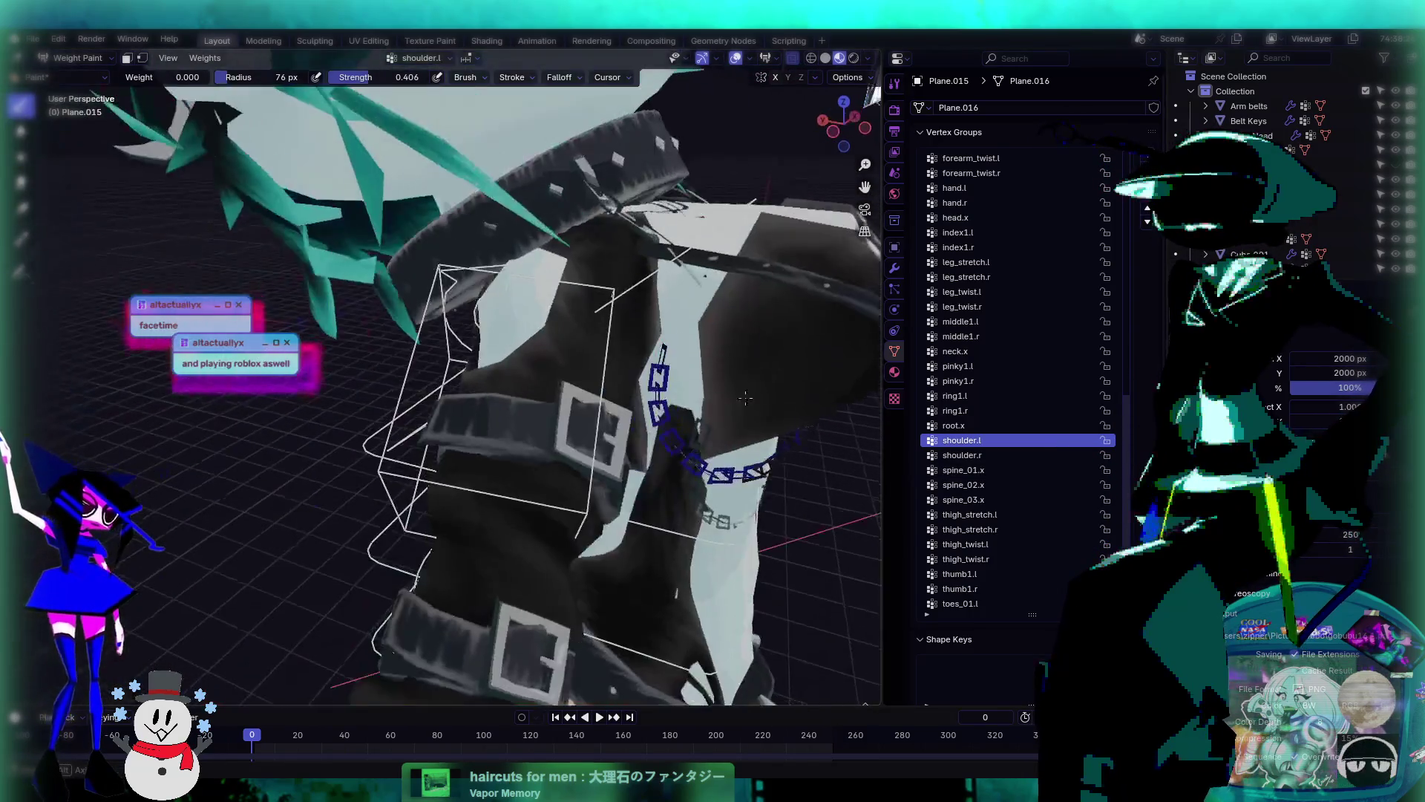
{"action": "left_click", "coordinate": [973, 456]}
{"action": "mouse_move", "coordinate": [655, 130]}
{"action": "middle_mouse_down"}
{"action": "mouse_move", "coordinate": [674, 384]}
{"action": "mouse_move", "coordinate": [588, 444]}
{"action": "middle_mouse_up"}
- Return to Object Mode, select the armature rig and switch it to Pose Mode
{"action": "left_click", "coordinate": [93, 62]}
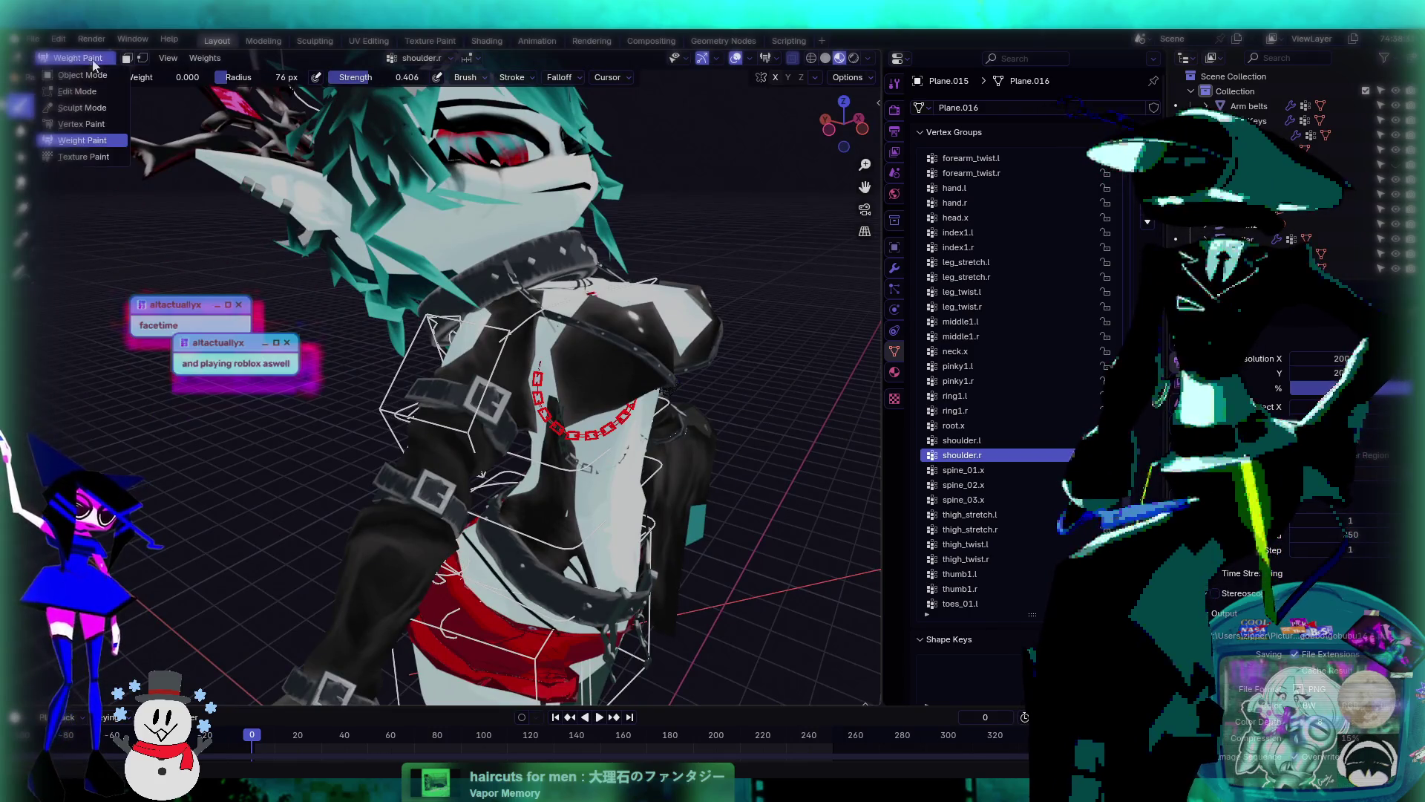
{"action": "left_click", "coordinate": [82, 75]}
{"action": "middle_click_drag", "start_coordinate": [585, 308], "coordinate": [571, 314]}
{"action": "left_click", "coordinate": [495, 310]}
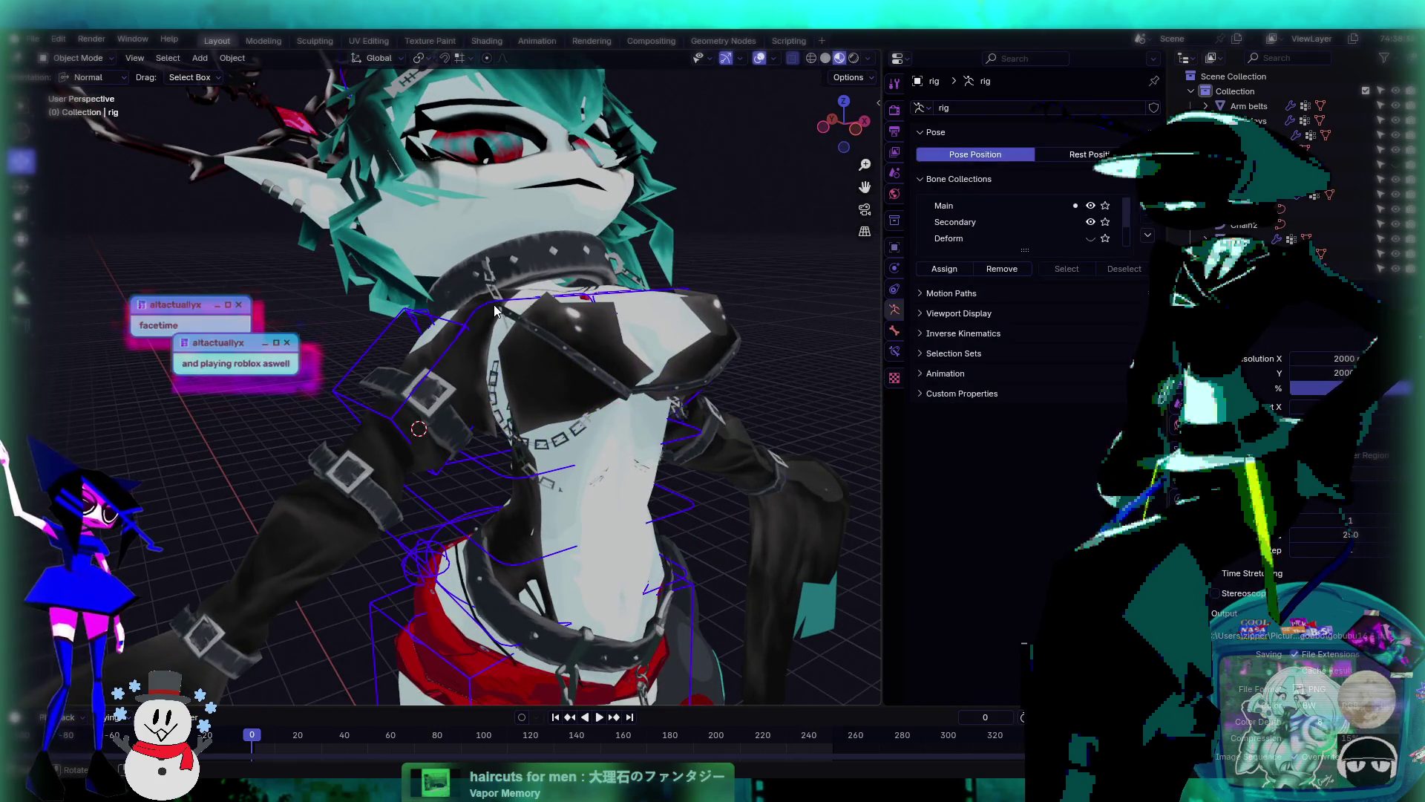
{"action": "left_click", "coordinate": [95, 62]}
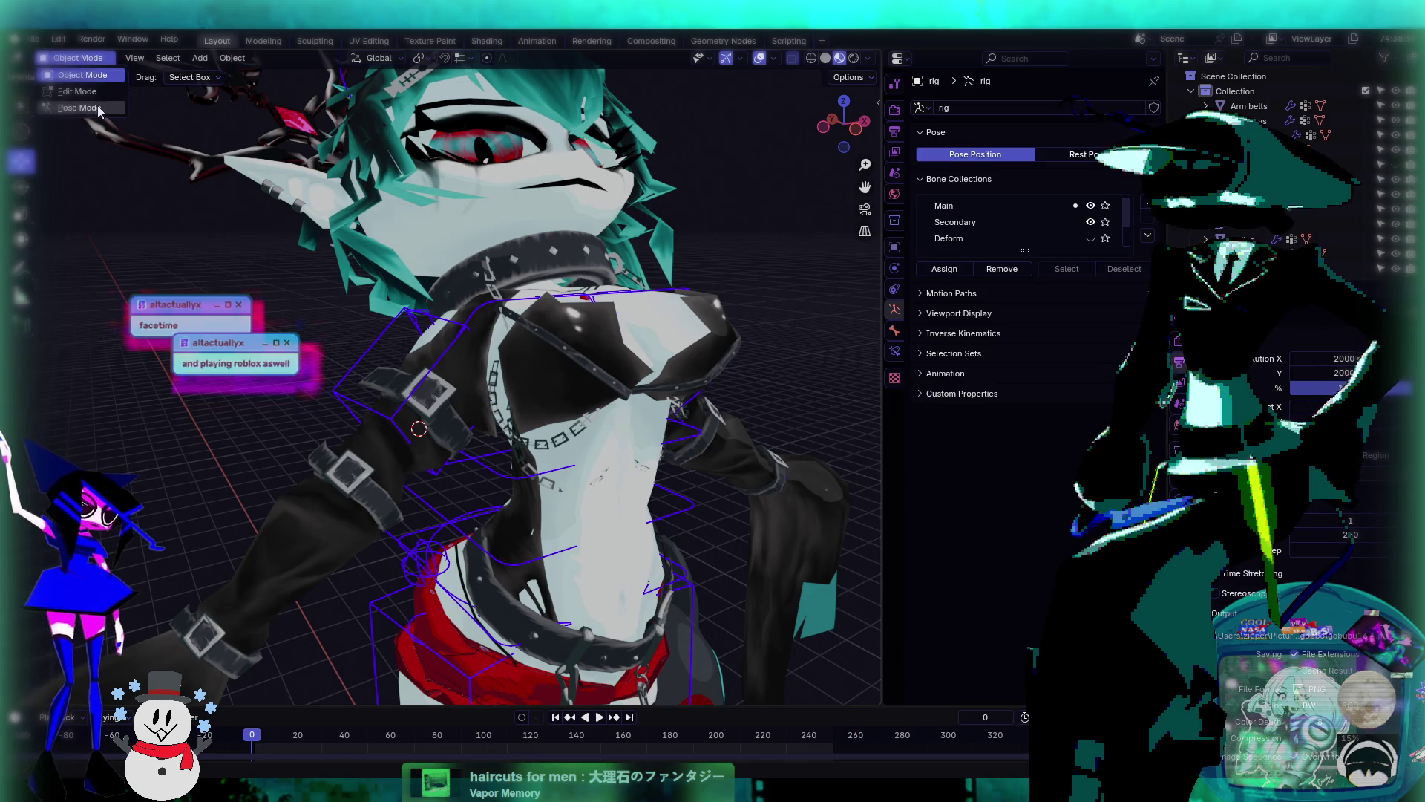
{"action": "left_click", "coordinate": [78, 108]}
- Rotate the c_spine_03.x bone twice with R, then zoom in on the chest and chain
{"action": "left_click", "coordinate": [495, 326]}
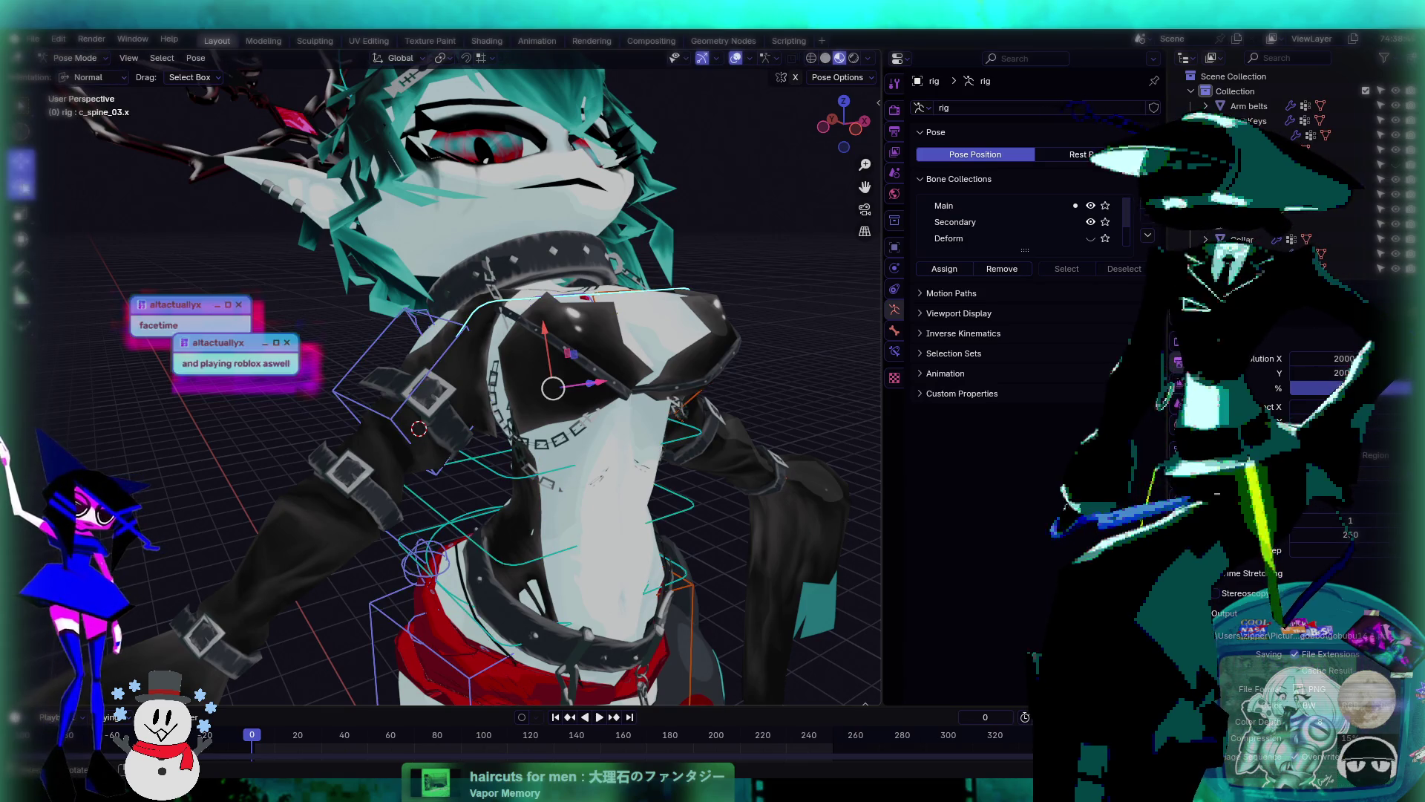
{"action": "key", "text": "r"}
{"action": "key", "text": "r"}
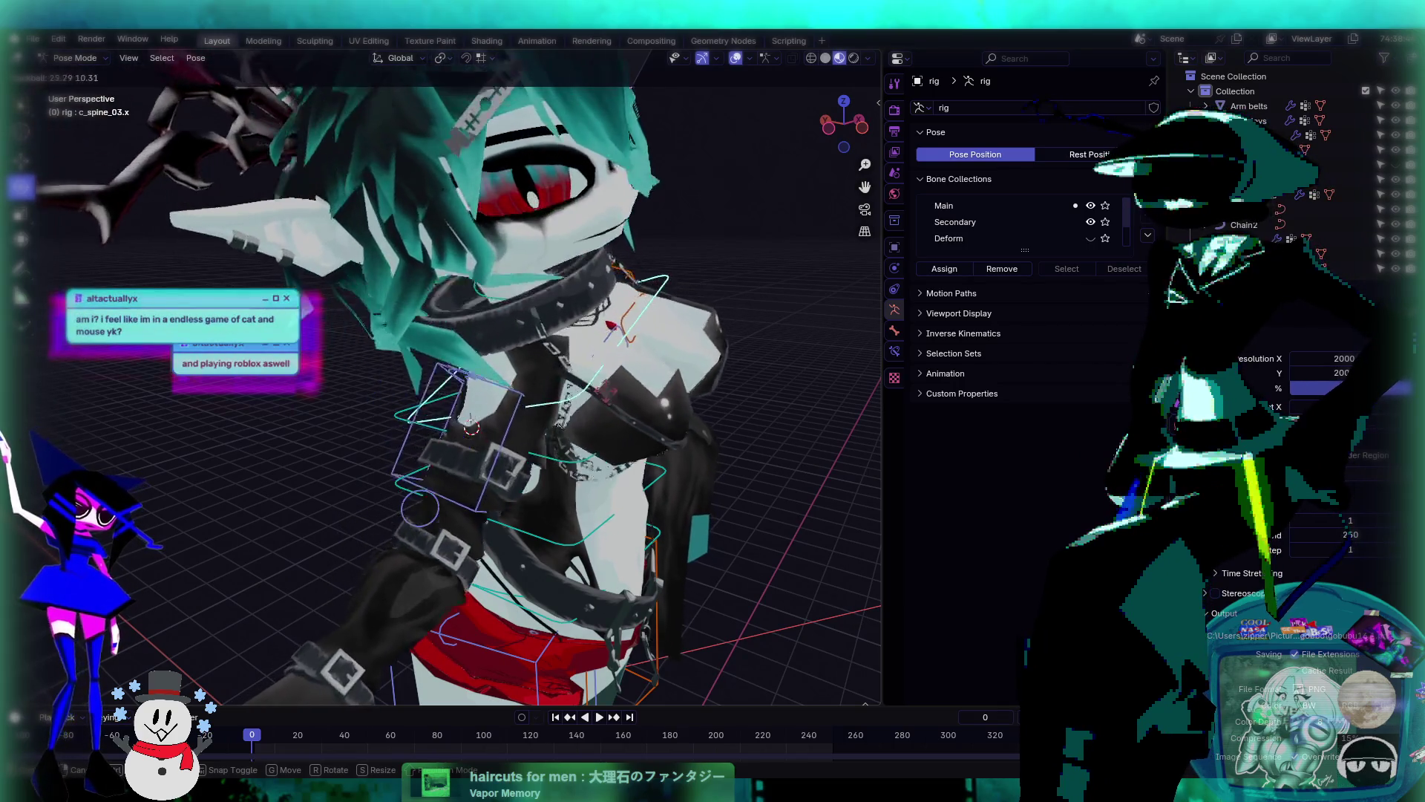
{"action": "left_click", "coordinate": [629, 374]}
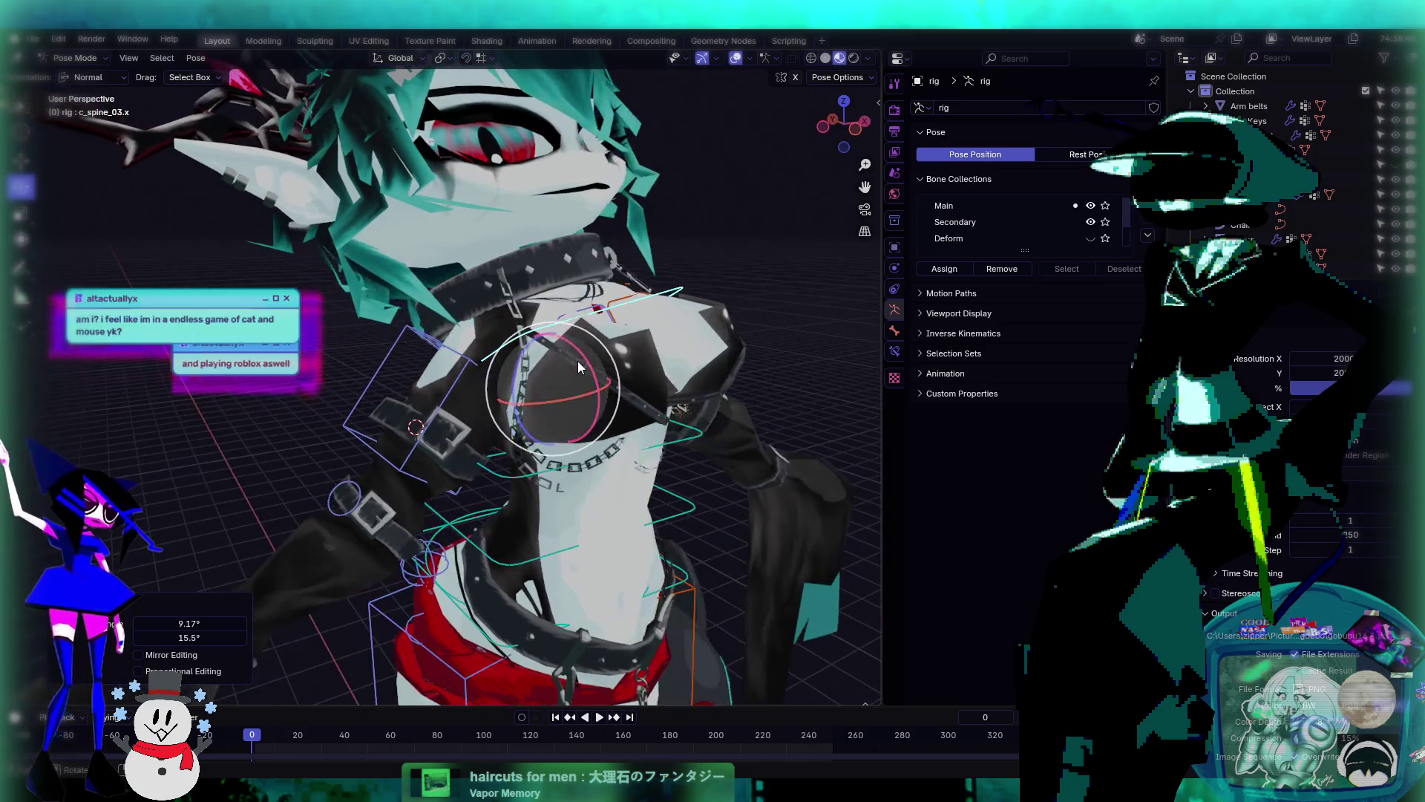
{"action": "key", "text": "r"}
{"action": "key", "text": "r"}
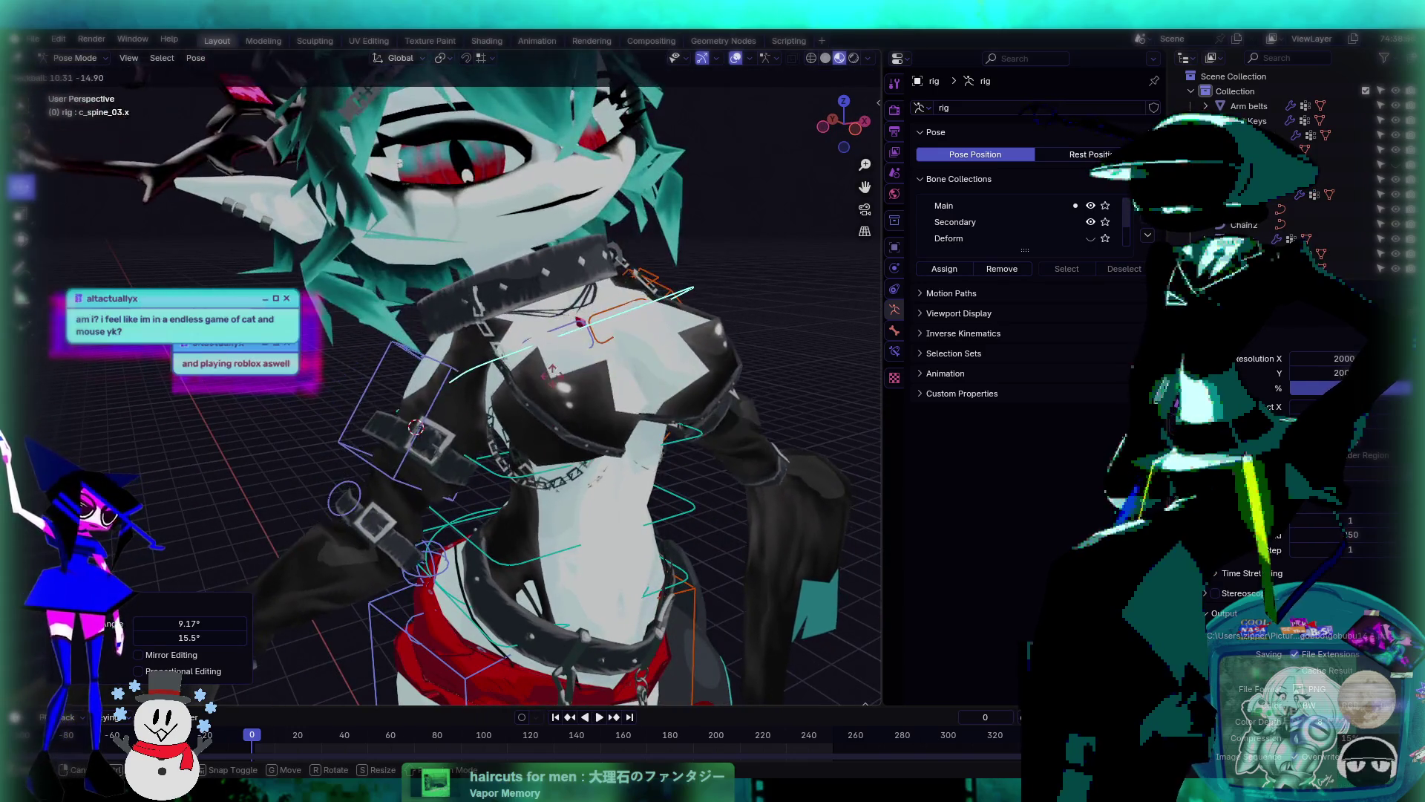
{"action": "left_click", "coordinate": [568, 394]}
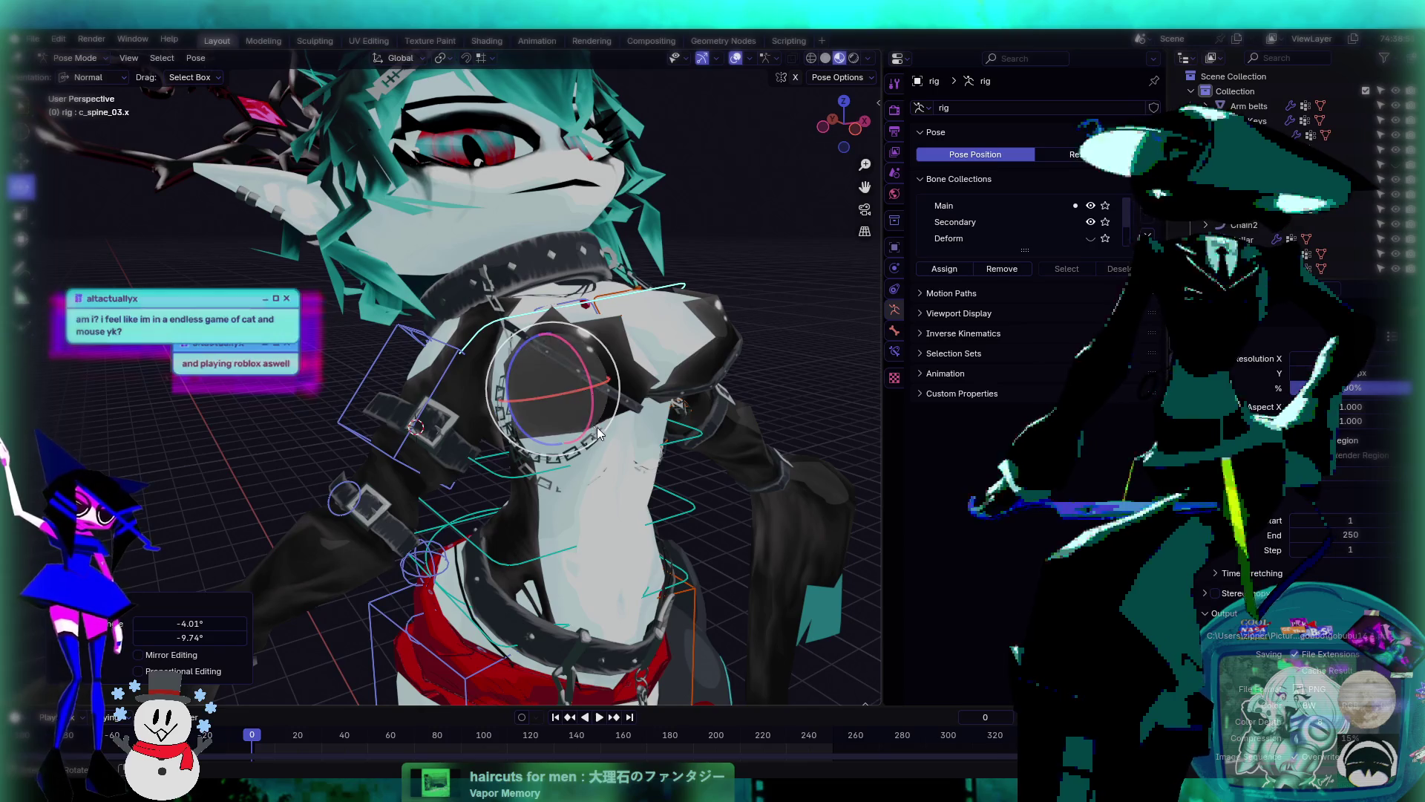
{"action": "middle_click_drag", "start_coordinate": [598, 433], "coordinate": [635, 441]}
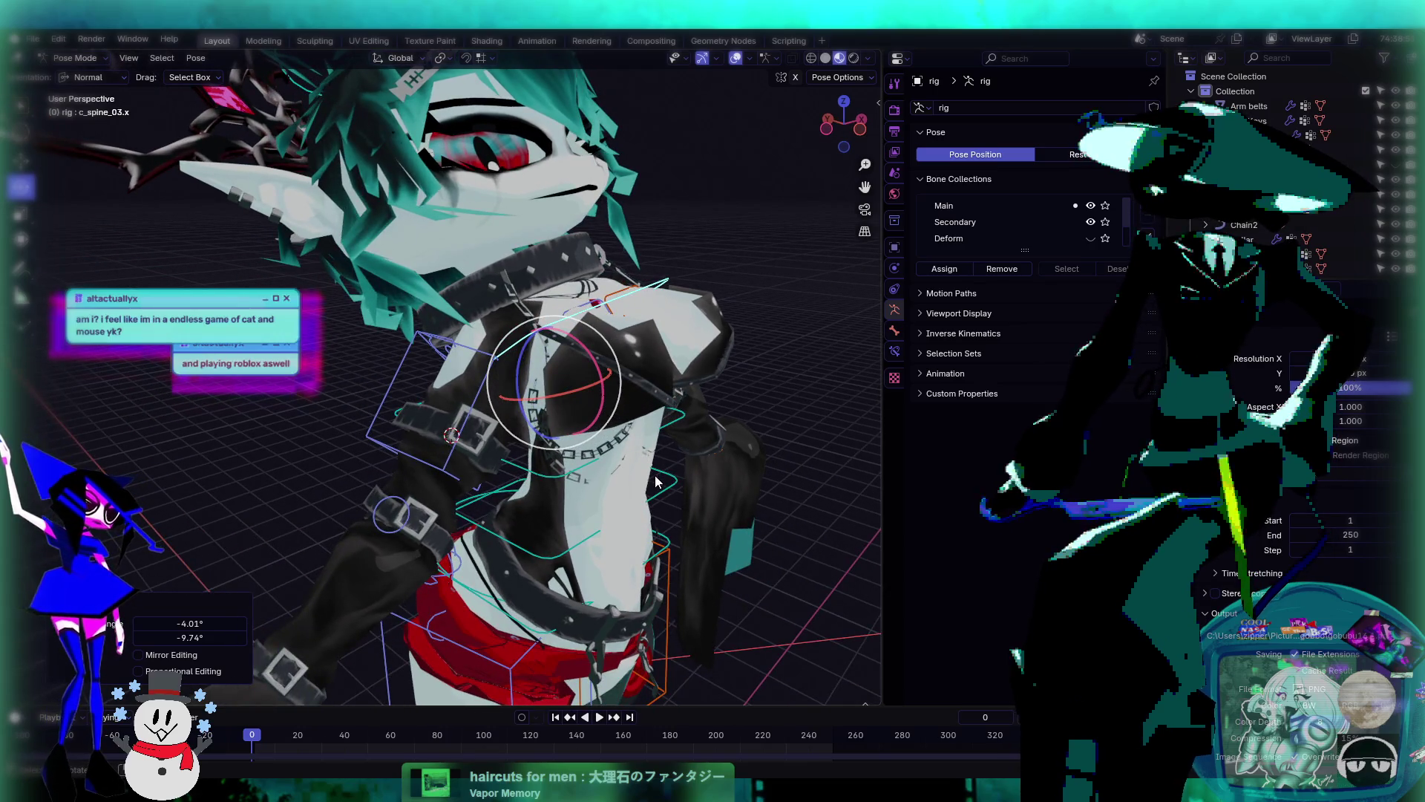
{"action": "mouse_move", "coordinate": [662, 484]}
{"action": "middle_mouse_down"}
{"action": "mouse_move", "coordinate": [733, 473]}
{"action": "mouse_move", "coordinate": [735, 407]}
{"action": "mouse_move", "coordinate": [641, 412]}
{"action": "middle_mouse_up"}
{"action": "scroll", "coordinate": [644, 421], "scroll_direction": "up", "scroll_amount": 2}
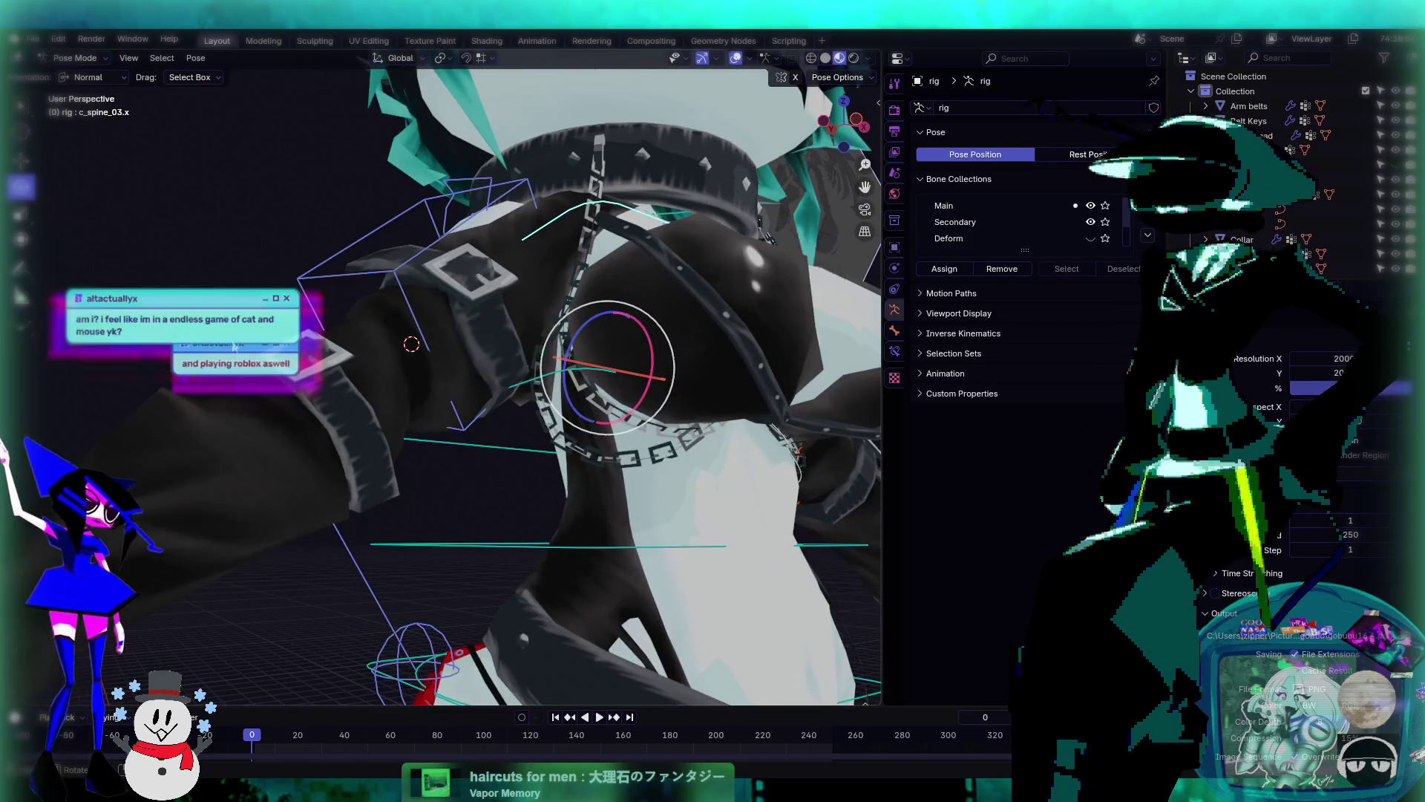
- Select chain object Plane.015, frame it and view its weights in Weight Paint mode
{"action": "left_click", "coordinate": [63, 59]}
{"action": "left_click", "coordinate": [77, 76]}
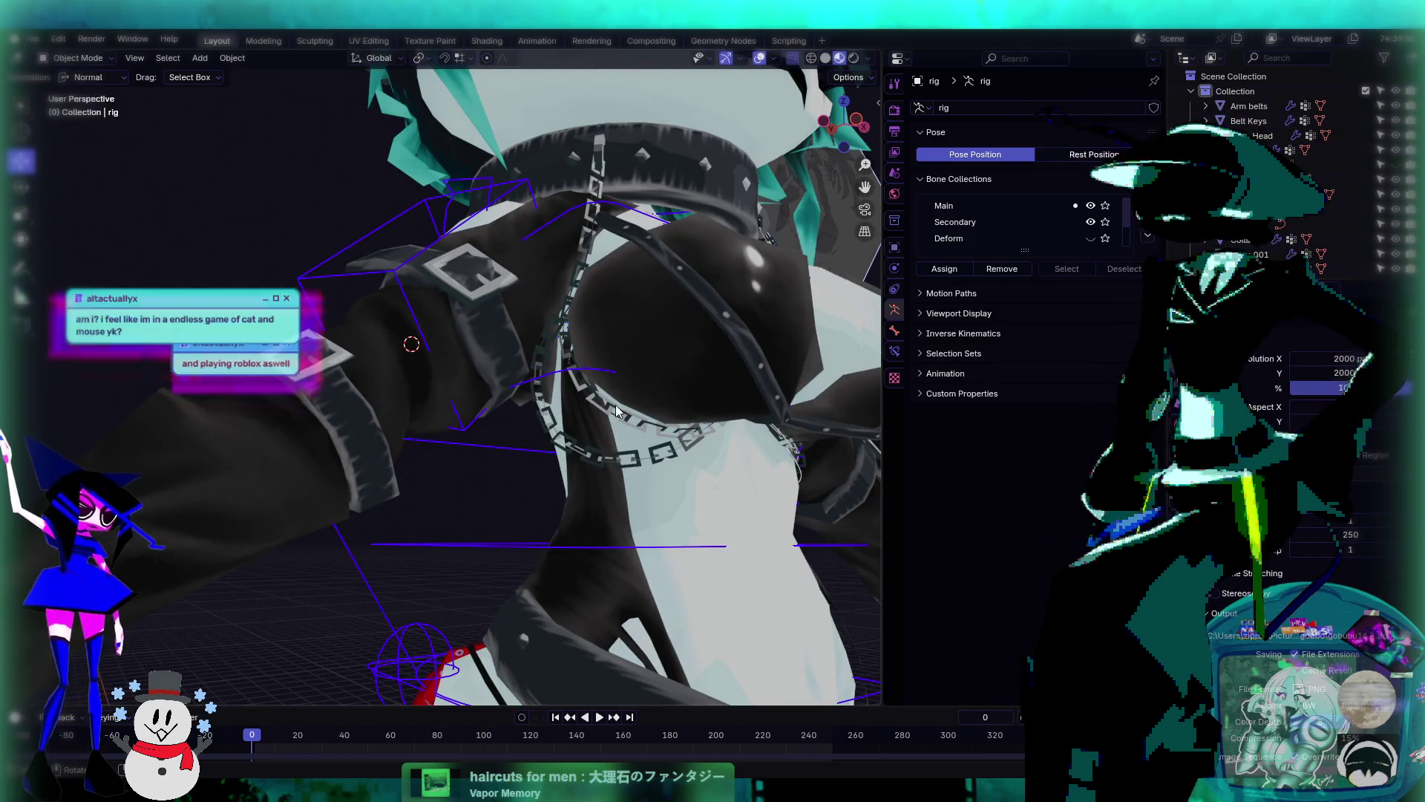
{"action": "left_click", "coordinate": [594, 458]}
{"action": "key", "text": "KP_Decimal"}
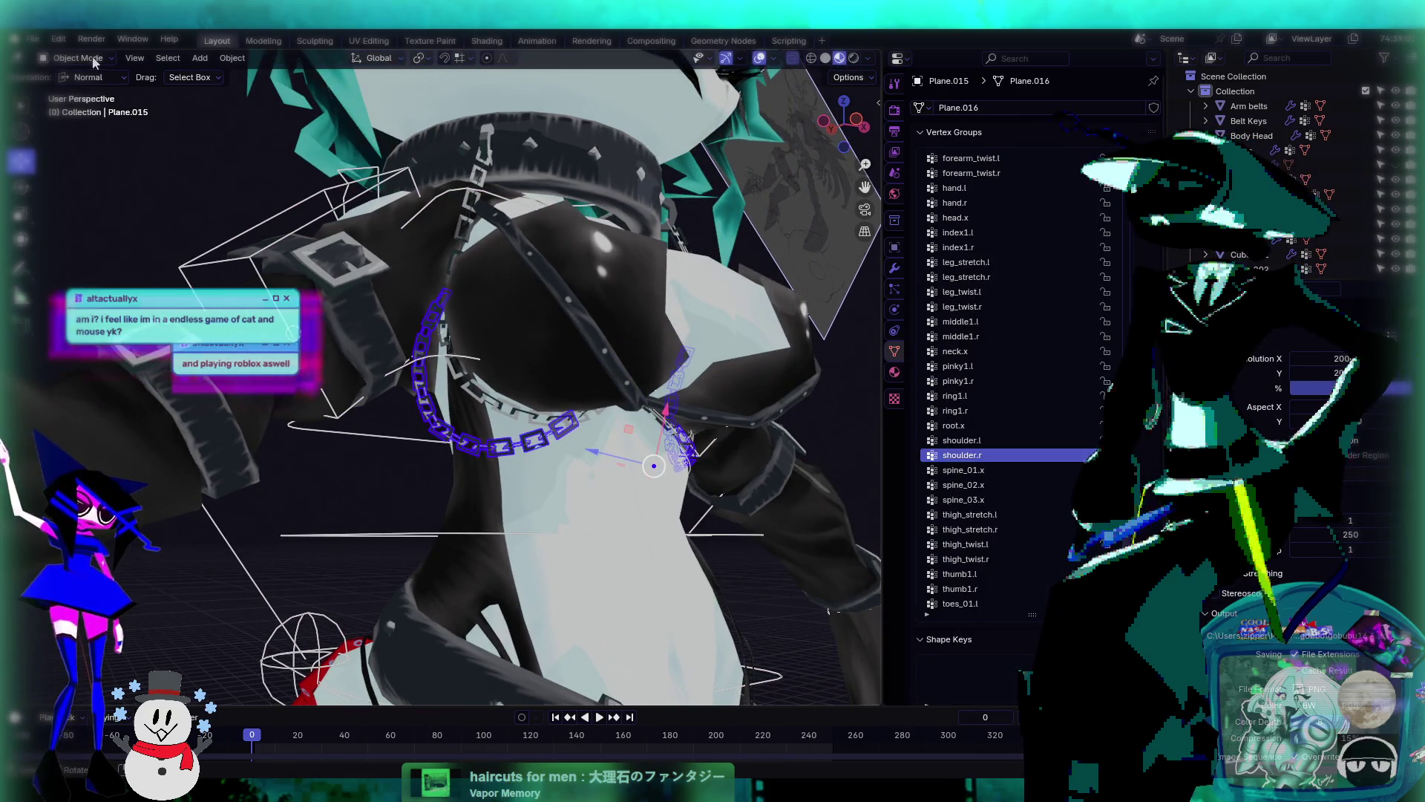
{"action": "left_click", "coordinate": [92, 61]}
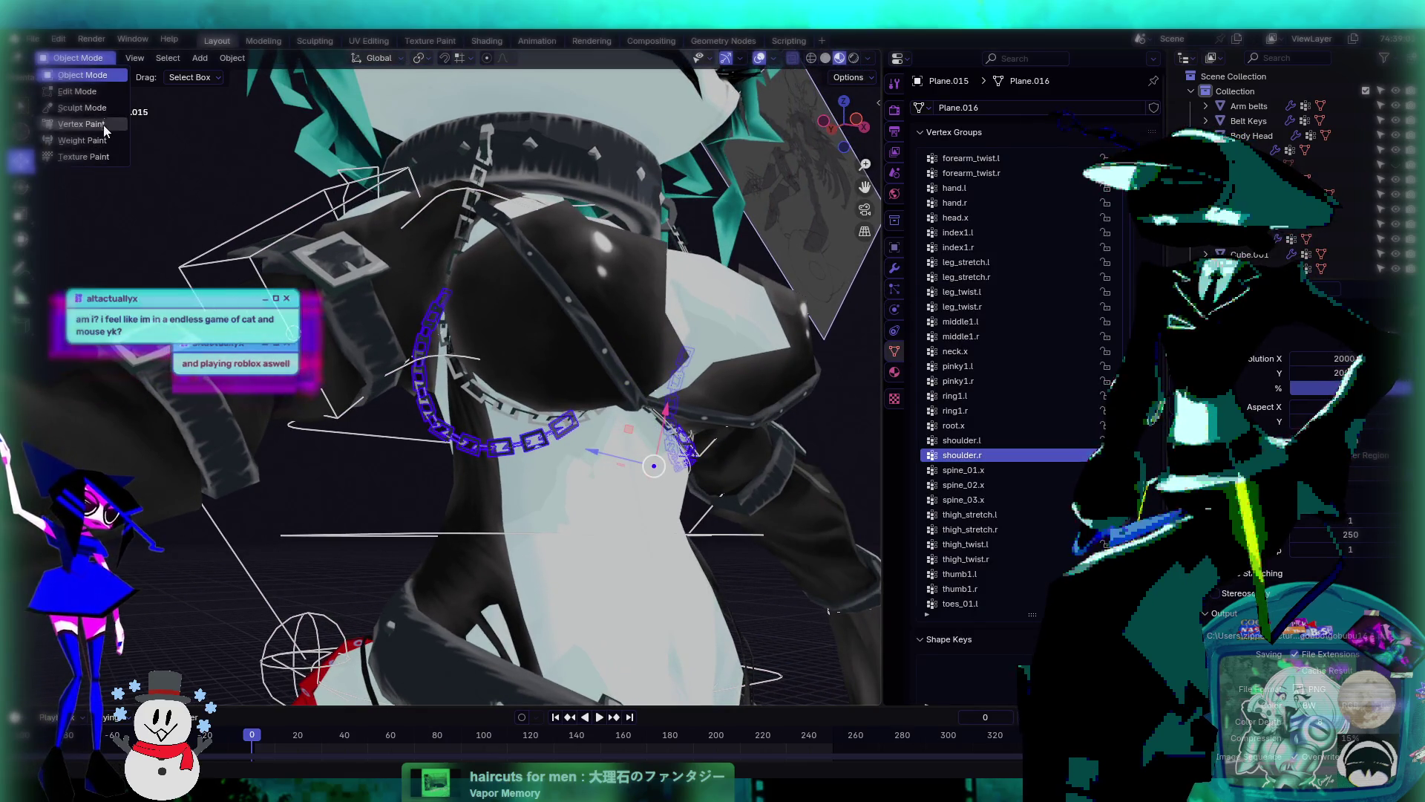
{"action": "left_click", "coordinate": [81, 140]}
{"action": "mouse_move", "coordinate": [519, 416]}
{"action": "middle_mouse_down"}
{"action": "mouse_move", "coordinate": [586, 423]}
{"action": "mouse_move", "coordinate": [489, 404]}
{"action": "mouse_move", "coordinate": [615, 423]}
{"action": "middle_mouse_up"}
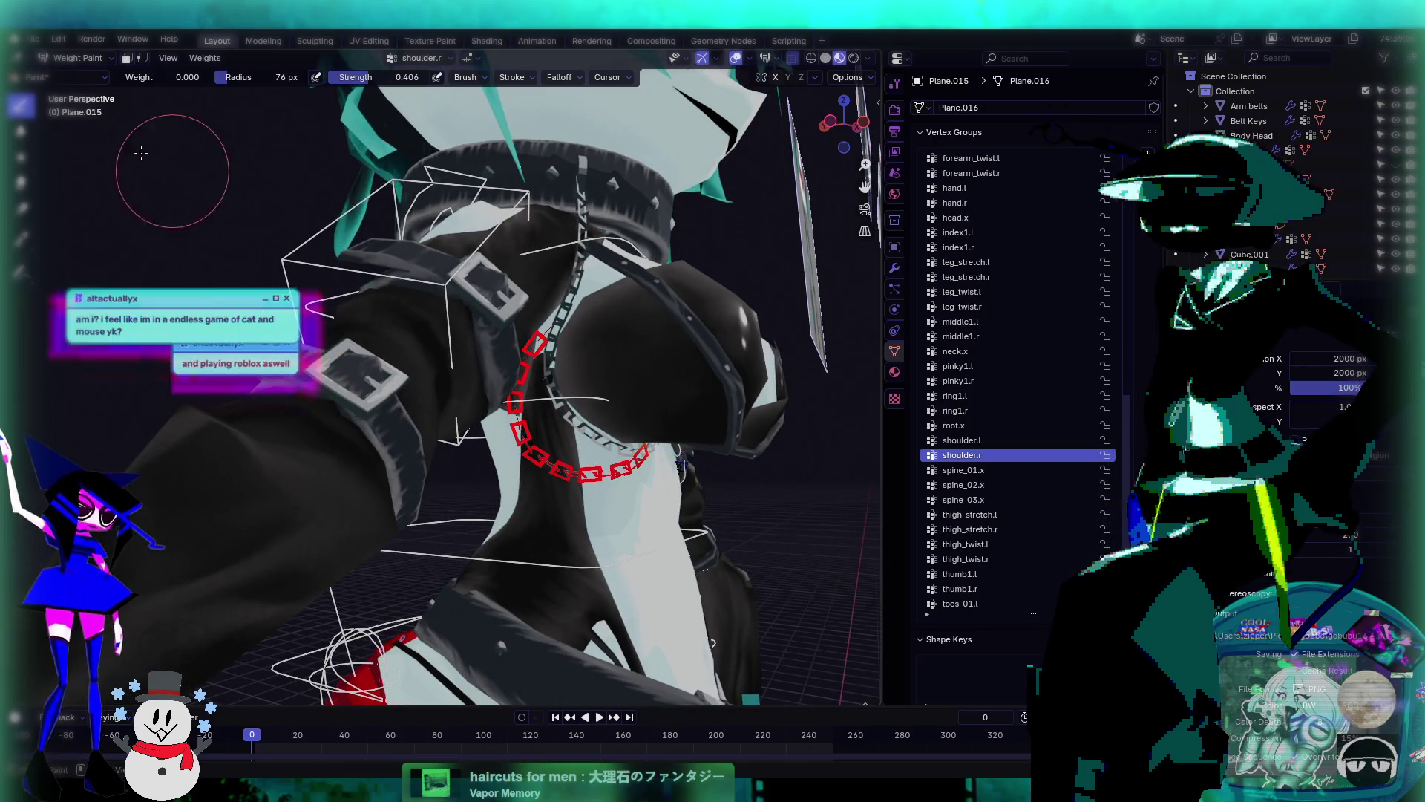
- Select the vertical chain Plane.005 and view its spine_02.x weights in Weight Paint mode
{"action": "left_click", "coordinate": [78, 58]}
{"action": "left_click", "coordinate": [81, 75]}
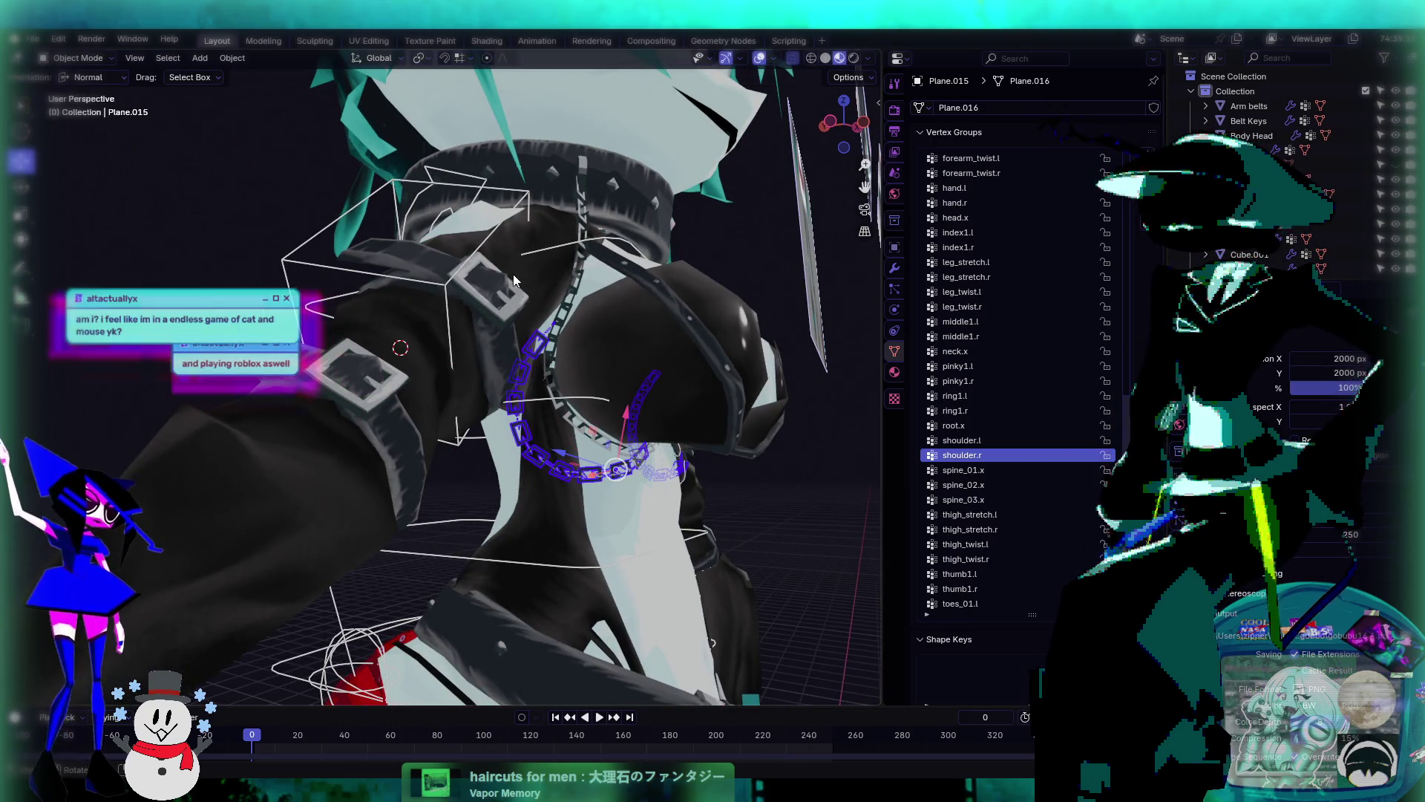
{"action": "left_click", "coordinate": [570, 287]}
{"action": "left_click", "coordinate": [78, 58]}
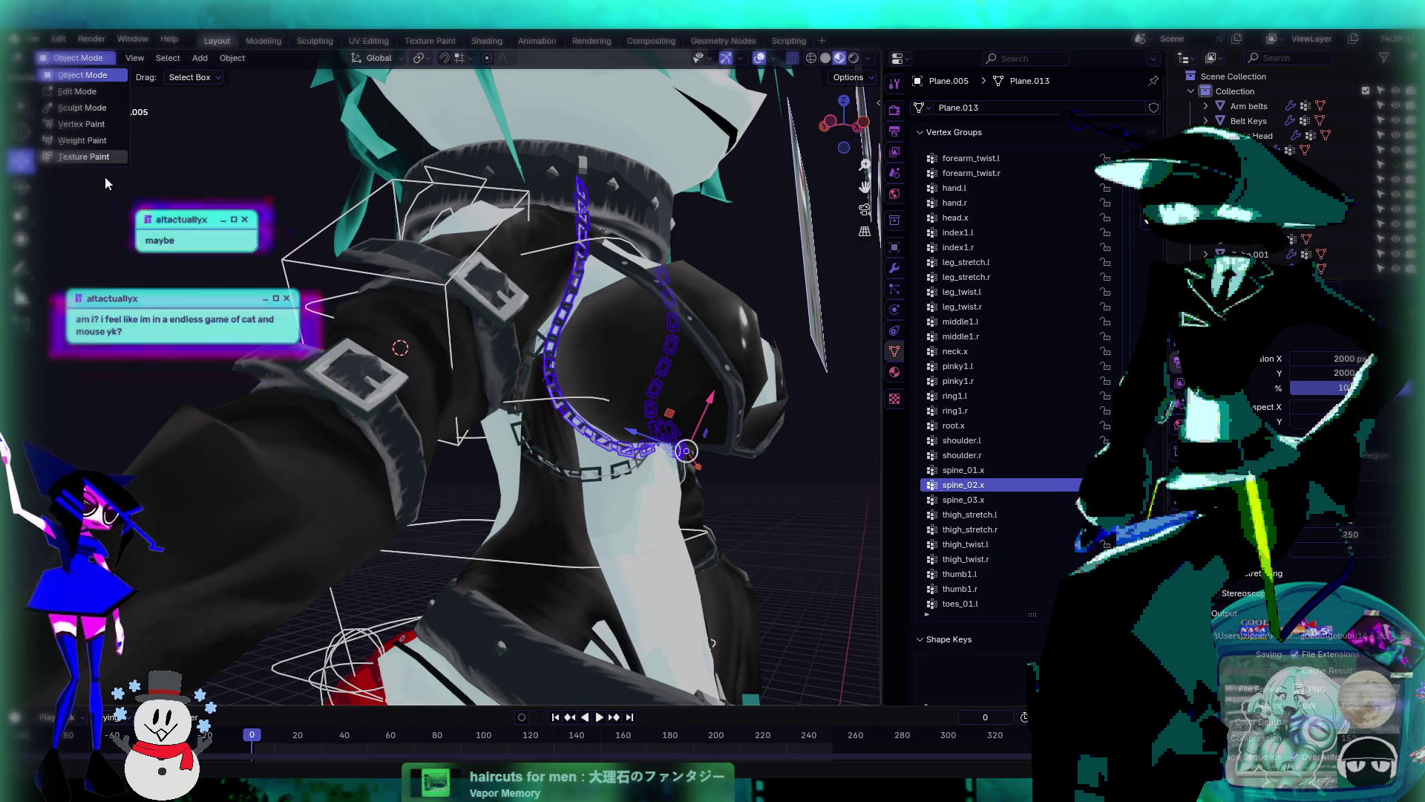
{"action": "left_click", "coordinate": [90, 141]}
{"action": "middle_click_drag", "start_coordinate": [617, 438], "coordinate": [586, 449]}
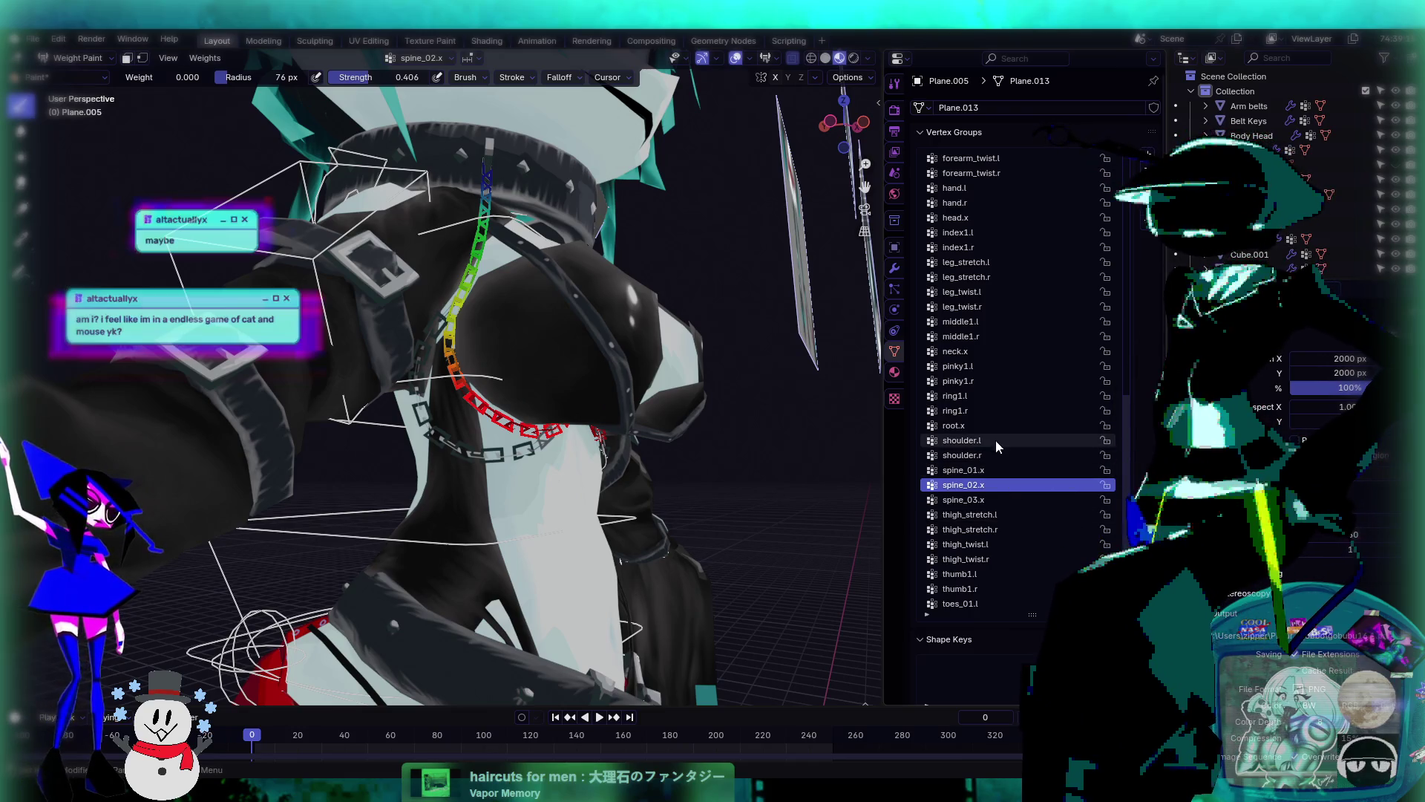
- Enter Edit Mode on the chain, deselect all and select the whole left chain as linked geometry
{"action": "key", "text": "Tab"}
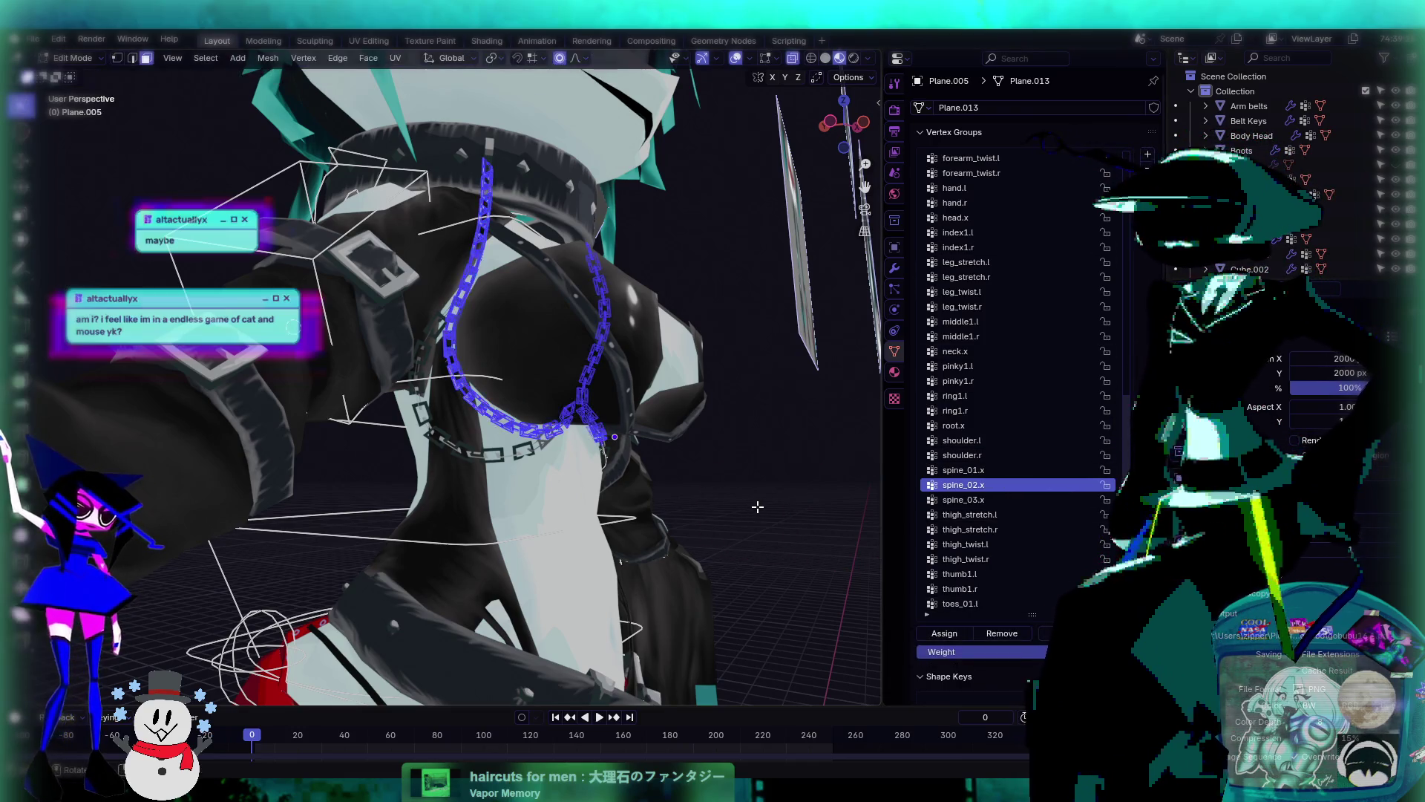
{"action": "left_click", "coordinate": [1000, 634]}
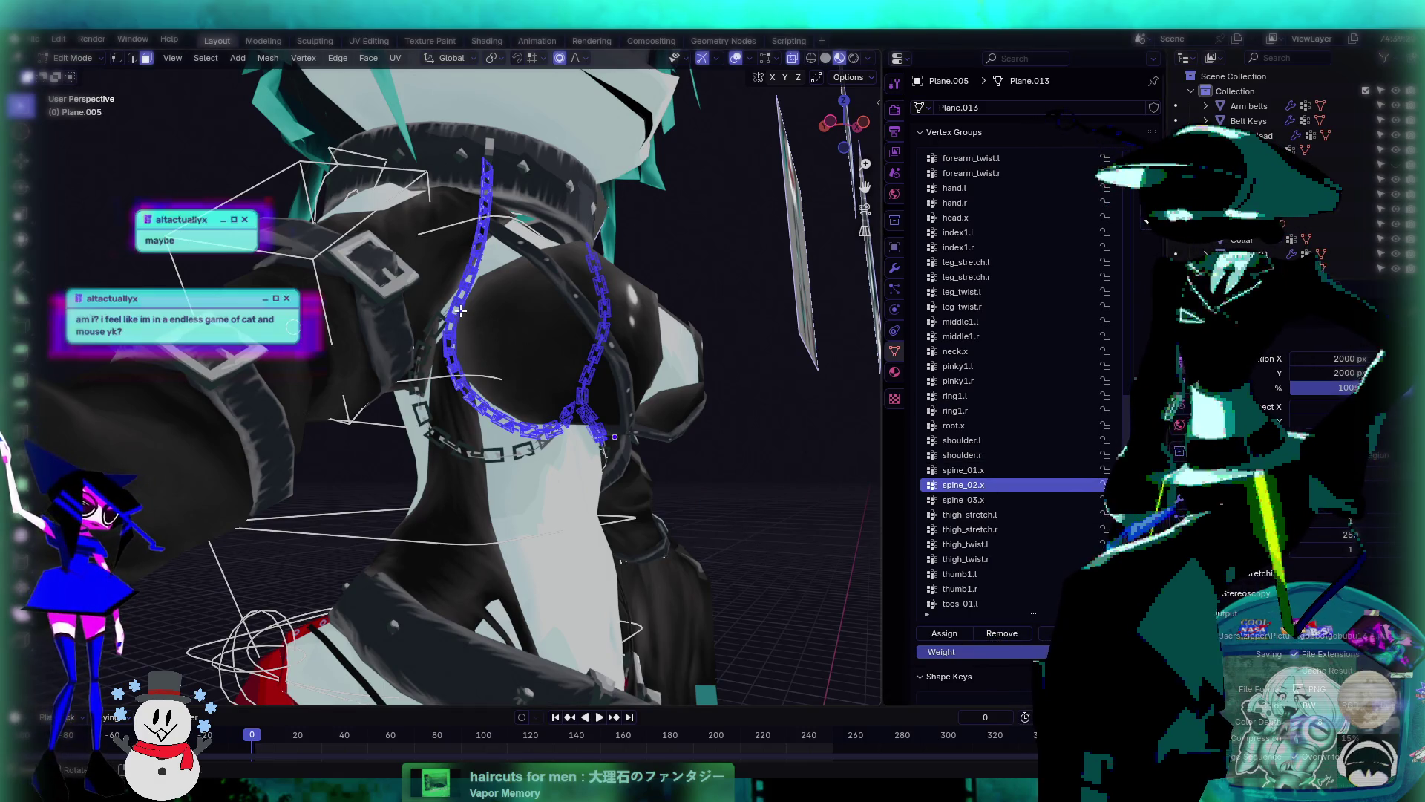
{"action": "key", "text": "alt+a"}
{"action": "key", "text": "l"}
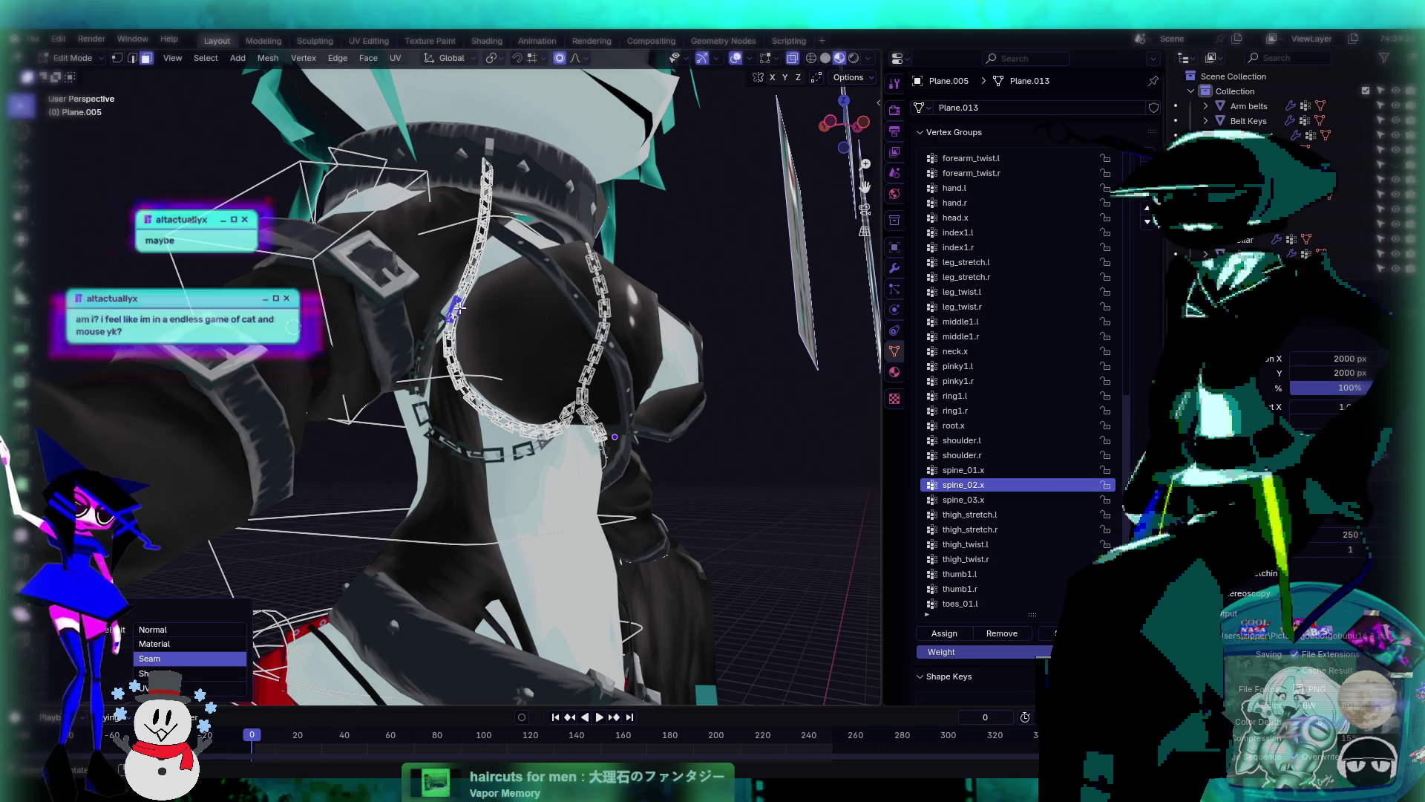
{"action": "middle_click_drag", "start_coordinate": [459, 307], "coordinate": [311, 346], "text": "alt"}
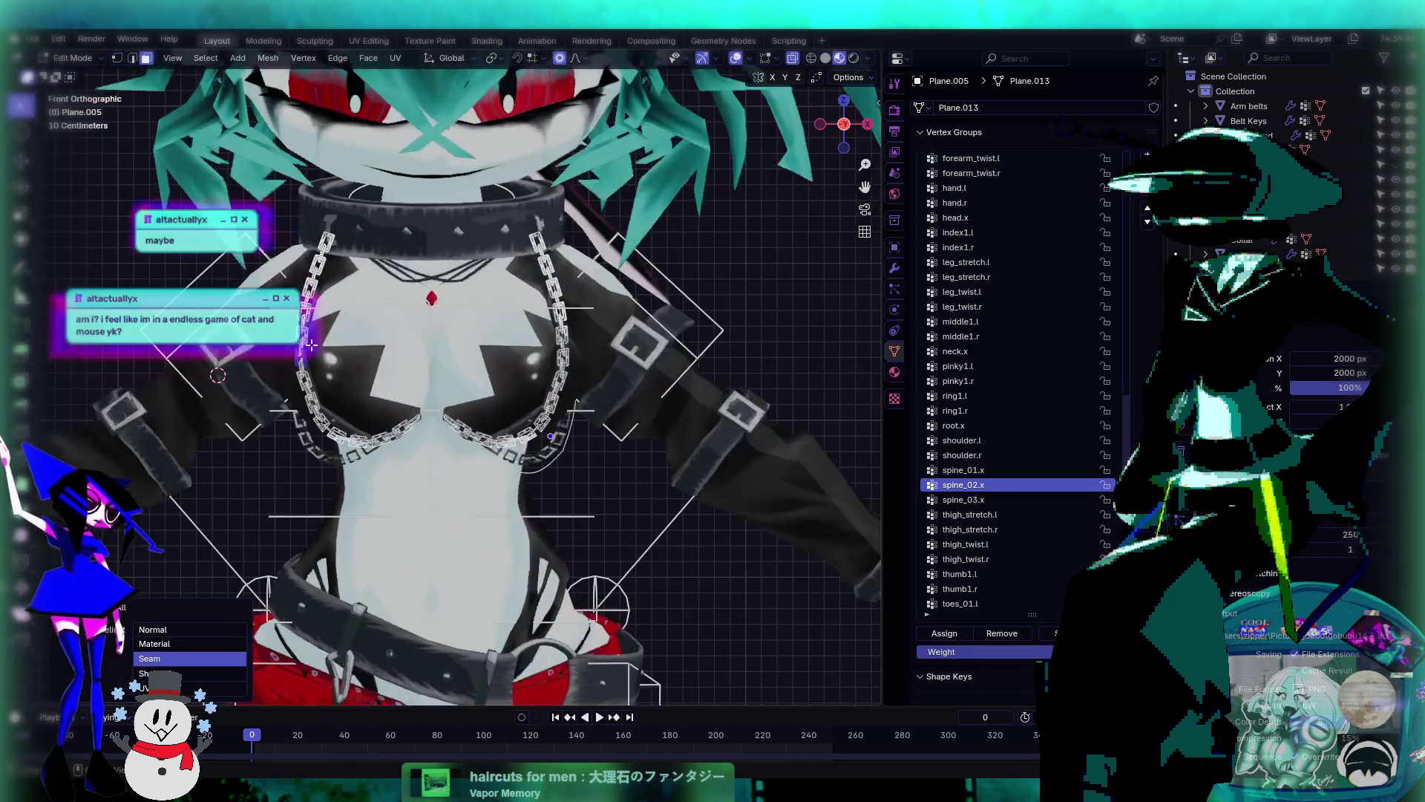
{"action": "key", "text": "ctrl+l"}
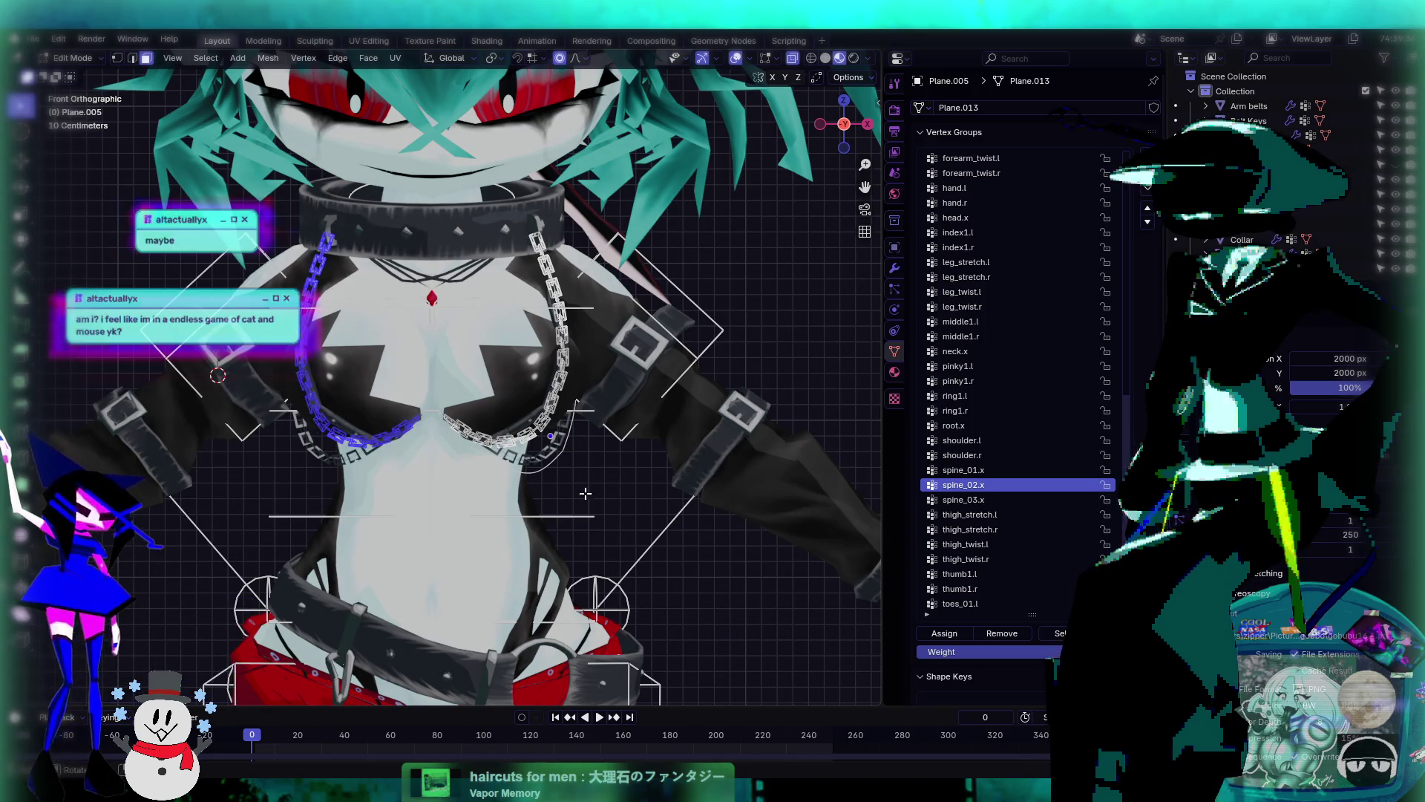
- Box-select the right-hand chain and assign it to the shoulder.l vertex group
{"action": "left_click", "coordinate": [977, 442]}
{"action": "mouse_move", "coordinate": [564, 419]}
{"action": "middle_mouse_down", "text": "alt"}
{"action": "mouse_move", "coordinate": [624, 419]}
{"action": "mouse_move", "coordinate": [534, 420]}
{"action": "middle_mouse_up", "text": "alt"}
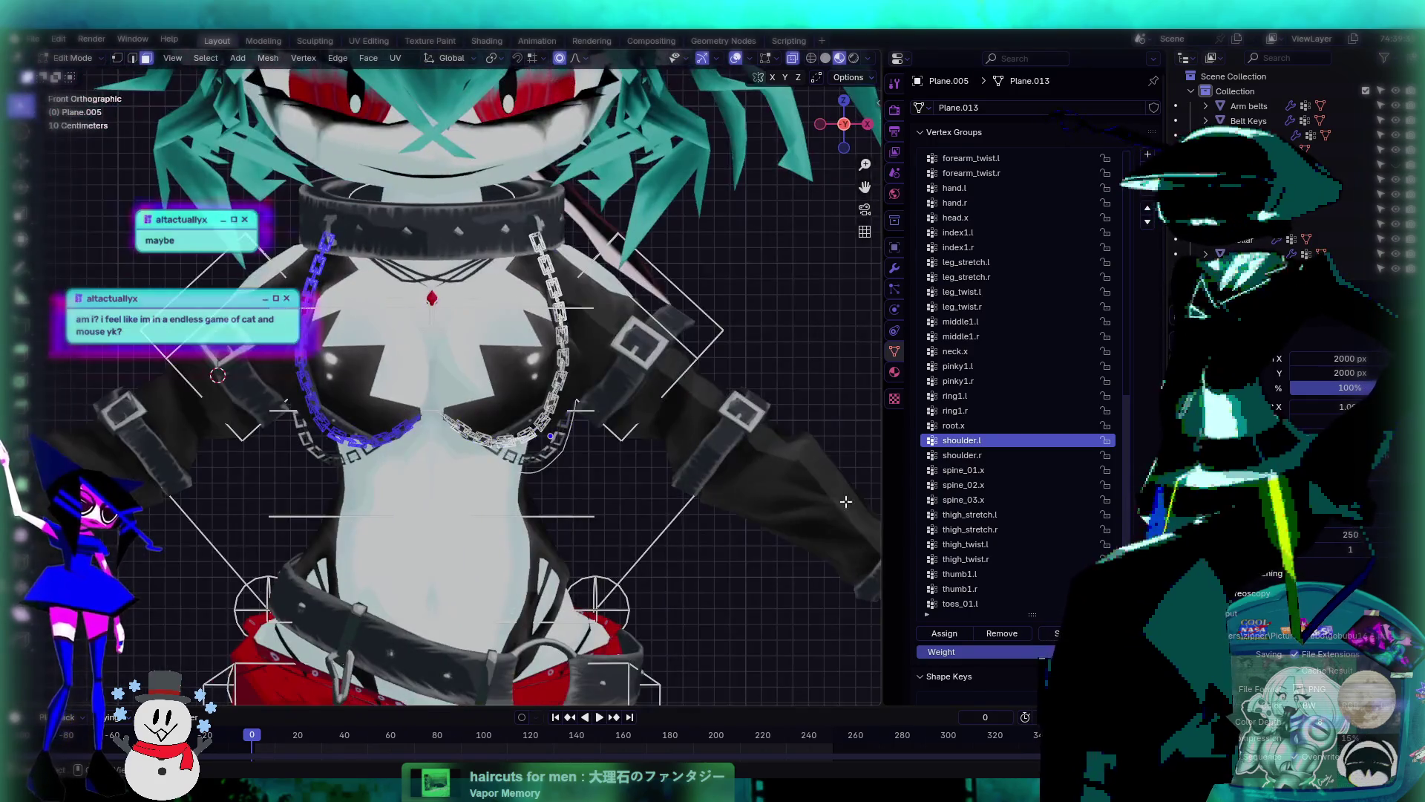
{"action": "left_click", "coordinate": [934, 458]}
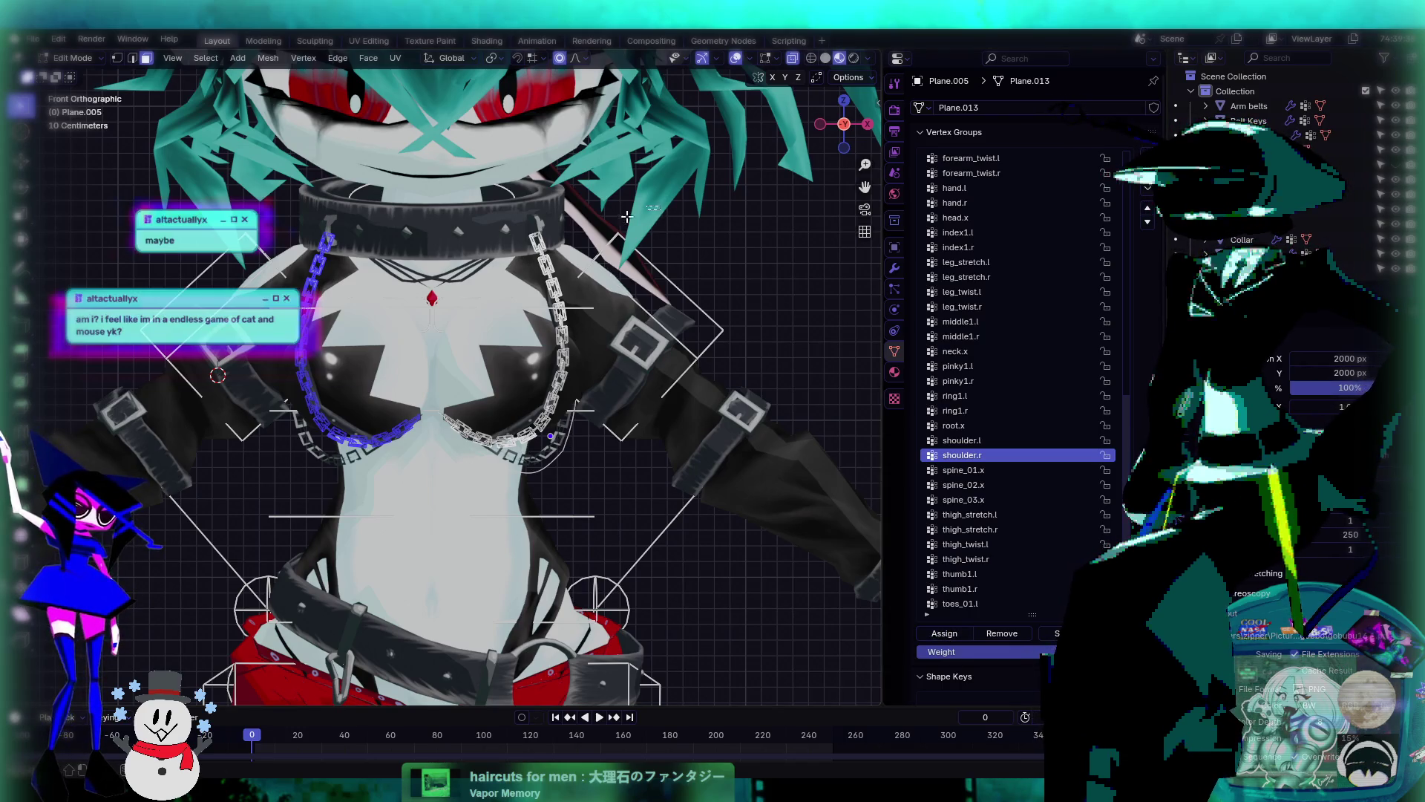
{"action": "mouse_move", "coordinate": [627, 216]}
{"action": "left_mouse_down"}
{"action": "mouse_move", "coordinate": [460, 486]}
{"action": "mouse_move", "coordinate": [430, 500]}
{"action": "left_mouse_up"}
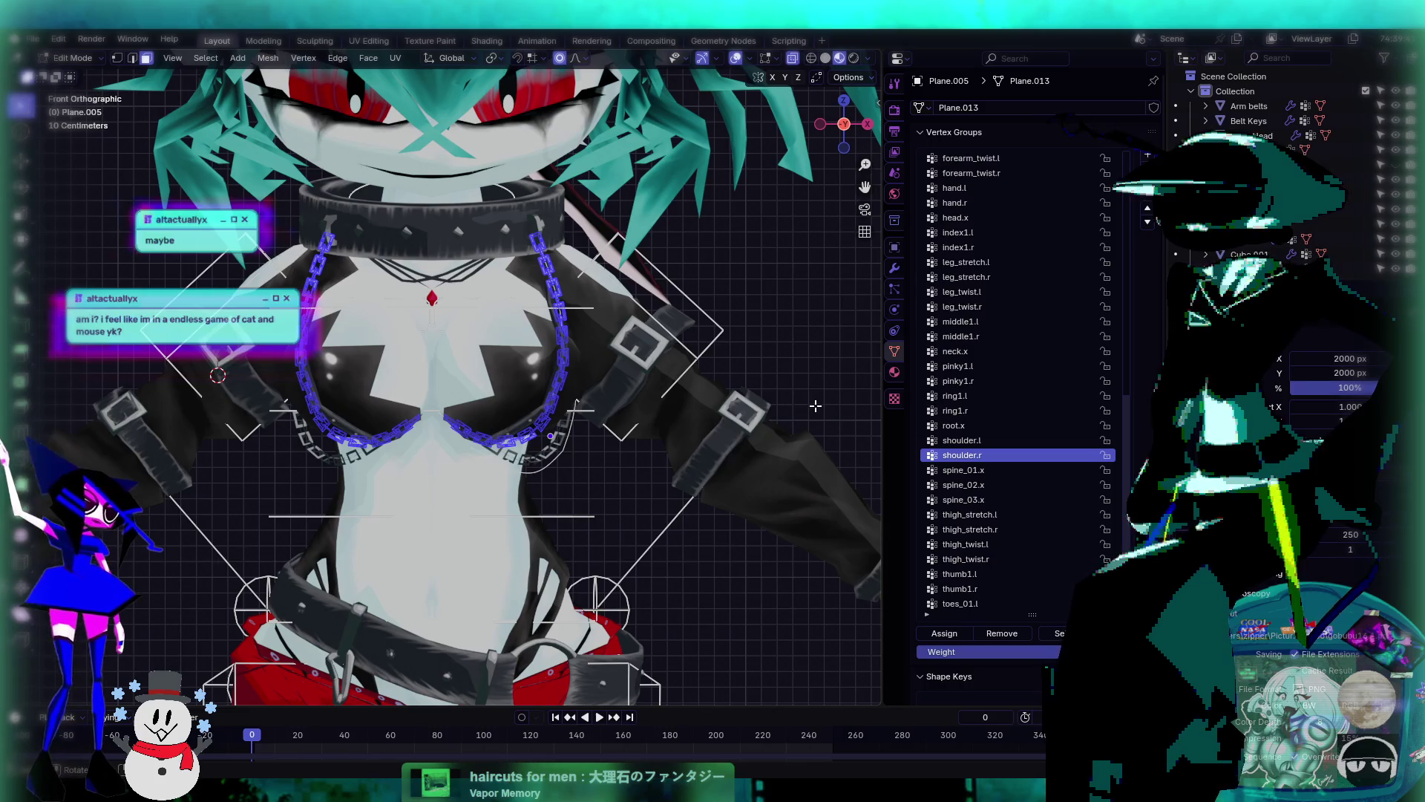
{"action": "left_click", "coordinate": [815, 406]}
{"action": "mouse_move", "coordinate": [786, 174]}
{"action": "left_mouse_down"}
{"action": "mouse_move", "coordinate": [592, 299]}
{"action": "mouse_move", "coordinate": [404, 562]}
{"action": "mouse_move", "coordinate": [443, 548]}
{"action": "left_mouse_up"}
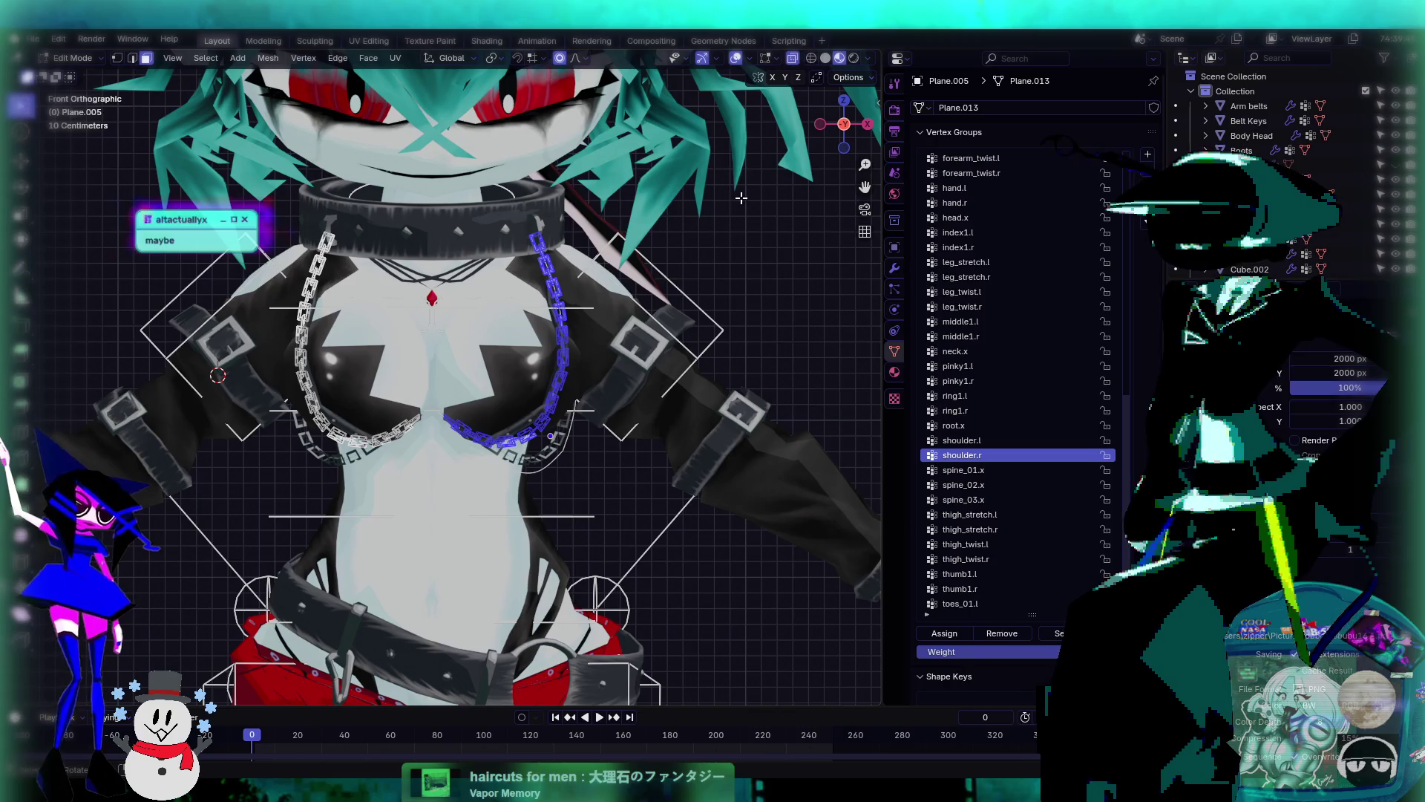
{"action": "mouse_move", "coordinate": [613, 195]}
{"action": "left_mouse_down"}
{"action": "mouse_move", "coordinate": [446, 450]}
{"action": "mouse_move", "coordinate": [445, 496]}
{"action": "left_mouse_up"}
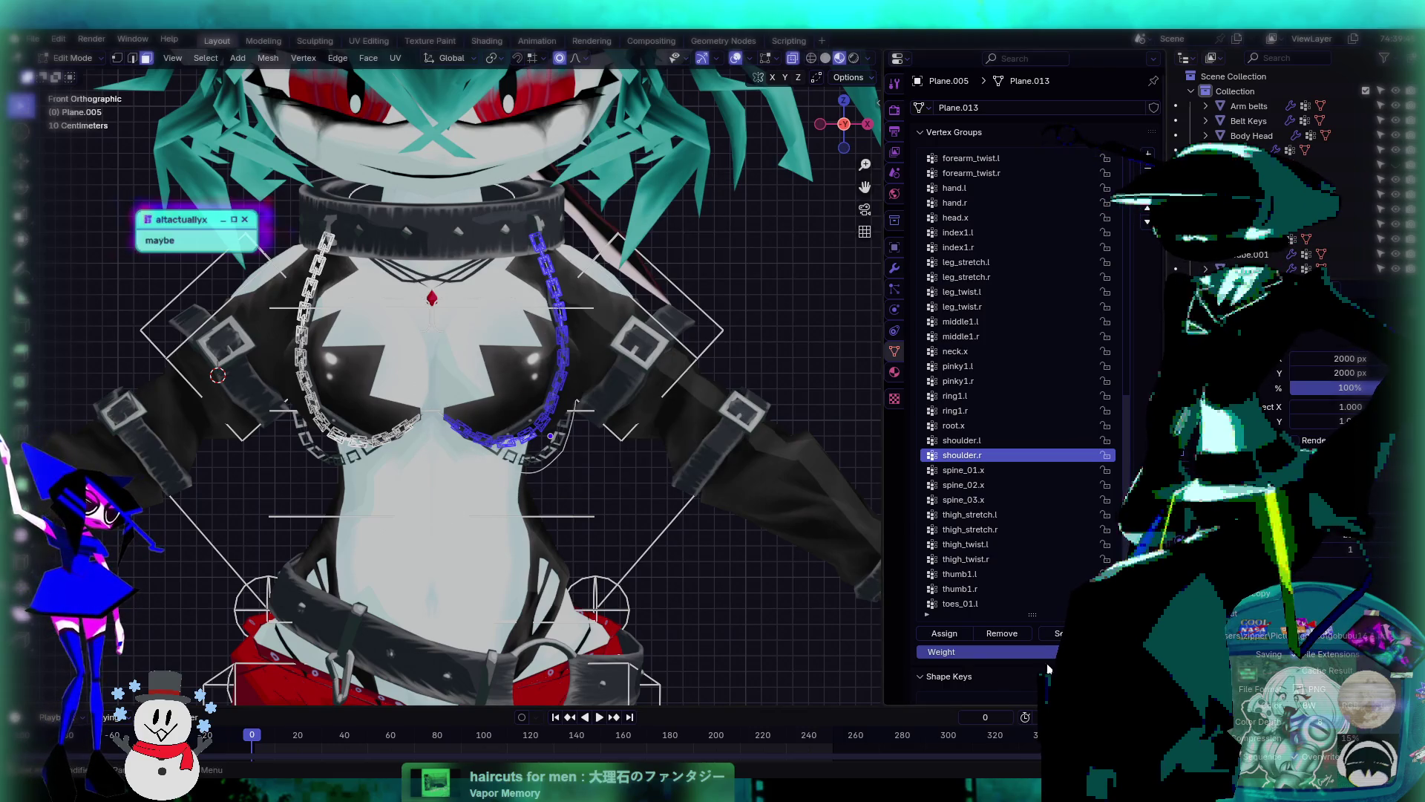
{"action": "middle_click_drag", "start_coordinate": [534, 446], "coordinate": [1022, 543]}
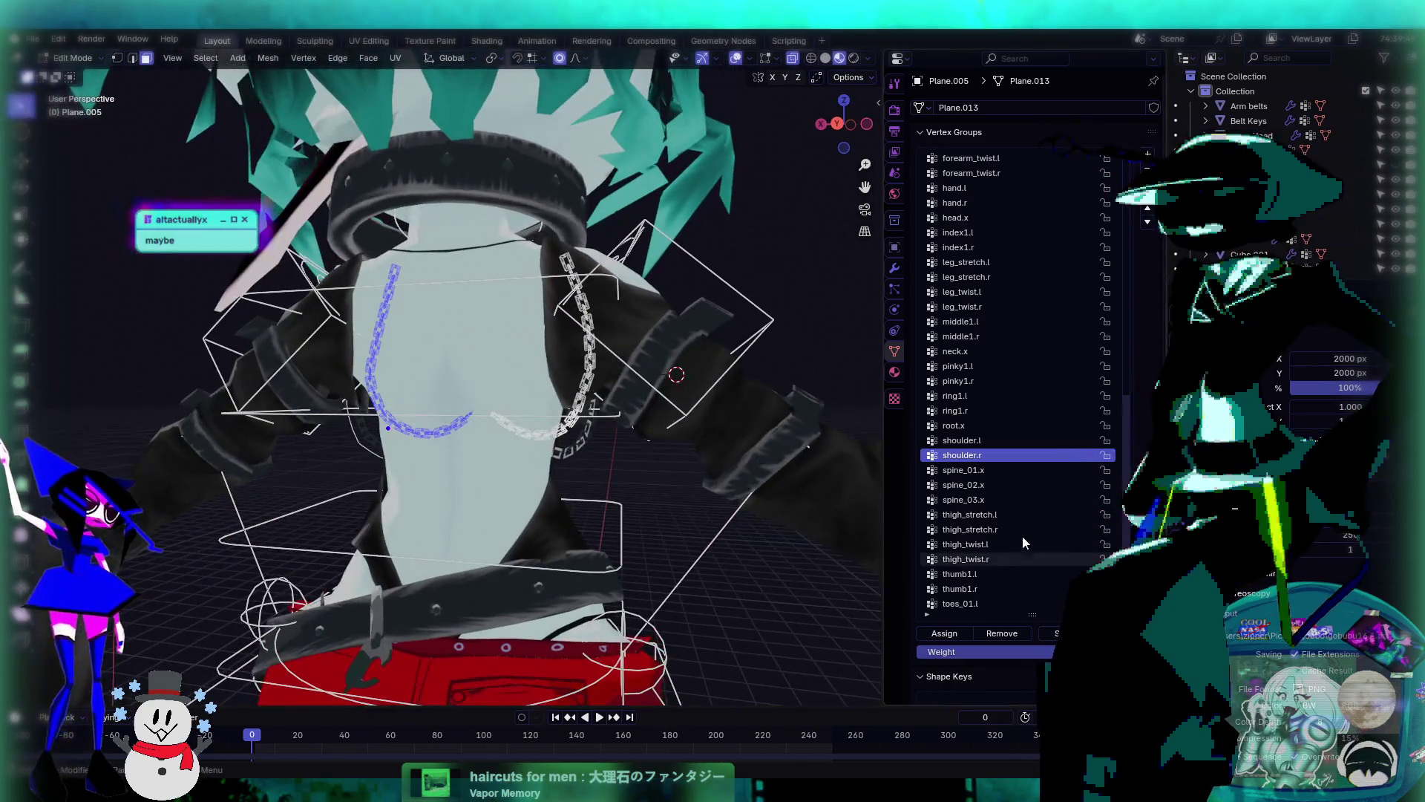
{"action": "left_click", "coordinate": [968, 442]}
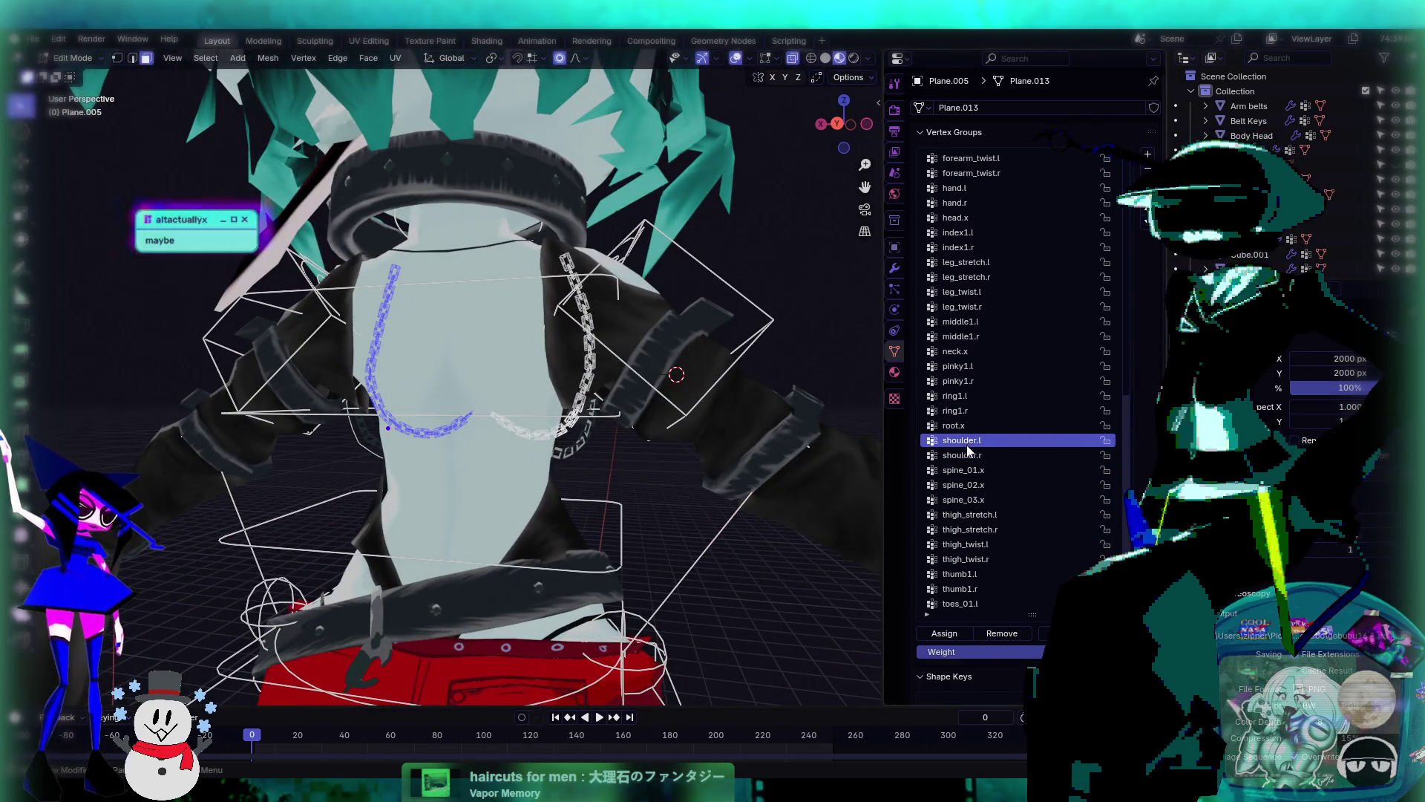
{"action": "left_click", "coordinate": [966, 640]}
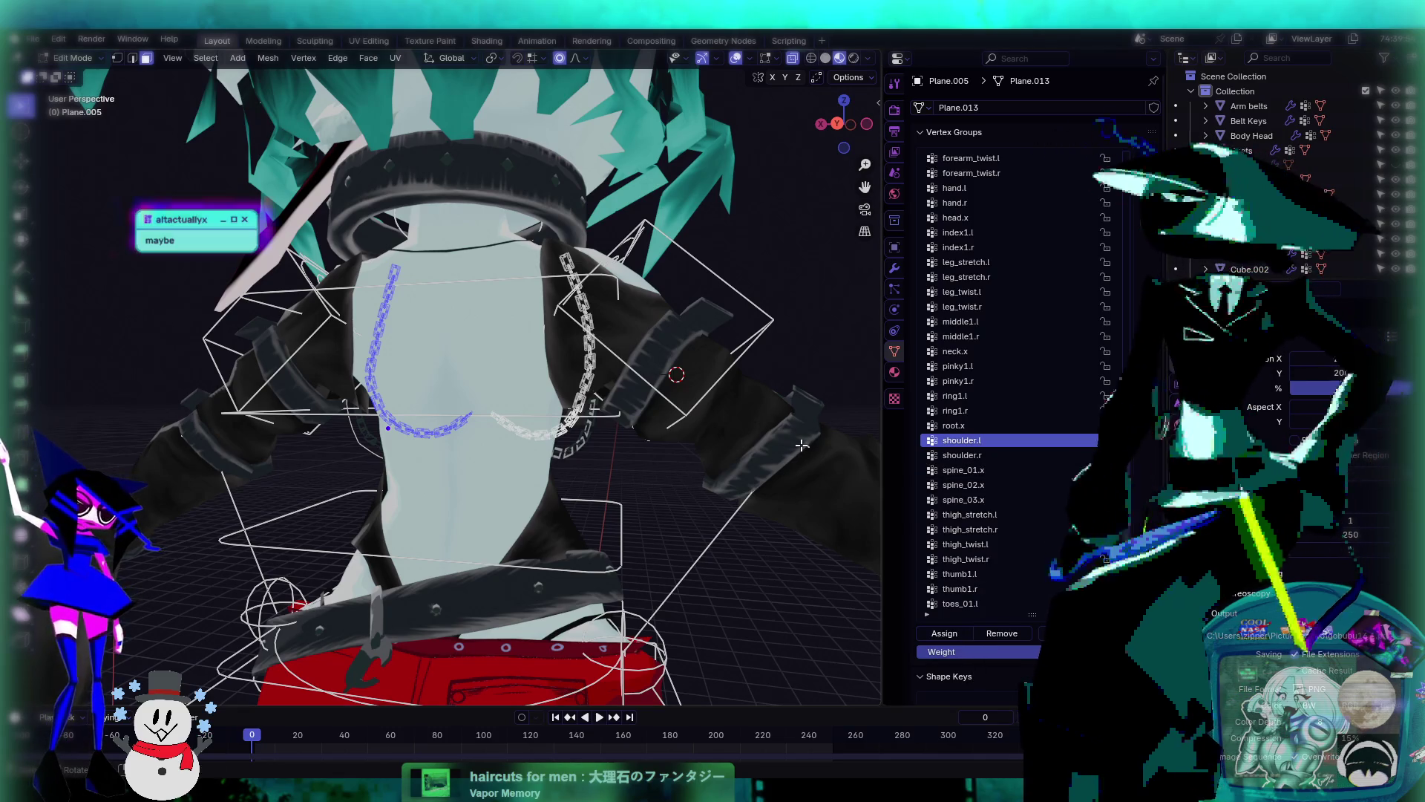
- Orbit to a perspective view of the necklace and return to Object Mode
{"action": "middle_click_drag", "start_coordinate": [801, 445], "coordinate": [578, 432], "text": "alt"}
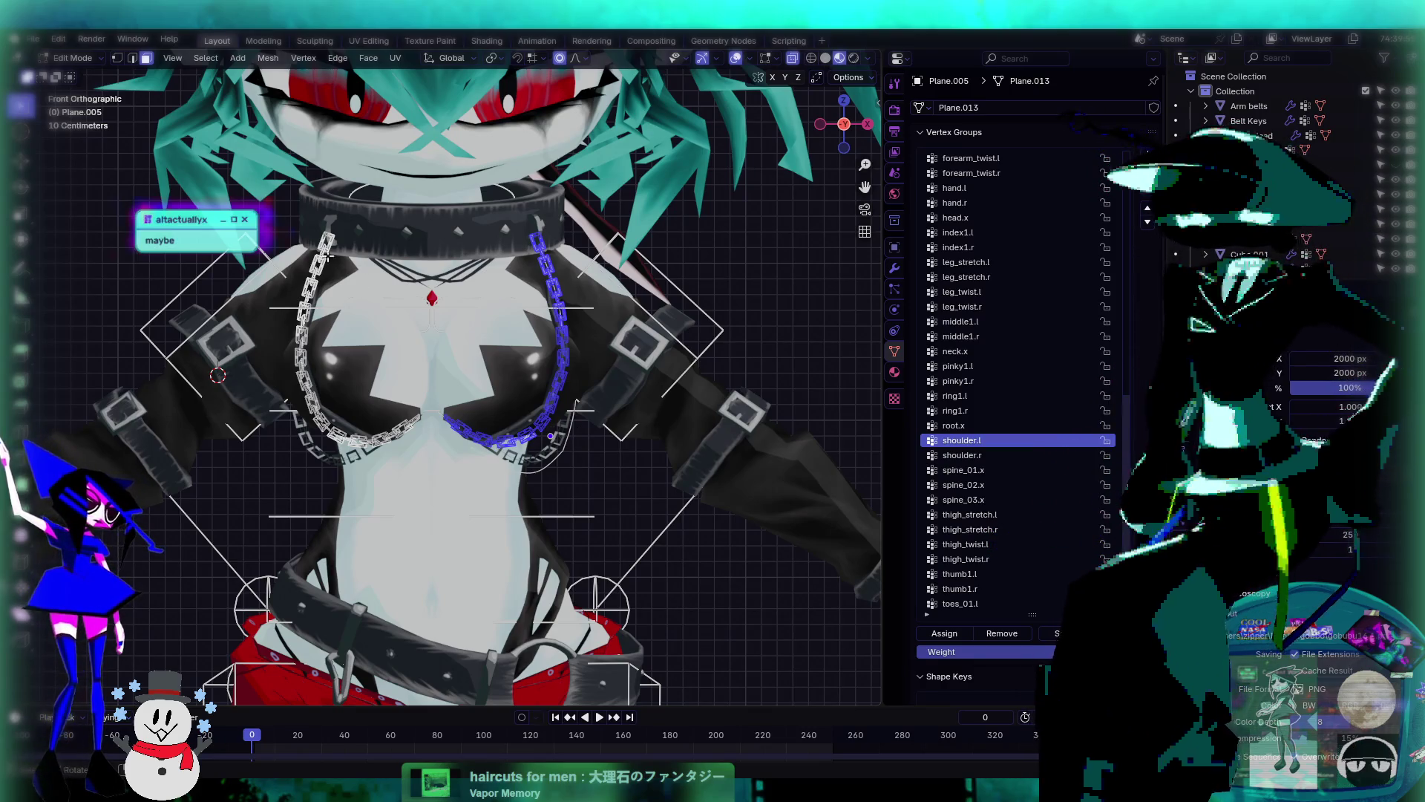
{"action": "middle_click_drag", "start_coordinate": [327, 257], "coordinate": [223, 178]}
{"action": "key", "text": "Tab"}
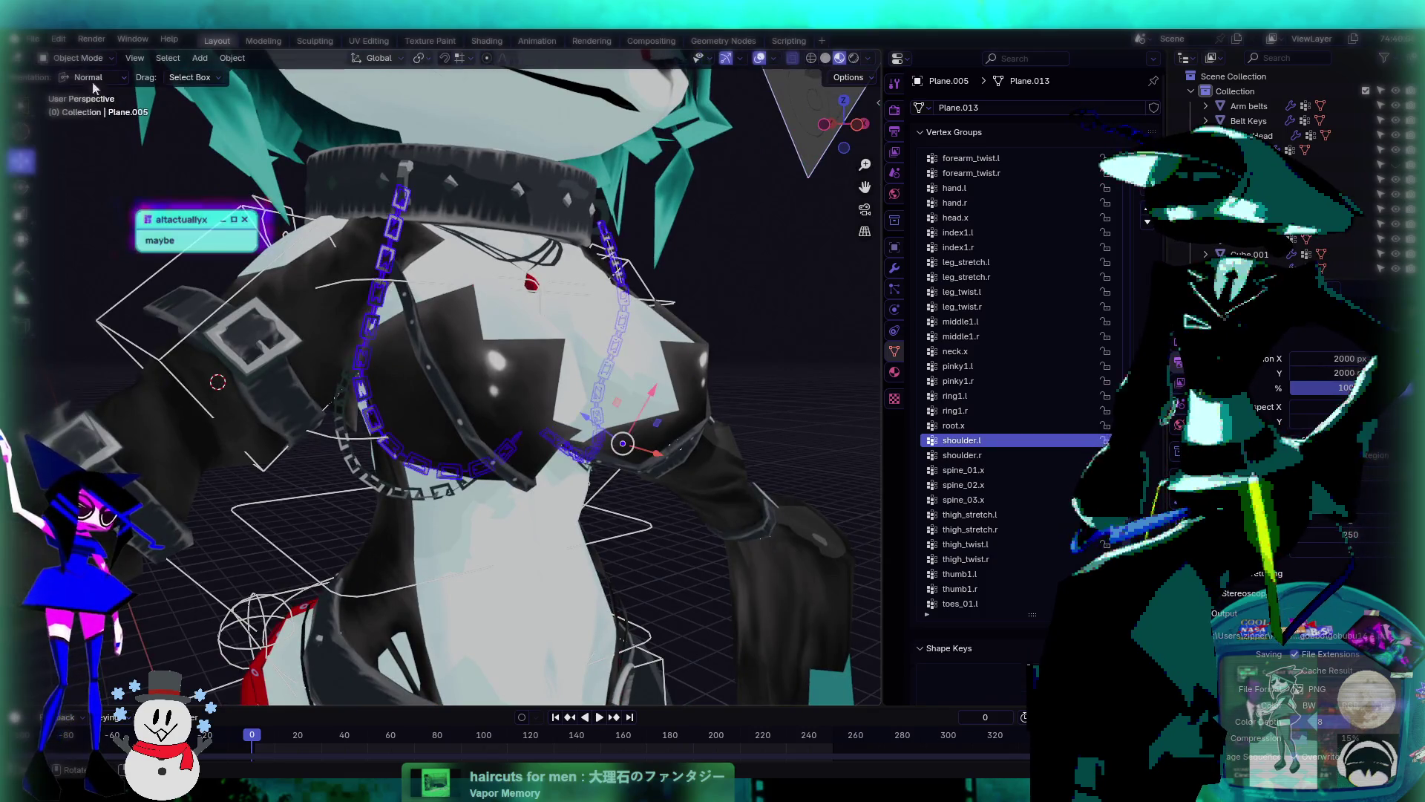
- Select the character's rig armature and switch it into Pose Mode
{"action": "scroll", "coordinate": [519, 386], "scroll_direction": "down", "scroll_amount": 5}
{"action": "left_click", "coordinate": [533, 400]}
{"action": "scroll", "coordinate": [533, 399], "scroll_direction": "up", "scroll_amount": 3}
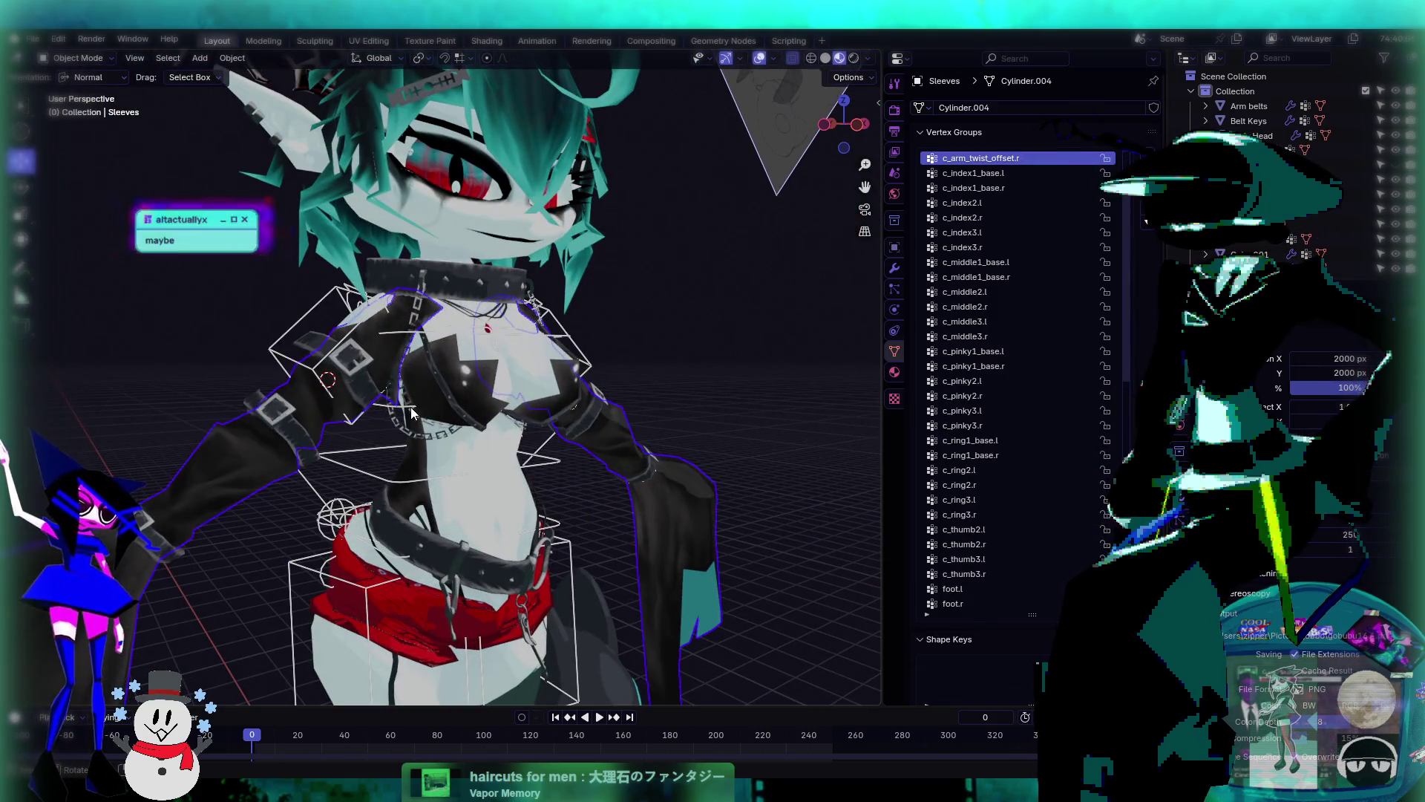
{"action": "left_click", "coordinate": [411, 410]}
{"action": "left_click", "coordinate": [78, 57]}
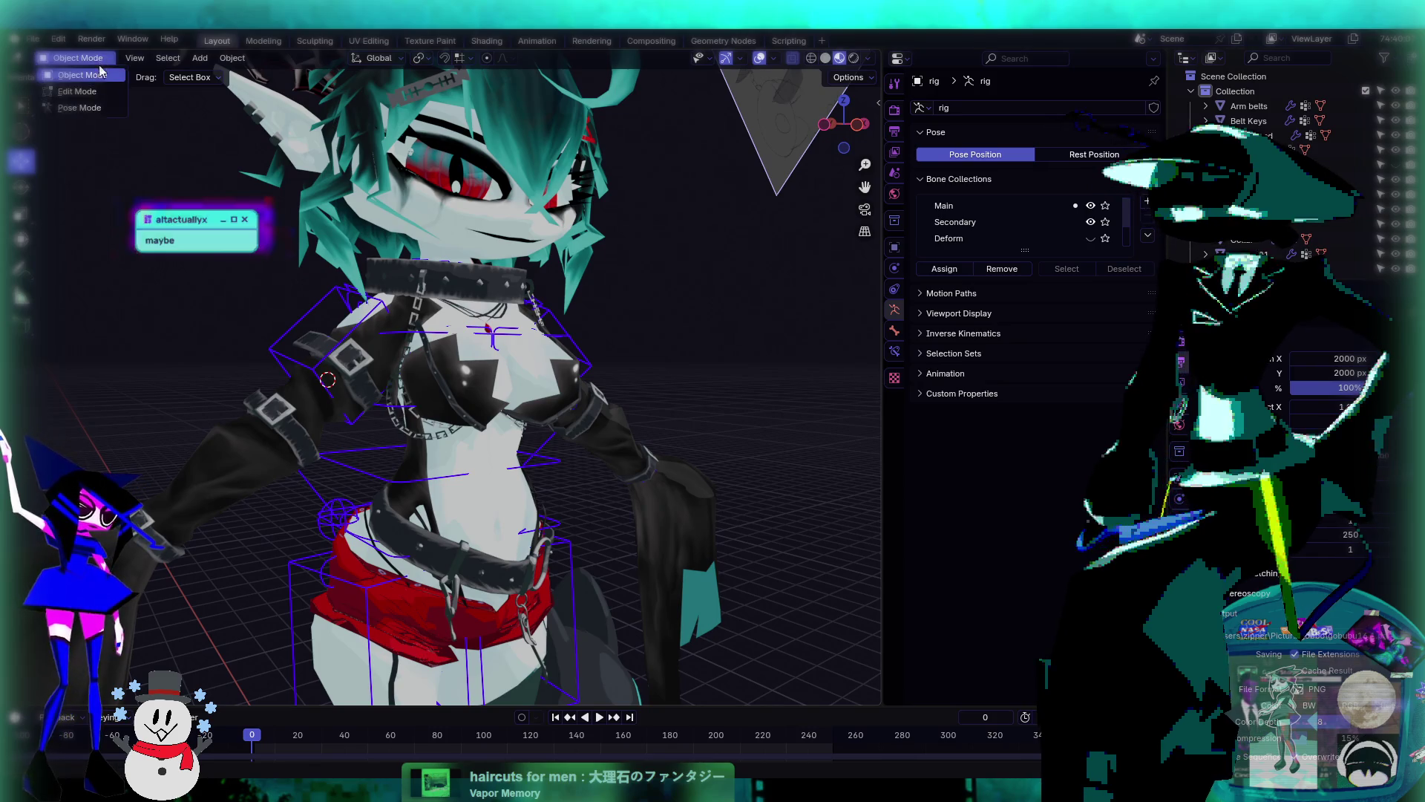
{"action": "left_click", "coordinate": [79, 107]}
- Rotate the middle spine bone c_spine_02.x twice to bend the torso
{"action": "left_click", "coordinate": [405, 401]}
{"action": "key", "text": "r"}
{"action": "key", "text": "r"}
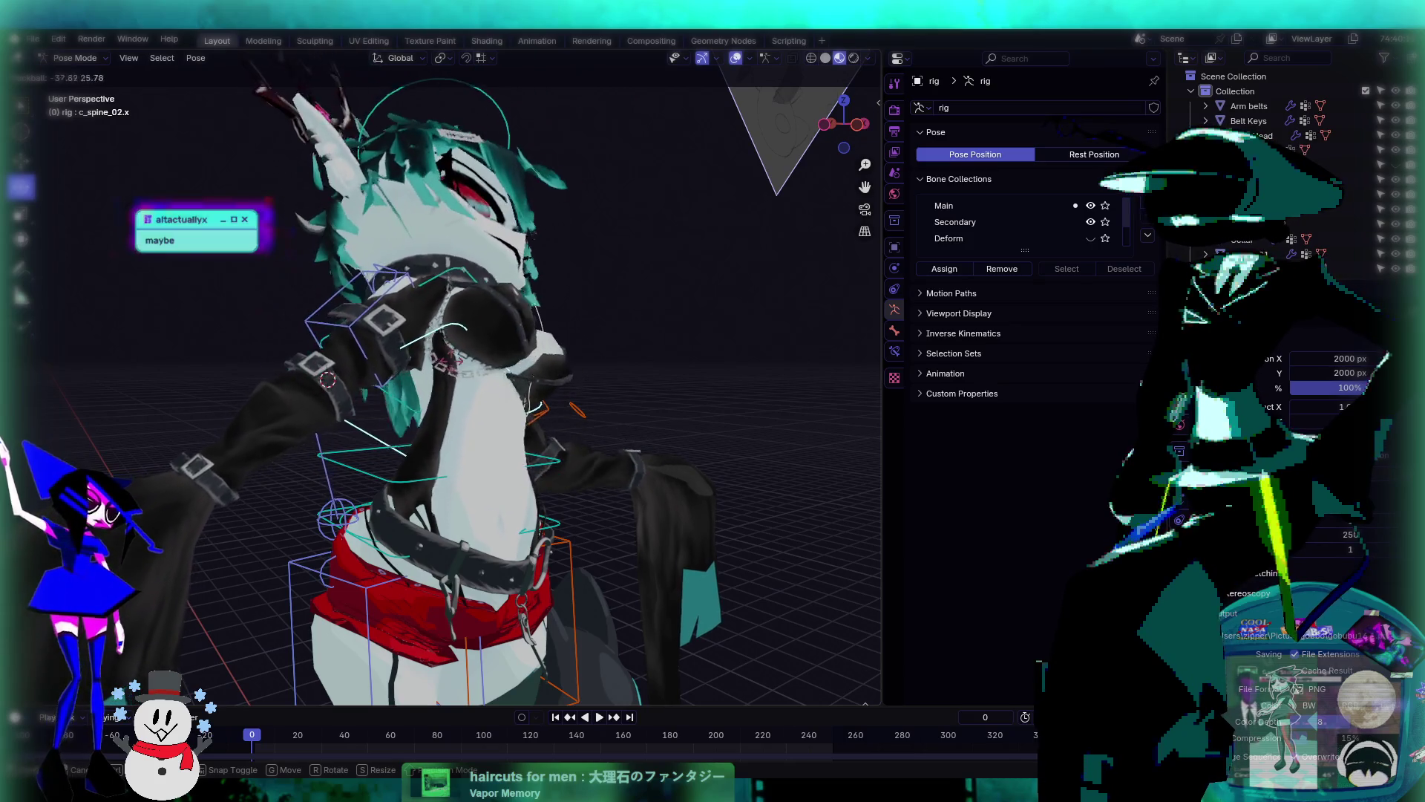
{"action": "left_click", "coordinate": [405, 397]}
{"action": "mouse_move", "coordinate": [405, 397]}
{"action": "middle_mouse_down"}
{"action": "mouse_move", "coordinate": [475, 385]}
{"action": "mouse_move", "coordinate": [453, 389]}
{"action": "mouse_move", "coordinate": [467, 371]}
{"action": "middle_mouse_up"}
{"action": "key", "text": "r"}
{"action": "key", "text": "r"}
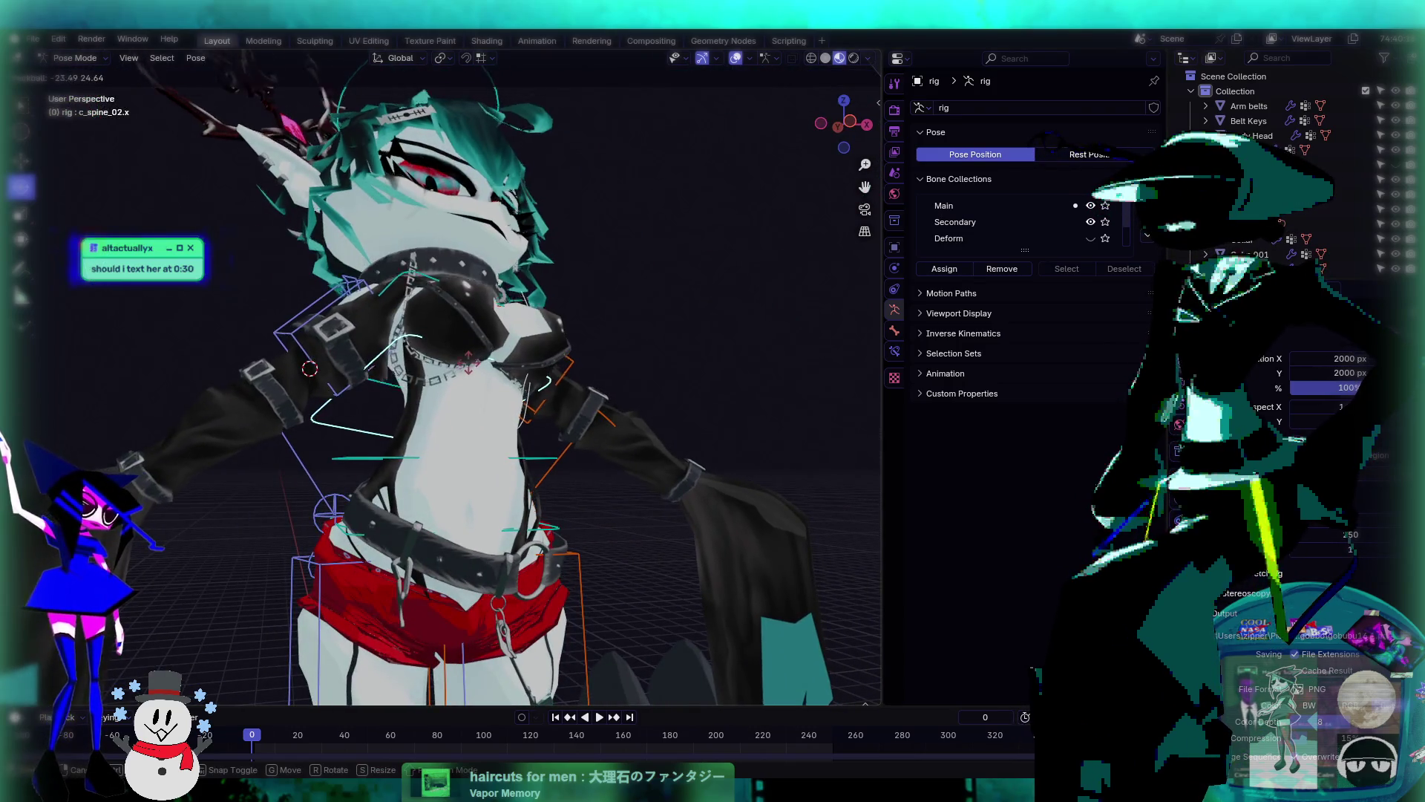
{"action": "left_click", "coordinate": [479, 340]}
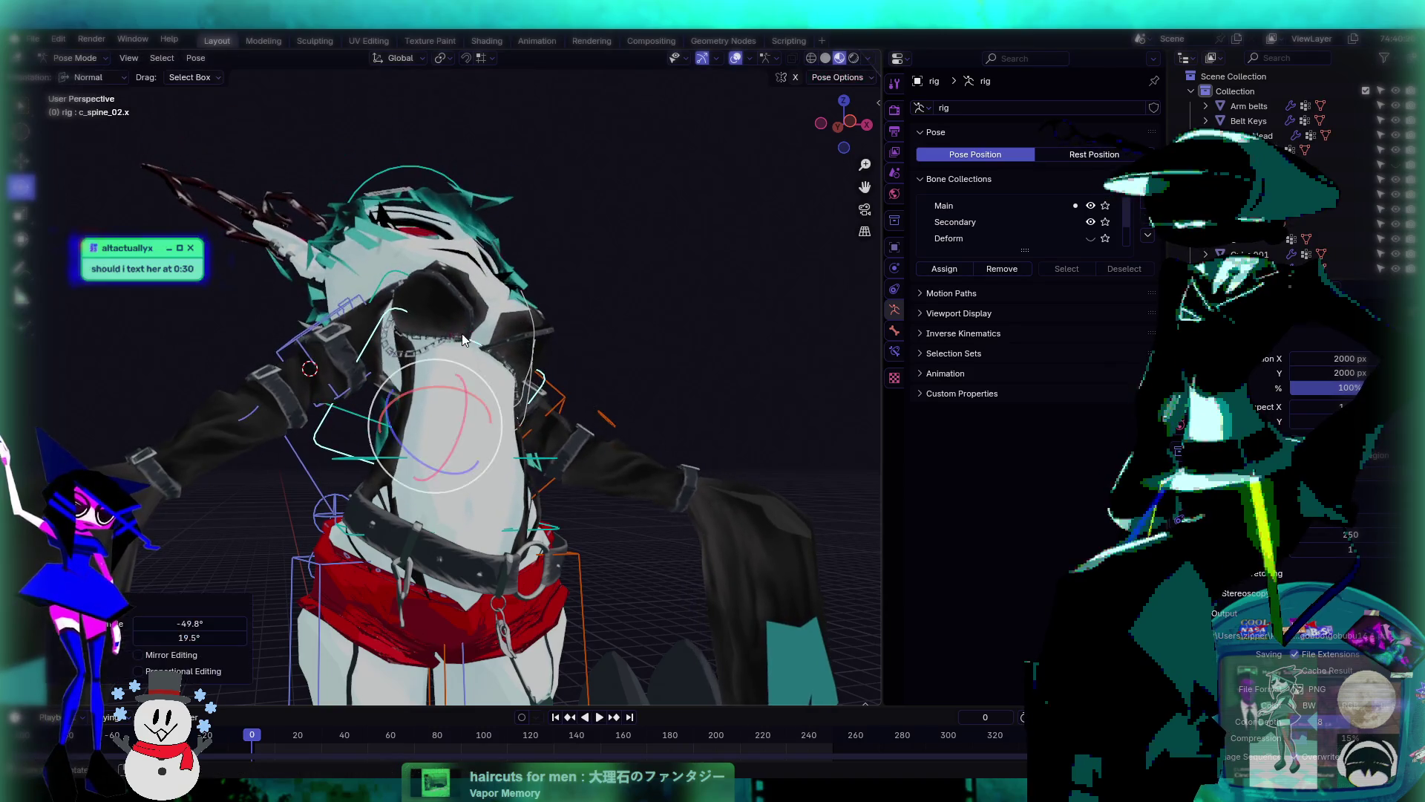
{"action": "mouse_move", "coordinate": [478, 340]}
{"action": "middle_mouse_down"}
{"action": "mouse_move", "coordinate": [599, 379]}
{"action": "mouse_move", "coordinate": [322, 387]}
{"action": "mouse_move", "coordinate": [359, 342]}
{"action": "mouse_move", "coordinate": [418, 415]}
{"action": "mouse_move", "coordinate": [509, 437]}
{"action": "mouse_move", "coordinate": [529, 464]}
{"action": "middle_mouse_up"}
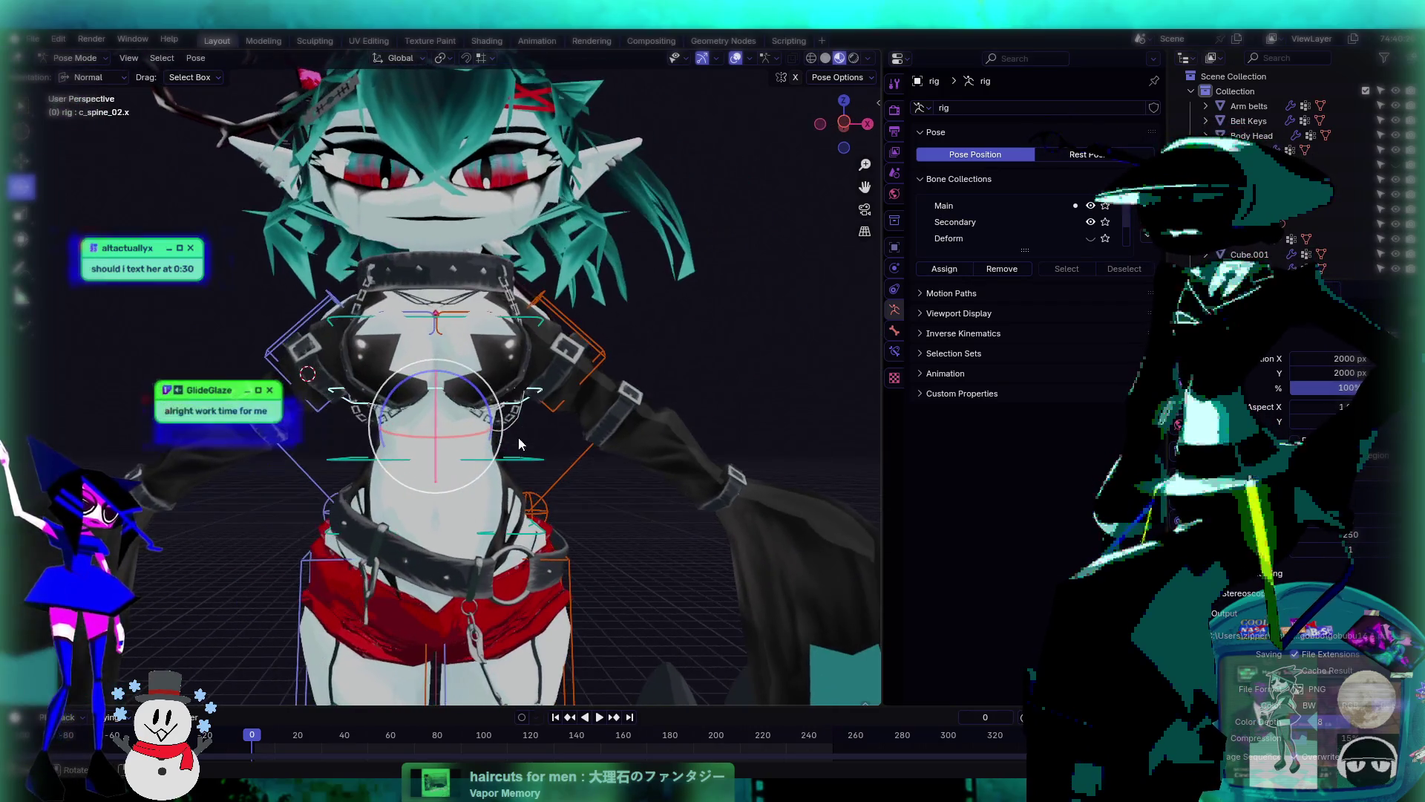
- Rotate the lower spine bone c_spine_01.x to tilt the torso
{"action": "left_click", "coordinate": [529, 466]}
{"action": "left_click_drag", "start_coordinate": [468, 455], "coordinate": [433, 465]}
{"action": "left_click", "coordinate": [430, 466]}
{"action": "mouse_move", "coordinate": [431, 466]}
{"action": "middle_mouse_down"}
{"action": "mouse_move", "coordinate": [501, 439]}
{"action": "mouse_move", "coordinate": [461, 344]}
{"action": "middle_mouse_up"}
- Bend the chest bone c_spine_03.x, then undo the chest and previous spine changes
{"action": "left_click", "coordinate": [465, 330]}
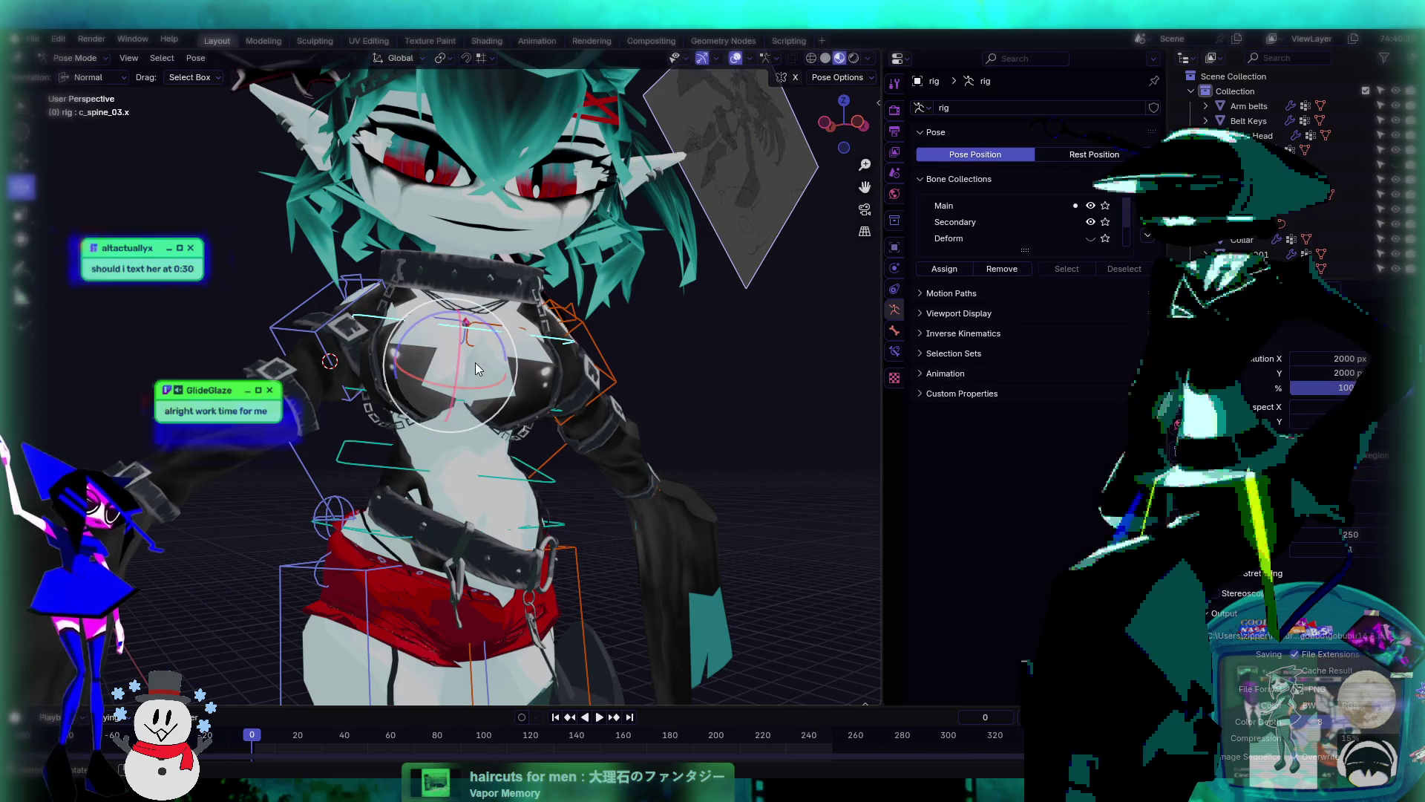
{"action": "left_click_drag", "start_coordinate": [466, 330], "coordinate": [493, 393]}
{"action": "mouse_move", "coordinate": [494, 393]}
{"action": "middle_mouse_down"}
{"action": "mouse_move", "coordinate": [504, 410]}
{"action": "mouse_move", "coordinate": [492, 381]}
{"action": "middle_mouse_up"}
{"action": "key", "text": "ctrl+z"}
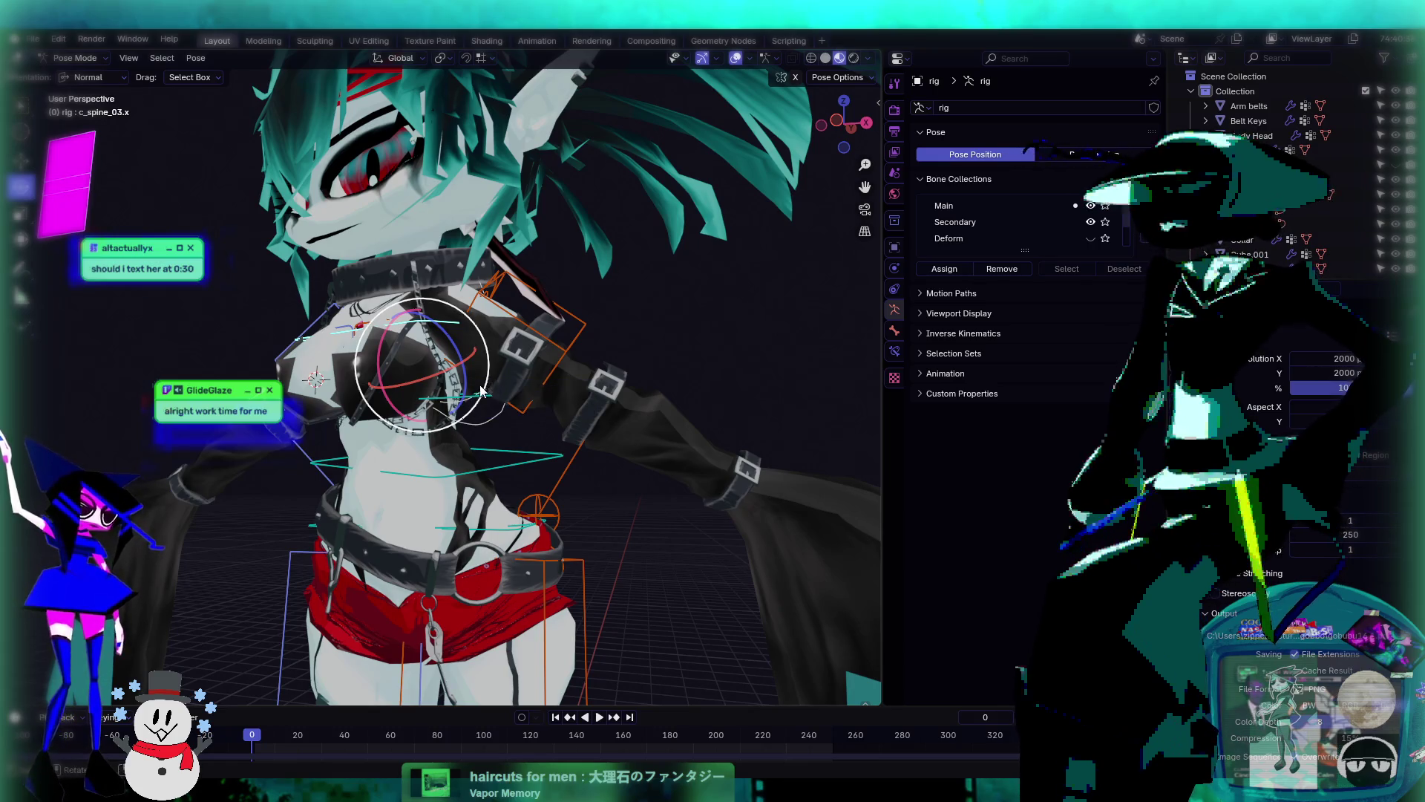
{"action": "middle_click_drag", "start_coordinate": [481, 391], "coordinate": [545, 451]}
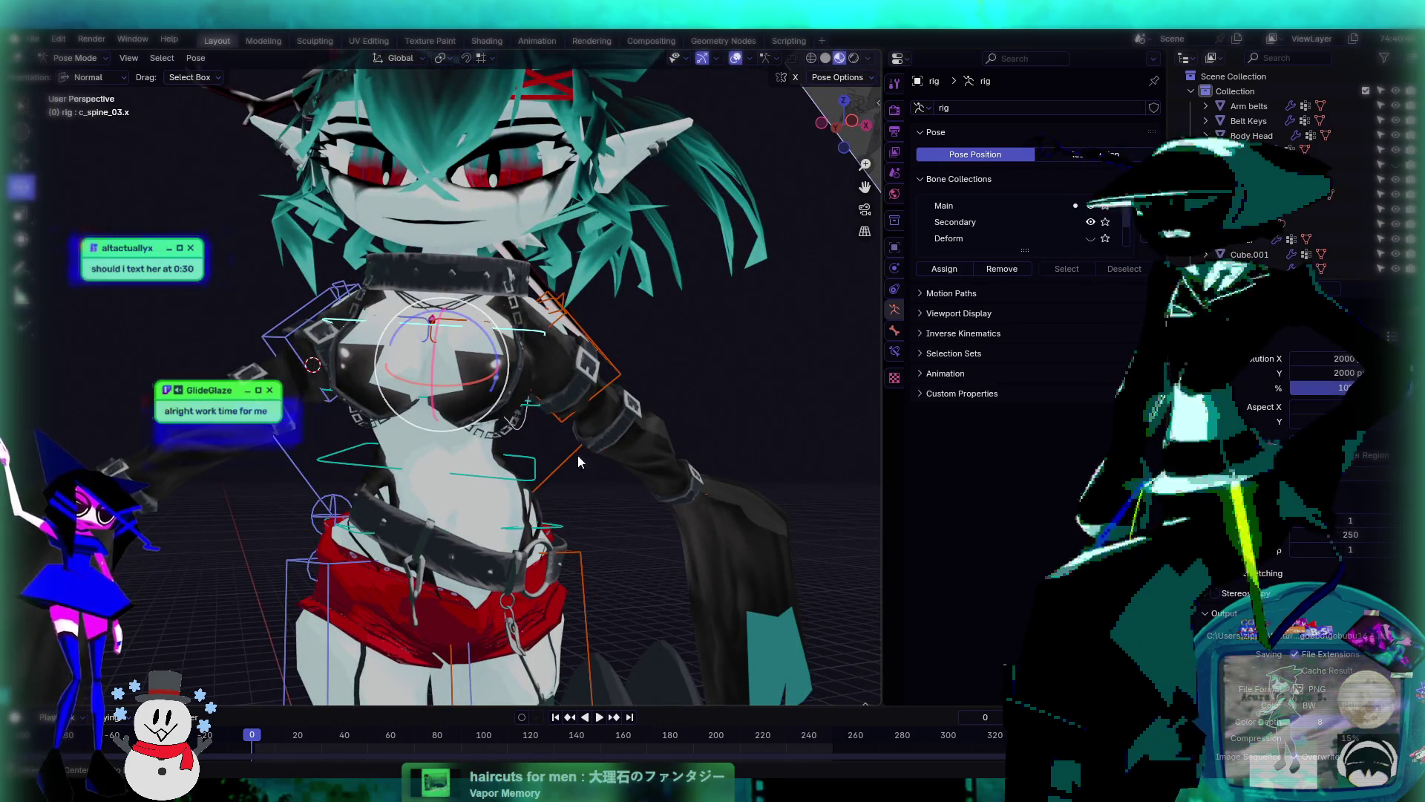
{"action": "middle_click_drag", "start_coordinate": [760, 346], "coordinate": [760, 354]}
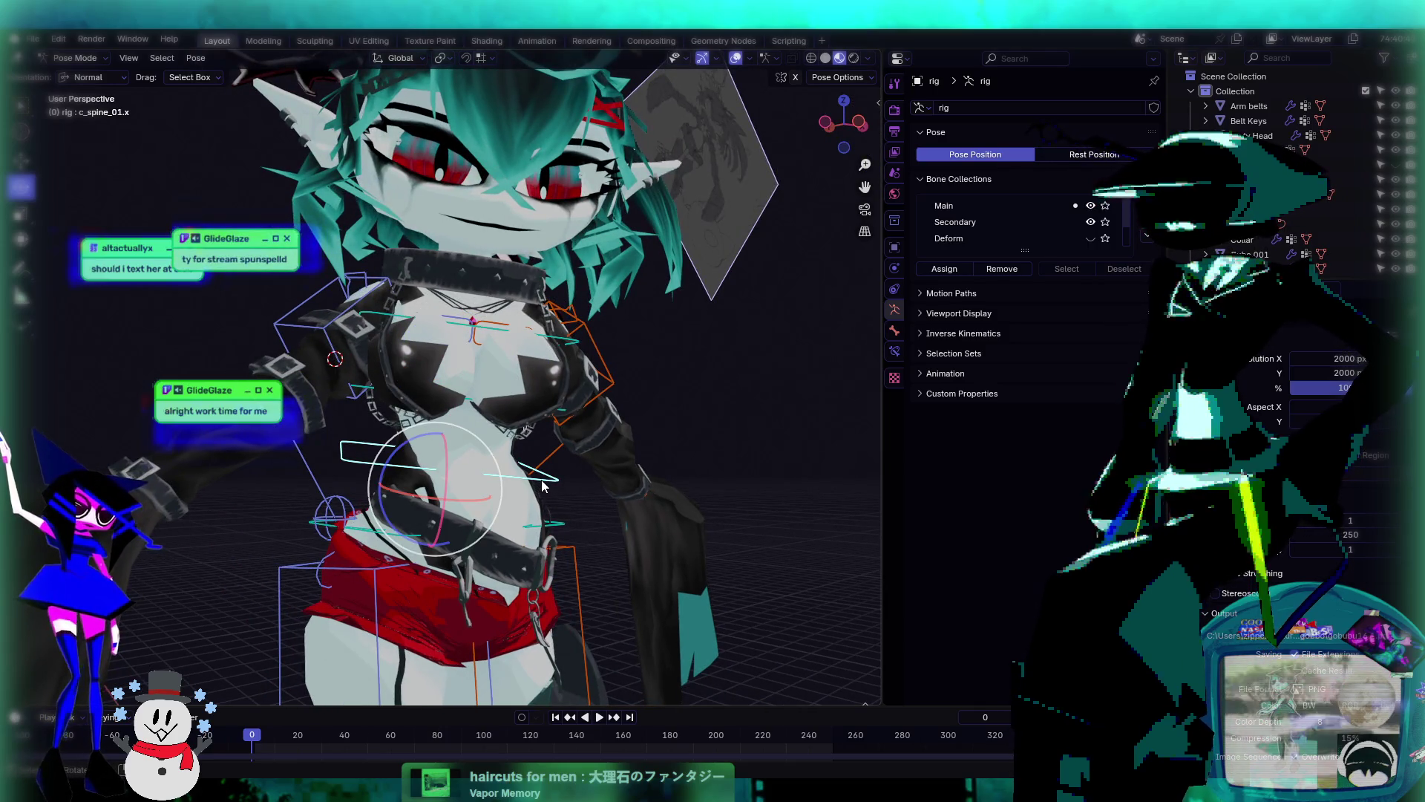
{"action": "key", "text": "ctrl+z"}
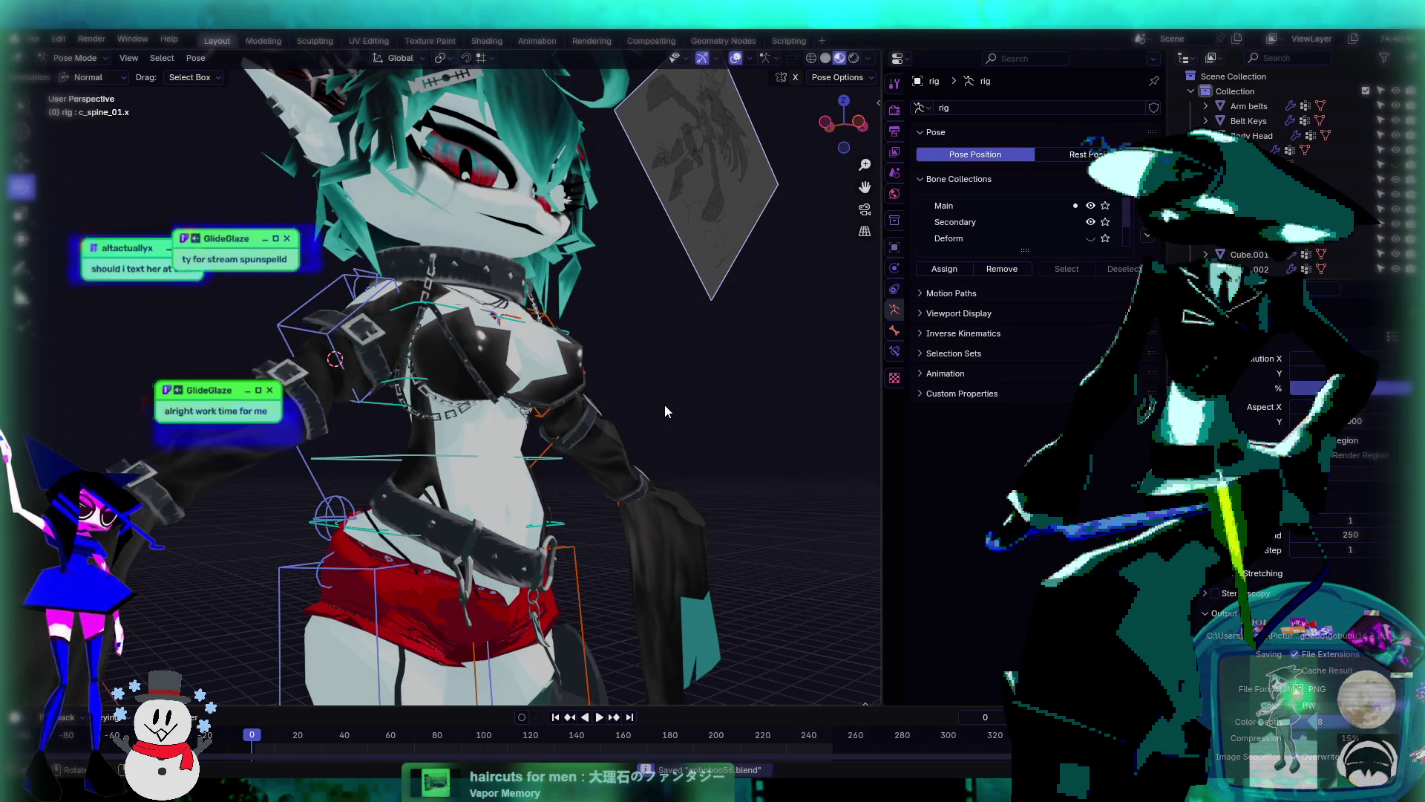
{"action": "mouse_move", "coordinate": [665, 403]}
{"action": "middle_mouse_down"}
{"action": "mouse_move", "coordinate": [488, 469]}
{"action": "mouse_move", "coordinate": [676, 347]}
{"action": "mouse_move", "coordinate": [710, 393]}
{"action": "mouse_move", "coordinate": [614, 377]}
{"action": "mouse_move", "coordinate": [511, 396]}
{"action": "mouse_move", "coordinate": [444, 323]}
{"action": "mouse_move", "coordinate": [493, 346]}
{"action": "mouse_move", "coordinate": [473, 236]}
{"action": "mouse_move", "coordinate": [467, 276]}
{"action": "middle_mouse_up"}
- Try another chest rotation on c_spine_03.x, then undo it back to forward-facing
{"action": "left_click", "coordinate": [475, 234]}
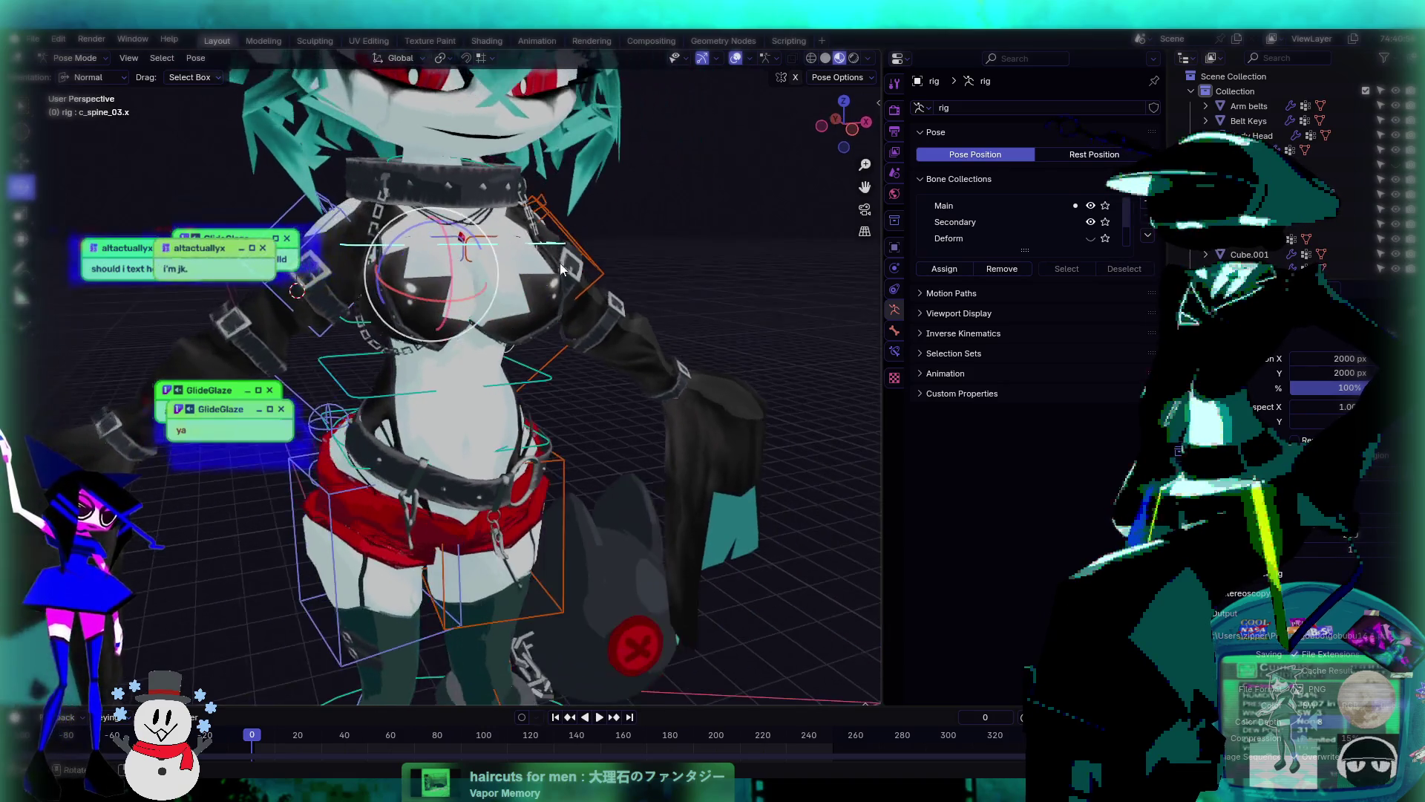
{"action": "key", "text": "r"}
{"action": "key", "text": "r"}
{"action": "left_click", "coordinate": [512, 287]}
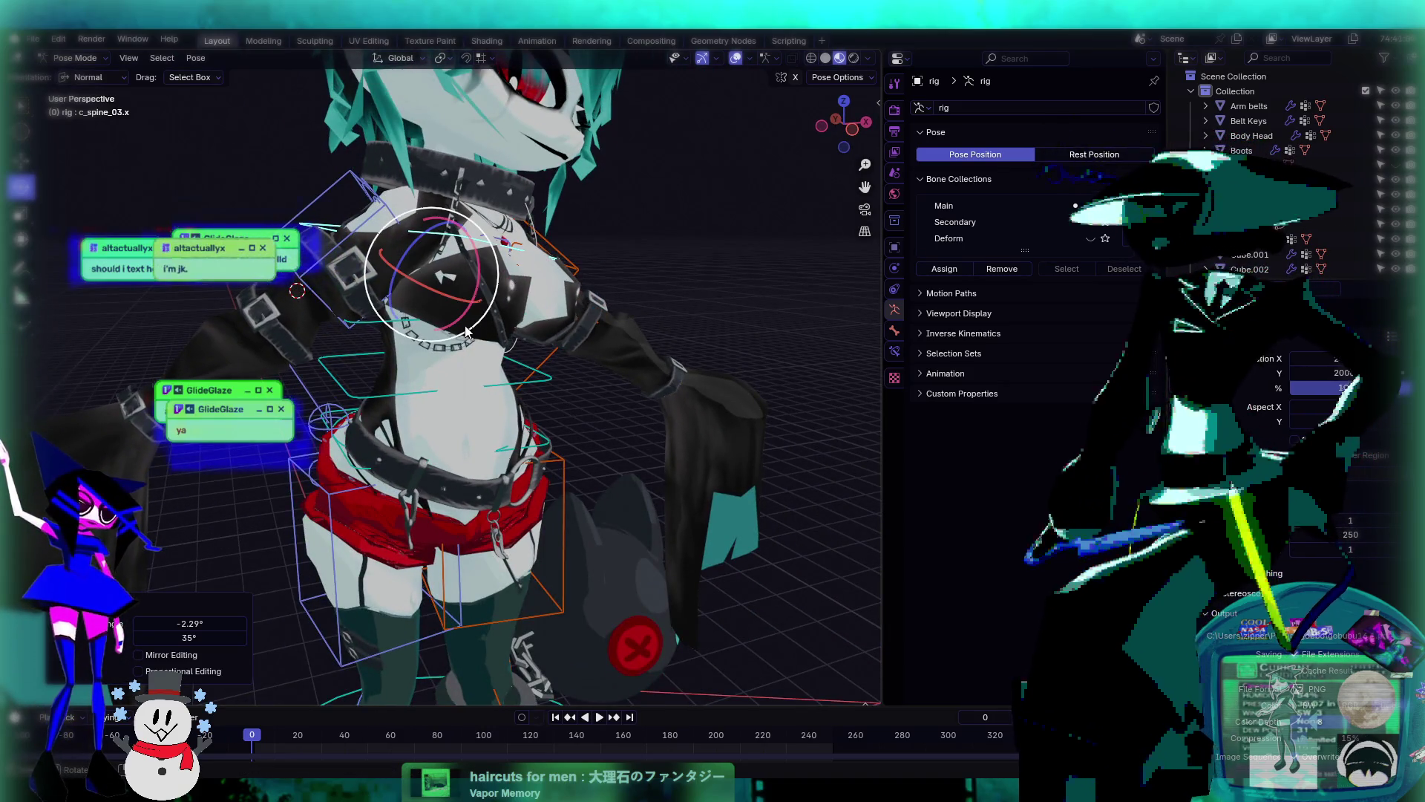
{"action": "key", "text": "ctrl+z"}
{"action": "mouse_move", "coordinate": [468, 335]}
{"action": "middle_mouse_down"}
{"action": "mouse_move", "coordinate": [492, 371]}
{"action": "mouse_move", "coordinate": [716, 274]}
{"action": "mouse_move", "coordinate": [553, 358]}
{"action": "mouse_move", "coordinate": [493, 322]}
{"action": "middle_mouse_up"}
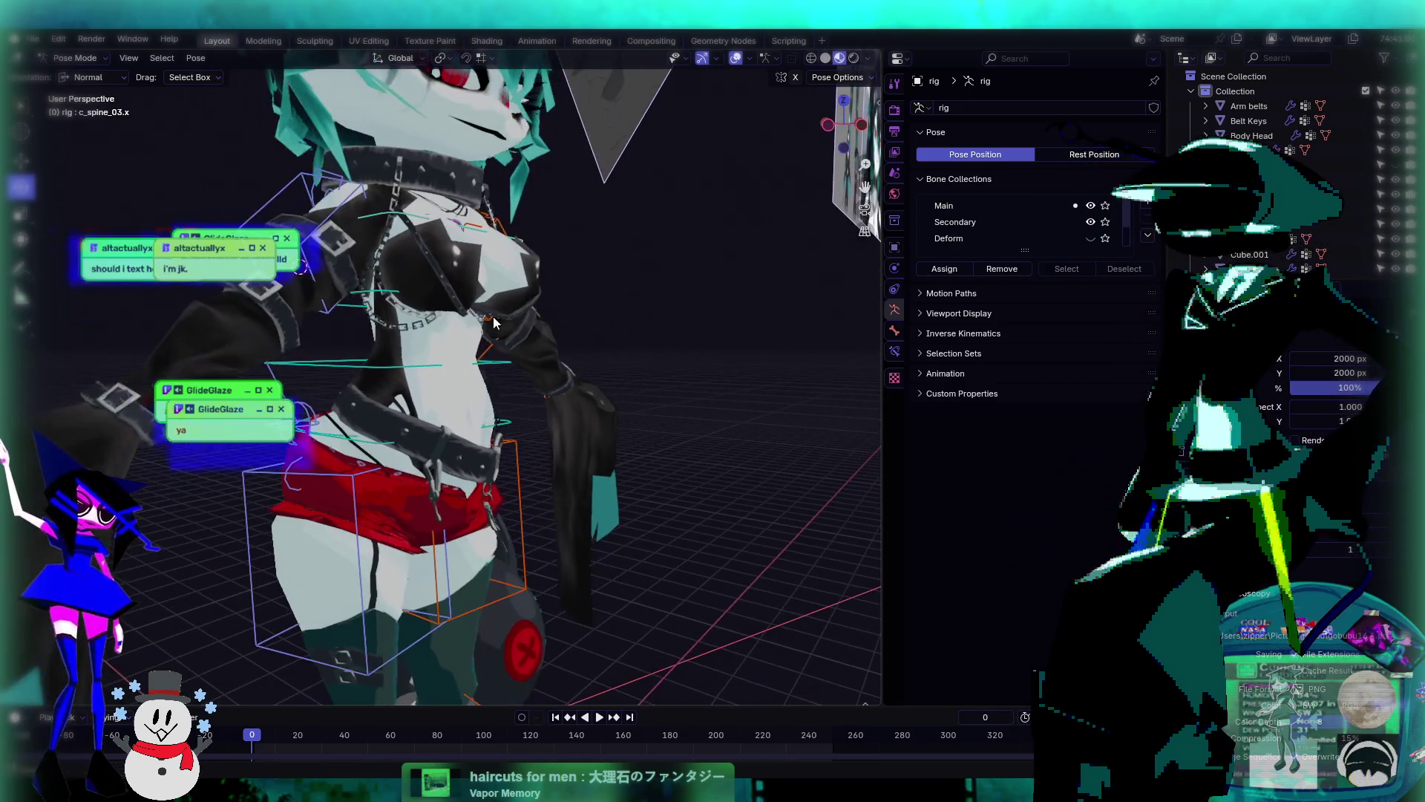
- Rotate the lower spine c_spine_01.x, then cancel a rotation attempt on c_spine_02.x
{"action": "left_click", "coordinate": [404, 362]}
{"action": "key", "text": "r"}
{"action": "key", "text": "r"}
{"action": "left_click", "coordinate": [367, 346]}
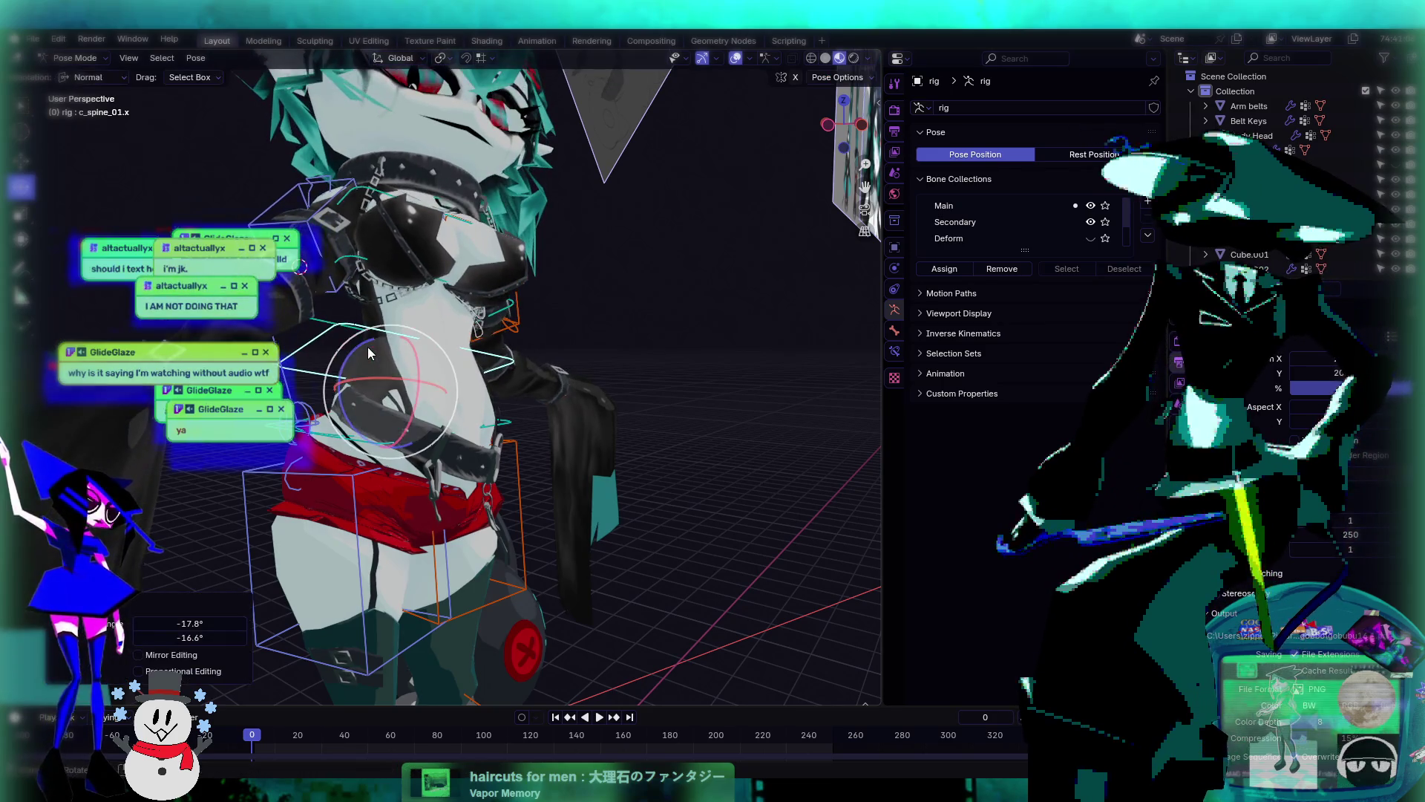
{"action": "mouse_move", "coordinate": [368, 346]}
{"action": "middle_mouse_down"}
{"action": "mouse_move", "coordinate": [579, 319]}
{"action": "mouse_move", "coordinate": [459, 353]}
{"action": "mouse_move", "coordinate": [416, 386]}
{"action": "middle_mouse_up"}
{"action": "left_click", "coordinate": [380, 376]}
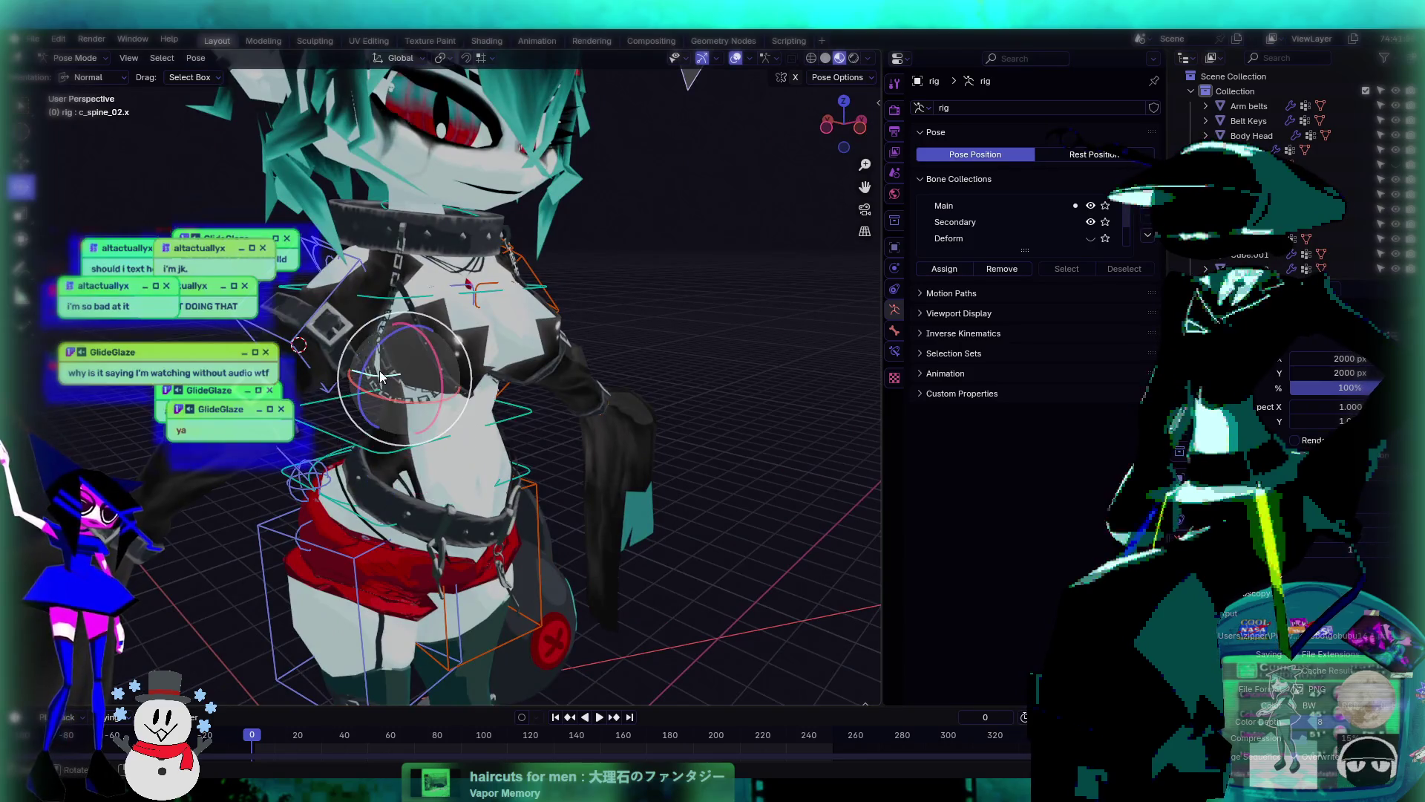
{"action": "key", "text": "r"}
{"action": "key", "text": "r"}
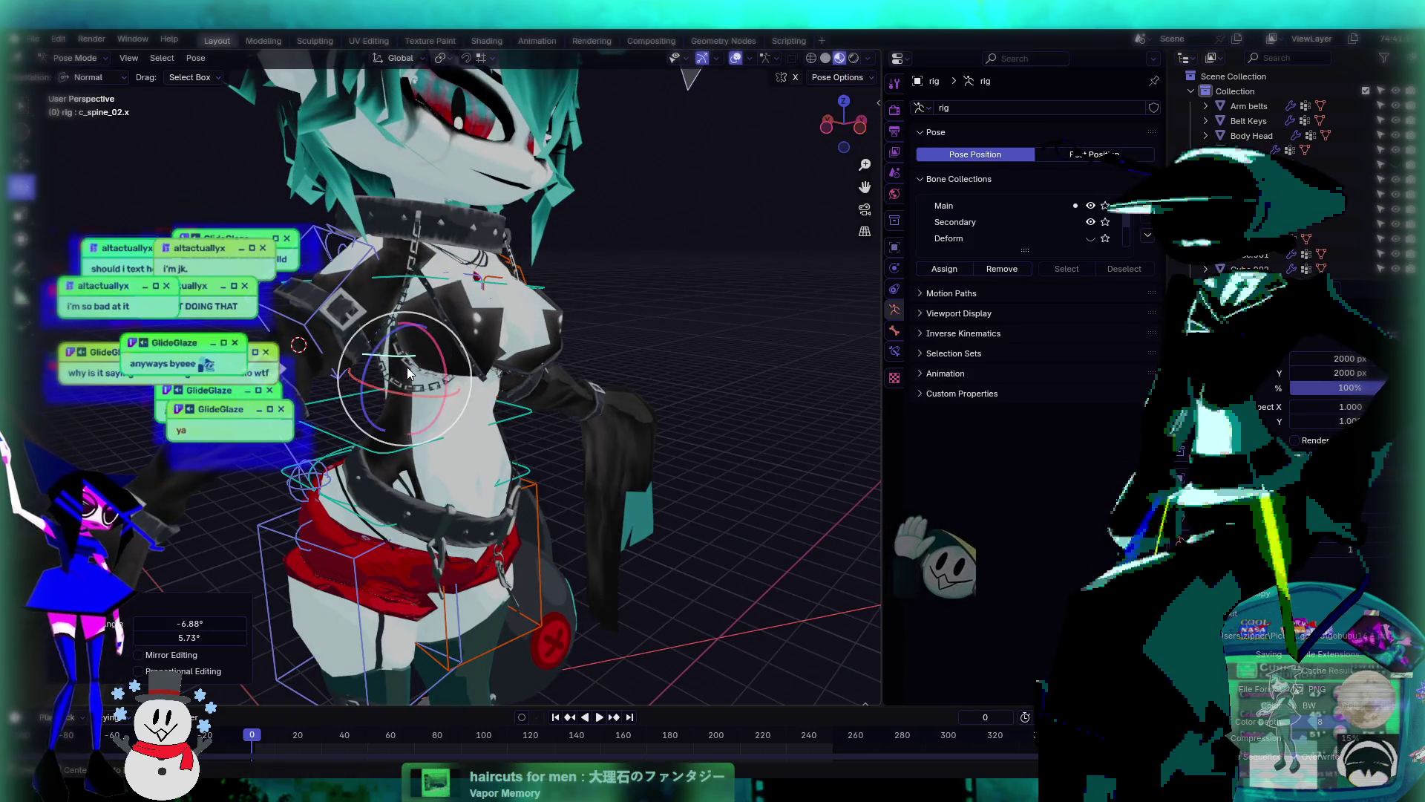
{"action": "key", "text": "Escape"}
{"action": "mouse_move", "coordinate": [410, 367]}
{"action": "middle_mouse_down"}
{"action": "mouse_move", "coordinate": [586, 373]}
{"action": "mouse_move", "coordinate": [410, 364]}
{"action": "middle_mouse_up"}
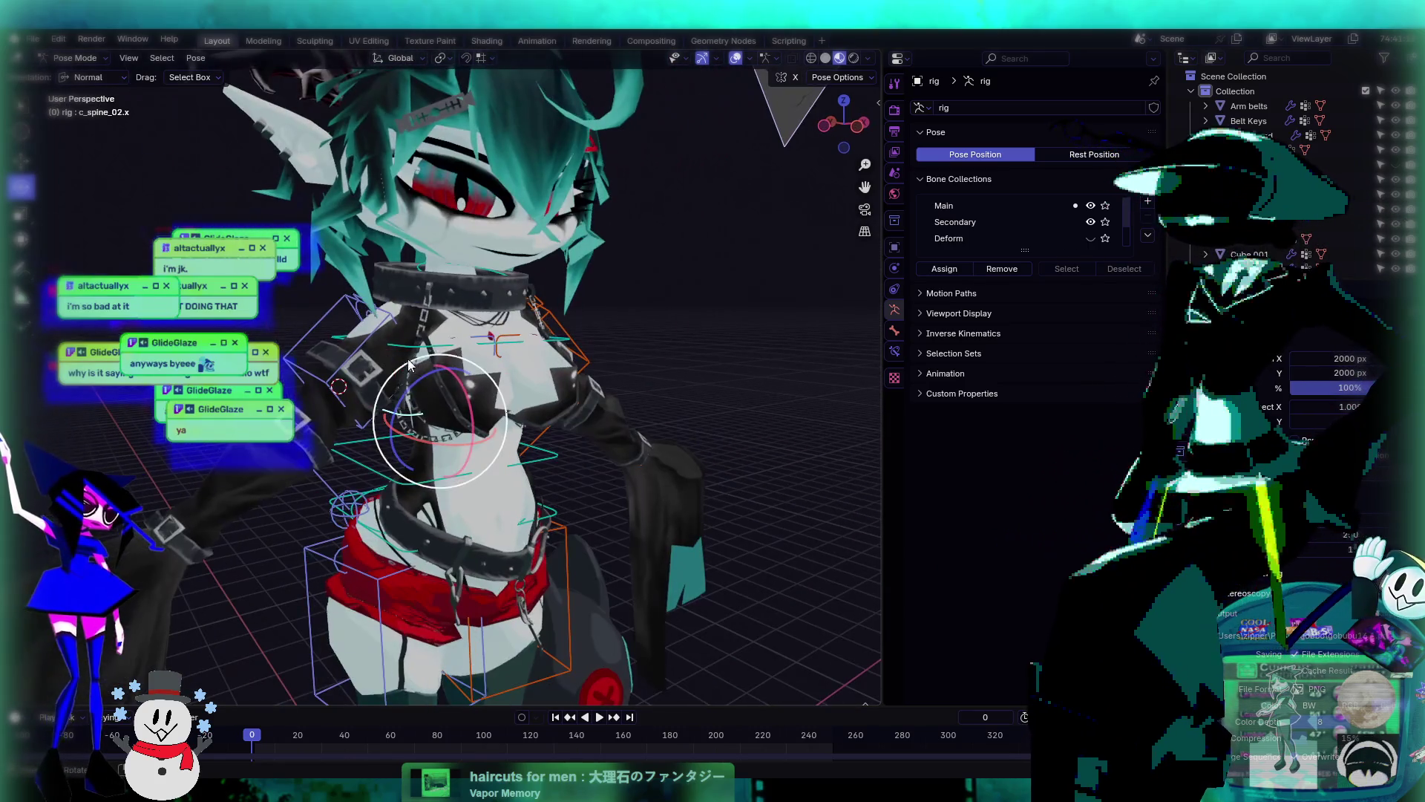
- Tilt the upper torso by rotating the chest bone c_spine_03.x
{"action": "left_click", "coordinate": [455, 335]}
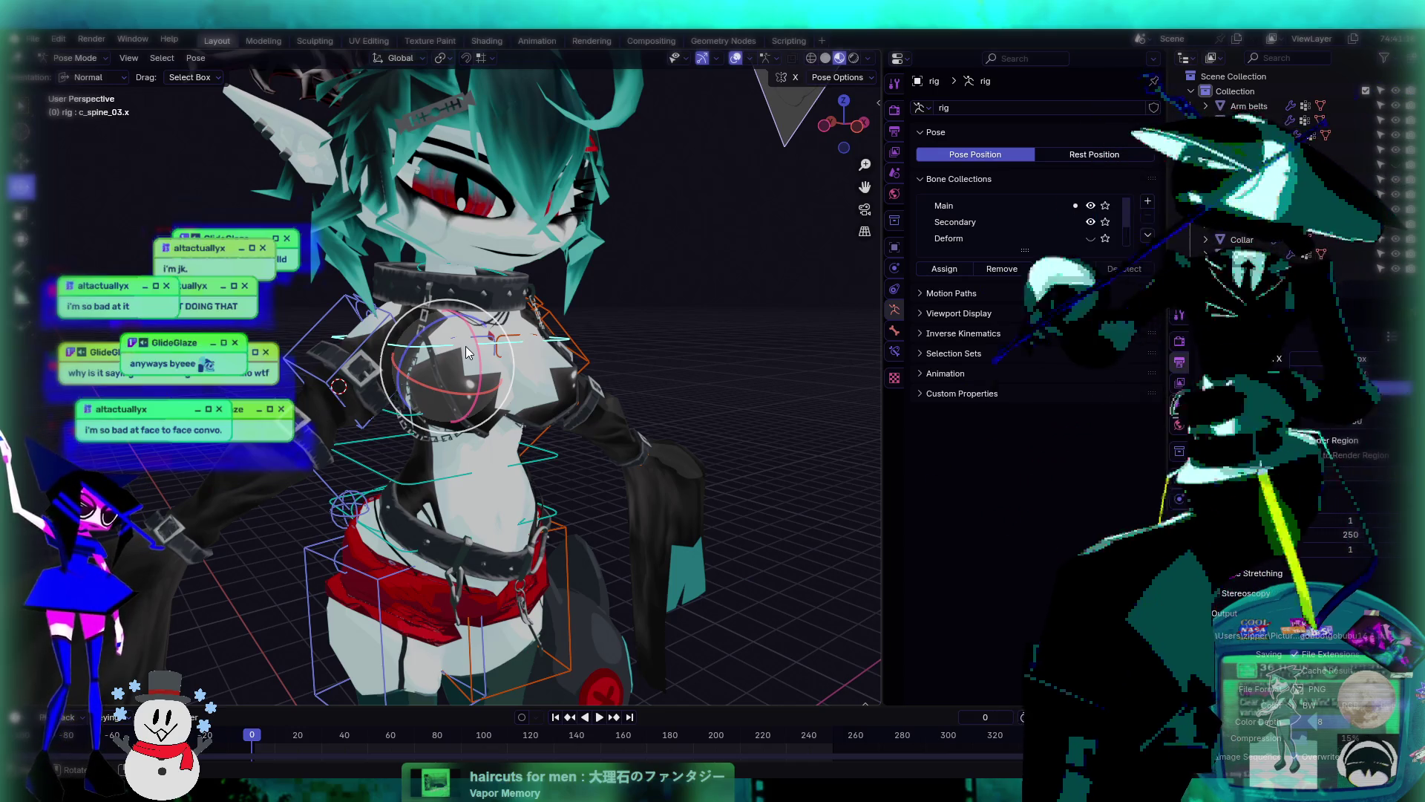
{"action": "middle_click_drag", "start_coordinate": [467, 352], "coordinate": [604, 457]}
{"action": "left_click", "coordinate": [518, 433]}
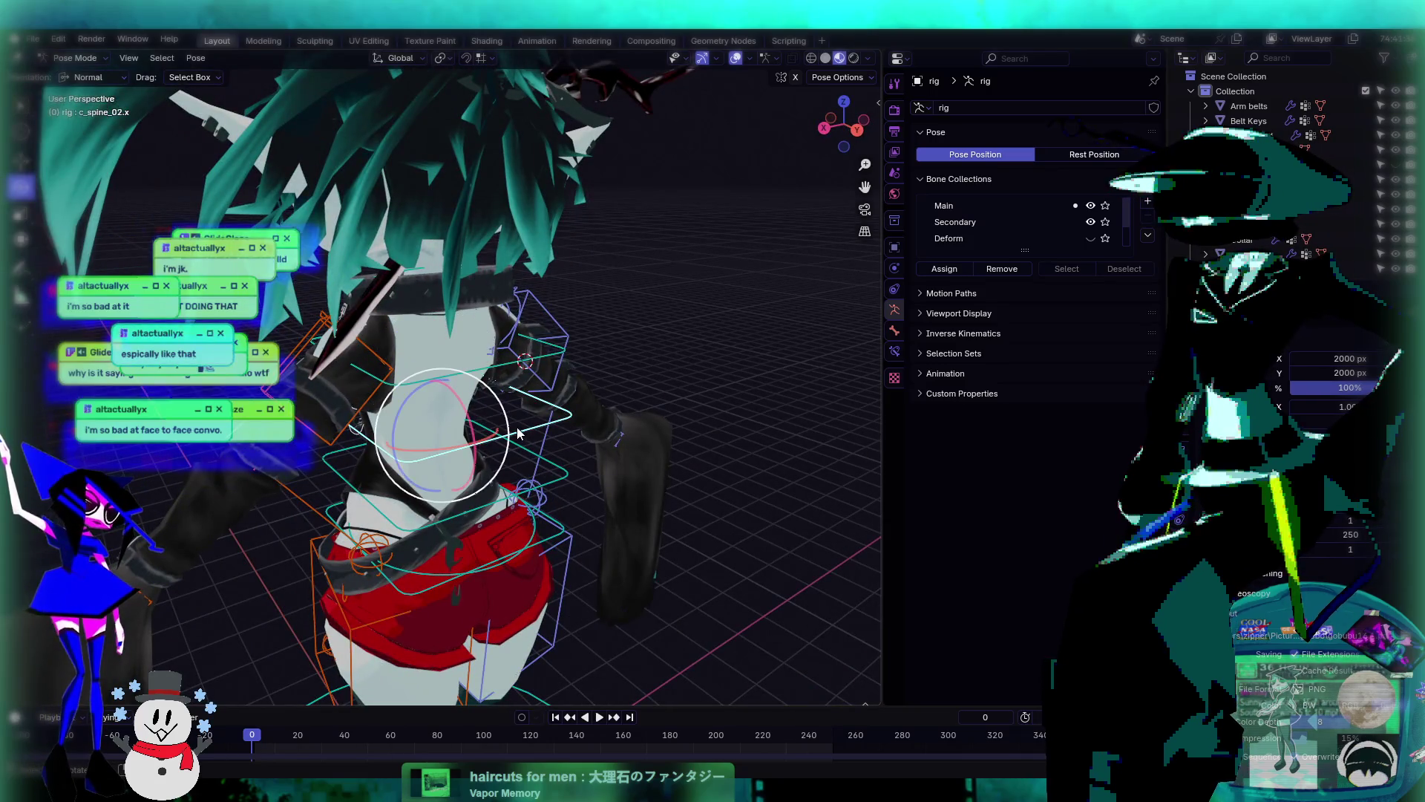
{"action": "left_click", "coordinate": [483, 382]}
{"action": "mouse_move", "coordinate": [482, 382]}
{"action": "middle_mouse_down"}
{"action": "mouse_move", "coordinate": [706, 384]}
{"action": "mouse_move", "coordinate": [655, 403]}
{"action": "middle_mouse_up"}
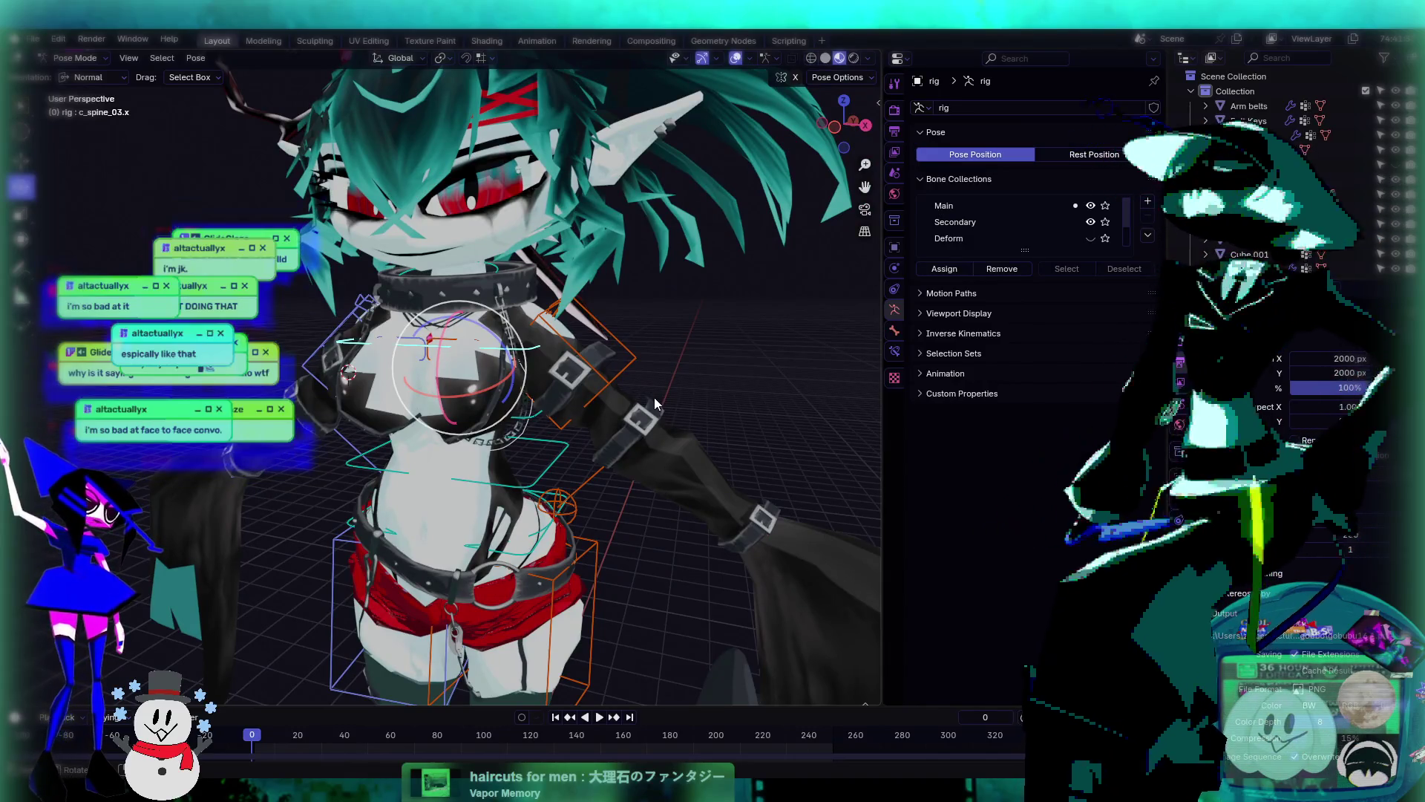
{"action": "mouse_move", "coordinate": [476, 354]}
{"action": "left_mouse_down"}
{"action": "mouse_move", "coordinate": [442, 330]}
{"action": "mouse_move", "coordinate": [462, 336]}
{"action": "left_mouse_up"}
{"action": "mouse_move", "coordinate": [466, 332]}
{"action": "middle_mouse_down"}
{"action": "mouse_move", "coordinate": [554, 335]}
{"action": "mouse_move", "coordinate": [587, 452]}
{"action": "mouse_move", "coordinate": [519, 464]}
{"action": "middle_mouse_up"}
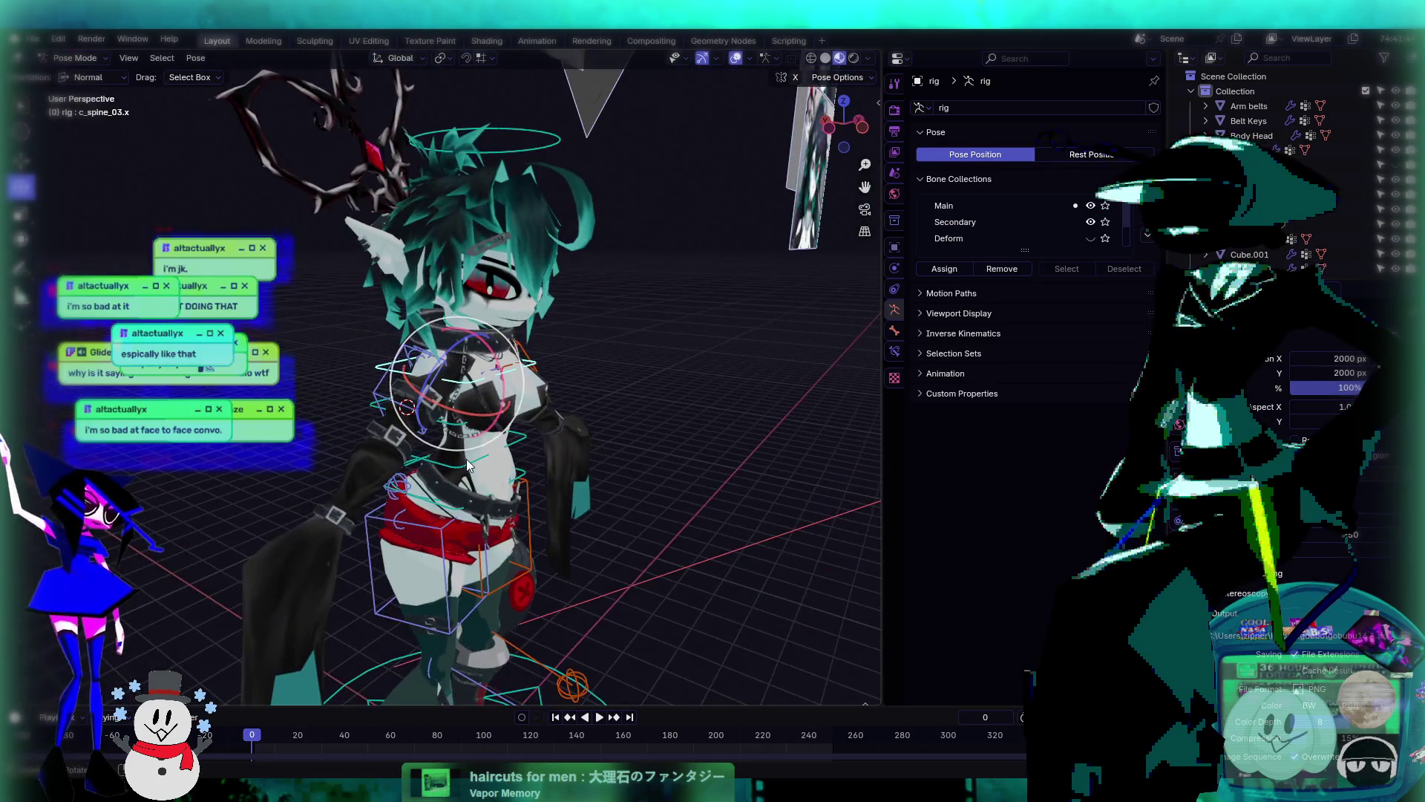
- Twist the lower spine 16.2° and the chest 15.2° about the vertical axis
{"action": "left_click", "coordinate": [468, 473]}
{"action": "middle_click_drag", "start_coordinate": [444, 437], "coordinate": [501, 442]}
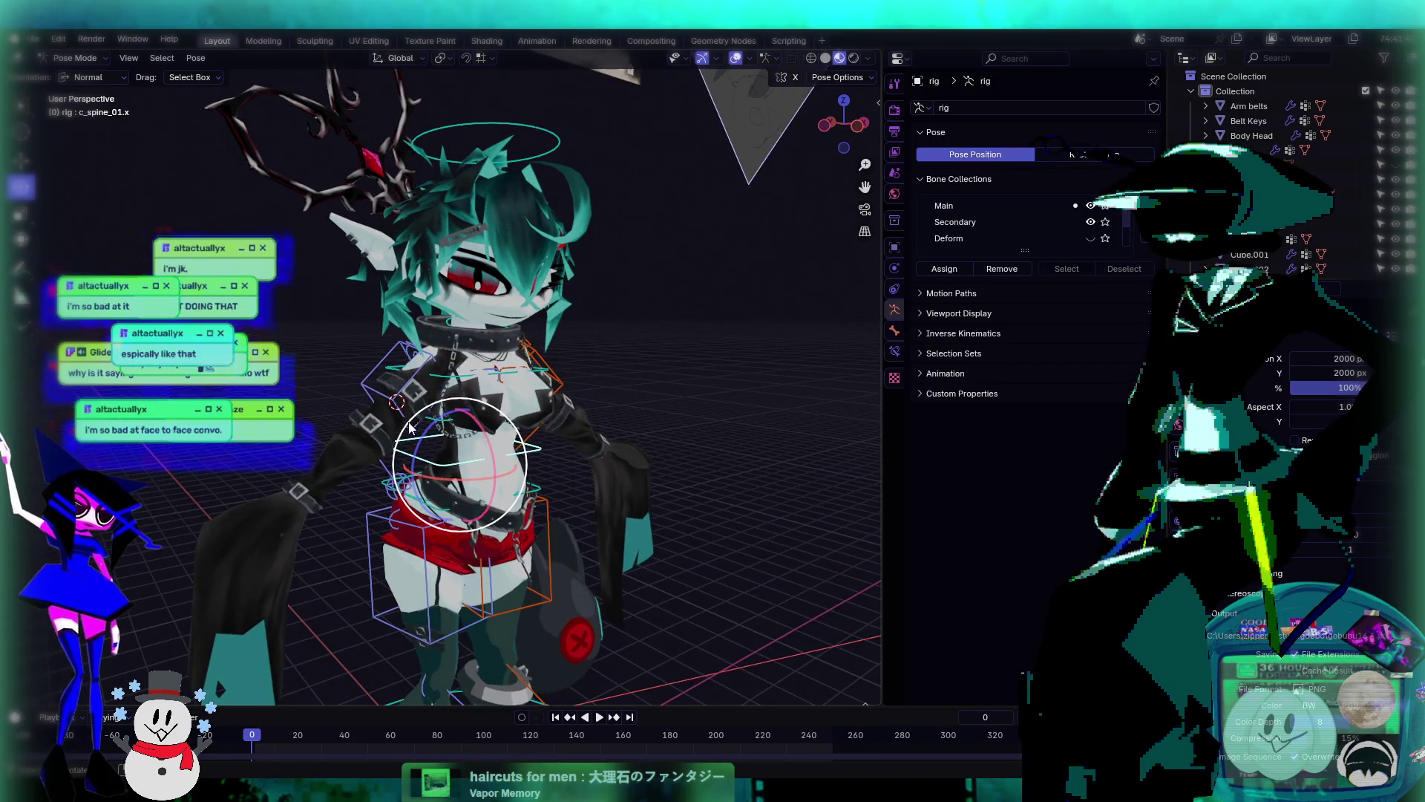
{"action": "mouse_move", "coordinate": [501, 443]}
{"action": "left_mouse_down"}
{"action": "mouse_move", "coordinate": [531, 440]}
{"action": "mouse_move", "coordinate": [419, 455]}
{"action": "mouse_move", "coordinate": [445, 438]}
{"action": "left_mouse_up"}
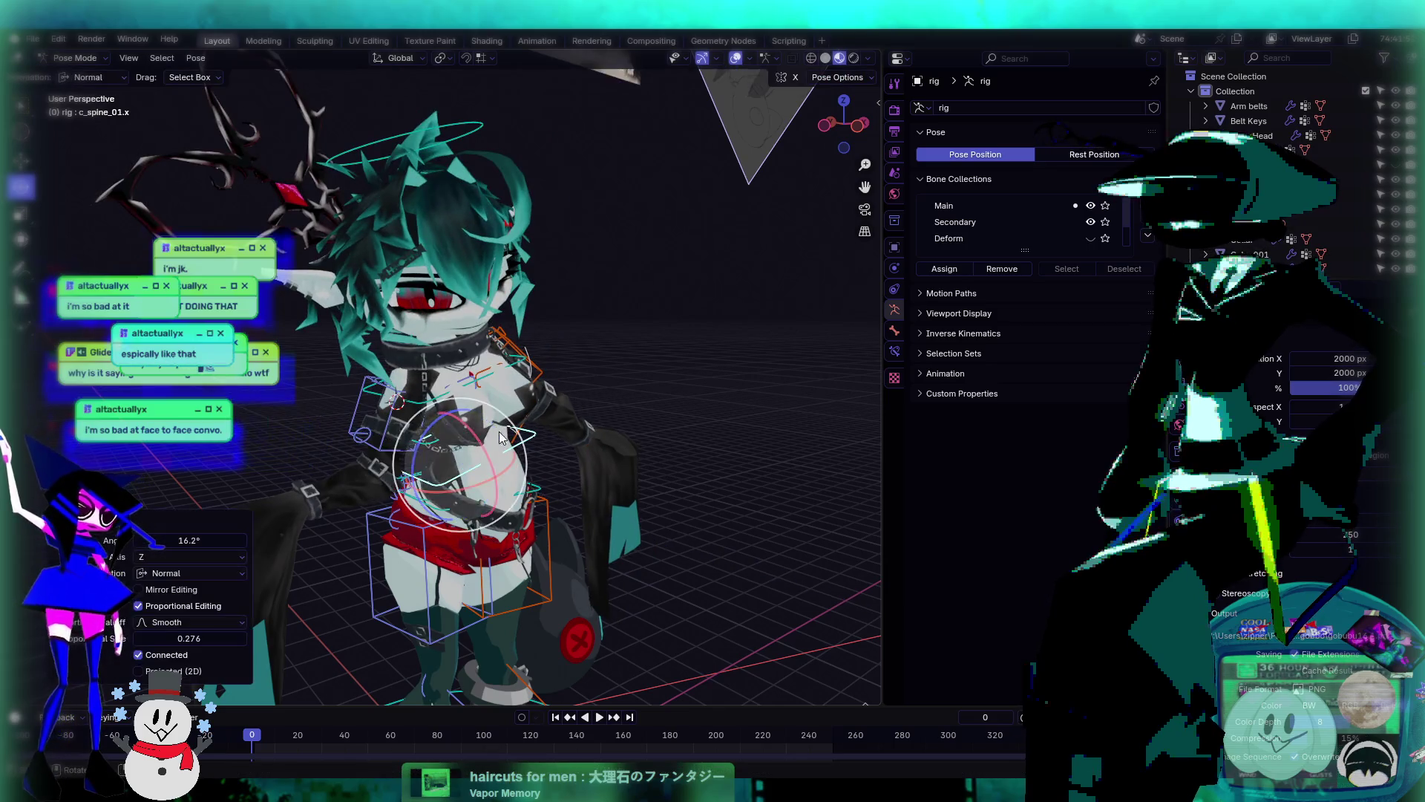
{"action": "mouse_move", "coordinate": [445, 438]}
{"action": "middle_mouse_down"}
{"action": "mouse_move", "coordinate": [462, 394]}
{"action": "mouse_move", "coordinate": [495, 416]}
{"action": "mouse_move", "coordinate": [545, 390]}
{"action": "middle_mouse_up"}
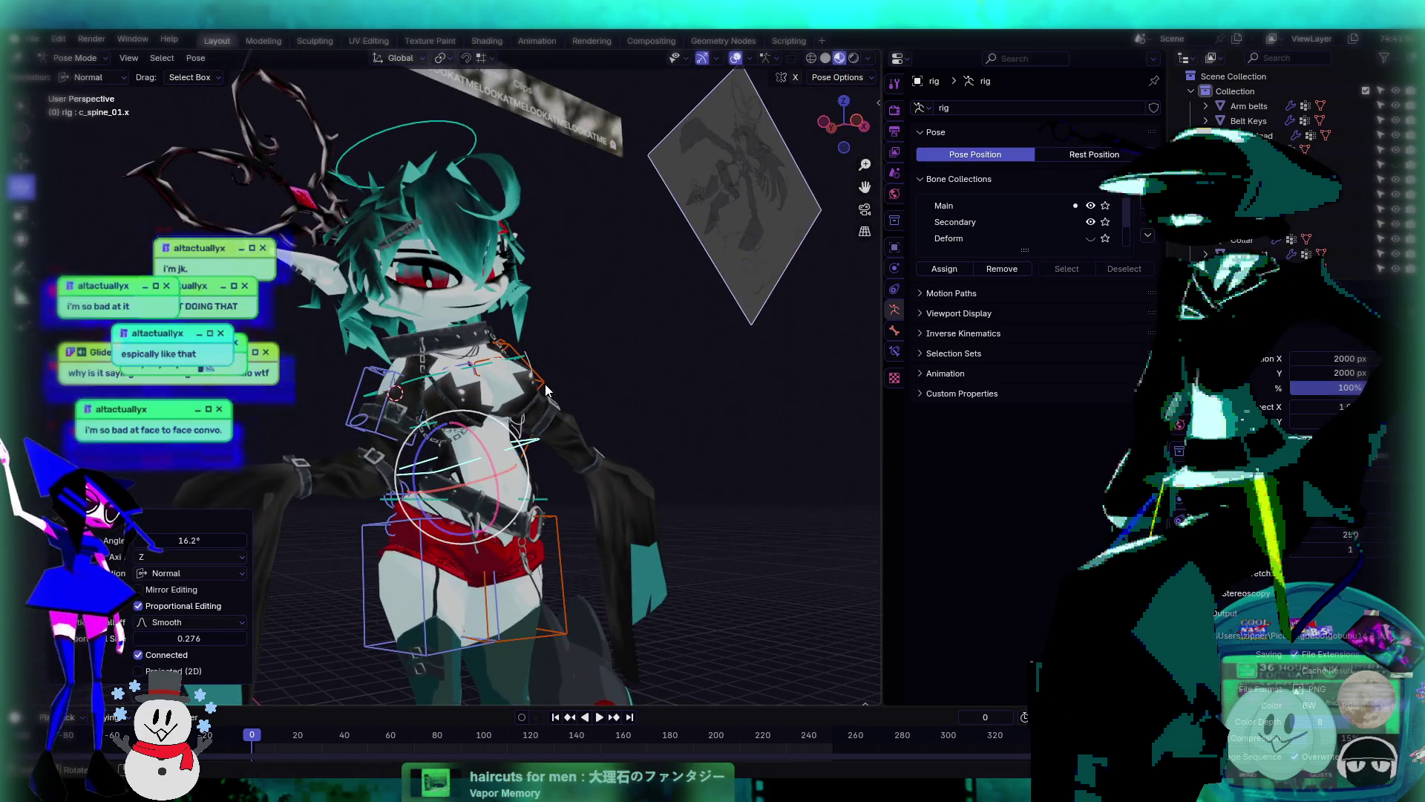
{"action": "left_click", "coordinate": [473, 372]}
{"action": "left_click_drag", "start_coordinate": [416, 377], "coordinate": [478, 395]}
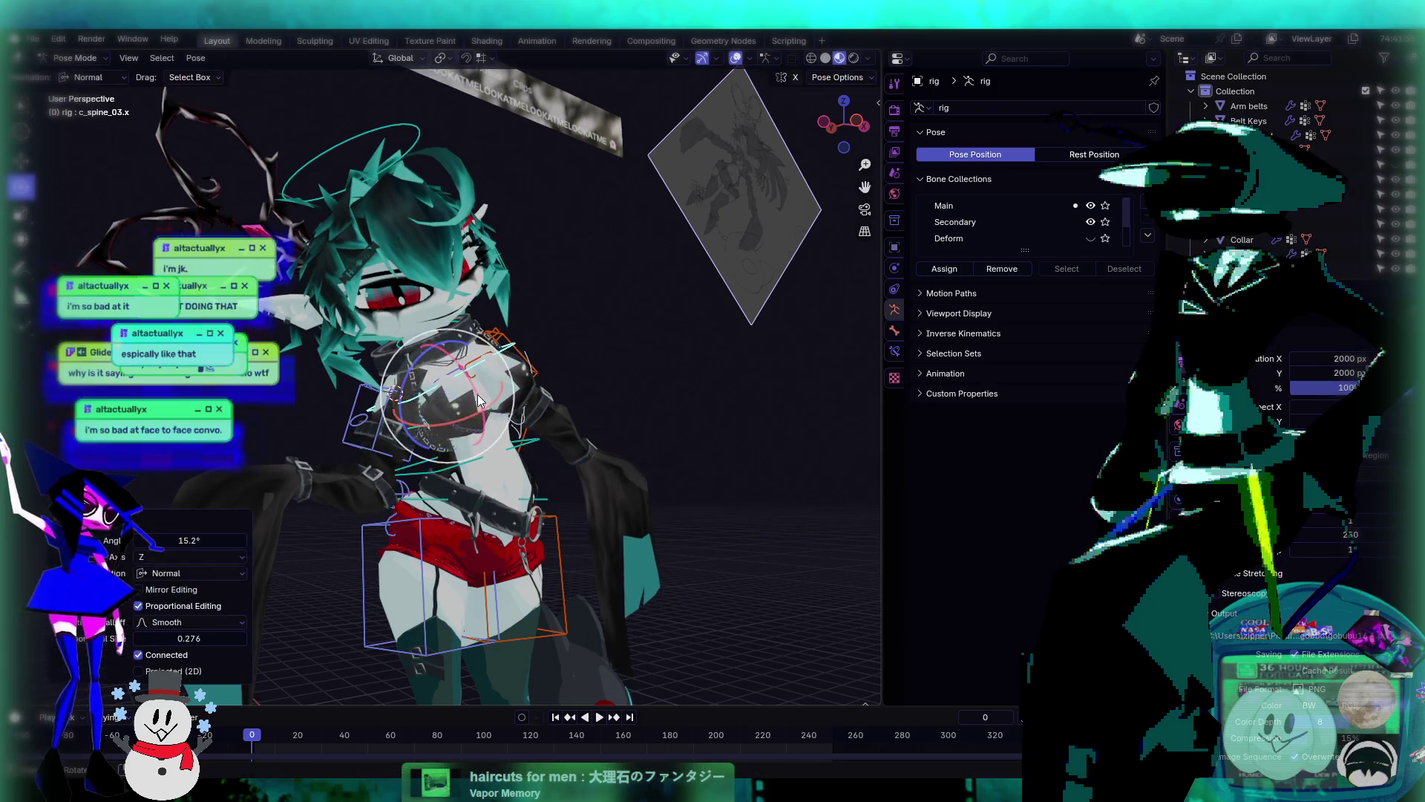
{"action": "mouse_move", "coordinate": [478, 394]}
{"action": "middle_mouse_down"}
{"action": "mouse_move", "coordinate": [462, 404]}
{"action": "mouse_move", "coordinate": [557, 407]}
{"action": "mouse_move", "coordinate": [468, 428]}
{"action": "middle_mouse_up"}
- Select c_spine_01.x and zoom the viewport toward the character's feet
{"action": "scroll", "coordinate": [547, 454], "scroll_direction": "up", "scroll_amount": 5}
{"action": "left_click", "coordinate": [547, 454]}
{"action": "scroll", "coordinate": [563, 453], "scroll_direction": "down", "scroll_amount": 3}
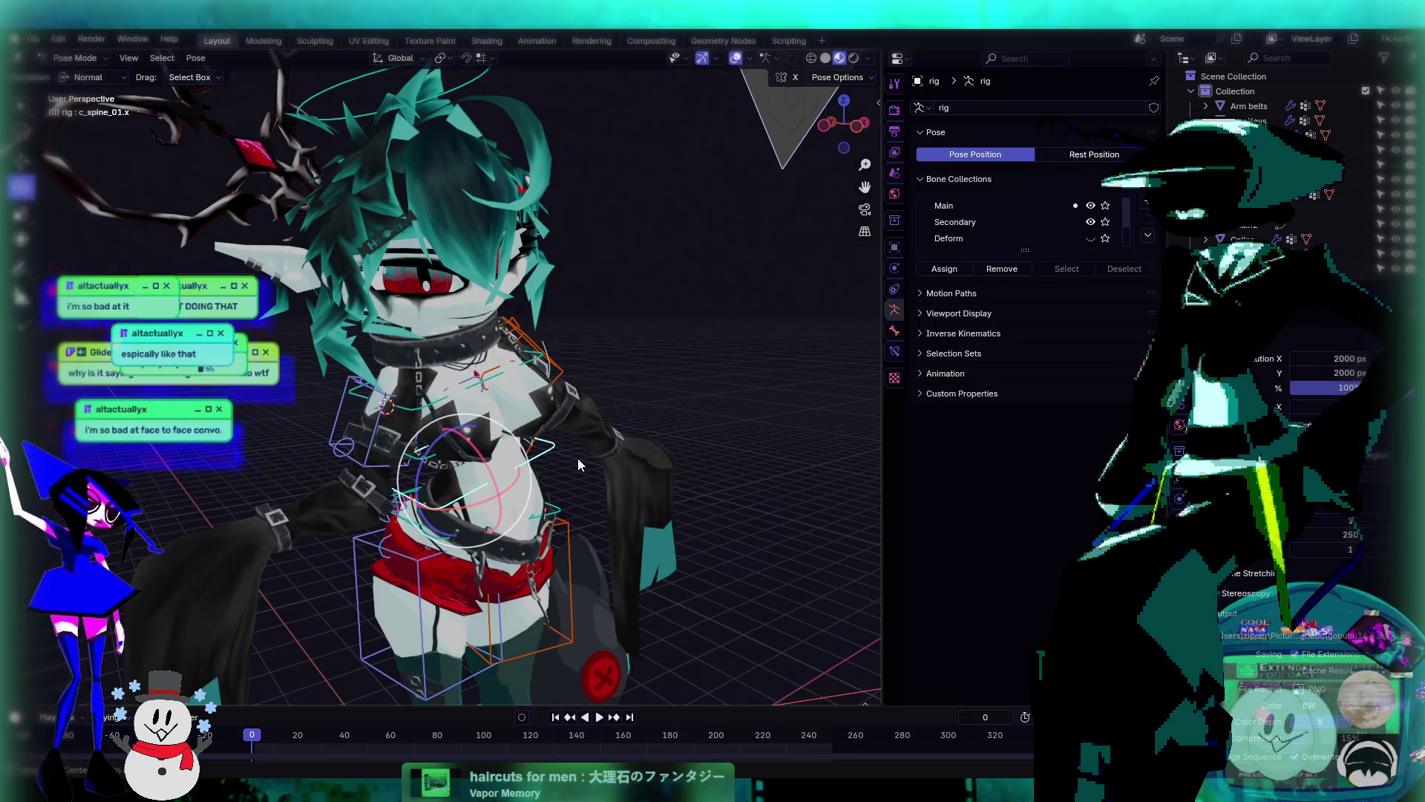
{"action": "scroll", "coordinate": [578, 457], "scroll_direction": "down", "scroll_amount": 5}
{"action": "scroll", "coordinate": [582, 460], "scroll_direction": "up", "scroll_amount": 4}
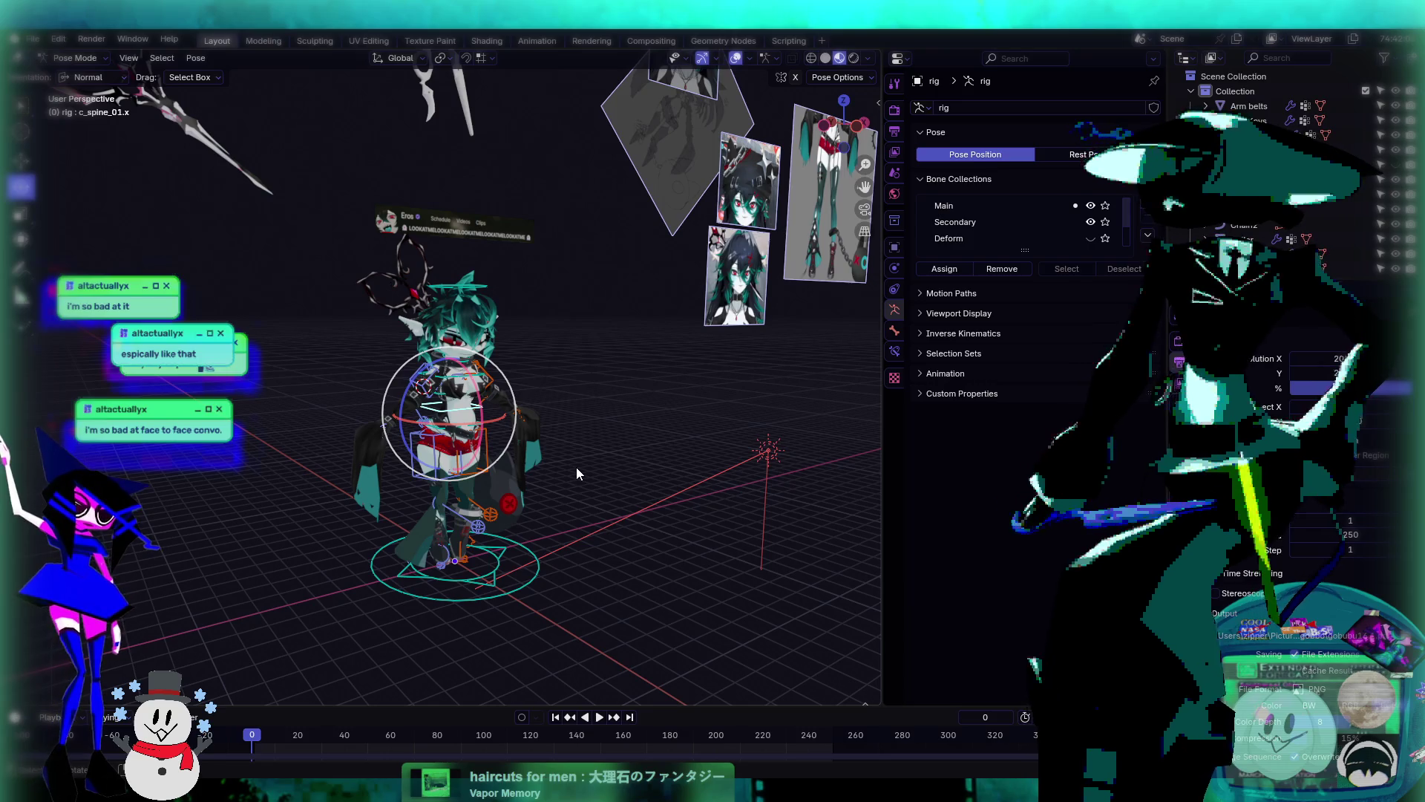
{"action": "scroll", "coordinate": [576, 466], "scroll_direction": "up", "scroll_amount": 5}
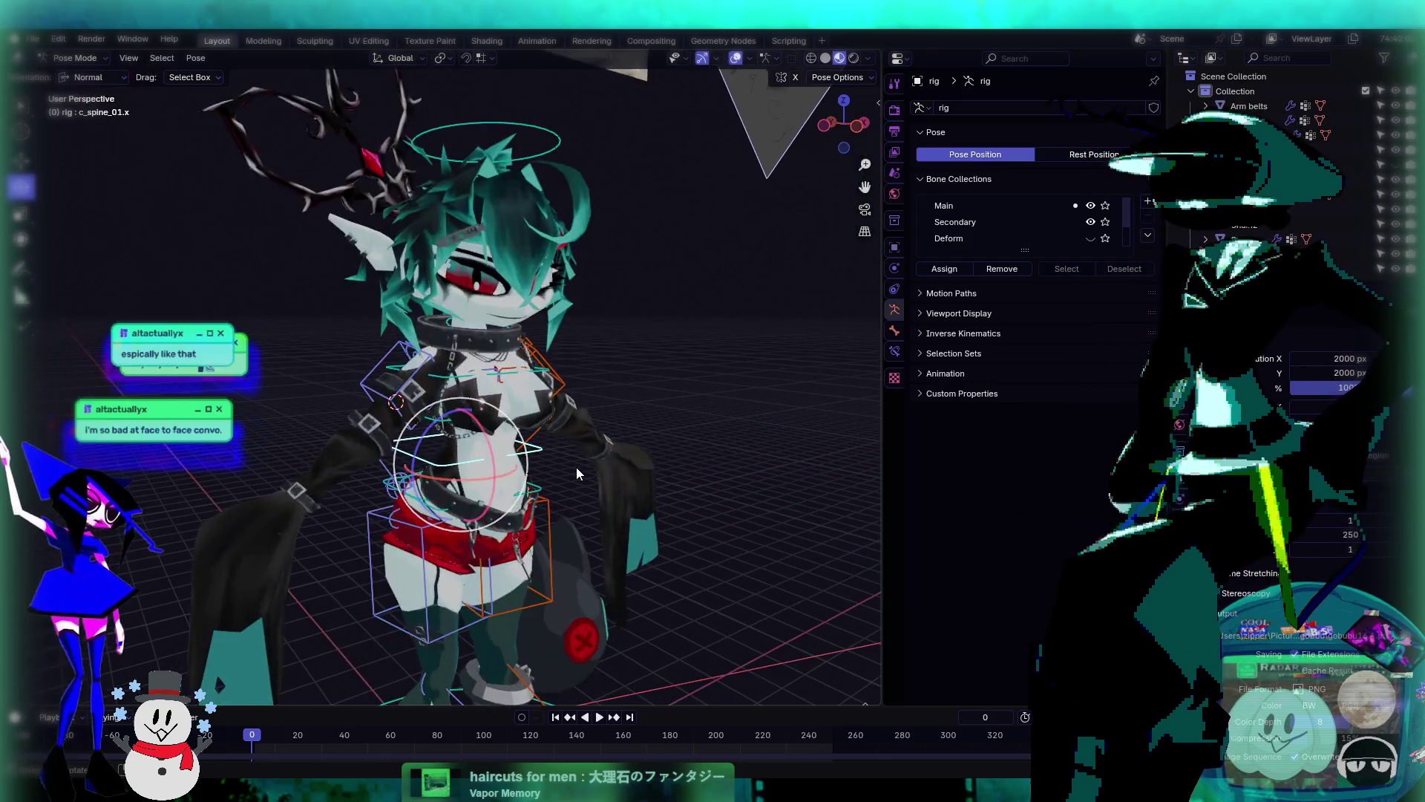
{"action": "mouse_move", "coordinate": [576, 466]}
{"action": "middle_mouse_down"}
{"action": "mouse_move", "coordinate": [630, 465]}
{"action": "mouse_move", "coordinate": [607, 377]}
{"action": "mouse_move", "coordinate": [341, 376]}
{"action": "mouse_move", "coordinate": [497, 423]}
{"action": "mouse_move", "coordinate": [498, 449]}
{"action": "middle_mouse_up"}
{"action": "scroll", "coordinate": [607, 383], "scroll_direction": "down", "scroll_amount": 5}
{"action": "scroll", "coordinate": [532, 438], "scroll_direction": "up", "scroll_amount": 3}
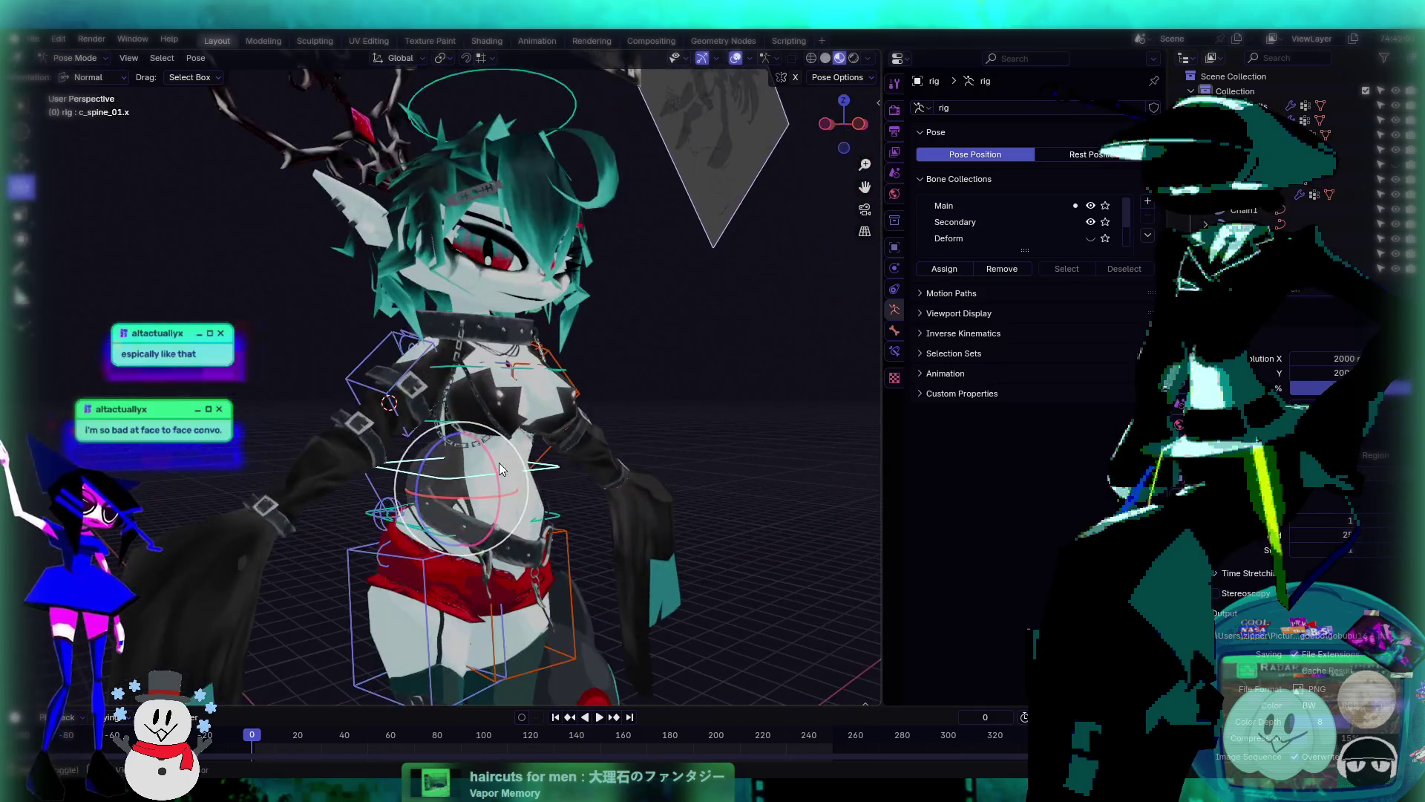
{"action": "scroll", "coordinate": [521, 341], "scroll_direction": "down", "scroll_amount": 2}
{"action": "scroll", "coordinate": [533, 413], "scroll_direction": "up", "scroll_amount": 2}
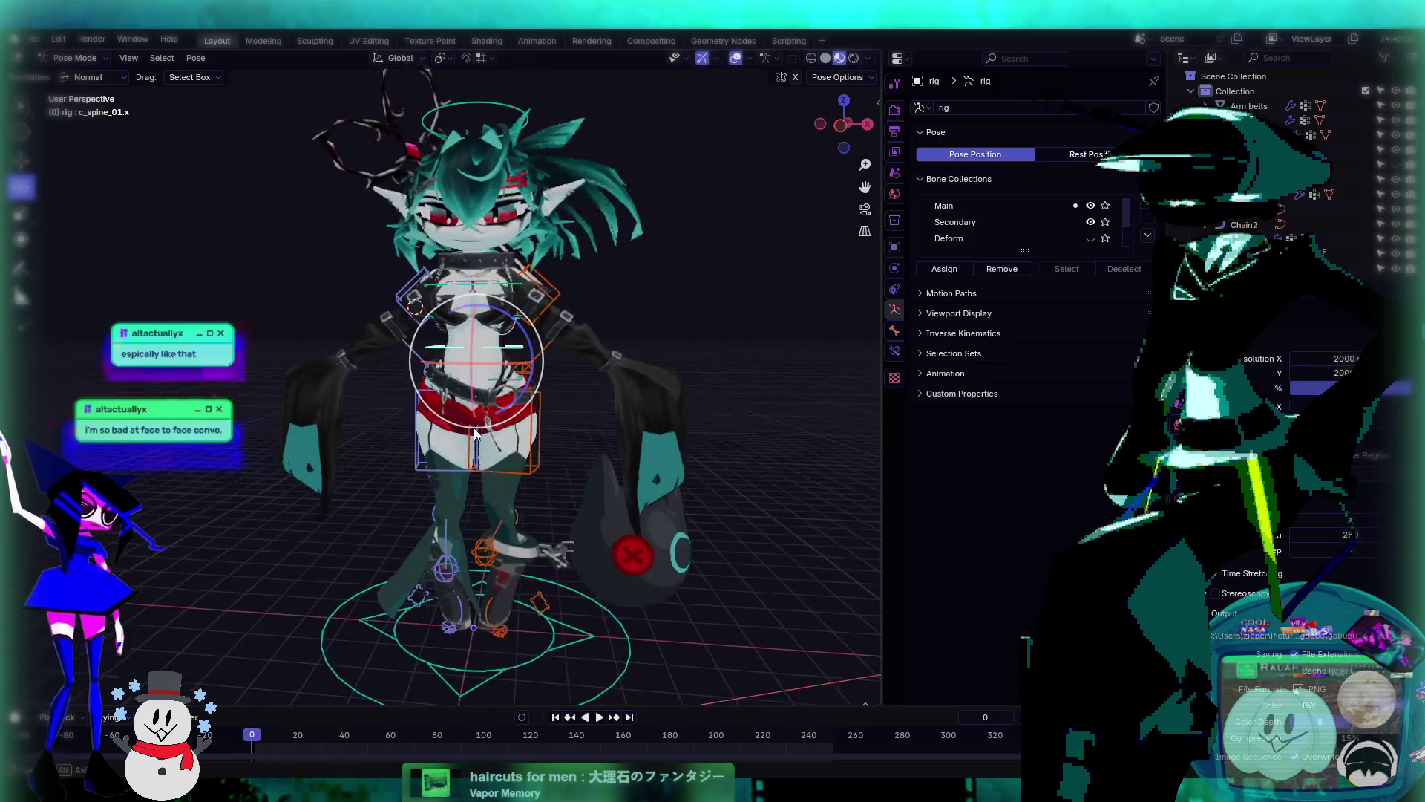
{"action": "scroll", "coordinate": [543, 269], "scroll_direction": "up", "scroll_amount": 2}
{"action": "scroll", "coordinate": [559, 372], "scroll_direction": "up", "scroll_amount": 2}
{"action": "scroll", "coordinate": [576, 408], "scroll_direction": "up", "scroll_amount": 2}
- Select the right foot control c_foot_ik.r and move it outward along the X axis
{"action": "left_click", "coordinate": [576, 407]}
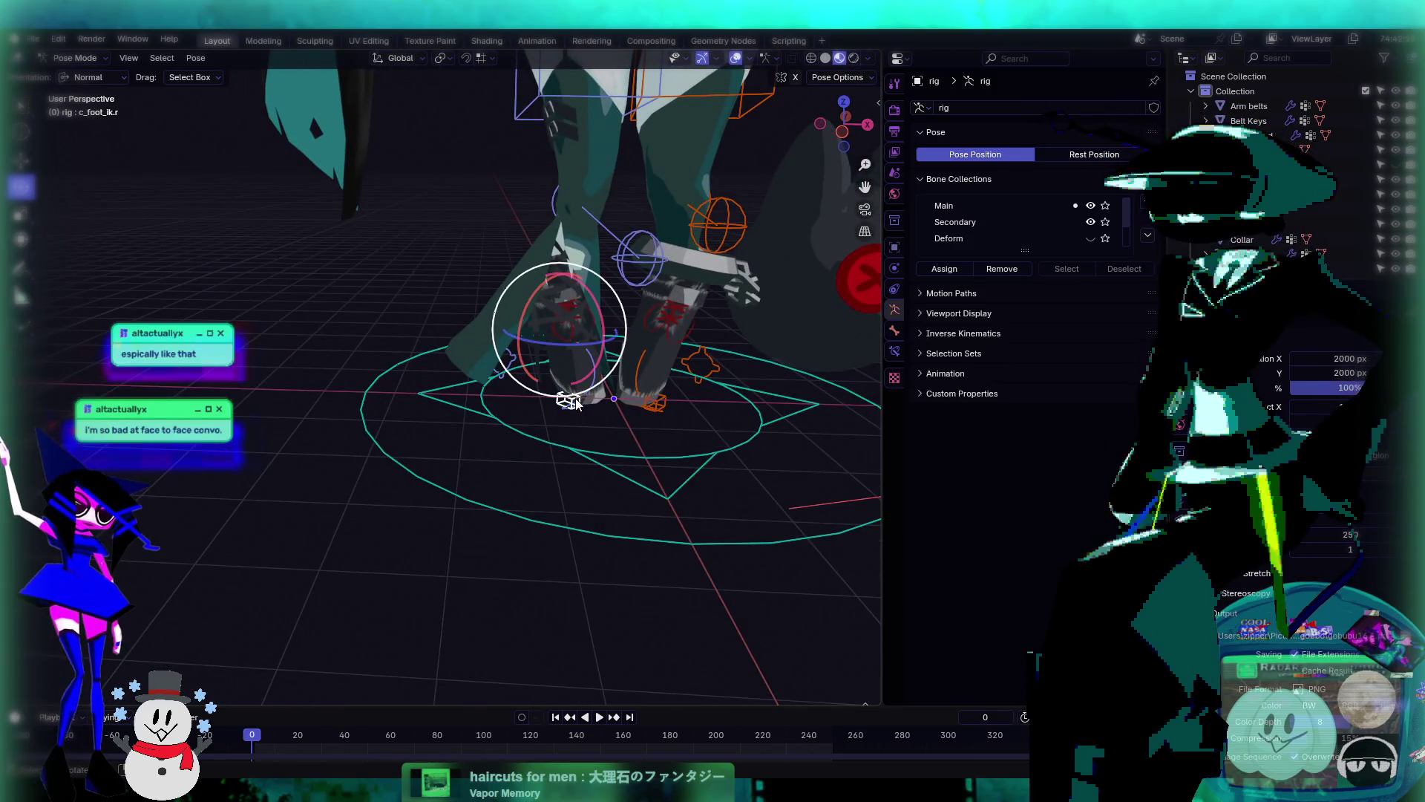
{"action": "key", "text": "shift+space"}
{"action": "key", "text": "g"}
{"action": "key", "text": "KP_Decimal"}
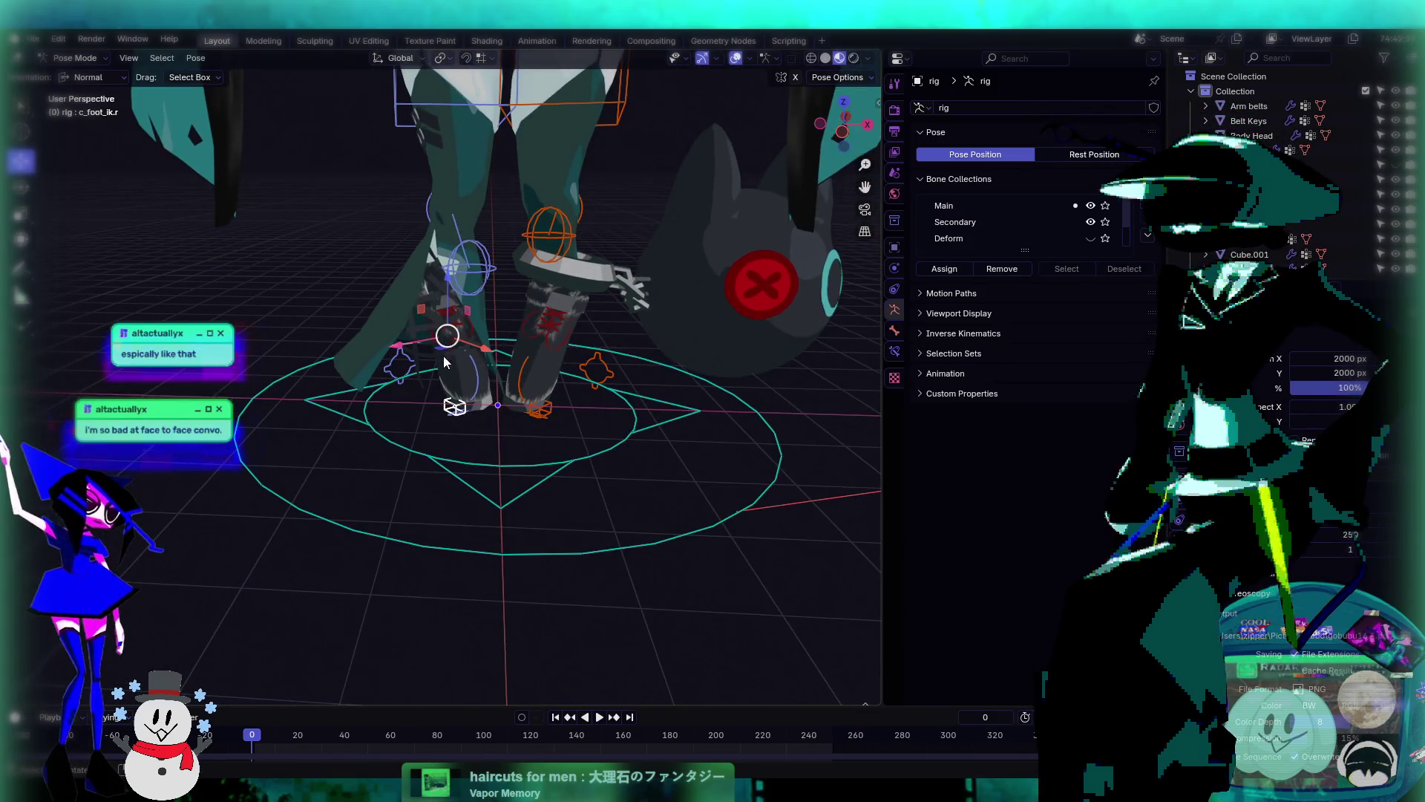
{"action": "middle_click_drag", "start_coordinate": [518, 380], "coordinate": [475, 363]}
{"action": "key", "text": "g"}
{"action": "key", "text": "x"}
{"action": "key", "text": "x"}
{"action": "left_click", "coordinate": [327, 343]}
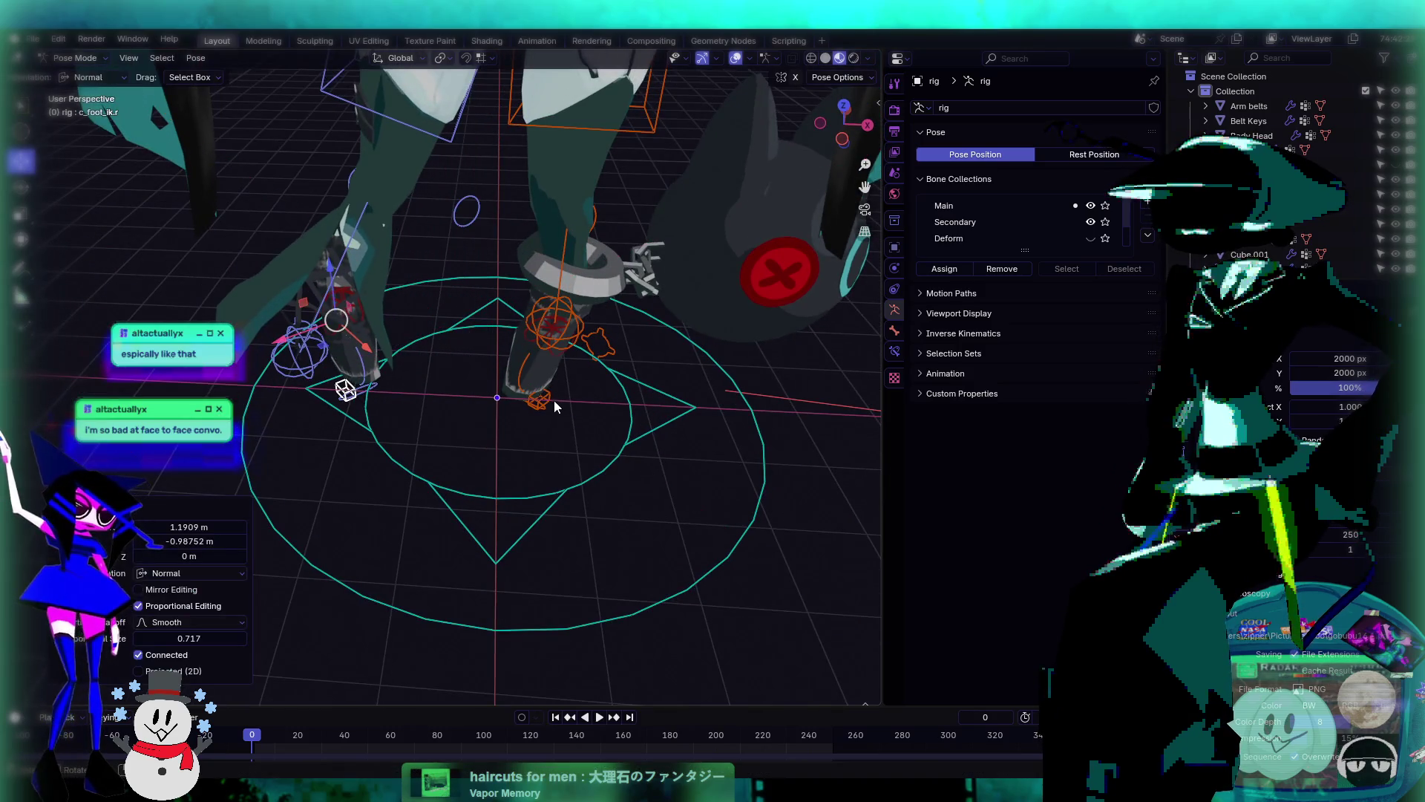
- Drag the left foot control c_foot_ik.l outward by -1.4799 m and -0.81202 m
{"action": "left_click", "coordinate": [539, 399]}
{"action": "middle_click_drag", "start_coordinate": [509, 333], "coordinate": [519, 349]}
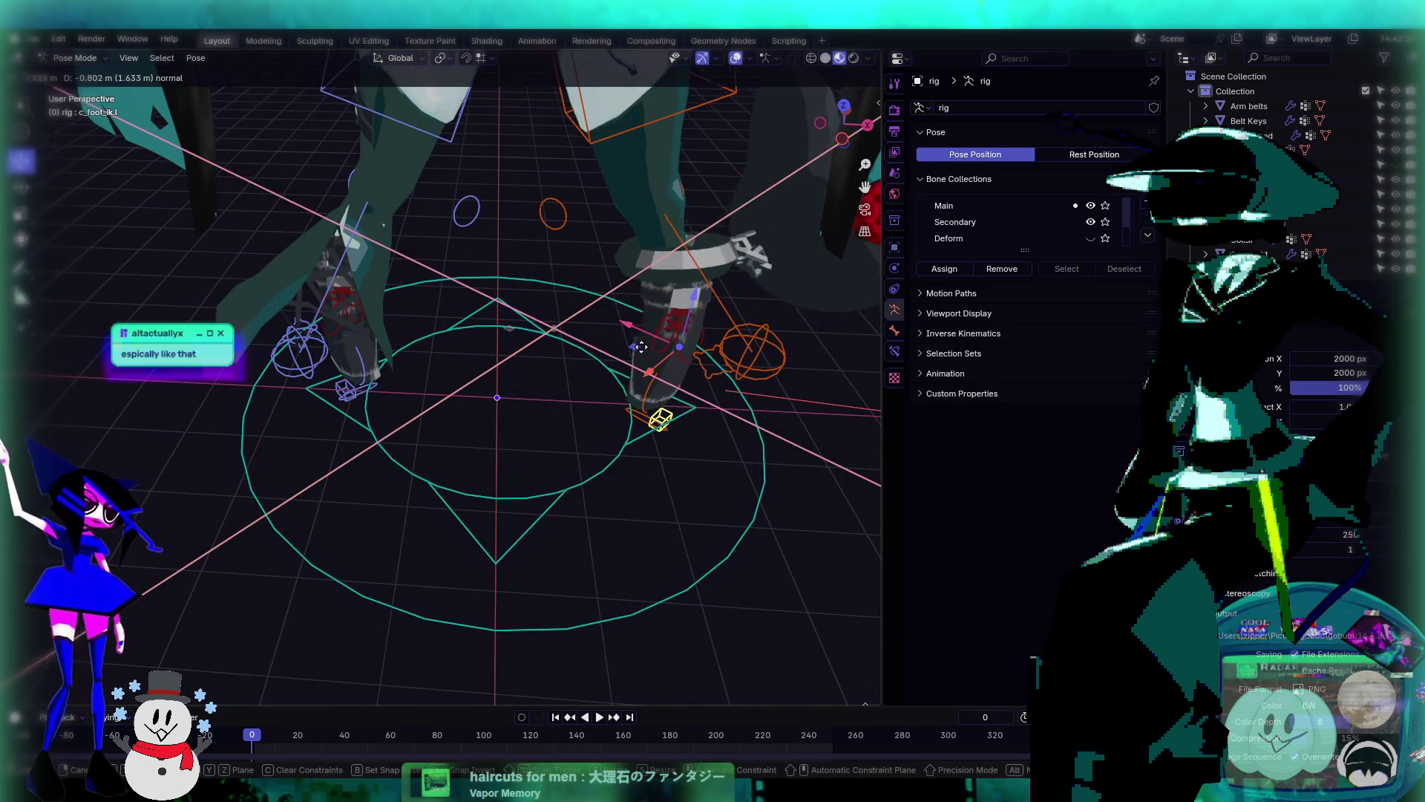
{"action": "left_click_drag", "start_coordinate": [554, 327], "coordinate": [579, 348]}
{"action": "middle_click_drag", "start_coordinate": [579, 349], "coordinate": [614, 443]}
{"action": "scroll", "coordinate": [601, 423], "scroll_direction": "down", "scroll_amount": 6}
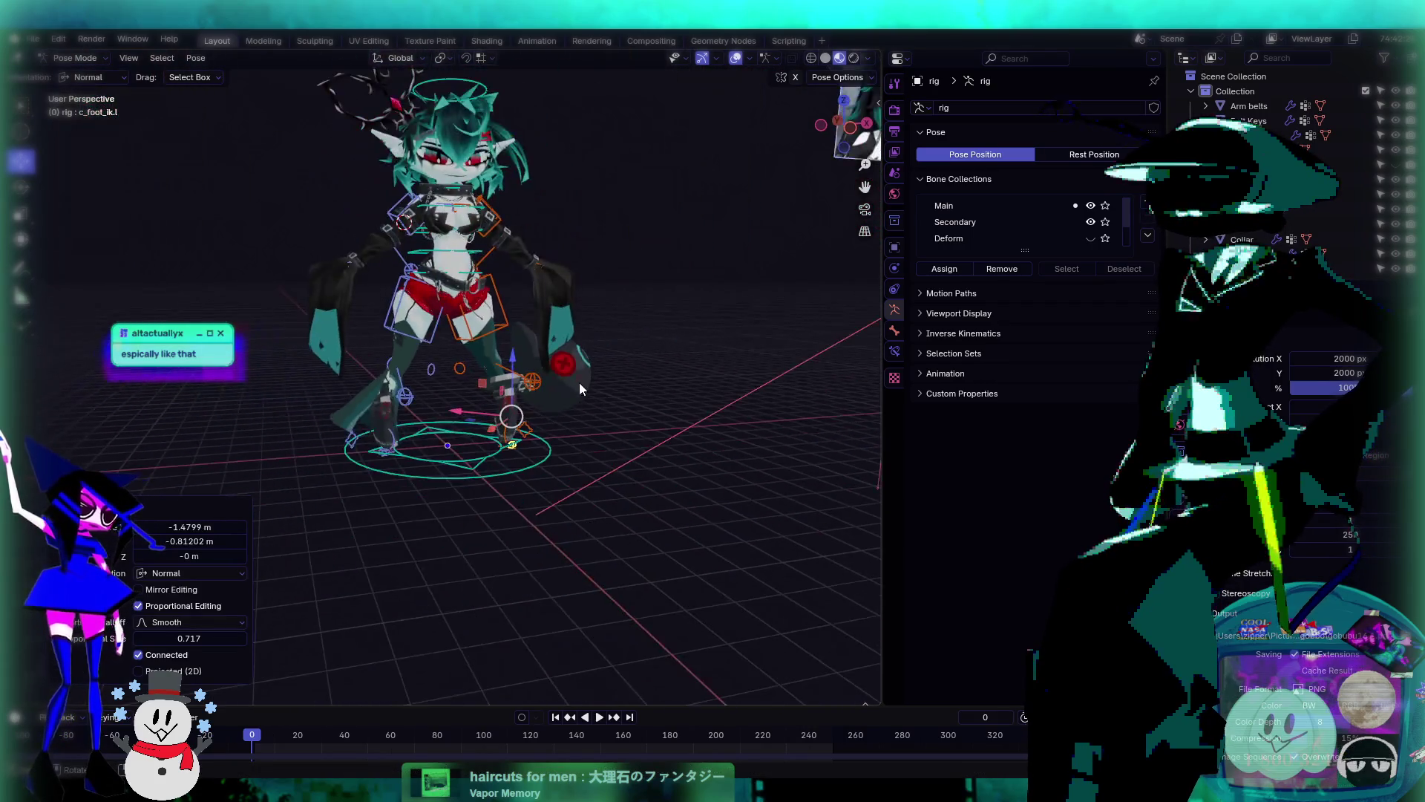
{"action": "mouse_move", "coordinate": [579, 382]}
{"action": "middle_mouse_down"}
{"action": "mouse_move", "coordinate": [602, 447]}
{"action": "mouse_move", "coordinate": [541, 450]}
{"action": "middle_mouse_up"}
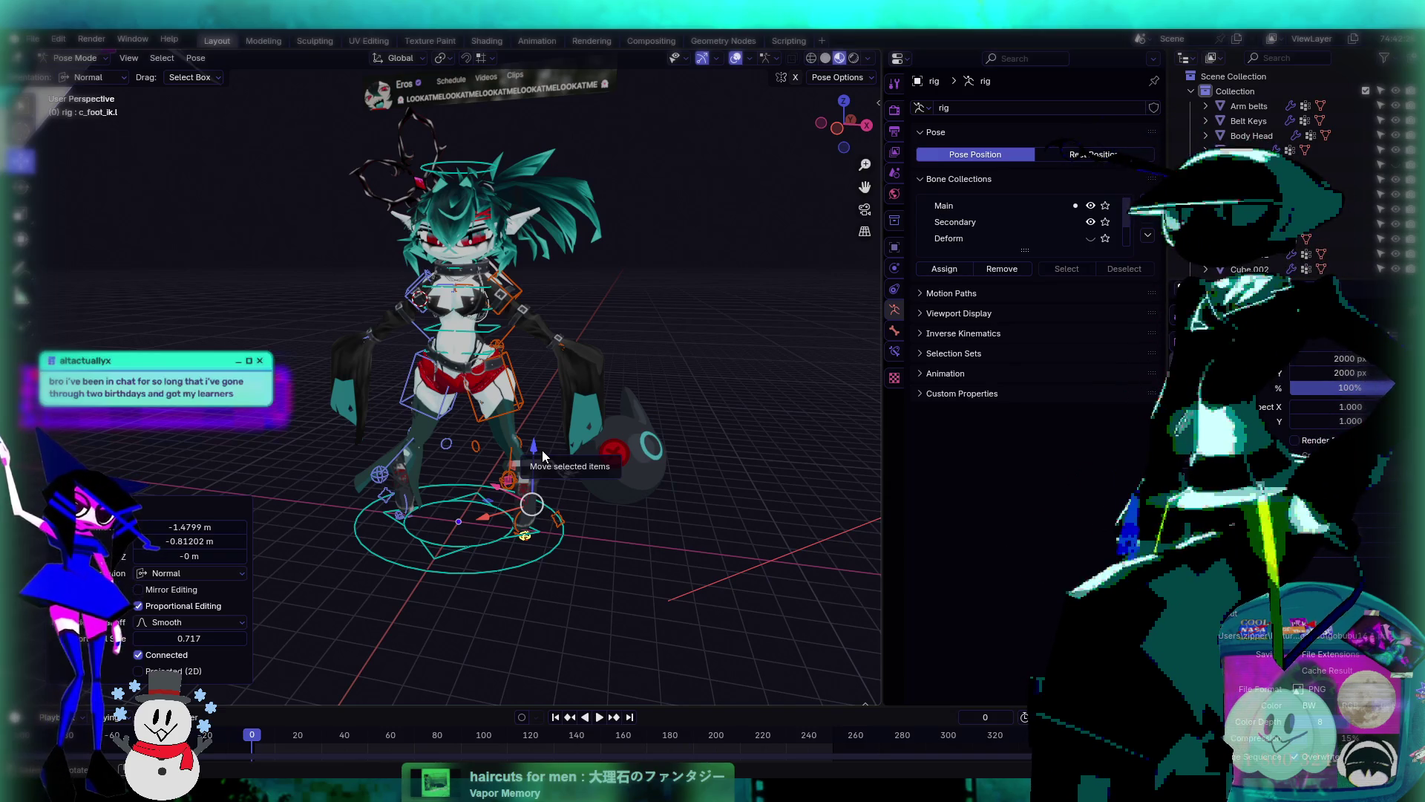
- Tilt the torso with the lower spine control and twist the upper body with the chest control
{"action": "scroll", "coordinate": [478, 300], "scroll_direction": "up", "scroll_amount": 5}
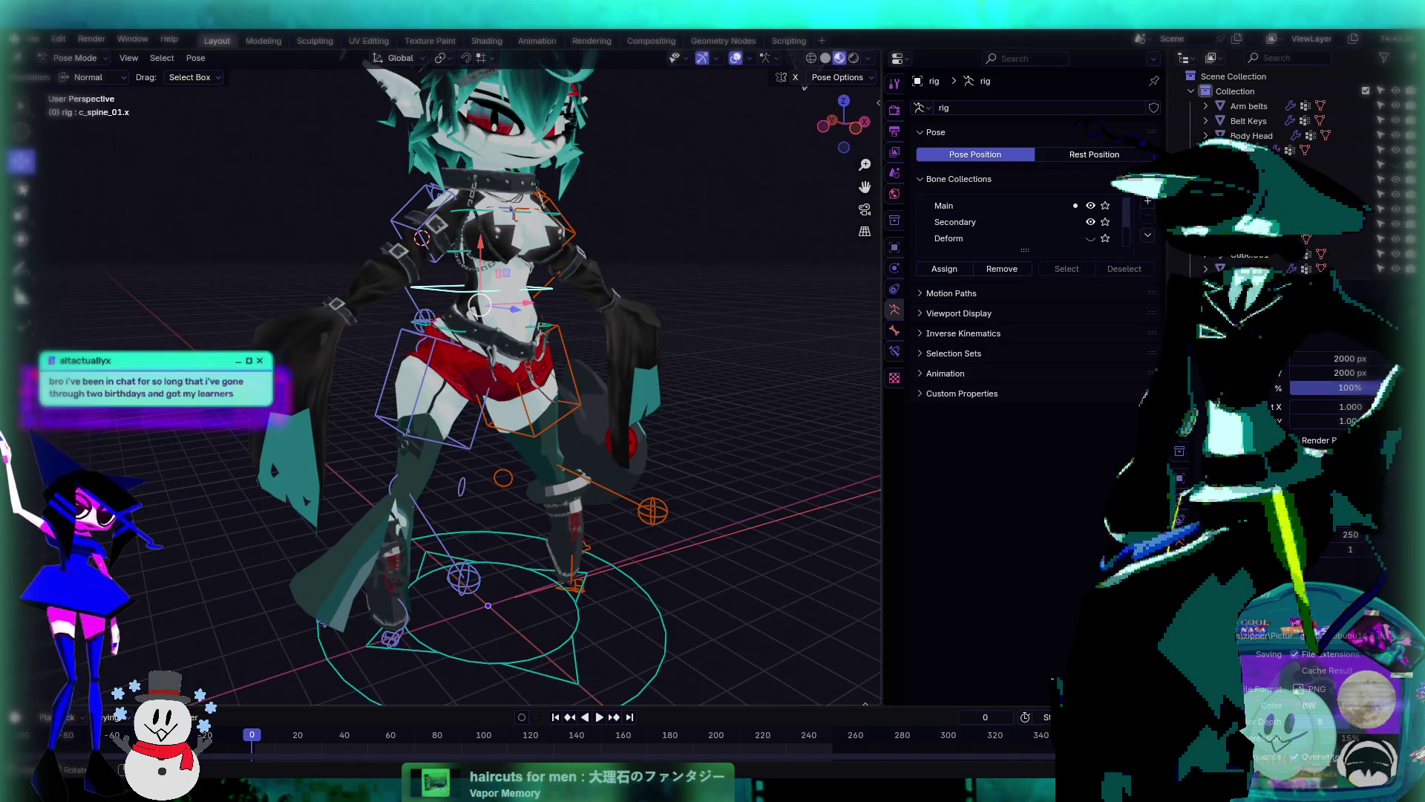
{"action": "left_click", "coordinate": [467, 275]}
{"action": "left_click_drag", "start_coordinate": [468, 284], "coordinate": [631, 345]}
{"action": "mouse_move", "coordinate": [631, 345]}
{"action": "middle_mouse_down"}
{"action": "mouse_move", "coordinate": [688, 364]}
{"action": "mouse_move", "coordinate": [703, 325]}
{"action": "mouse_move", "coordinate": [576, 291]}
{"action": "mouse_move", "coordinate": [627, 320]}
{"action": "middle_mouse_up"}
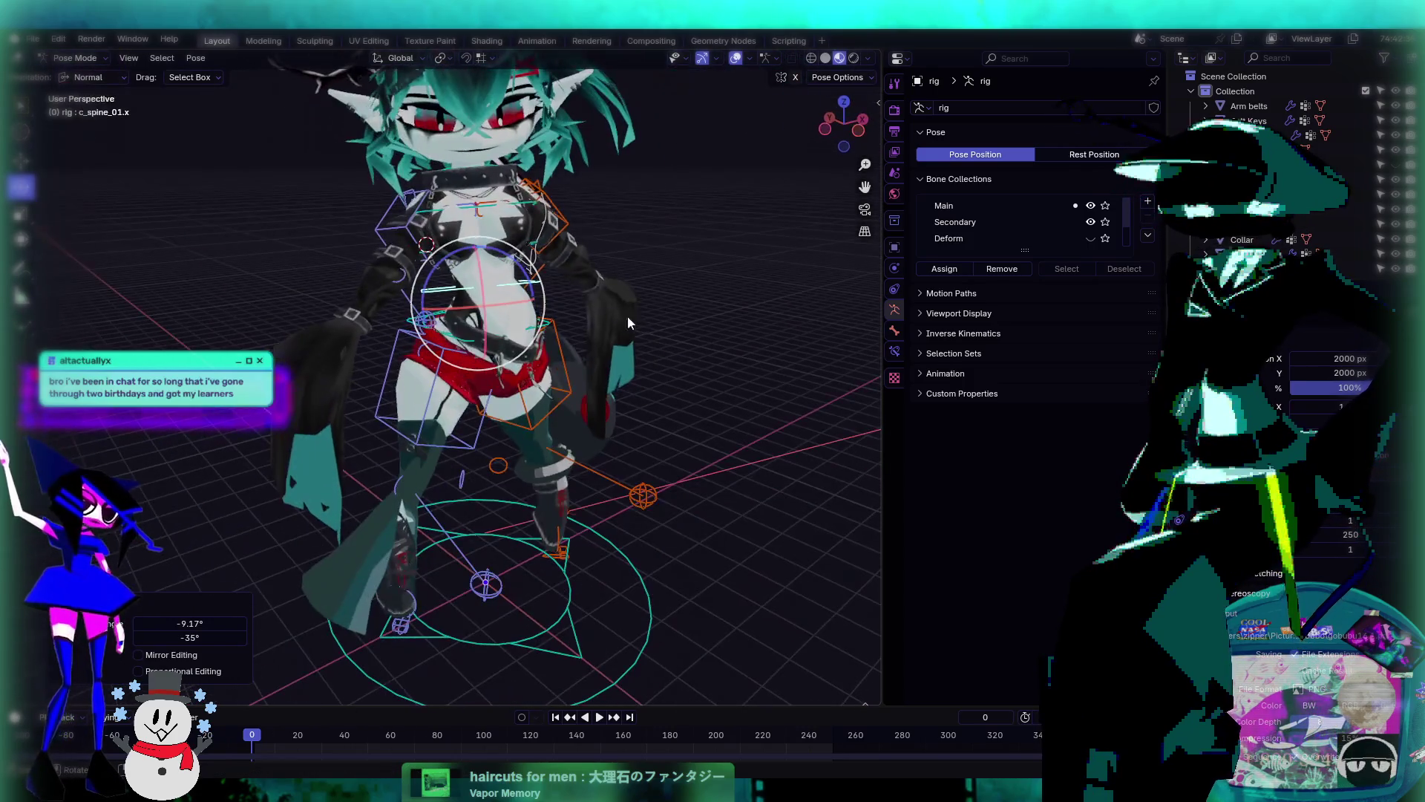
{"action": "left_click", "coordinate": [508, 202]}
{"action": "left_click_drag", "start_coordinate": [508, 202], "coordinate": [517, 247]}
{"action": "mouse_move", "coordinate": [517, 247]}
{"action": "middle_mouse_down"}
{"action": "mouse_move", "coordinate": [475, 205]}
{"action": "mouse_move", "coordinate": [554, 217]}
{"action": "mouse_move", "coordinate": [431, 225]}
{"action": "mouse_move", "coordinate": [607, 234]}
{"action": "mouse_move", "coordinate": [591, 286]}
{"action": "mouse_move", "coordinate": [531, 327]}
{"action": "mouse_move", "coordinate": [706, 308]}
{"action": "mouse_move", "coordinate": [669, 385]}
{"action": "mouse_move", "coordinate": [715, 383]}
{"action": "middle_mouse_up"}
- Hide the bones and grid to inspect the deformed mesh, then show them again
{"action": "scroll", "coordinate": [532, 326], "scroll_direction": "up", "scroll_amount": 2}
{"action": "left_click", "coordinate": [736, 58]}
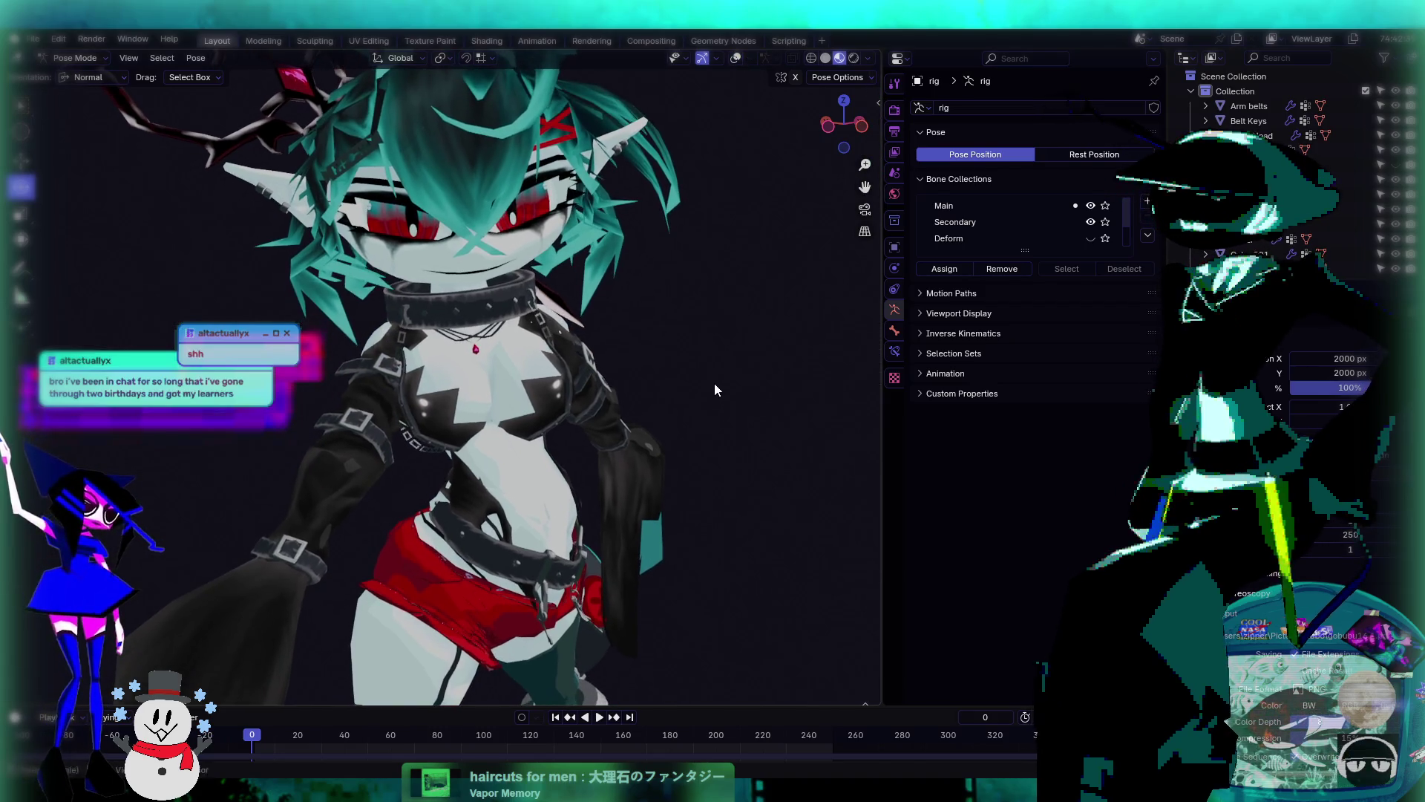
{"action": "mouse_move", "coordinate": [555, 523]}
{"action": "middle_mouse_down"}
{"action": "mouse_move", "coordinate": [603, 460]}
{"action": "mouse_move", "coordinate": [542, 413]}
{"action": "mouse_move", "coordinate": [656, 473]}
{"action": "mouse_move", "coordinate": [776, 475]}
{"action": "mouse_move", "coordinate": [430, 568]}
{"action": "mouse_move", "coordinate": [523, 429]}
{"action": "mouse_move", "coordinate": [492, 473]}
{"action": "middle_mouse_up"}
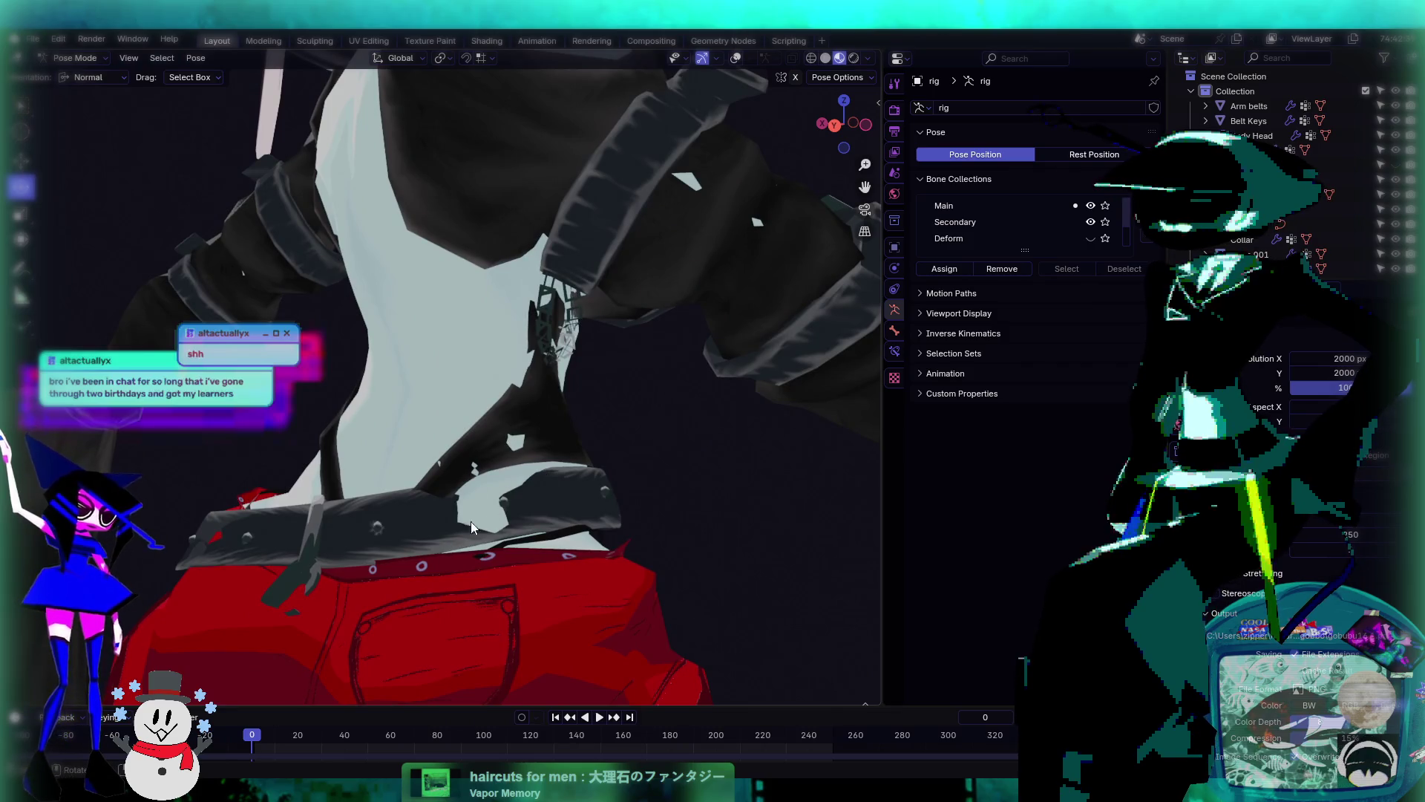
{"action": "mouse_move", "coordinate": [471, 526]}
{"action": "middle_mouse_down"}
{"action": "mouse_move", "coordinate": [548, 471]}
{"action": "mouse_move", "coordinate": [531, 376]}
{"action": "mouse_move", "coordinate": [586, 411]}
{"action": "mouse_move", "coordinate": [460, 471]}
{"action": "middle_mouse_up"}
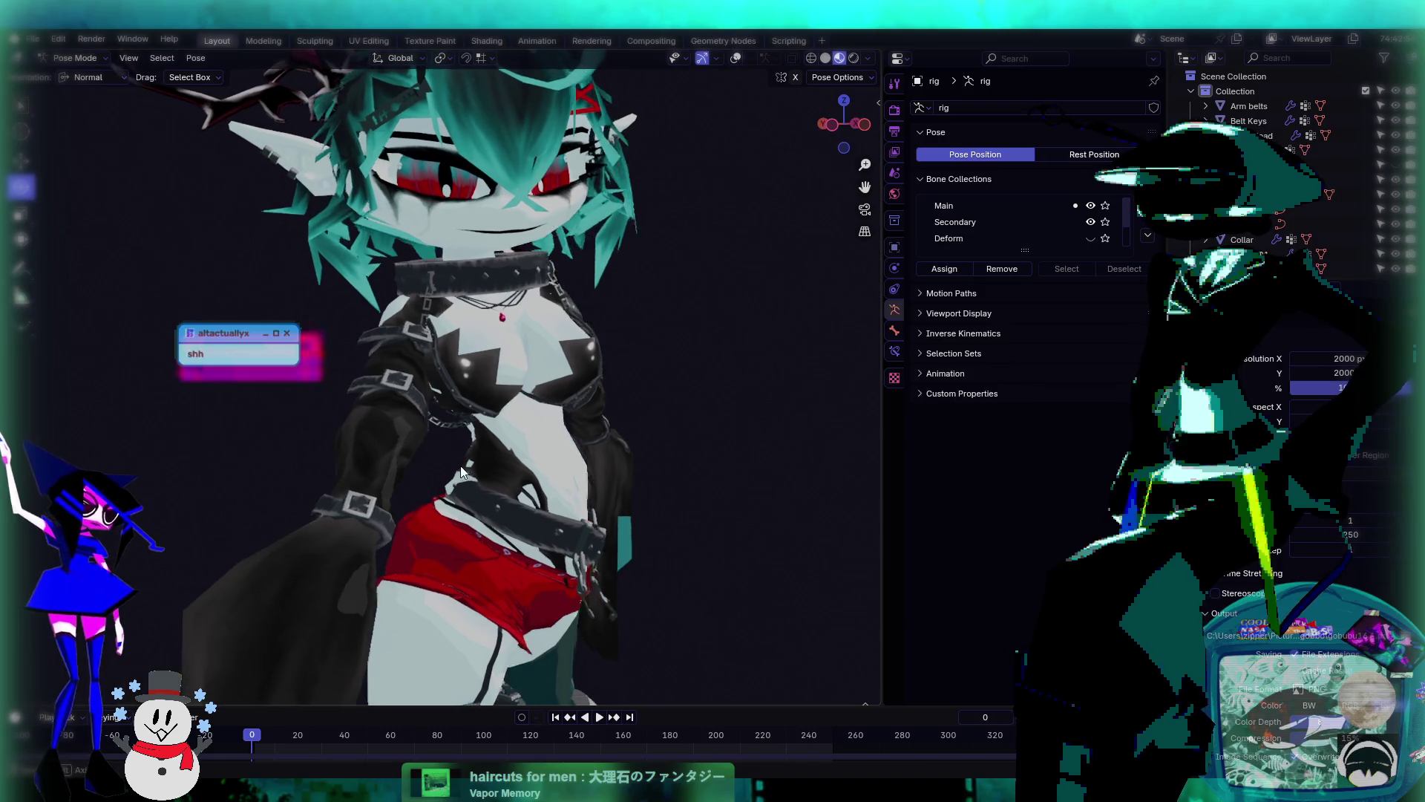
{"action": "key", "text": "shift+alt+z"}
{"action": "middle_click_drag", "start_coordinate": [631, 444], "coordinate": [487, 481]}
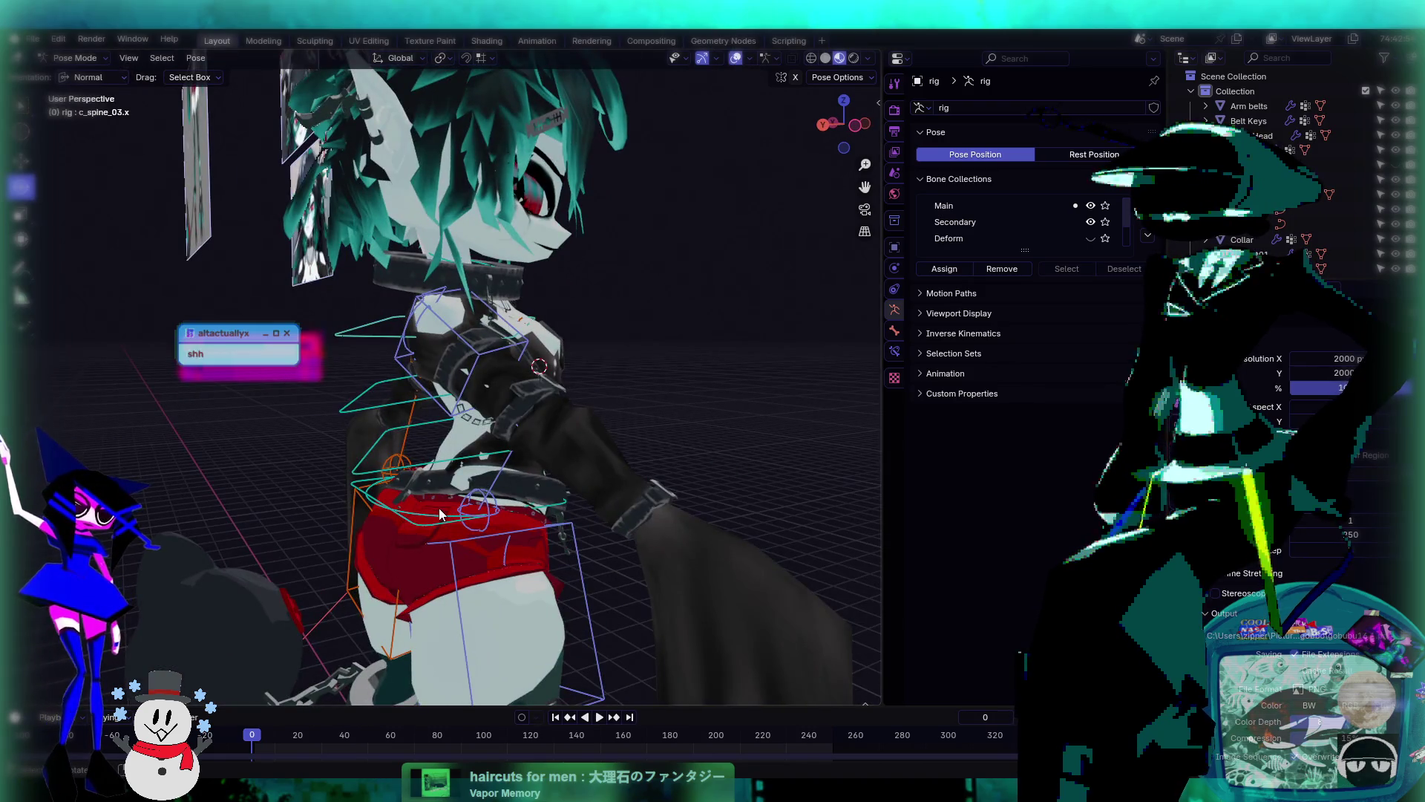
- Re-rotate the lower spine c_spine_01.x by about 7.45° and 13.8°
{"action": "left_click", "coordinate": [504, 476]}
{"action": "mouse_move", "coordinate": [653, 470]}
{"action": "middle_mouse_down"}
{"action": "mouse_move", "coordinate": [665, 438]}
{"action": "mouse_move", "coordinate": [588, 435]}
{"action": "mouse_move", "coordinate": [574, 481]}
{"action": "mouse_move", "coordinate": [590, 535]}
{"action": "mouse_move", "coordinate": [558, 464]}
{"action": "middle_mouse_up"}
{"action": "left_click", "coordinate": [575, 454]}
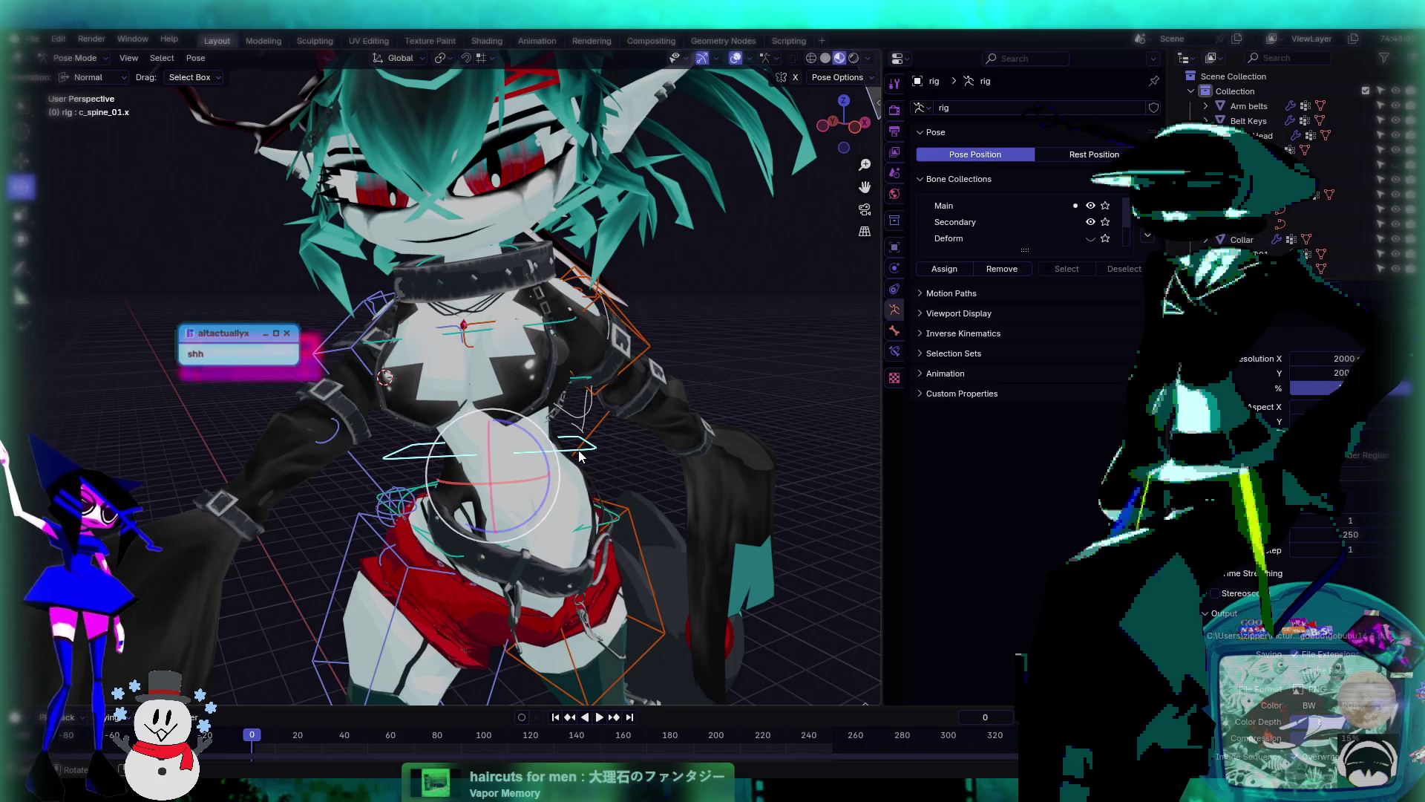
{"action": "key", "text": "r"}
{"action": "key", "text": "r"}
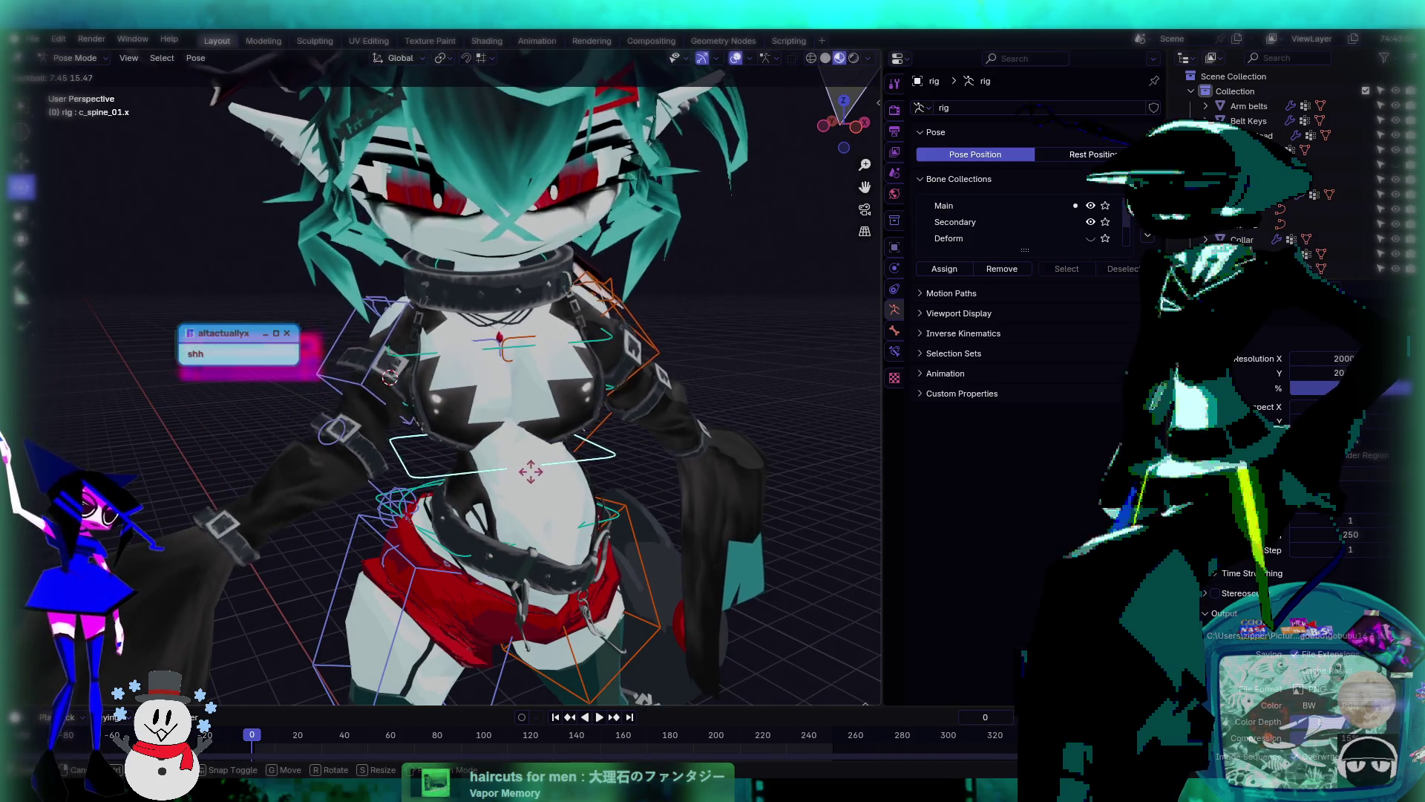
{"action": "left_click", "coordinate": [532, 466]}
{"action": "mouse_move", "coordinate": [531, 466]}
{"action": "middle_mouse_down"}
{"action": "mouse_move", "coordinate": [551, 245]}
{"action": "mouse_move", "coordinate": [543, 120]}
{"action": "middle_mouse_up"}
- Rotate the head bone c_head.x by 3.44° and -16.6° to turn the head
{"action": "left_click", "coordinate": [520, 238]}
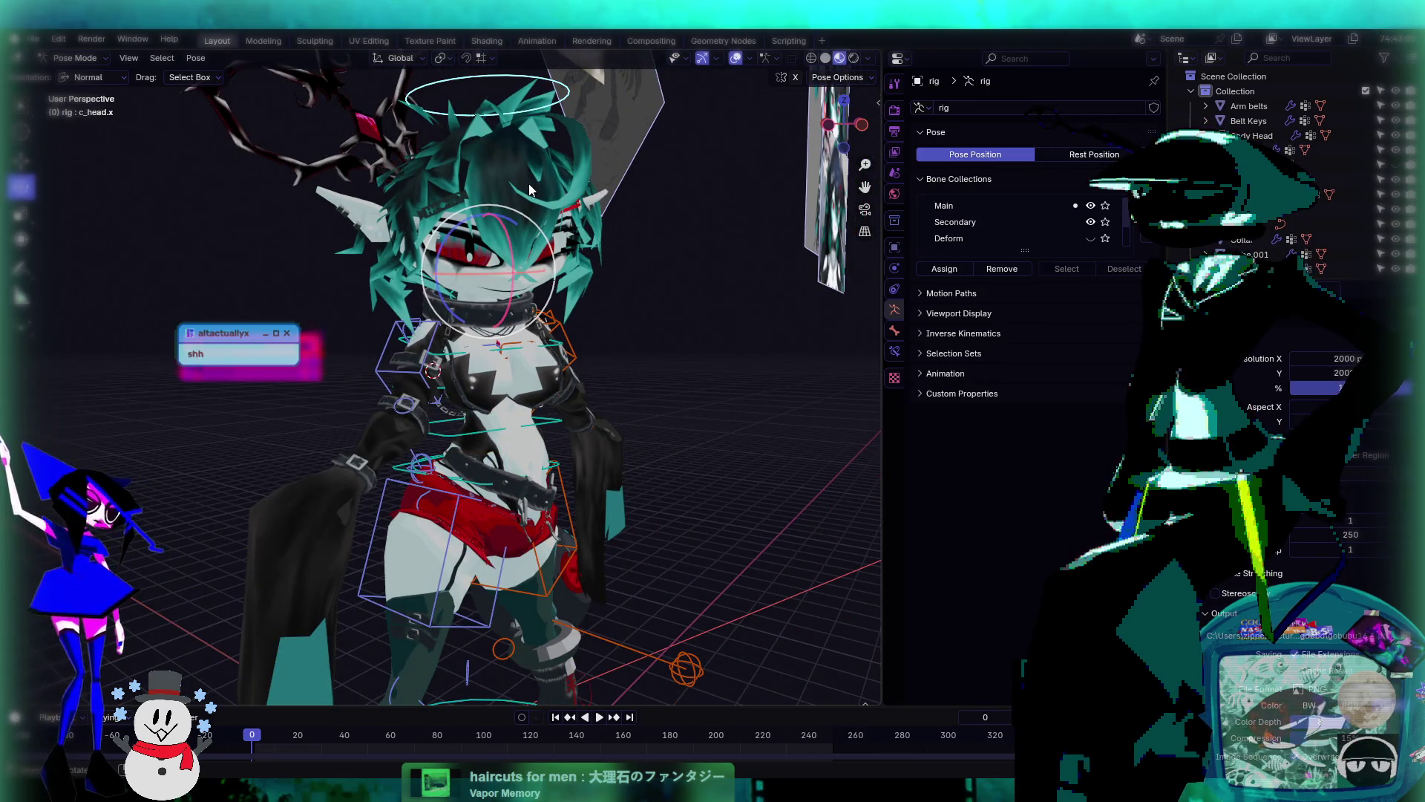
{"action": "key", "text": "r"}
{"action": "key", "text": "r"}
{"action": "left_click", "coordinate": [637, 416]}
{"action": "scroll", "coordinate": [637, 415], "scroll_direction": "up", "scroll_amount": 3}
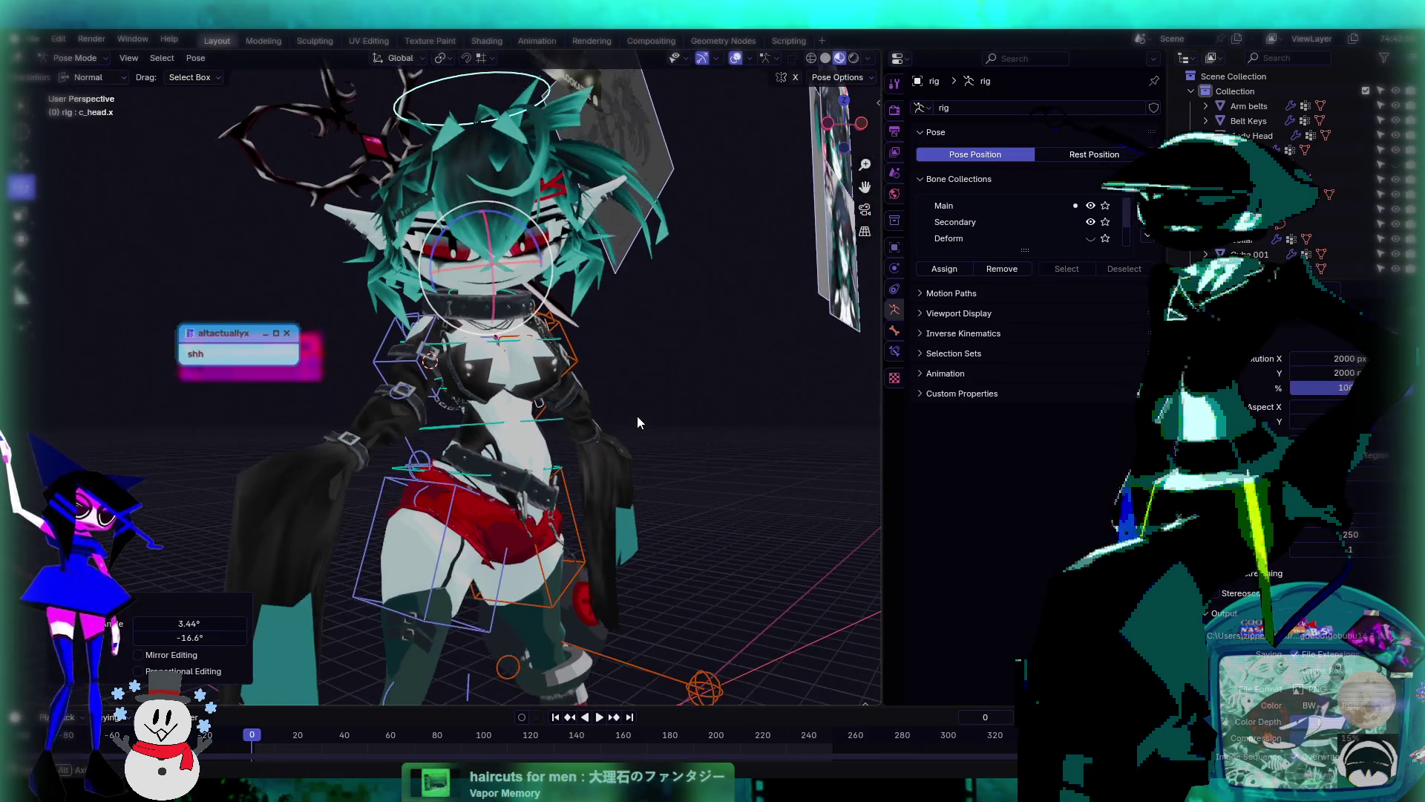
{"action": "mouse_move", "coordinate": [559, 442]}
{"action": "middle_mouse_down"}
{"action": "mouse_move", "coordinate": [765, 445]}
{"action": "mouse_move", "coordinate": [603, 438]}
{"action": "mouse_move", "coordinate": [569, 452]}
{"action": "mouse_move", "coordinate": [604, 406]}
{"action": "mouse_move", "coordinate": [591, 411]}
{"action": "middle_mouse_up"}
{"action": "scroll", "coordinate": [568, 451], "scroll_direction": "up", "scroll_amount": 3}
{"action": "scroll", "coordinate": [604, 406], "scroll_direction": "down", "scroll_amount": 3}
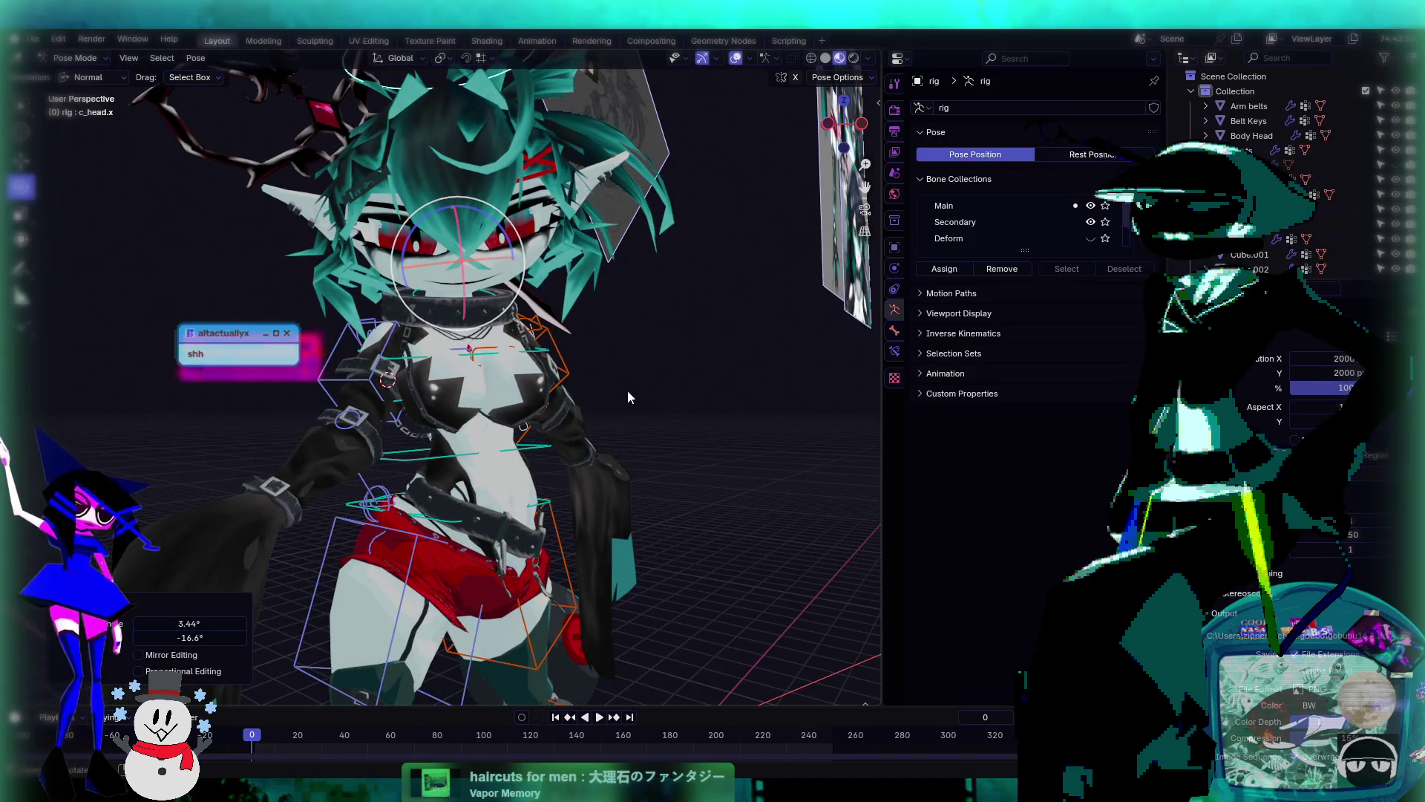
- Deselect the head bone and hide the bones and grid overlays
{"action": "left_click", "coordinate": [626, 390]}
{"action": "scroll", "coordinate": [696, 443], "scroll_direction": "up", "scroll_amount": 1}
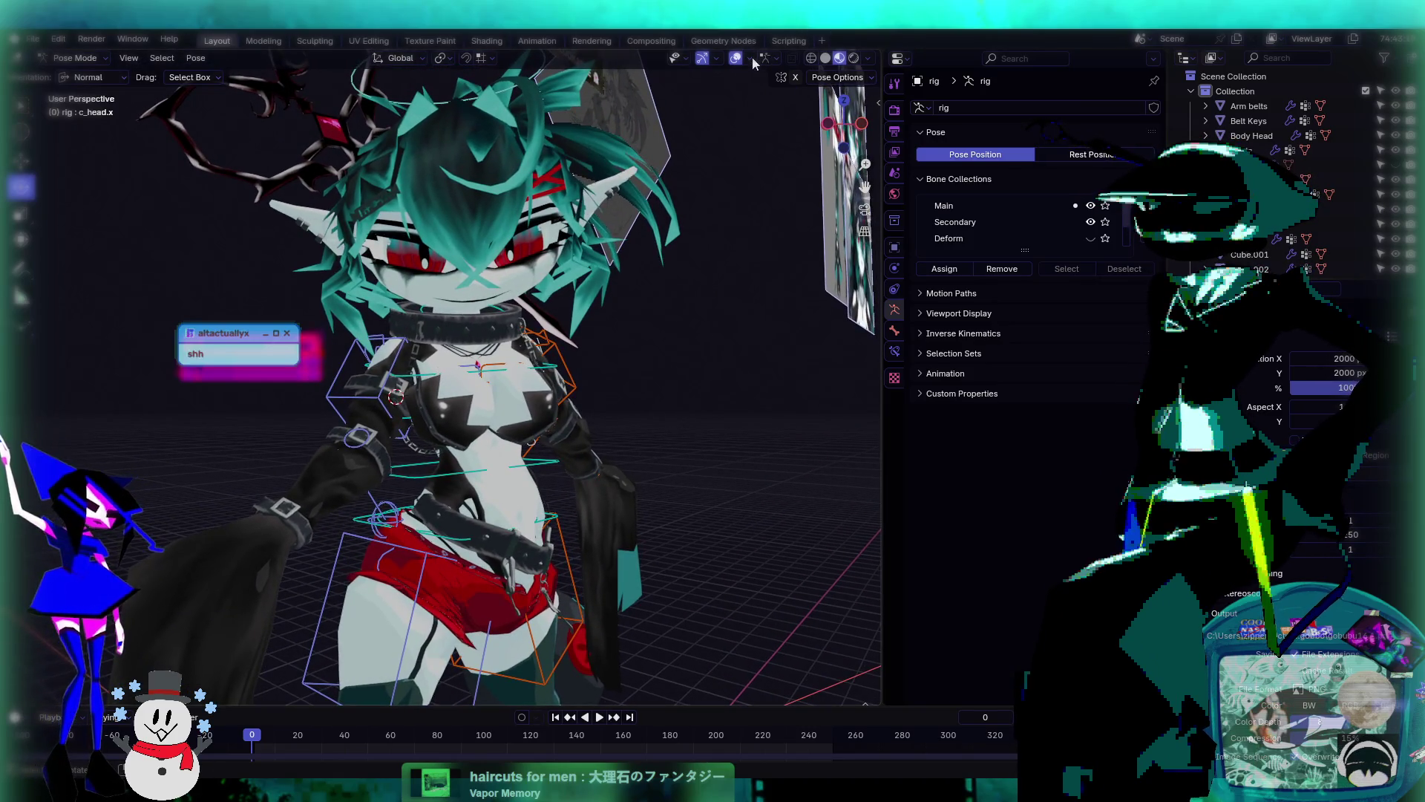
{"action": "left_click", "coordinate": [739, 58]}
- Maximize the 3D viewport and save the file as ooboboo56.blend
{"action": "key", "text": "ctrl+space"}
{"action": "scroll", "coordinate": [1012, 381], "scroll_direction": "down", "scroll_amount": 3}
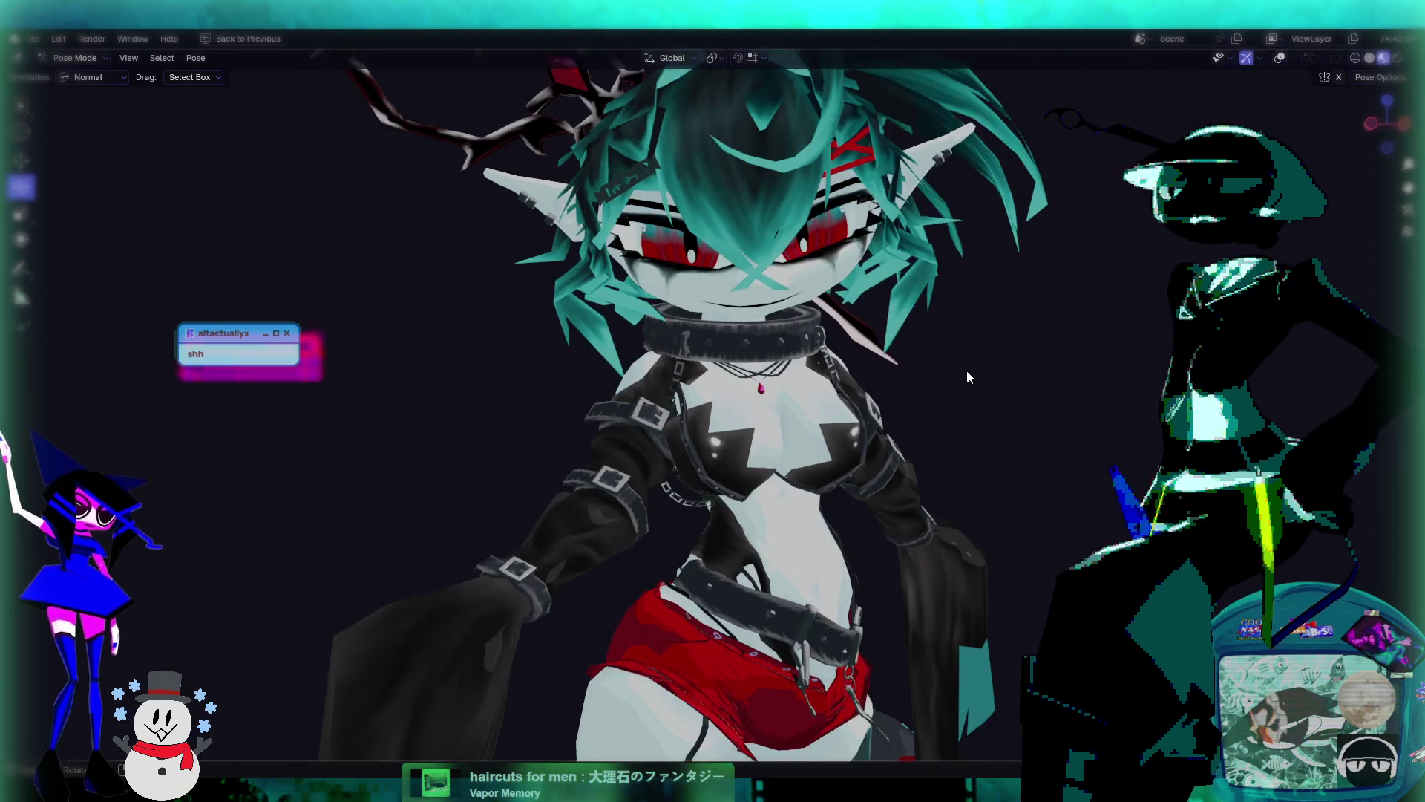
{"action": "mouse_move", "coordinate": [967, 372]}
{"action": "middle_mouse_down"}
{"action": "mouse_move", "coordinate": [899, 361]}
{"action": "mouse_move", "coordinate": [894, 380]}
{"action": "middle_mouse_up"}
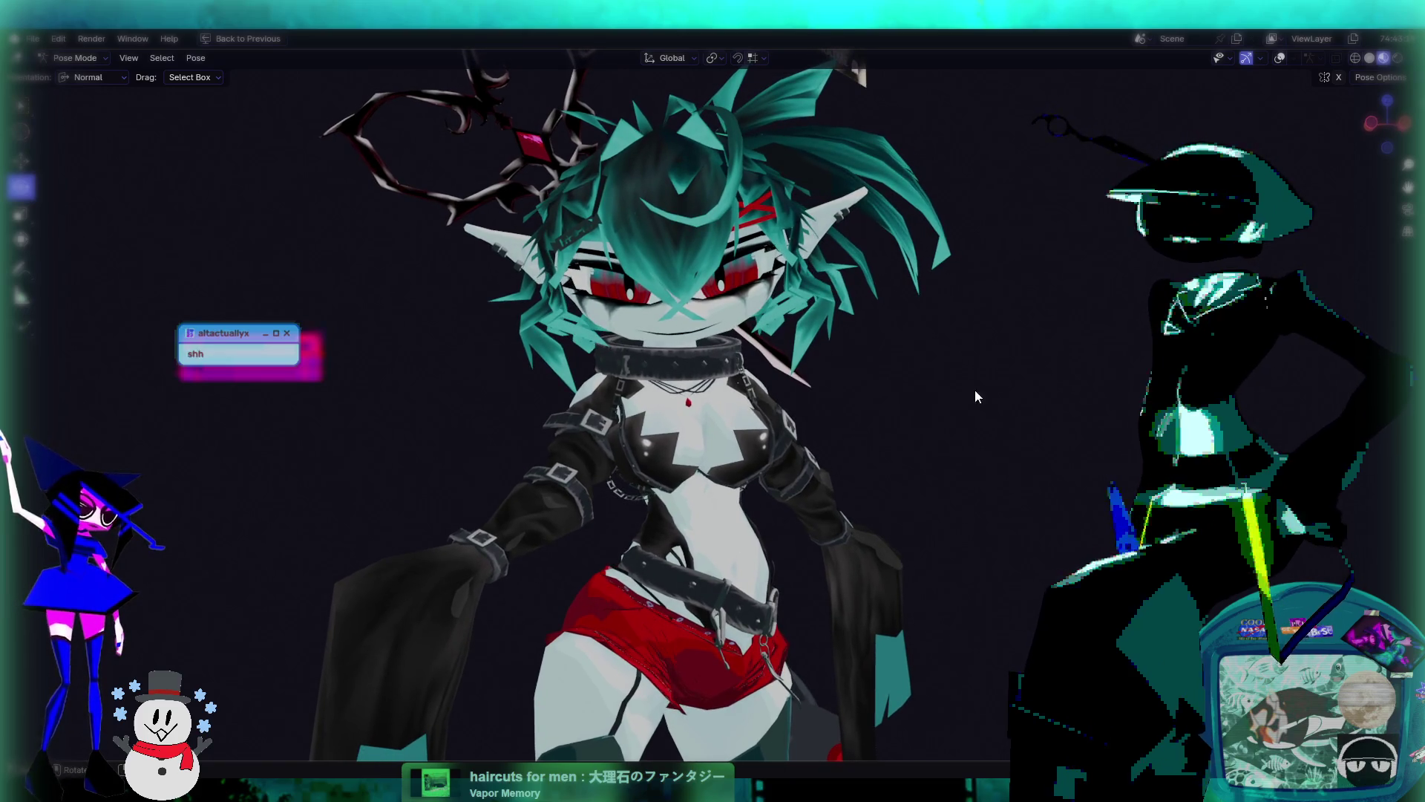
{"action": "key", "text": "ctrl+s"}
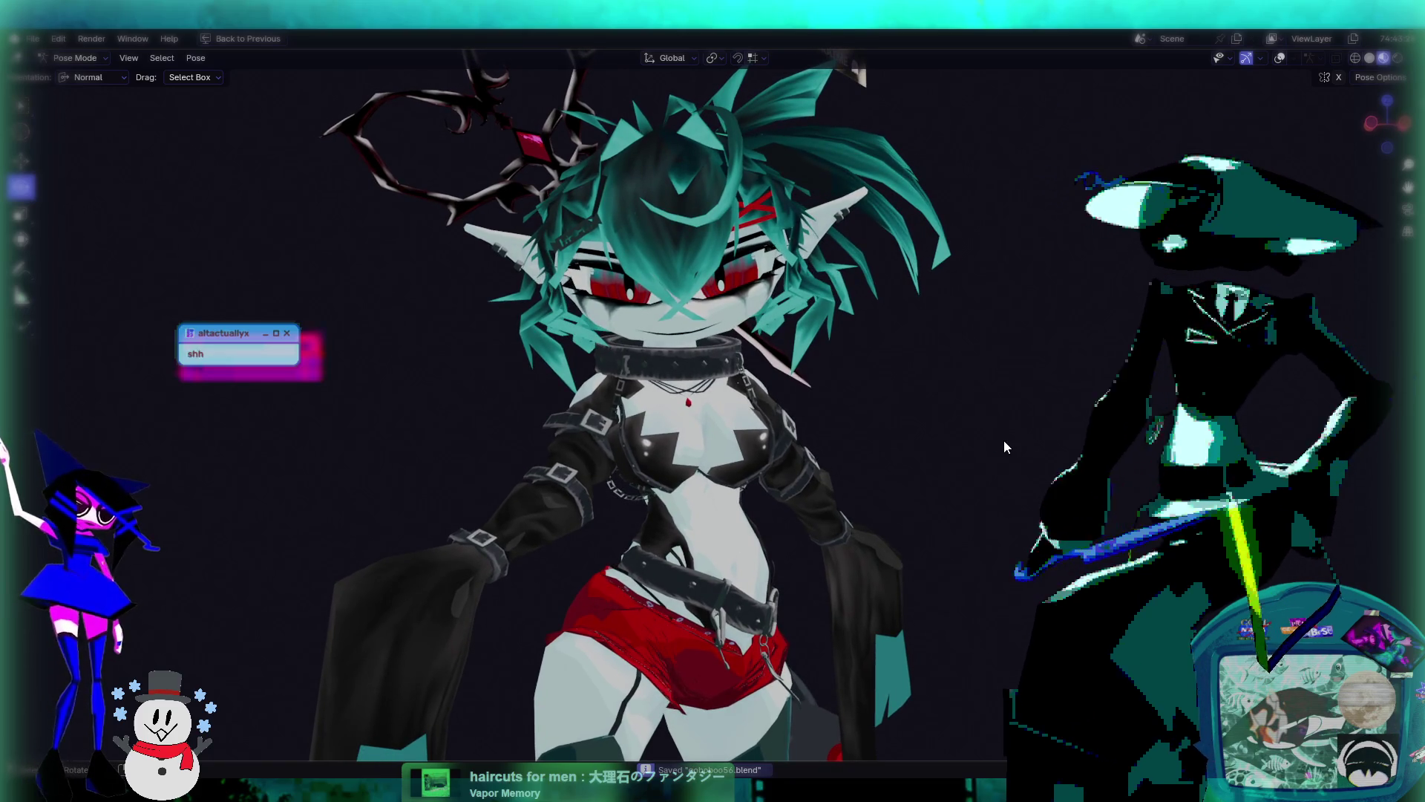